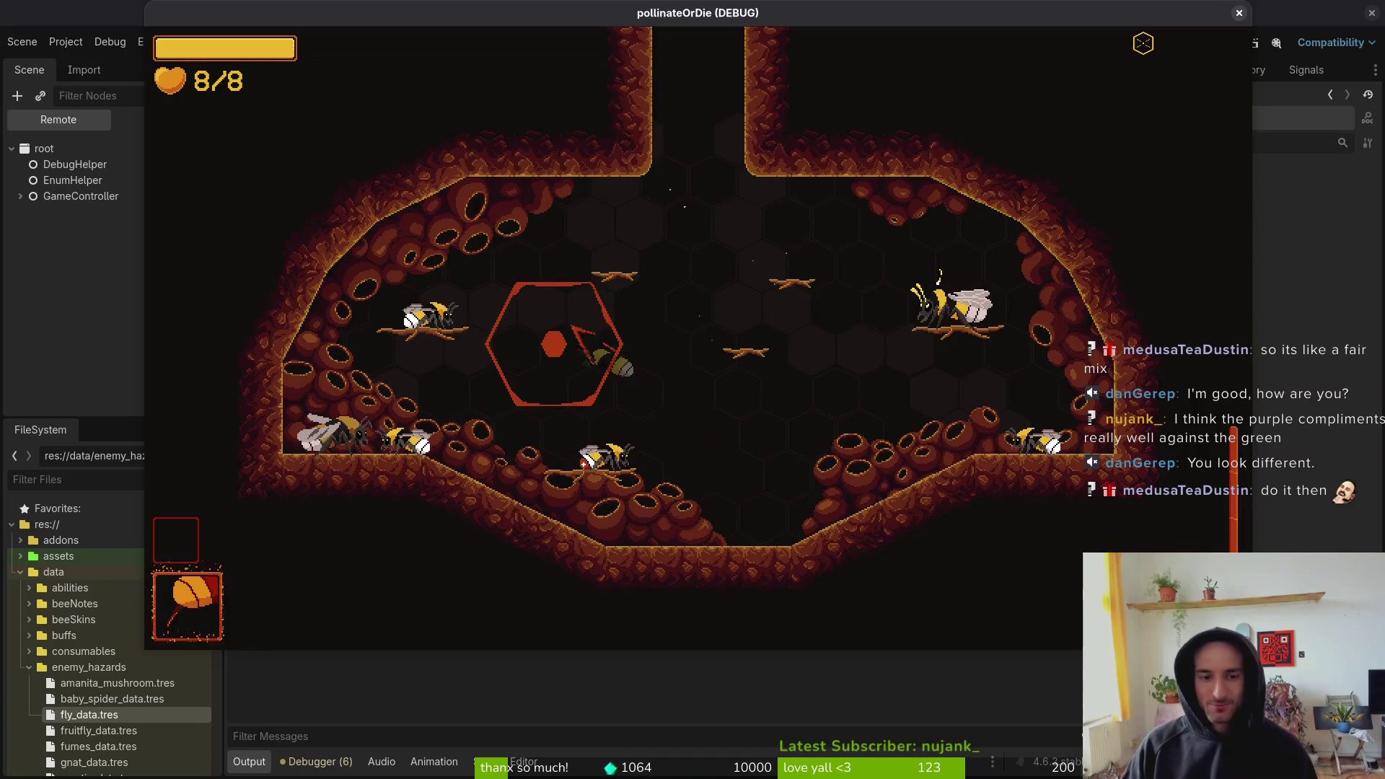
- Load the Mantis level and fly the bee to the left wall, then the ceiling
{"action": "key", "text": "Return"}
{"action": "key", "text": "s"}
{"action": "key", "text": "a"}
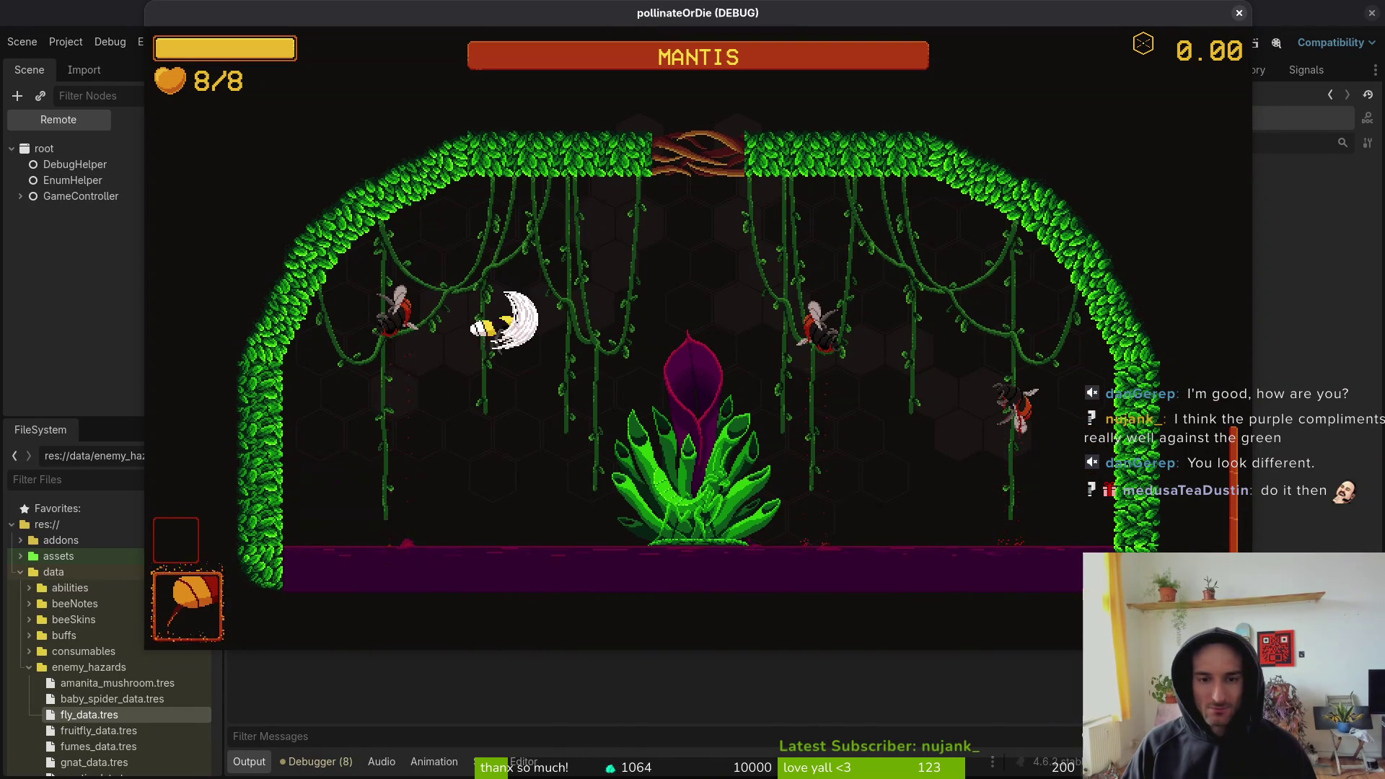
{"action": "key", "text": "w"}
{"action": "key", "text": "a"}
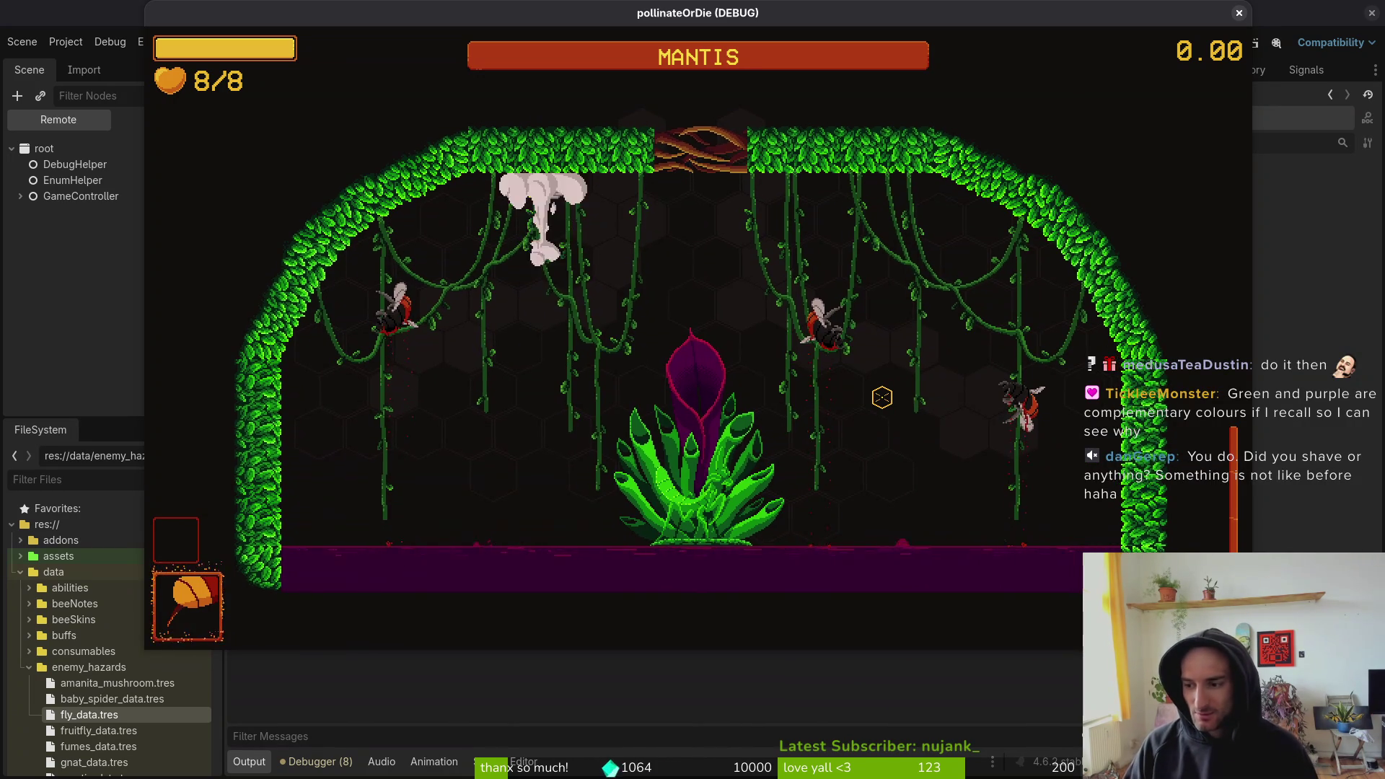
- Fly toward the mantis, dash down-left at it, then drop beside the plant
{"action": "key", "text": "a"}
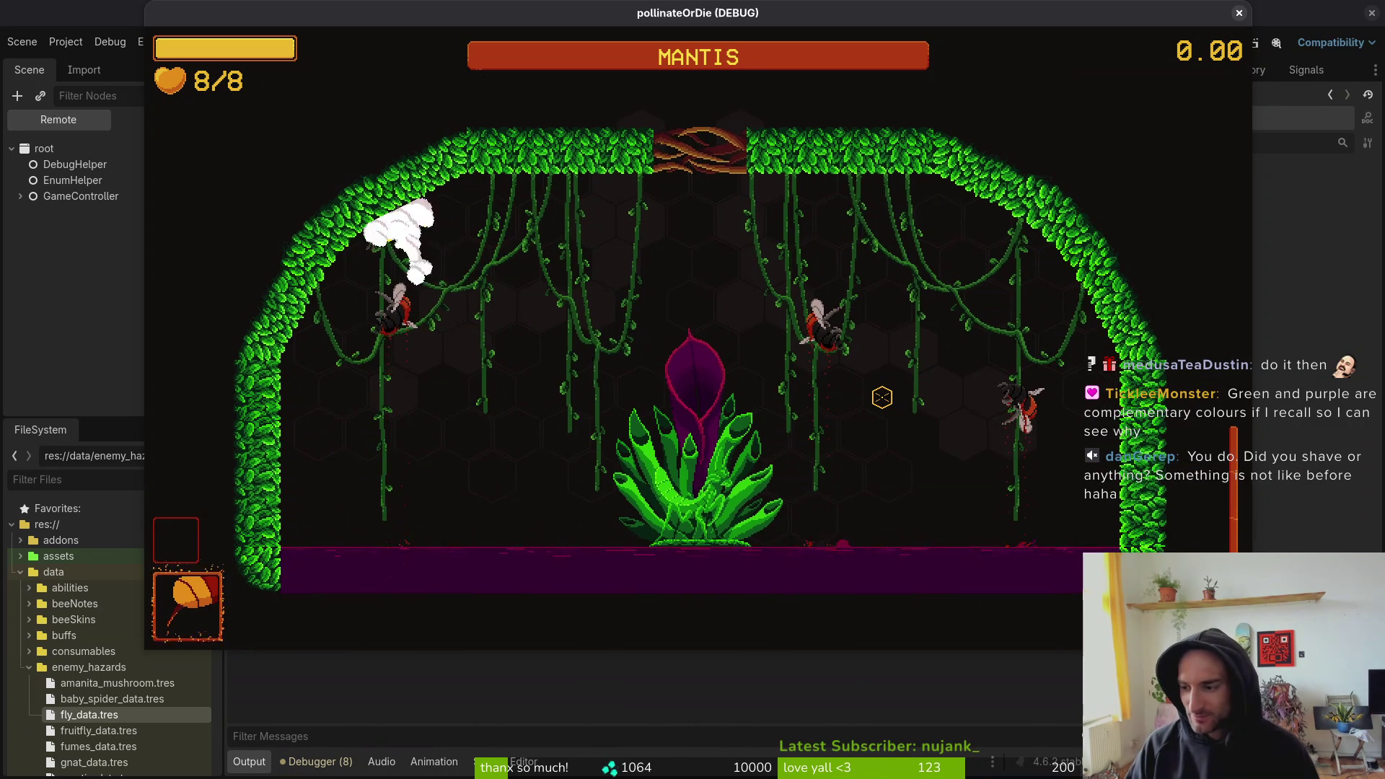
{"action": "key", "text": "d"}
{"action": "key", "text": "w"}
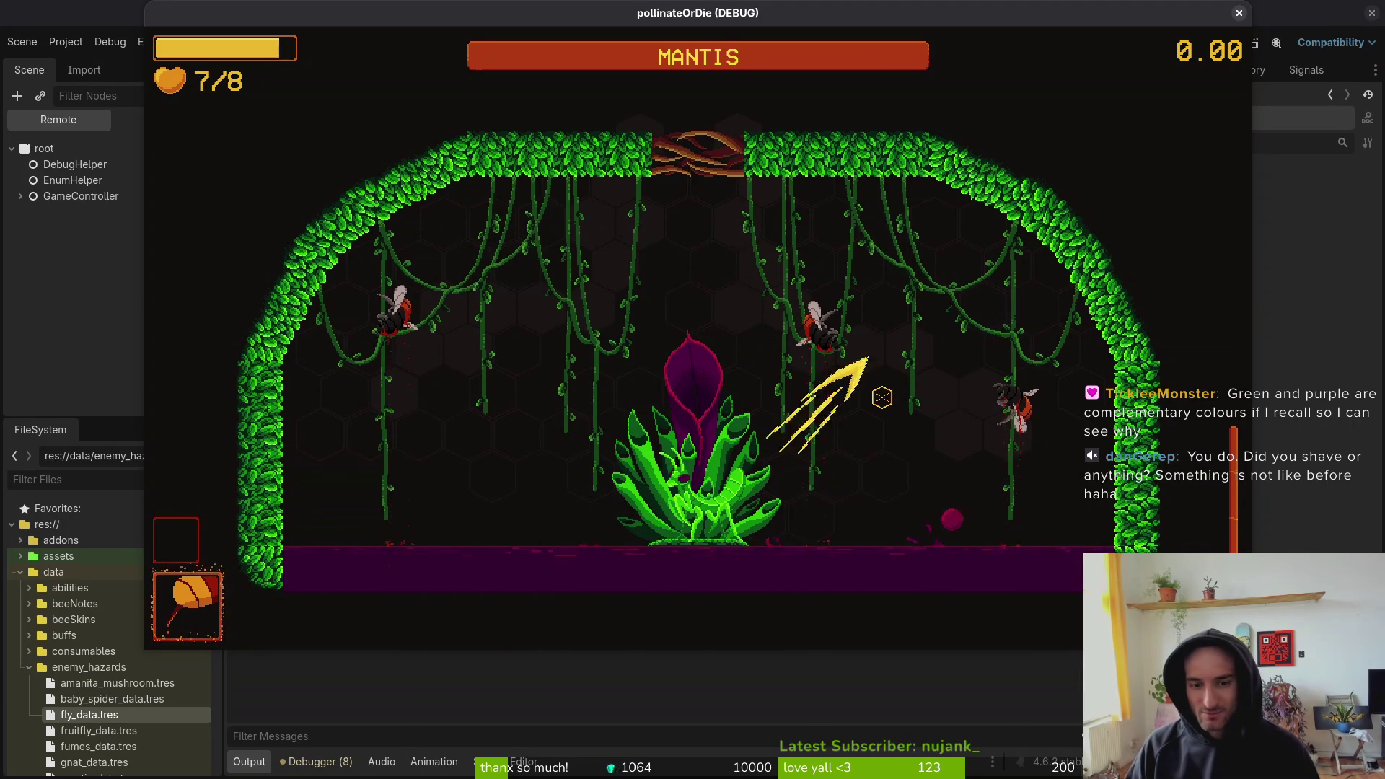
{"action": "key", "text": "a"}
{"action": "key", "text": "w"}
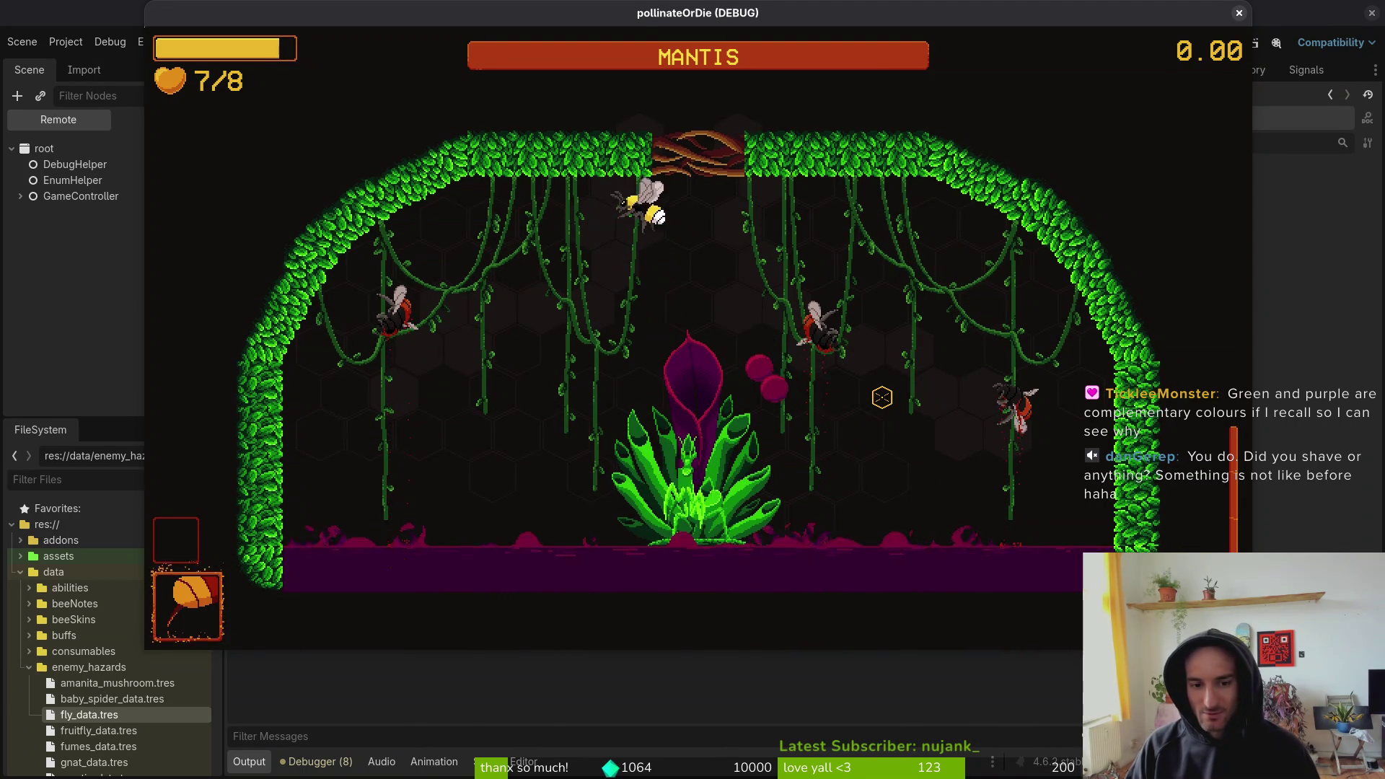
{"action": "key", "text": "s"}
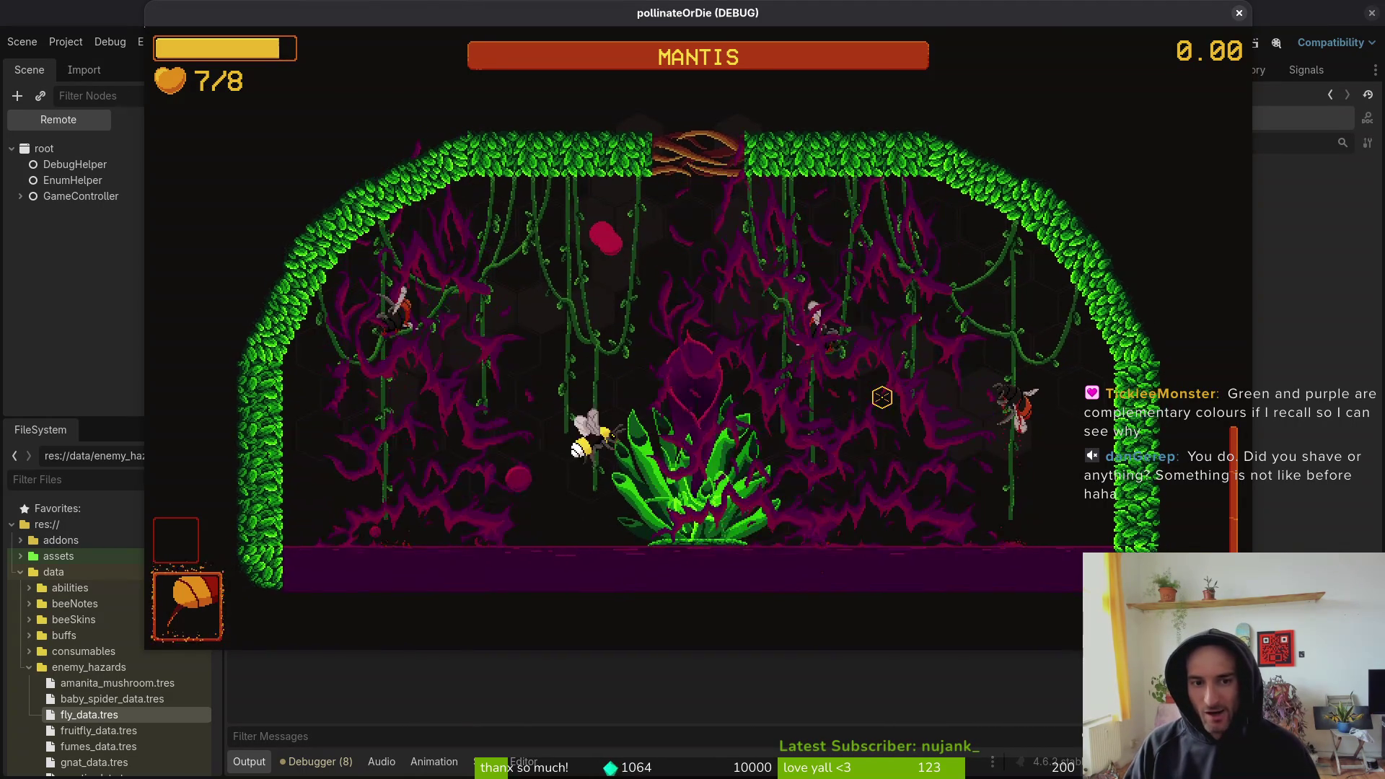
{"action": "key", "text": "a"}
{"action": "key", "text": "w"}
{"action": "key", "text": "d"}
{"action": "key", "text": "s"}
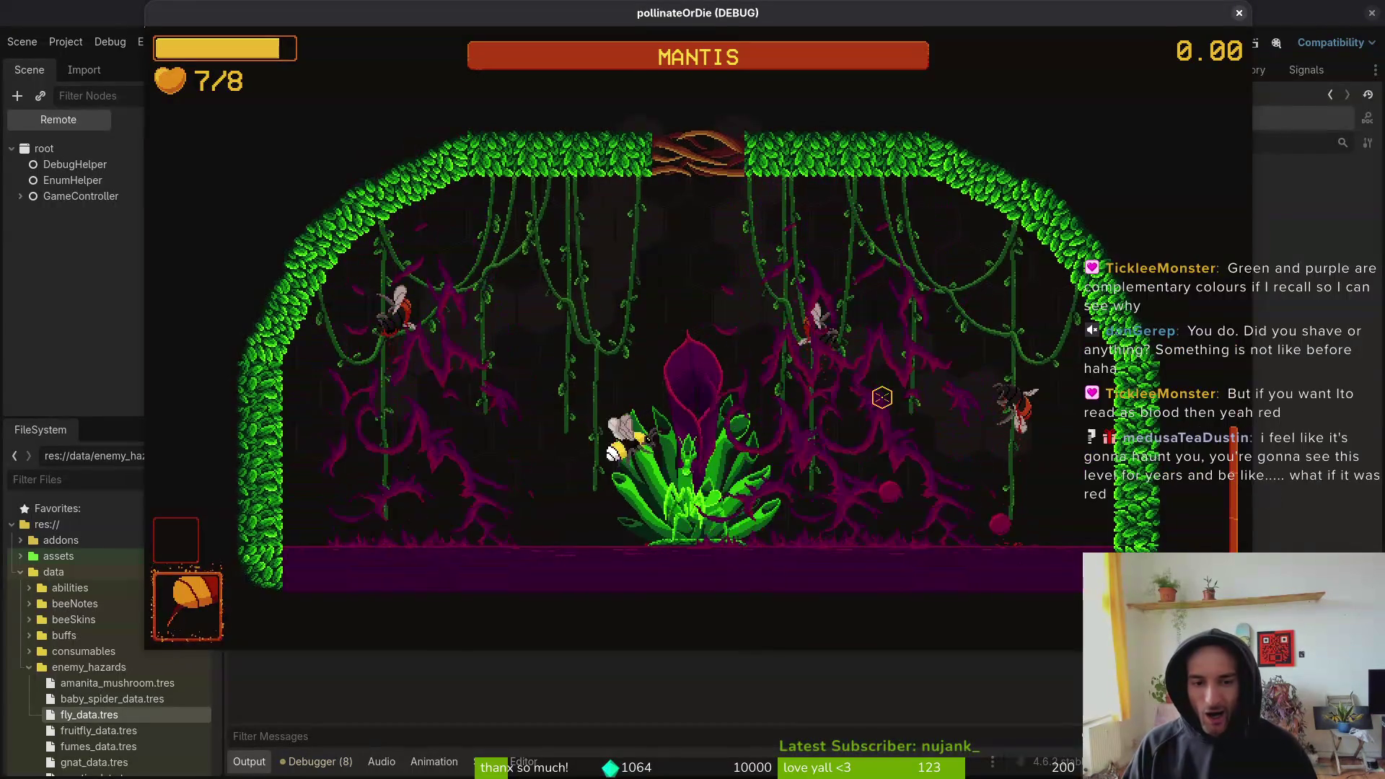
- Keep dashing and attacking around the arena, dive onto the plant, then pause
{"action": "key", "text": "w"}
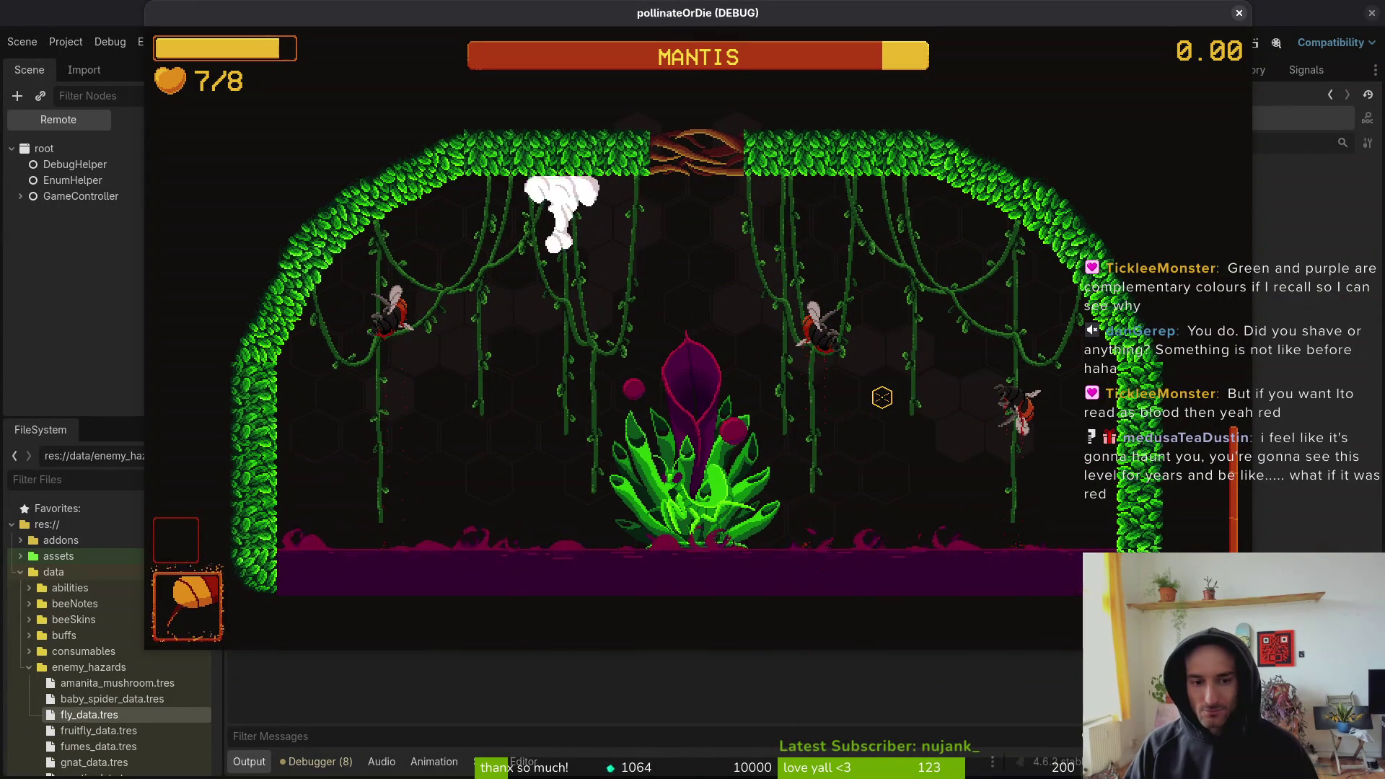
{"action": "key", "text": "a"}
{"action": "key", "text": "s"}
{"action": "key", "text": "s"}
{"action": "key", "text": "d"}
{"action": "key", "text": "w"}
{"action": "key", "text": "s"}
{"action": "key", "text": "d"}
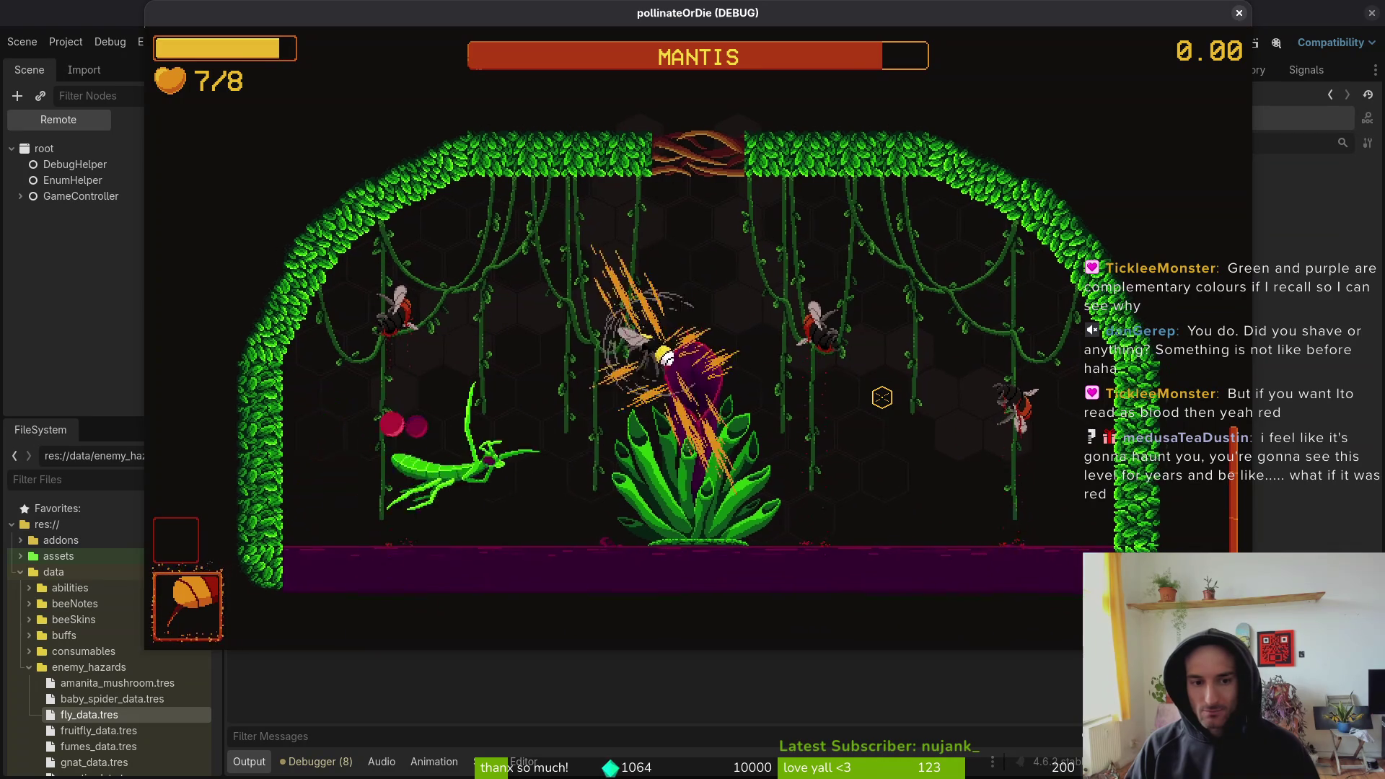
{"action": "key", "text": "w"}
{"action": "key", "text": "d"}
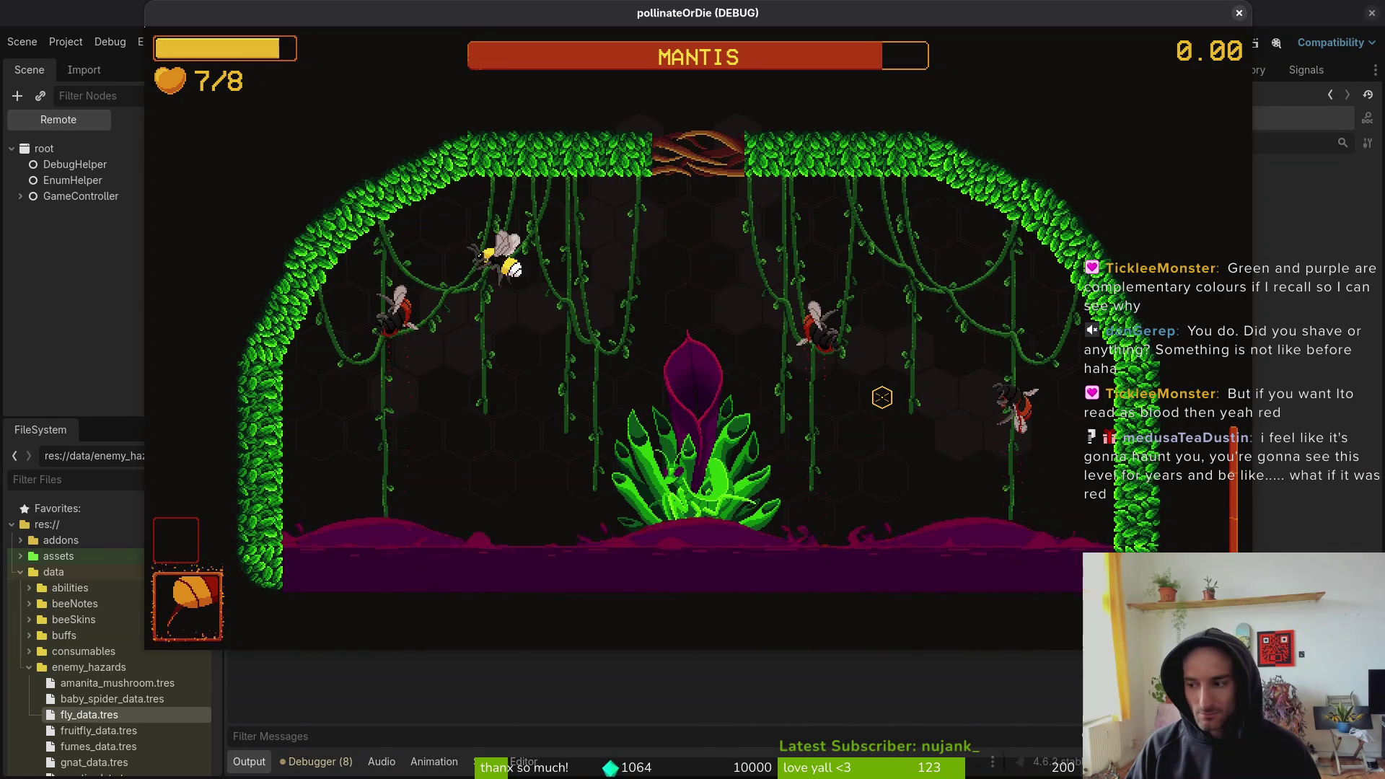
{"action": "key", "text": "a"}
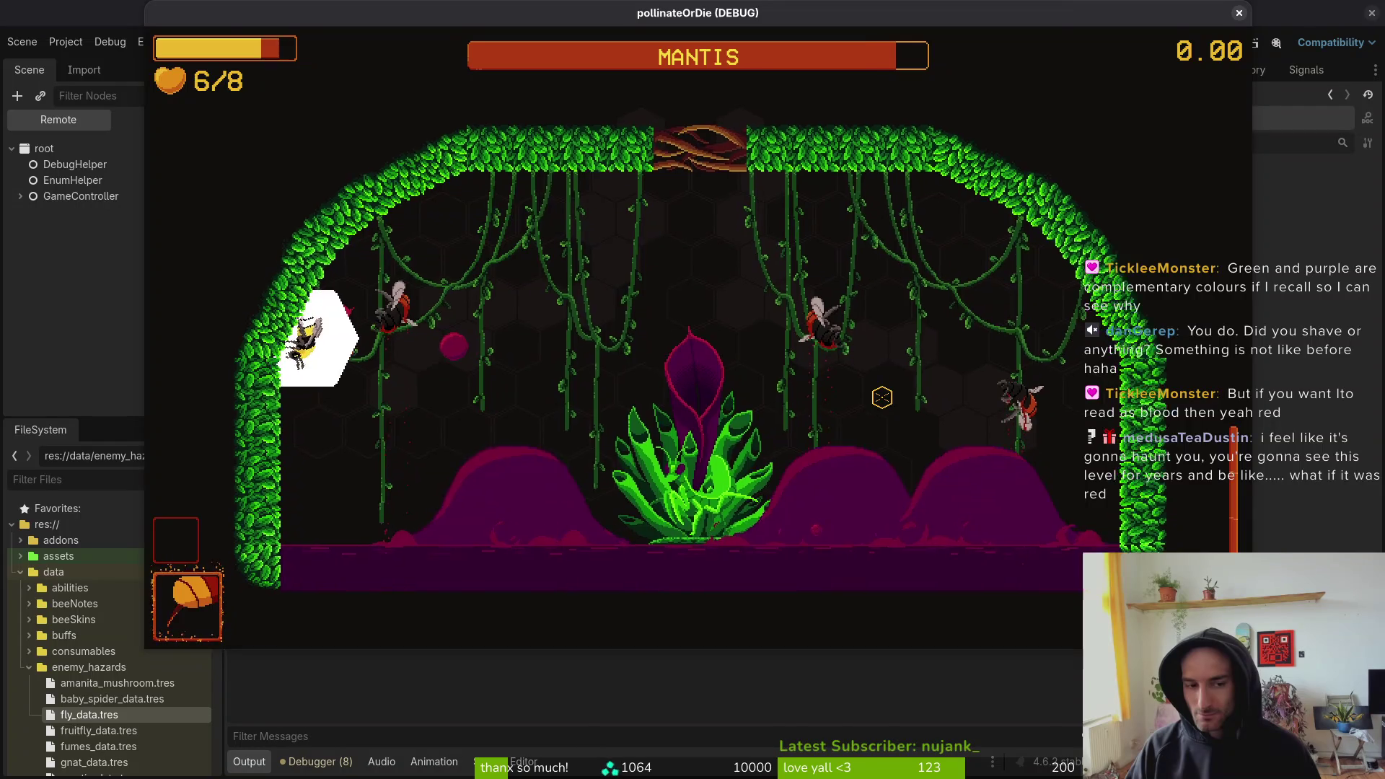
{"action": "key", "text": "d"}
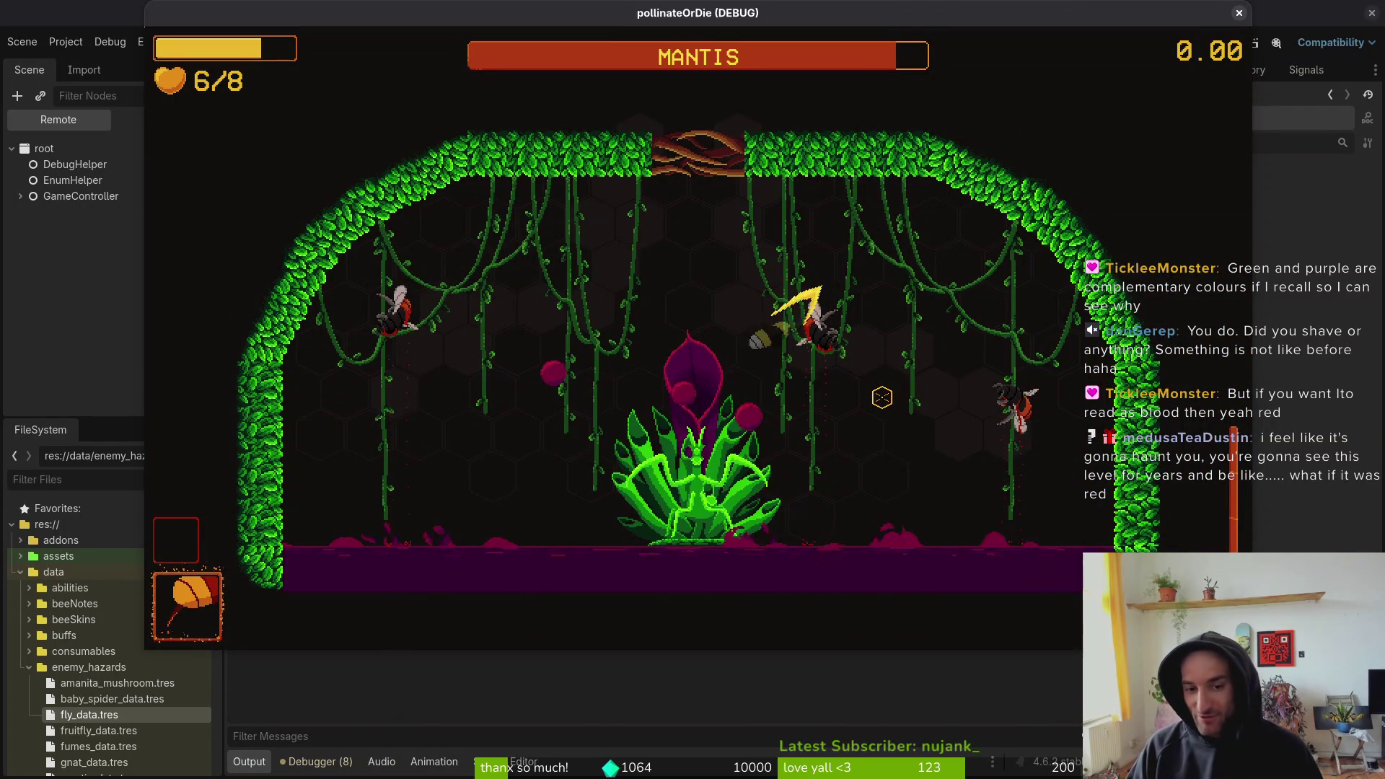
{"action": "key", "text": "a"}
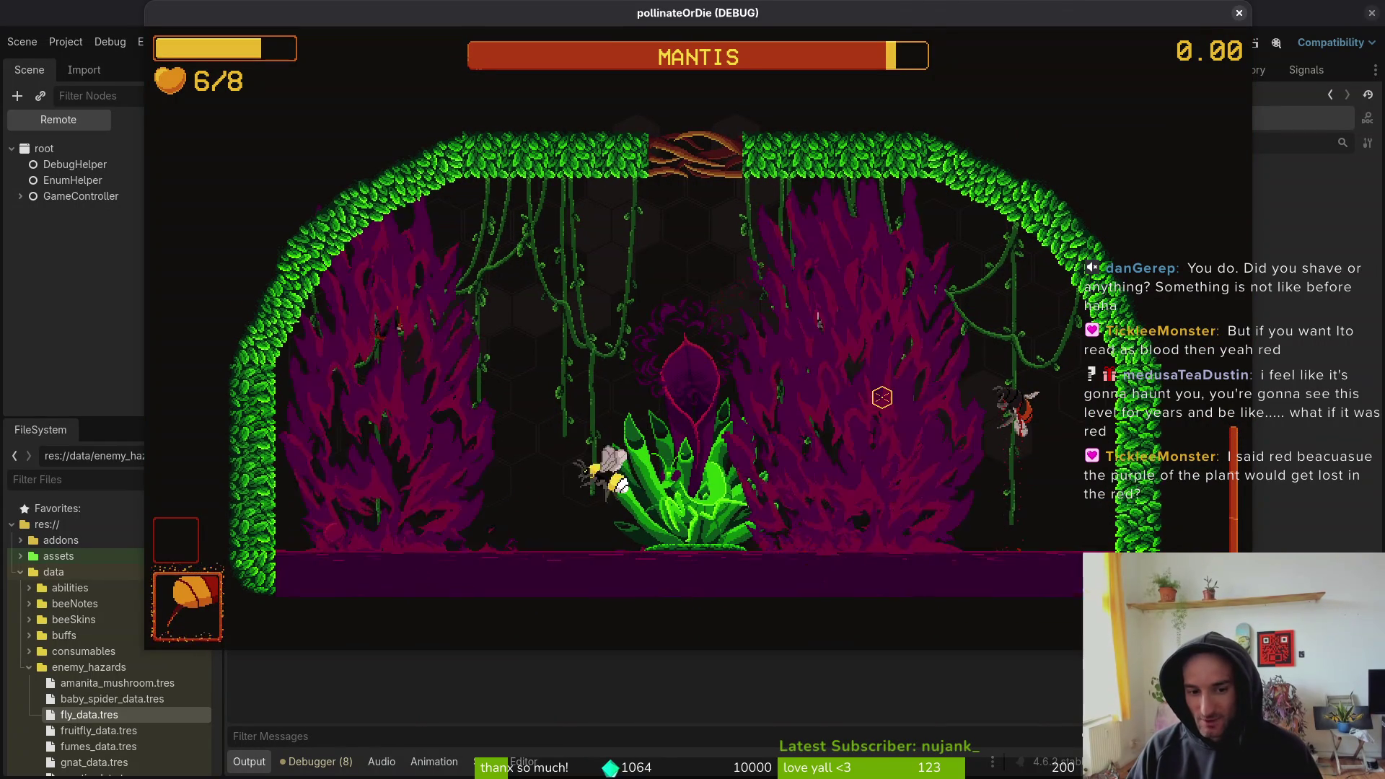
{"action": "key", "text": "Escape"}
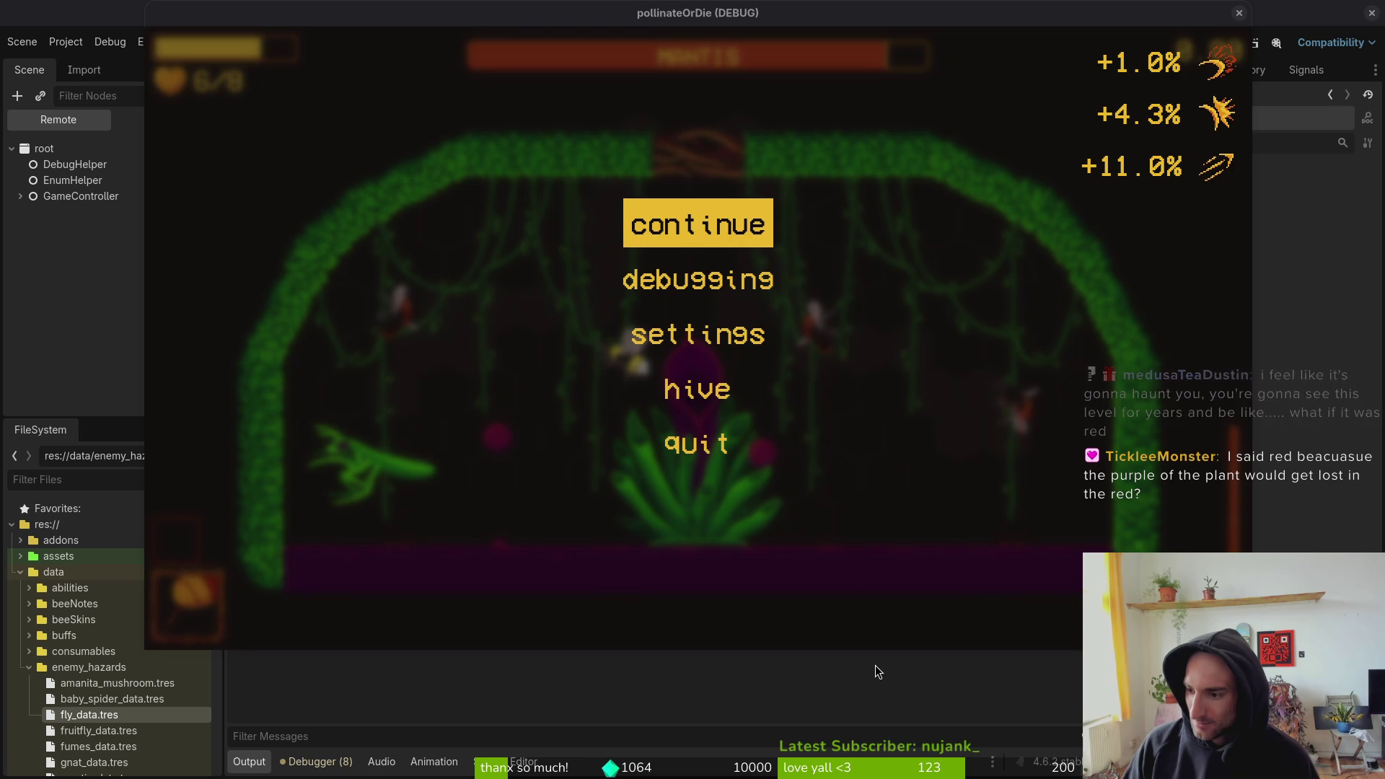
- Resume the Mantis fight, pausing and resuming the game several times
{"action": "left_click", "coordinate": [742, 224]}
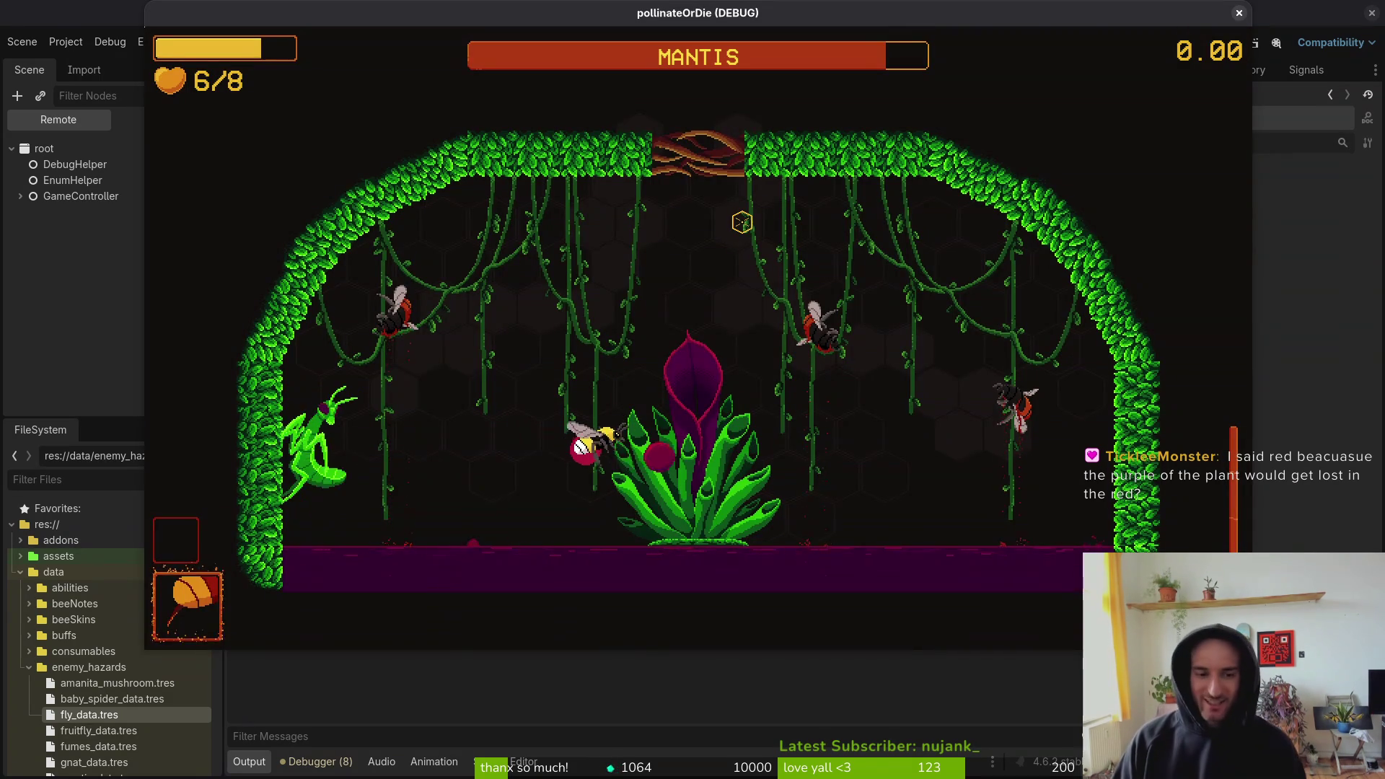
{"action": "key", "text": "a"}
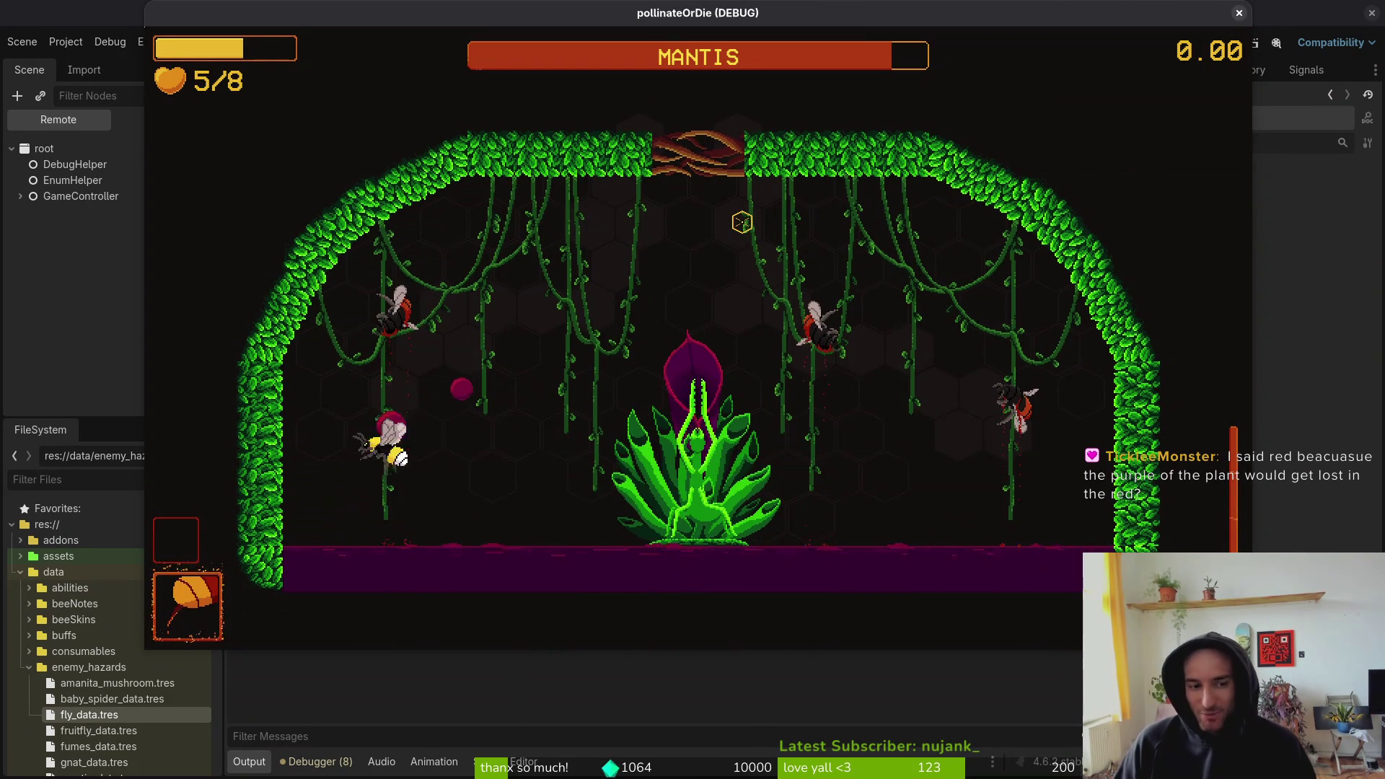
{"action": "key", "text": "Escape"}
{"action": "left_click", "coordinate": [742, 224]}
{"action": "key", "text": "Escape"}
{"action": "left_click", "coordinate": [742, 224]}
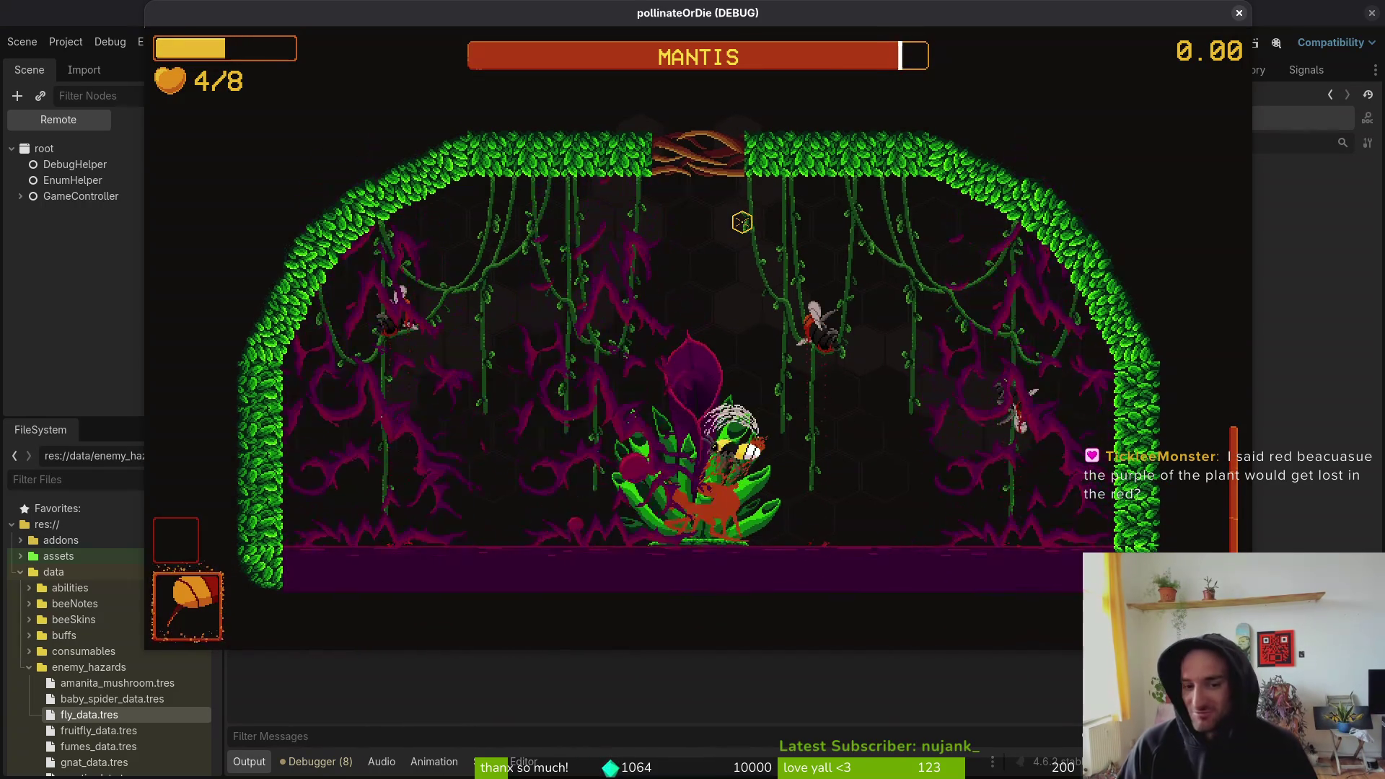
{"action": "key", "text": "Escape"}
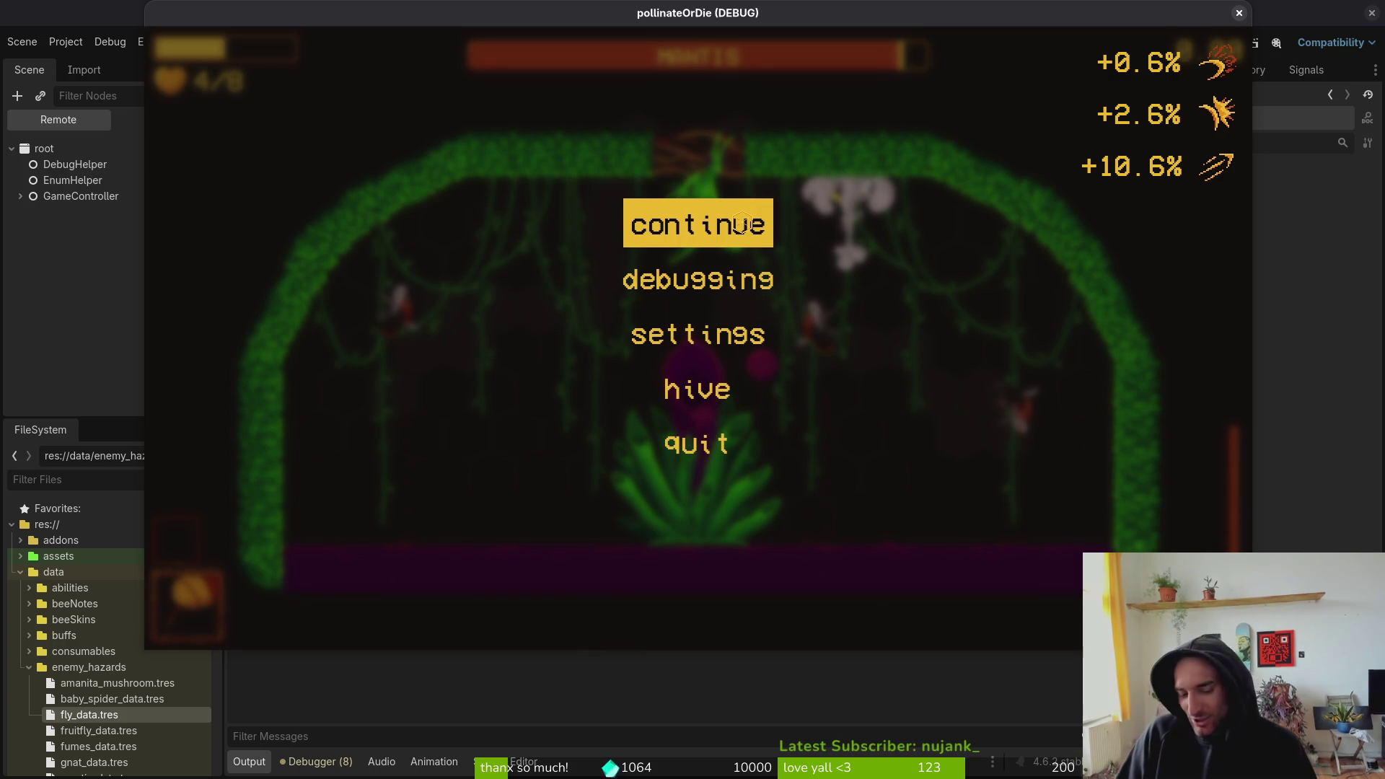
{"action": "left_click", "coordinate": [742, 224]}
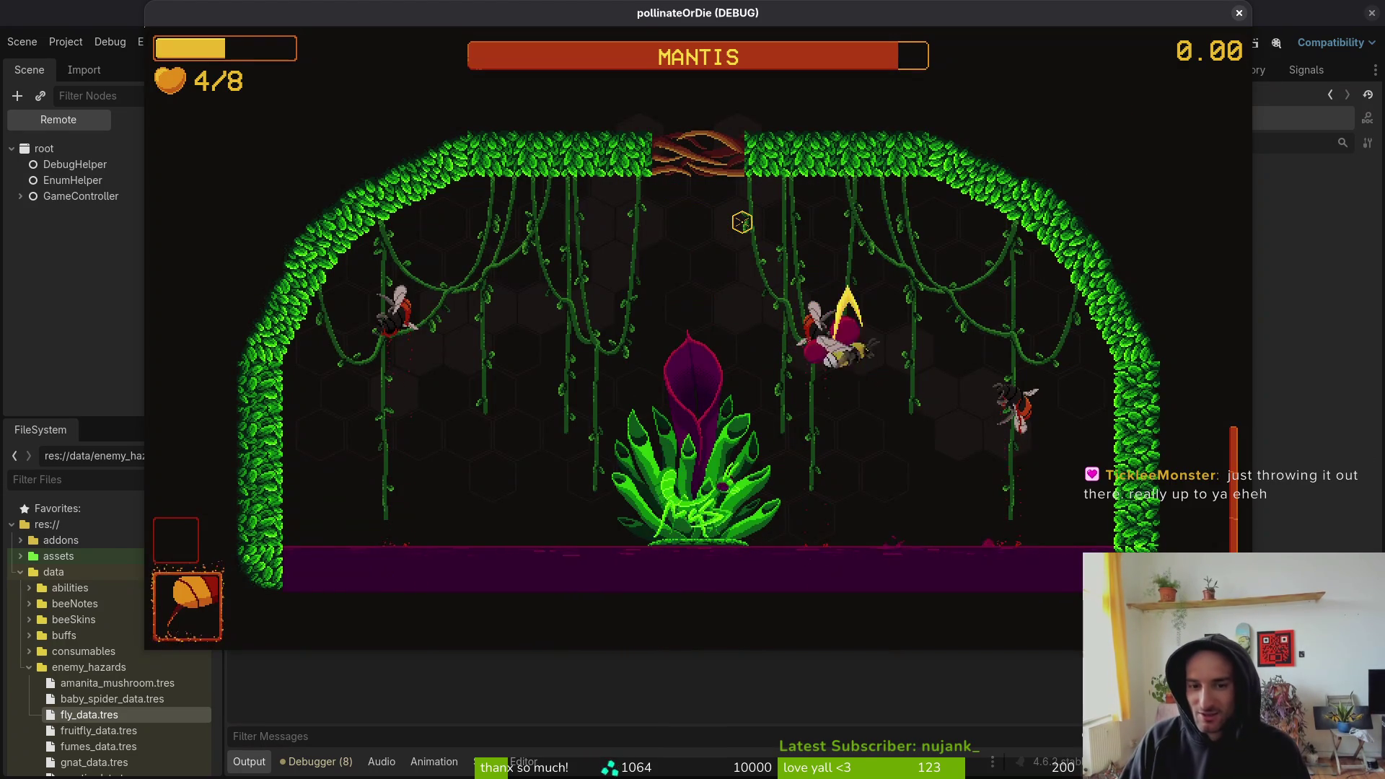
- Carry a berry from the left wall and dive to the plant to drop it
{"action": "key", "text": "a"}
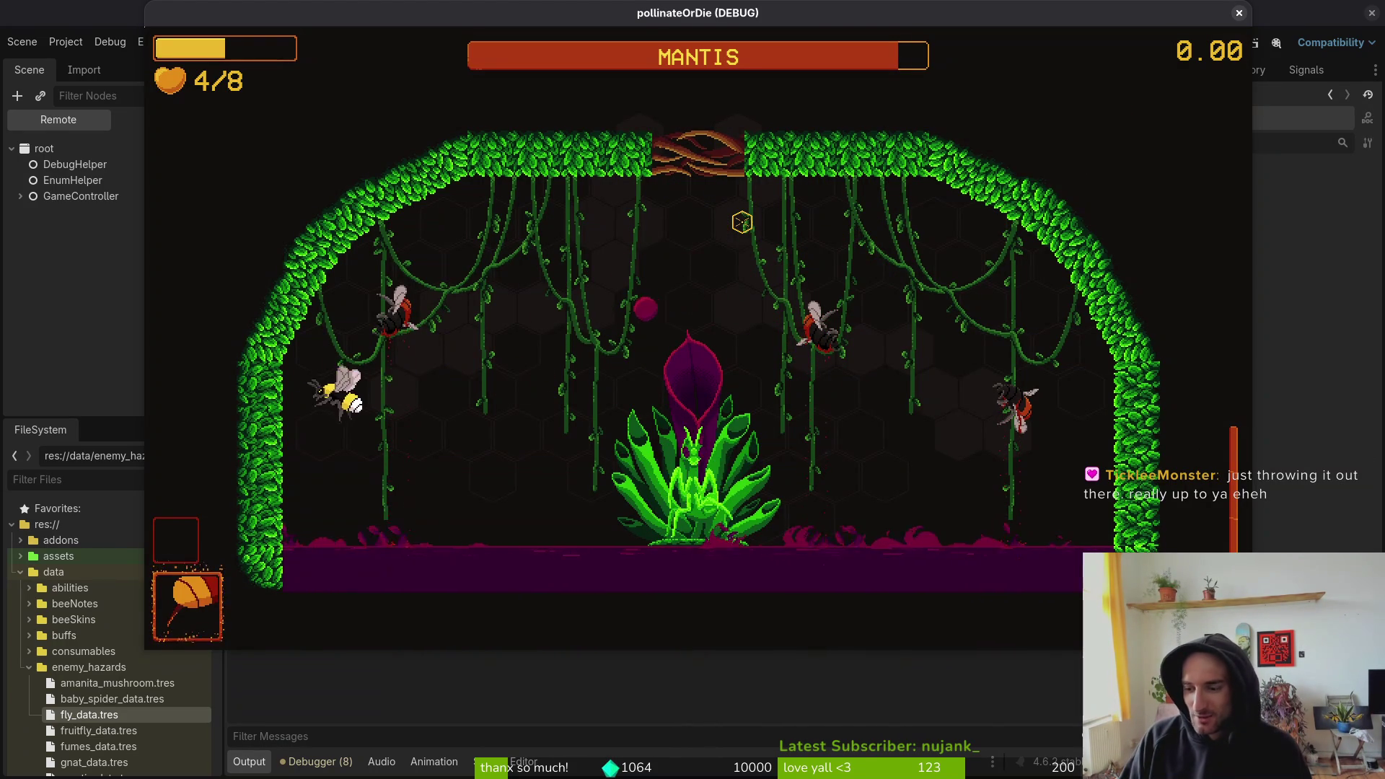
{"action": "key", "text": "d"}
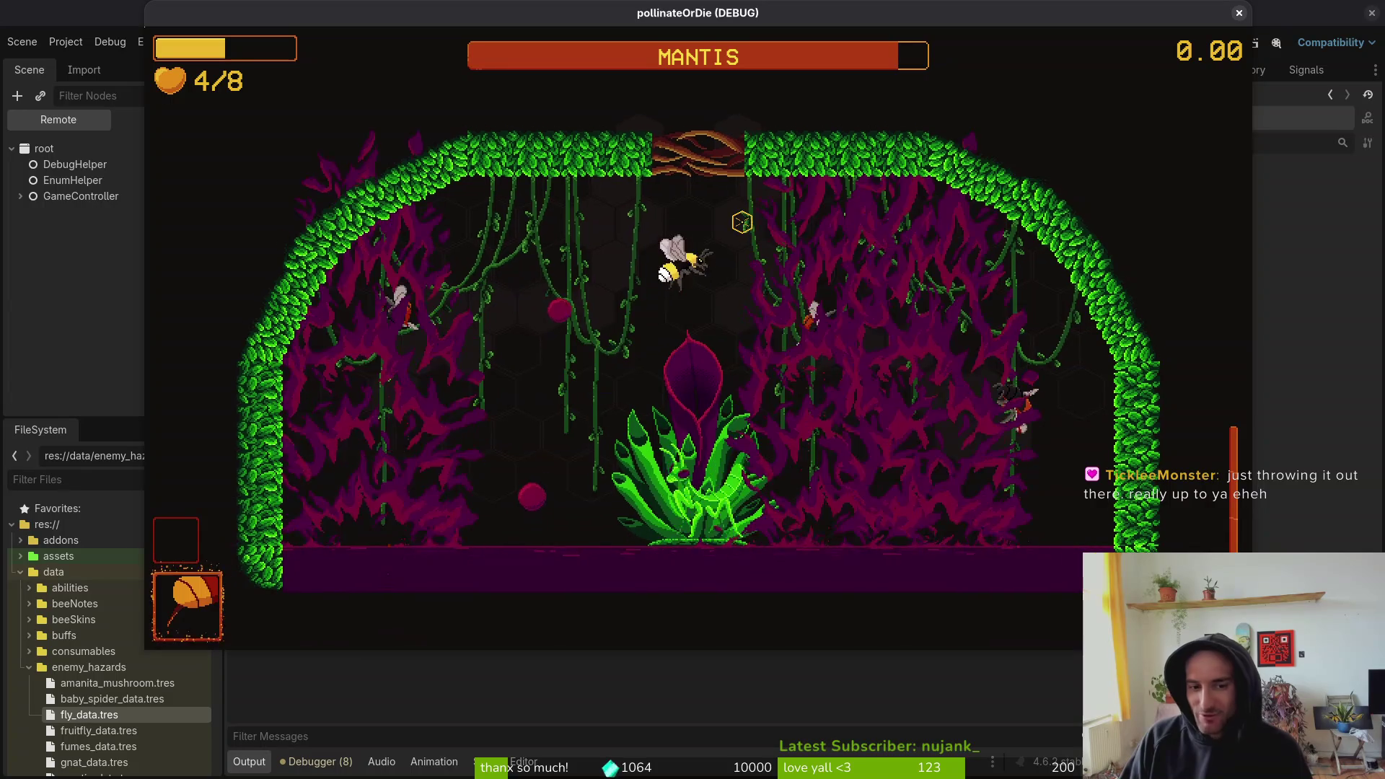
{"action": "key", "text": "s"}
{"action": "key", "text": "w"}
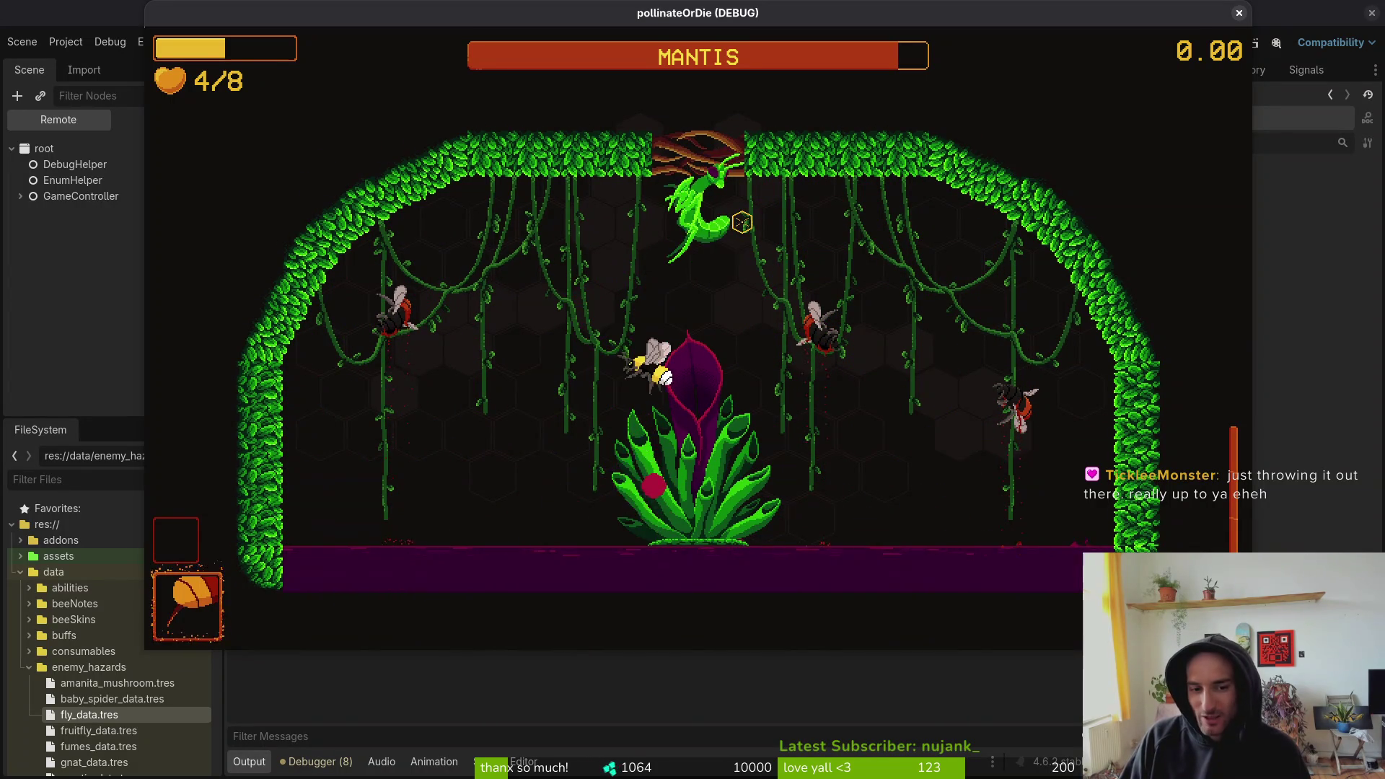
{"action": "key", "text": "s"}
{"action": "key", "text": "a"}
{"action": "key", "text": "d"}
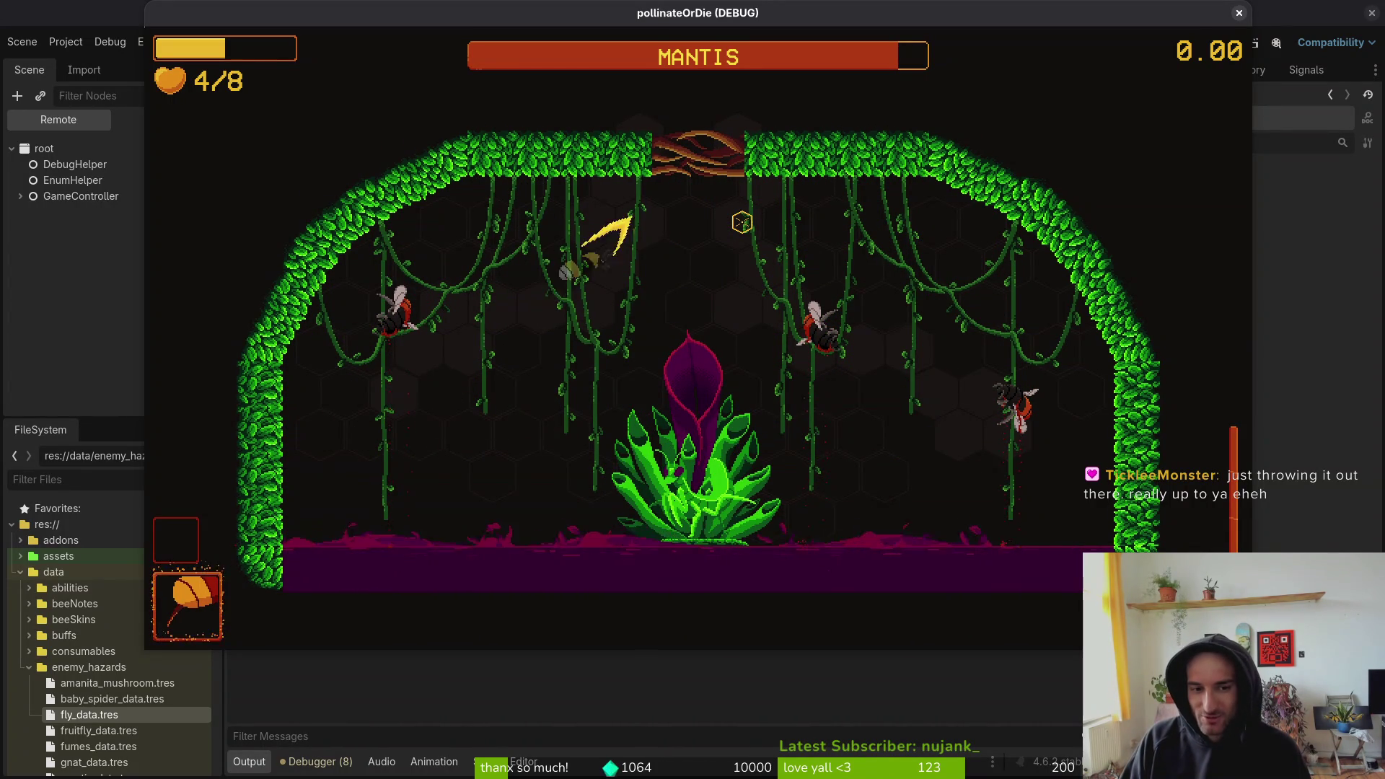
{"action": "key", "text": "s"}
{"action": "key", "text": "d"}
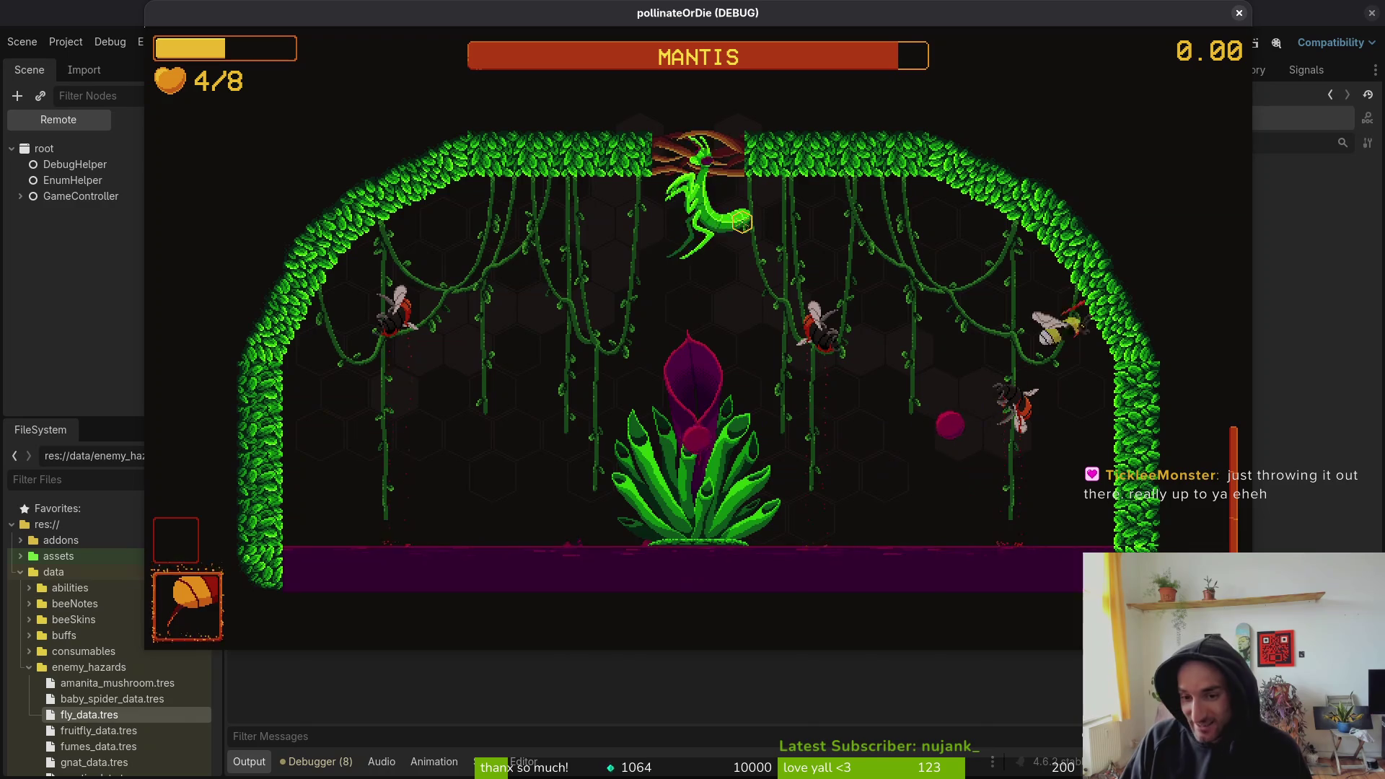
{"action": "key", "text": "s"}
{"action": "key", "text": "space"}
- Attack and dash around the plant, ending at the arena's far right edge
{"action": "key", "text": "a"}
{"action": "key", "text": "s"}
{"action": "key", "text": "w"}
{"action": "key", "text": "space"}
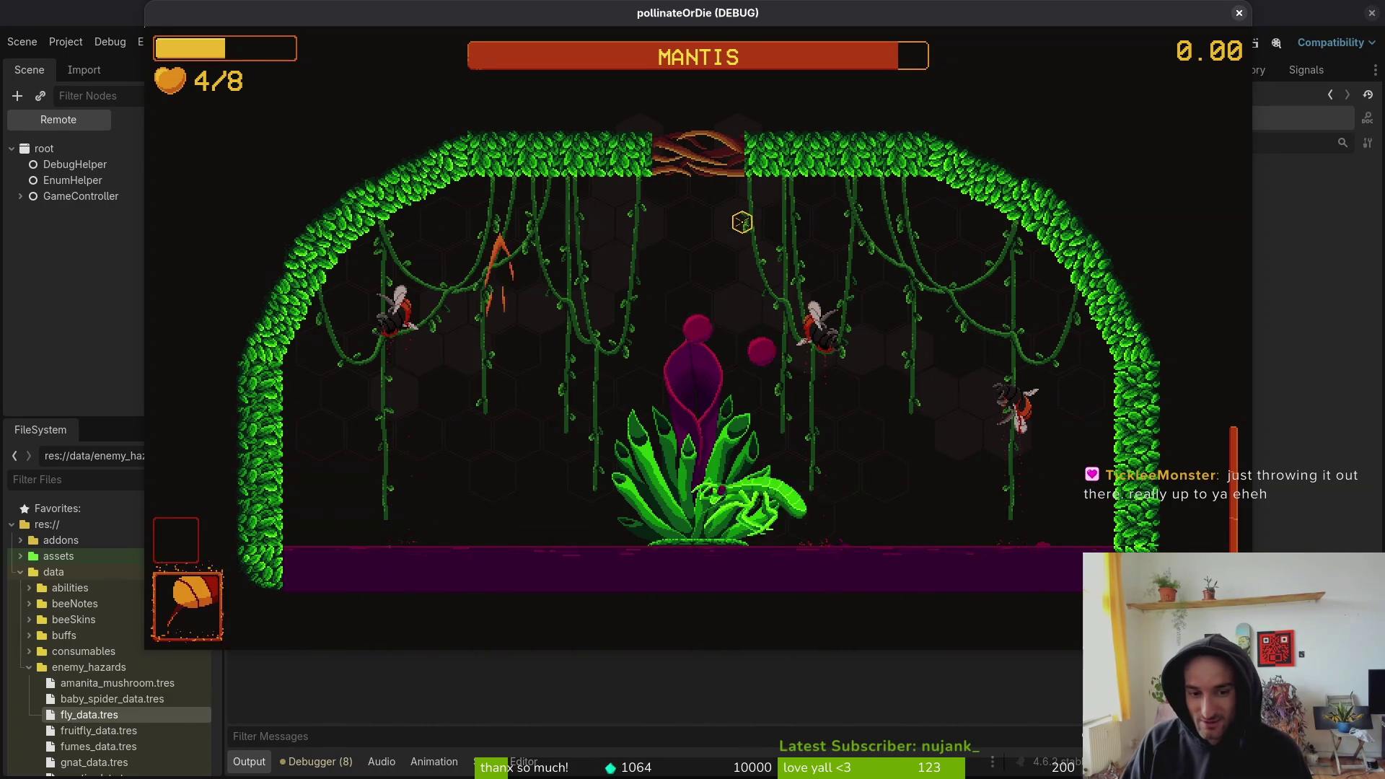
{"action": "key", "text": "s"}
{"action": "key", "text": "d"}
{"action": "key", "text": "d"}
{"action": "key", "text": "s"}
{"action": "key", "text": "space"}
{"action": "key", "text": "a"}
{"action": "key", "text": "w"}
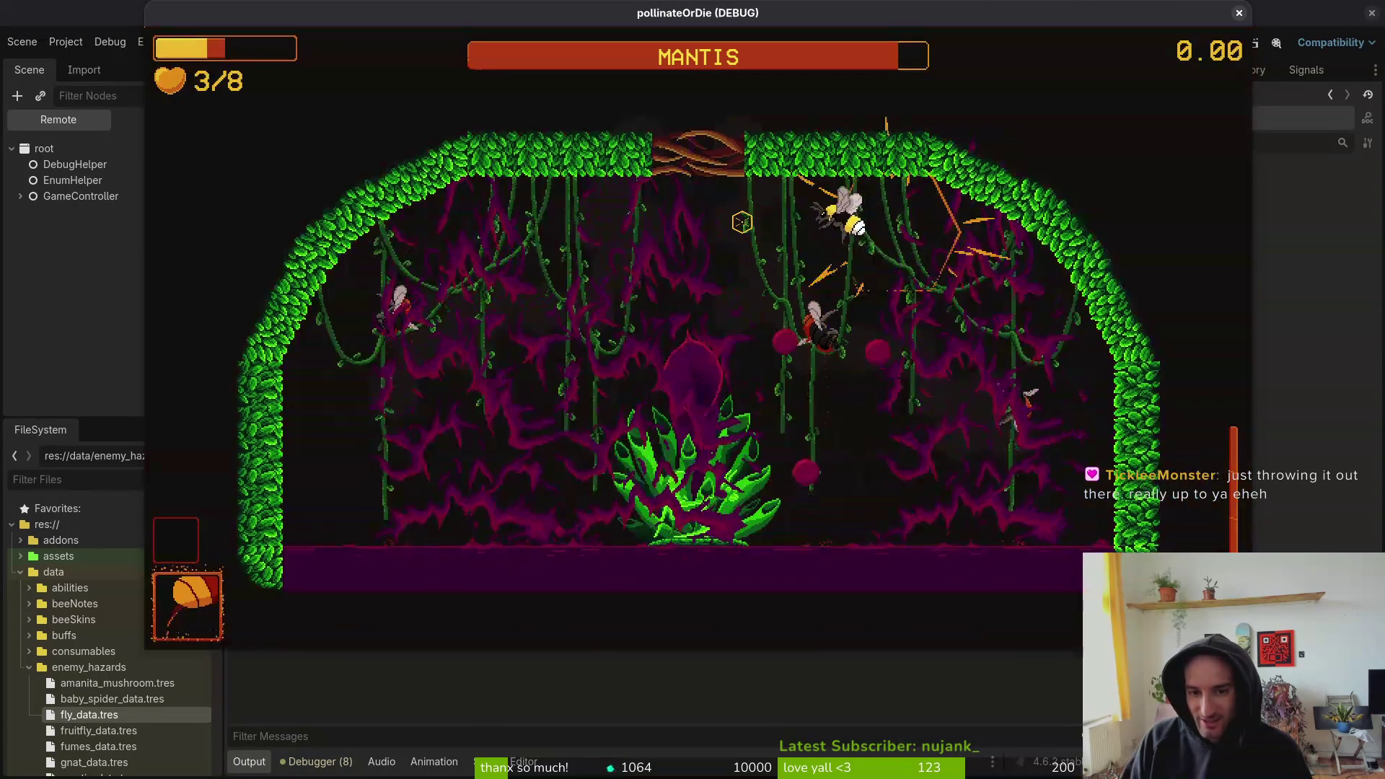
{"action": "key", "text": "s"}
{"action": "key", "text": "space"}
{"action": "key", "text": "d"}
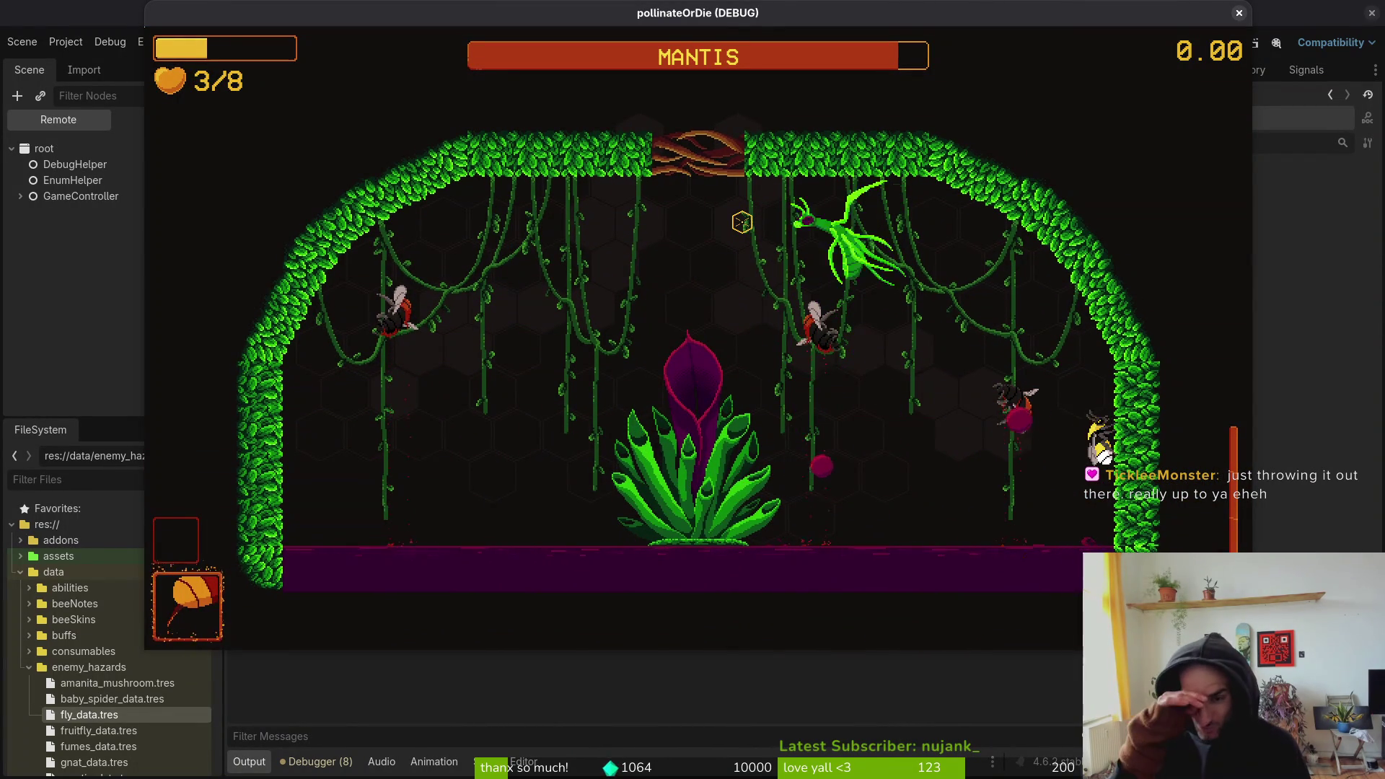
- Dash away from the mantis attacks and fly up to the leafy ceiling
{"action": "key", "text": "a"}
{"action": "key", "text": "a"}
{"action": "key", "text": "s"}
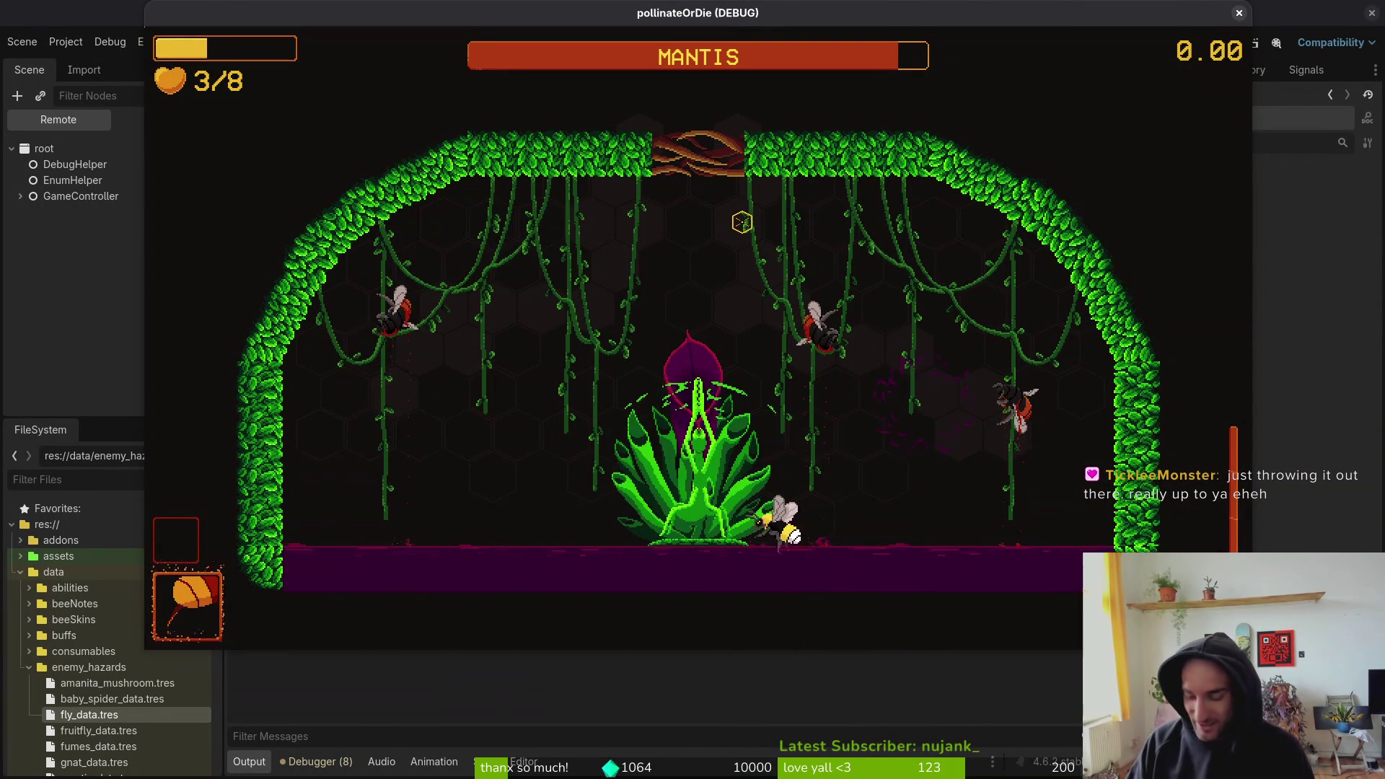
{"action": "key", "text": "space"}
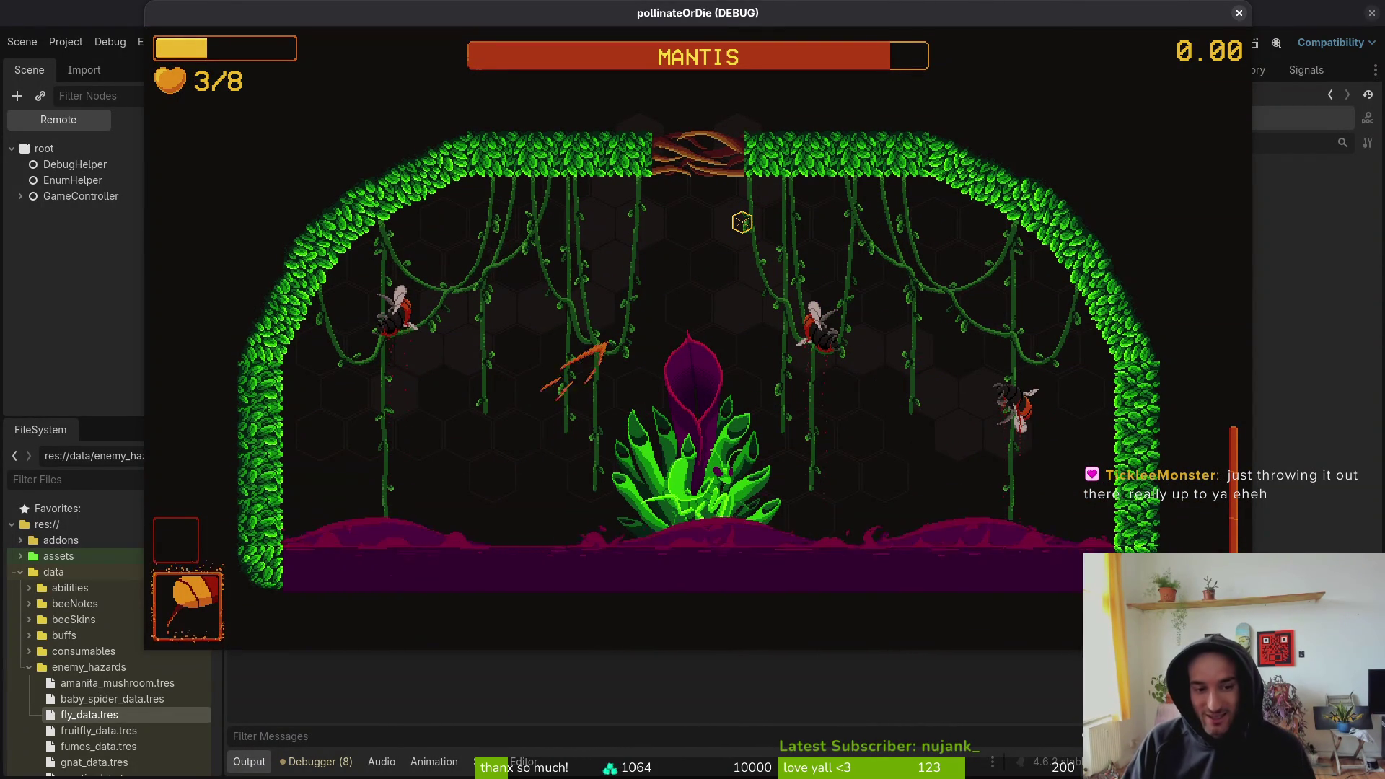
{"action": "key", "text": "space"}
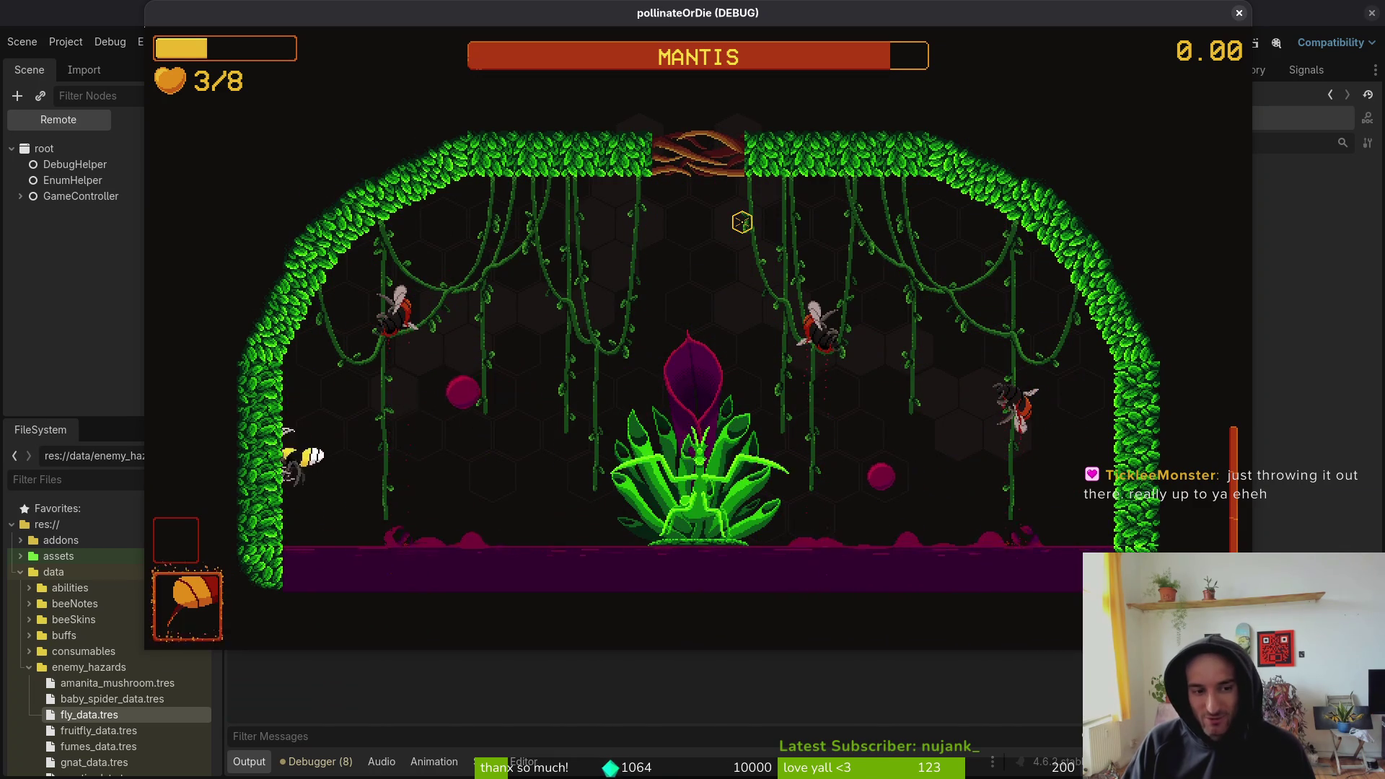
{"action": "key", "text": "d"}
{"action": "key", "text": "space"}
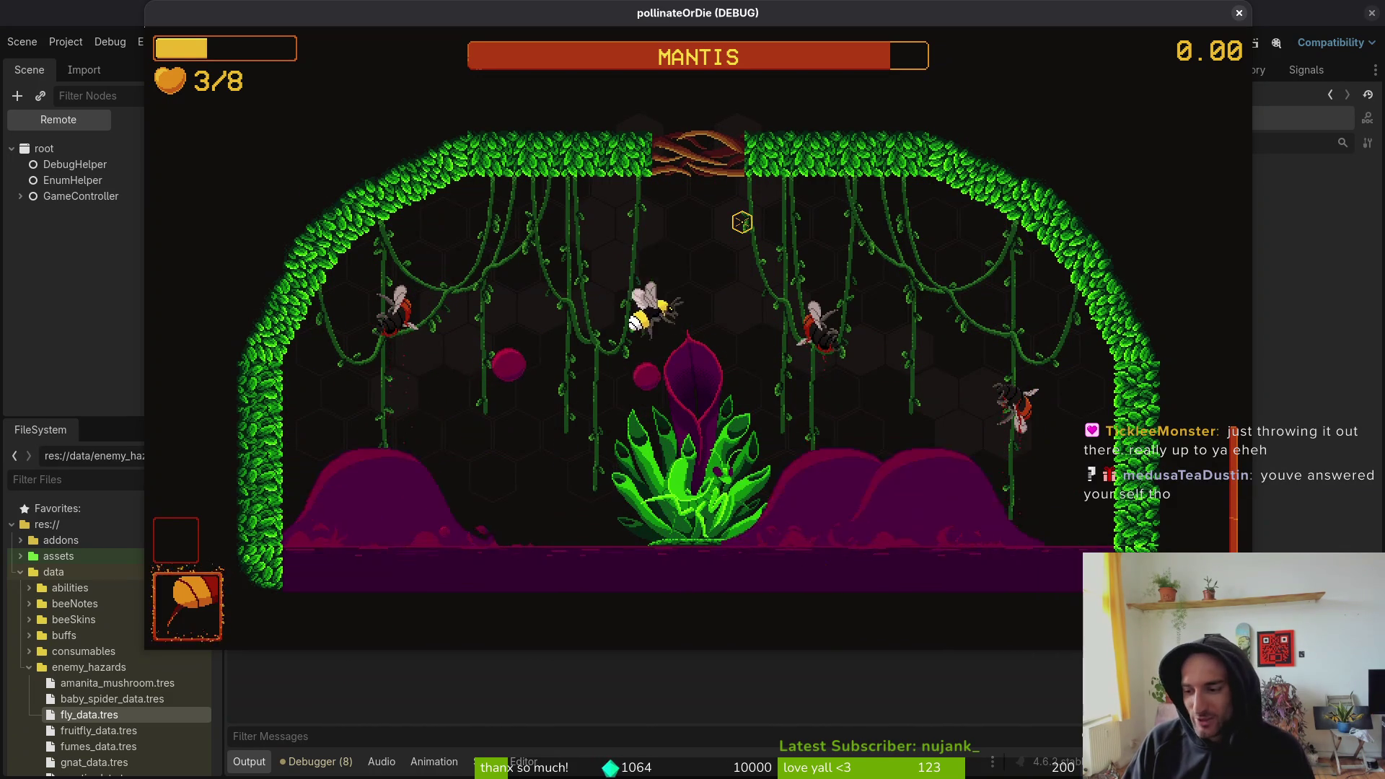
{"action": "key", "text": "w"}
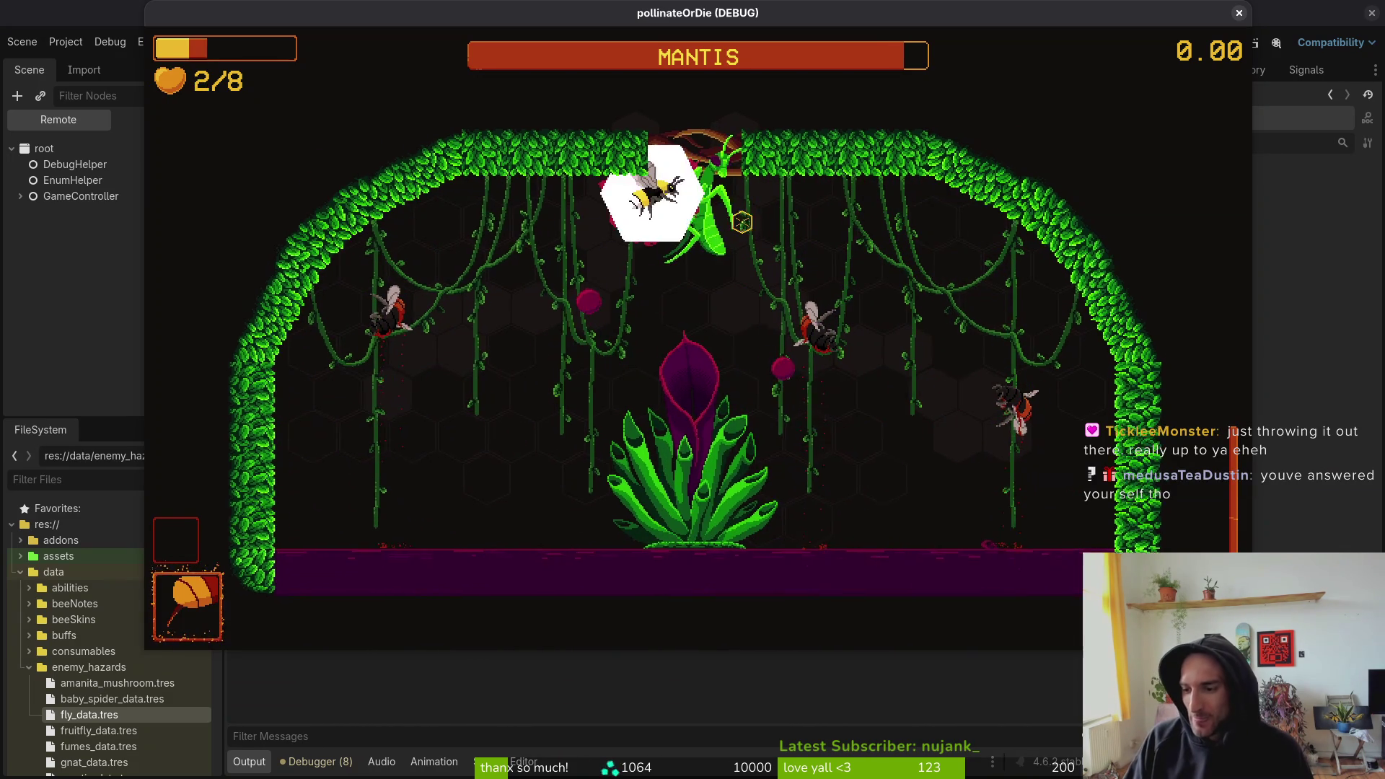
{"action": "key", "text": "a"}
{"action": "key", "text": "d"}
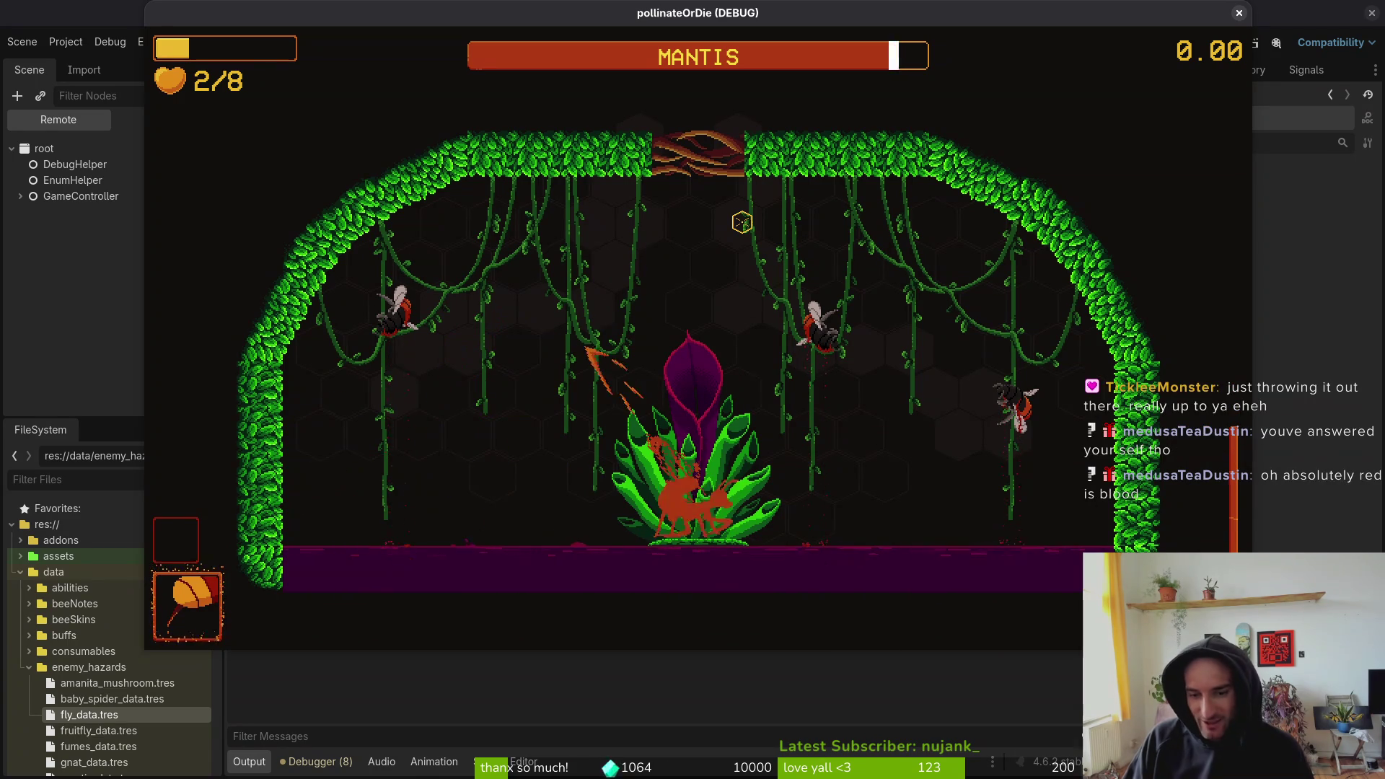
{"action": "key", "text": "w"}
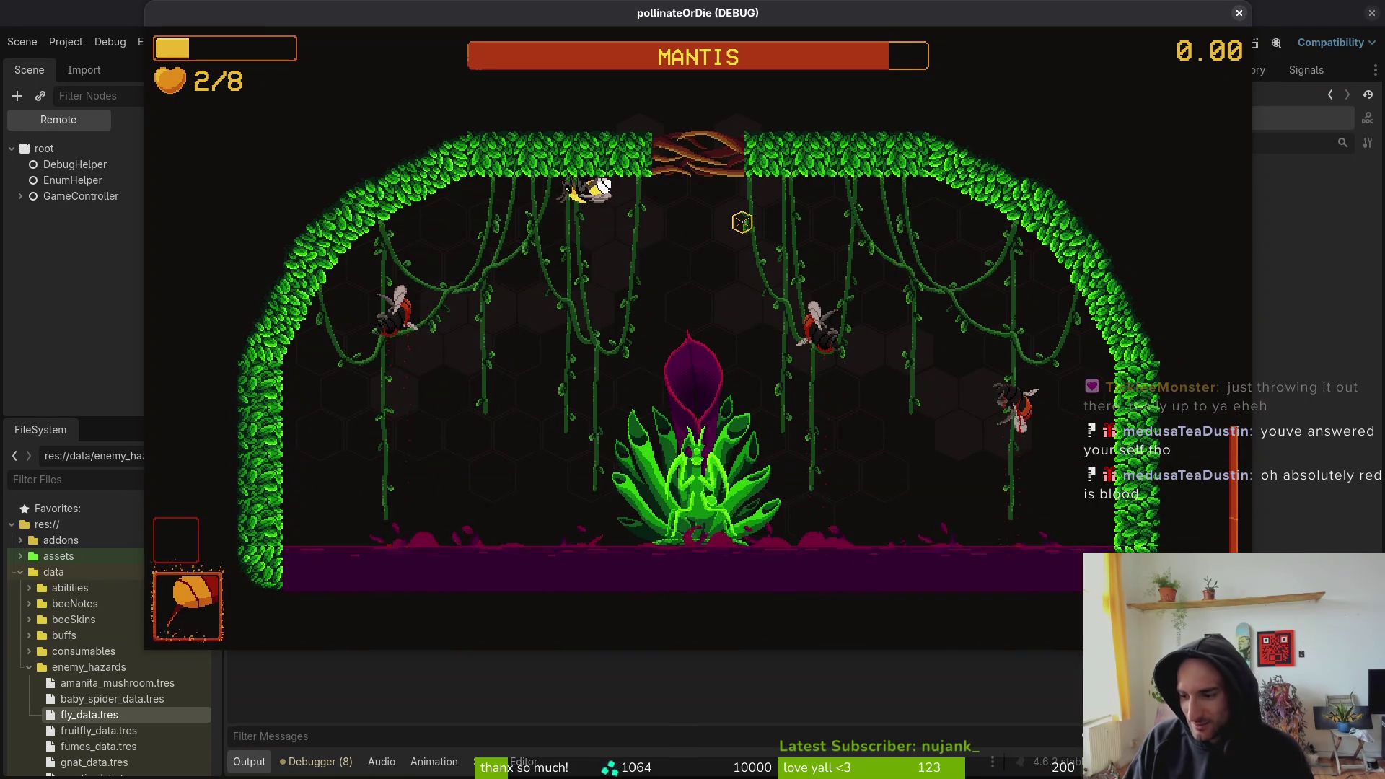
- Keep flying between the vines and the mantis flower until the bee's hearts run out
{"action": "key", "text": "a"}
{"action": "key", "text": "s"}
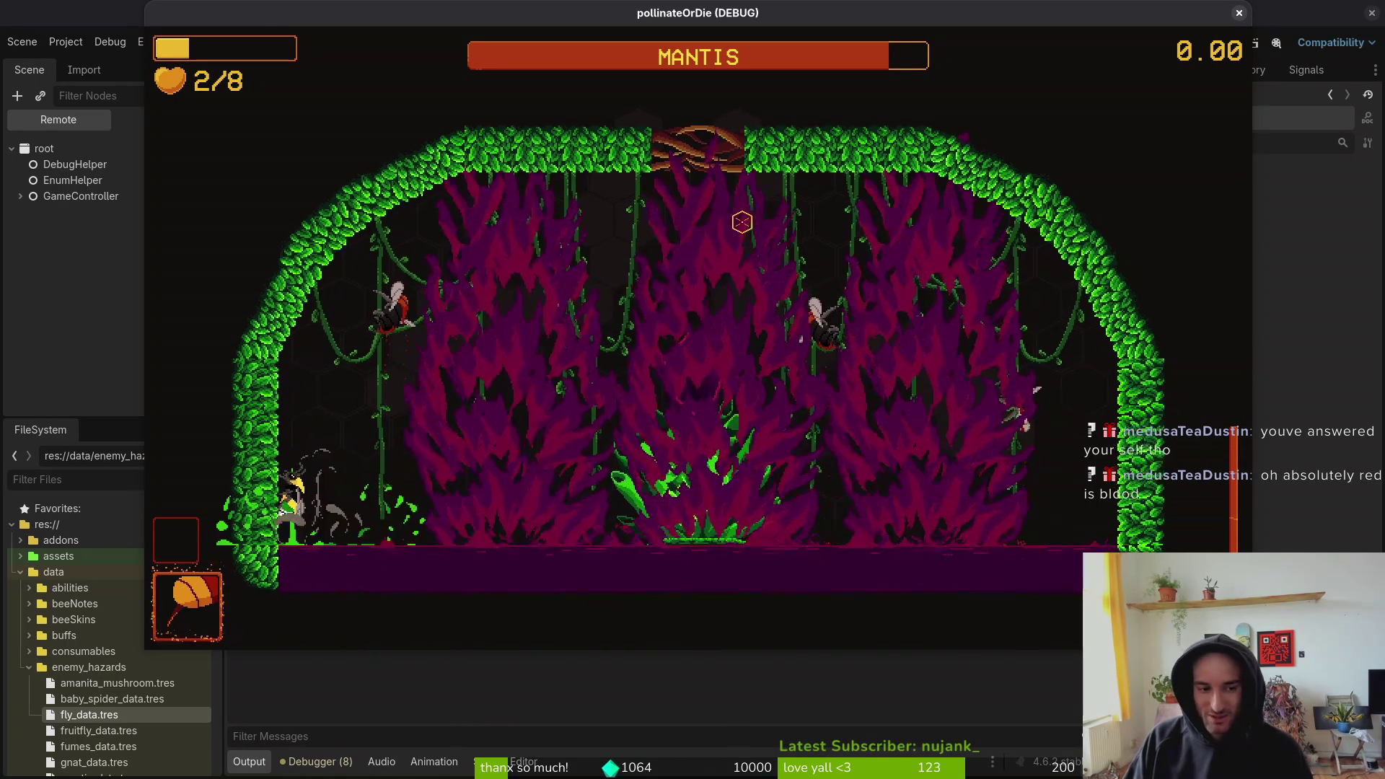
{"action": "key", "text": "w"}
{"action": "key", "text": "d"}
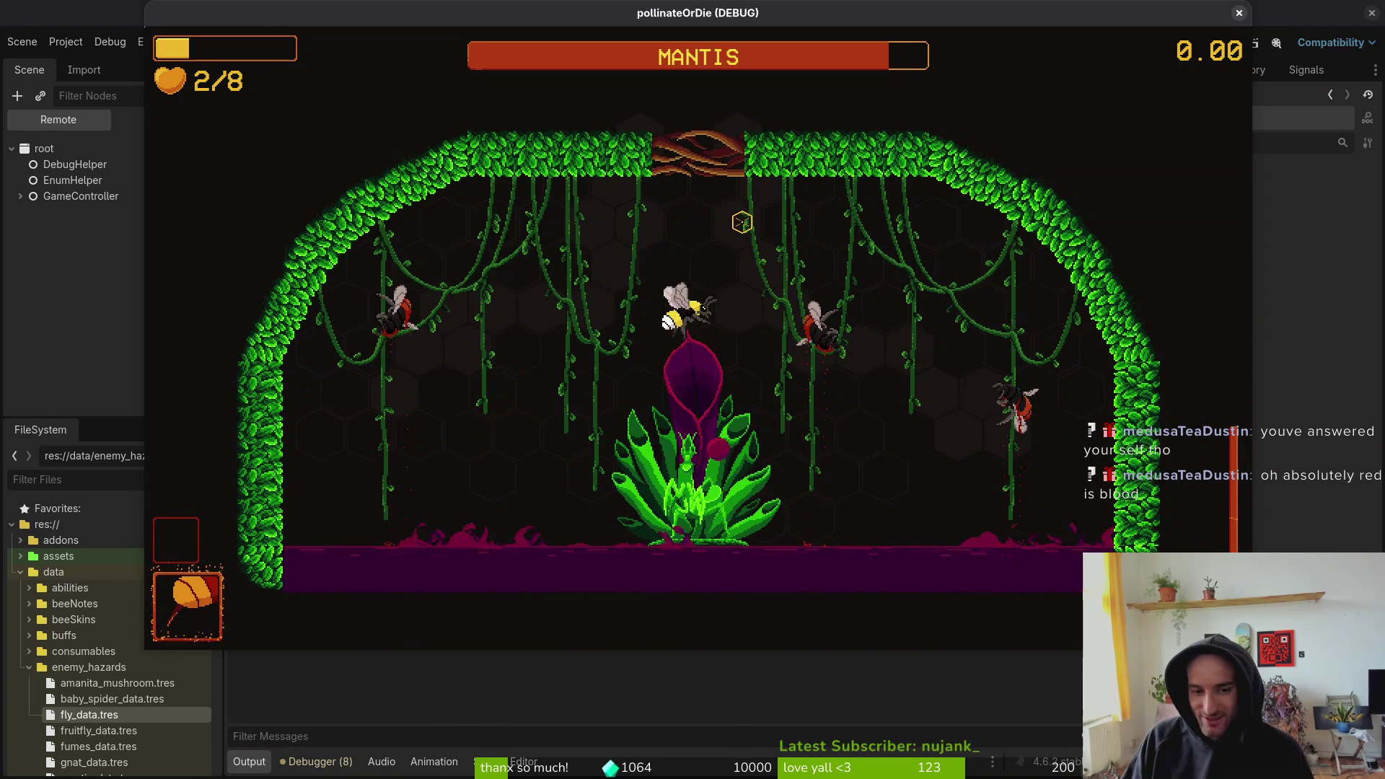
{"action": "key", "text": "w"}
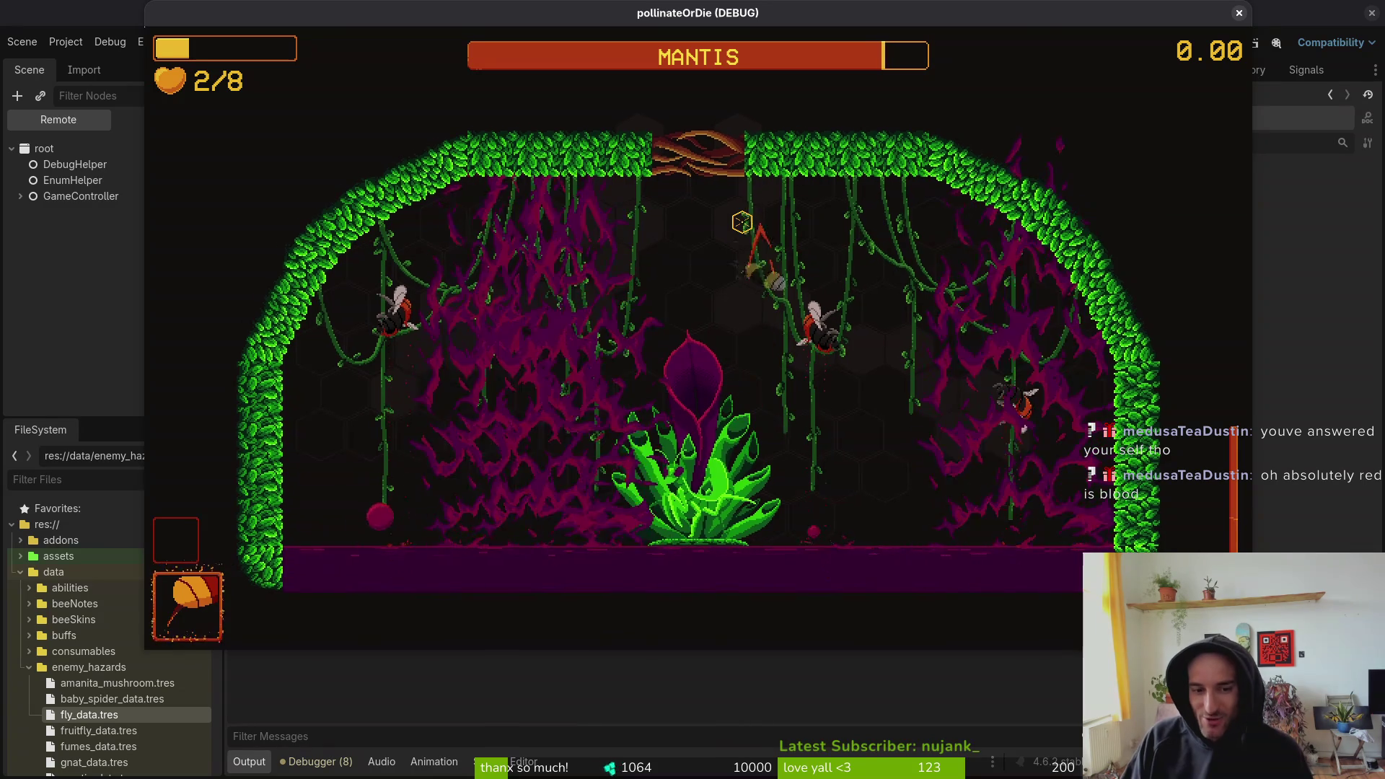
{"action": "key", "text": "d"}
{"action": "key", "text": "a"}
{"action": "key", "text": "w"}
{"action": "key", "text": "d"}
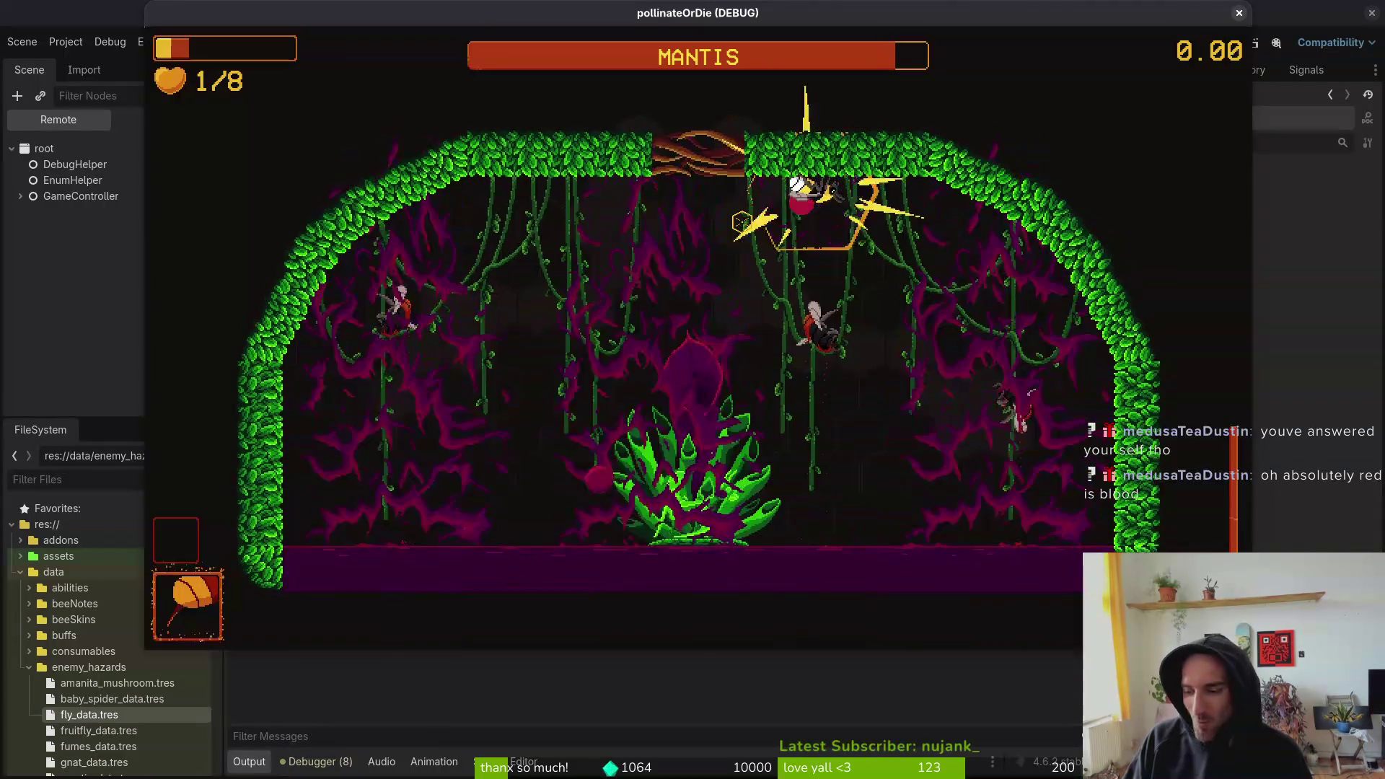
{"action": "key", "text": "s"}
{"action": "key", "text": "a"}
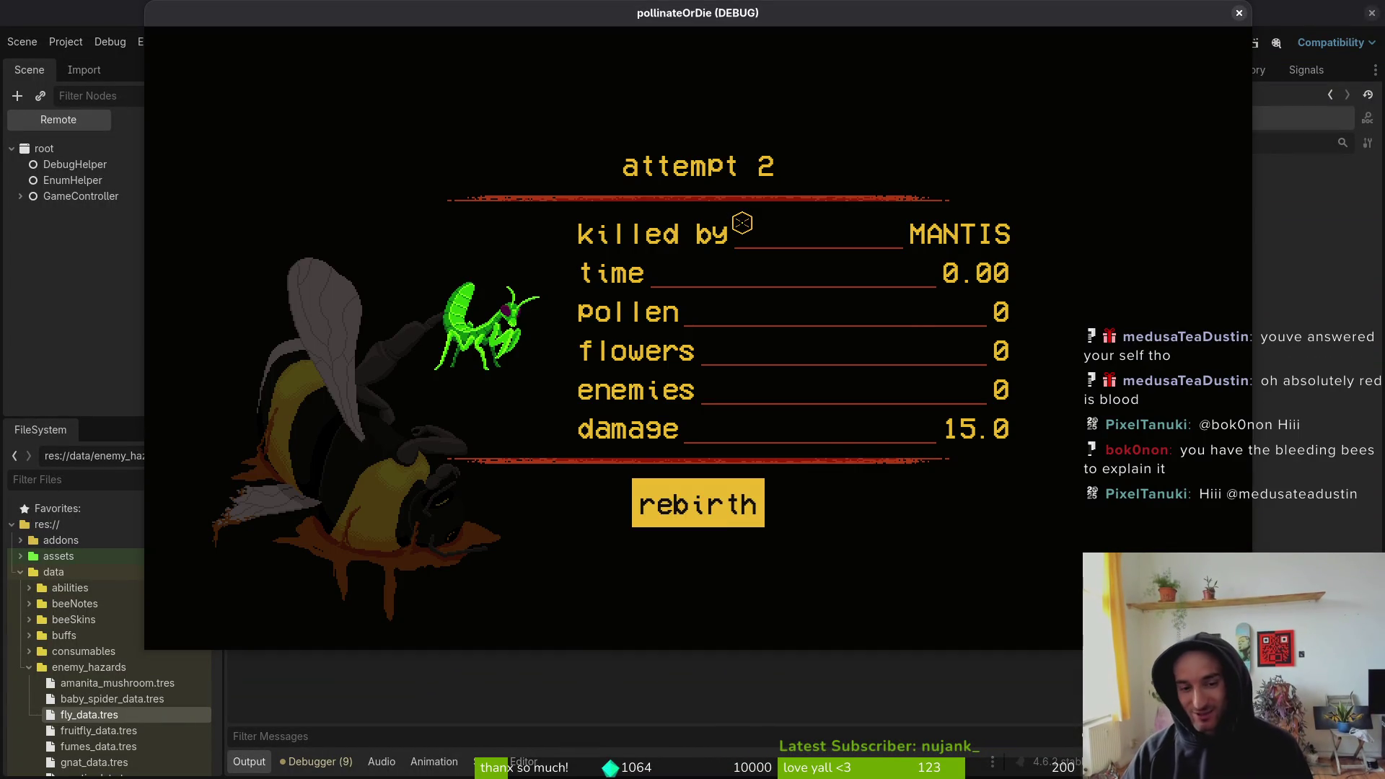
- Rebirth, reload the MANTIS arena at 8/8 health, fly briefly, then switch to Aseprite
{"action": "key", "text": "Return"}
{"action": "key", "text": "Escape"}
{"action": "key", "text": "Down"}
{"action": "key", "text": "Return"}
{"action": "key", "text": "w"}
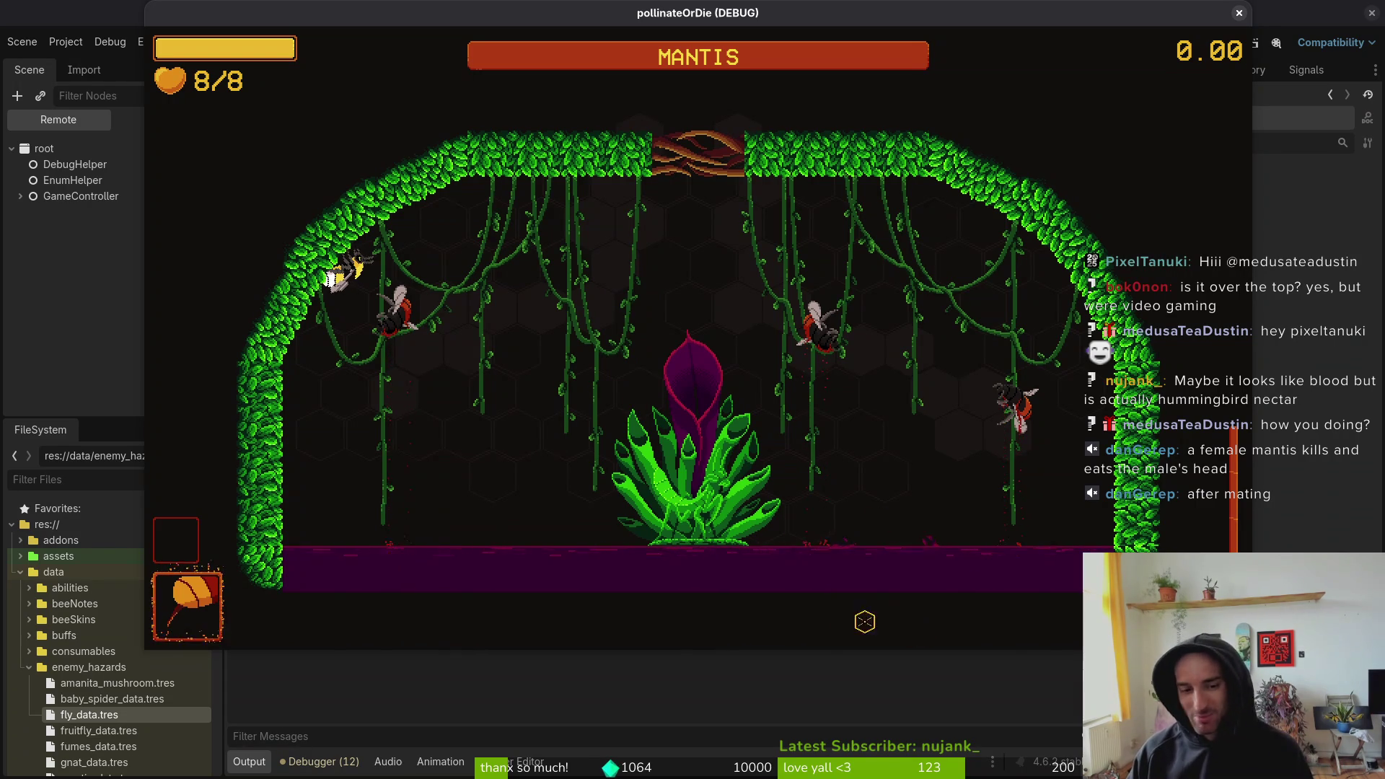
{"action": "key", "text": "alt+Tab"}
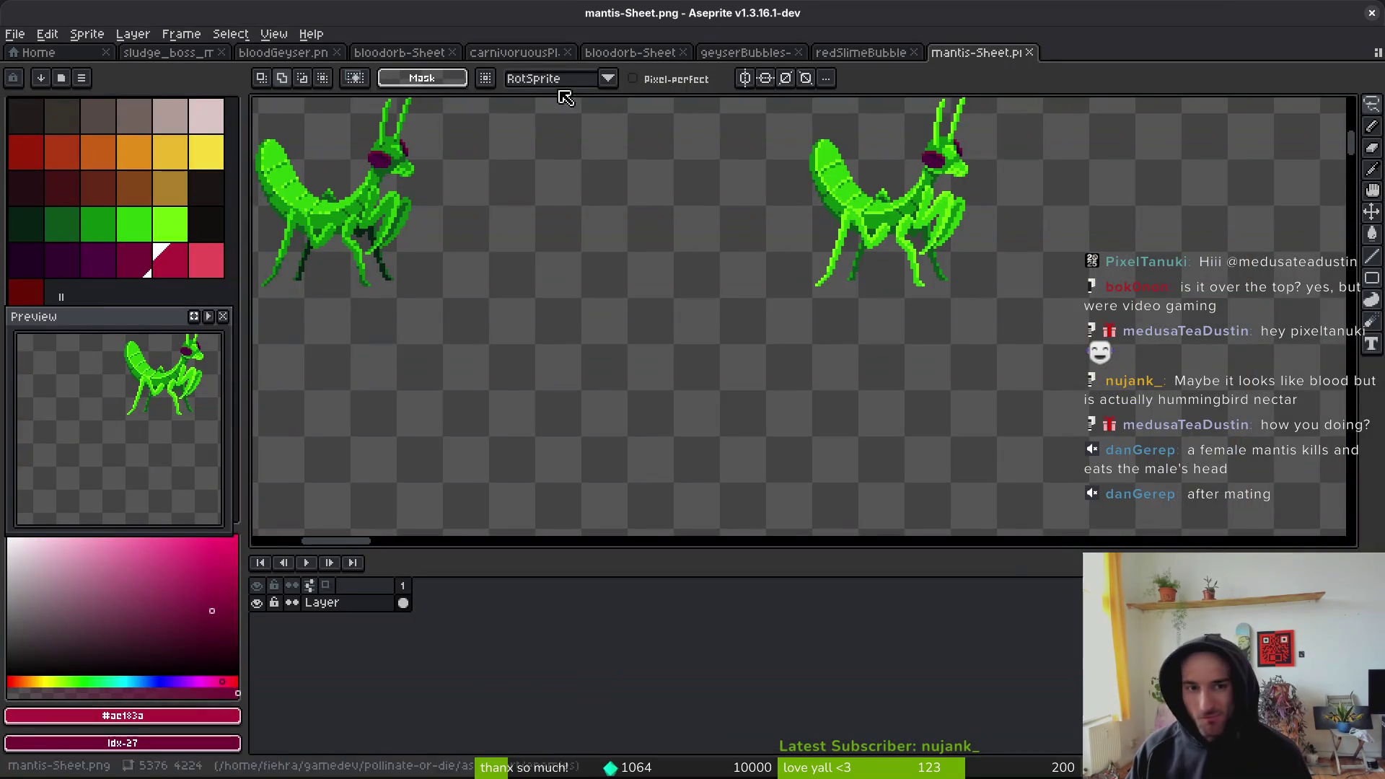
- Undo the recolour on sludge_boss_mantis so the strip turns from purple back to red
{"action": "left_click", "coordinate": [283, 52]}
{"action": "left_click", "coordinate": [200, 58]}
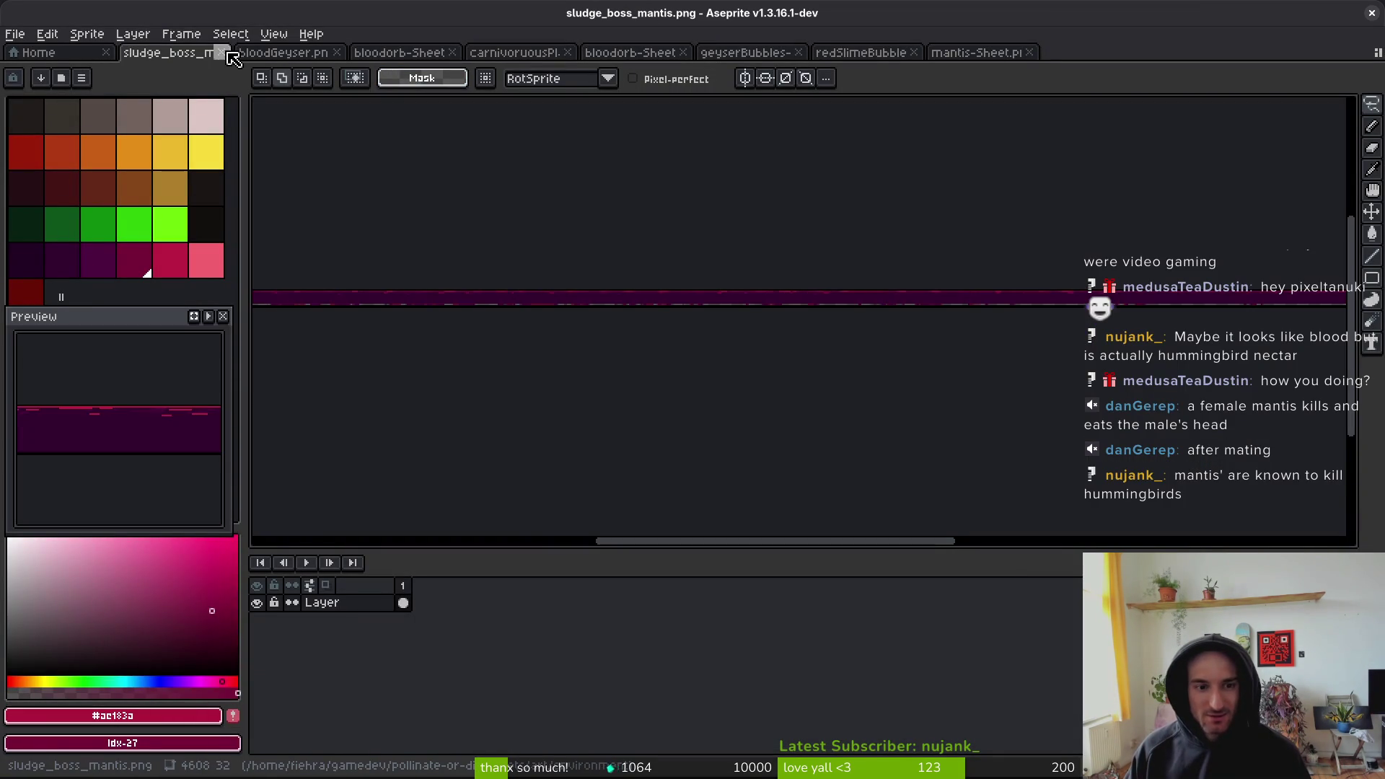
{"action": "key", "text": "ctrl+z"}
{"action": "scroll", "coordinate": [674, 289], "scroll_direction": "up", "scroll_amount": 5}
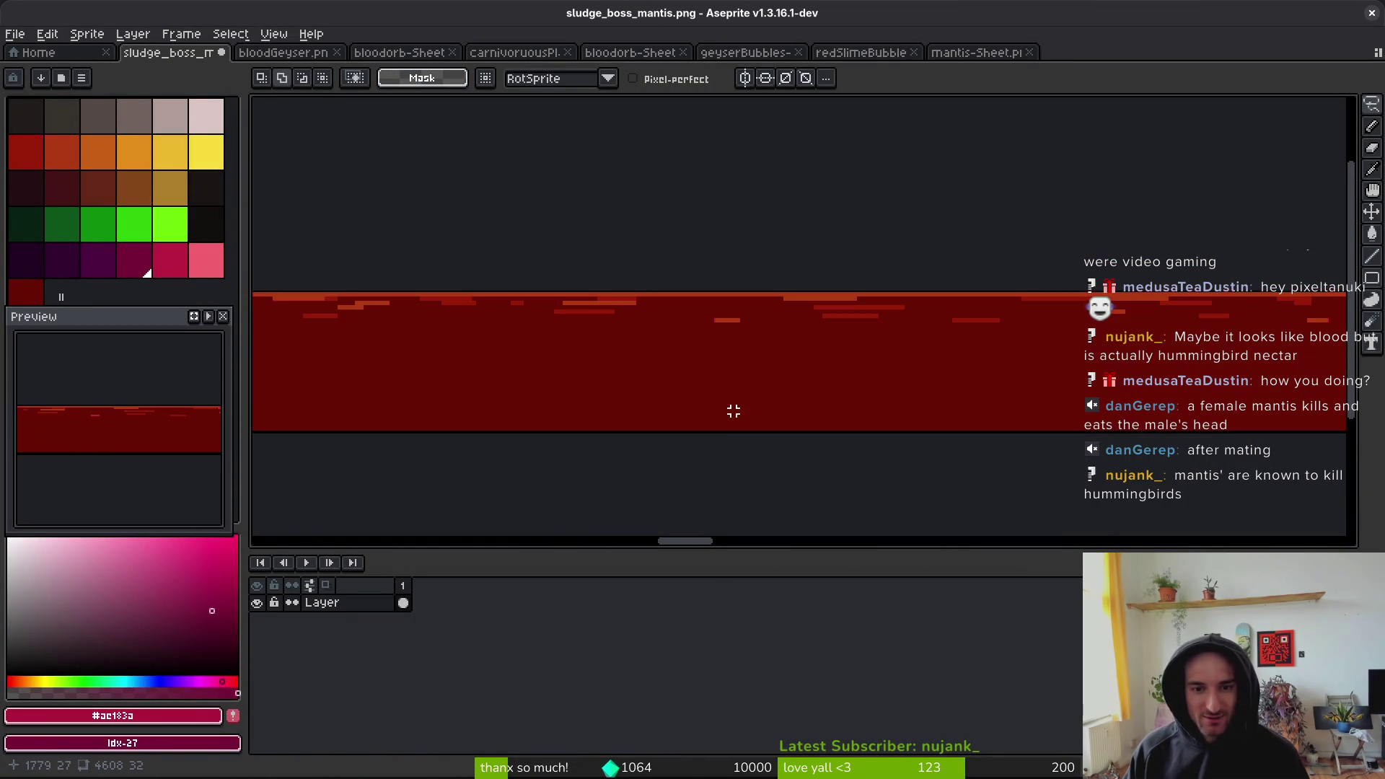
- Check the bloodGeyser and bloodorb-Sheet sprites, then close the carnivorous plant sprite
{"action": "left_click", "coordinate": [292, 53]}
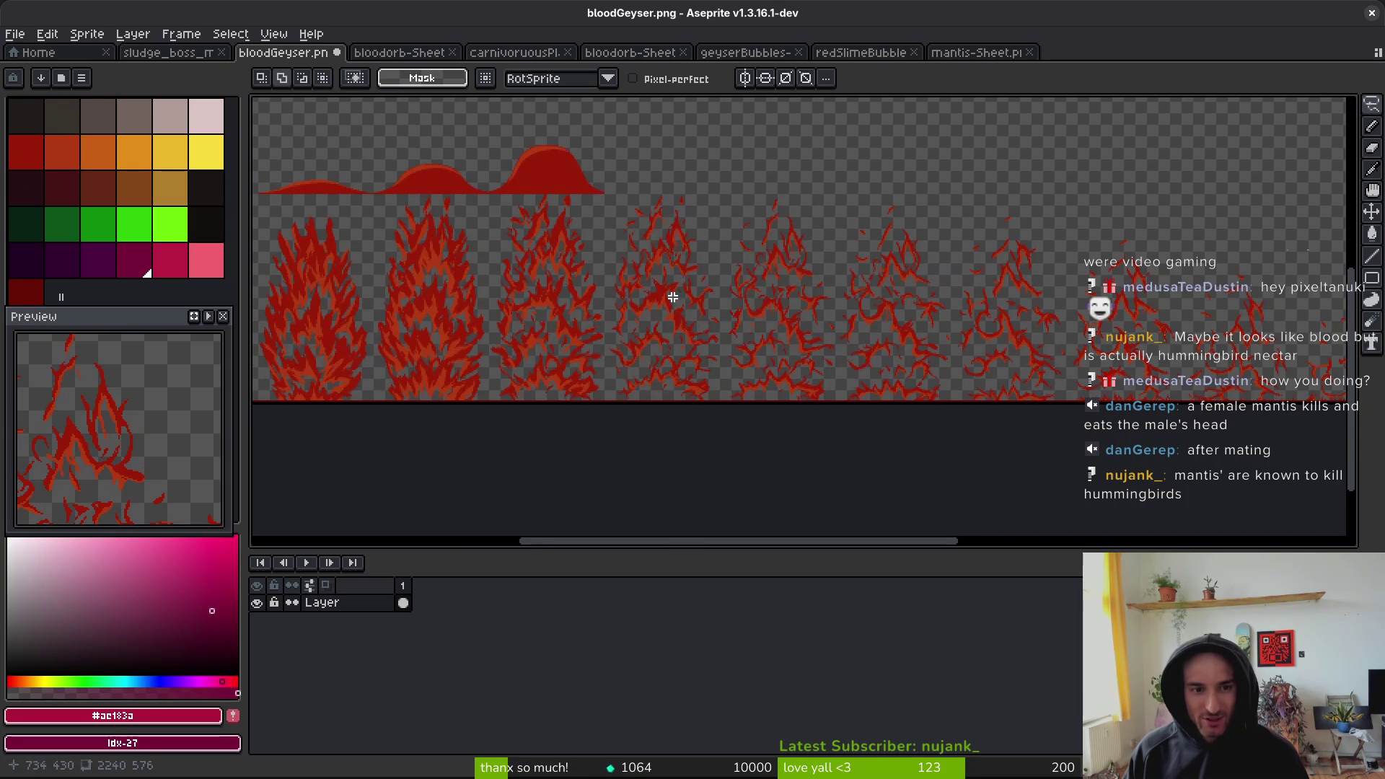
{"action": "scroll", "coordinate": [675, 297], "scroll_direction": "up", "scroll_amount": 2}
{"action": "key", "text": "ctrl+Tab"}
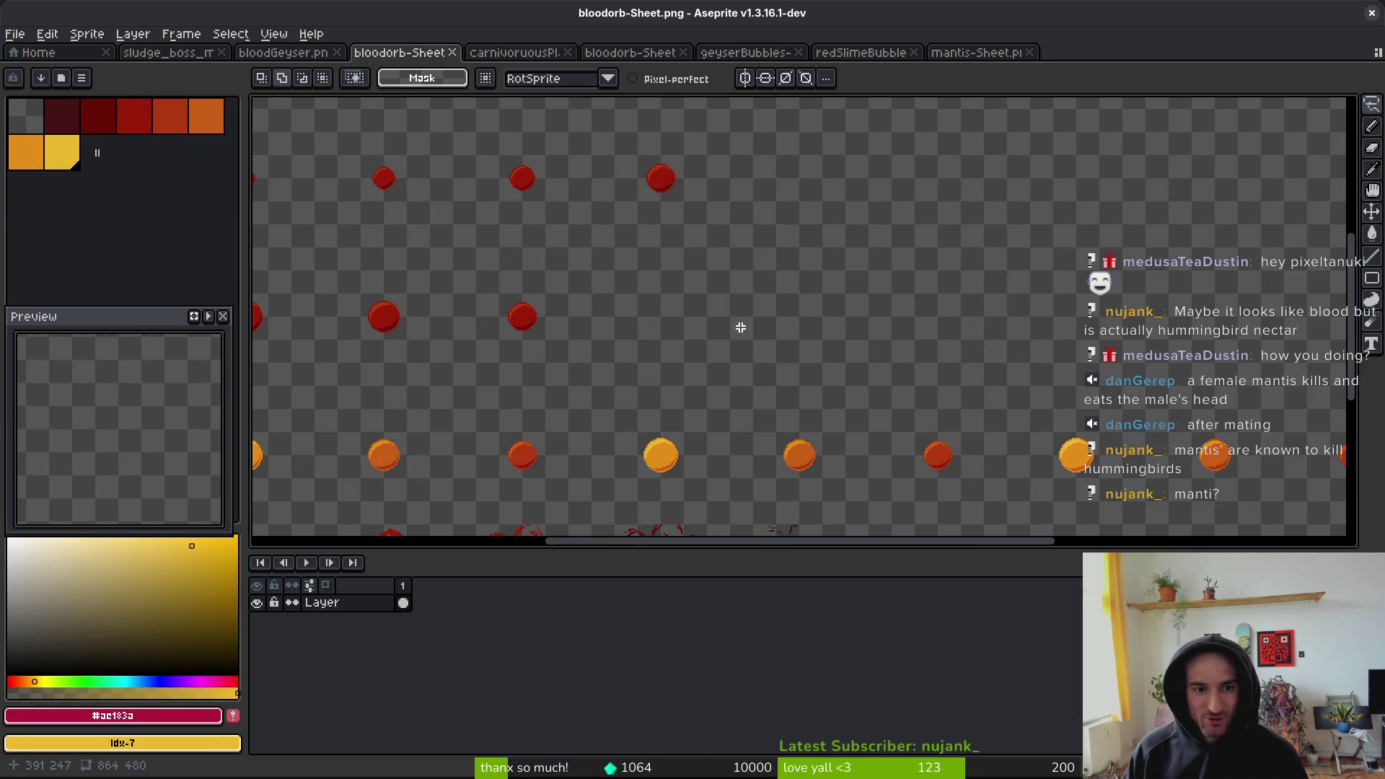
{"action": "scroll", "coordinate": [692, 324], "scroll_direction": "left", "scroll_amount": 3}
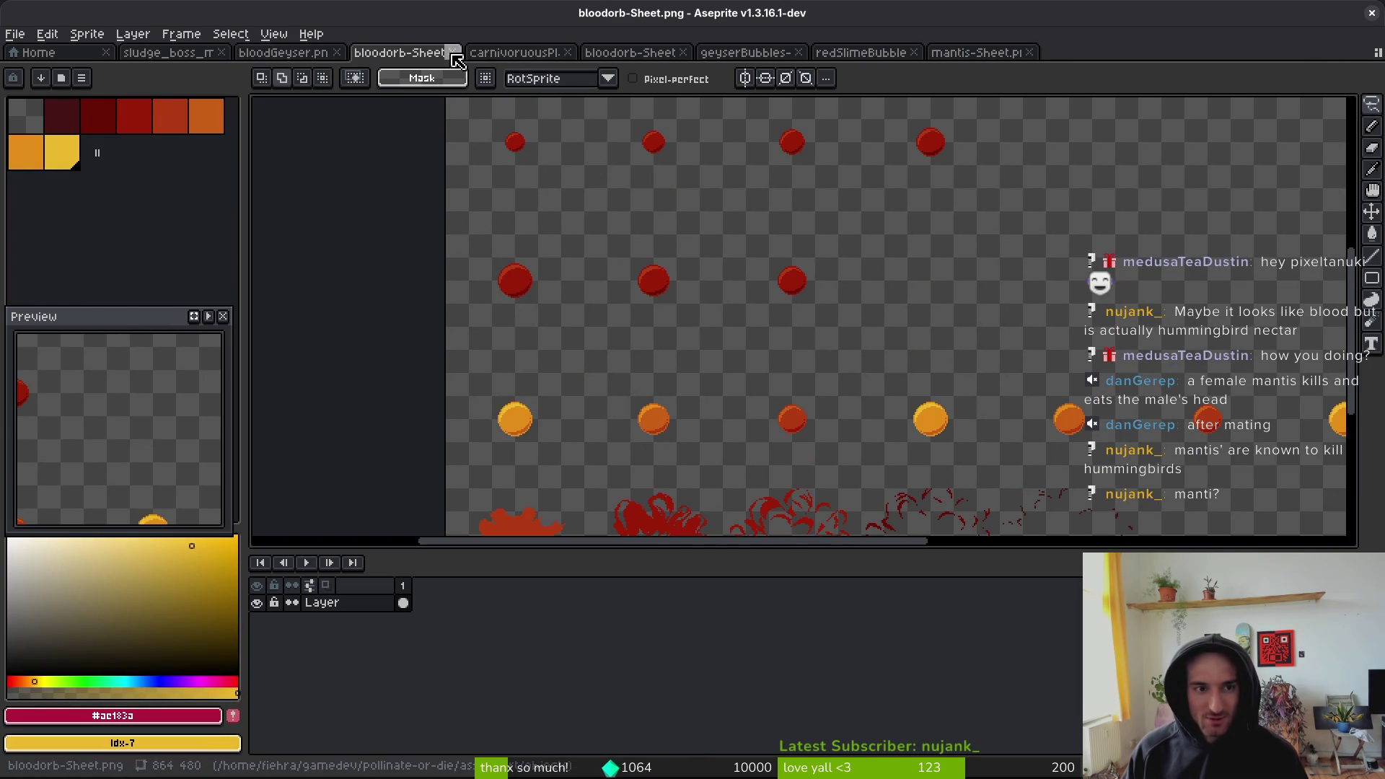
{"action": "middle_click", "coordinate": [504, 55]}
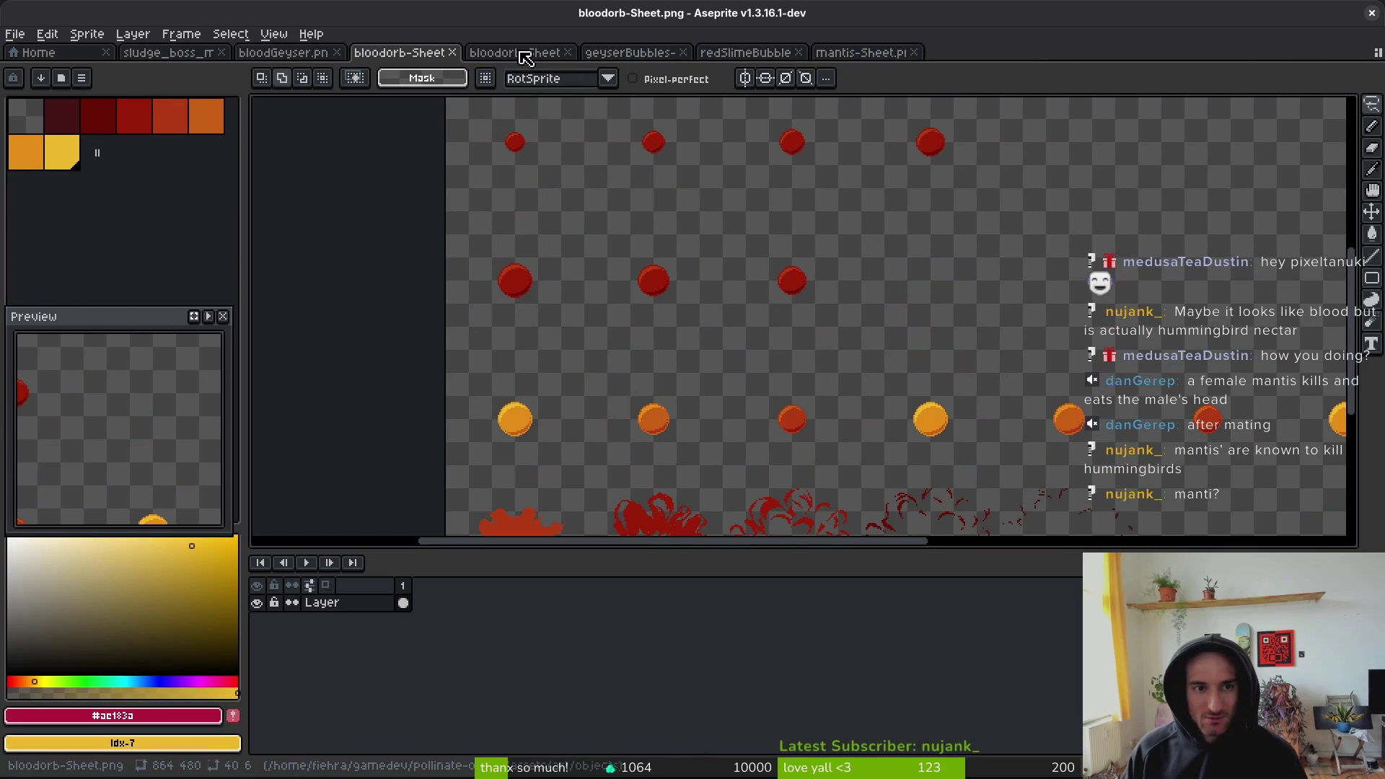
- Reopen the carnivorous plant sprite, close the duplicate bloodorb-Sheet, and redo the red orb recolour
{"action": "key", "text": "ctrl+shift+t"}
{"action": "scroll", "coordinate": [665, 295], "scroll_direction": "down", "scroll_amount": 3}
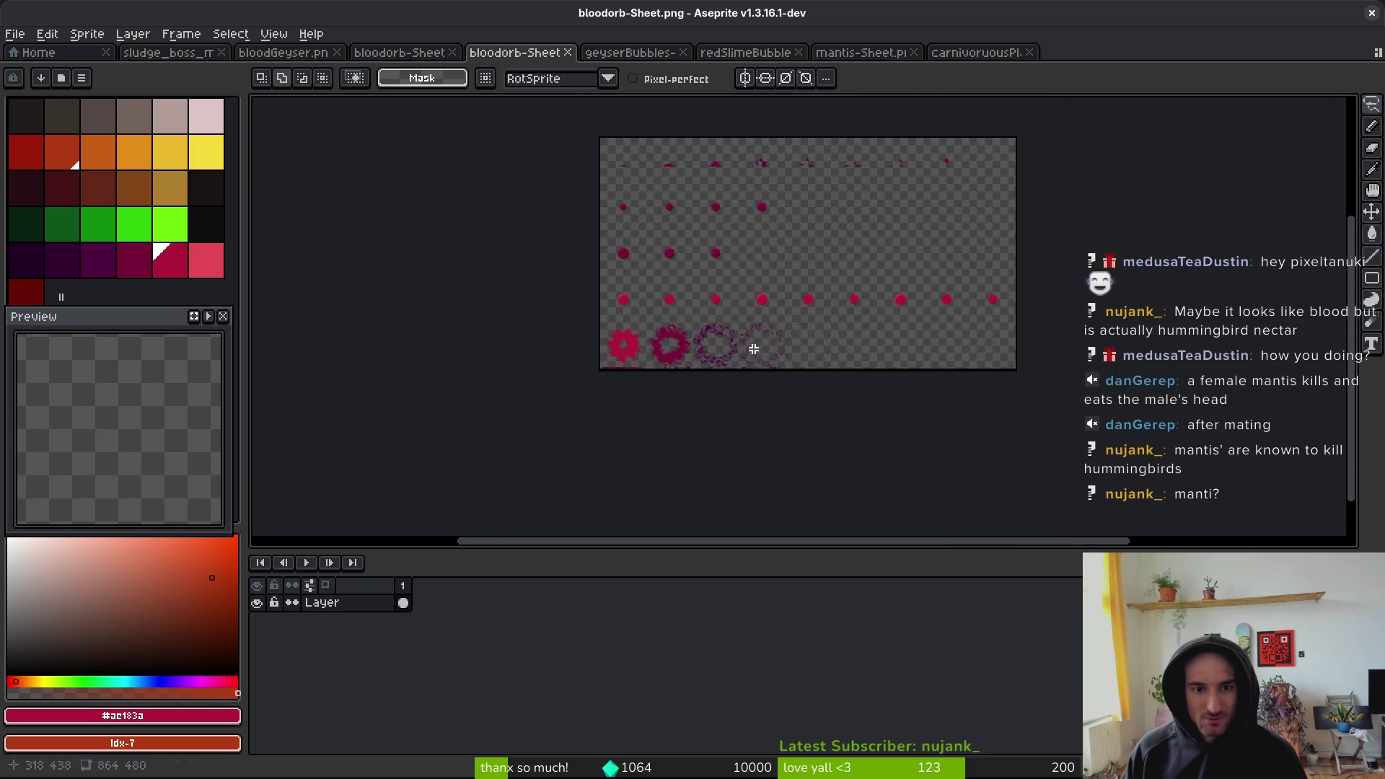
{"action": "left_click_drag", "start_coordinate": [741, 346], "coordinate": [737, 342]}
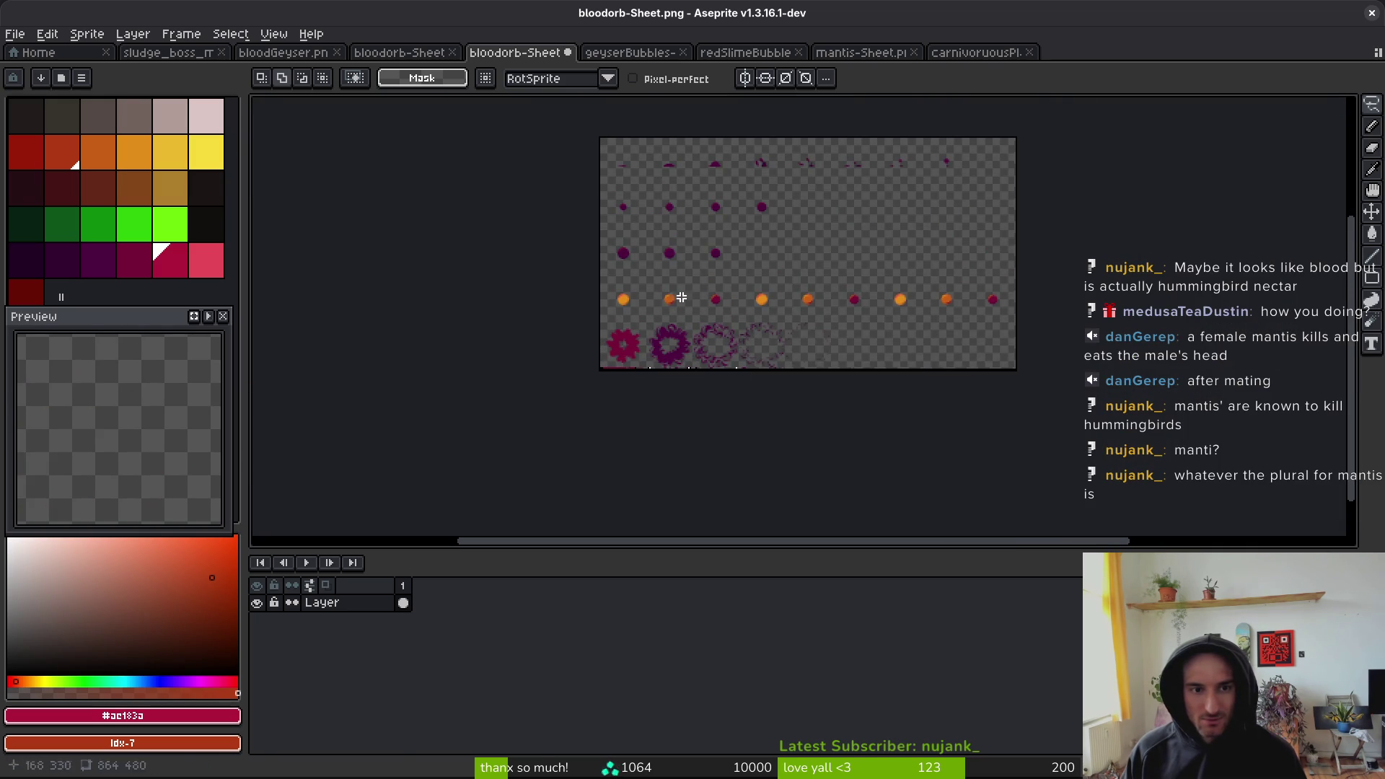
{"action": "left_click", "coordinate": [453, 56]}
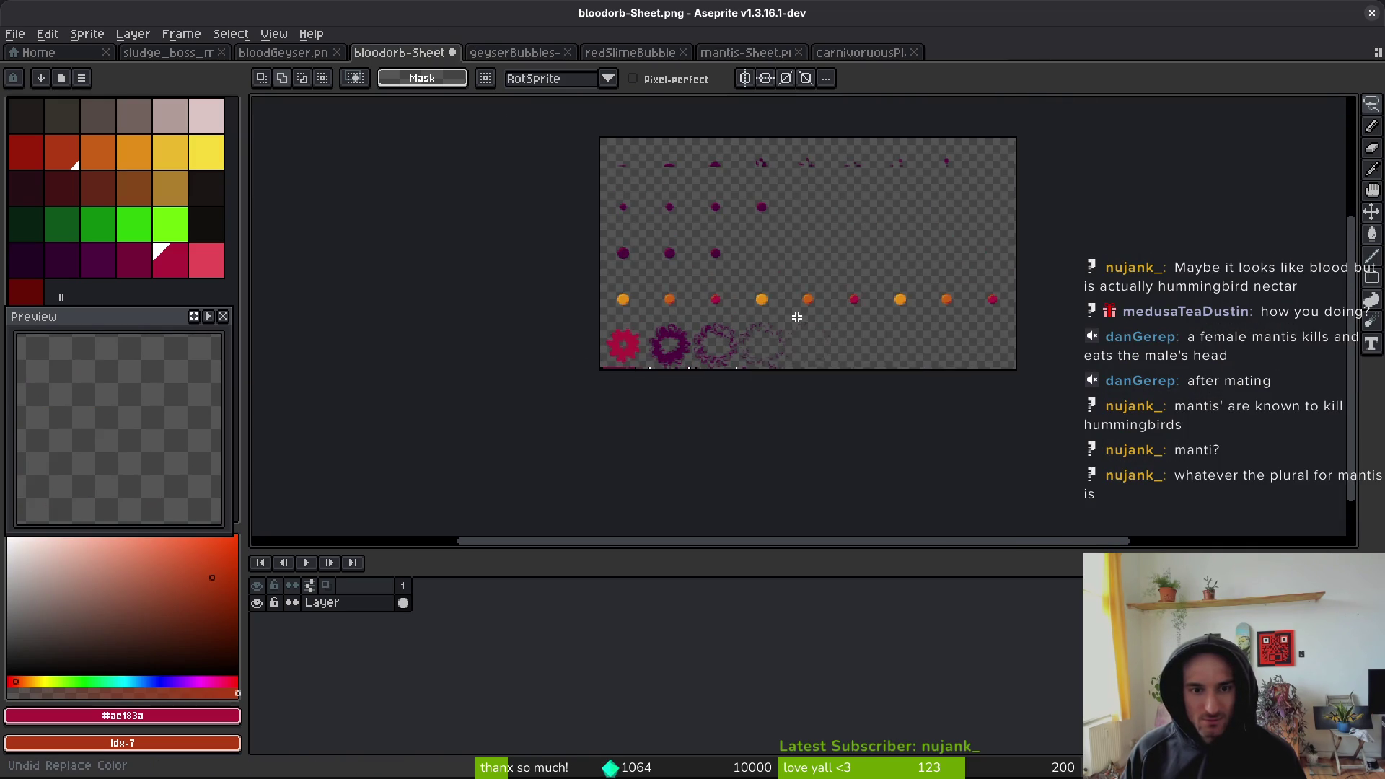
{"action": "key", "text": "ctrl+y"}
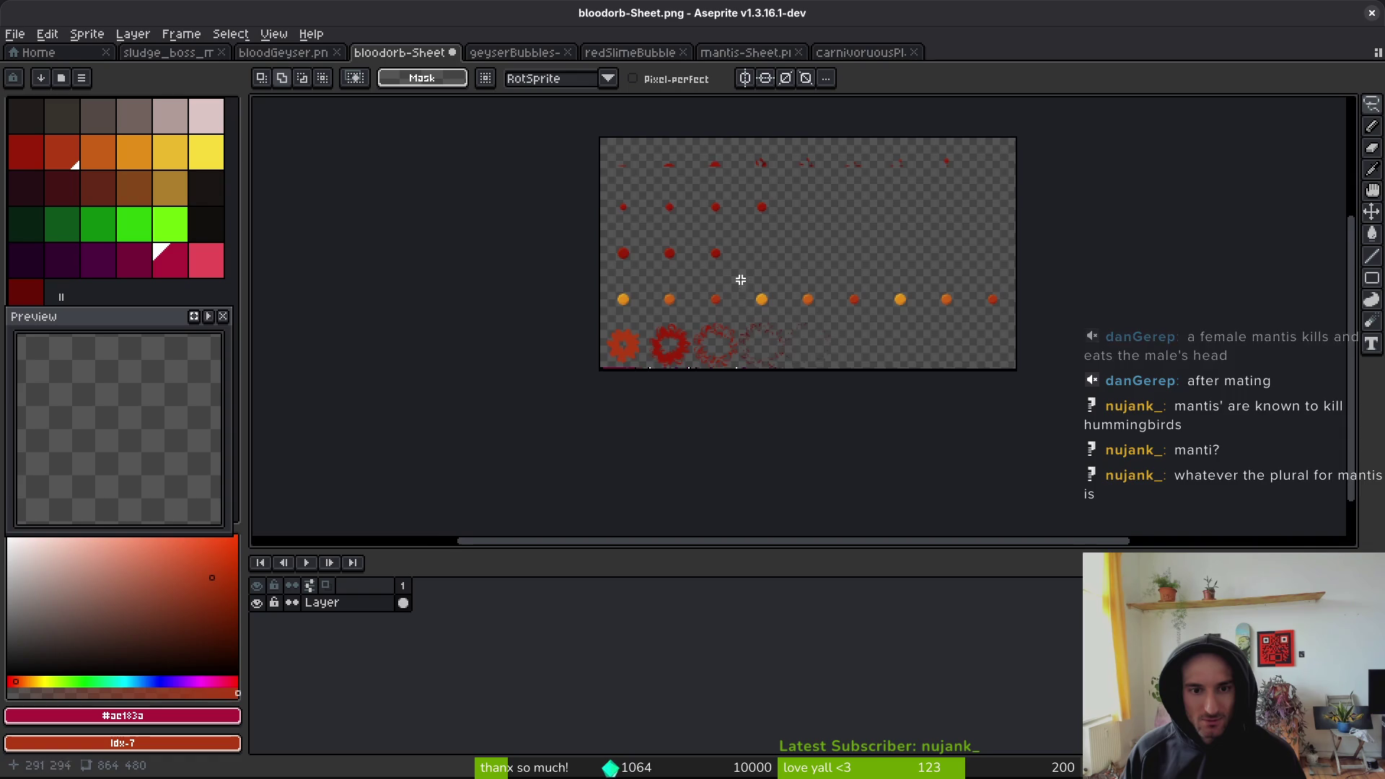
{"action": "scroll", "coordinate": [740, 289], "scroll_direction": "up", "scroll_amount": 2}
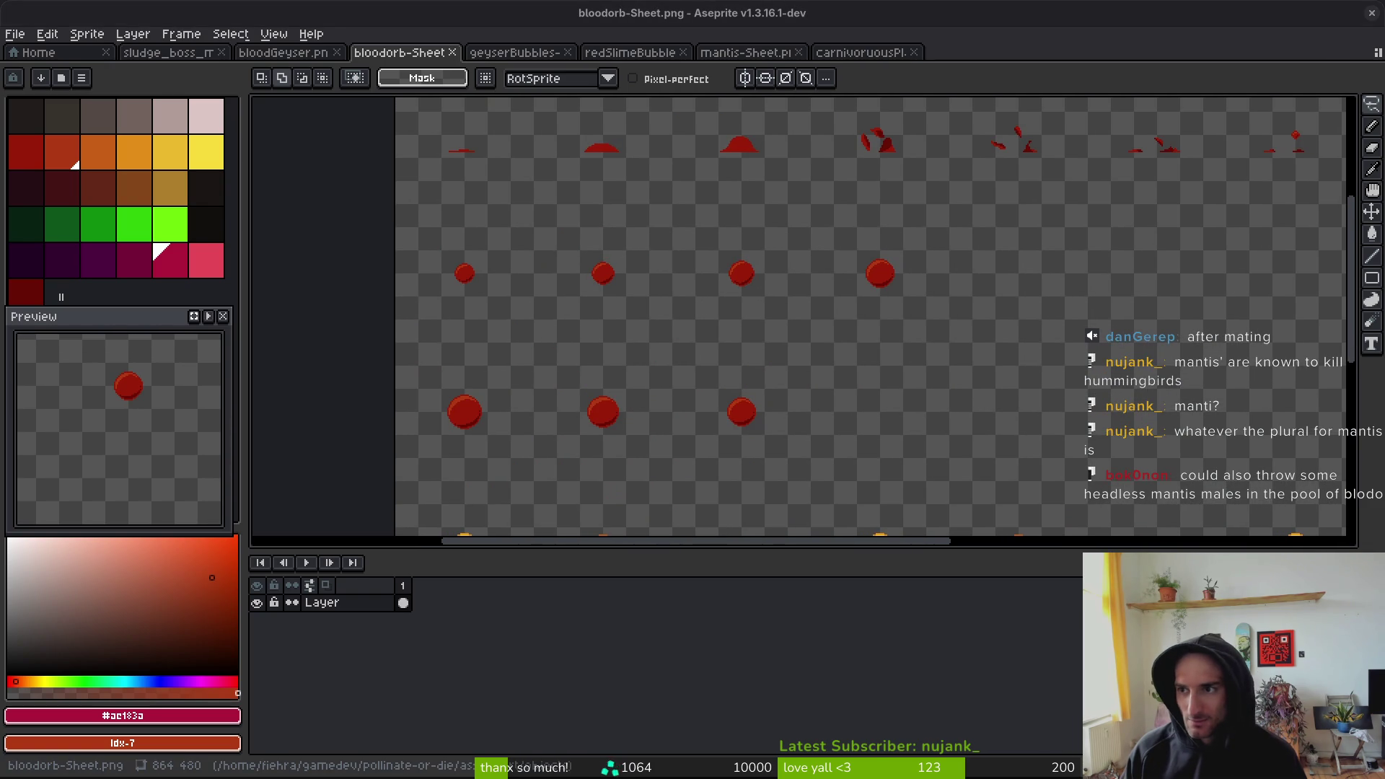
- Revert geyserBubbles-Sheet's bubble colours to red and save it
{"action": "left_click", "coordinate": [512, 55]}
{"action": "key", "text": "super"}
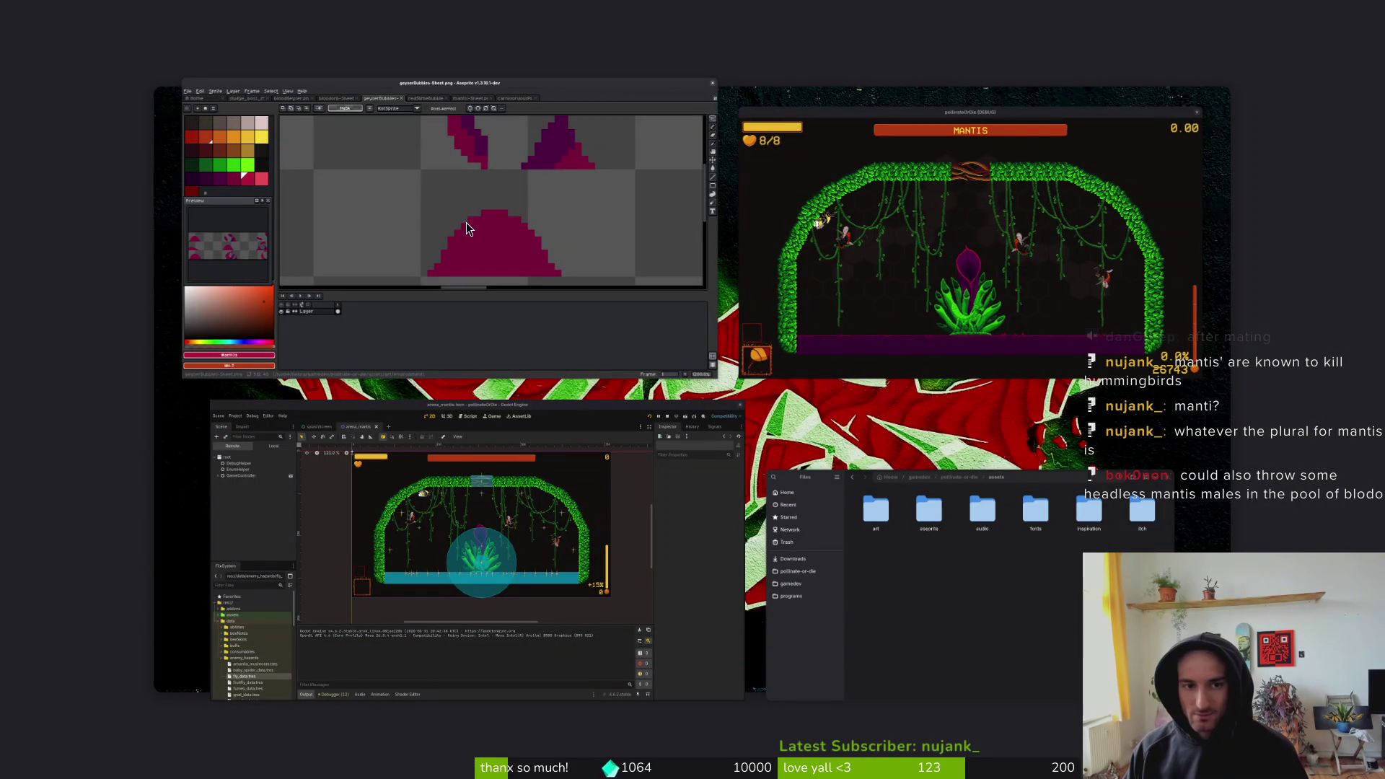
{"action": "left_click", "coordinate": [577, 220]}
{"action": "key", "text": "ctrl+z"}
{"action": "key", "text": "ctrl+z"}
{"action": "key", "text": "ctrl+z"}
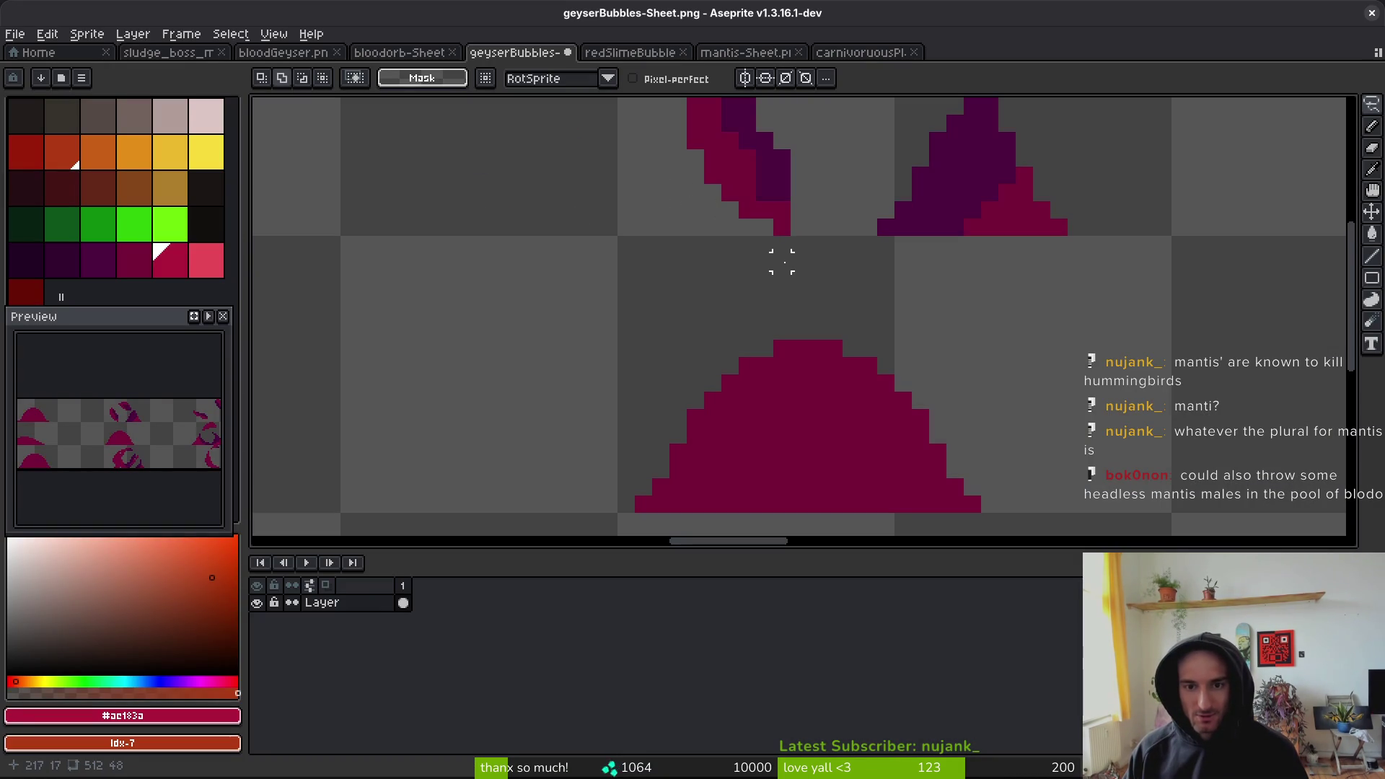
{"action": "key", "text": "ctrl+s"}
- Revert redSlimeBubble to red and save it, save mantis-Sheet, then undo carnivorousPlant's last palette change
{"action": "key", "text": "ctrl+Tab"}
{"action": "key", "text": "ctrl+z"}
{"action": "key", "text": "ctrl+z"}
{"action": "key", "text": "ctrl+z"}
{"action": "key", "text": "ctrl+s"}
{"action": "key", "text": "ctrl+Tab"}
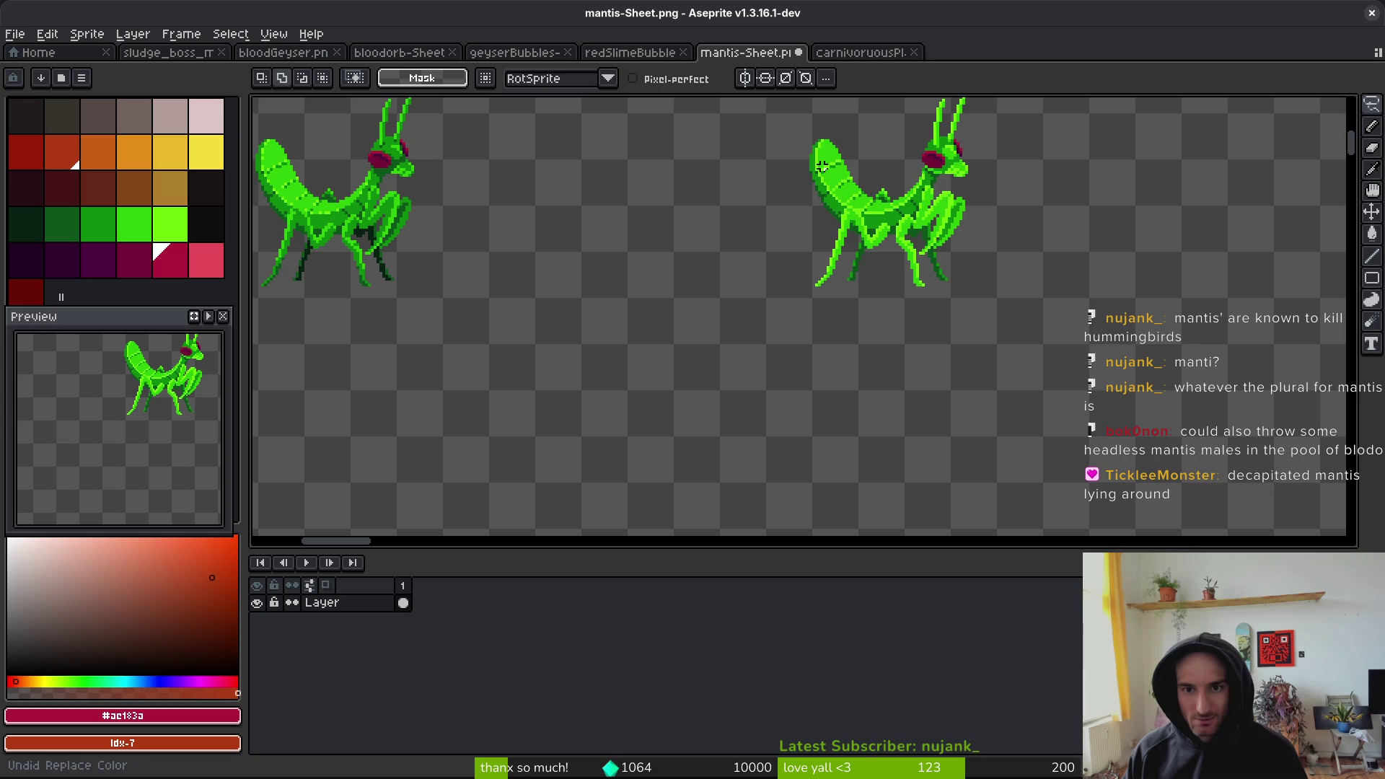
{"action": "key", "text": "ctrl+s"}
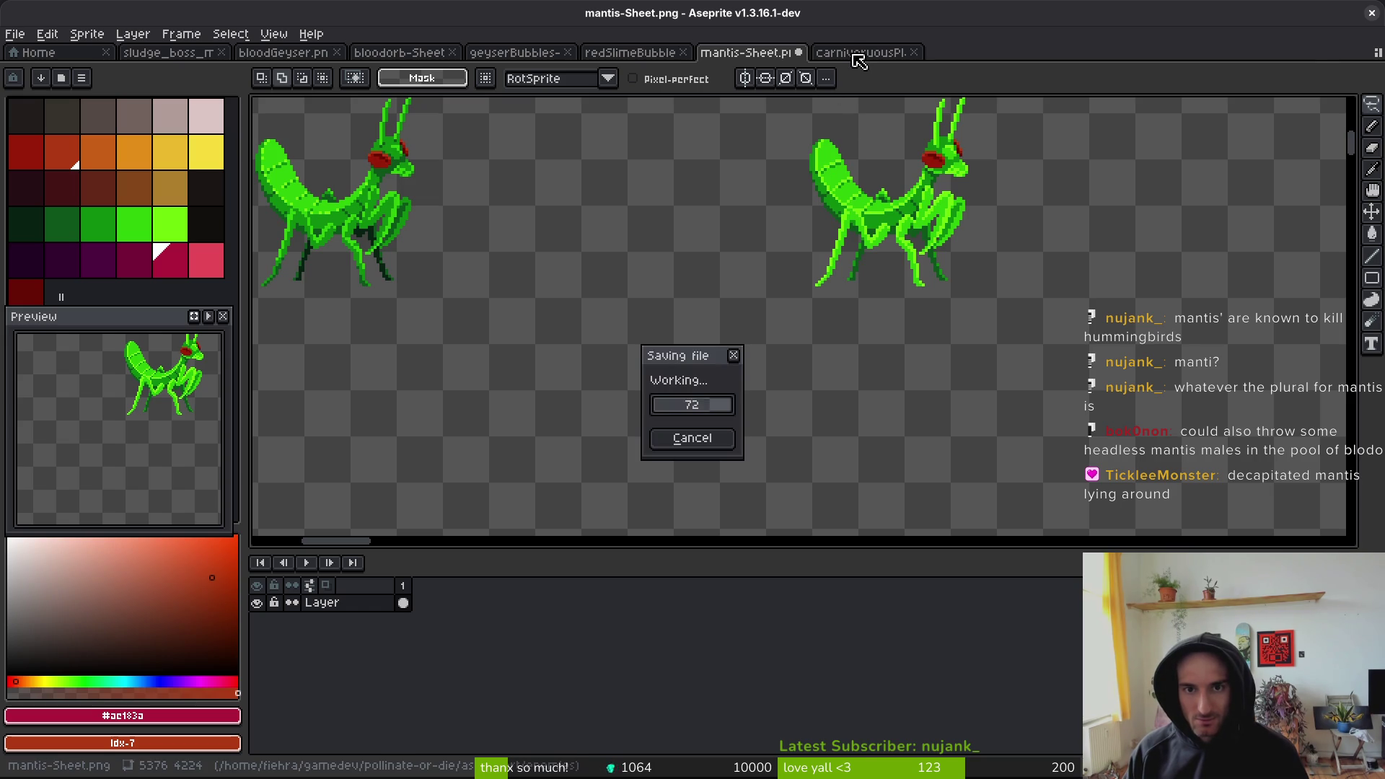
{"action": "key", "text": "ctrl+Tab"}
{"action": "key", "text": "ctrl+z"}
{"action": "key", "text": "ctrl+z"}
{"action": "key", "text": "ctrl+z"}
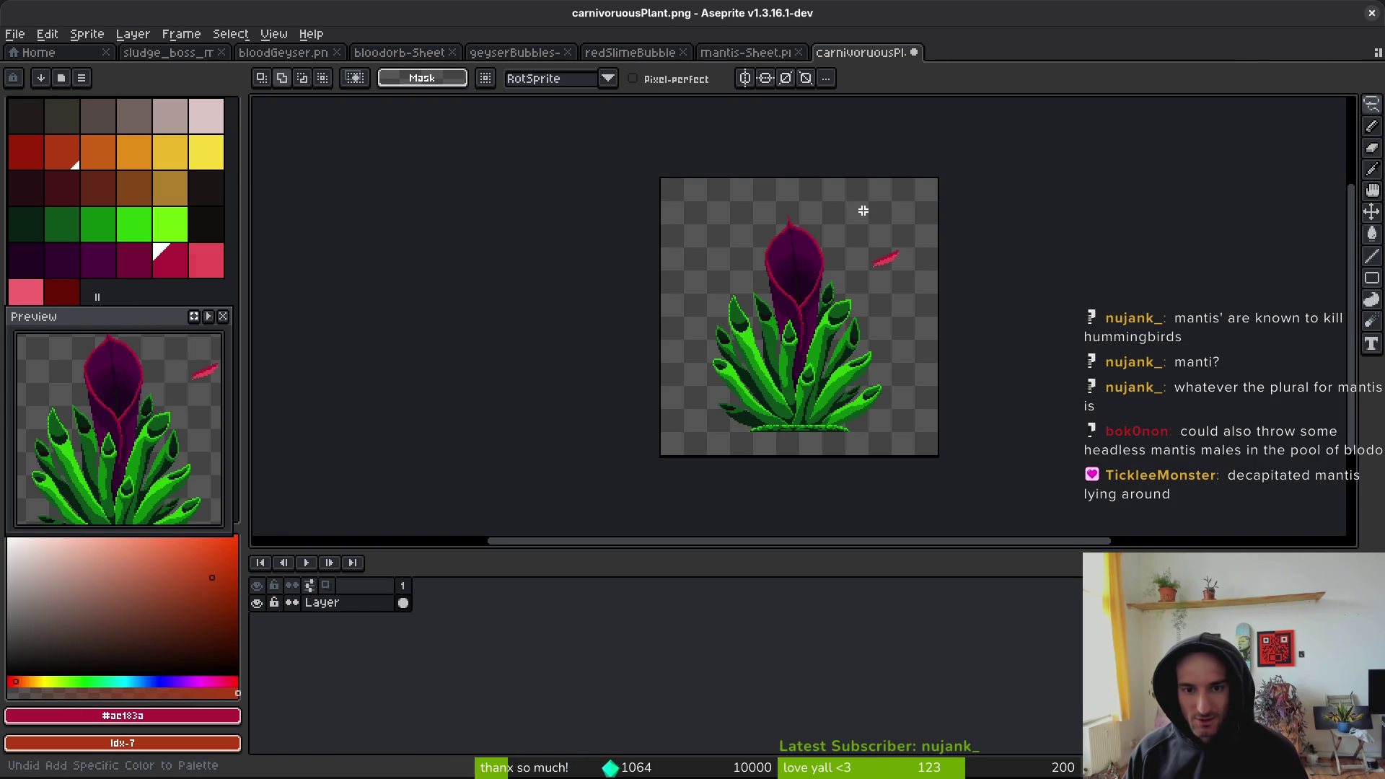
- Undo and redo the recent palette edits to restore them
{"action": "key", "text": "ctrl+z"}
{"action": "key", "text": "ctrl+y"}
{"action": "key", "text": "ctrl+z"}
{"action": "key", "text": "ctrl+y"}
{"action": "key", "text": "ctrl+z"}
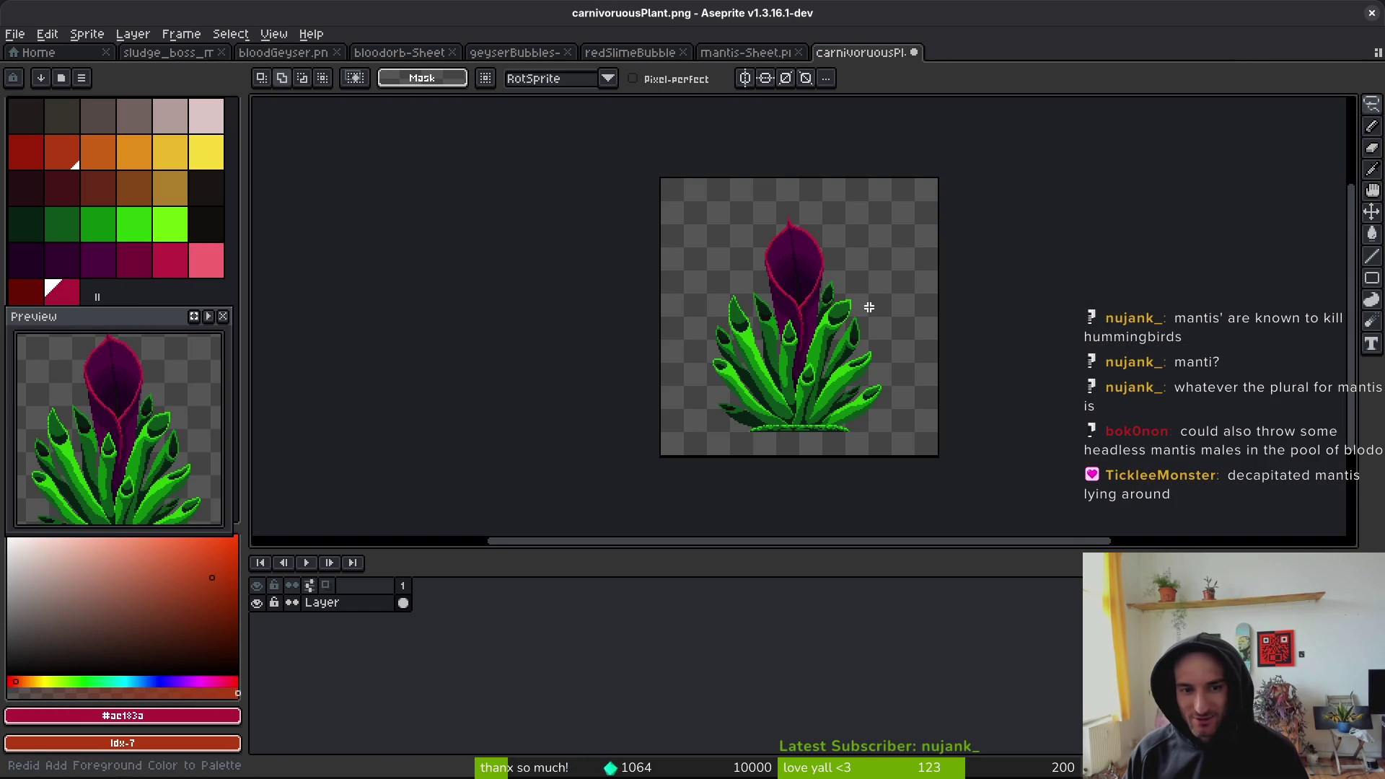
{"action": "key", "text": "ctrl+y"}
{"action": "scroll", "coordinate": [793, 283], "scroll_direction": "up", "scroll_amount": 4}
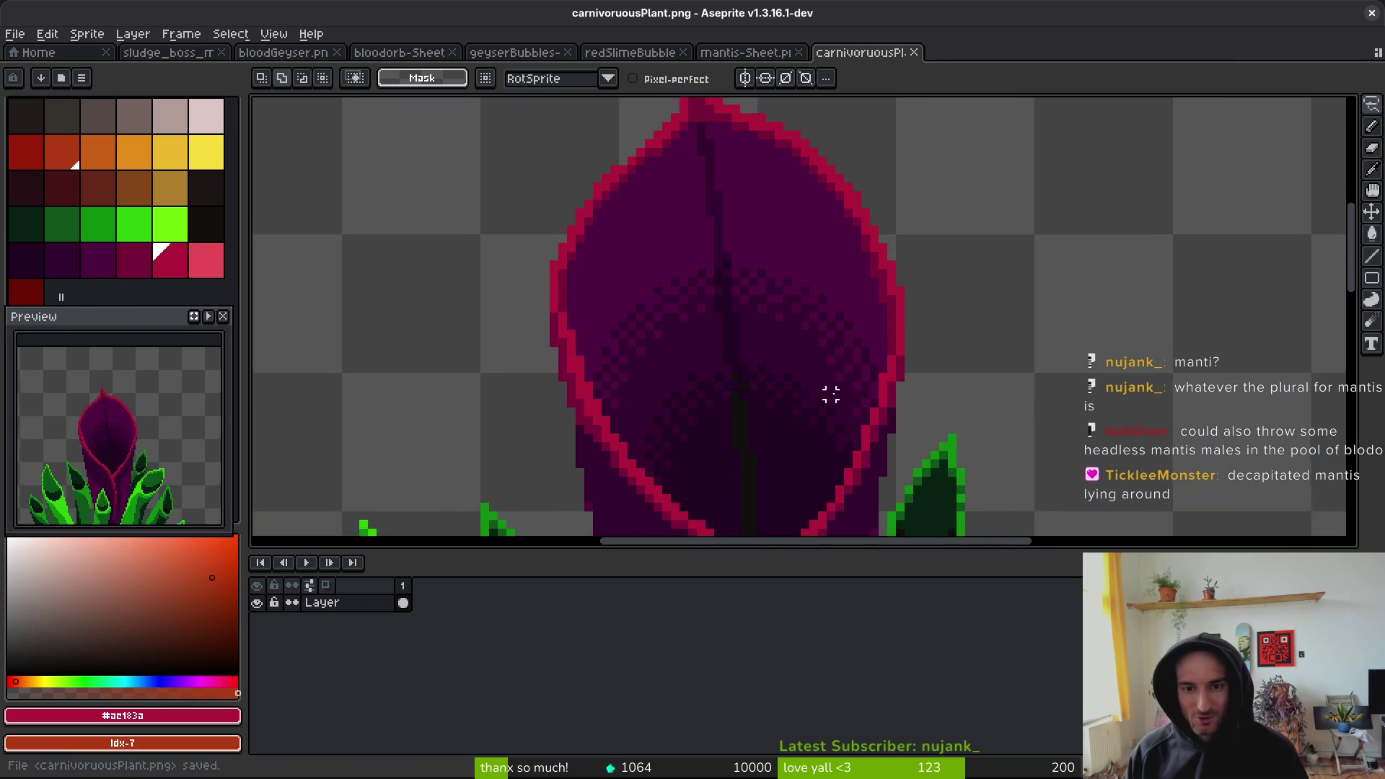
- Replace the bud's dark centre-line and deep purple colours with dark red swatches
{"action": "key", "text": "alt"}
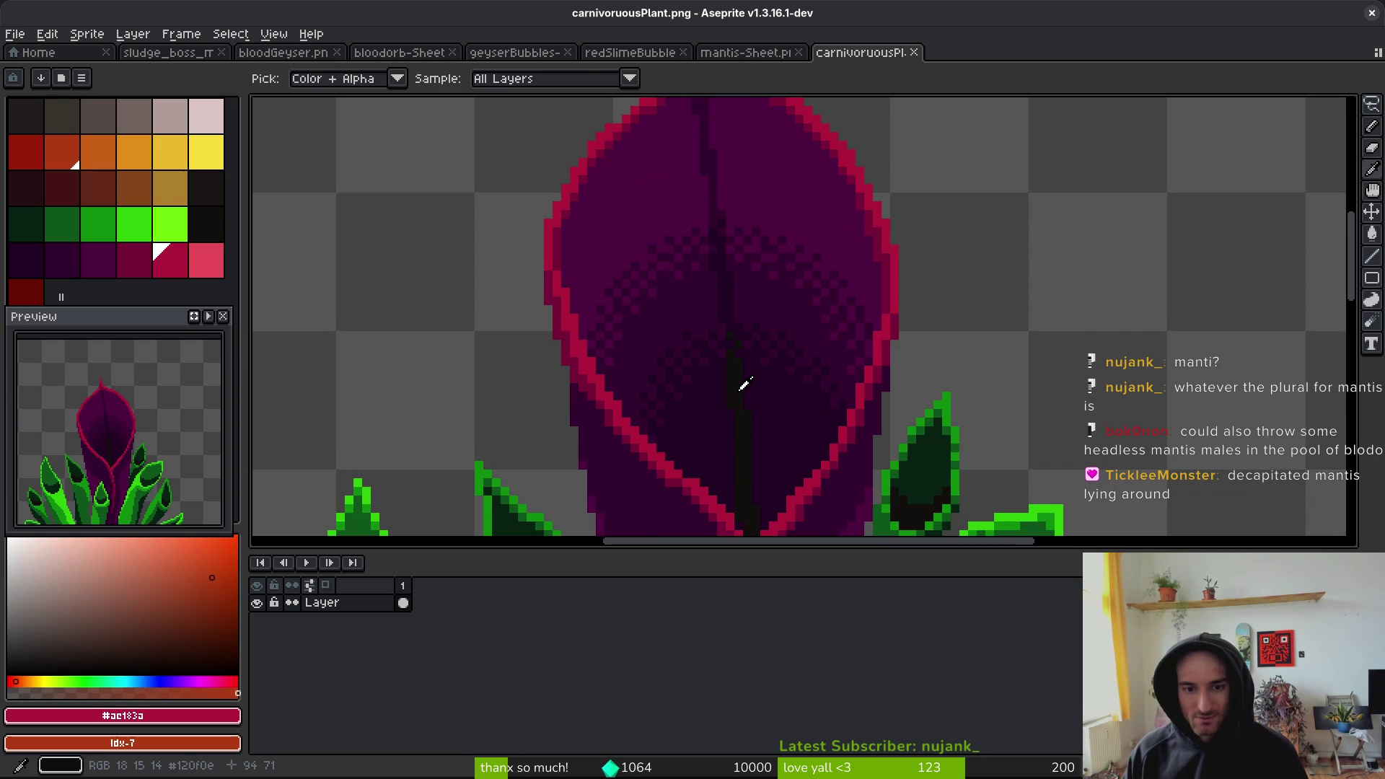
{"action": "left_click", "coordinate": [743, 386], "text": "alt"}
{"action": "right_click", "coordinate": [33, 194]}
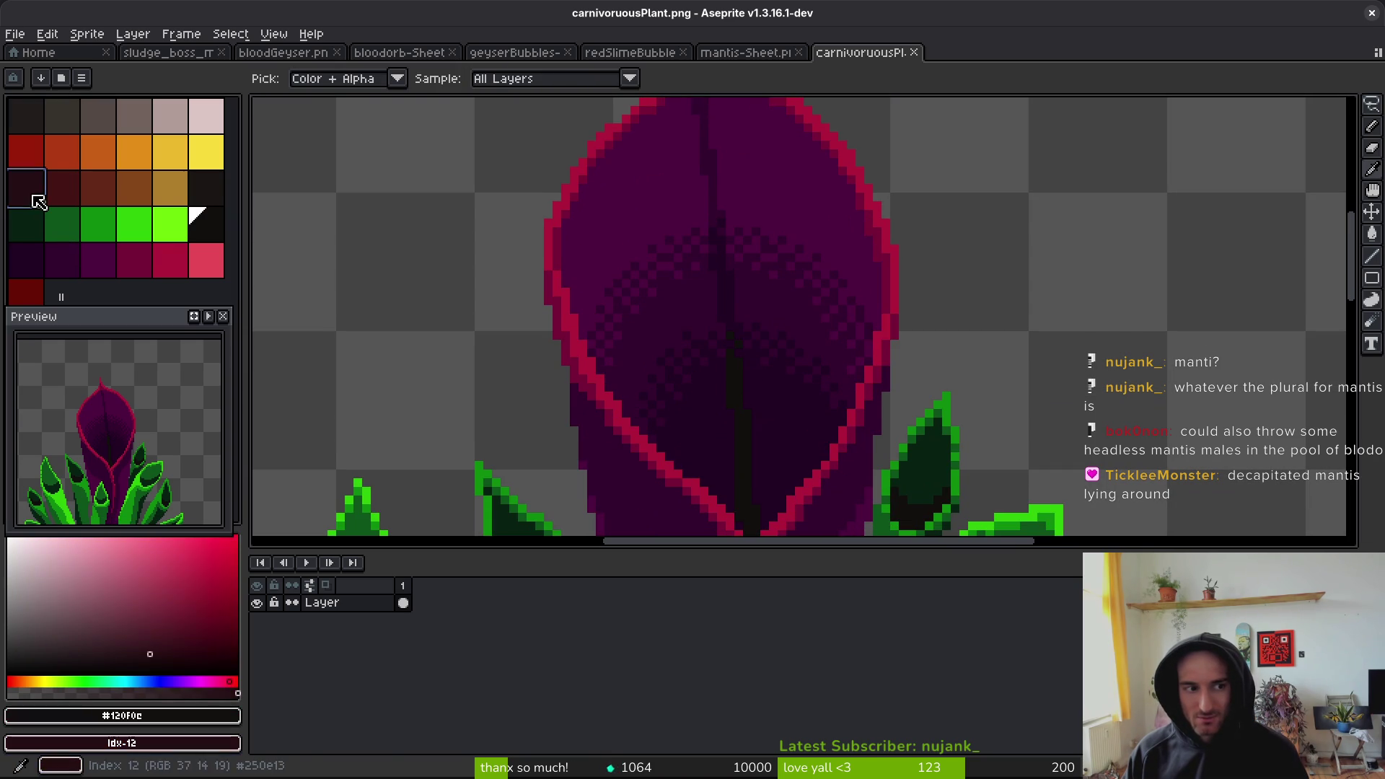
{"action": "key", "text": "shift+r"}
{"action": "left_click", "coordinate": [829, 185]}
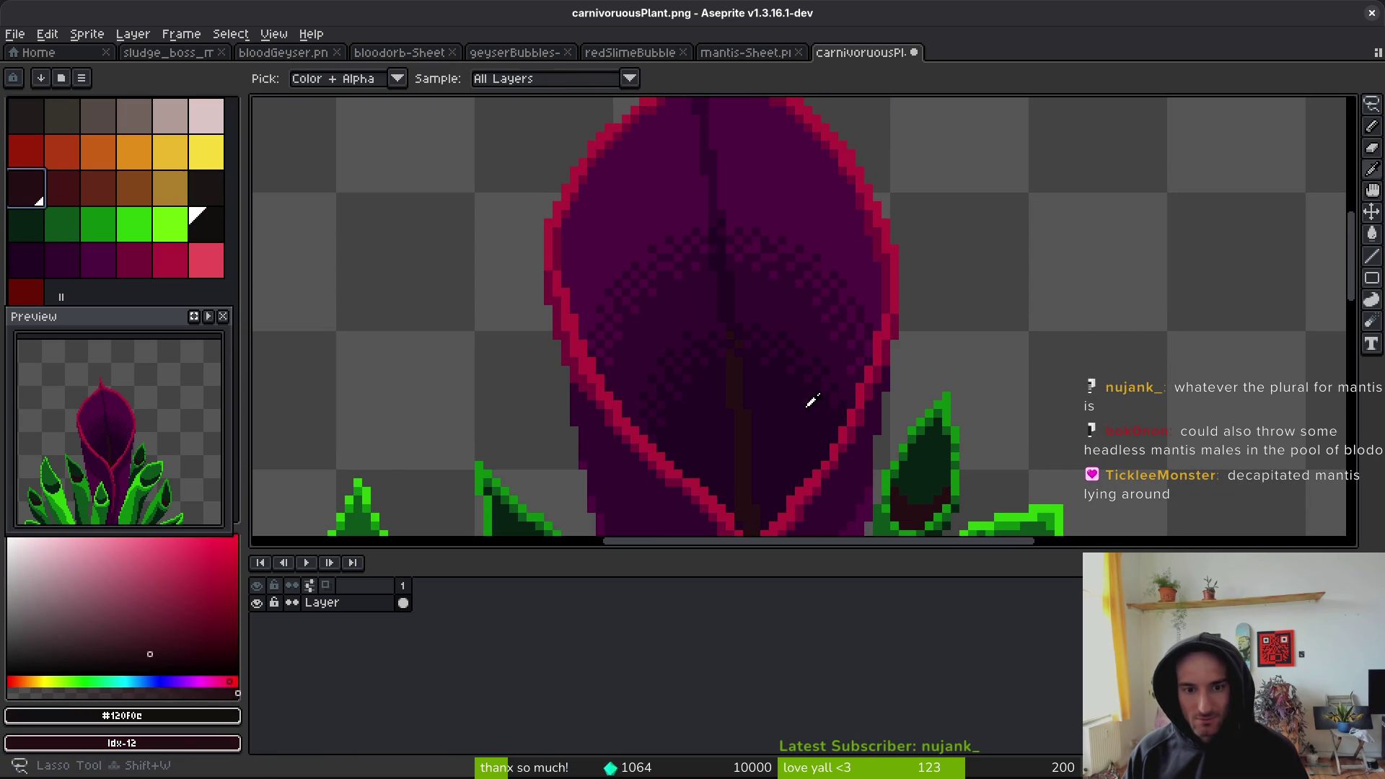
{"action": "left_click", "coordinate": [788, 384], "text": "alt"}
{"action": "right_click", "coordinate": [65, 200]}
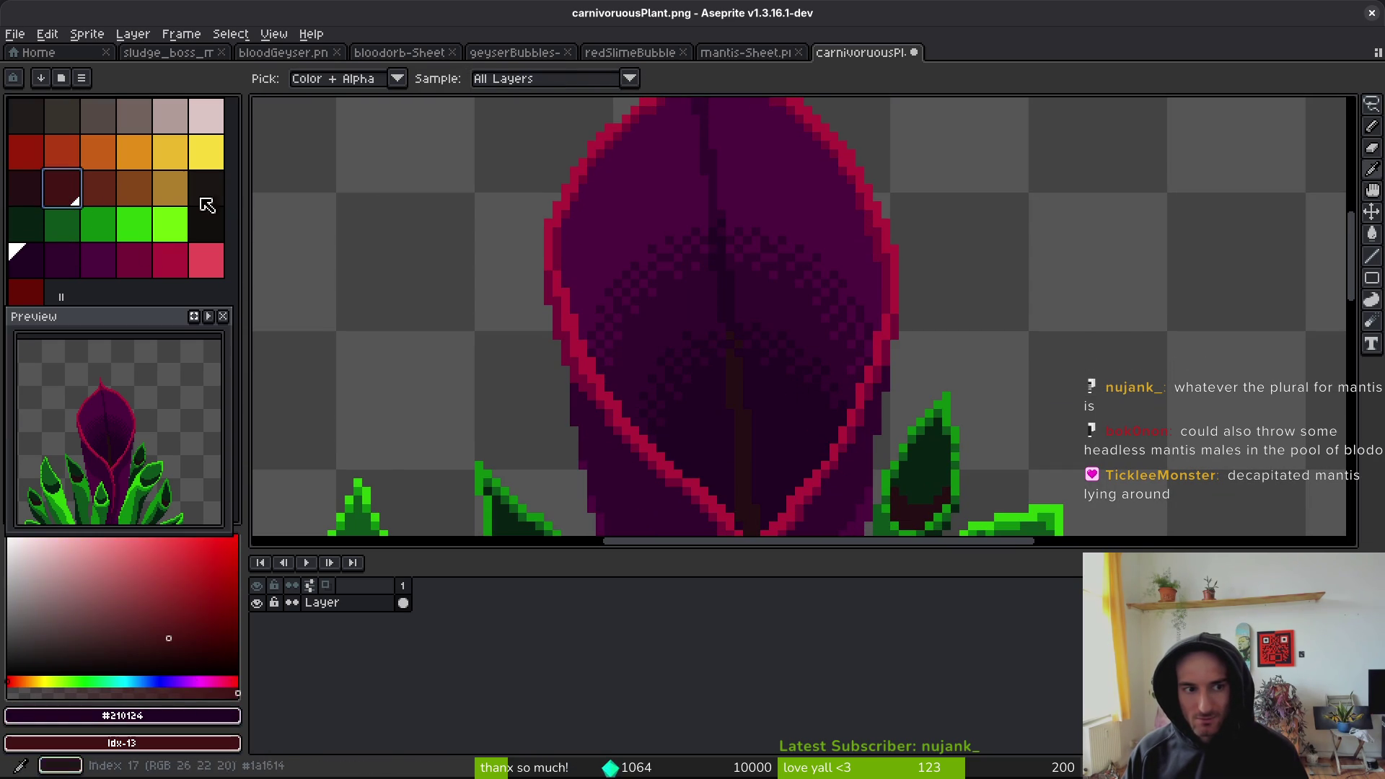
{"action": "key", "text": "shift+r"}
{"action": "left_click", "coordinate": [830, 190]}
- Recolour the bud's purple centre and remaining purple area red
{"action": "left_click", "coordinate": [62, 259]}
{"action": "right_click", "coordinate": [26, 292]}
{"action": "key", "text": "shift+r"}
{"action": "left_click", "coordinate": [830, 190]}
{"action": "left_click", "coordinate": [652, 181], "text": "alt"}
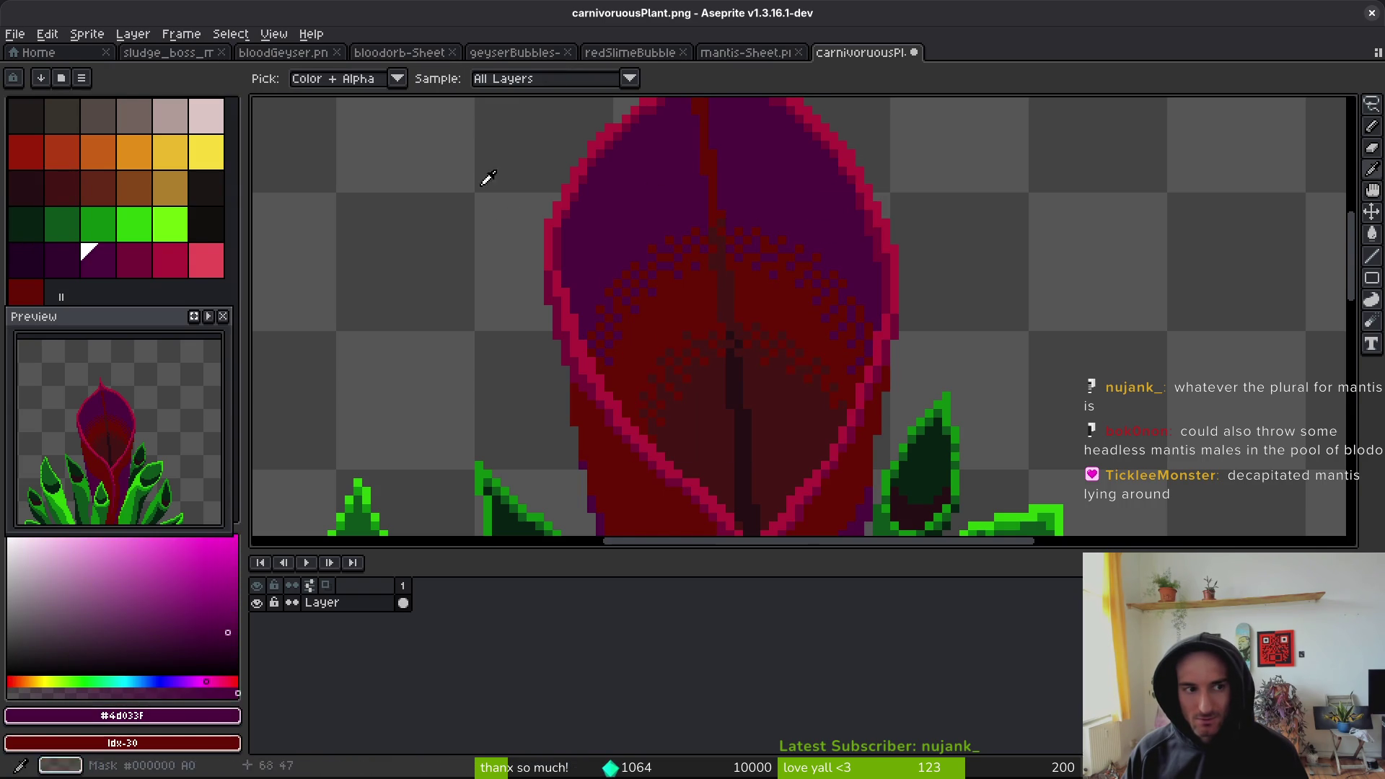
{"action": "right_click", "coordinate": [26, 152]}
{"action": "key", "text": "shift+r"}
{"action": "left_click", "coordinate": [833, 190]}
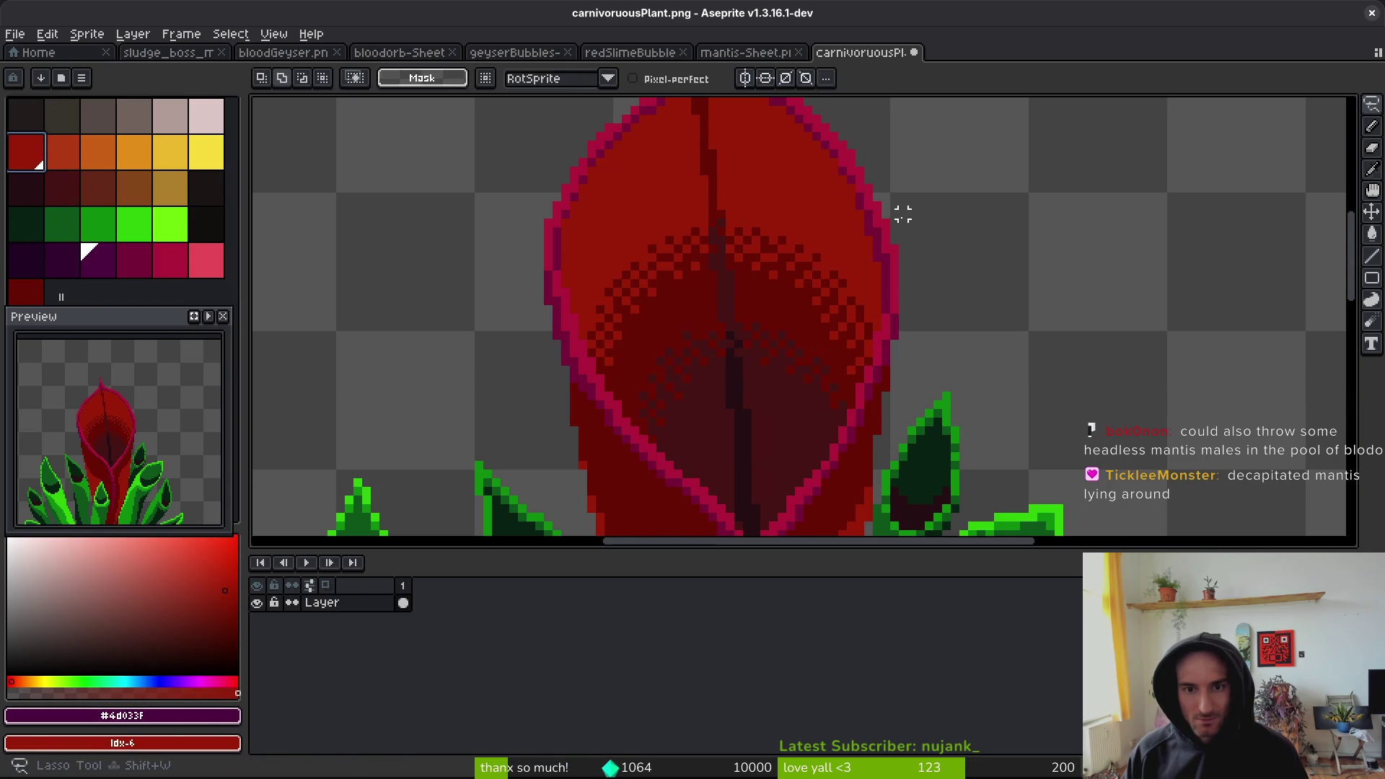
- Replace the bud's pink outline colours with orange and darker orange
{"action": "left_click", "coordinate": [868, 194], "text": "alt"}
{"action": "right_click", "coordinate": [62, 152]}
{"action": "key", "text": "shift+r"}
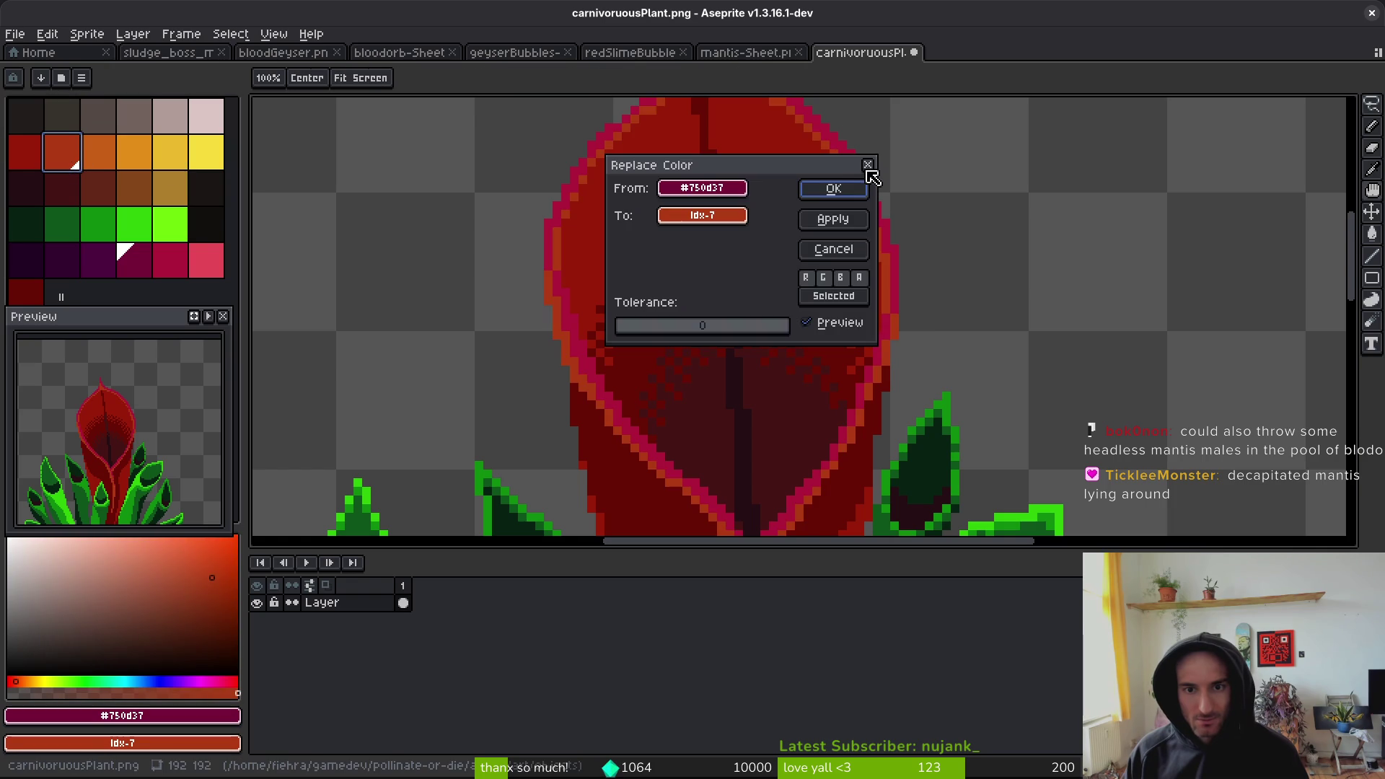
{"action": "left_click", "coordinate": [851, 191]}
{"action": "left_click", "coordinate": [880, 210], "text": "alt"}
{"action": "right_click", "coordinate": [98, 153]}
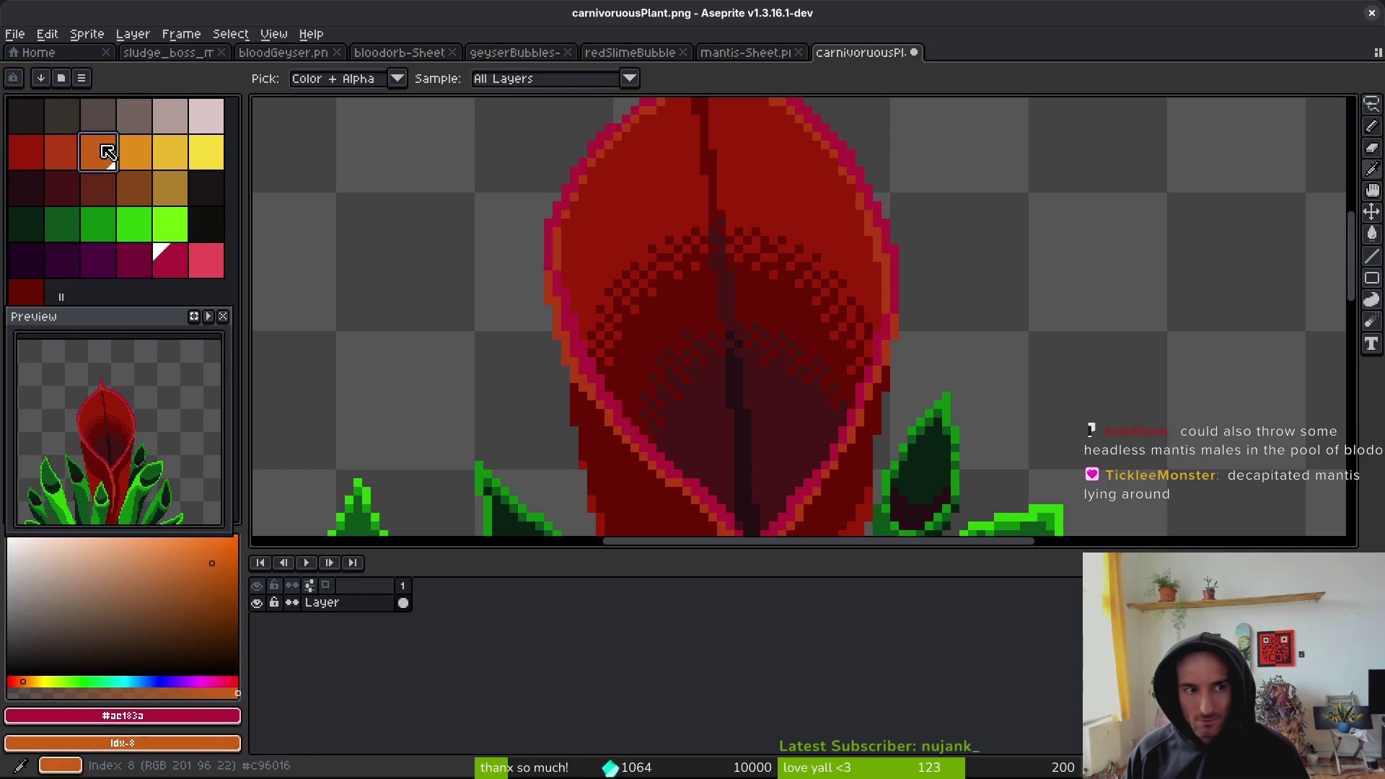
{"action": "key", "text": "shift+r"}
{"action": "left_click", "coordinate": [842, 190]}
{"action": "scroll", "coordinate": [815, 314], "scroll_direction": "down", "scroll_amount": 4}
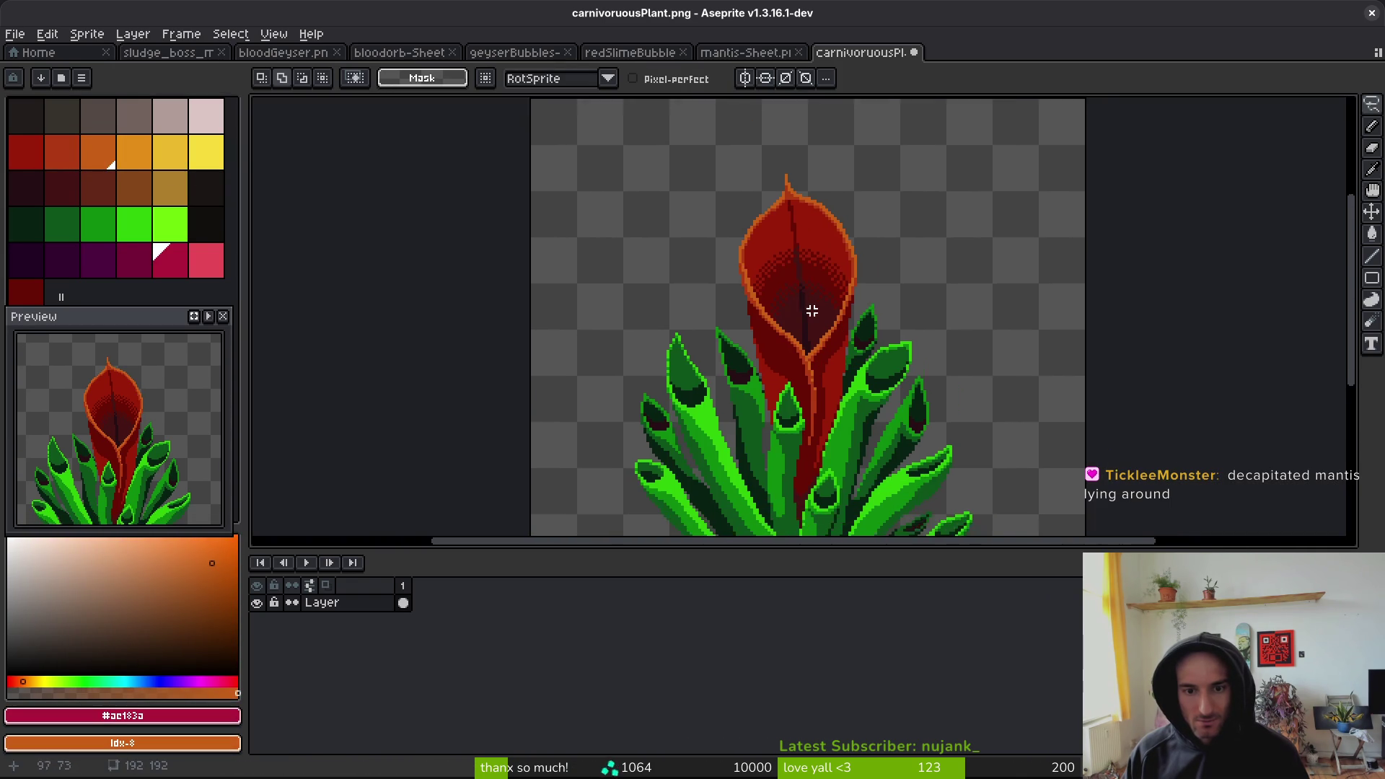
- Lasso-select the plant's leaves, extending the selection on the right
{"action": "scroll", "coordinate": [826, 320], "scroll_direction": "up", "scroll_amount": 5}
{"action": "scroll", "coordinate": [906, 358], "scroll_direction": "up", "scroll_amount": 2}
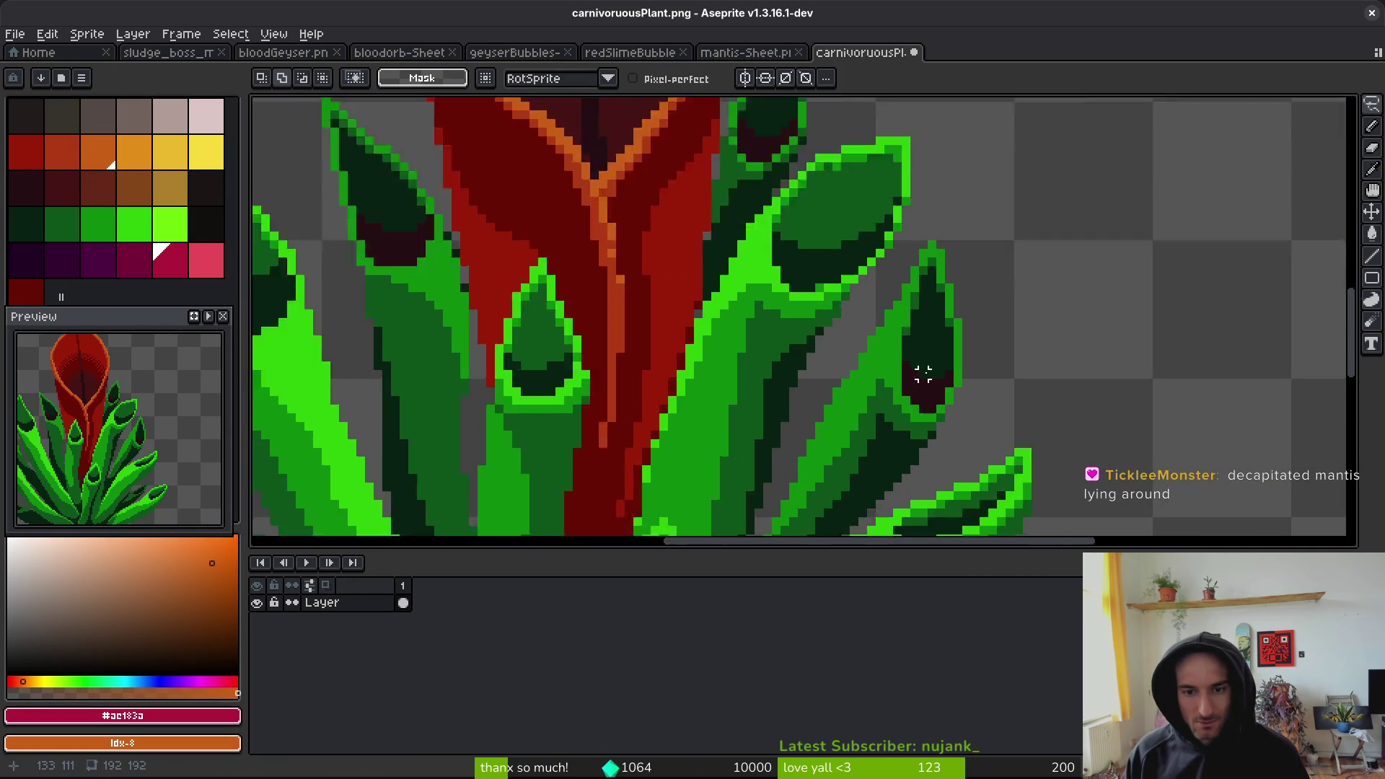
{"action": "scroll", "coordinate": [915, 374], "scroll_direction": "down", "scroll_amount": 3}
{"action": "scroll", "coordinate": [864, 267], "scroll_direction": "up", "scroll_amount": 2}
{"action": "scroll", "coordinate": [864, 267], "scroll_direction": "down", "scroll_amount": 2}
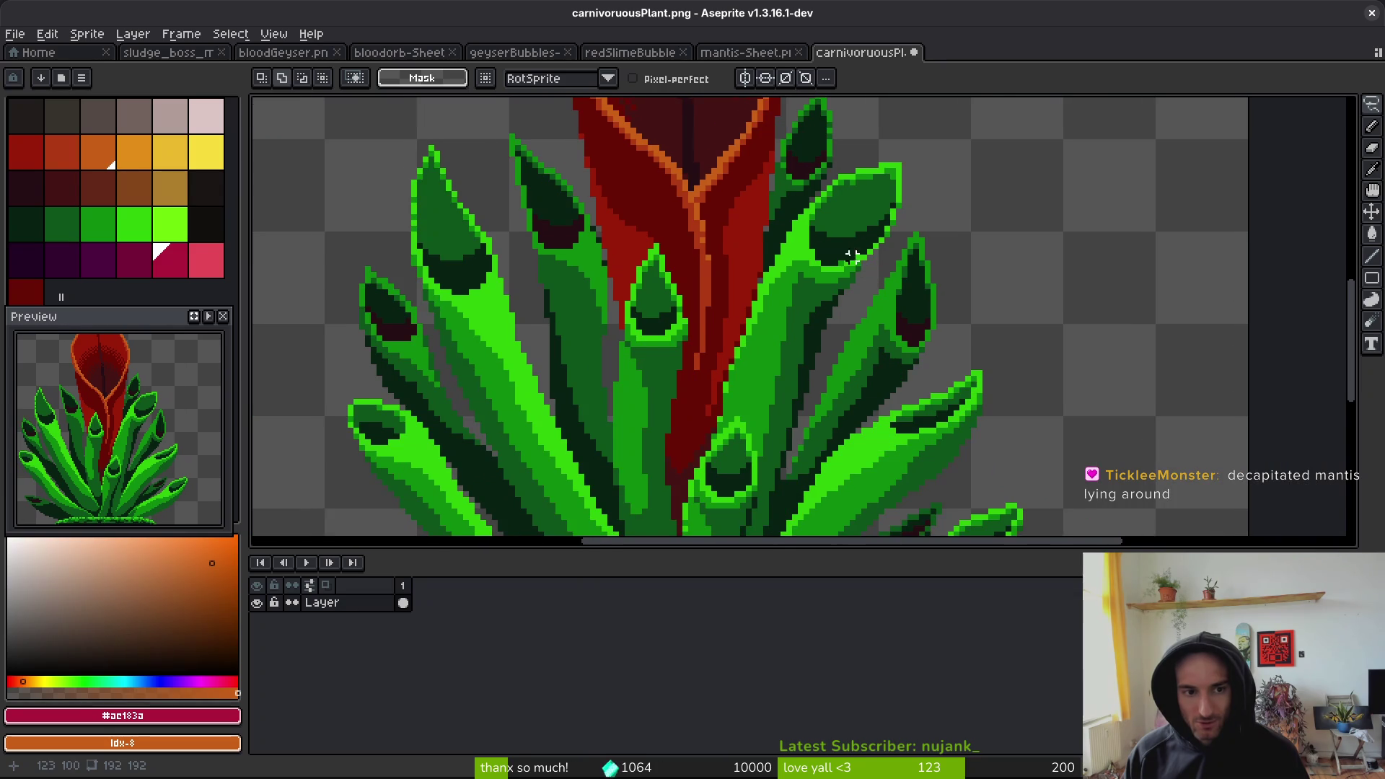
{"action": "scroll", "coordinate": [864, 180], "scroll_direction": "down", "scroll_amount": 1}
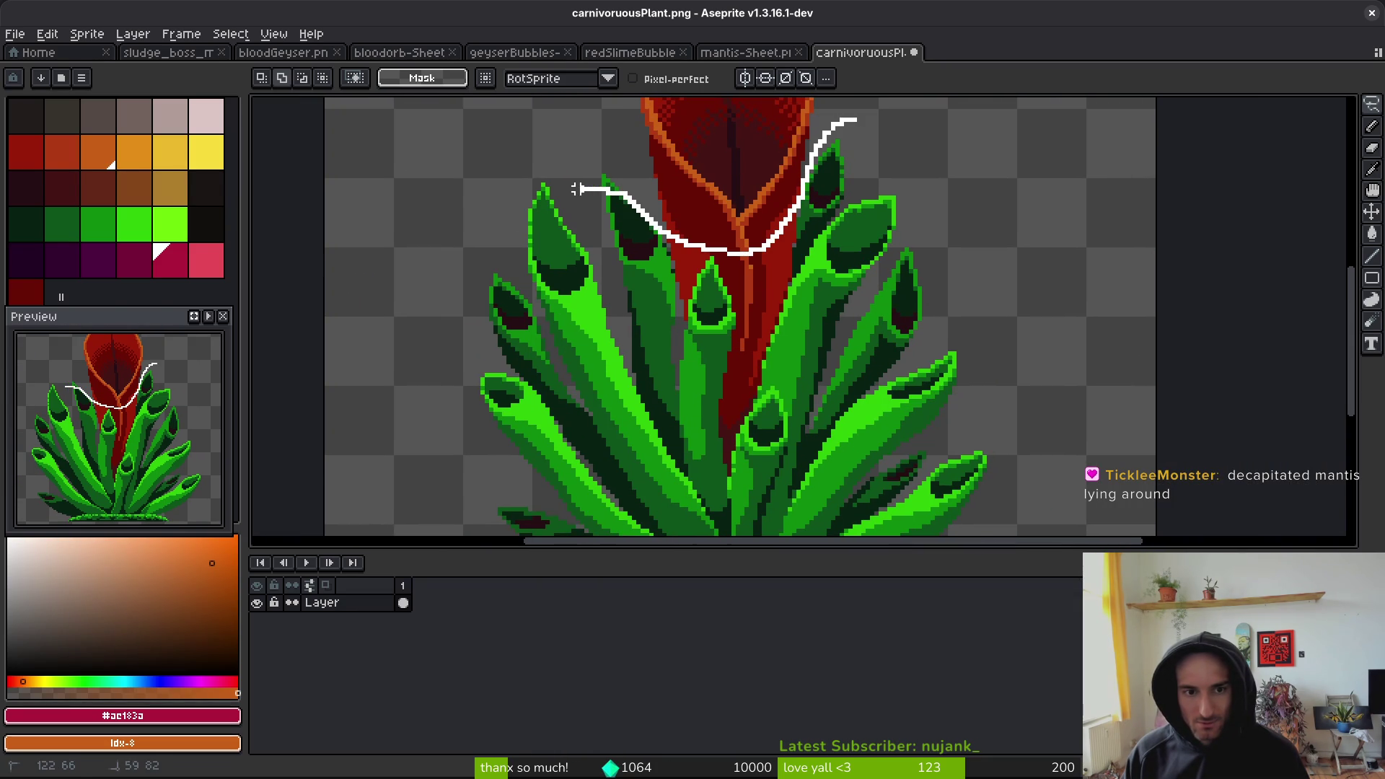
{"action": "left_click_drag", "start_coordinate": [581, 188], "coordinate": [483, 295]}
{"action": "scroll", "coordinate": [483, 295], "scroll_direction": "down", "scroll_amount": 1}
{"action": "mouse_move", "coordinate": [520, 479]}
{"action": "left_mouse_down"}
{"action": "mouse_move", "coordinate": [629, 395]}
{"action": "mouse_move", "coordinate": [753, 377]}
{"action": "left_mouse_up"}
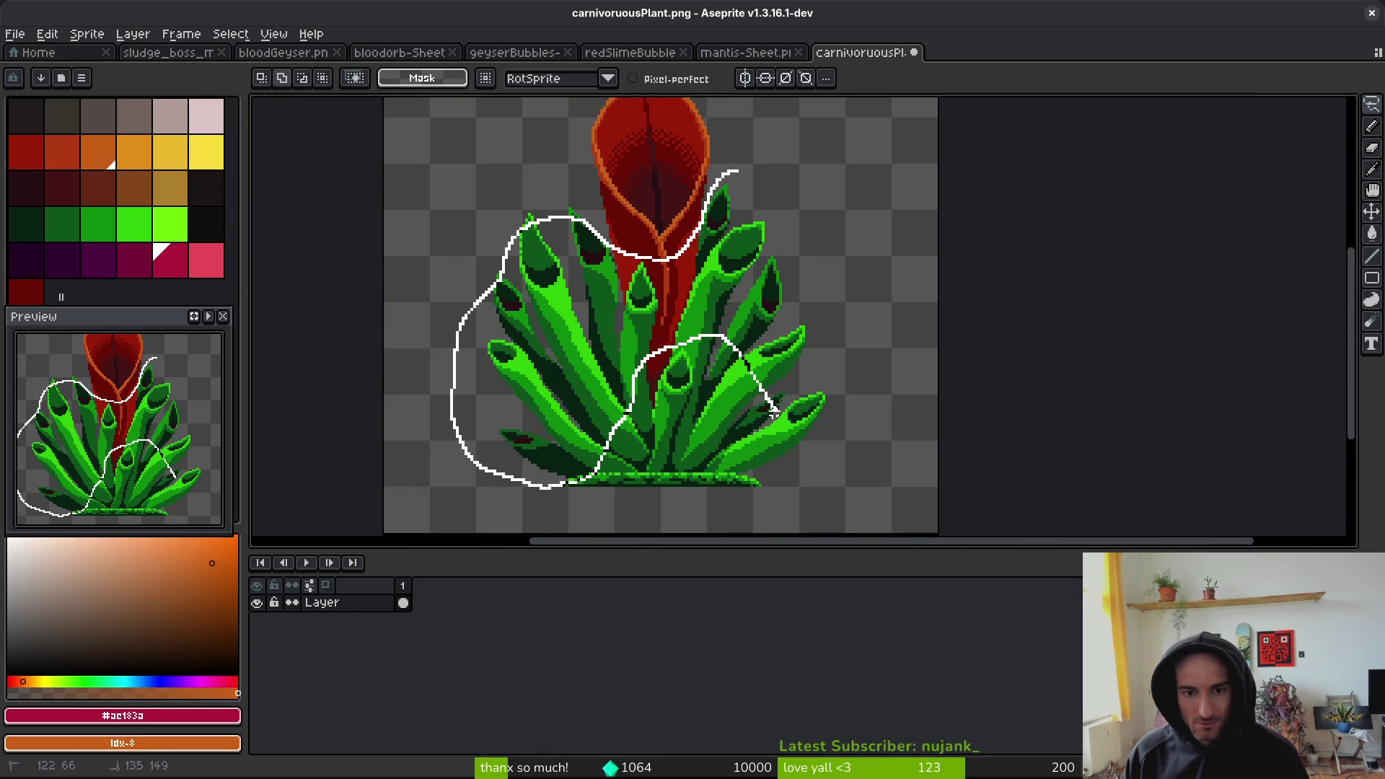
{"action": "left_click_drag", "start_coordinate": [755, 243], "coordinate": [737, 177]}
{"action": "mouse_move", "coordinate": [829, 361]}
{"action": "left_mouse_down"}
{"action": "mouse_move", "coordinate": [717, 396]}
{"action": "mouse_move", "coordinate": [829, 373]}
{"action": "mouse_move", "coordinate": [659, 408]}
{"action": "mouse_move", "coordinate": [793, 360]}
{"action": "mouse_move", "coordinate": [850, 309]}
{"action": "mouse_move", "coordinate": [869, 354]}
{"action": "left_mouse_up"}
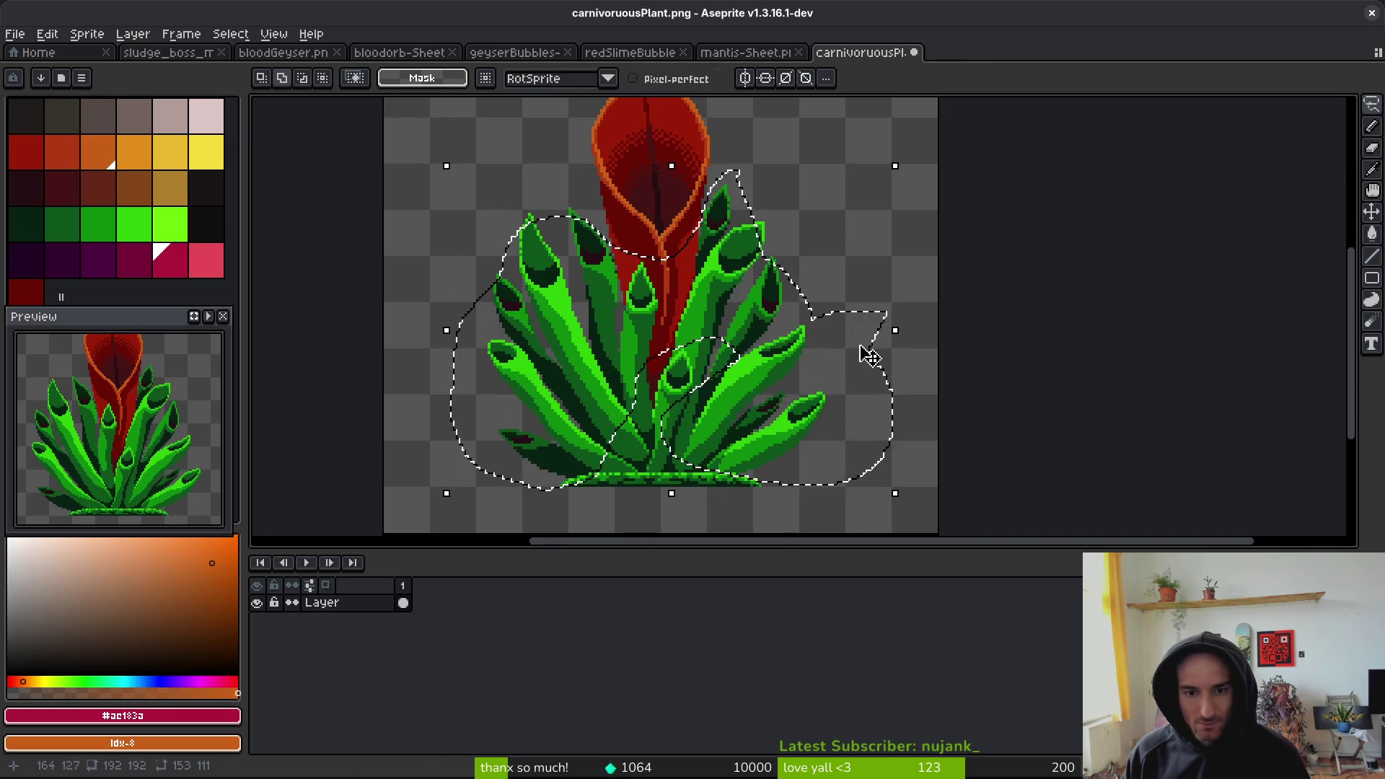
- Replace the dark reddish leaf shading inside the selection with dark green
{"action": "scroll", "coordinate": [813, 387], "scroll_direction": "up", "scroll_amount": 5}
{"action": "key", "text": "alt"}
{"action": "left_click", "coordinate": [719, 445]}
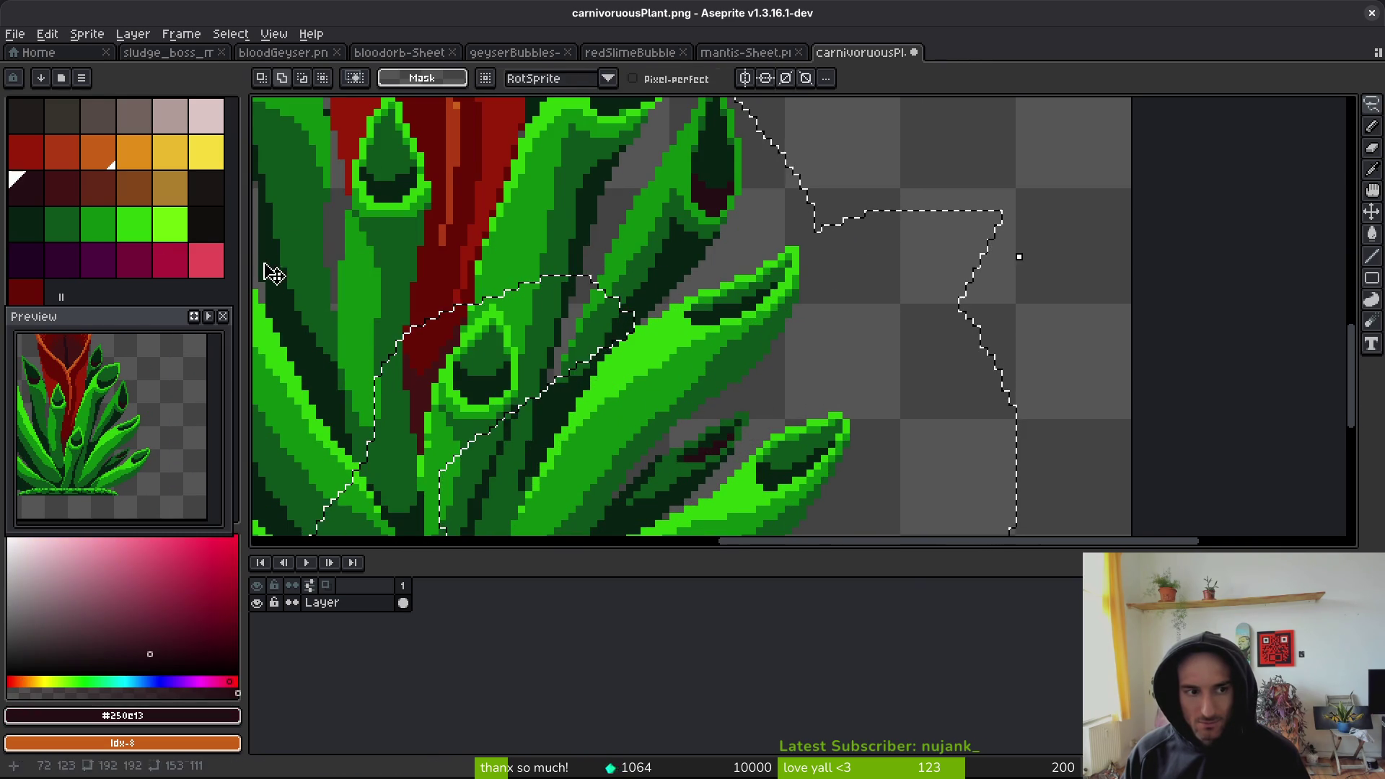
{"action": "right_click", "coordinate": [206, 224]}
{"action": "key", "text": "shift+r"}
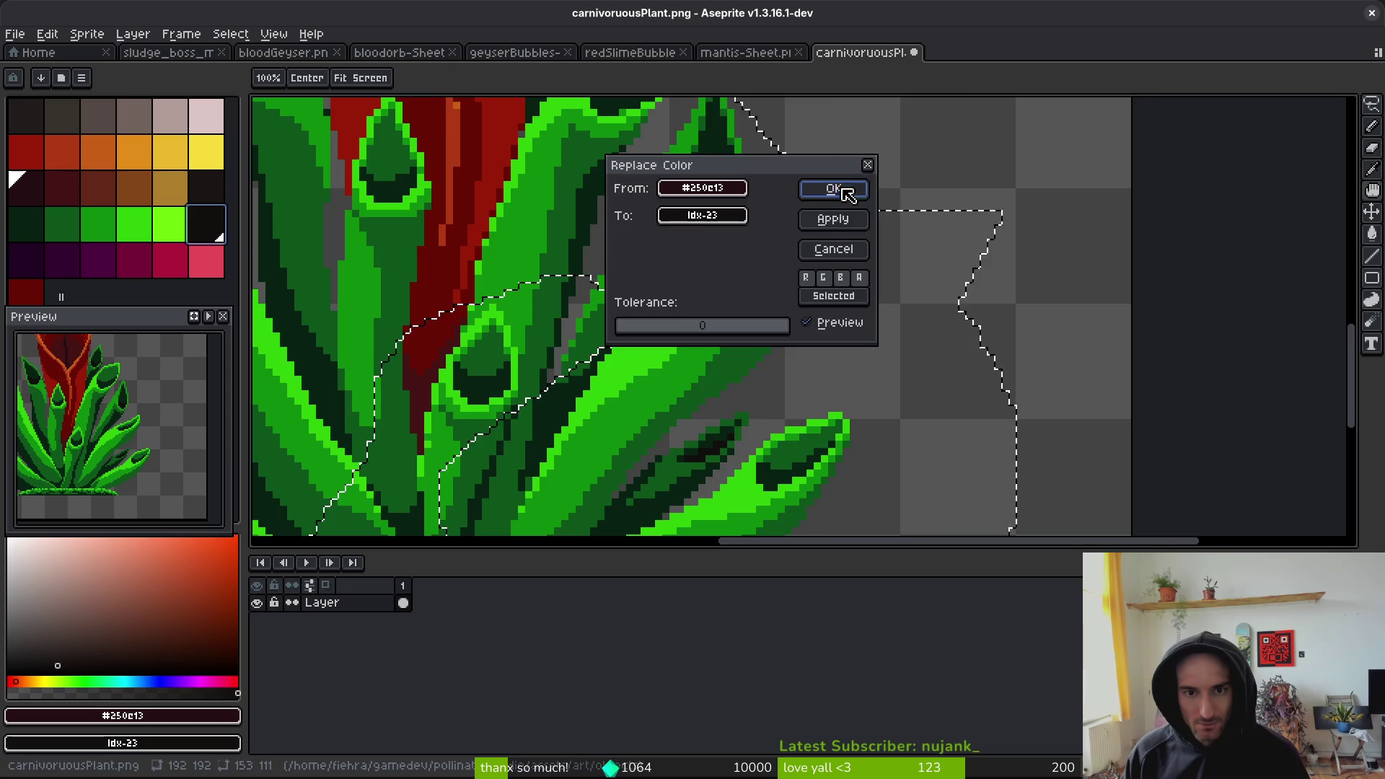
{"action": "left_click", "coordinate": [836, 190]}
{"action": "scroll", "coordinate": [789, 278], "scroll_direction": "down", "scroll_amount": 3}
- Deselect and save carnivoruousPlant.png
{"action": "key", "text": "ctrl+d"}
{"action": "key", "text": "ctrl+s"}
{"action": "scroll", "coordinate": [716, 308], "scroll_direction": "up", "scroll_amount": 1}
{"action": "scroll", "coordinate": [716, 308], "scroll_direction": "up", "scroll_amount": 10}
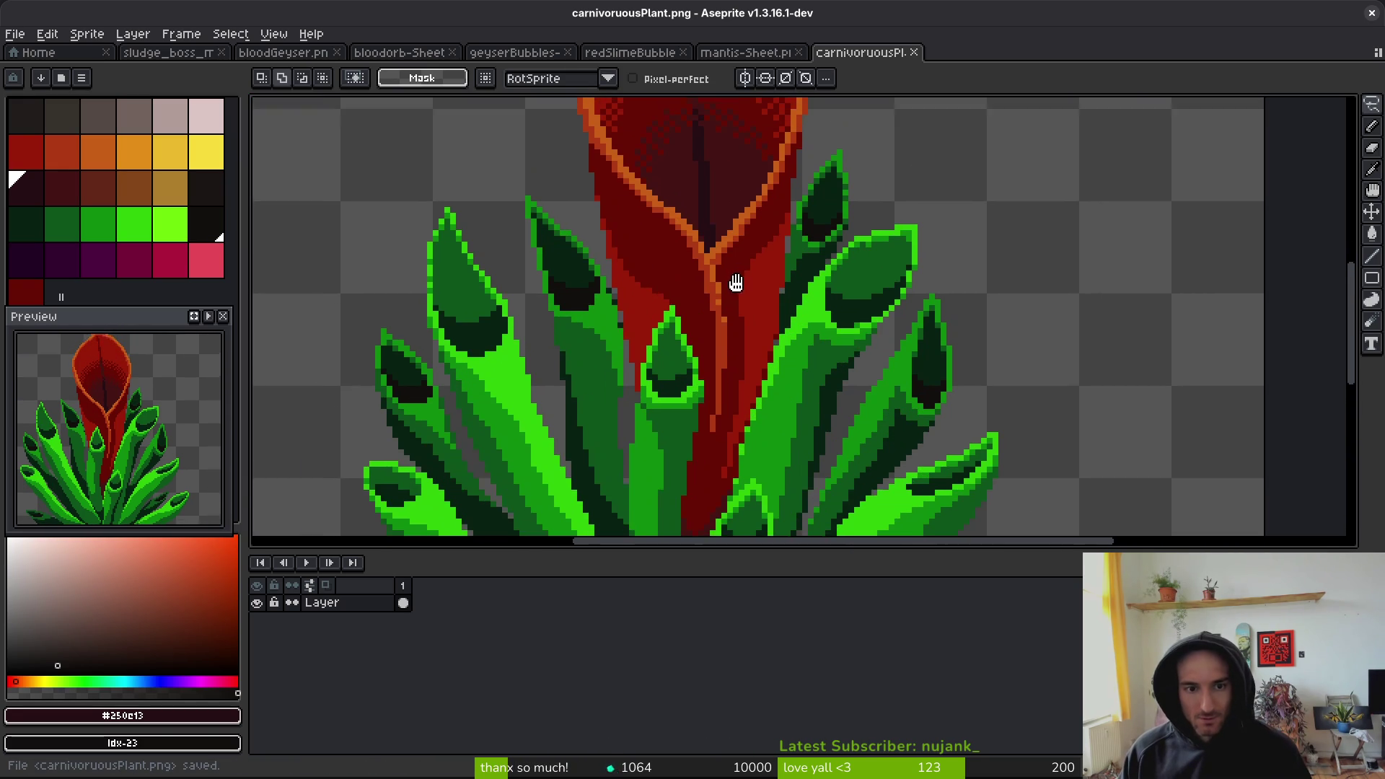
{"action": "scroll", "coordinate": [811, 322], "scroll_direction": "down", "scroll_amount": 5}
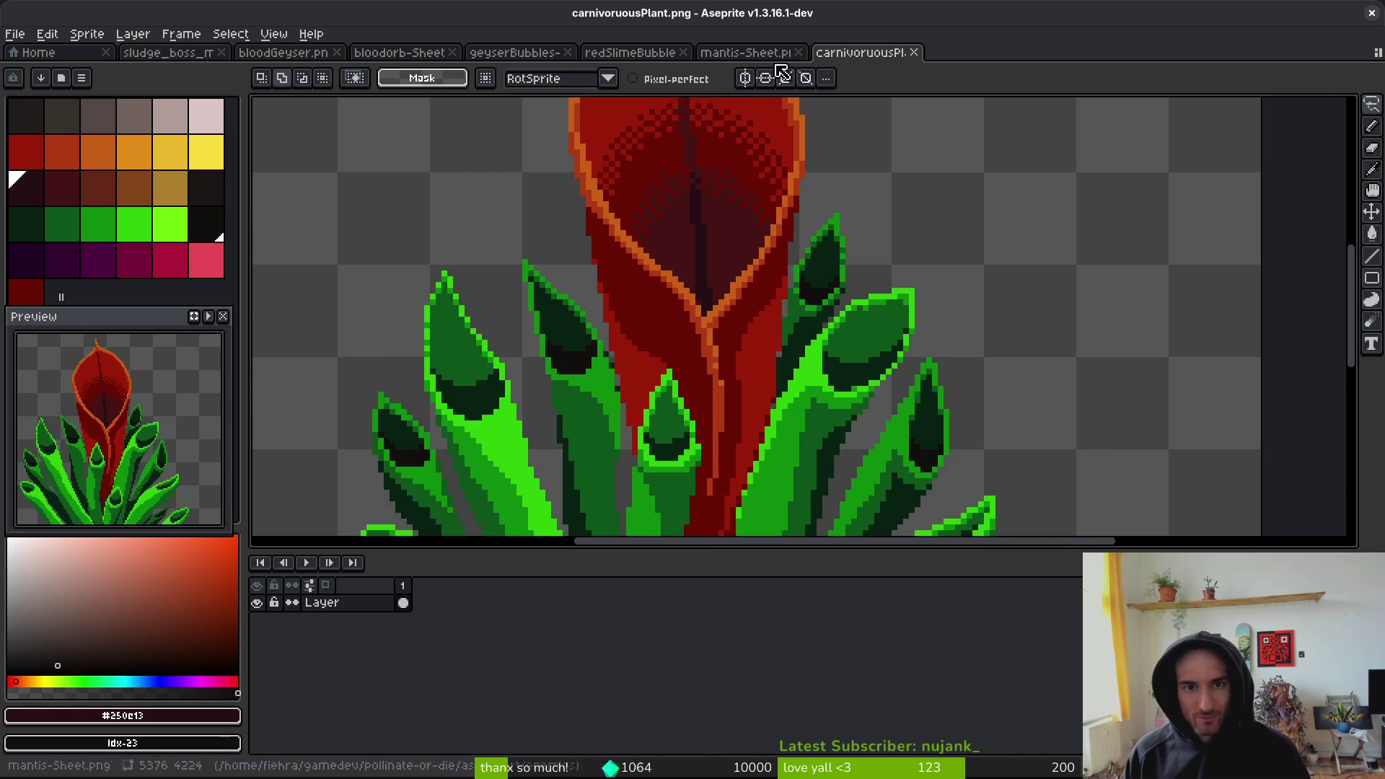
{"action": "key", "text": "i"}
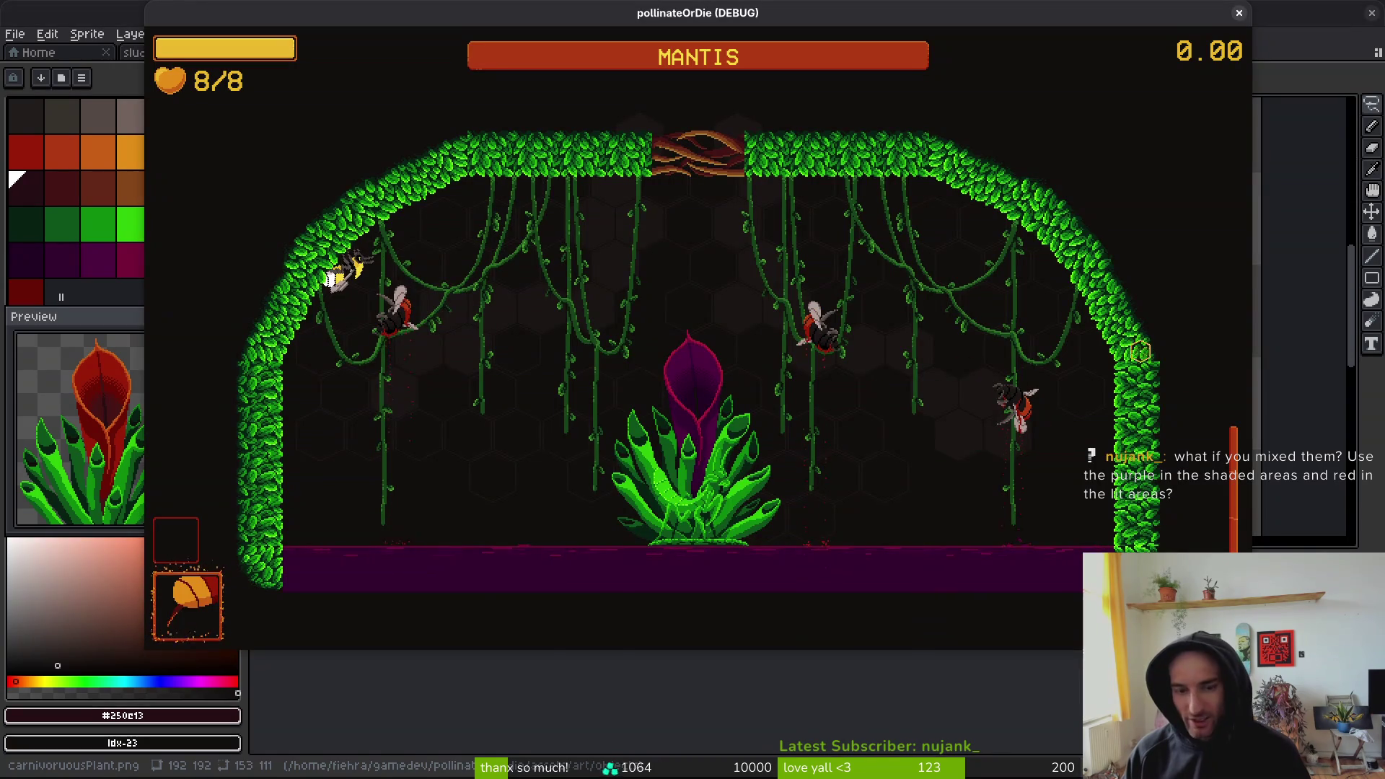
- Return to Godot and dodge the mantis plant between the left wall and ceiling
{"action": "key", "text": "alt+Tab"}
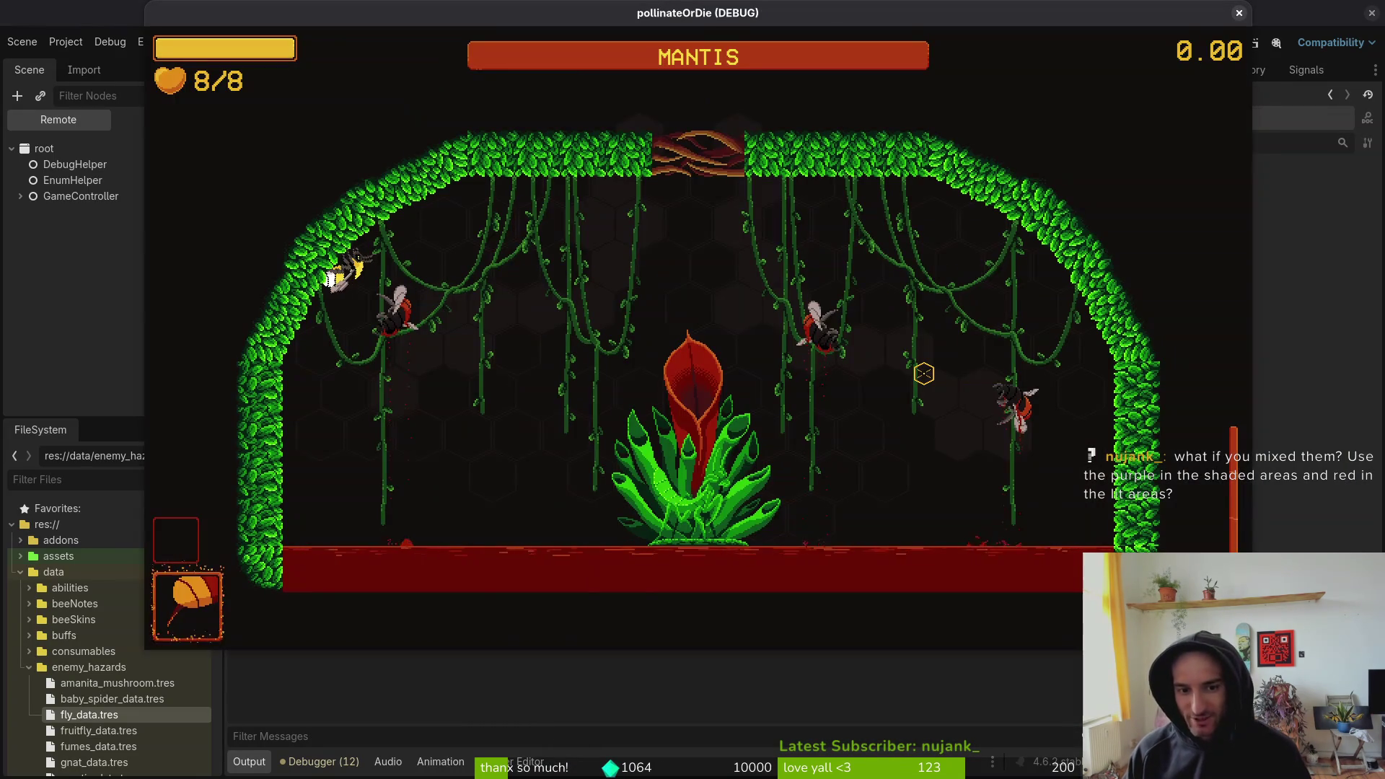
{"action": "key", "text": "s"}
{"action": "key", "text": "a"}
{"action": "key", "text": "d"}
{"action": "key", "text": "a"}
{"action": "key", "text": "d"}
{"action": "key", "text": "w"}
{"action": "key", "text": "d"}
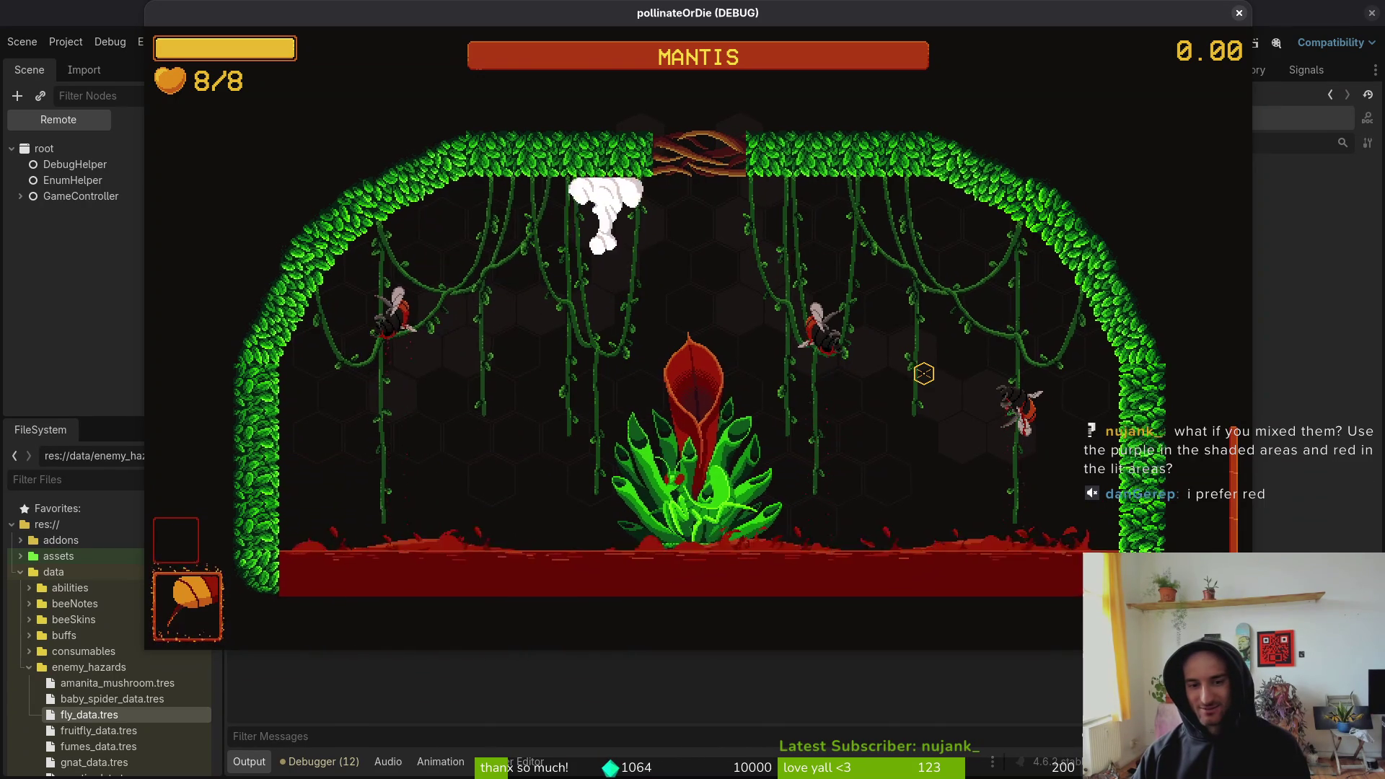
{"action": "key", "text": "a"}
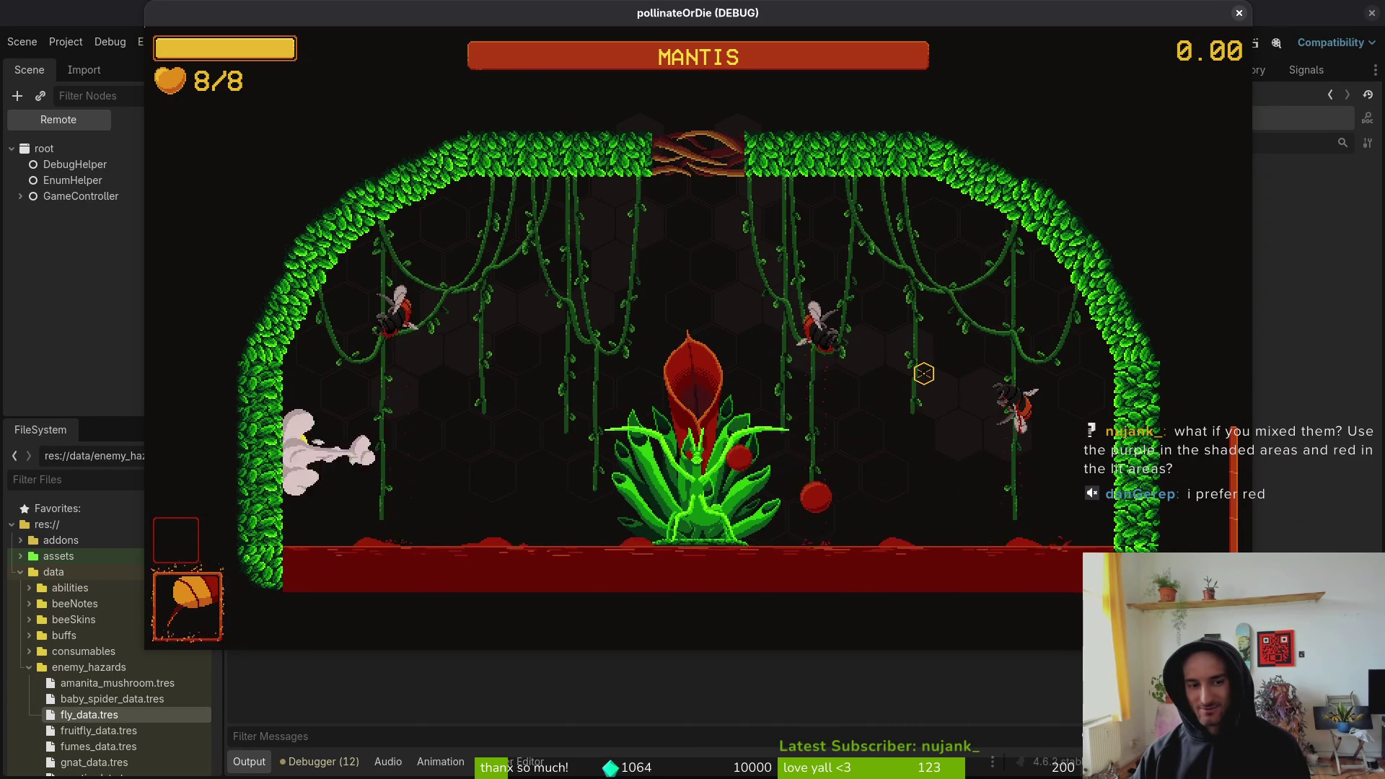
{"action": "key", "text": "d"}
{"action": "key", "text": "w"}
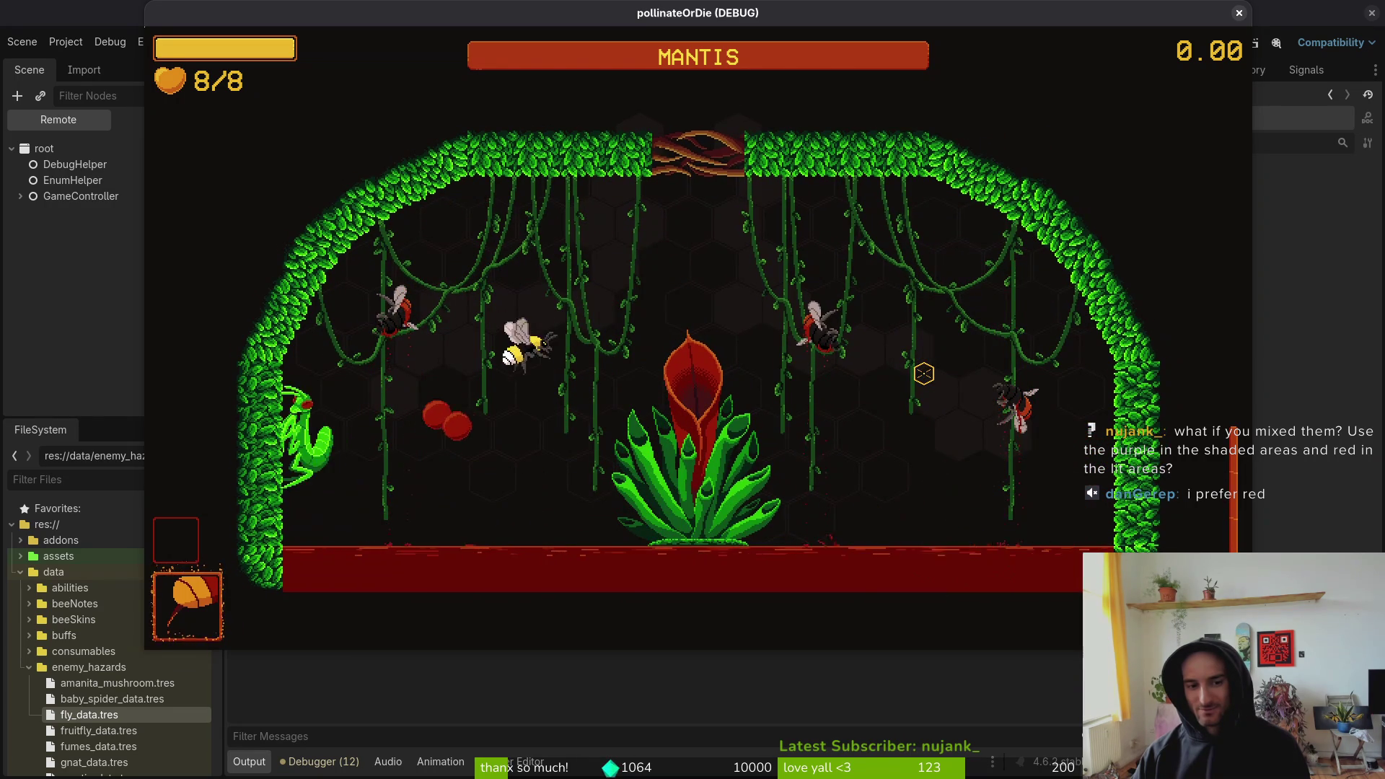
{"action": "key", "text": "a"}
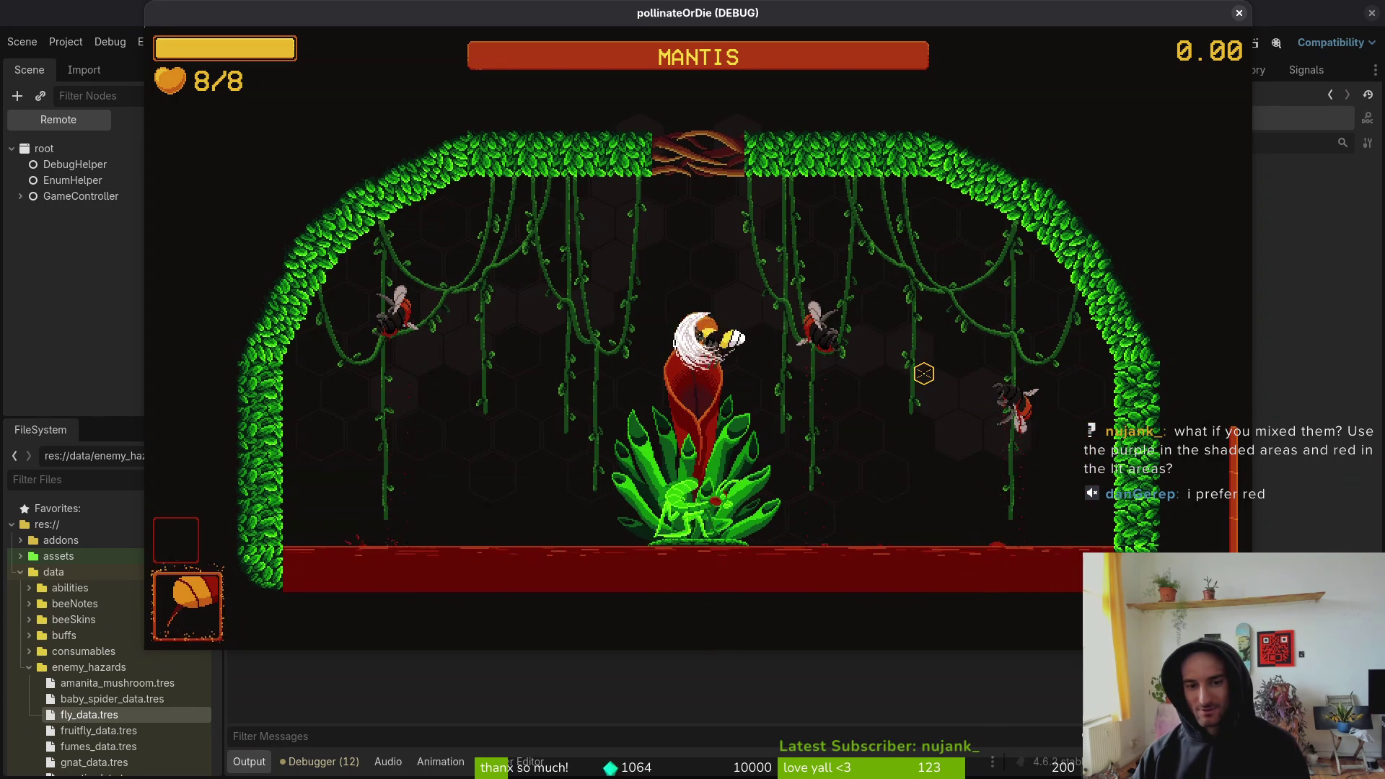
{"action": "key", "text": "s"}
{"action": "key", "text": "a"}
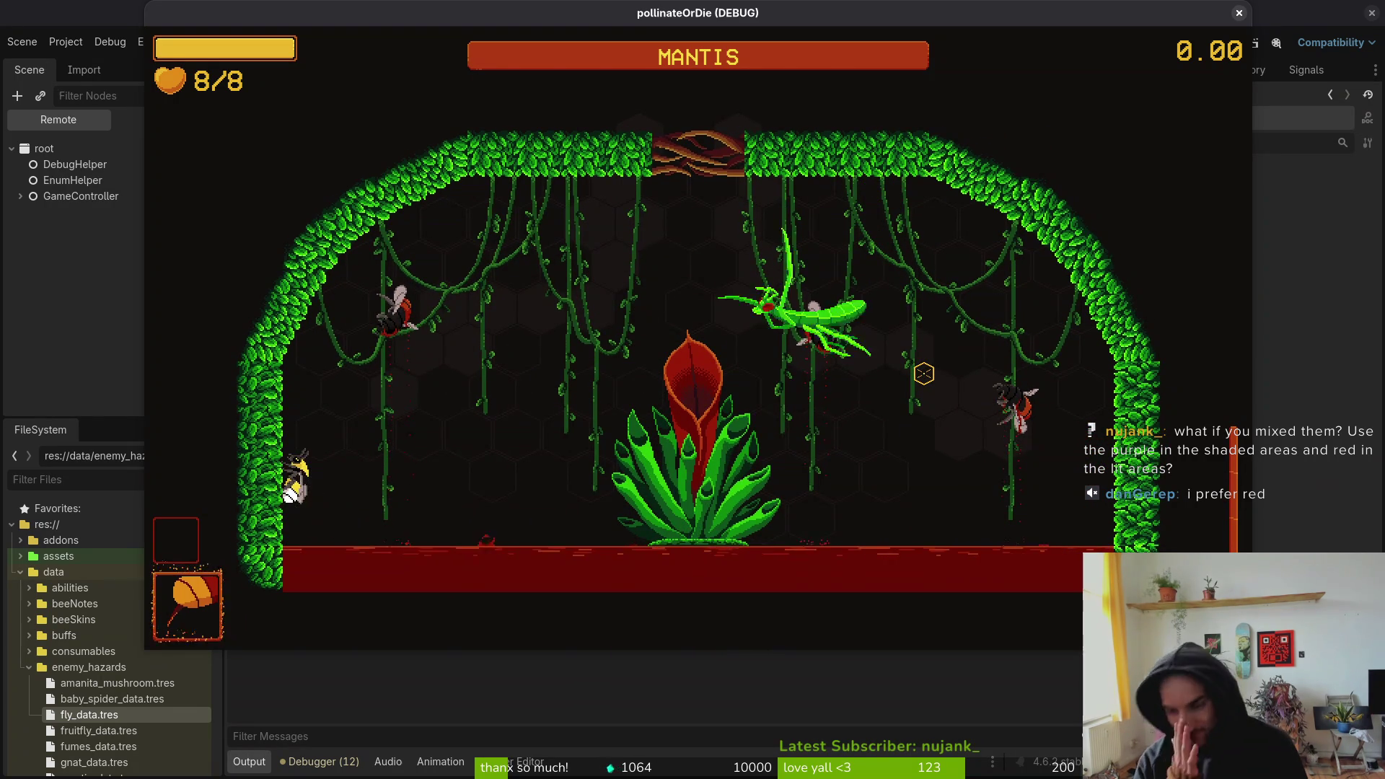
{"action": "key", "text": "w"}
{"action": "key", "text": "w"}
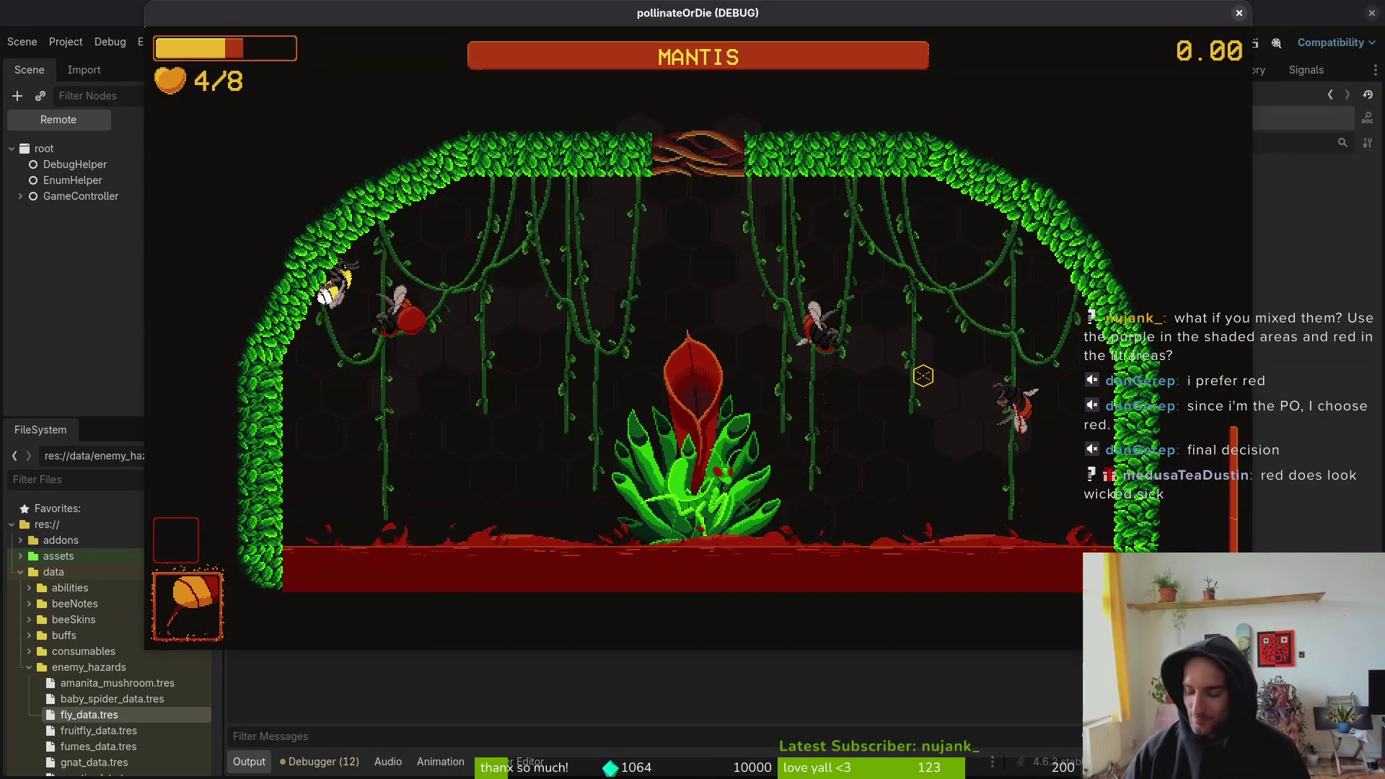
- Keep flying the bee across the floor and top vines, avoiding the flames
{"action": "key", "text": "s"}
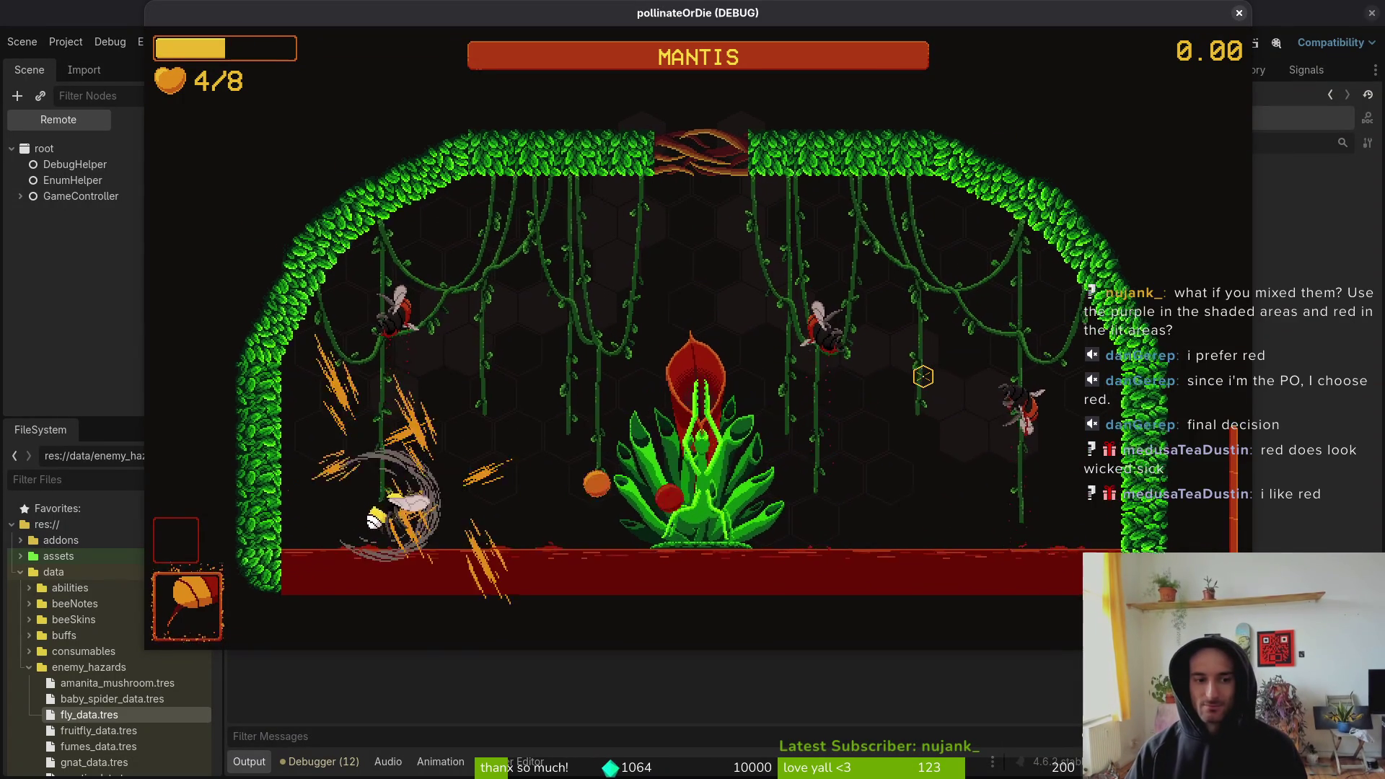
{"action": "key", "text": "d"}
{"action": "key", "text": "w"}
{"action": "key", "text": "a"}
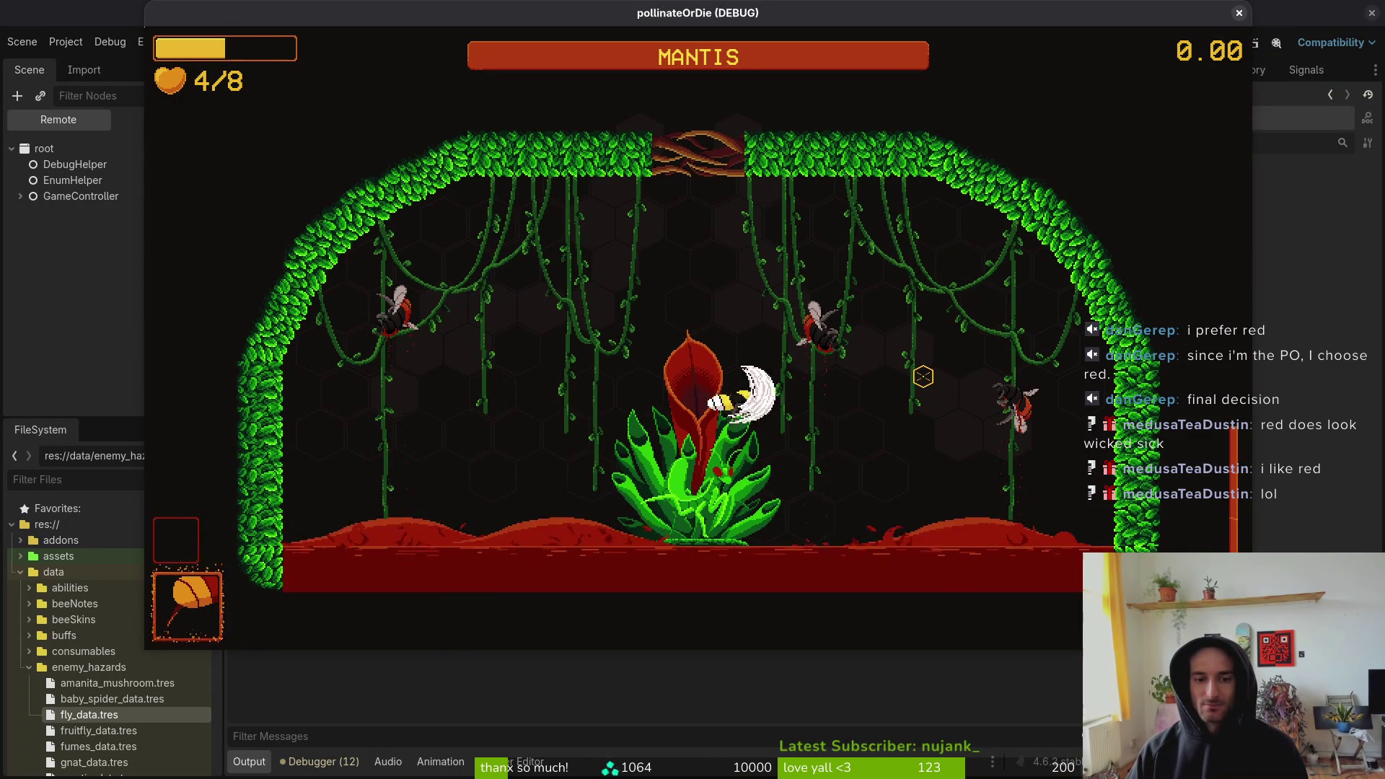
{"action": "key", "text": "w"}
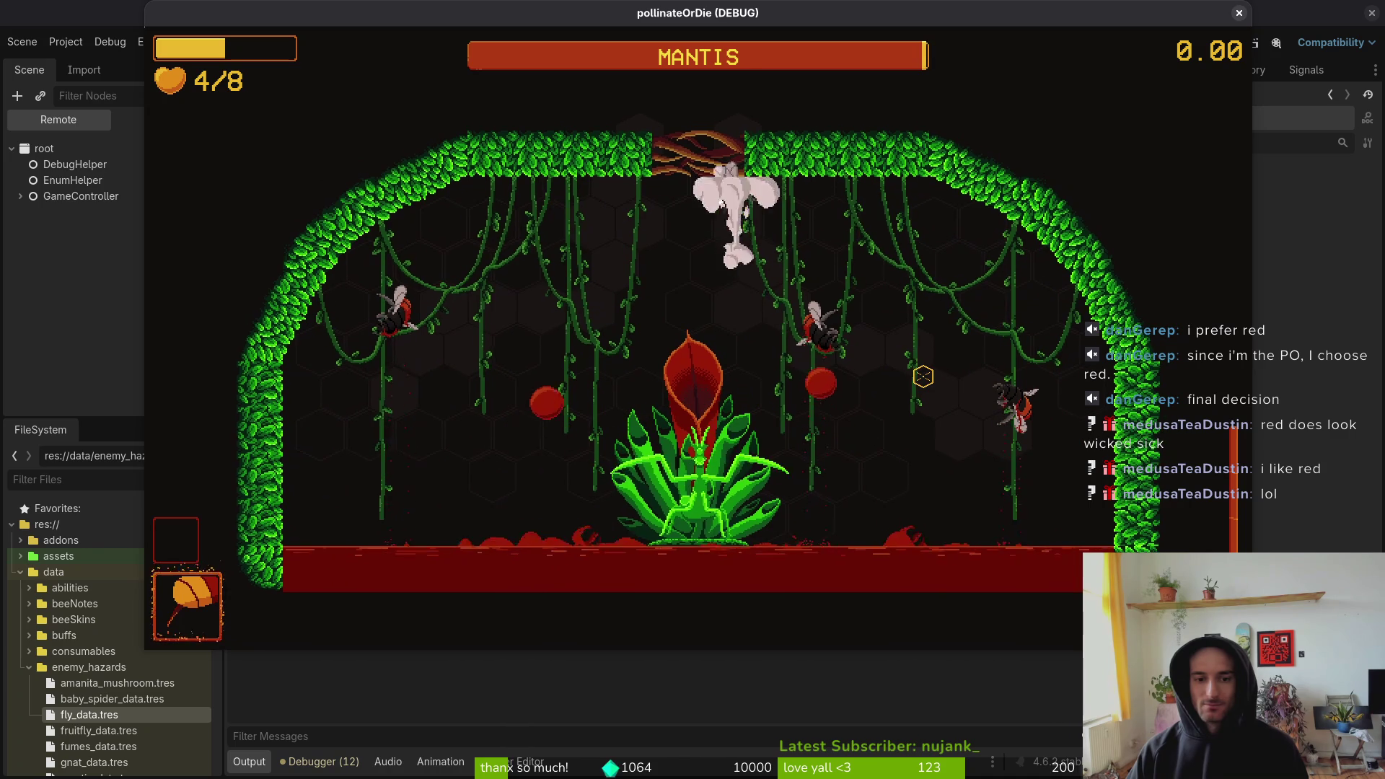
{"action": "key", "text": "d"}
{"action": "key", "text": "s"}
{"action": "key", "text": "w"}
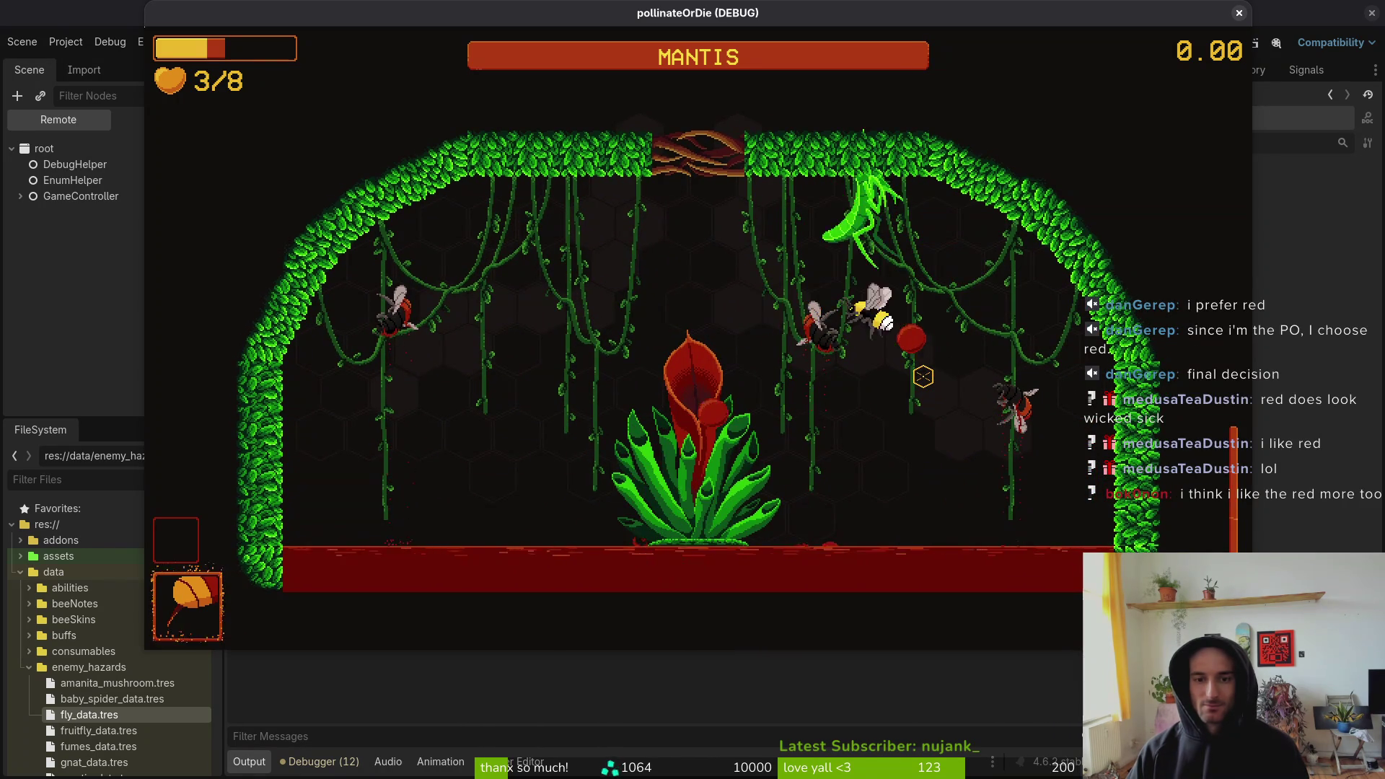
{"action": "key", "text": "w"}
{"action": "key", "text": "a"}
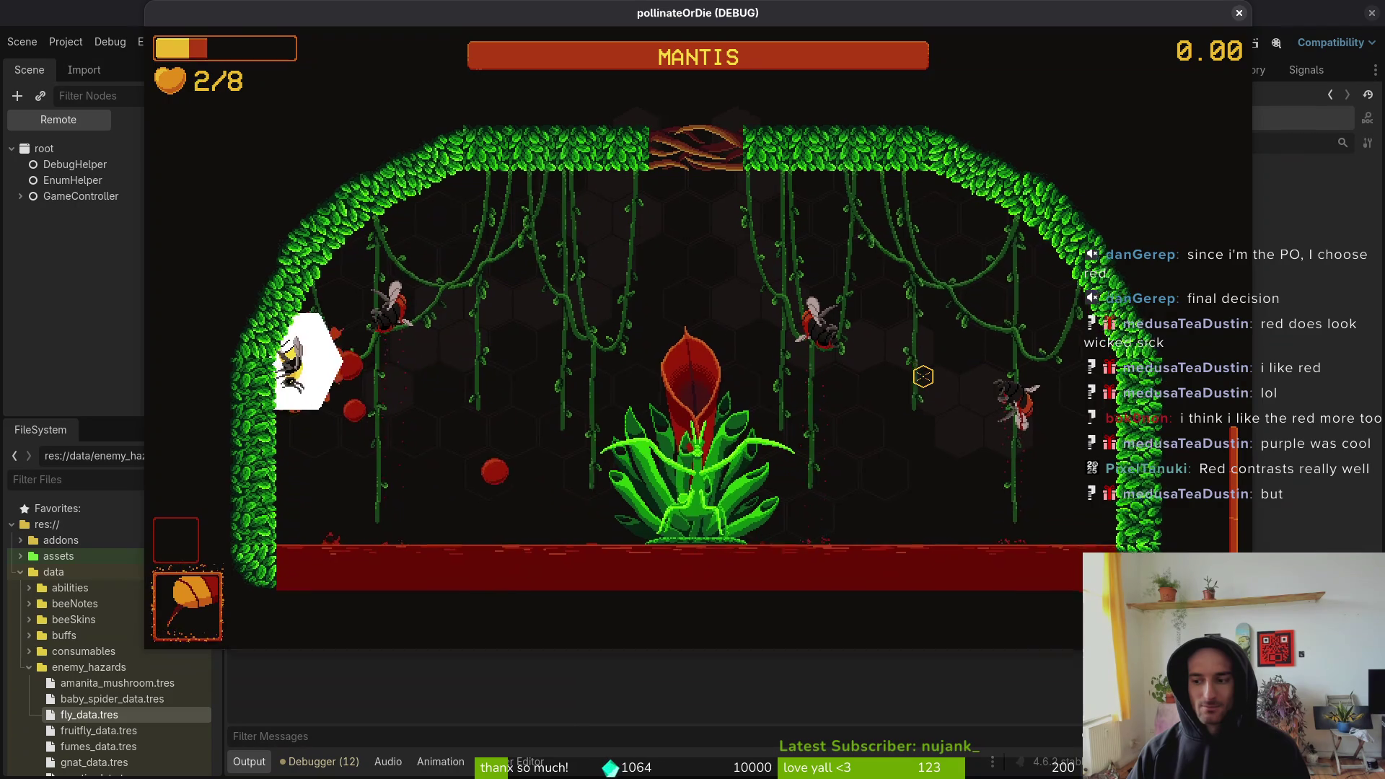
{"action": "key", "text": "d"}
{"action": "key", "text": "w"}
{"action": "key", "text": "a"}
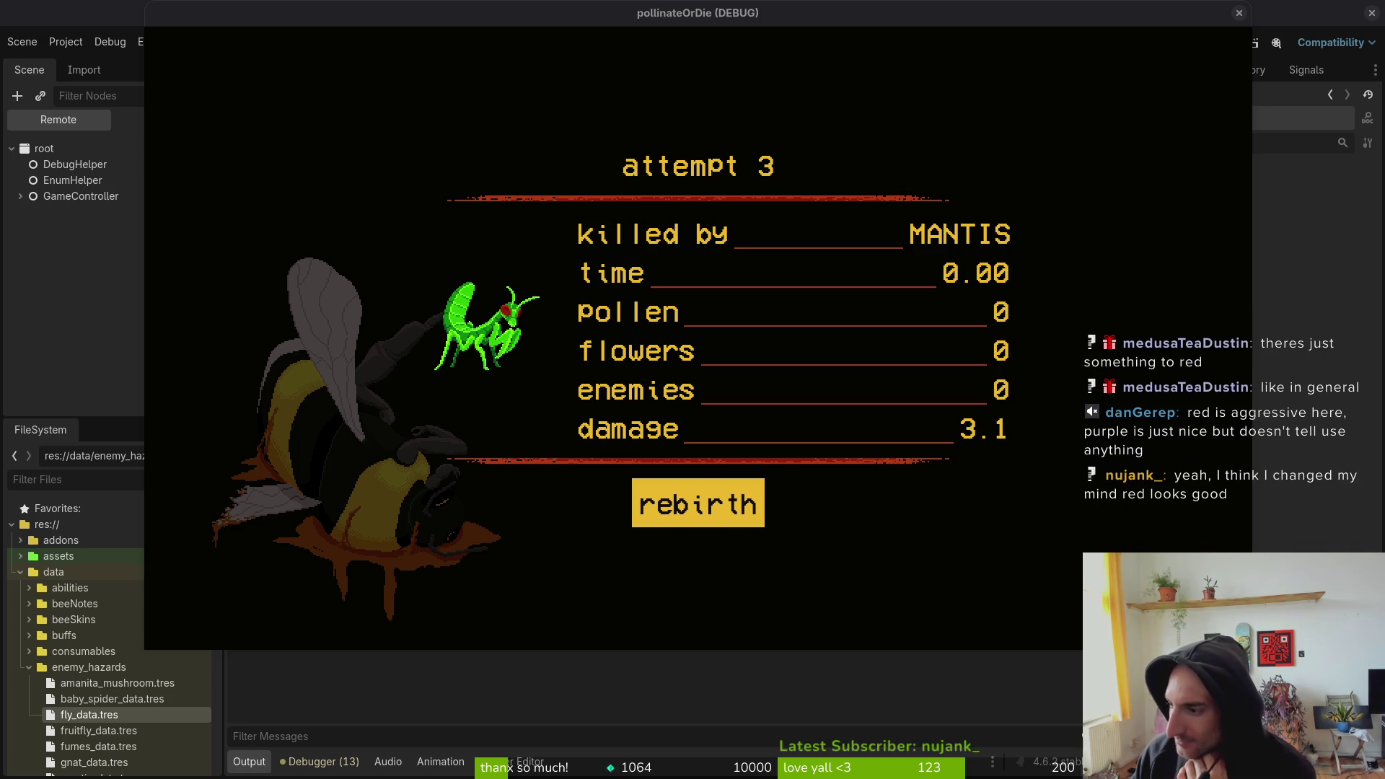
- Rebirth after dying and load the mantis level from the F1 debug level select
{"action": "left_click", "coordinate": [747, 501]}
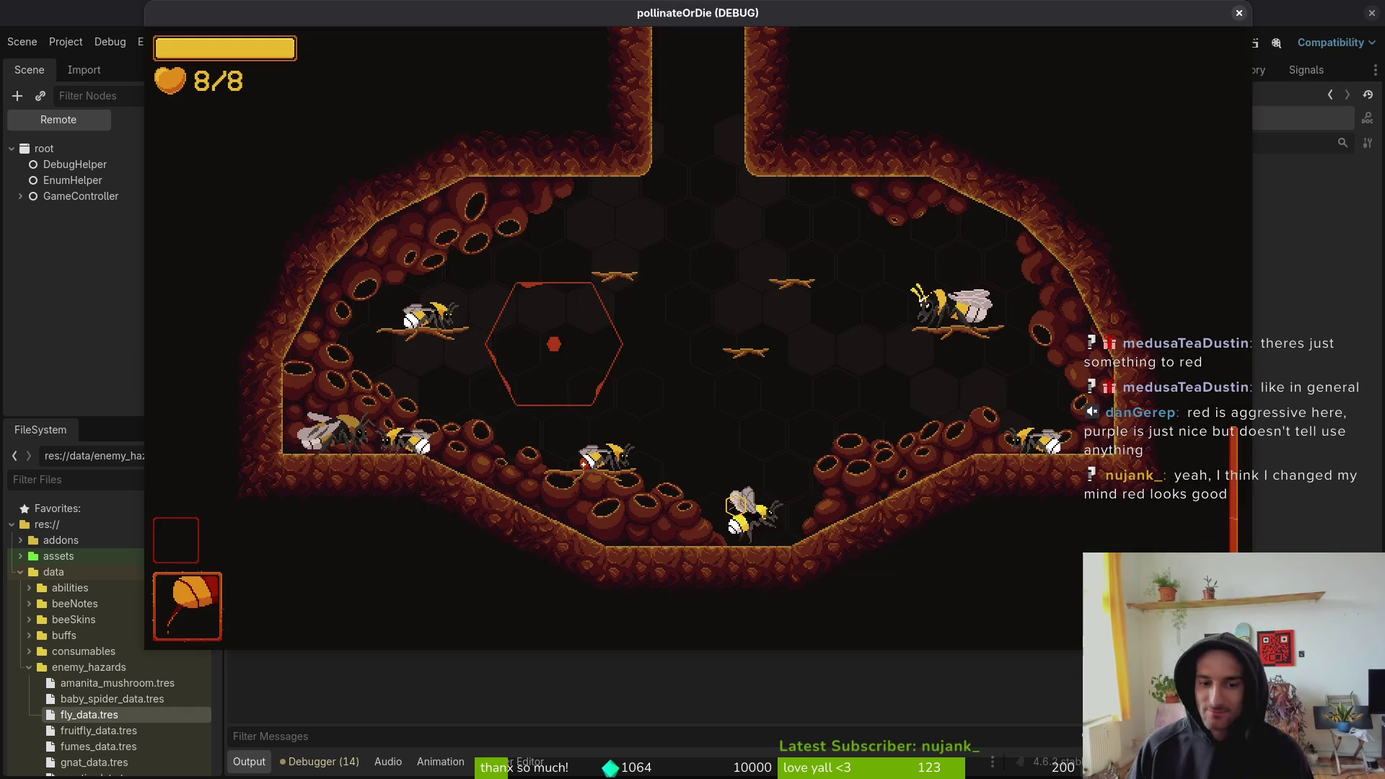
{"action": "key", "text": "F1"}
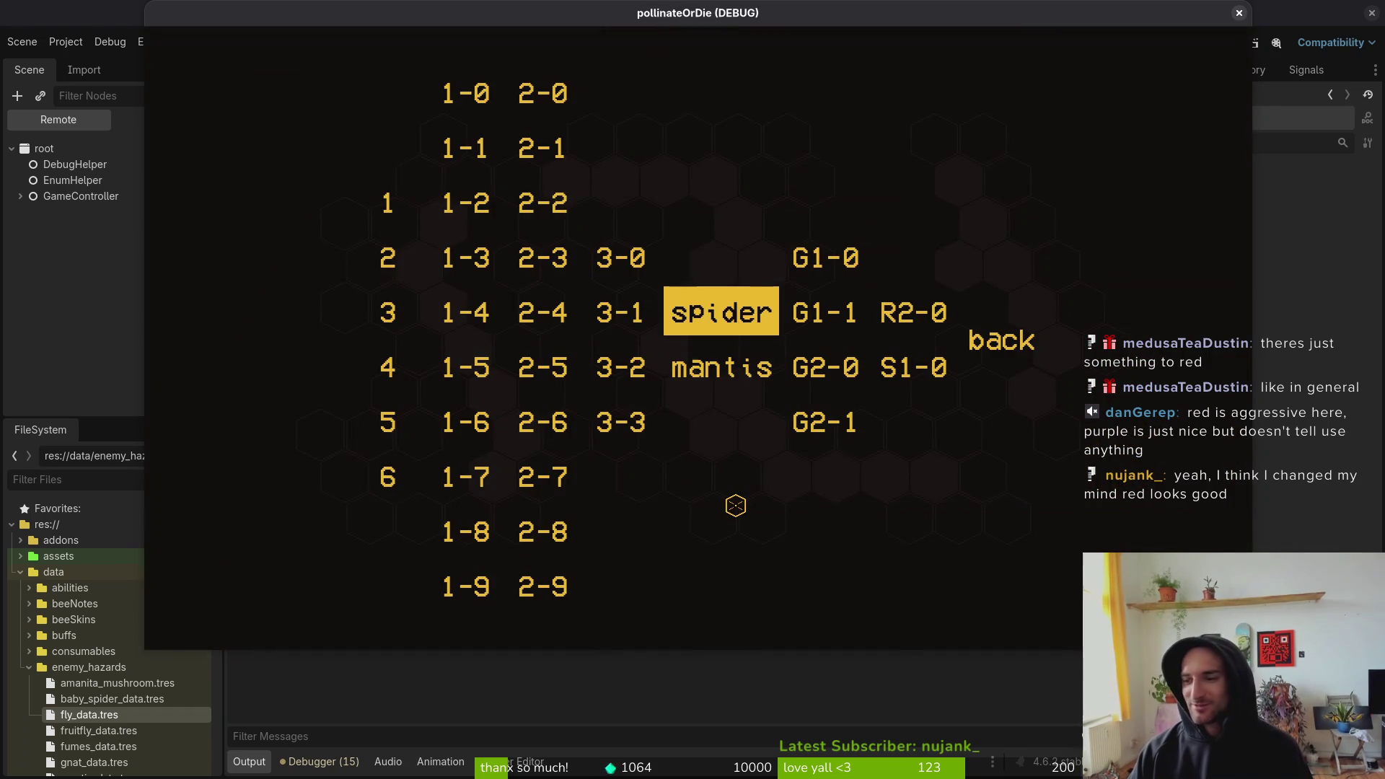
{"action": "key", "text": "Down"}
{"action": "key", "text": "Return"}
{"action": "key", "text": "a"}
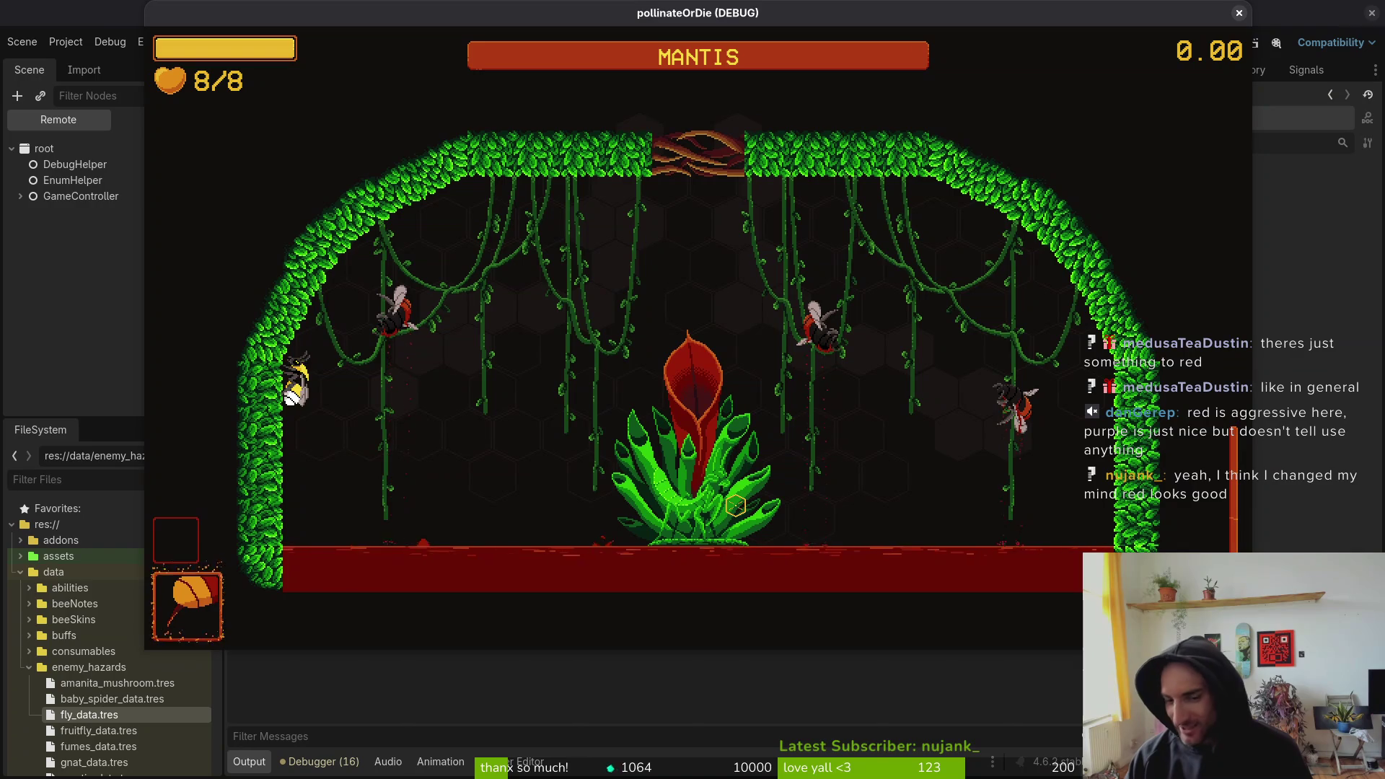
- Attack the mantis plant, then restart the arena after the run ends
{"action": "key", "text": "d"}
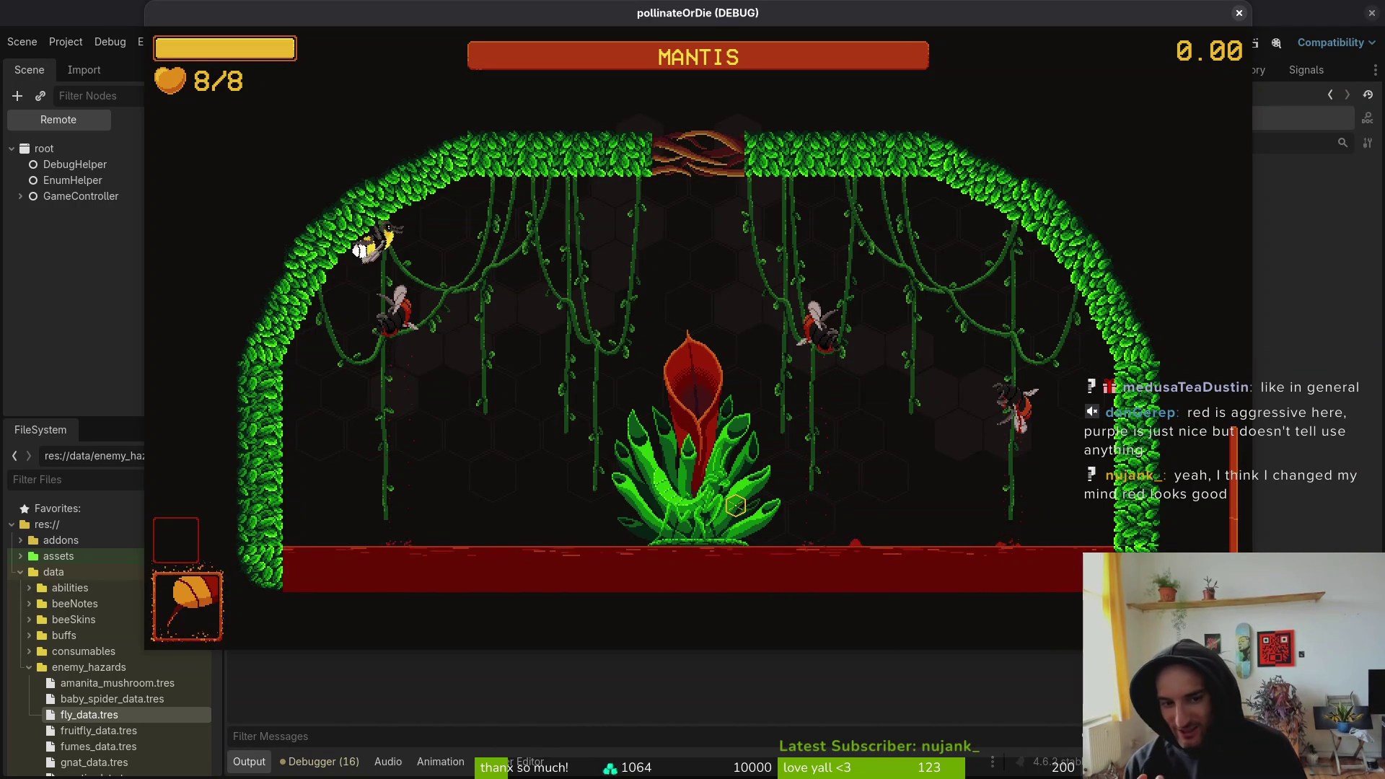
{"action": "left_click", "coordinate": [736, 505]}
{"action": "key", "text": "a"}
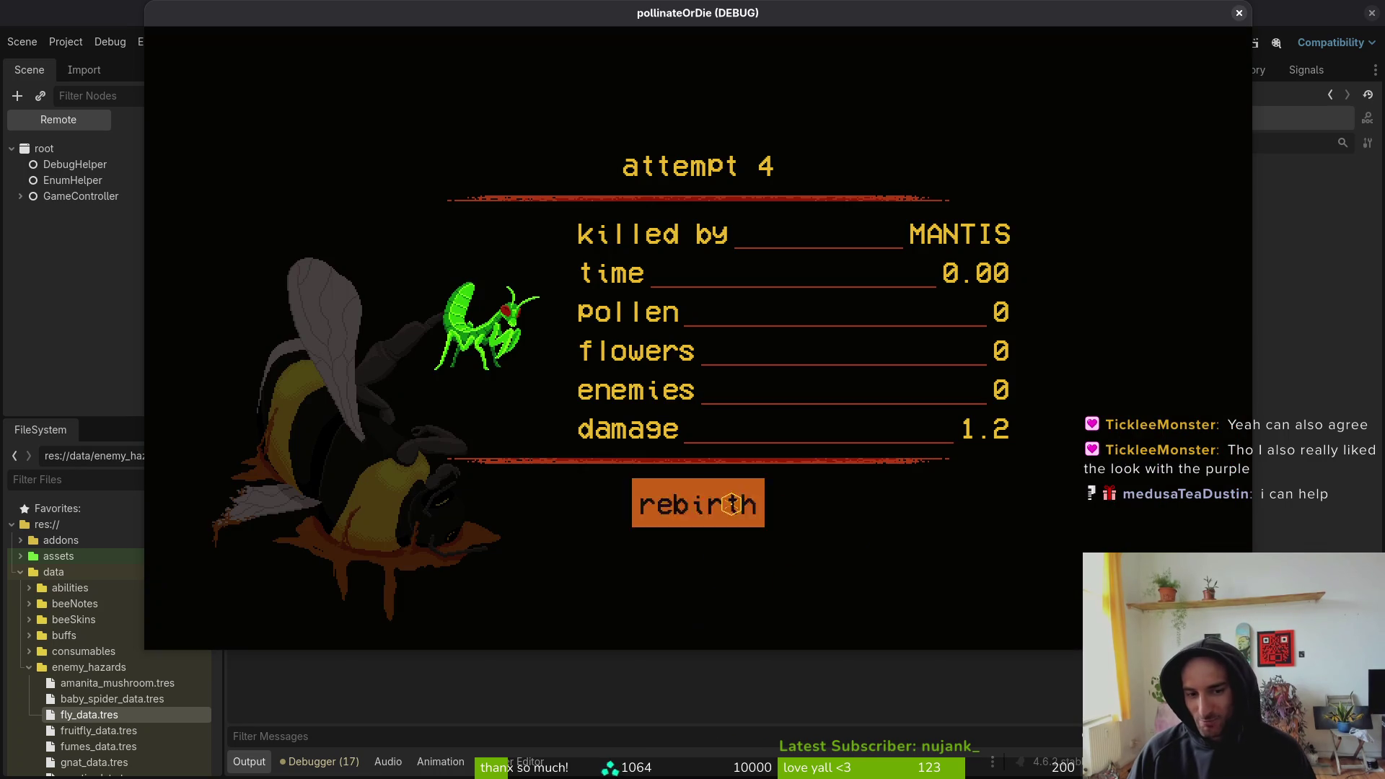
{"action": "left_click", "coordinate": [732, 504]}
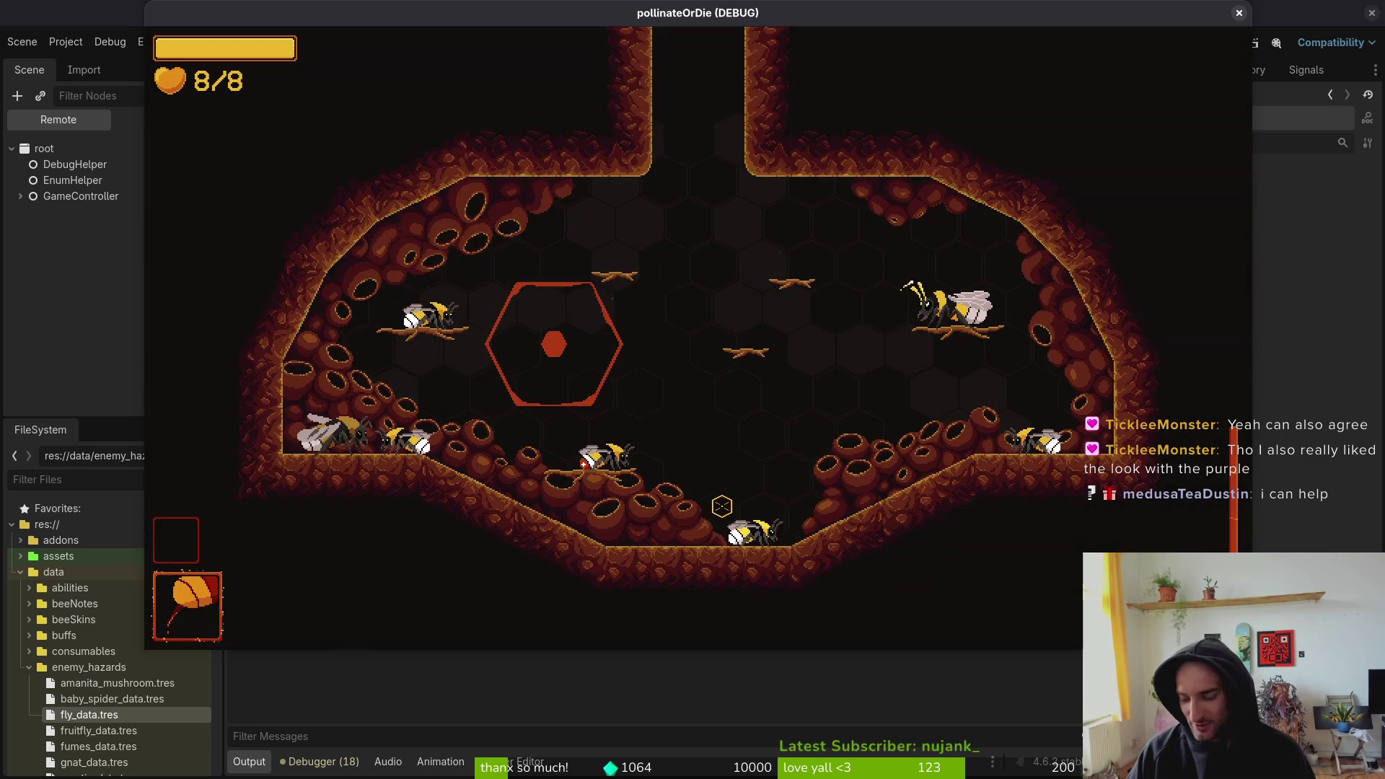
- Load level 3-2 from the level select, then show Aseprite's Home page
{"action": "key", "text": "Escape"}
{"action": "key", "text": "Left"}
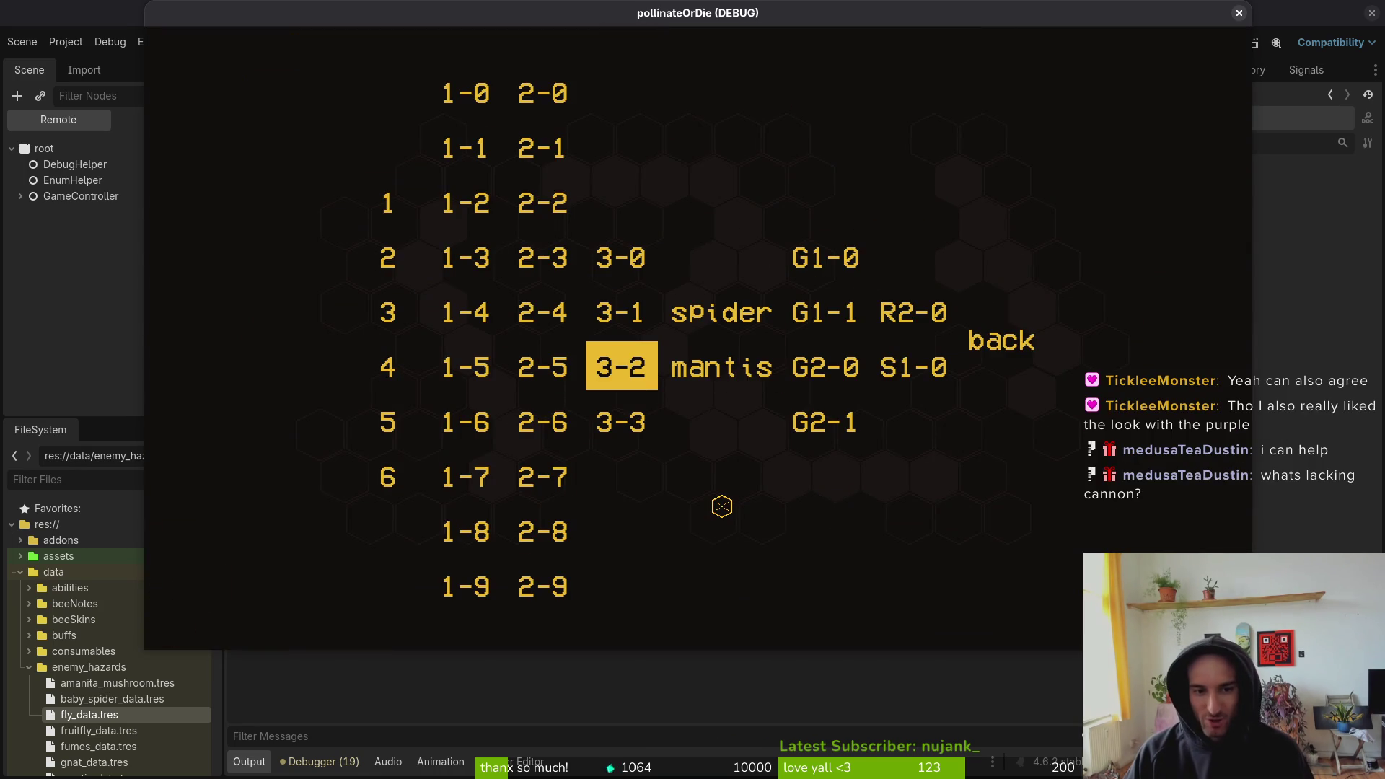
{"action": "key", "text": "Return"}
{"action": "key", "text": "Escape"}
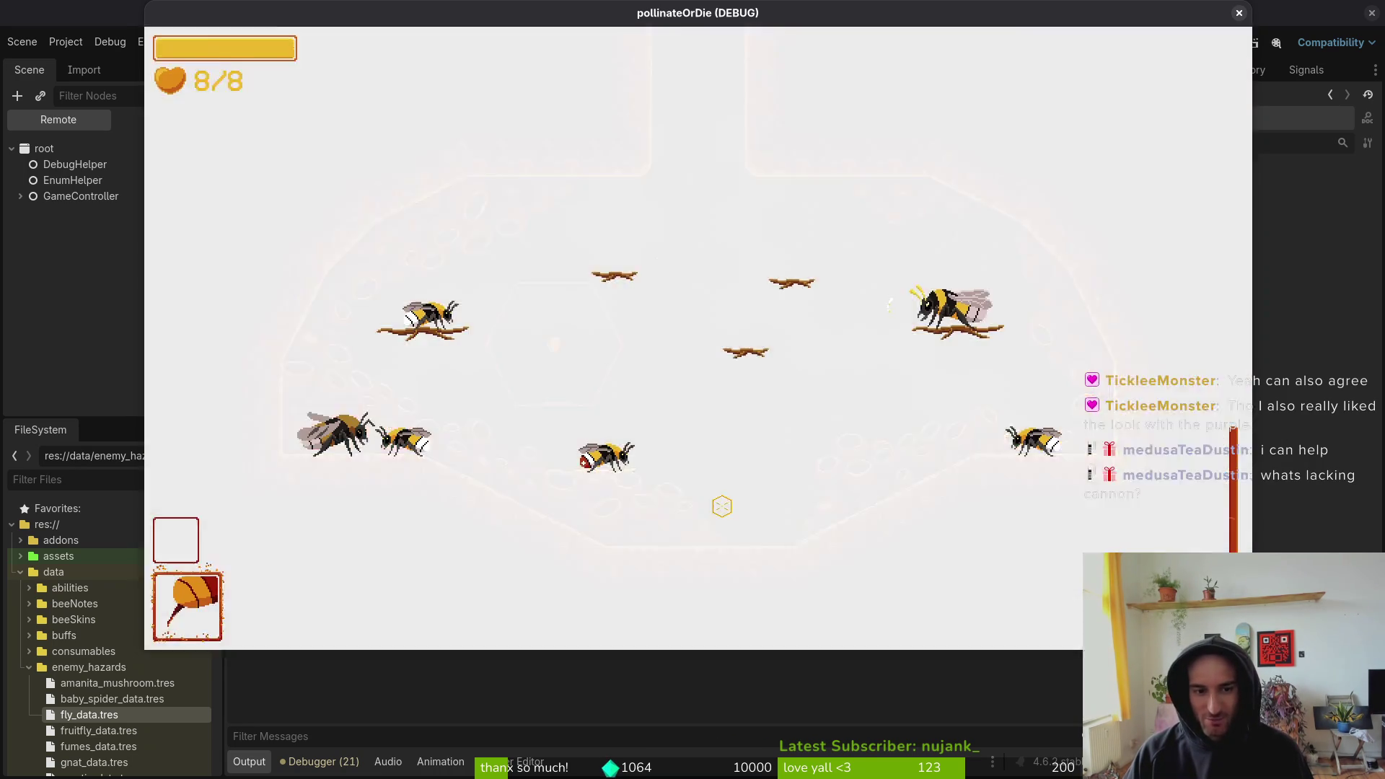
{"action": "key", "text": "Left"}
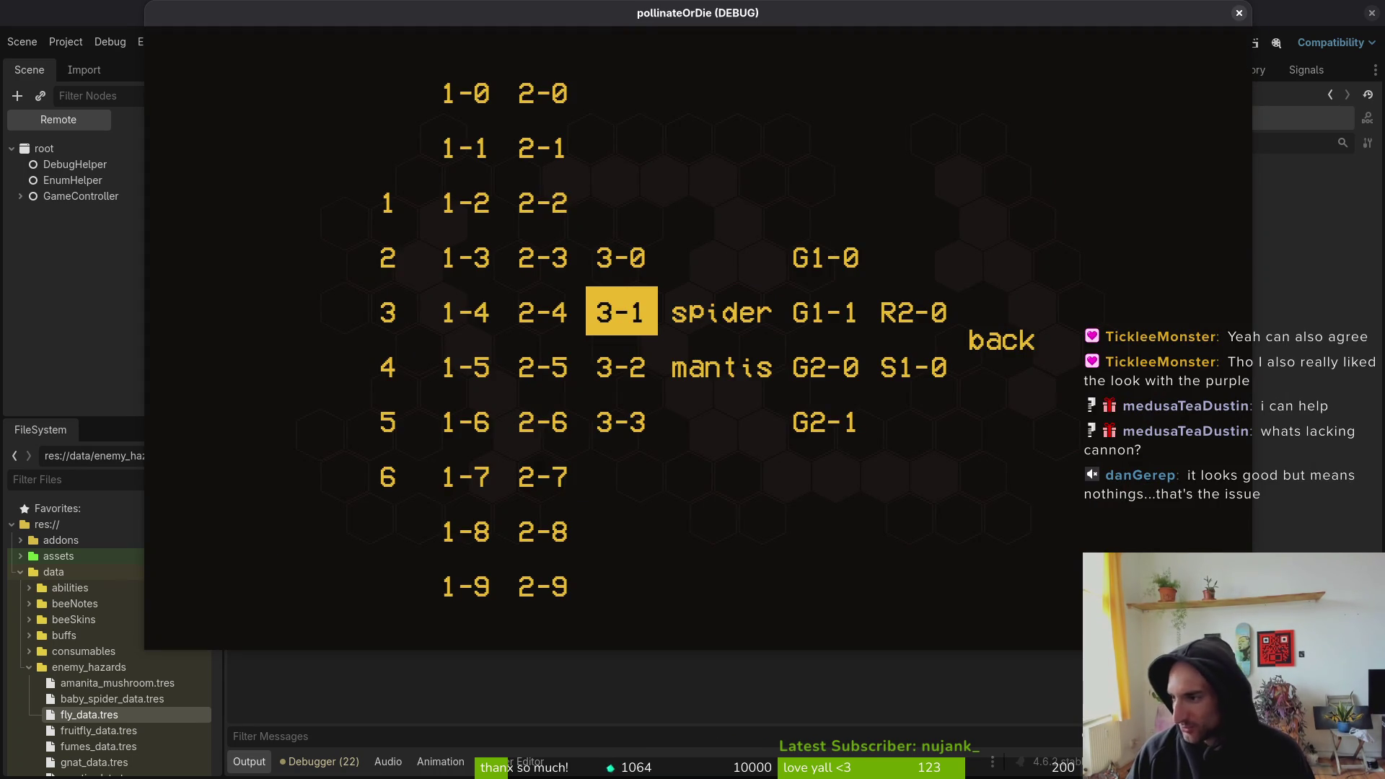
{"action": "key", "text": "alt+Tab"}
{"action": "left_click", "coordinate": [32, 53]}
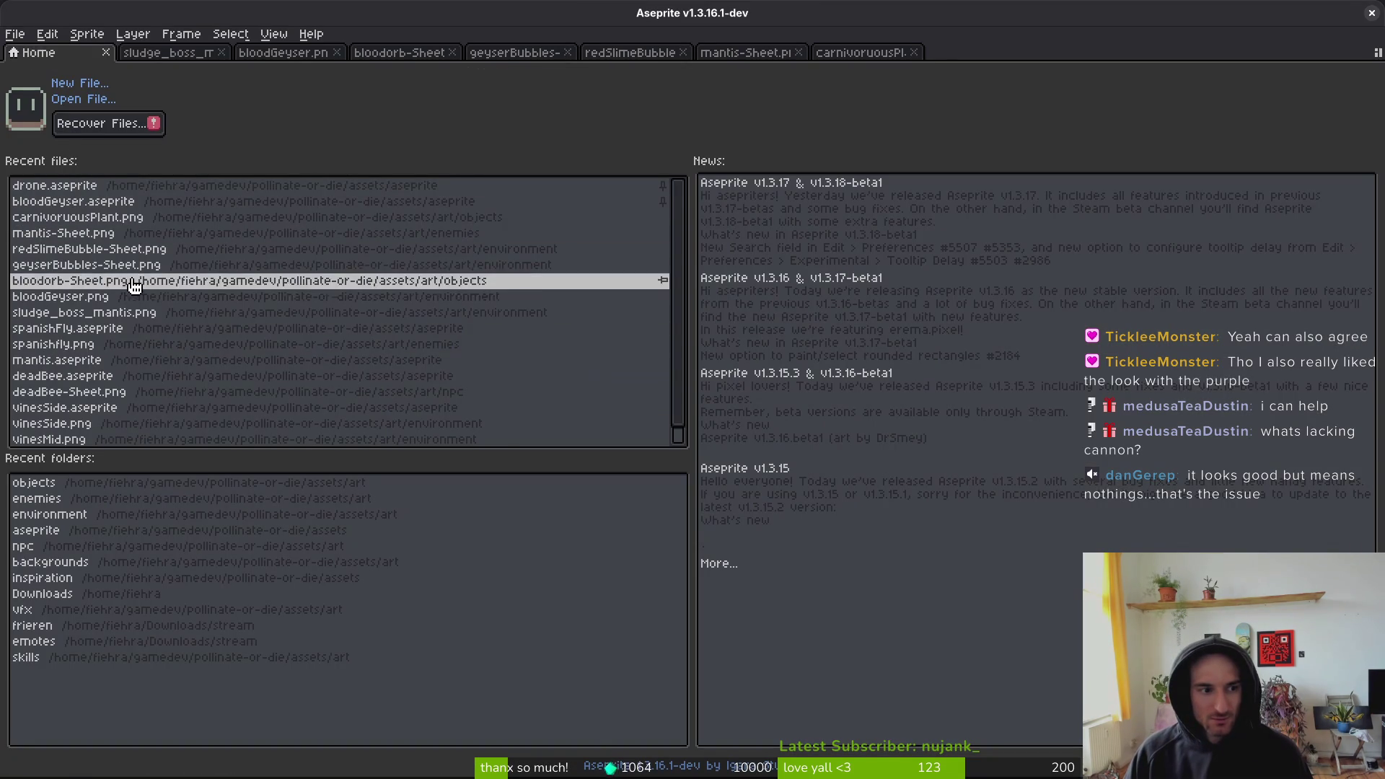
- Open amanitaMushroom-Sheet.png and reset it to the default palette
{"action": "left_click", "coordinate": [83, 99]}
{"action": "double_click", "coordinate": [202, 173]}
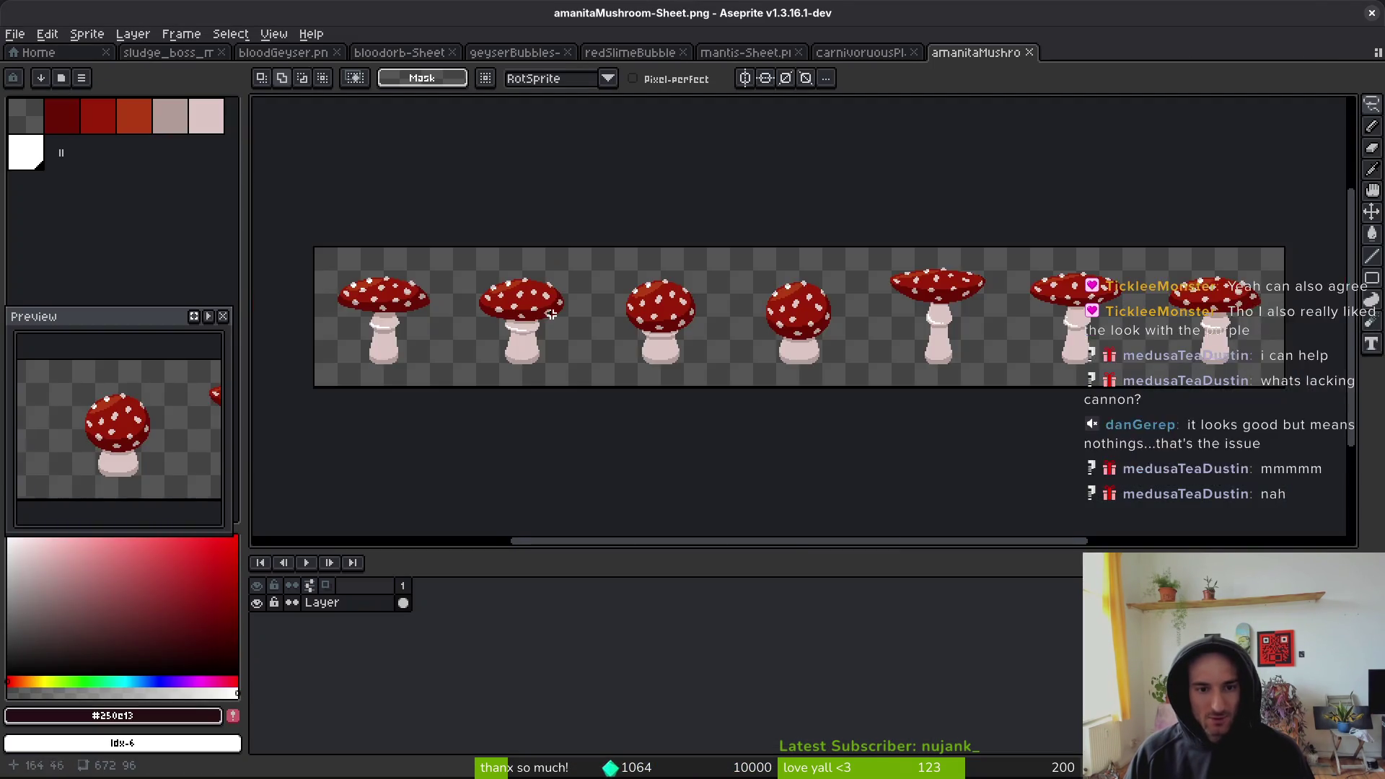
{"action": "scroll", "coordinate": [578, 300], "scroll_direction": "up", "scroll_amount": 4}
{"action": "left_click", "coordinate": [81, 78]}
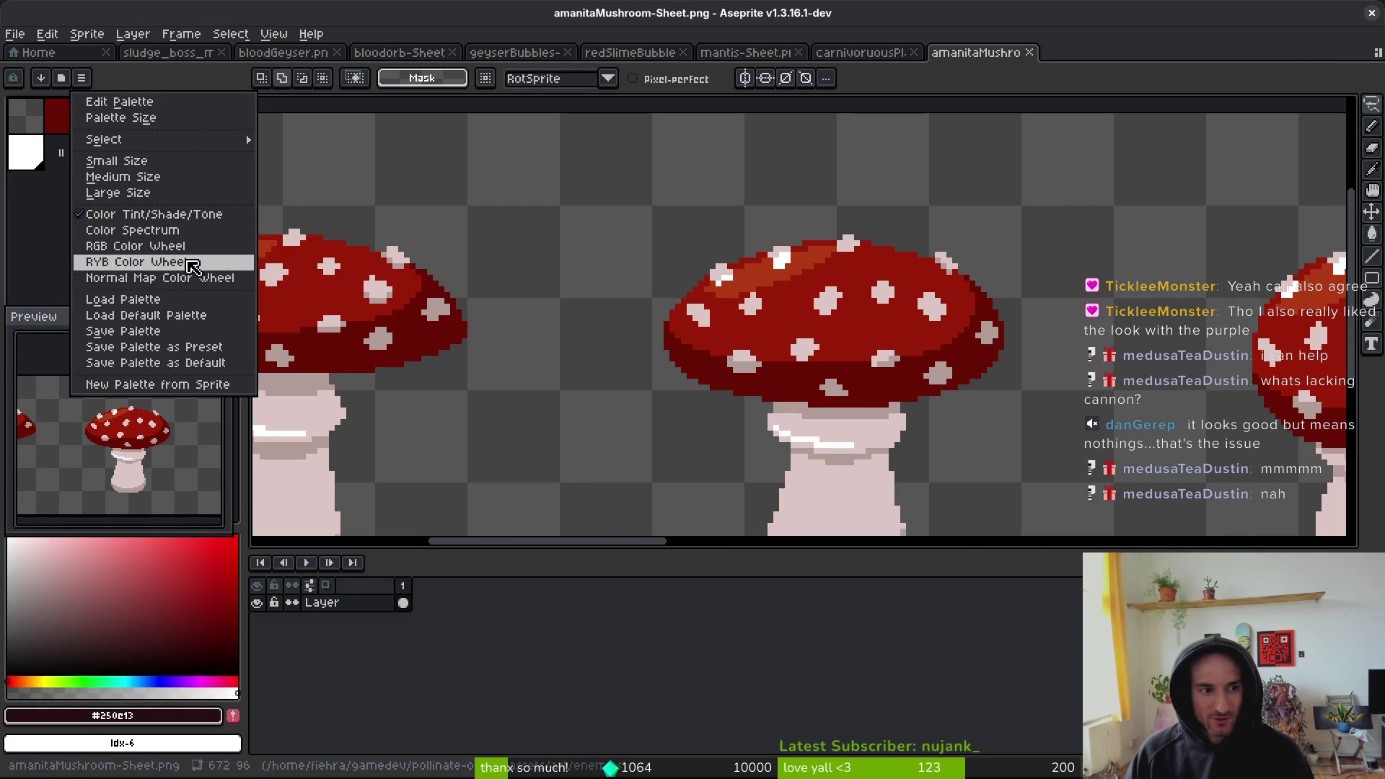
{"action": "left_click", "coordinate": [185, 313]}
{"action": "scroll", "coordinate": [664, 355], "scroll_direction": "left", "scroll_amount": 3}
- Replace the mushroom cap's light stripe and main red with purple shades
{"action": "left_click", "coordinate": [373, 261], "text": "alt"}
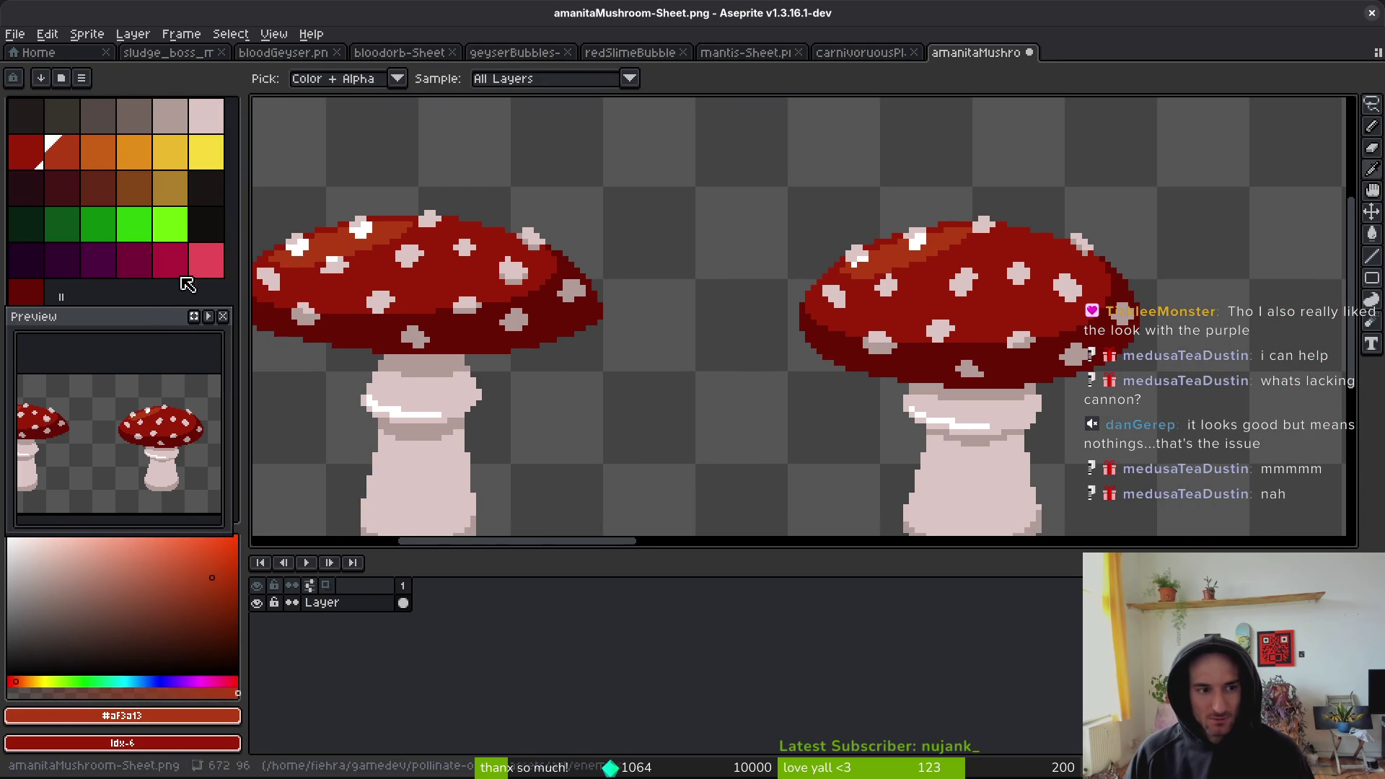
{"action": "right_click", "coordinate": [140, 262]}
{"action": "key", "text": "shift+r"}
{"action": "key", "text": "Return"}
{"action": "left_click", "coordinate": [298, 301], "text": "alt"}
{"action": "right_click", "coordinate": [98, 261]}
{"action": "key", "text": "shift+r"}
{"action": "key", "text": "Return"}
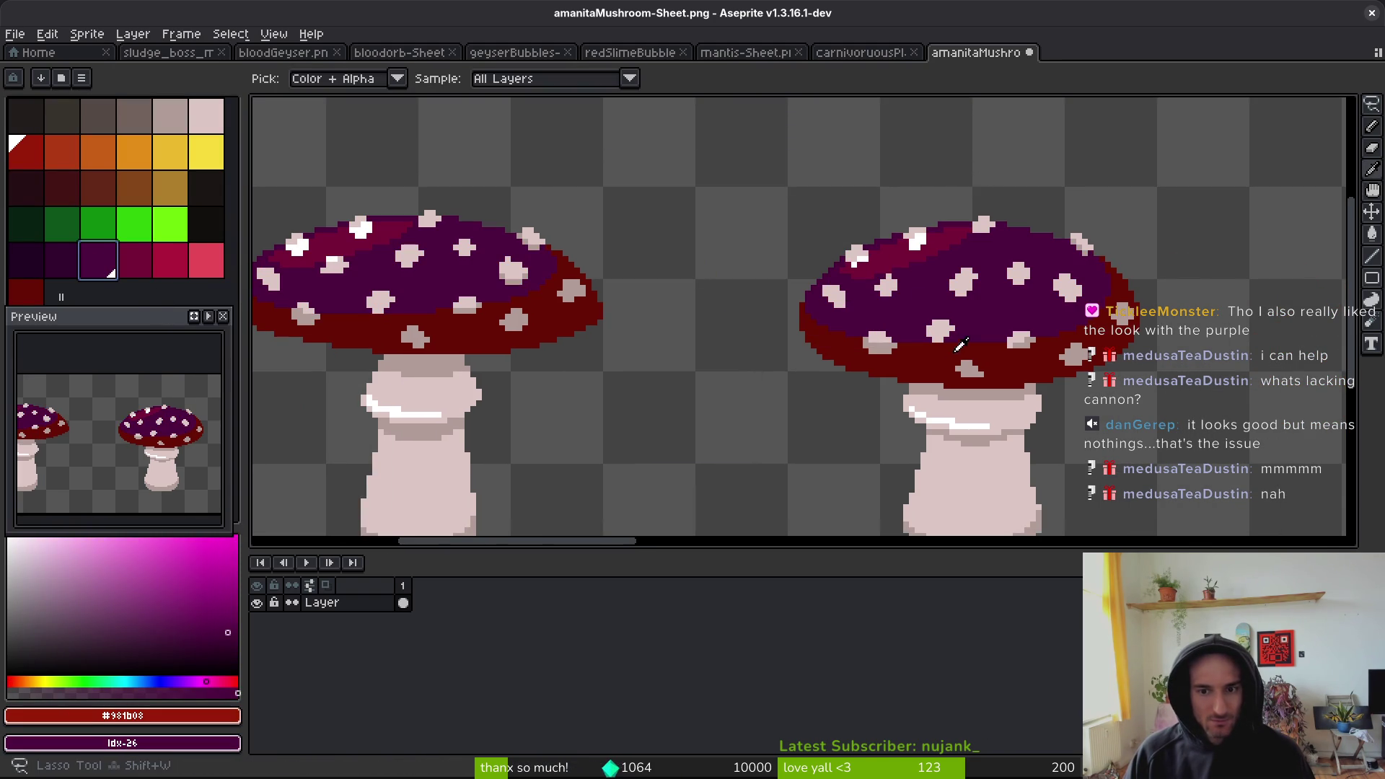
- Replace the cap underside's dark red with a deeper purple
{"action": "left_click", "coordinate": [953, 344], "text": "alt"}
{"action": "right_click", "coordinate": [72, 263]}
{"action": "key", "text": "shift+r"}
{"action": "key", "text": "Return"}
{"action": "scroll", "coordinate": [785, 297], "scroll_direction": "down", "scroll_amount": 1}
{"action": "scroll", "coordinate": [784, 298], "scroll_direction": "down", "scroll_amount": 5}
{"action": "scroll", "coordinate": [824, 337], "scroll_direction": "up", "scroll_amount": 1}
{"action": "scroll", "coordinate": [749, 350], "scroll_direction": "up", "scroll_amount": 6}
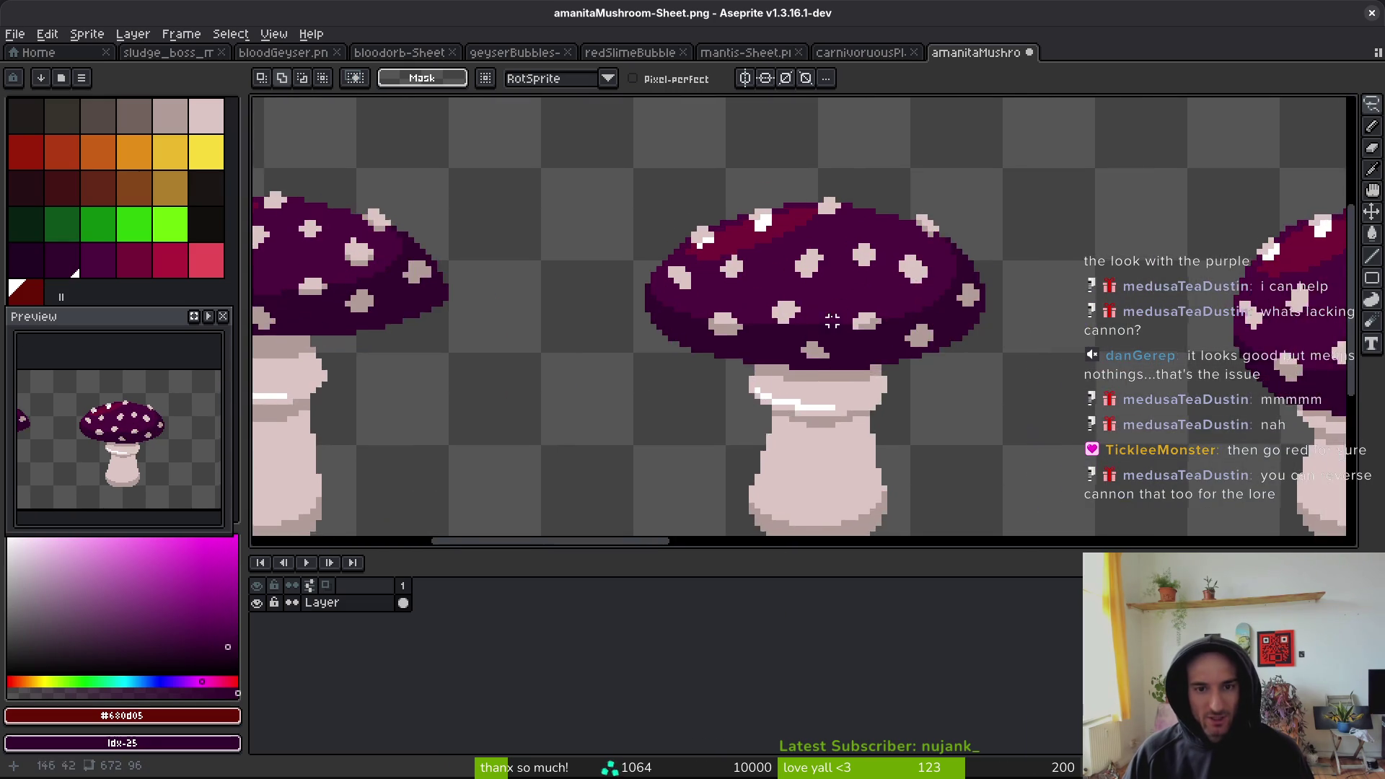
- Recolour cap shades #750d37, the darker shade and #33022f with crimson idx-28 and idx-26
{"action": "left_click", "coordinate": [685, 193], "text": "alt"}
{"action": "right_click", "coordinate": [170, 261]}
{"action": "key", "text": "shift+r"}
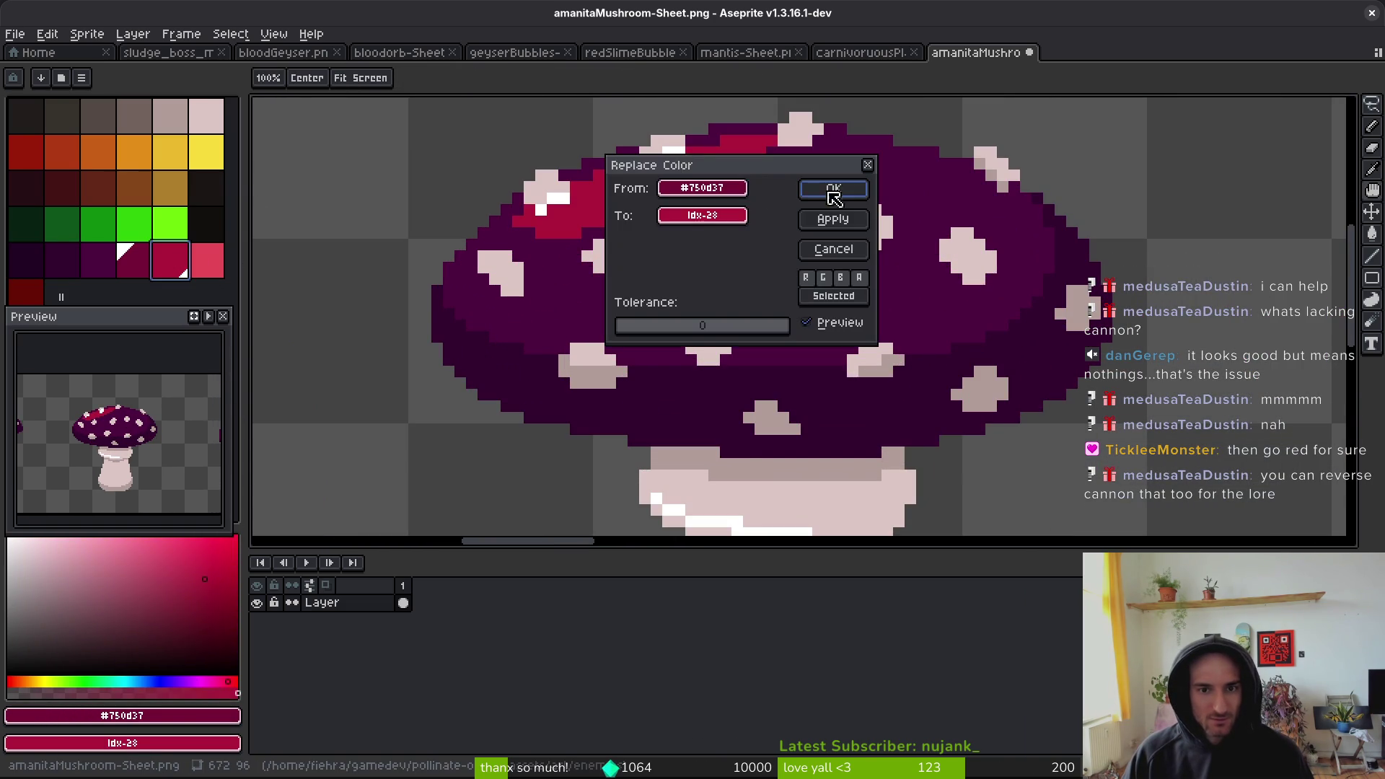
{"action": "left_click", "coordinate": [830, 189]}
{"action": "left_click", "coordinate": [731, 243], "text": "alt"}
{"action": "key", "text": "shift+r"}
{"action": "left_click", "coordinate": [833, 189]}
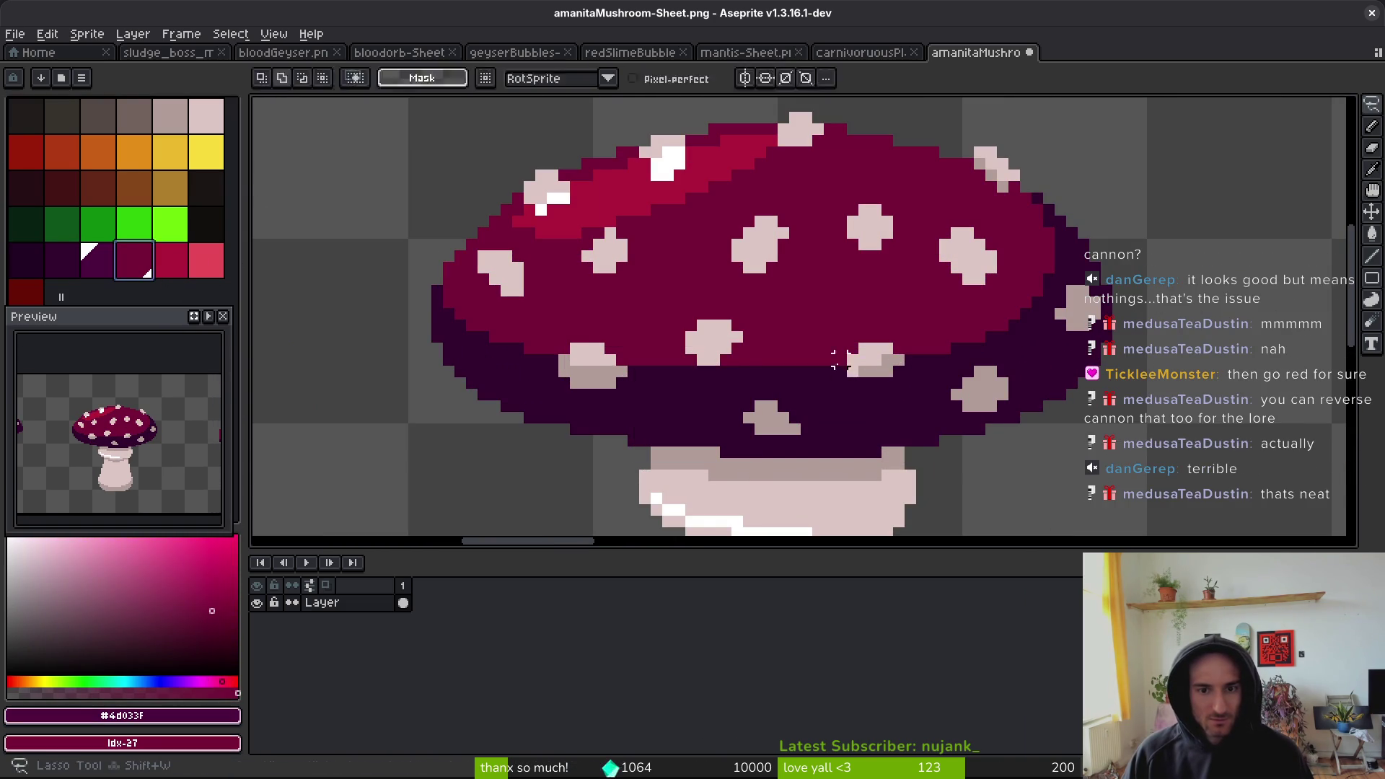
{"action": "left_click", "coordinate": [705, 372], "text": "alt"}
{"action": "right_click", "coordinate": [104, 262]}
{"action": "key", "text": "shift+r"}
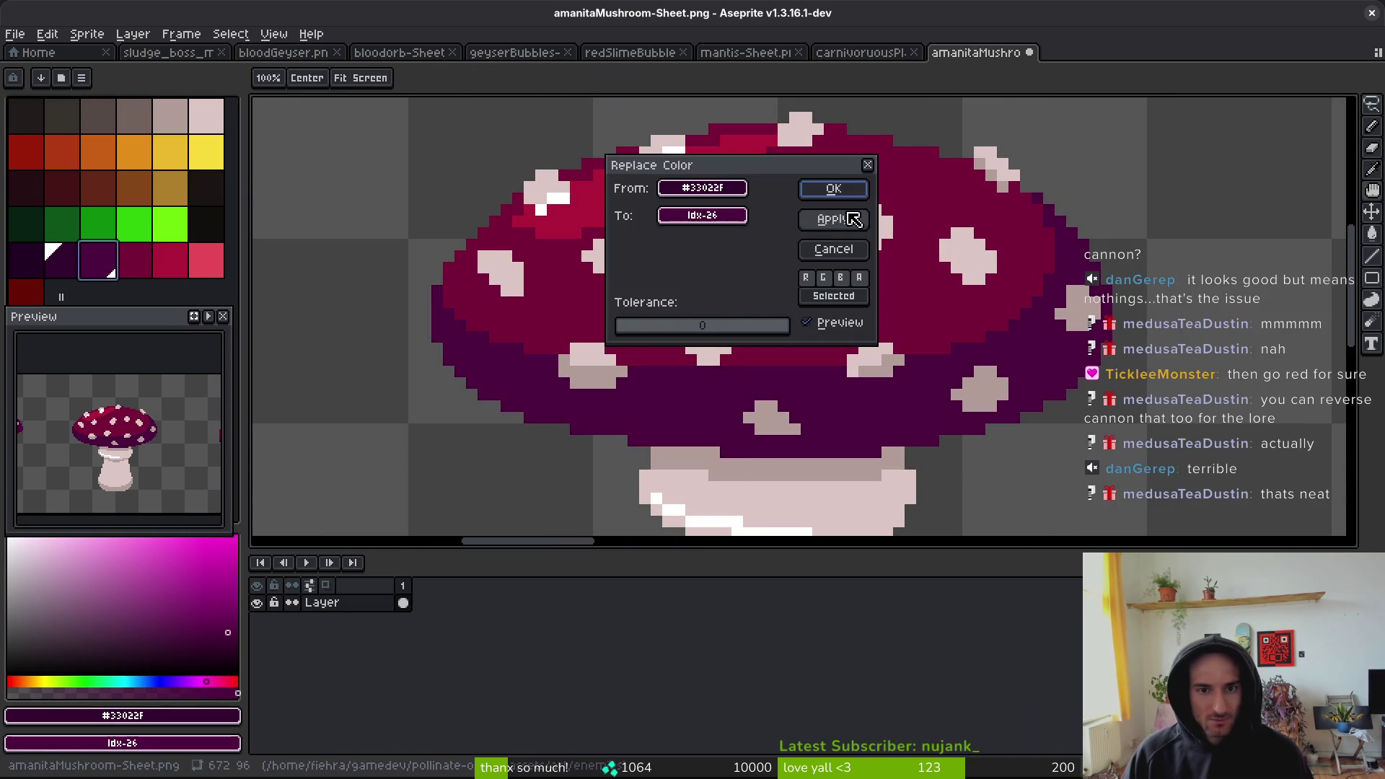
{"action": "left_click", "coordinate": [833, 189]}
{"action": "scroll", "coordinate": [903, 339], "scroll_direction": "down", "scroll_amount": 8}
- Undo the colour replacements so the mushroom caps are red again
{"action": "key", "text": "m"}
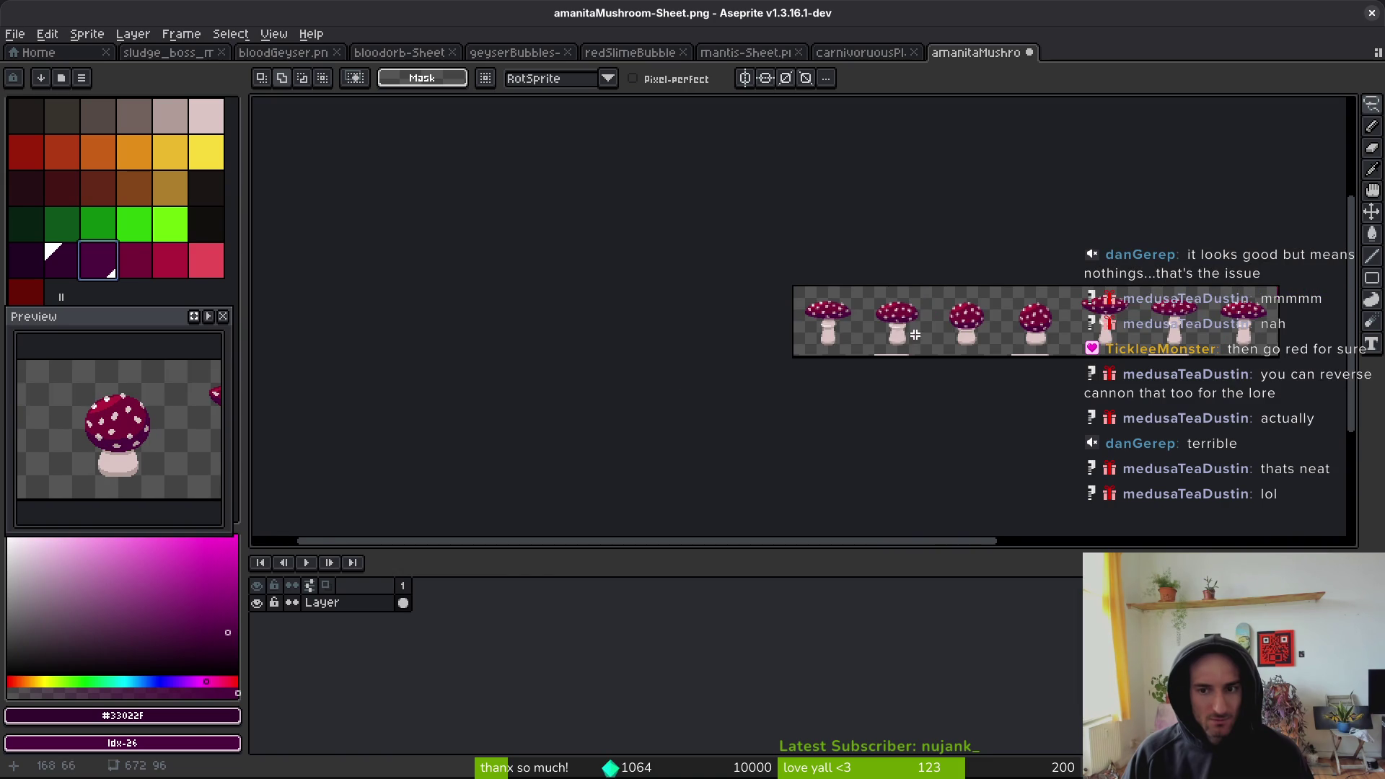
{"action": "scroll", "coordinate": [914, 335], "scroll_direction": "up", "scroll_amount": 3}
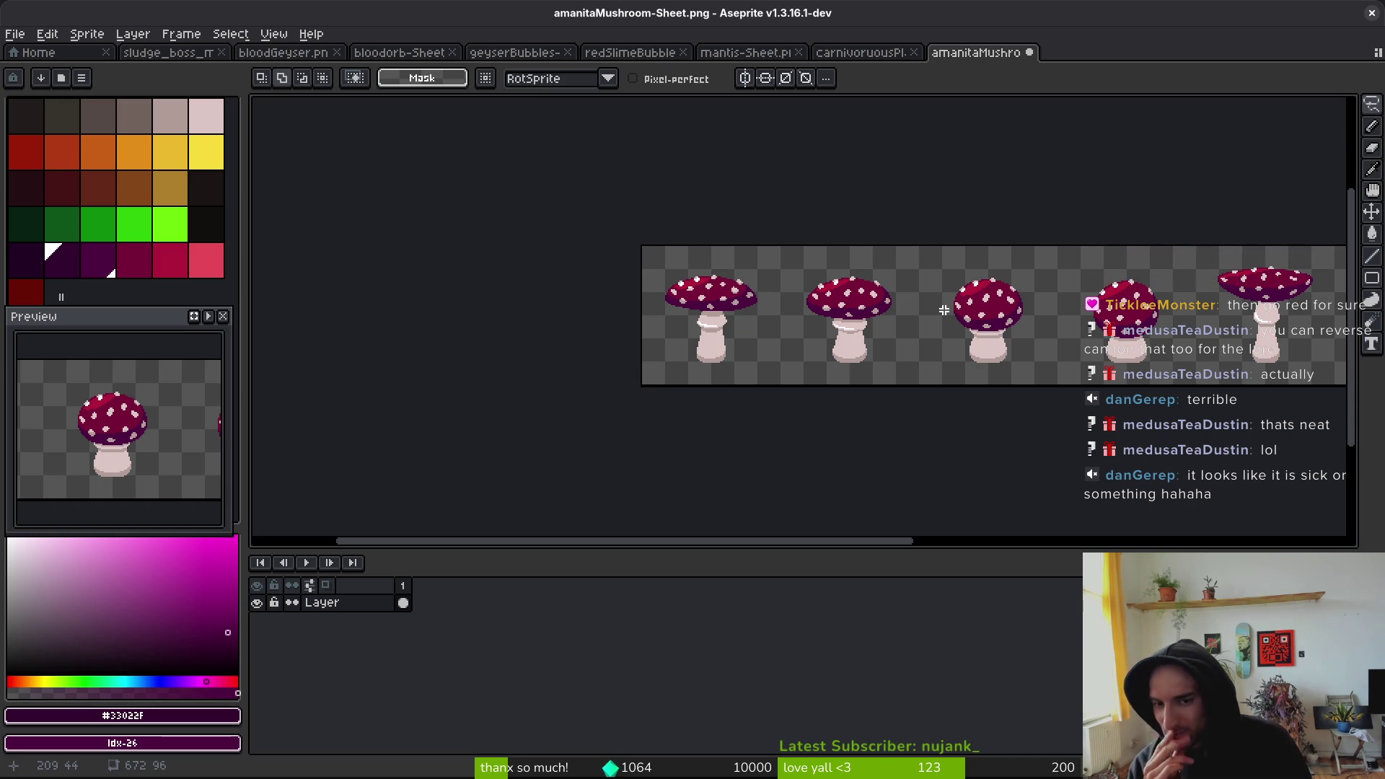
{"action": "scroll", "coordinate": [649, 402], "scroll_direction": "right", "scroll_amount": 5}
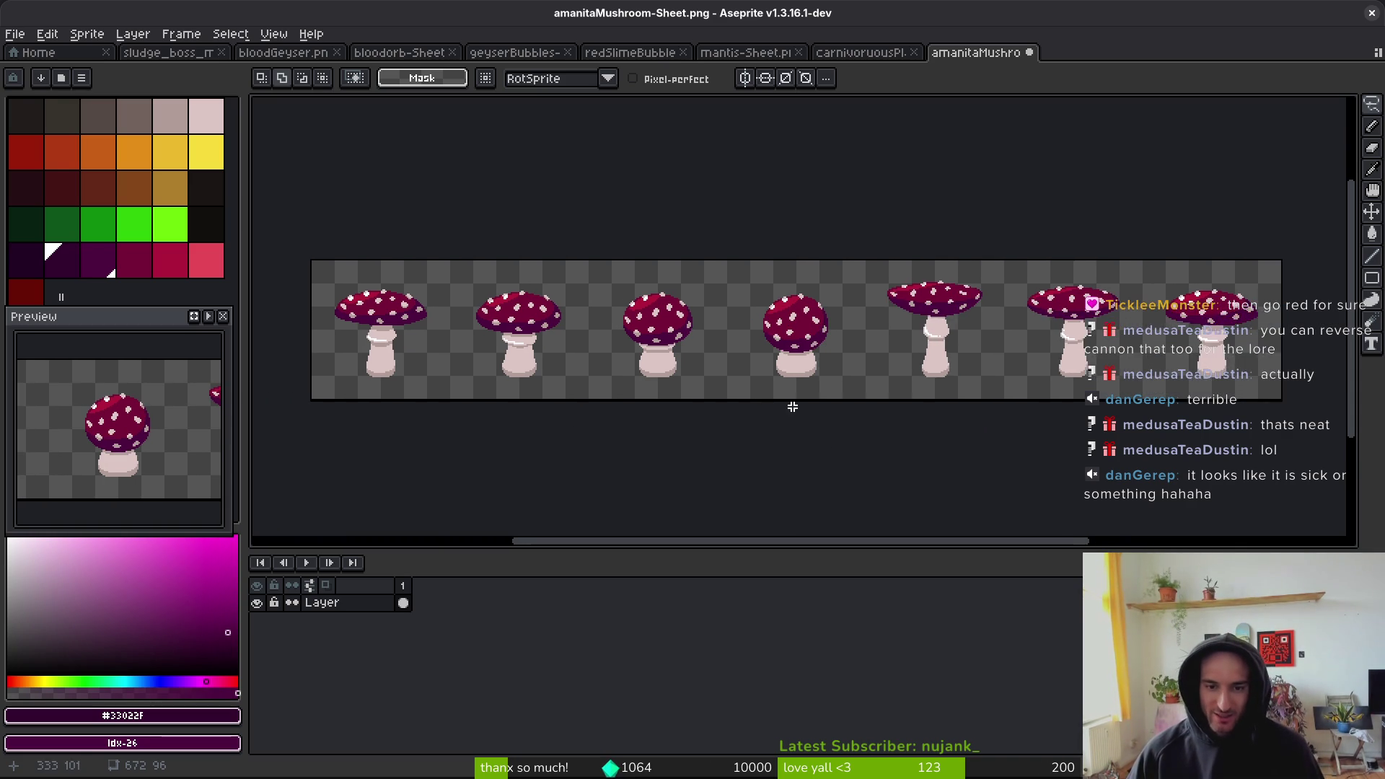
{"action": "scroll", "coordinate": [791, 402], "scroll_direction": "down", "scroll_amount": 1}
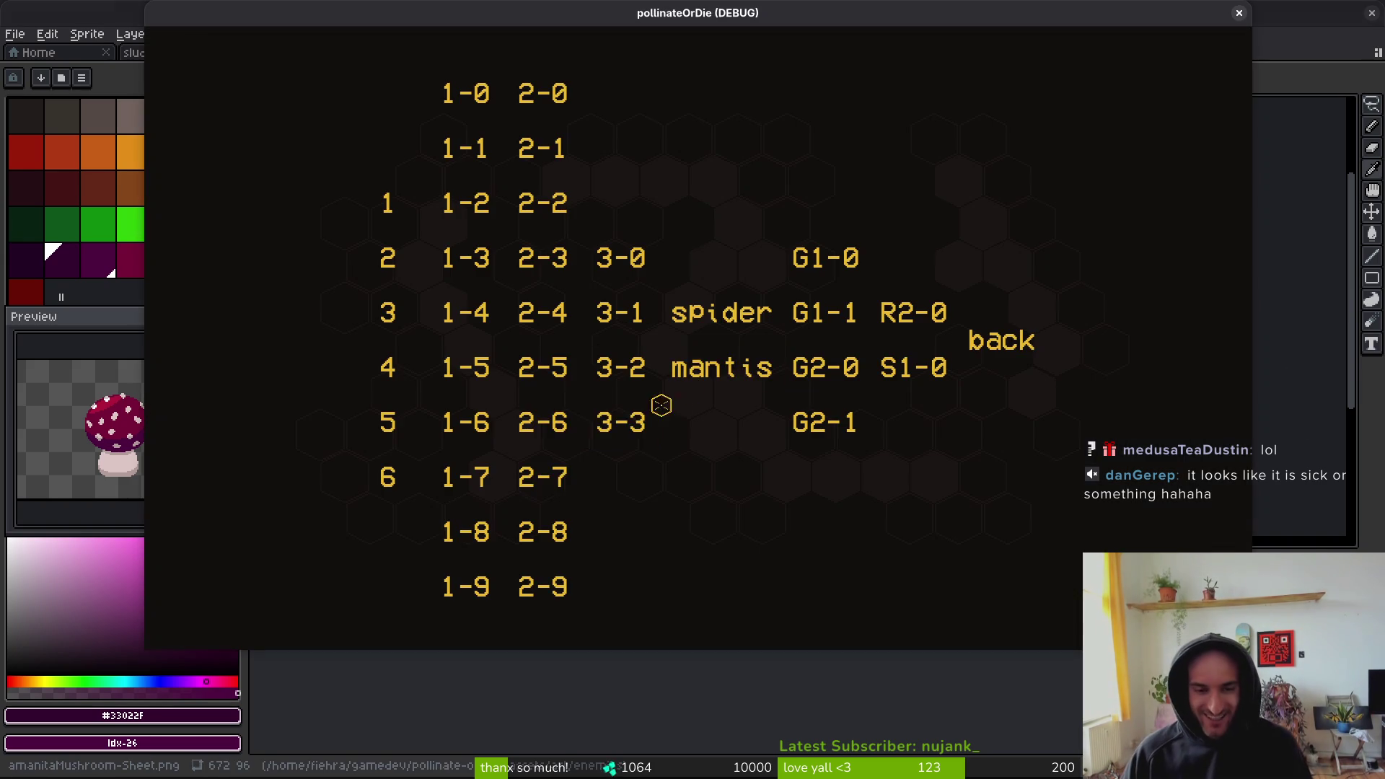
{"action": "scroll", "coordinate": [719, 374], "scroll_direction": "up", "scroll_amount": 3}
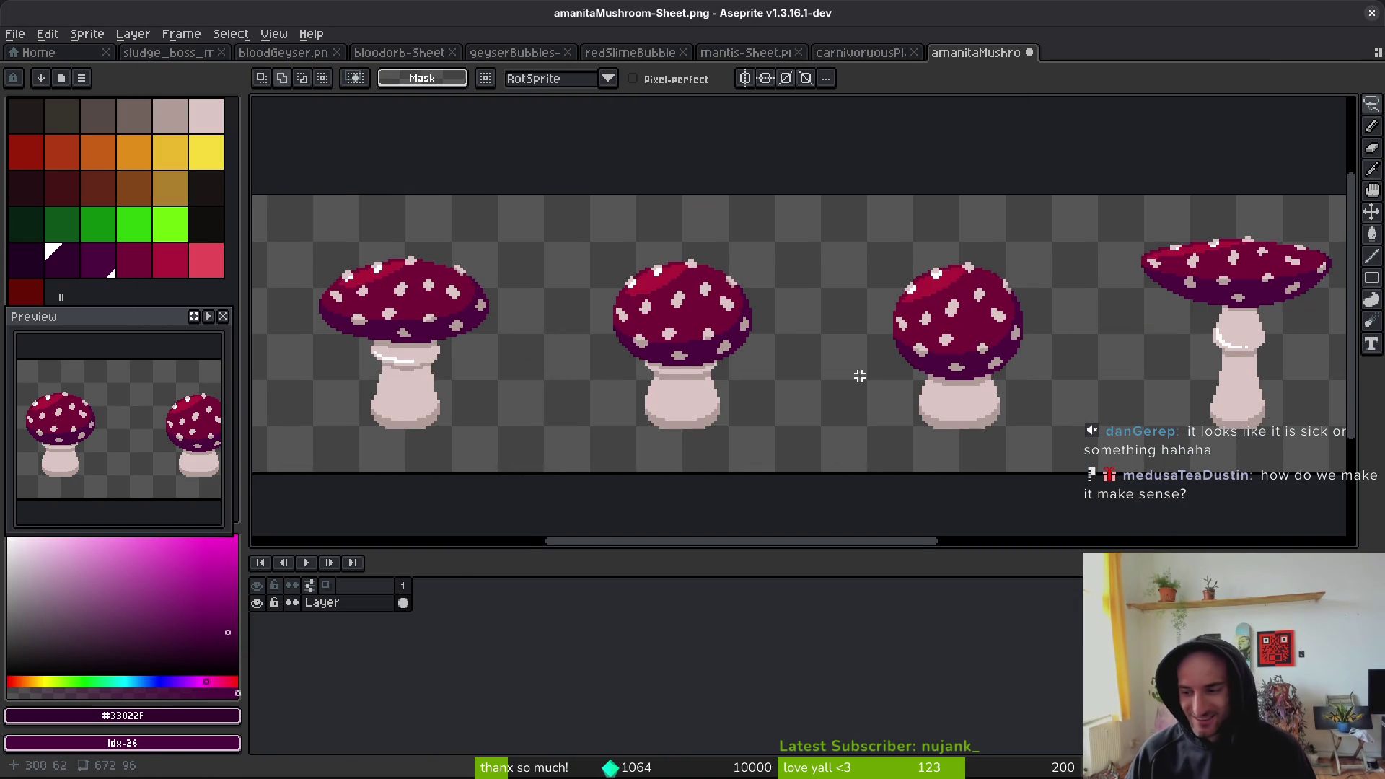
{"action": "scroll", "coordinate": [853, 386], "scroll_direction": "down", "scroll_amount": 3}
{"action": "key", "text": "ctrl+z"}
{"action": "key", "text": "ctrl+z"}
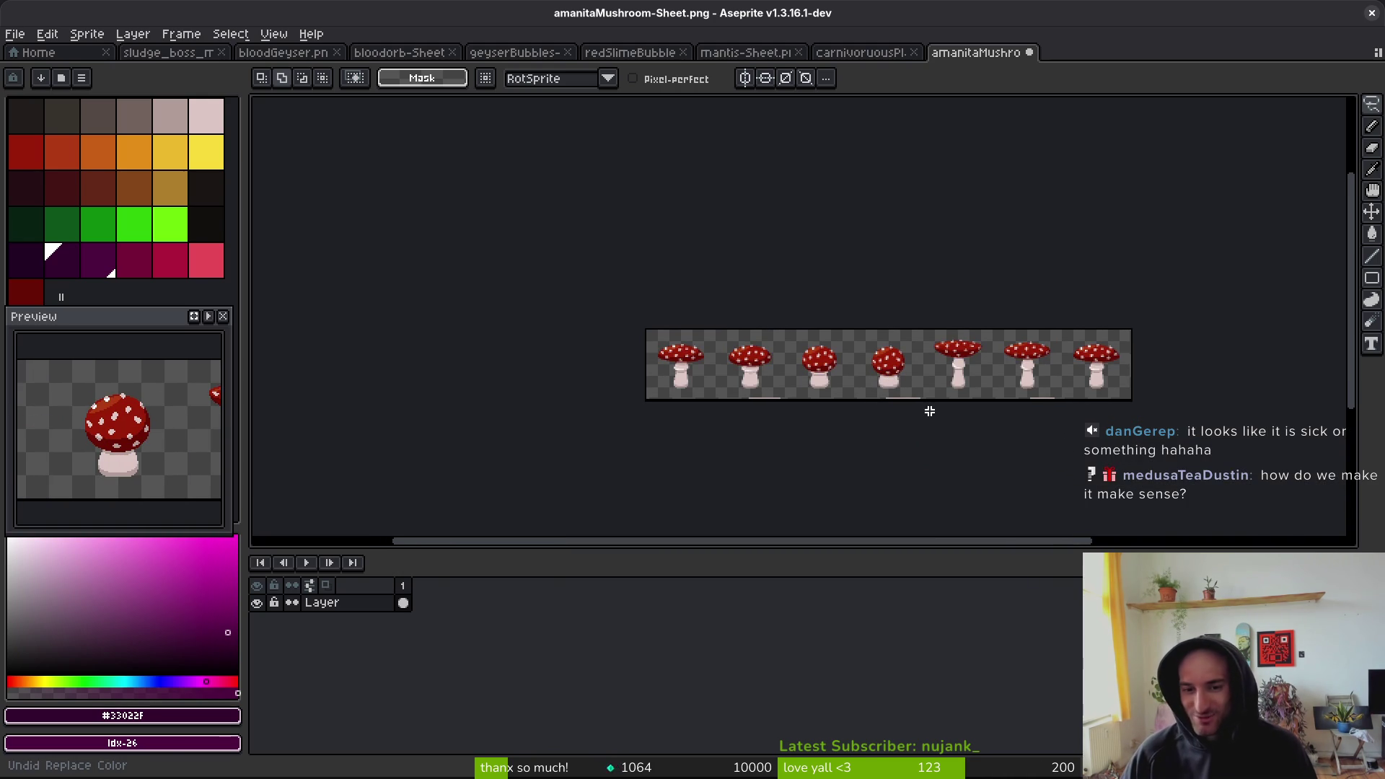
- Close the mushroom sheet, replay the Mantis level, then quit the game with F8
{"action": "left_click", "coordinate": [1029, 53]}
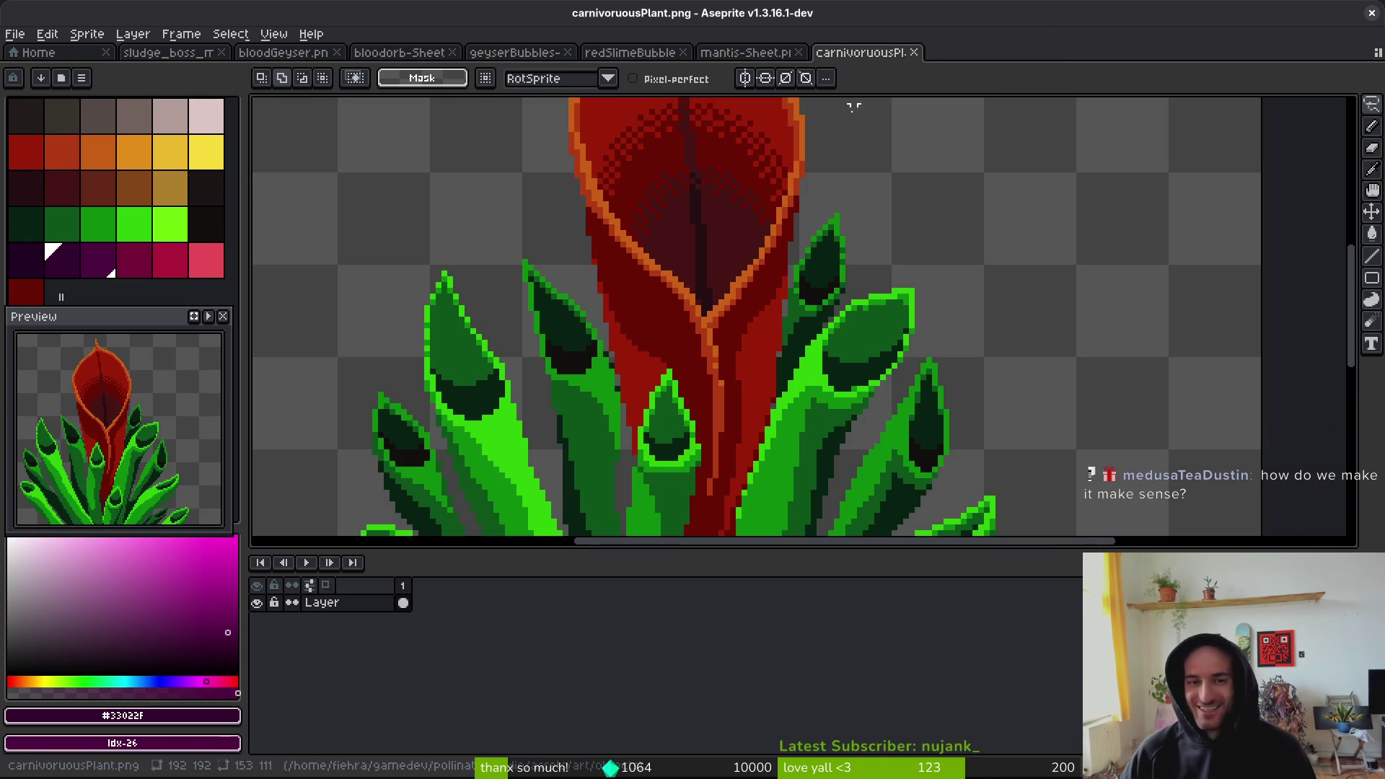
{"action": "key", "text": "i"}
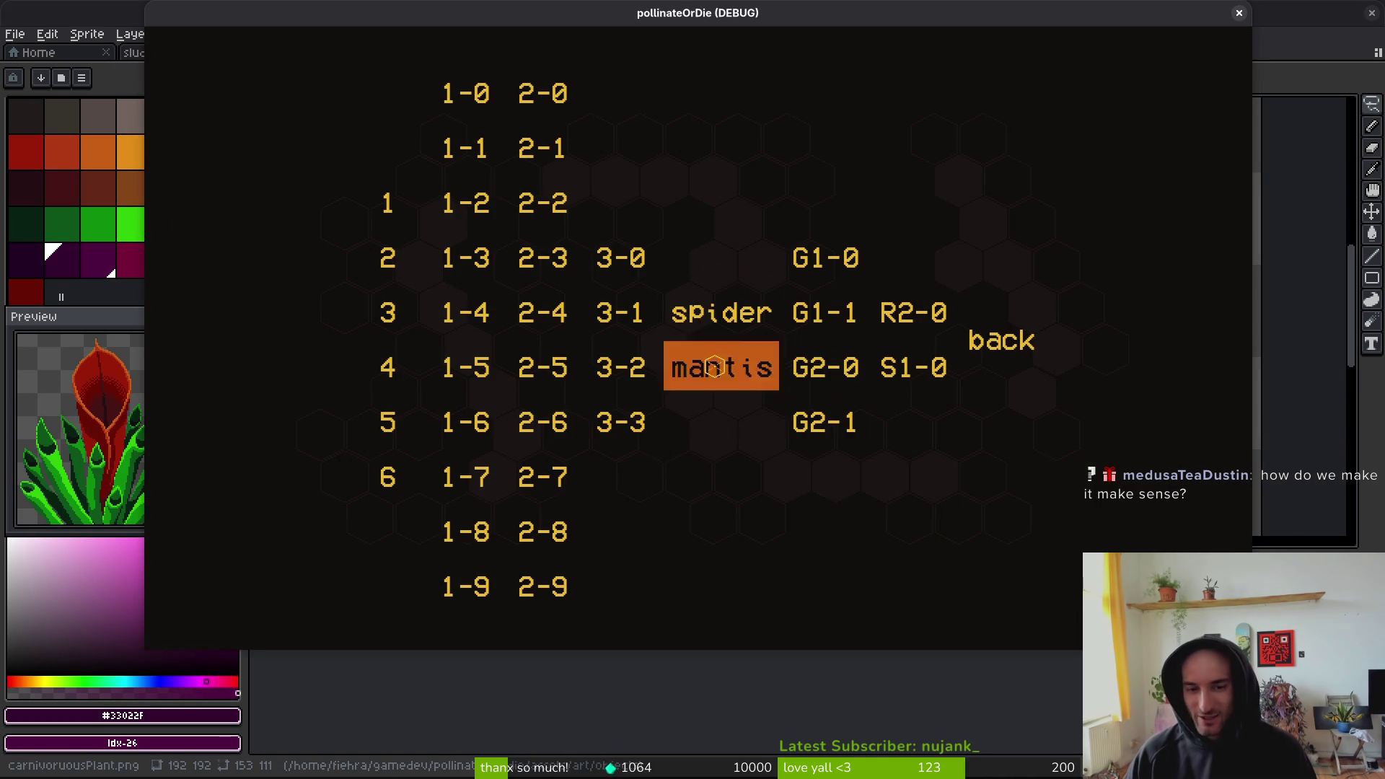
{"action": "left_click", "coordinate": [717, 366]}
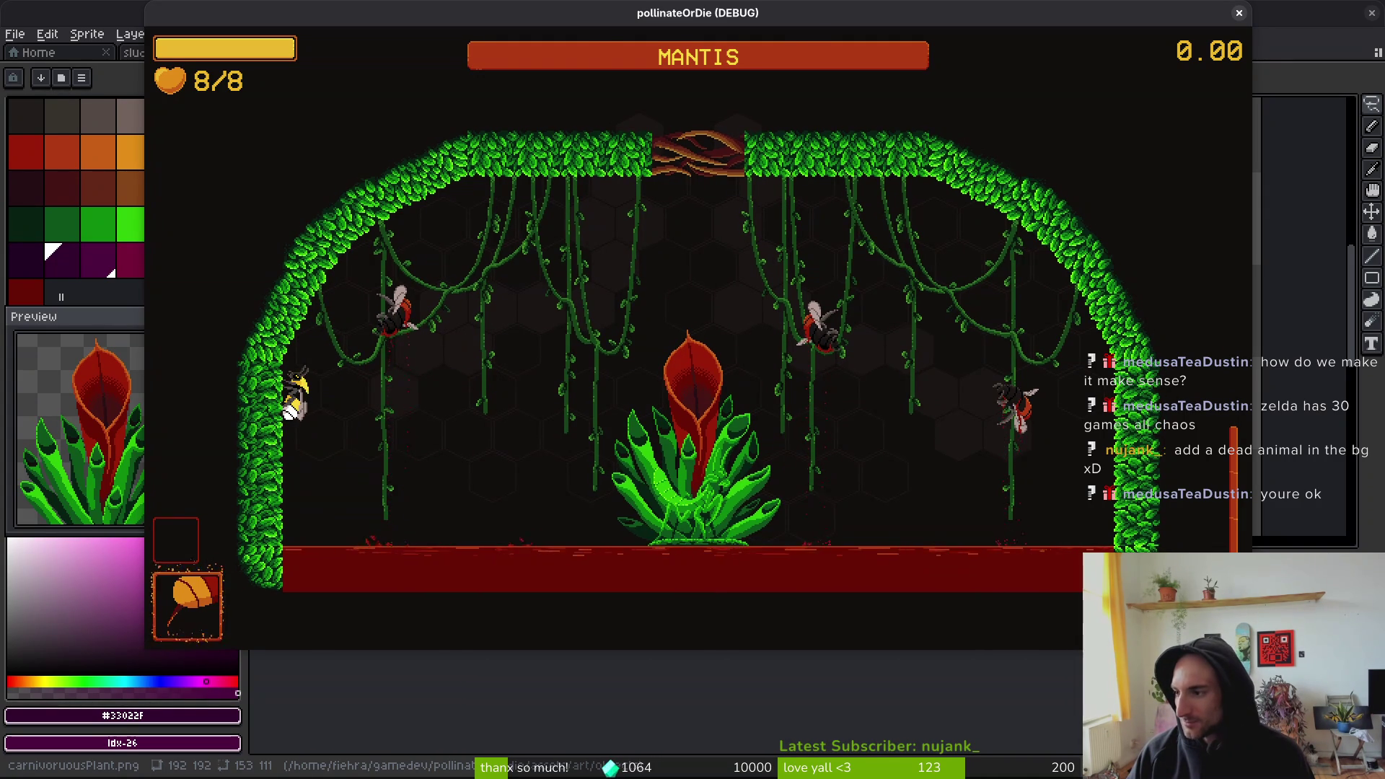
{"action": "key", "text": "F8"}
{"action": "left_click", "coordinate": [22, 41]}
{"action": "key", "text": "Escape"}
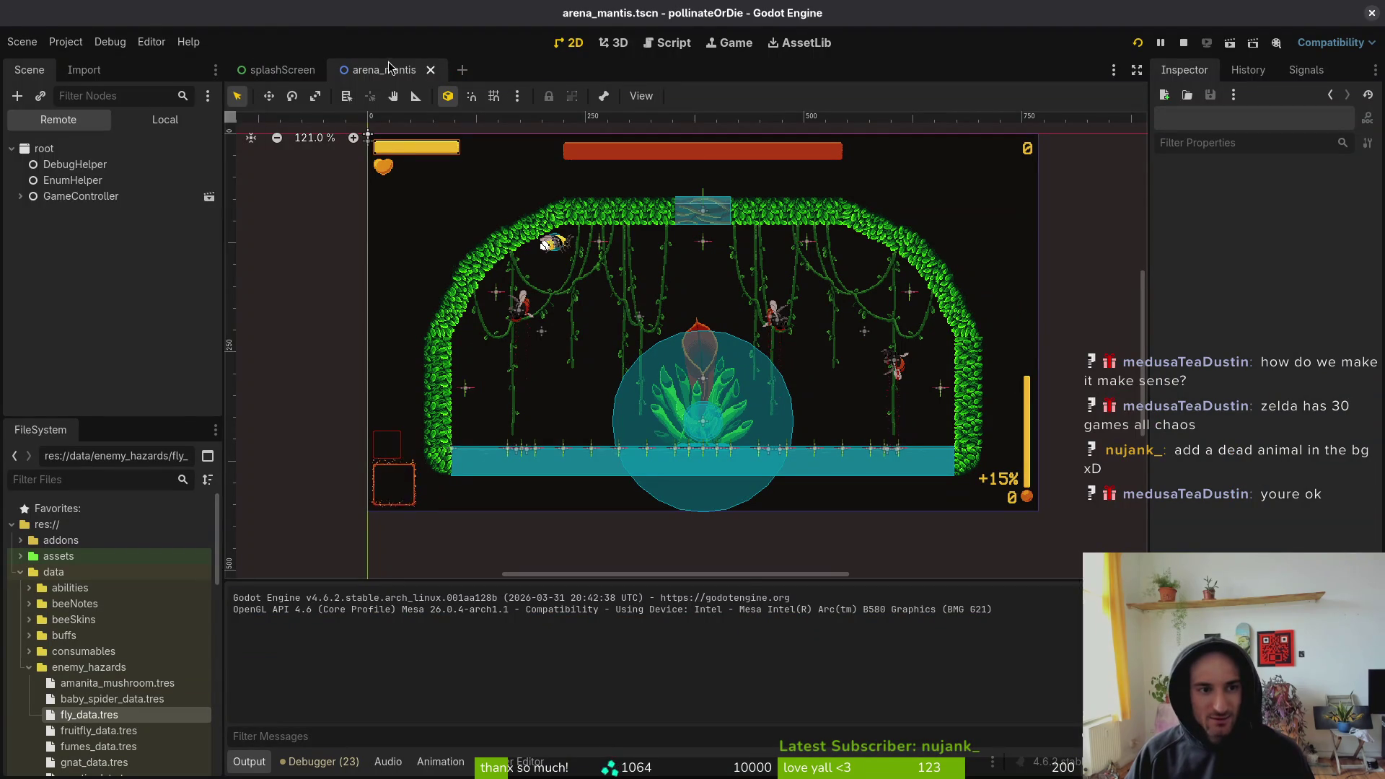
- Add a Sprite2D child node under the arenaMantis root
{"action": "left_click", "coordinate": [64, 149]}
{"action": "key", "text": "ctrl+a"}
{"action": "type", "text": "sprite"}
{"action": "key", "text": "Return"}
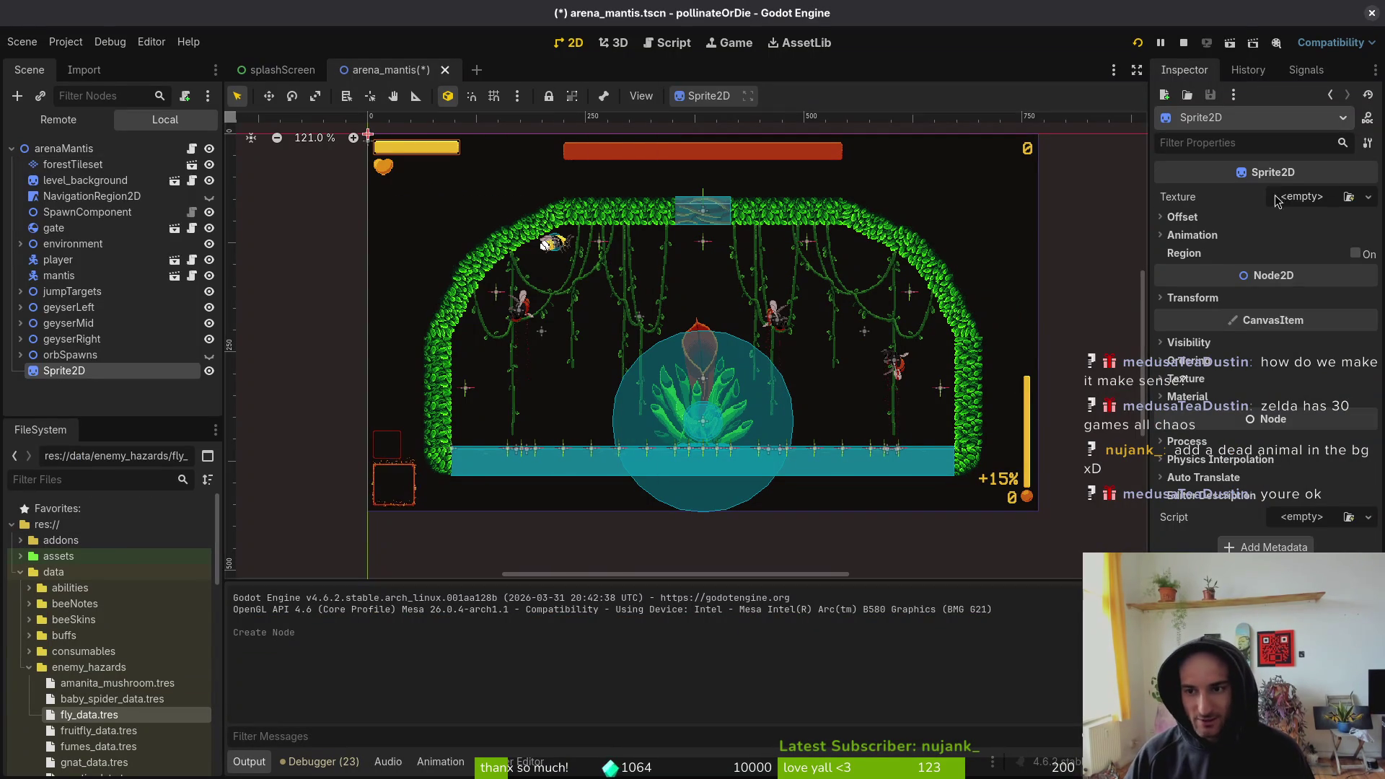
- Search Quick Load textures for 'lizard', then cancel without assigning one
{"action": "left_click", "coordinate": [1368, 196]}
{"action": "left_click", "coordinate": [1267, 543]}
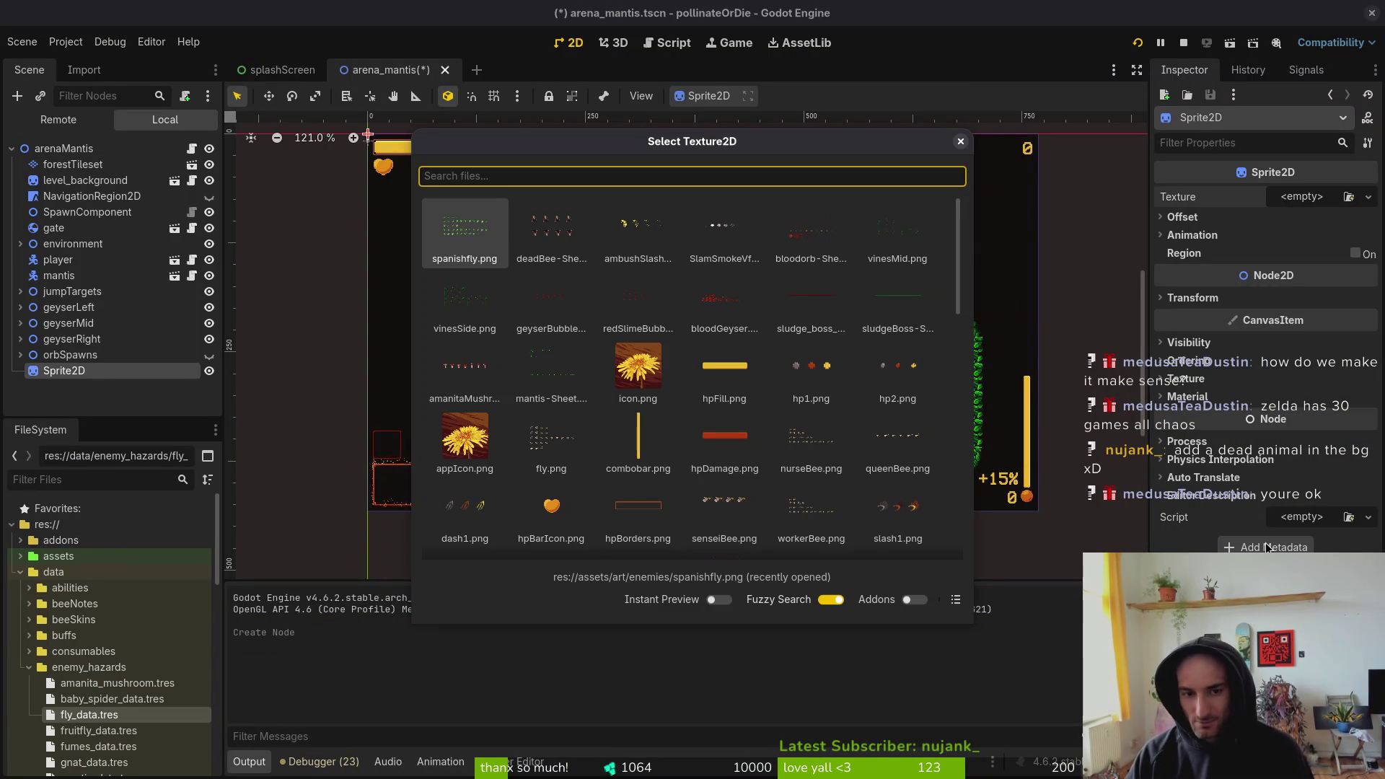
{"action": "type", "text": "liza"}
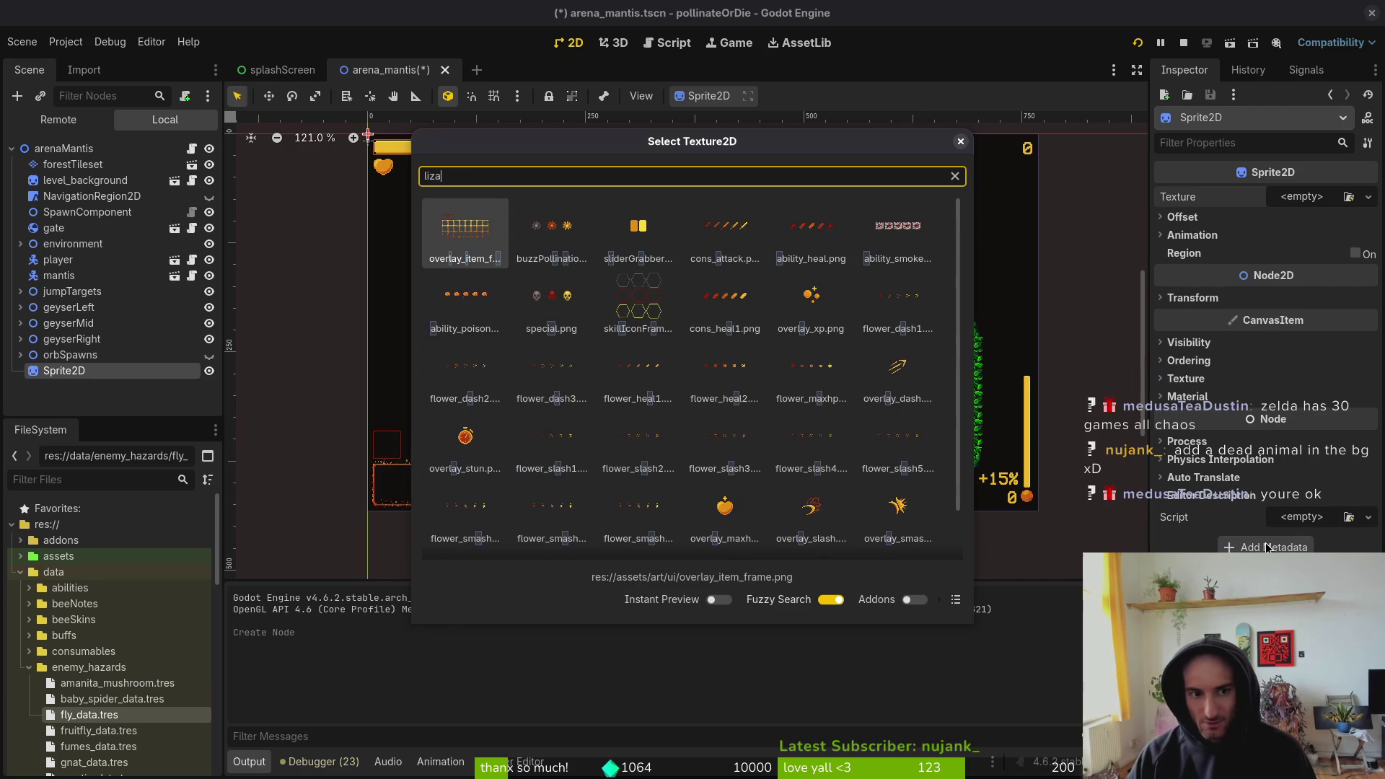
{"action": "type", "text": "rd"}
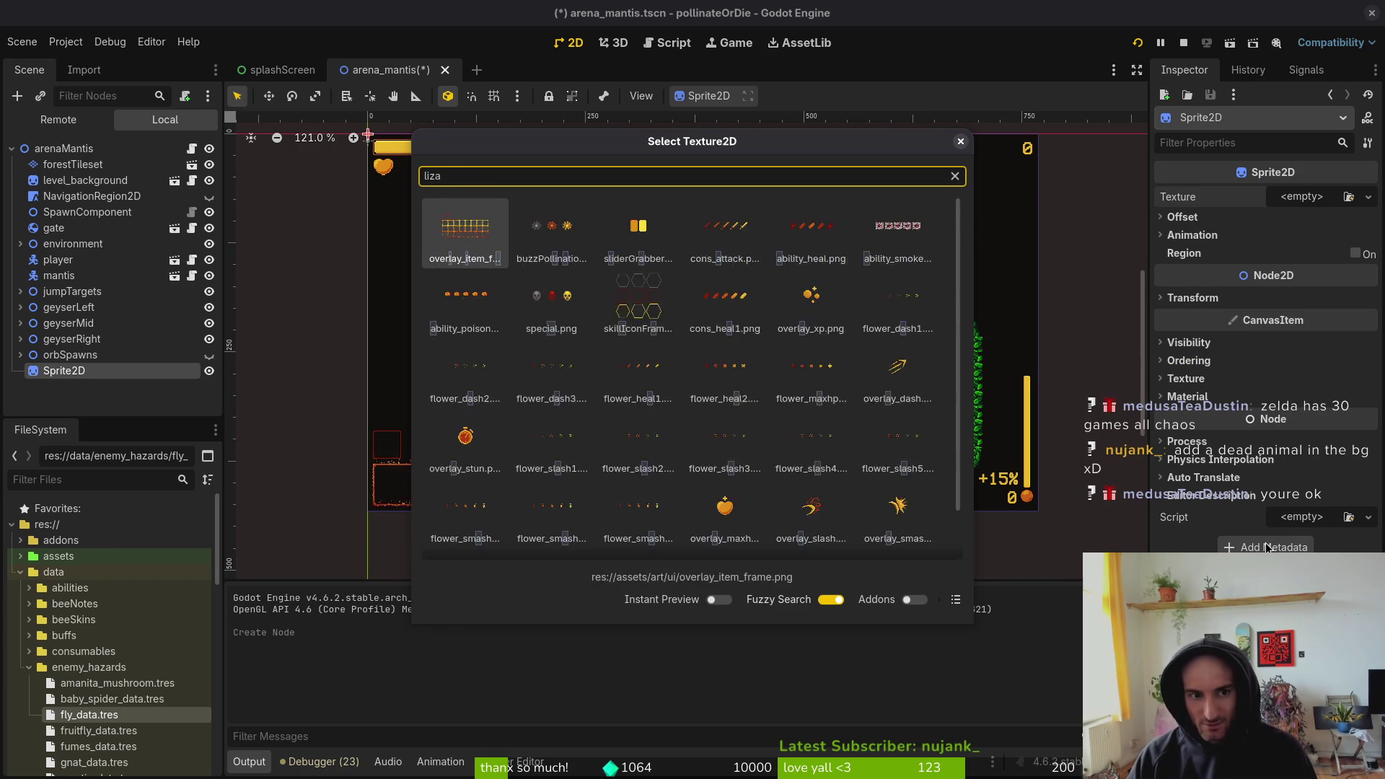
{"action": "key", "text": "Escape"}
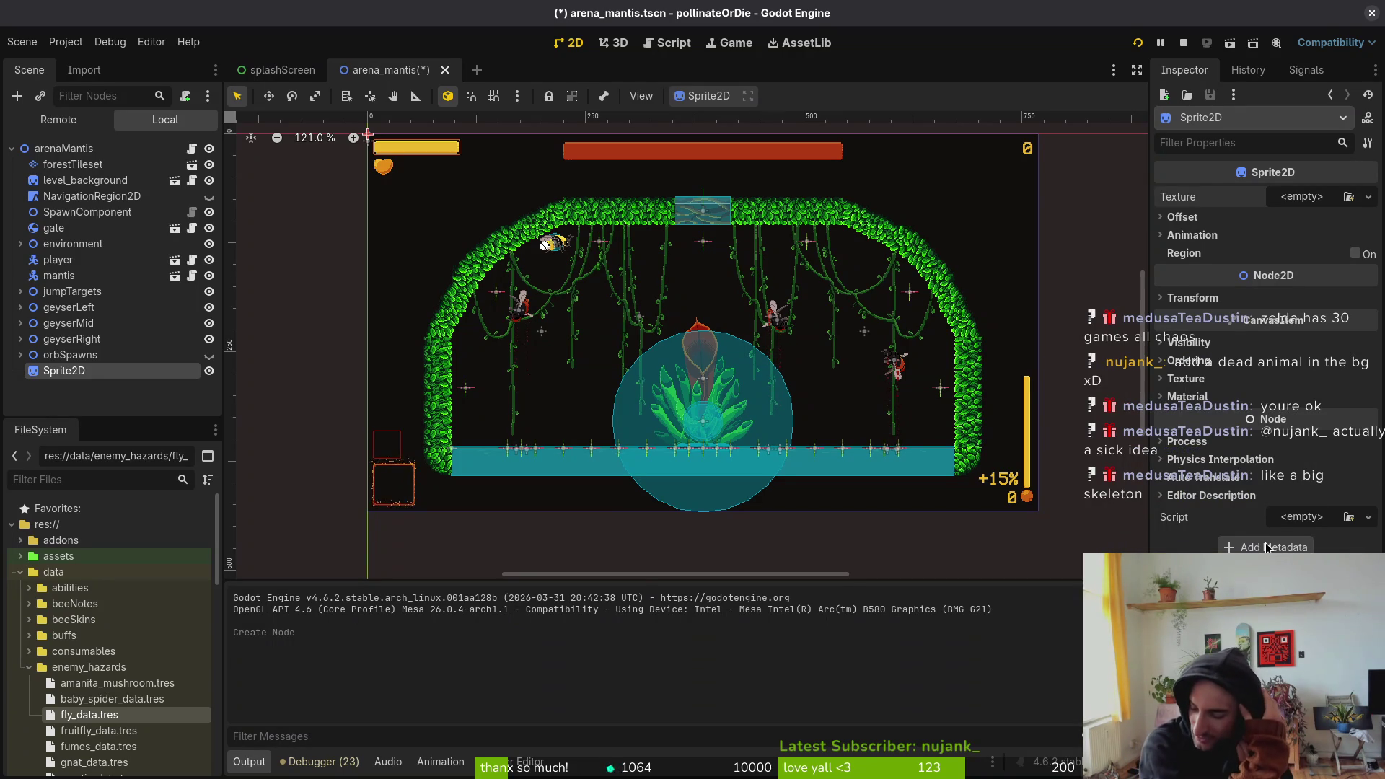
- Find the Trash file manager window and close it
{"action": "key", "text": "super"}
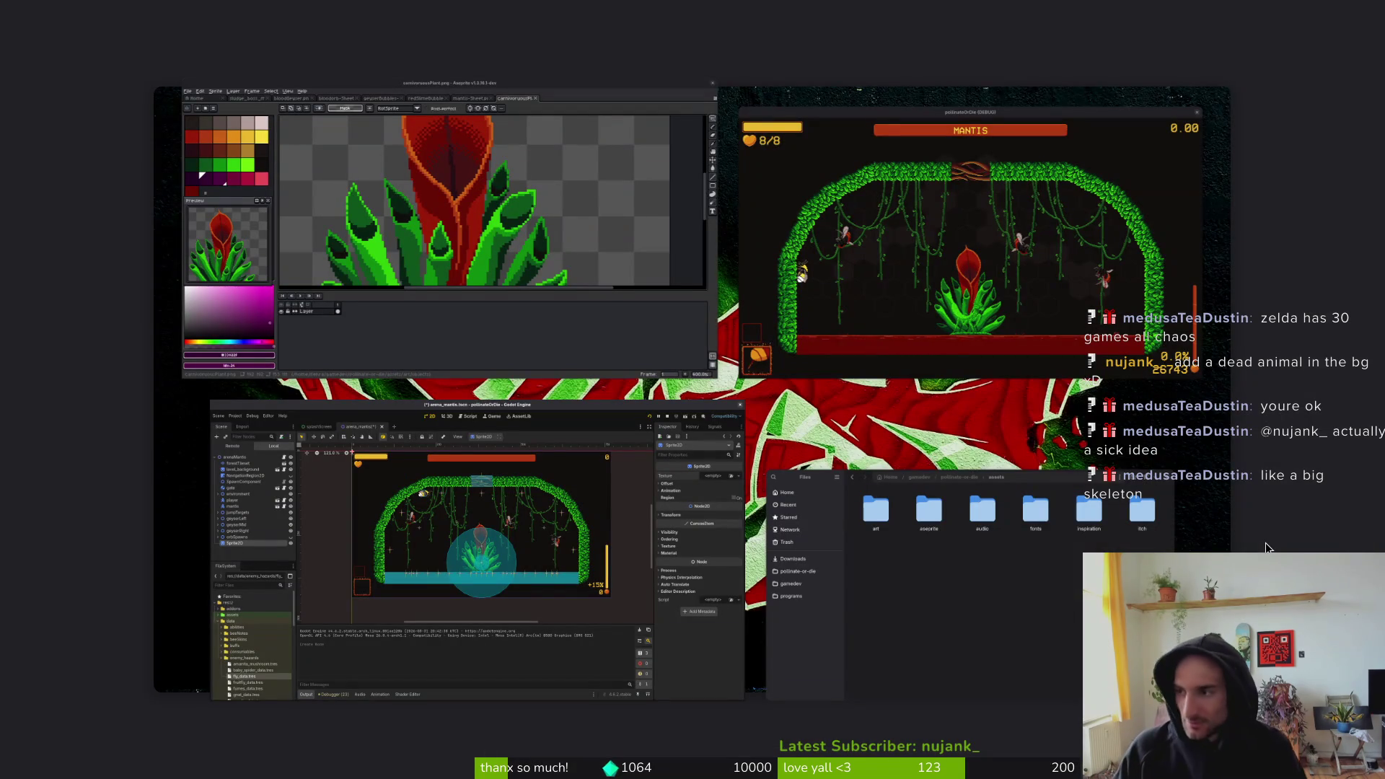
{"action": "key", "text": "super"}
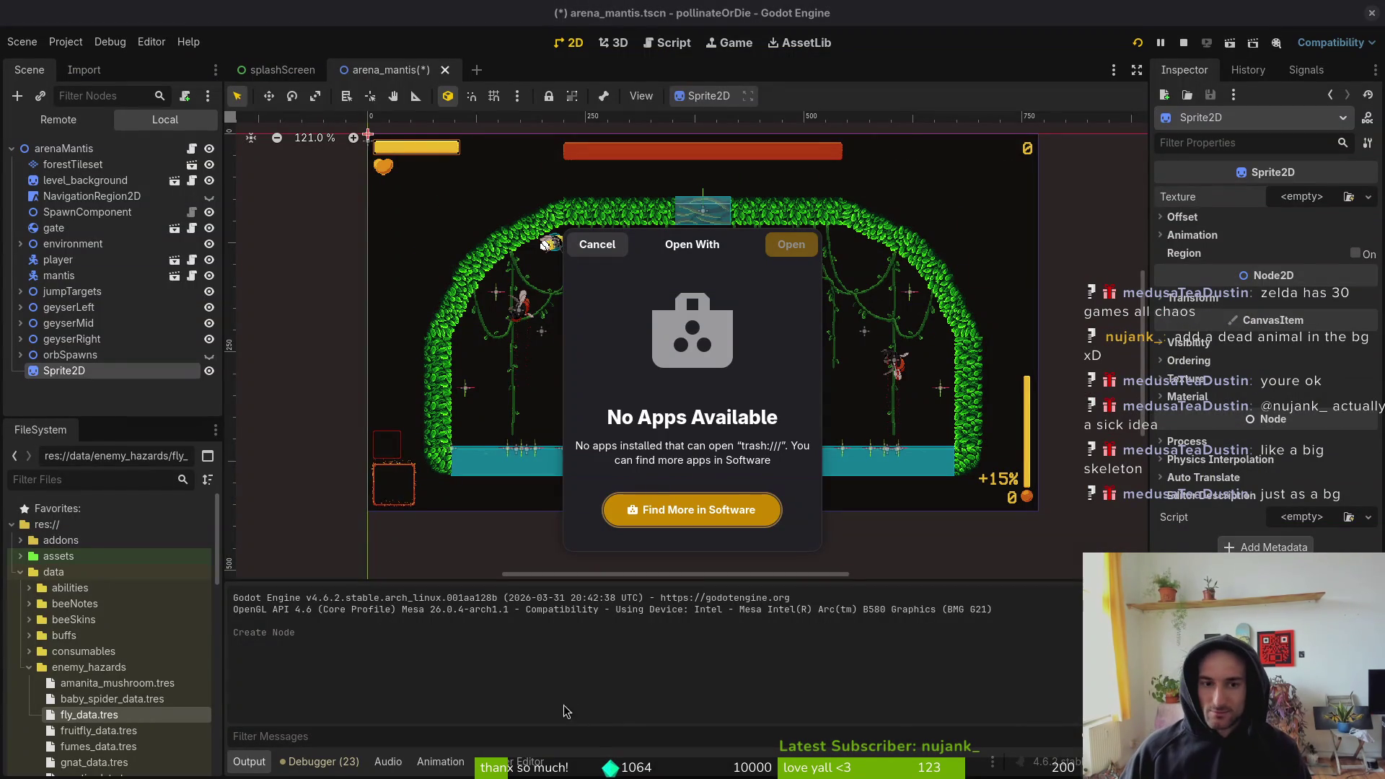
{"action": "key", "text": "Escape"}
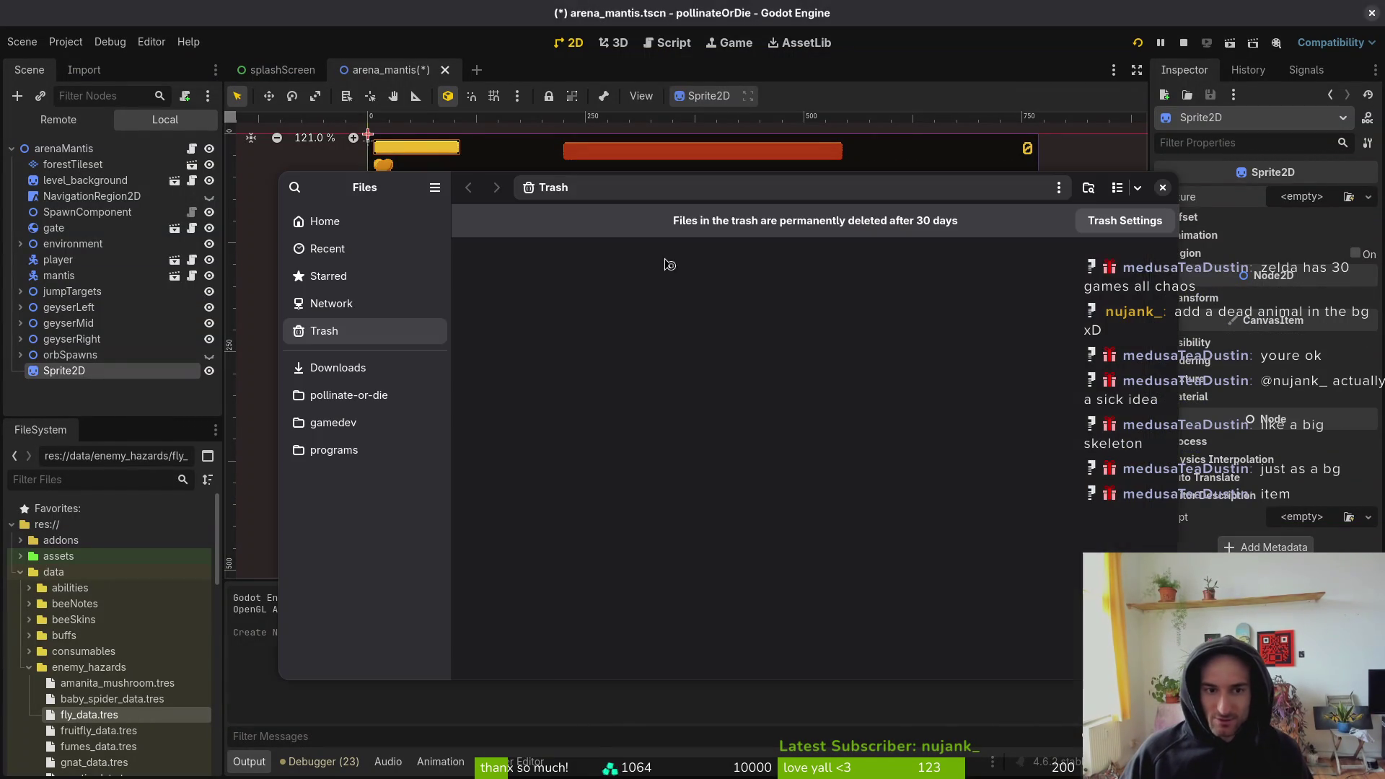
{"action": "type", "text": "tra"}
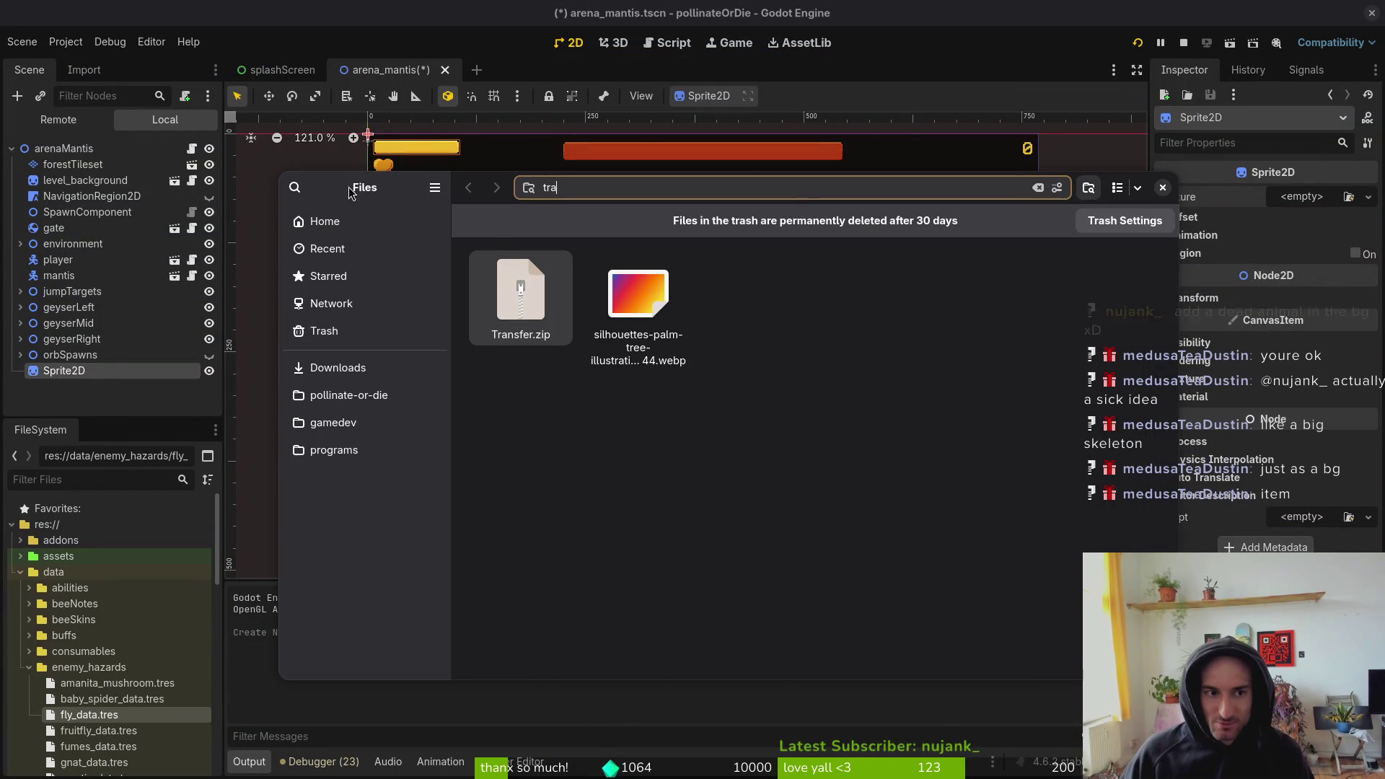
{"action": "left_click", "coordinate": [1164, 189]}
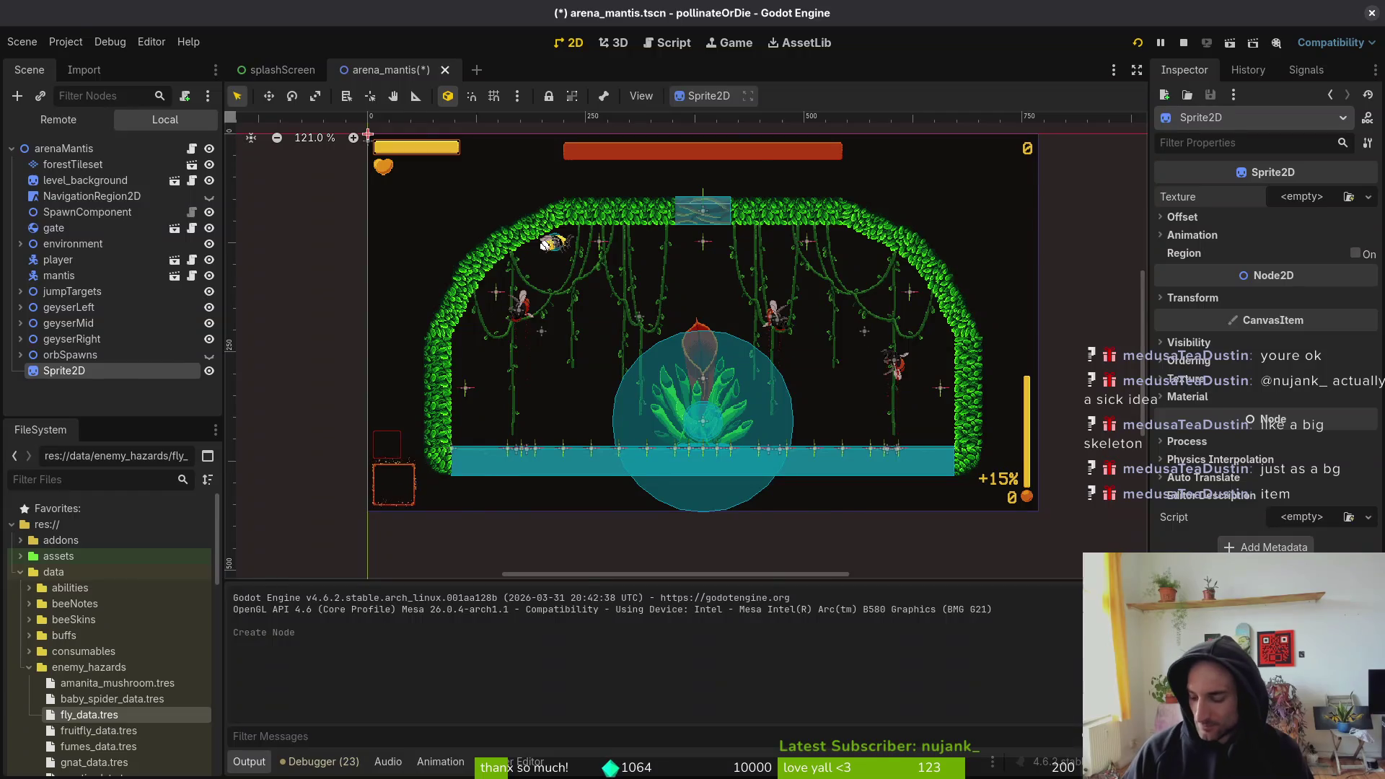
- Assign lizardCarcass-Sheet.png to the Sprite2D's texture via Quick Load
{"action": "key", "text": "super"}
{"action": "key", "text": "super"}
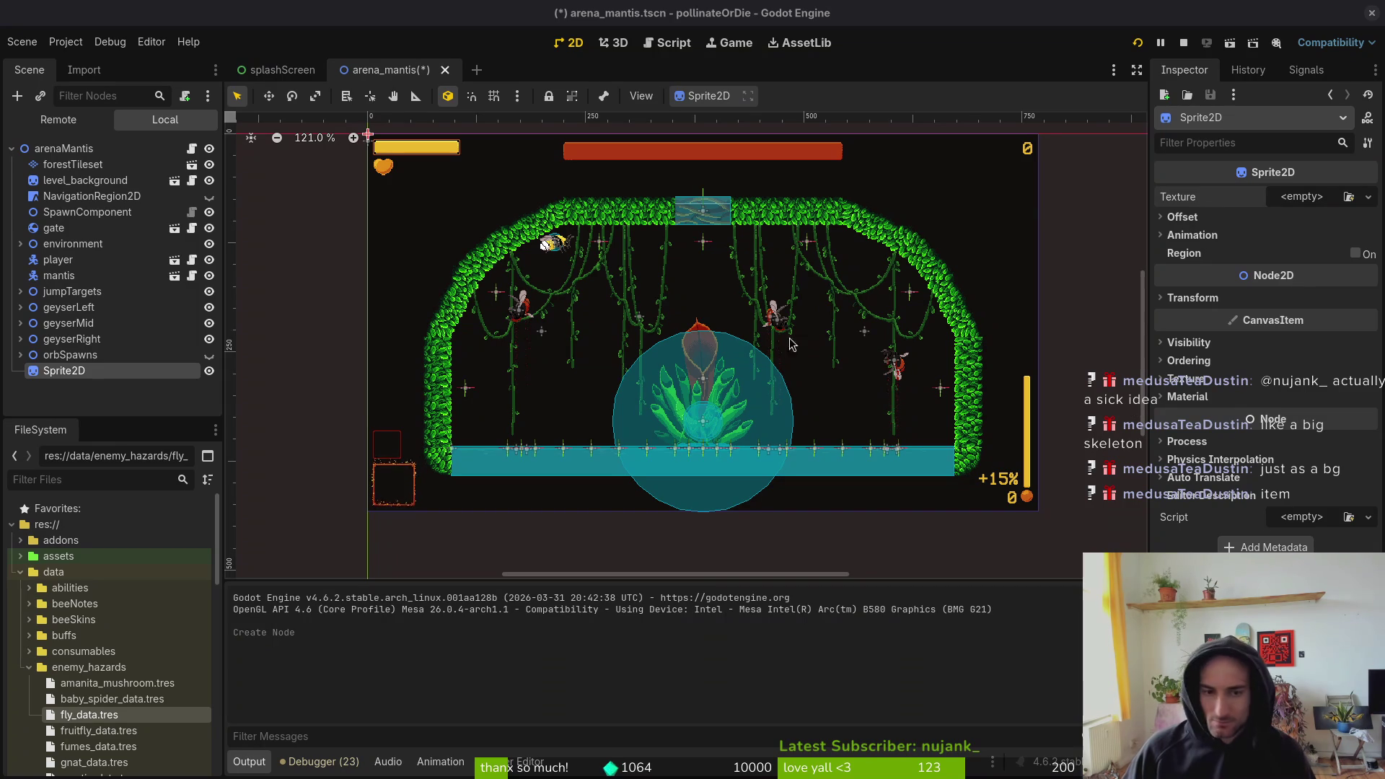
{"action": "left_click", "coordinate": [1301, 199]}
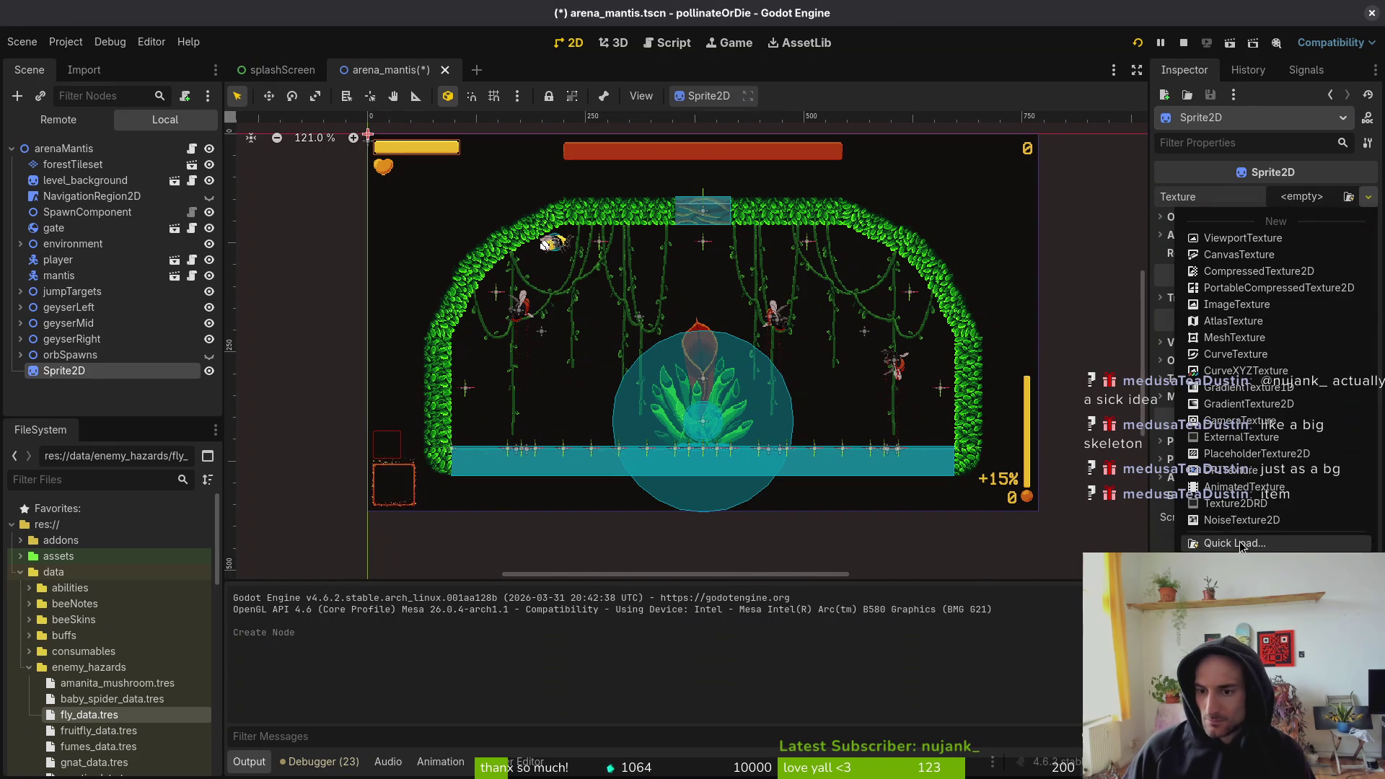
{"action": "left_click", "coordinate": [1234, 543]}
{"action": "type", "text": "fly"}
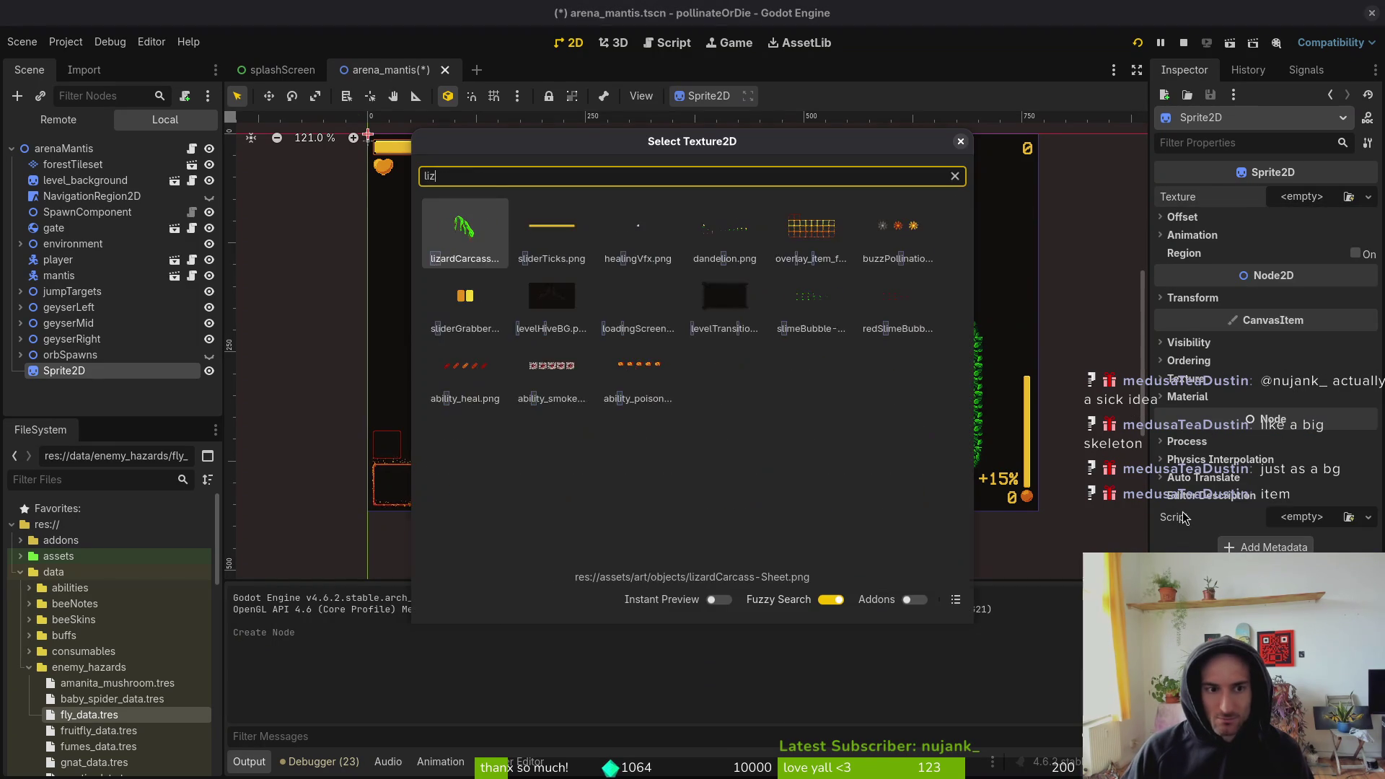
{"action": "key", "text": "Return"}
- Undo the accidental move of arena nodes and select the lizard carcass sprite
{"action": "mouse_move", "coordinate": [909, 443]}
{"action": "left_mouse_down"}
{"action": "mouse_move", "coordinate": [571, 236]}
{"action": "mouse_move", "coordinate": [628, 277]}
{"action": "mouse_move", "coordinate": [972, 407]}
{"action": "left_mouse_up"}
{"action": "key", "text": "ctrl+z"}
{"action": "left_click", "coordinate": [593, 247]}
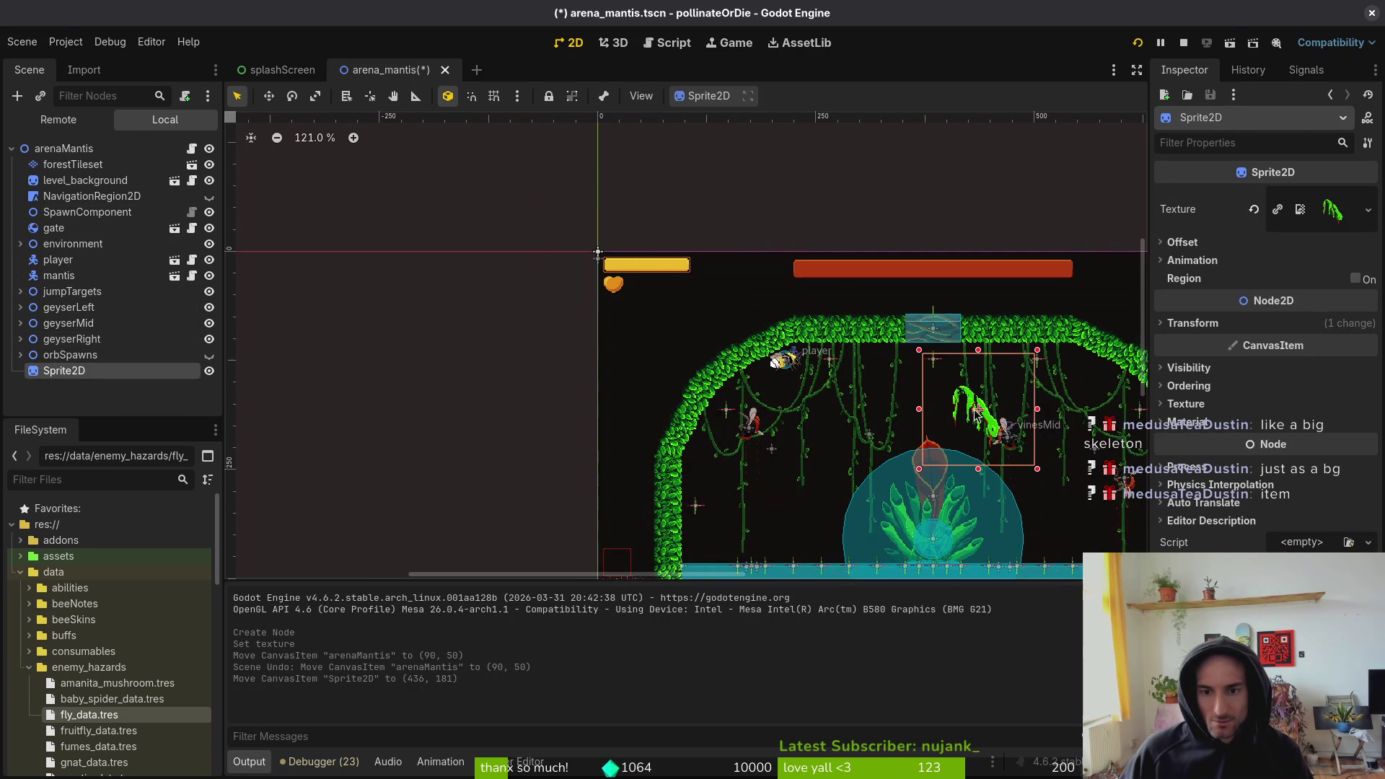
{"action": "scroll", "coordinate": [750, 296], "scroll_direction": "up", "scroll_amount": 10}
- Move the lizard carcass down-right and hide carcassBee under the environment node
{"action": "mouse_move", "coordinate": [718, 290]}
{"action": "left_mouse_down"}
{"action": "mouse_move", "coordinate": [796, 355]}
{"action": "mouse_move", "coordinate": [783, 346]}
{"action": "left_mouse_up"}
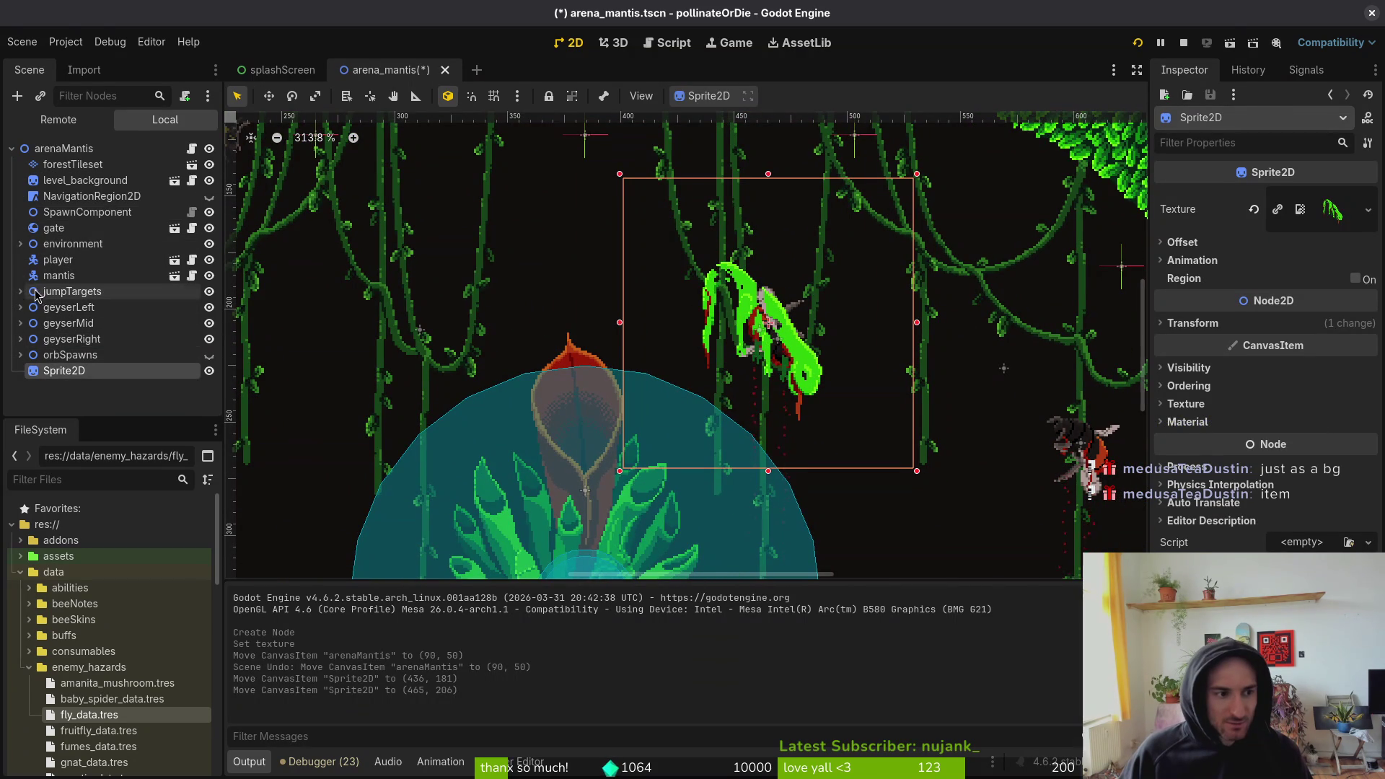
{"action": "left_click", "coordinate": [20, 243]}
{"action": "scroll", "coordinate": [82, 308], "scroll_direction": "down", "scroll_amount": 3}
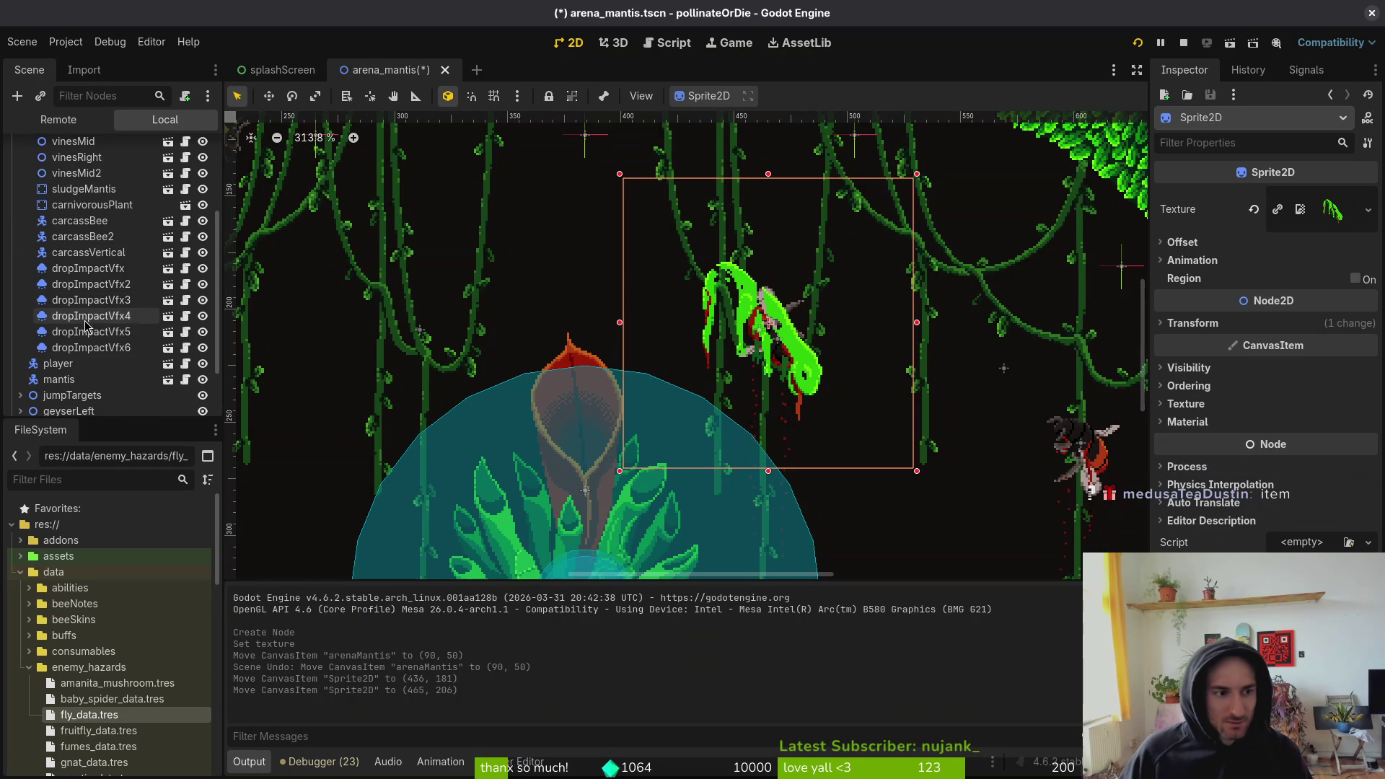
{"action": "left_click", "coordinate": [203, 237]}
{"action": "left_click", "coordinate": [203, 252]}
{"action": "left_click", "coordinate": [203, 251]}
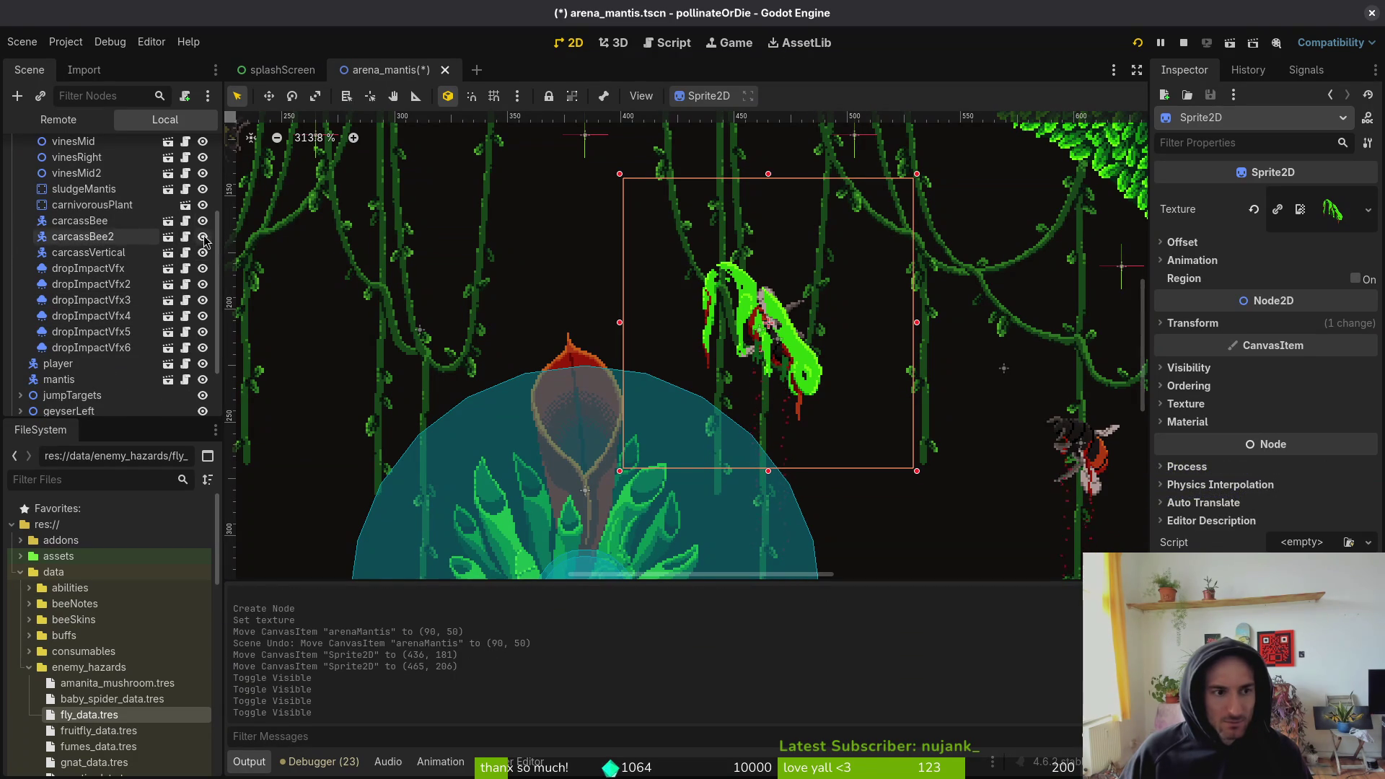
{"action": "left_click", "coordinate": [203, 221]}
{"action": "scroll", "coordinate": [777, 317], "scroll_direction": "up", "scroll_amount": 4}
- Nudge the carcass to (460, 212), deselect it and save arena_mantis
{"action": "mouse_move", "coordinate": [777, 317]}
{"action": "left_mouse_down"}
{"action": "mouse_move", "coordinate": [786, 329]}
{"action": "mouse_move", "coordinate": [747, 333]}
{"action": "mouse_move", "coordinate": [785, 343]}
{"action": "mouse_move", "coordinate": [750, 326]}
{"action": "mouse_move", "coordinate": [750, 339]}
{"action": "left_mouse_up"}
{"action": "scroll", "coordinate": [750, 339], "scroll_direction": "down", "scroll_amount": 3}
{"action": "scroll", "coordinate": [804, 364], "scroll_direction": "down", "scroll_amount": 2}
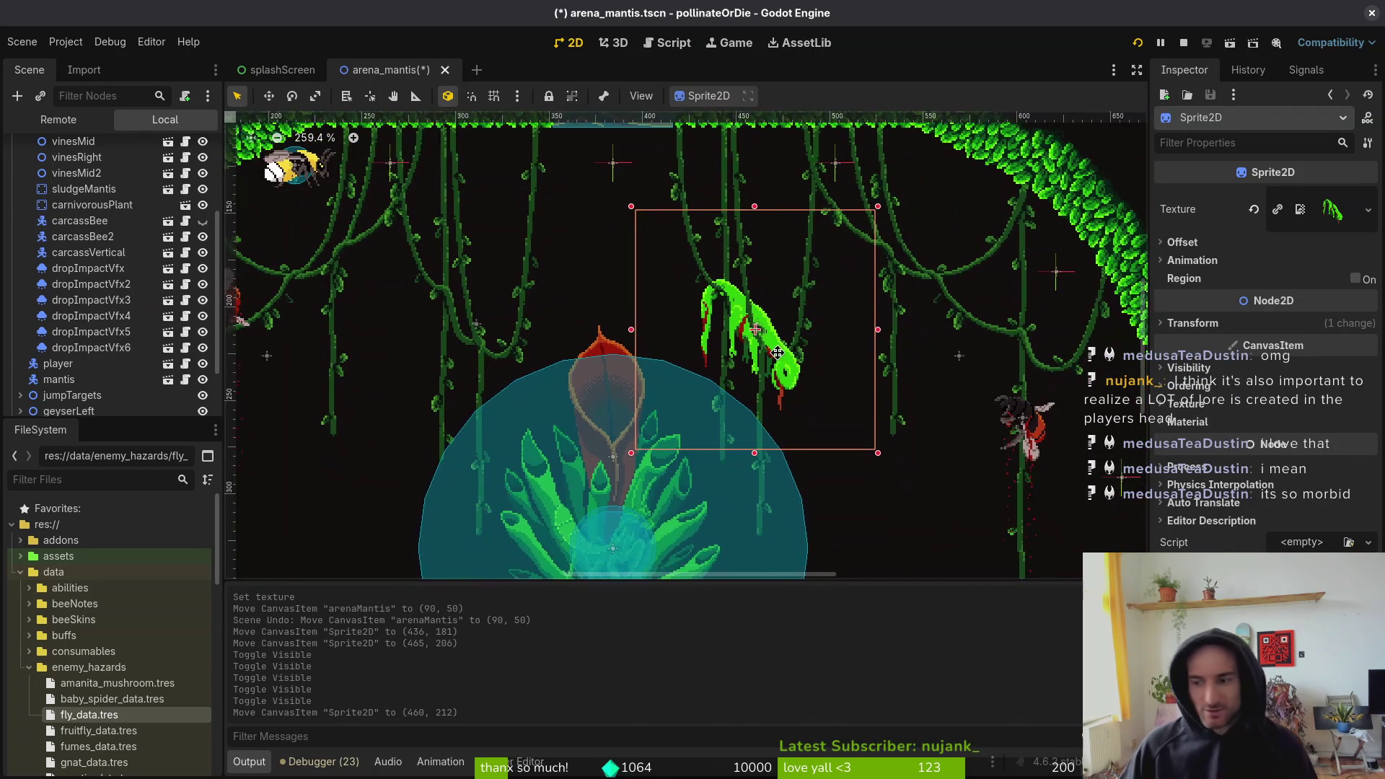
{"action": "left_click", "coordinate": [802, 351]}
{"action": "key", "text": "ctrl+s"}
{"action": "scroll", "coordinate": [822, 343], "scroll_direction": "right", "scroll_amount": 1}
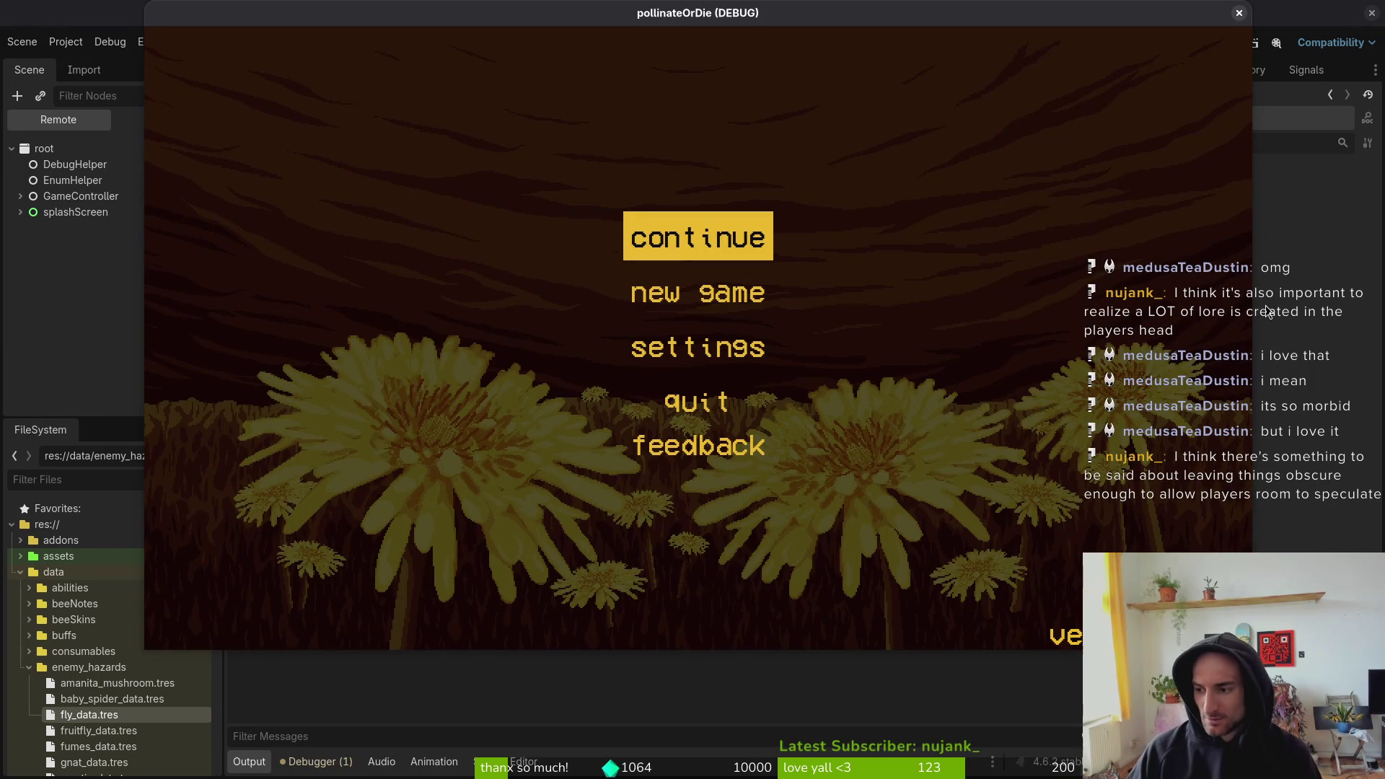
- Start a game, load the Mantis level, fly the bee briefly, then close the game
{"action": "key", "text": "Return"}
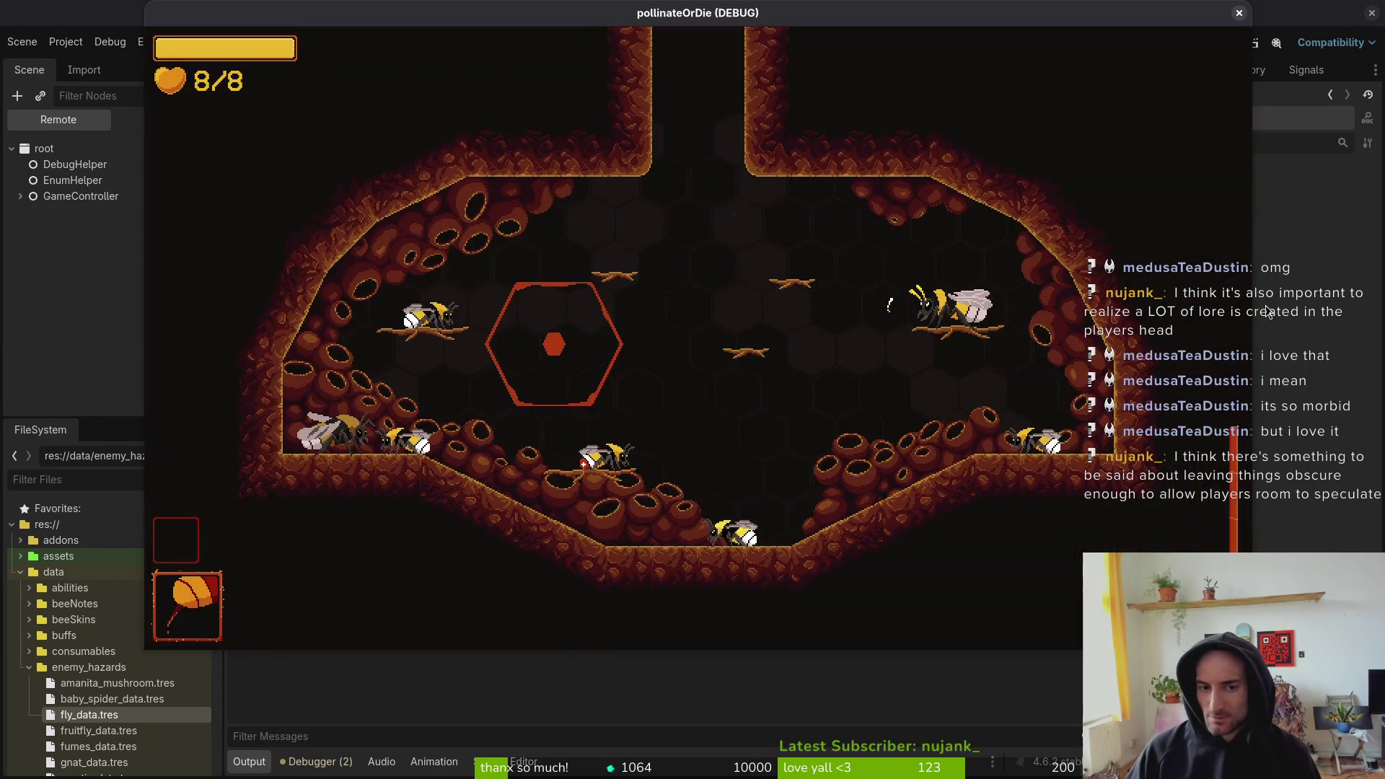
{"action": "key", "text": "F1"}
{"action": "key", "text": "Down"}
{"action": "key", "text": "Return"}
{"action": "key", "text": "Right"}
{"action": "key", "text": "space"}
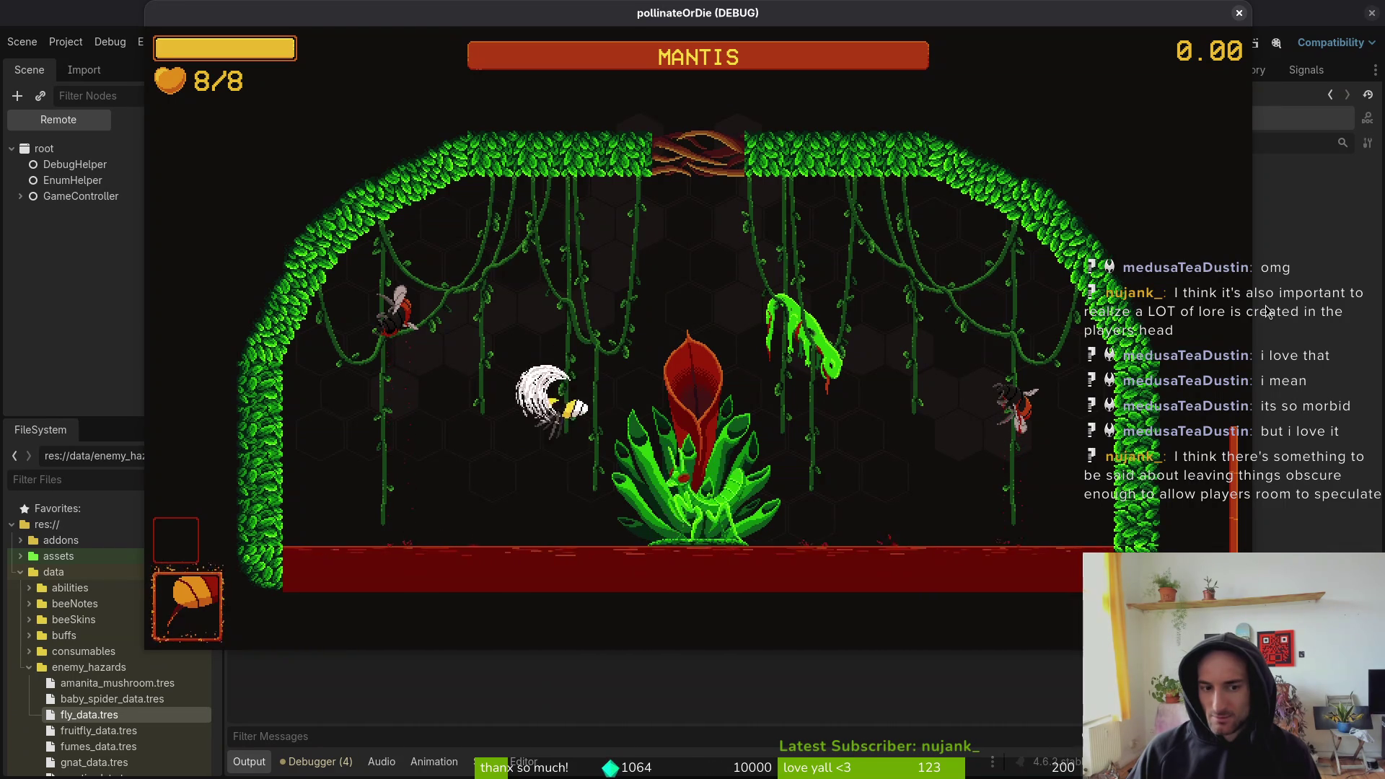
{"action": "key", "text": "F8"}
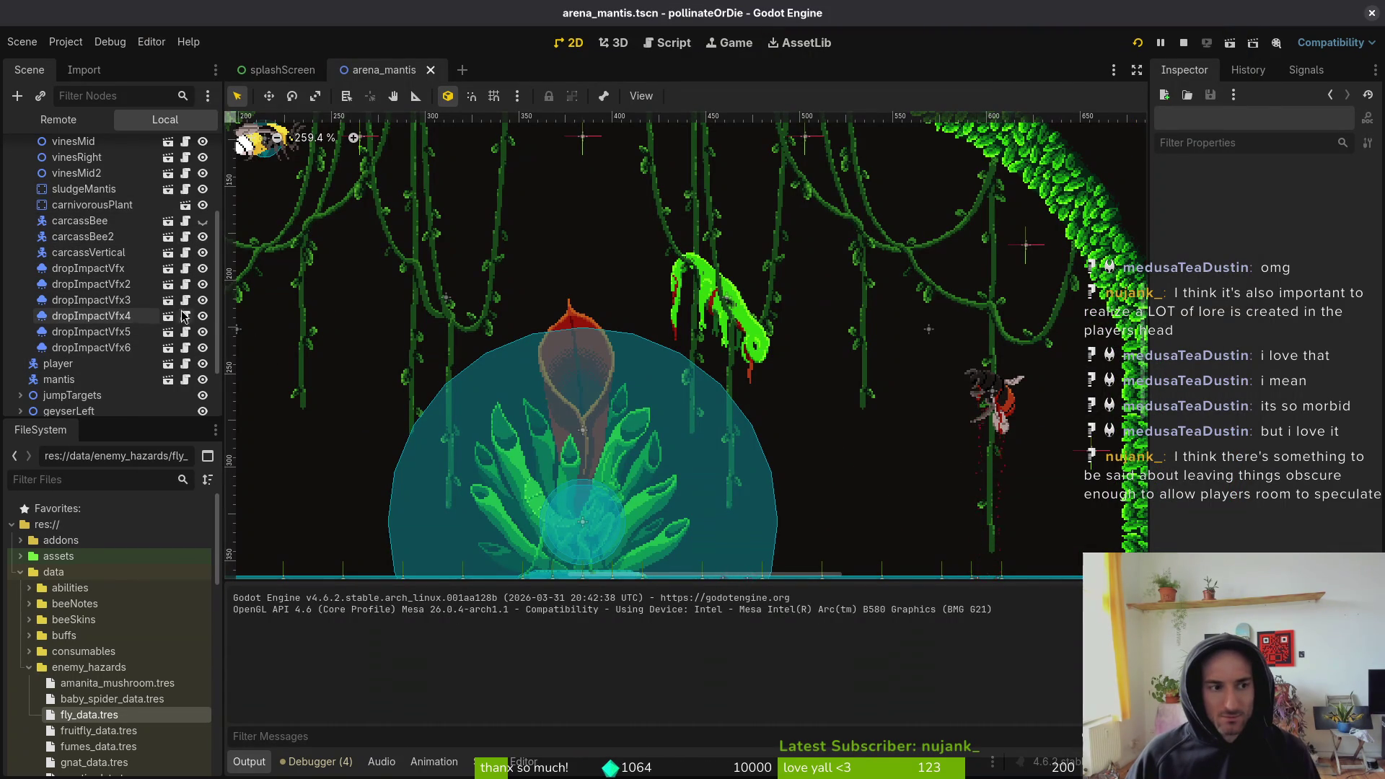
- Make carcassBee visible again and resume play in the Mantis arena
{"action": "left_click", "coordinate": [203, 221]}
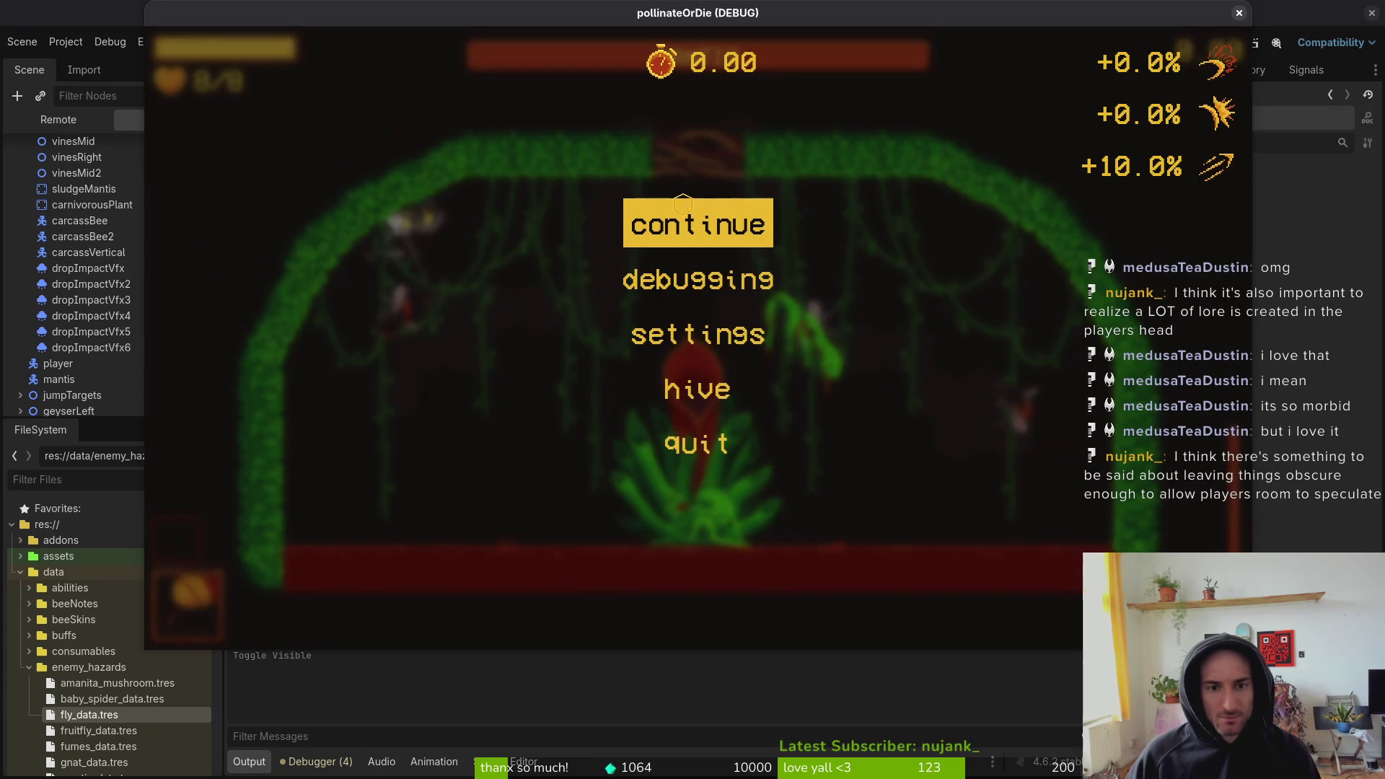
{"action": "left_click", "coordinate": [683, 206]}
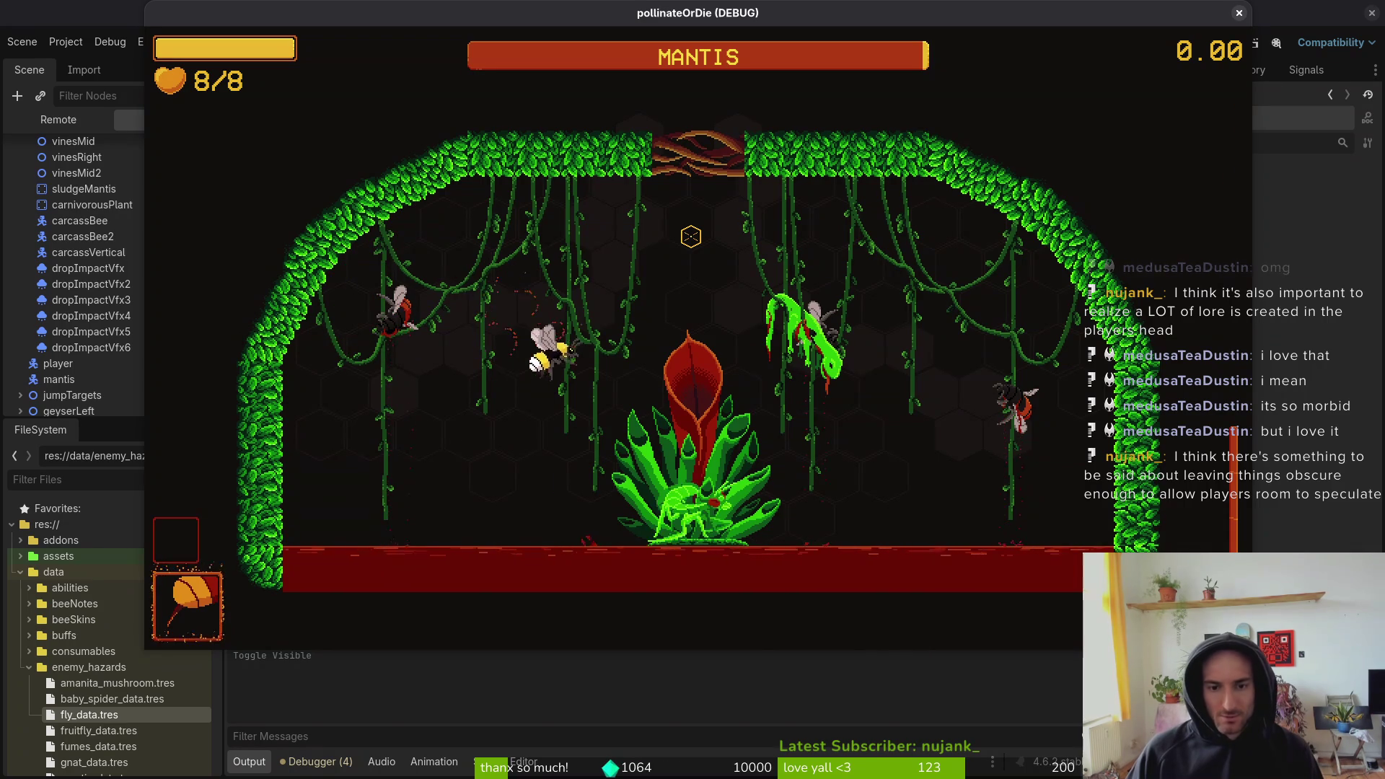
{"action": "left_click", "coordinate": [690, 236]}
{"action": "key", "text": "a"}
{"action": "key", "text": "s"}
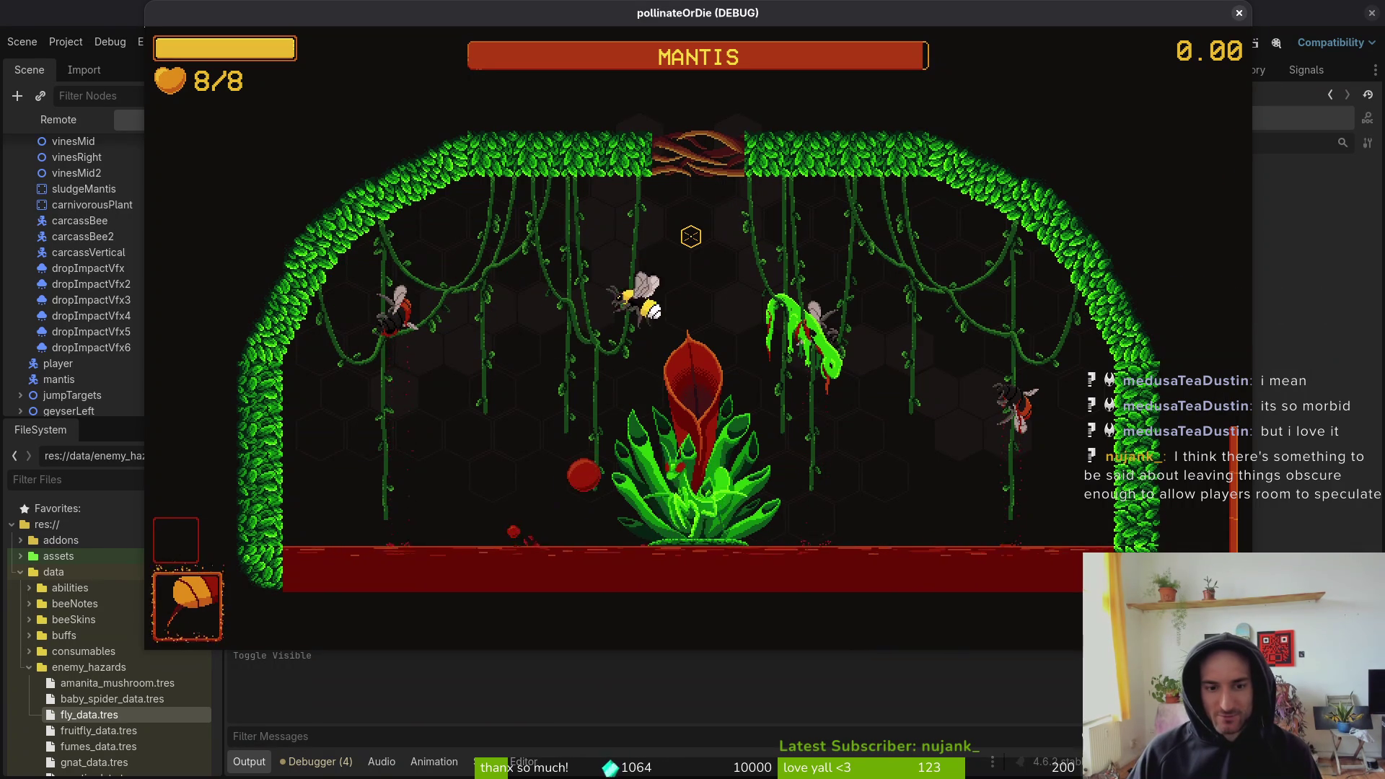
- Fly the bee around the plant to grab pollen, then pause the game
{"action": "left_click", "coordinate": [690, 235]}
{"action": "key", "text": "a"}
{"action": "key", "text": "s"}
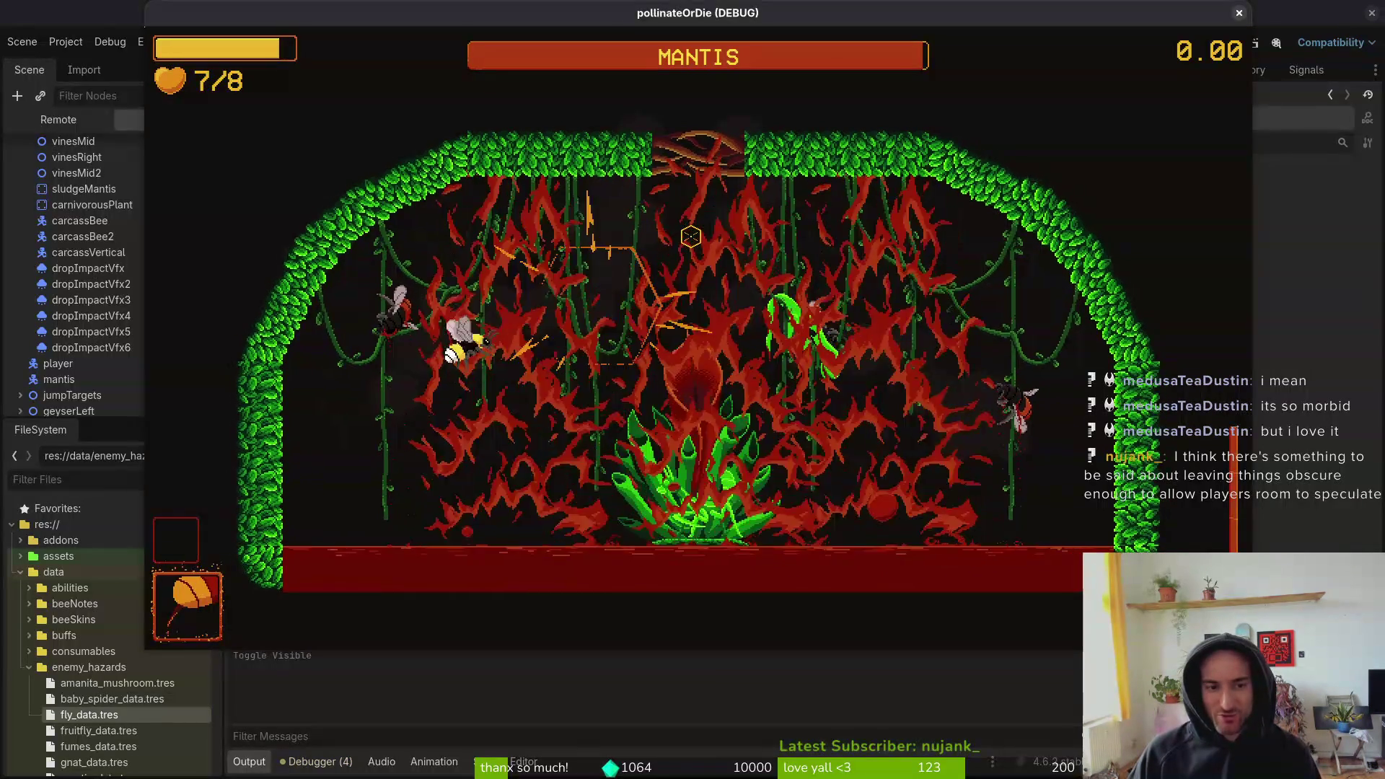
{"action": "key", "text": "d"}
{"action": "key", "text": "w"}
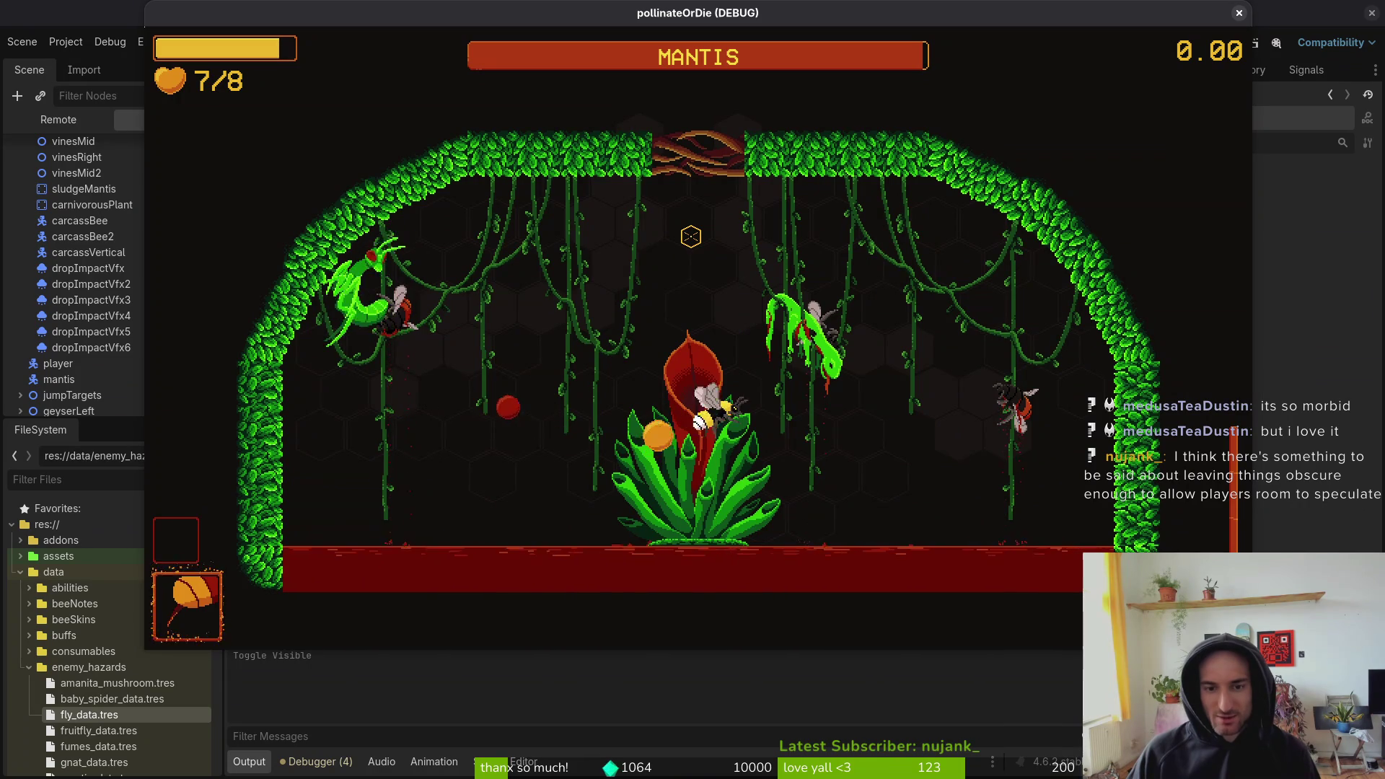
{"action": "key", "text": "s"}
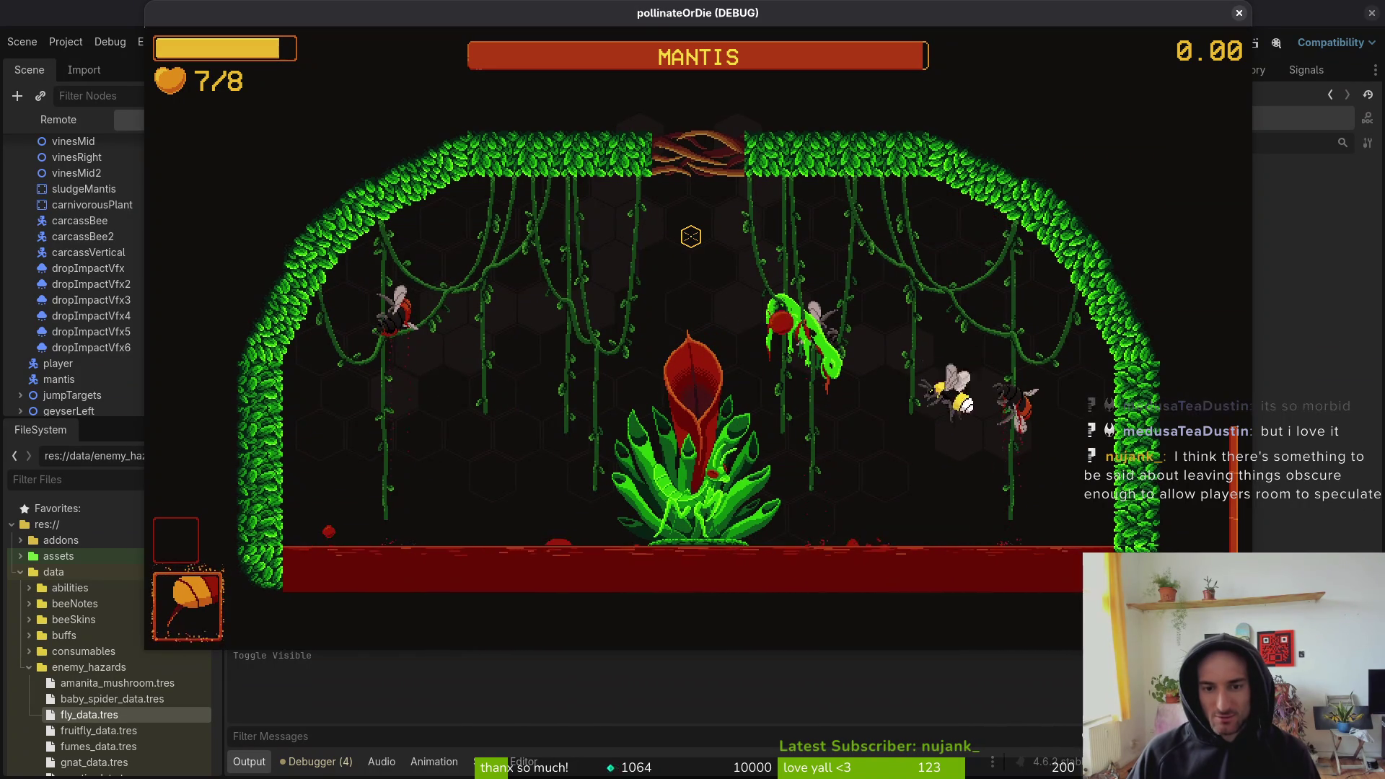
{"action": "key", "text": "Escape"}
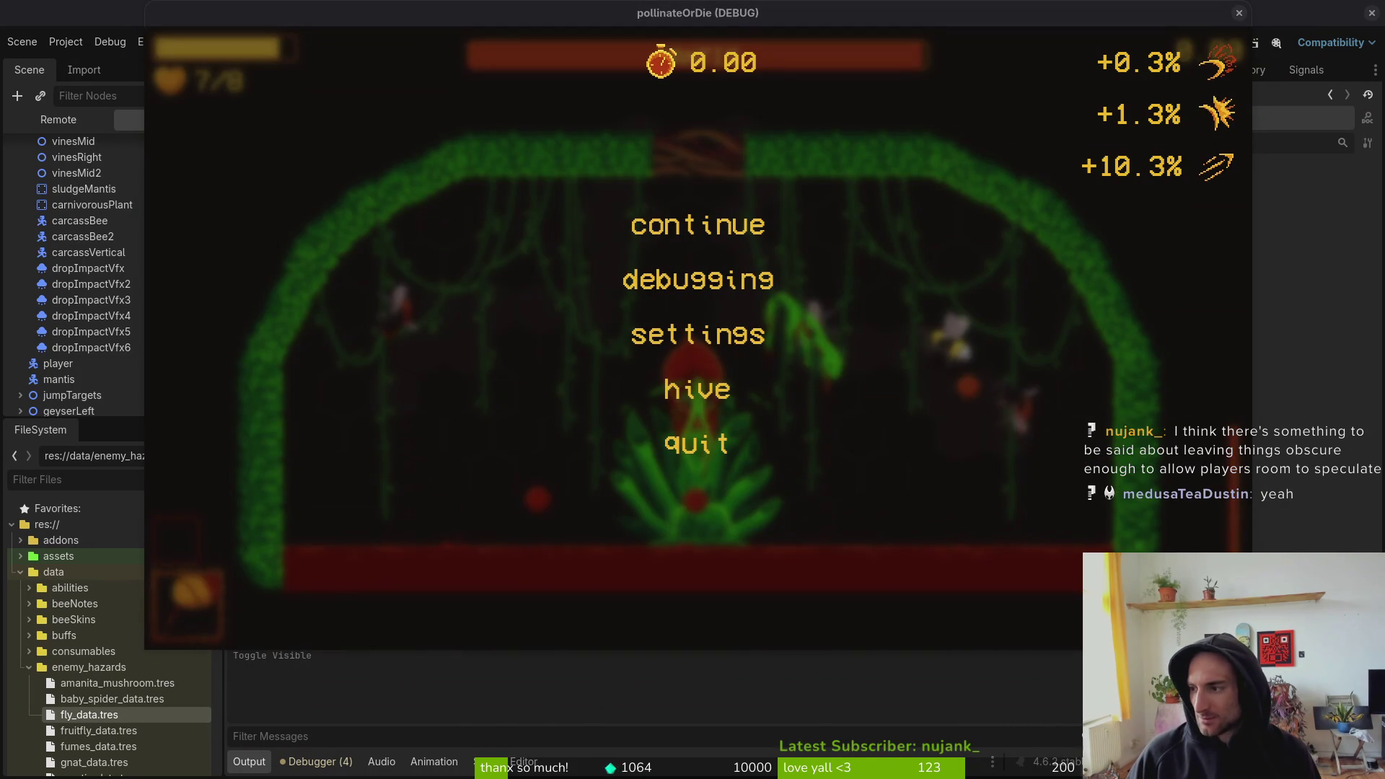
{"action": "key", "text": "alt+Tab"}
- Open lizardCarcass-Sheet.png from the art objects folder
{"action": "left_click", "coordinate": [14, 33]}
{"action": "left_click", "coordinate": [43, 68]}
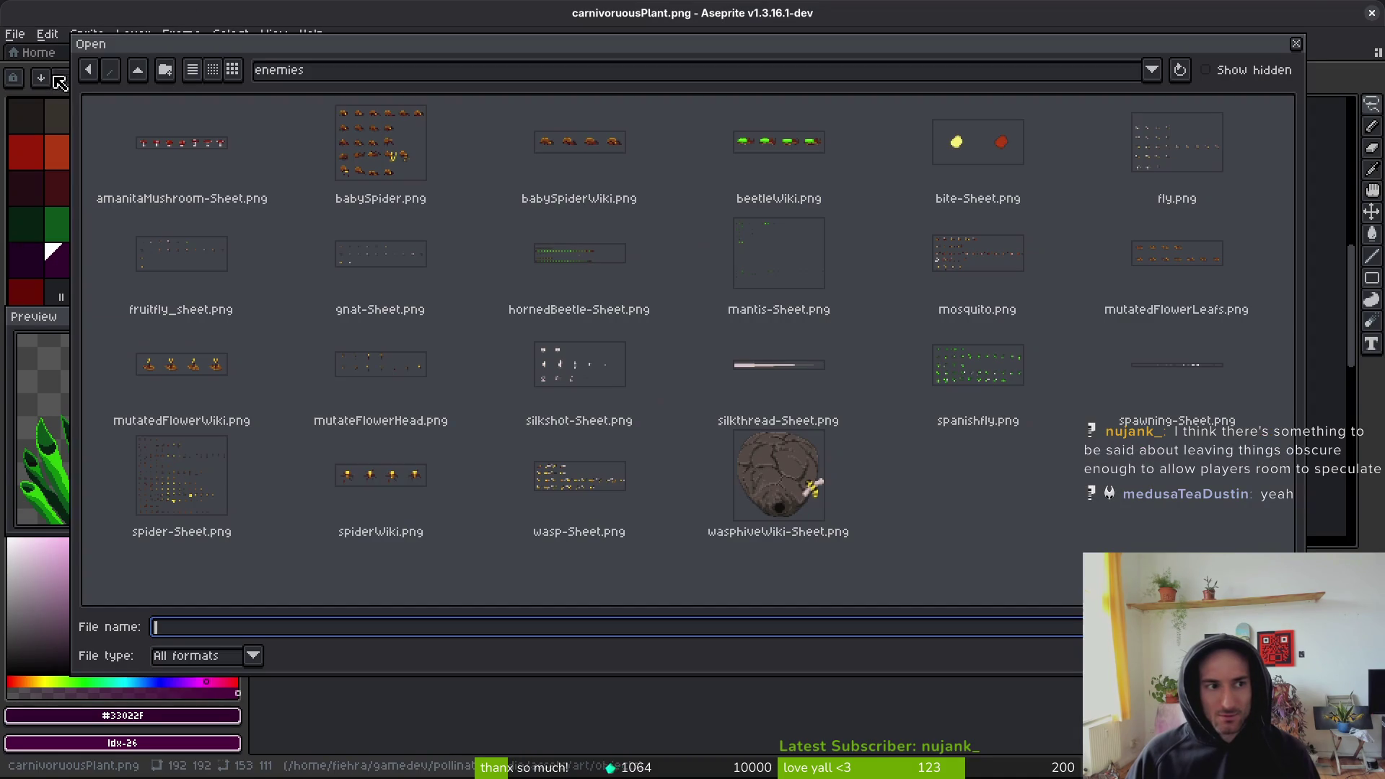
{"action": "left_click", "coordinate": [138, 72]}
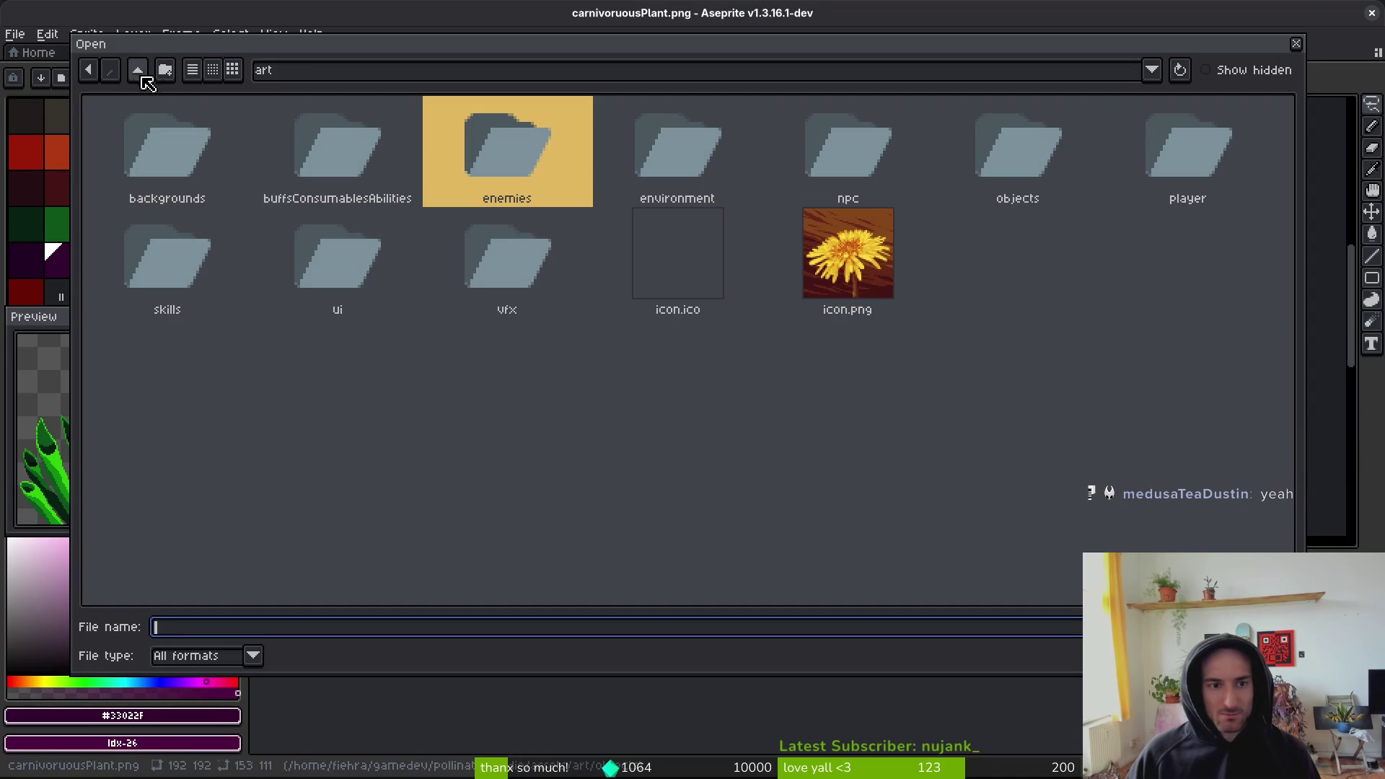
{"action": "double_click", "coordinate": [562, 160]}
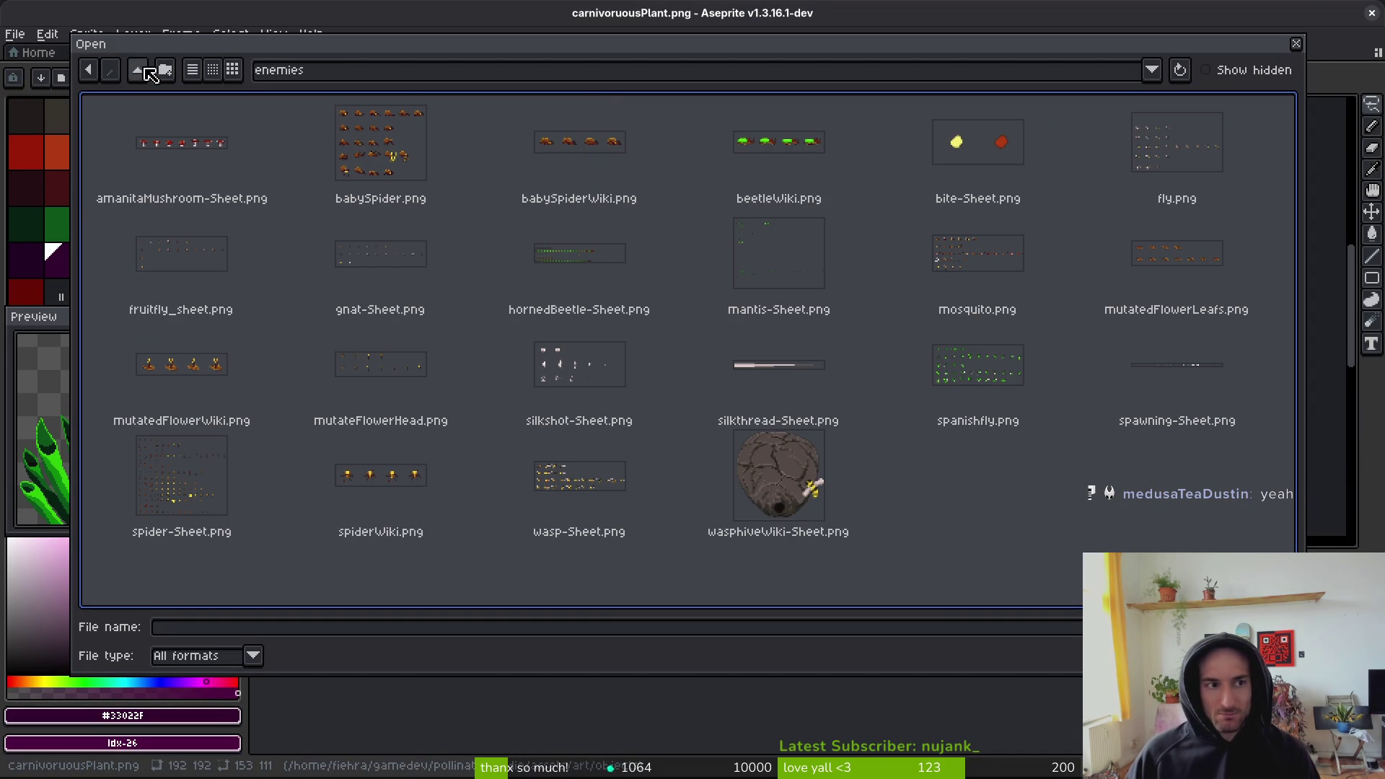
{"action": "left_click", "coordinate": [148, 75]}
{"action": "double_click", "coordinate": [430, 145]}
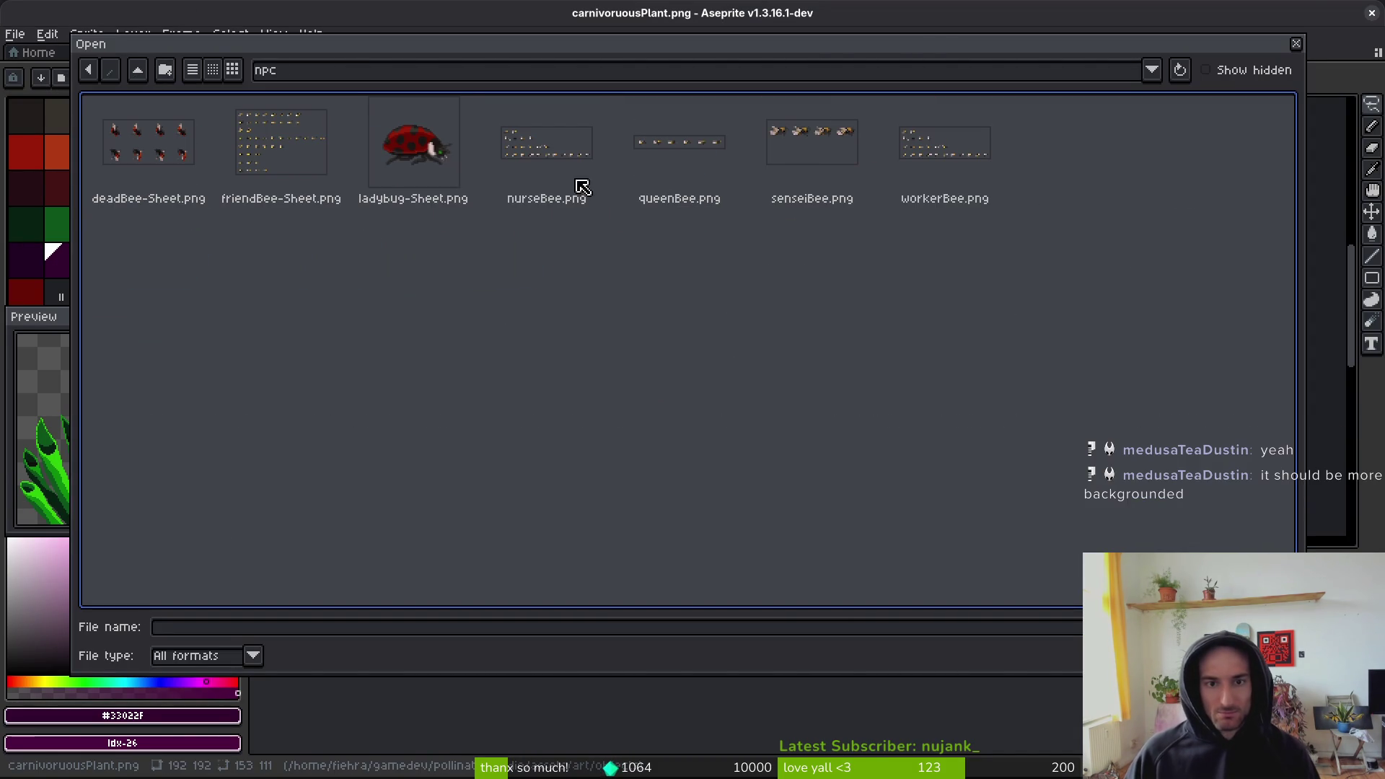
{"action": "left_click", "coordinate": [138, 70]}
{"action": "double_click", "coordinate": [1024, 154]}
{"action": "left_click", "coordinate": [454, 289]}
{"action": "key", "text": "Return"}
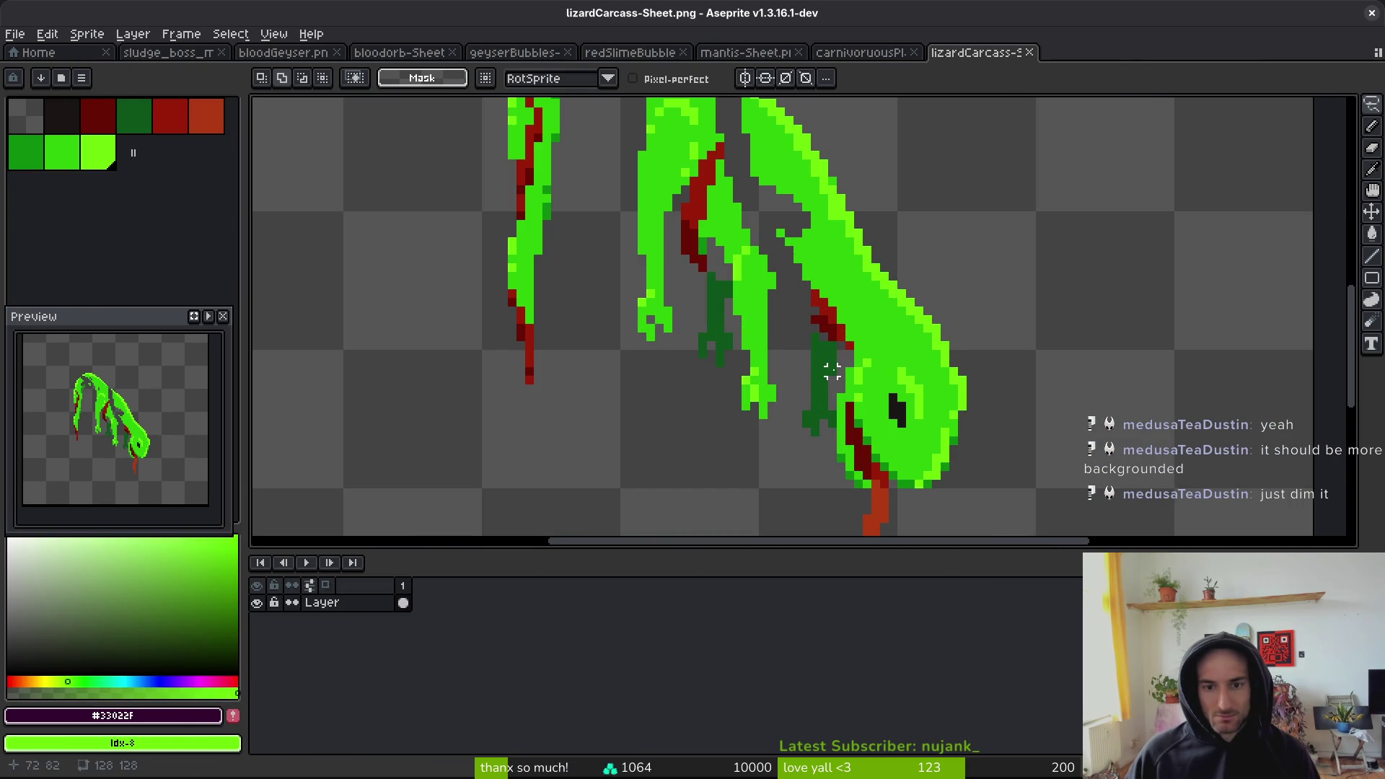
- Load a larger multi-colour palette and swap the first greens for dark palette greens
{"action": "left_click", "coordinate": [82, 78]}
{"action": "left_click", "coordinate": [207, 308]}
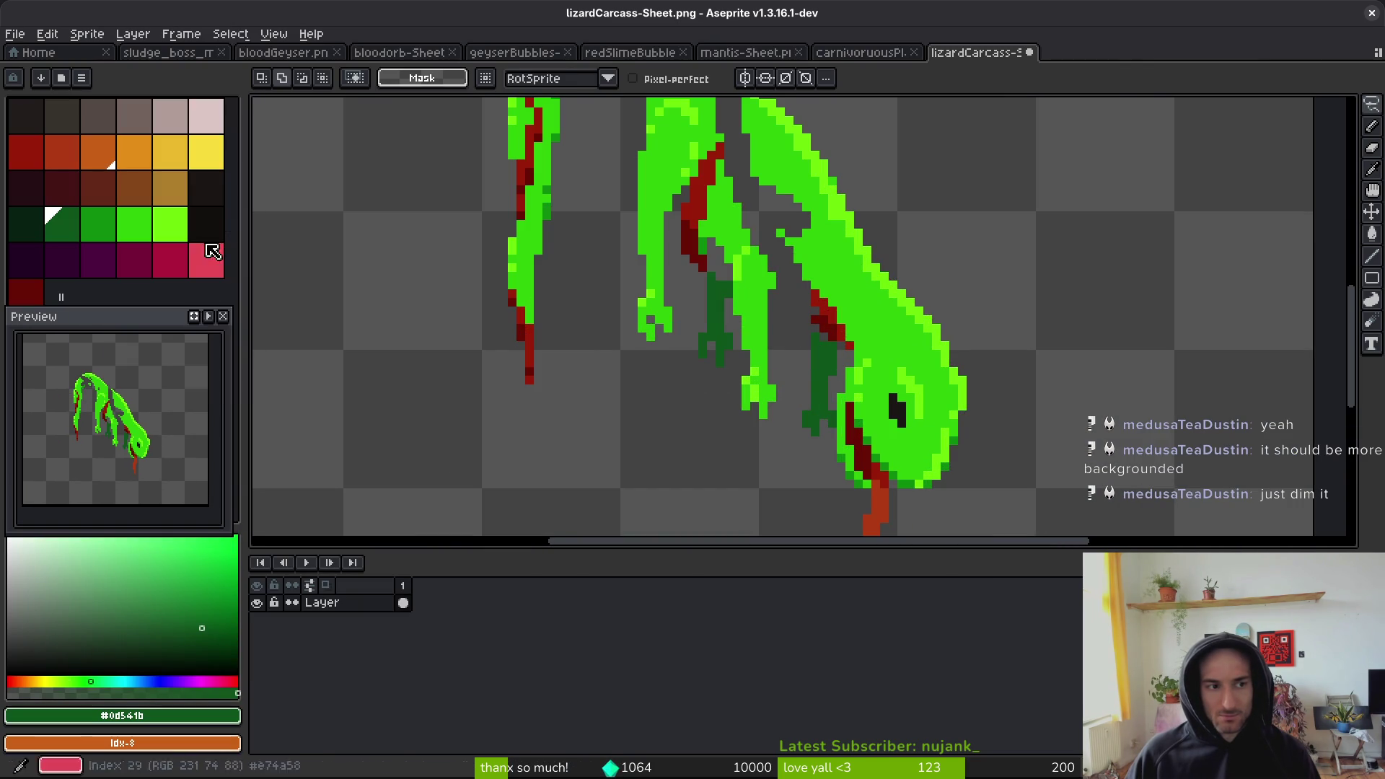
{"action": "right_click", "coordinate": [26, 223]}
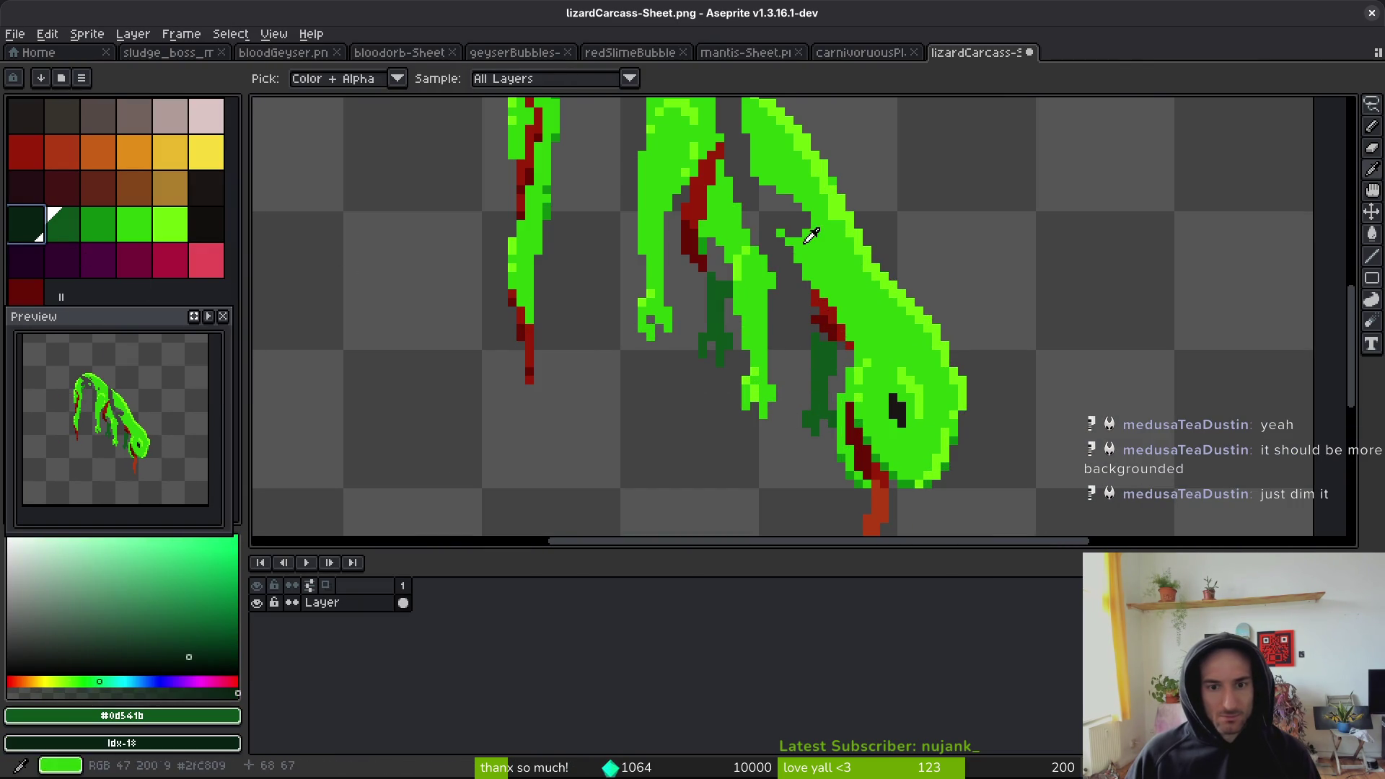
{"action": "key", "text": "shift+r"}
{"action": "key", "text": "Return"}
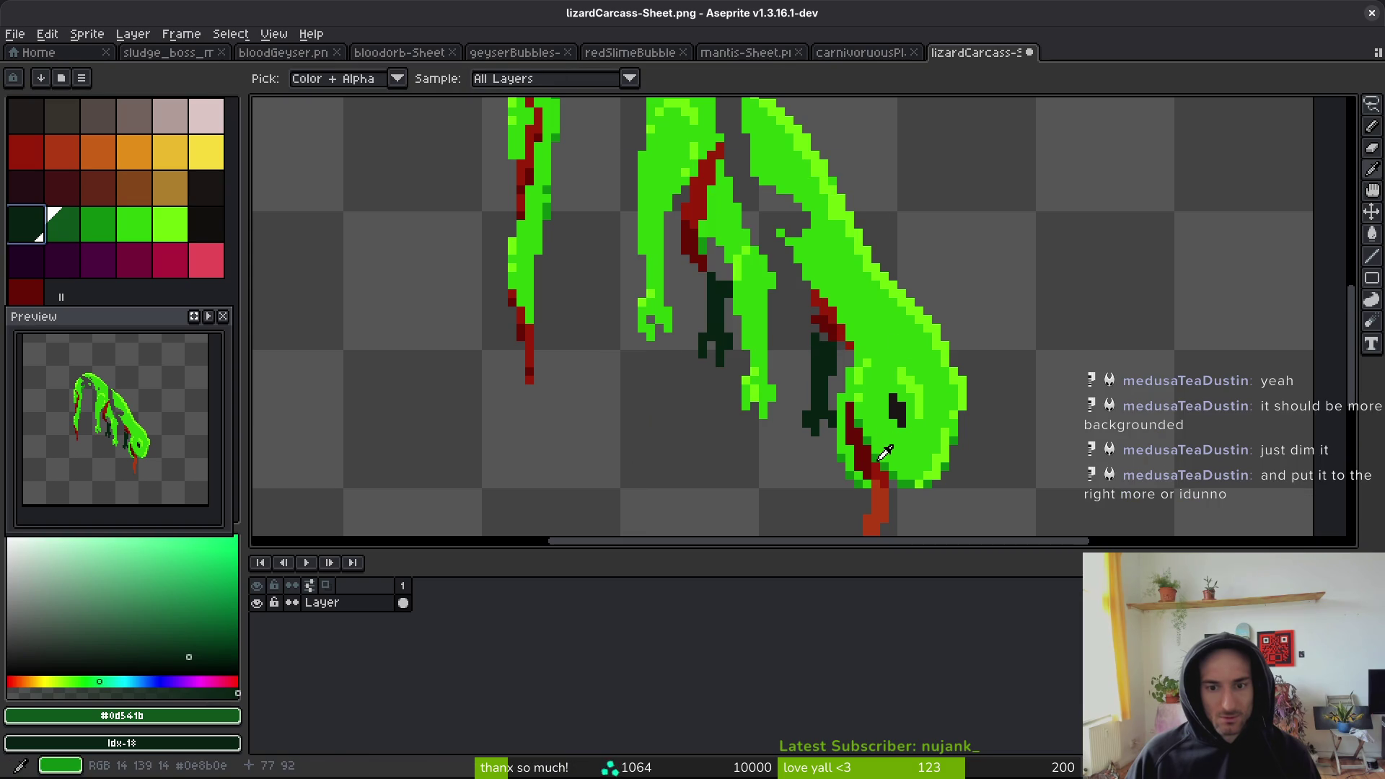
{"action": "right_click", "coordinate": [62, 222]}
{"action": "key", "text": "shift+r"}
{"action": "left_click", "coordinate": [826, 193]}
- Replace the lizard's bright and light greens with darker palette greens
{"action": "left_click", "coordinate": [877, 408]}
{"action": "right_click", "coordinate": [98, 225]}
{"action": "key", "text": "shift+r"}
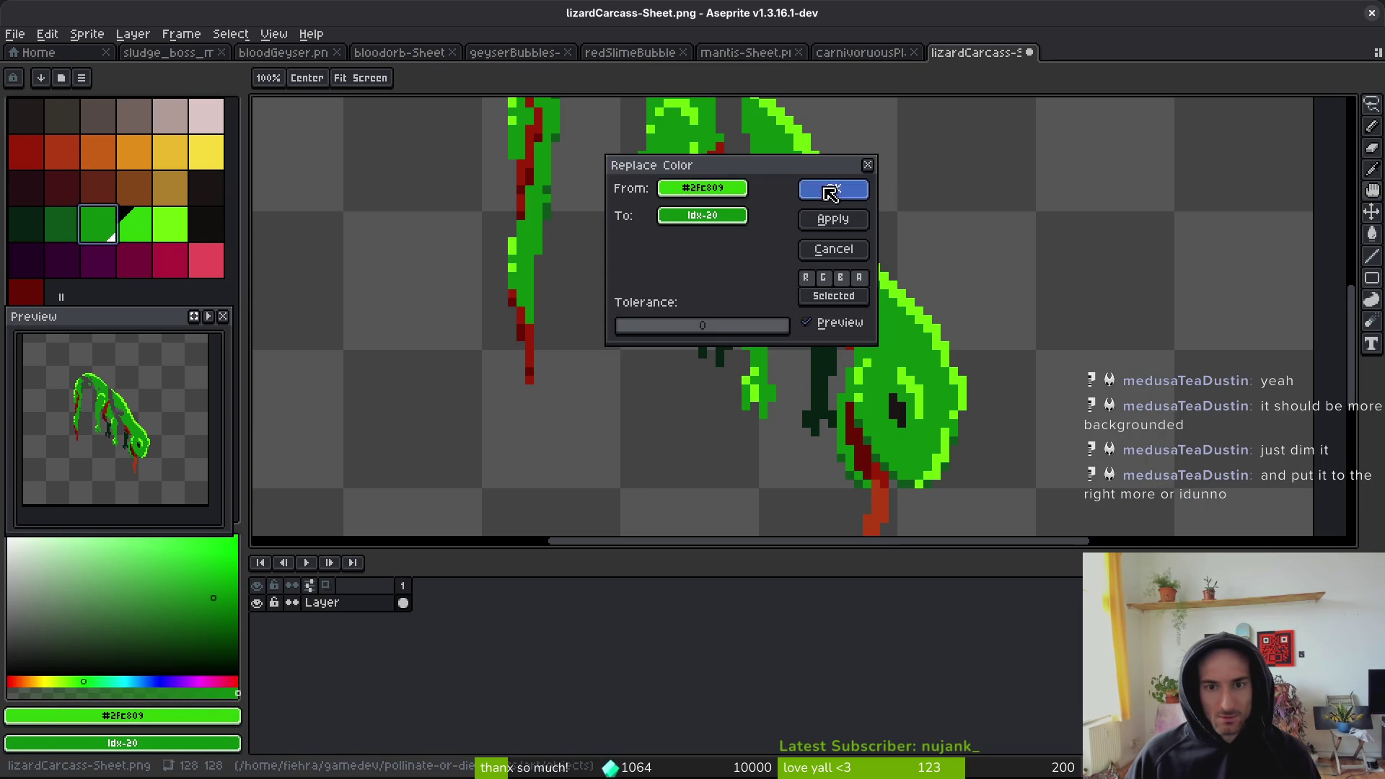
{"action": "left_click", "coordinate": [831, 194]}
{"action": "left_click", "coordinate": [495, 298]}
{"action": "right_click", "coordinate": [147, 225]}
{"action": "key", "text": "shift+r"}
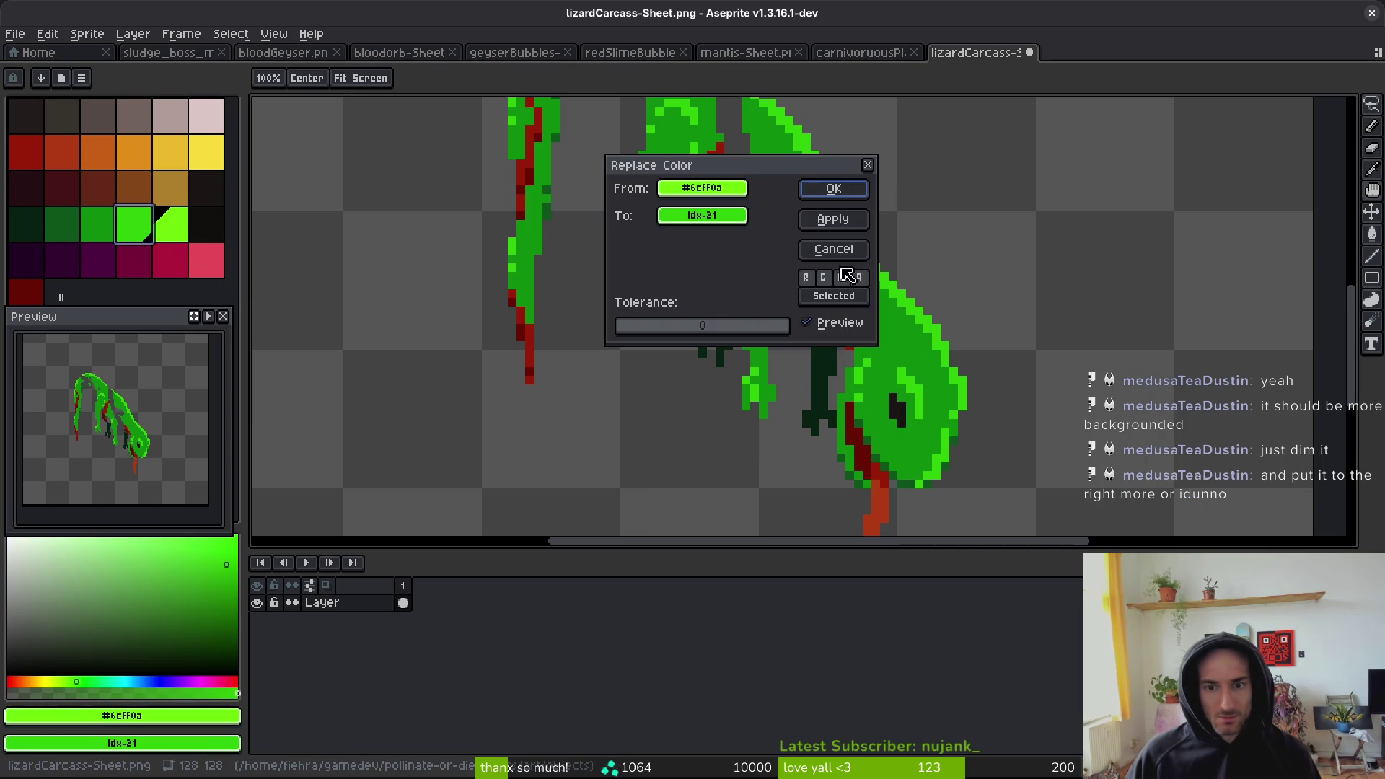
{"action": "left_click", "coordinate": [833, 189]}
- Turn the dark green pixels black for near-black leg shading
{"action": "scroll", "coordinate": [949, 313], "scroll_direction": "down", "scroll_amount": 2}
{"action": "scroll", "coordinate": [940, 333], "scroll_direction": "up", "scroll_amount": 2}
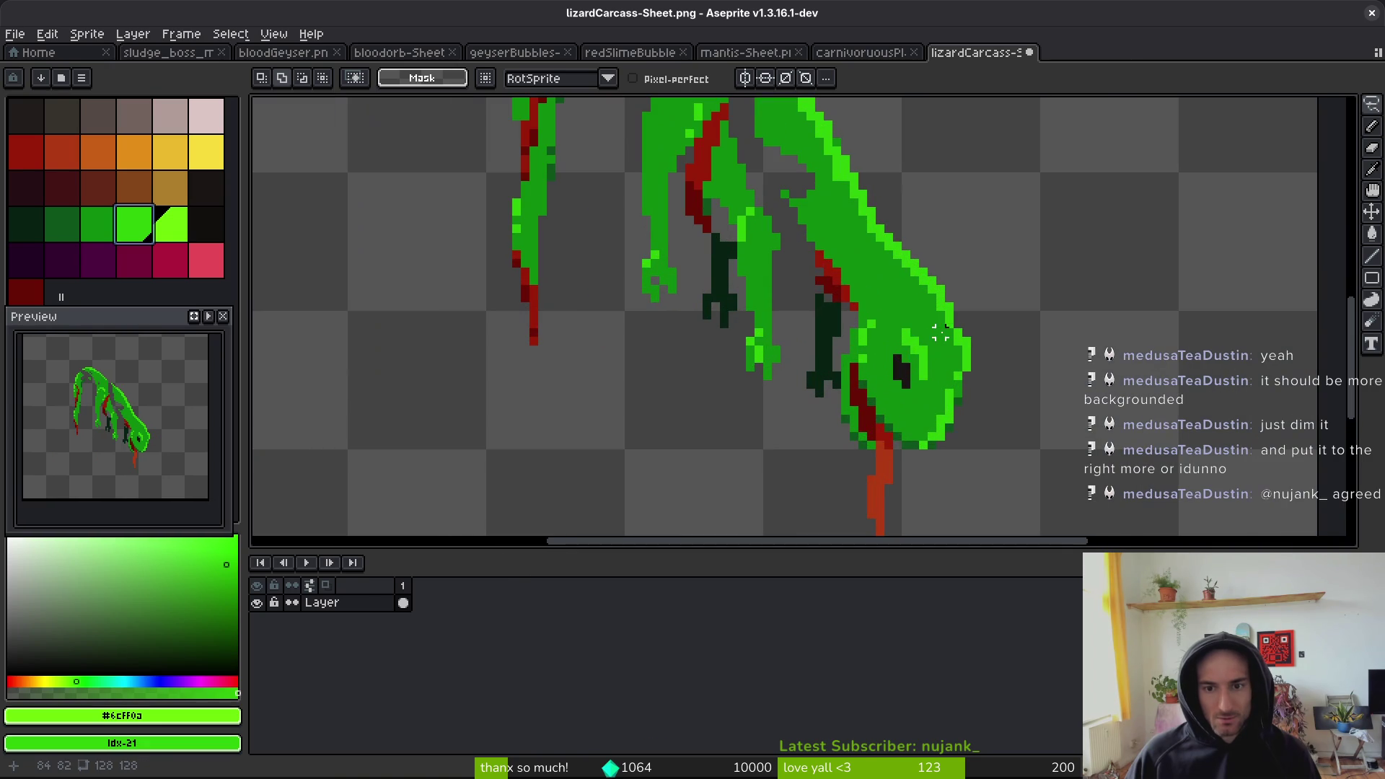
{"action": "left_click", "coordinate": [26, 225]}
{"action": "right_click", "coordinate": [206, 225]}
{"action": "key", "text": "shift+r"}
{"action": "left_click", "coordinate": [830, 187]}
- Replace the lizard's remaining green with the dark palette green
{"action": "left_click", "coordinate": [764, 261], "text": "alt"}
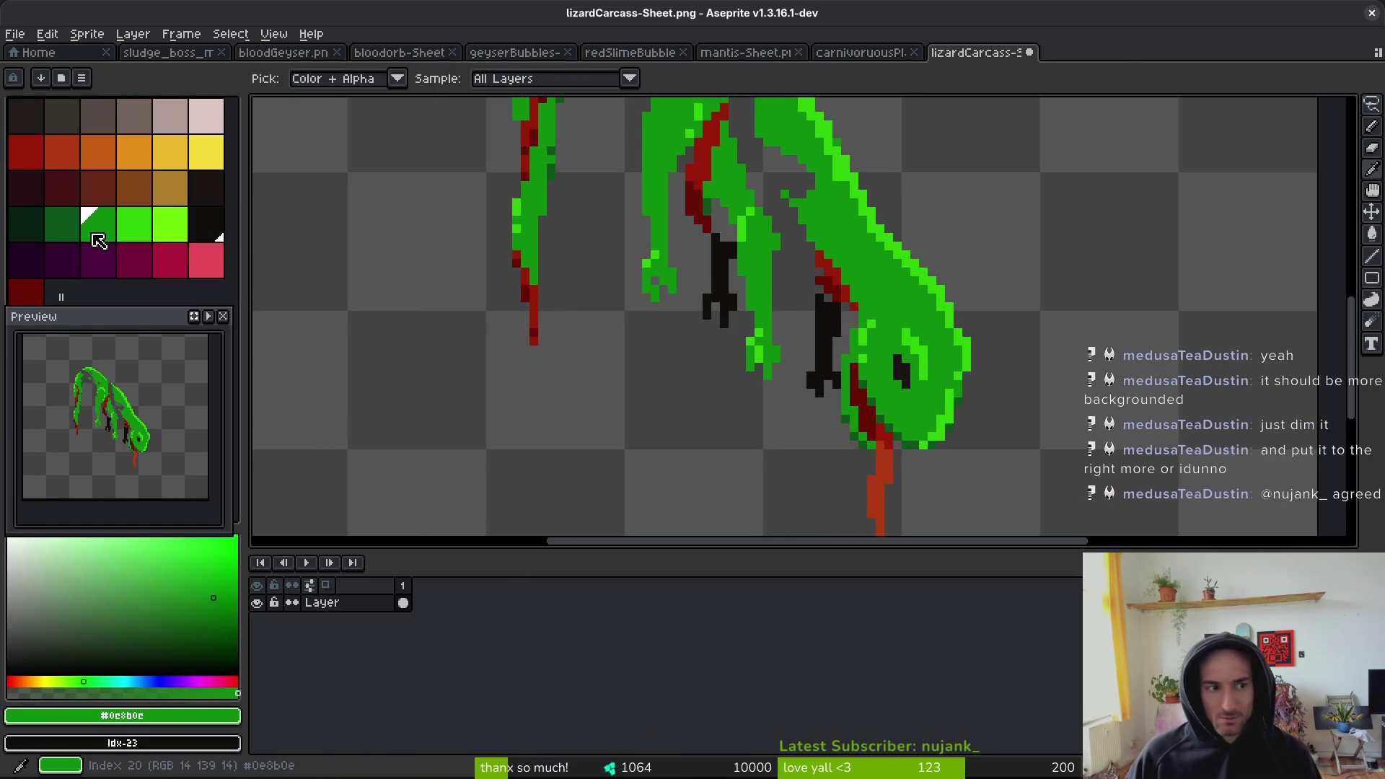
{"action": "left_click", "coordinate": [713, 202], "text": "alt"}
{"action": "left_click_drag", "start_coordinate": [714, 201], "coordinate": [701, 267]}
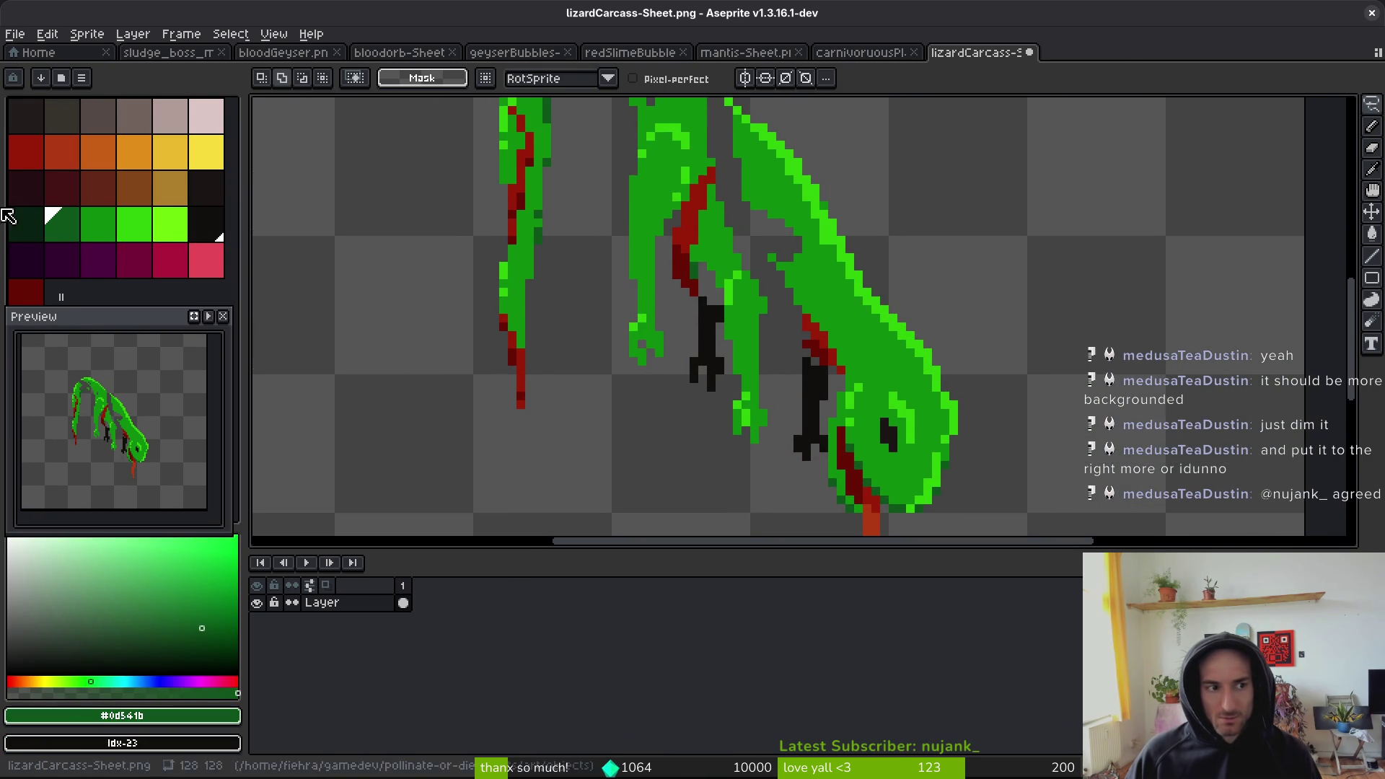
{"action": "right_click", "coordinate": [26, 225]}
{"action": "key", "text": "shift+r"}
{"action": "left_click", "coordinate": [835, 189]}
- Swap two more lizard greens for darker, dimmer palette greens
{"action": "left_click", "coordinate": [807, 216], "text": "alt"}
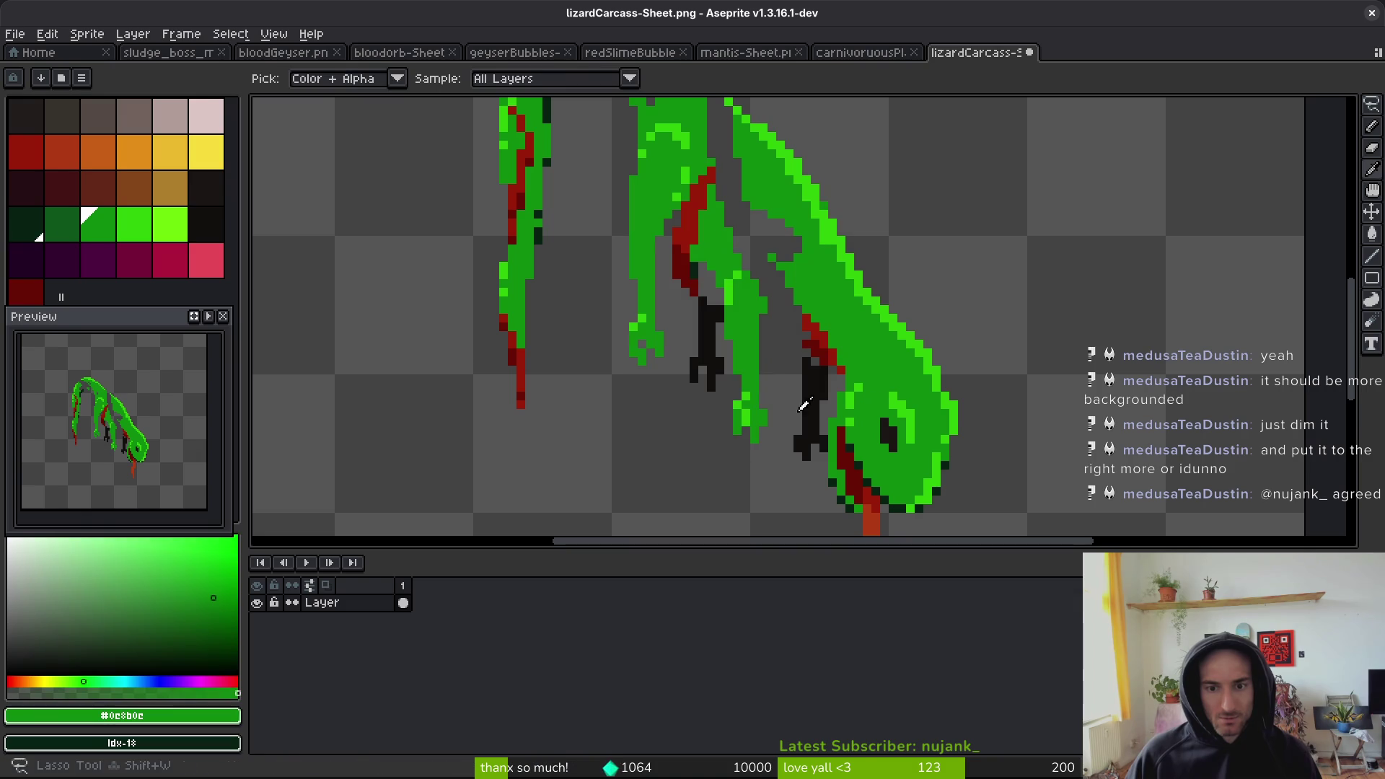
{"action": "right_click", "coordinate": [54, 229]}
{"action": "key", "text": "shift+r"}
{"action": "left_click", "coordinate": [829, 193]}
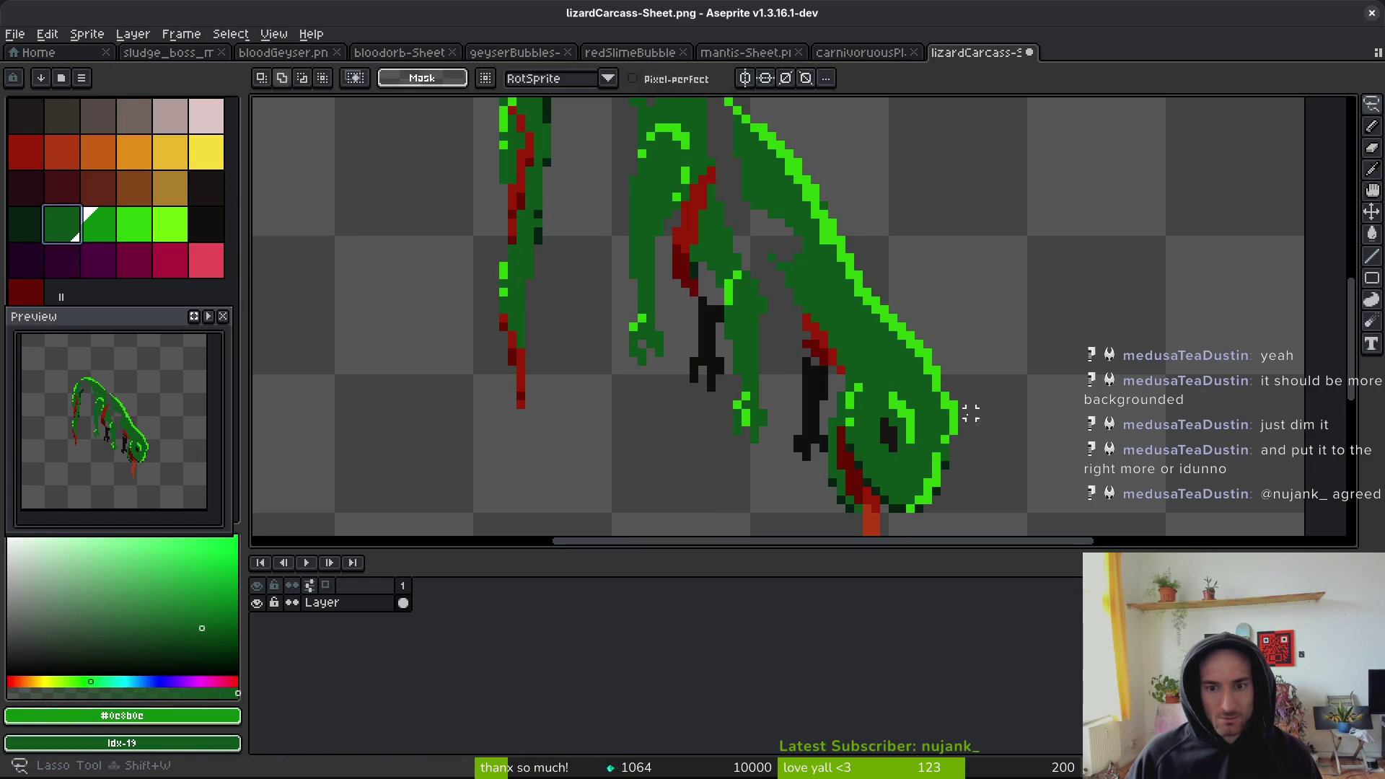
{"action": "left_click", "coordinate": [950, 411], "text": "alt"}
{"action": "right_click", "coordinate": [101, 223]}
{"action": "key", "text": "shift+r"}
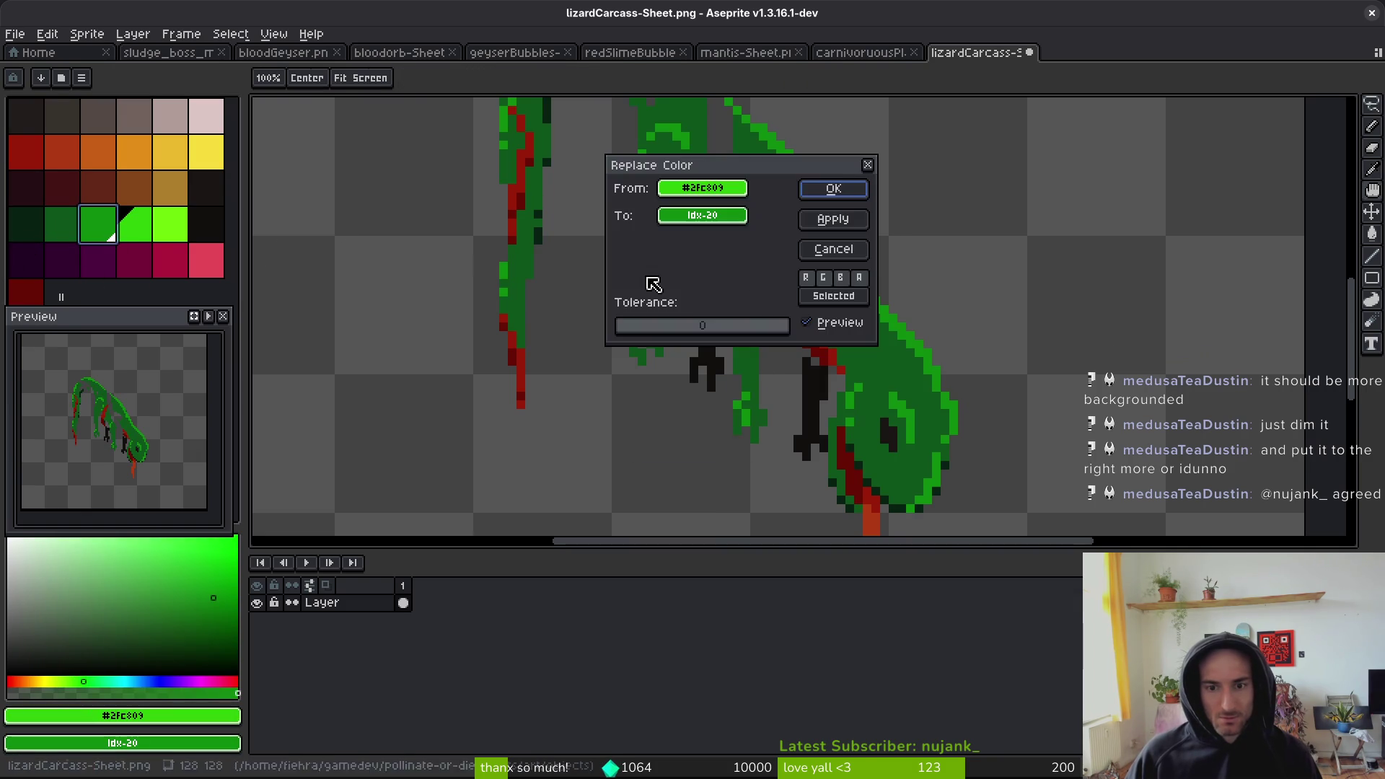
{"action": "left_click", "coordinate": [814, 192]}
- Save the recoloured lizardCarcass sheet
{"action": "scroll", "coordinate": [816, 305], "scroll_direction": "down", "scroll_amount": 2}
{"action": "scroll", "coordinate": [816, 305], "scroll_direction": "down", "scroll_amount": 2}
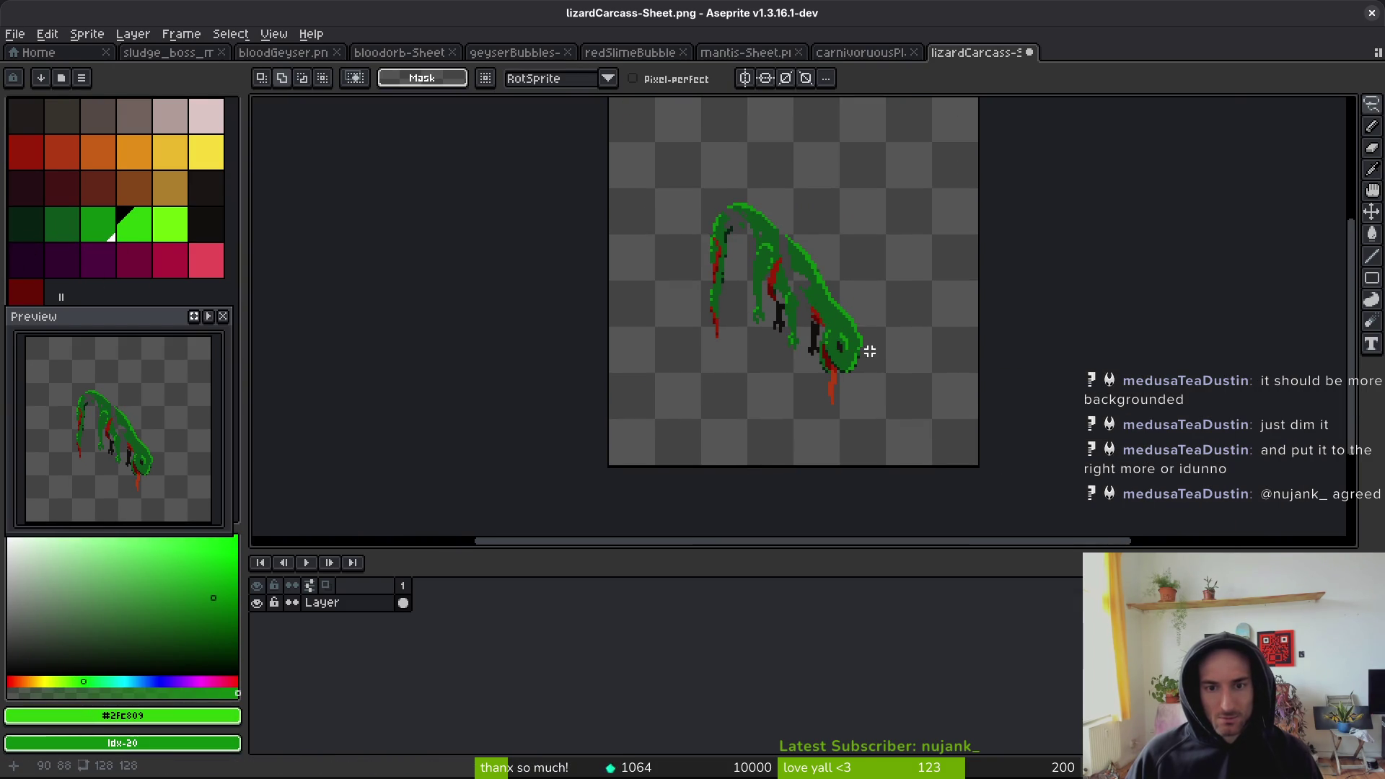
{"action": "key", "text": "ctrl+s"}
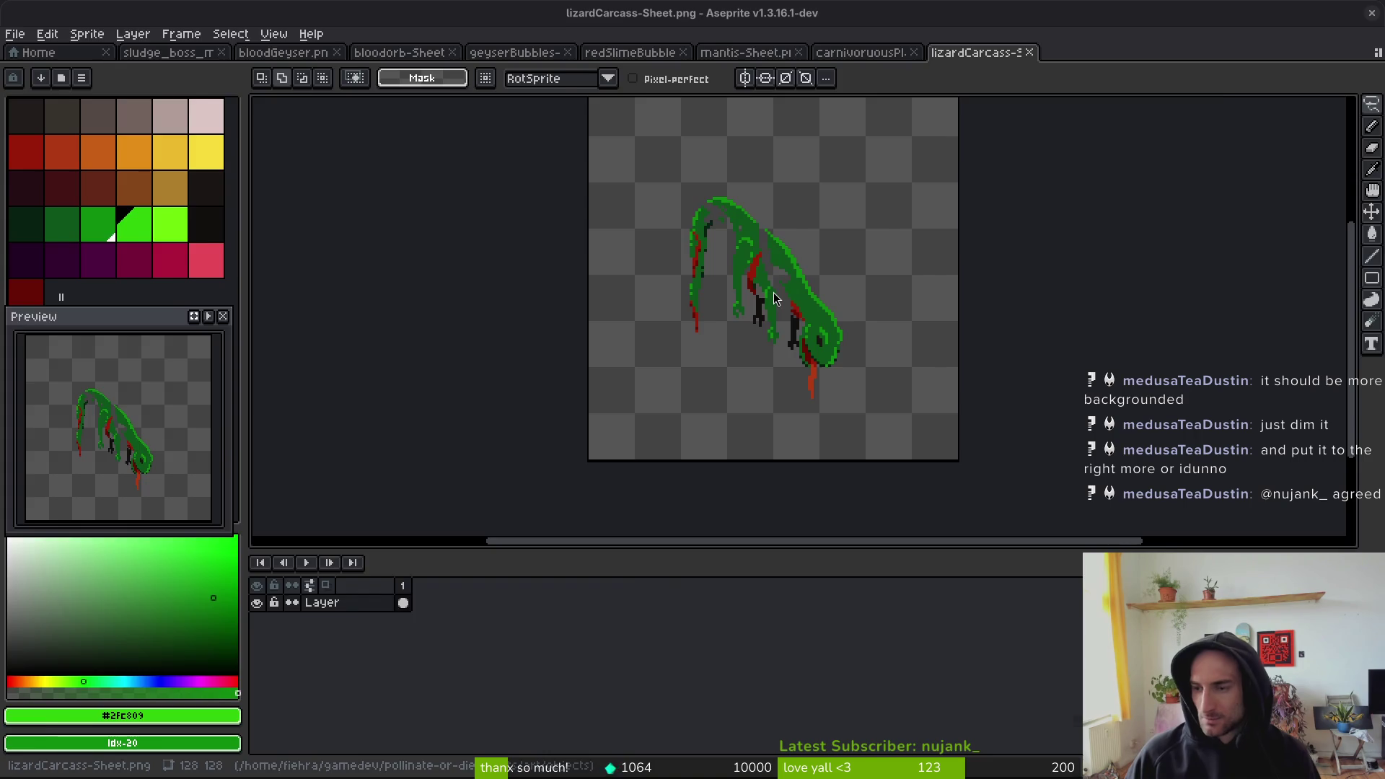
{"action": "key", "text": "alt+Tab"}
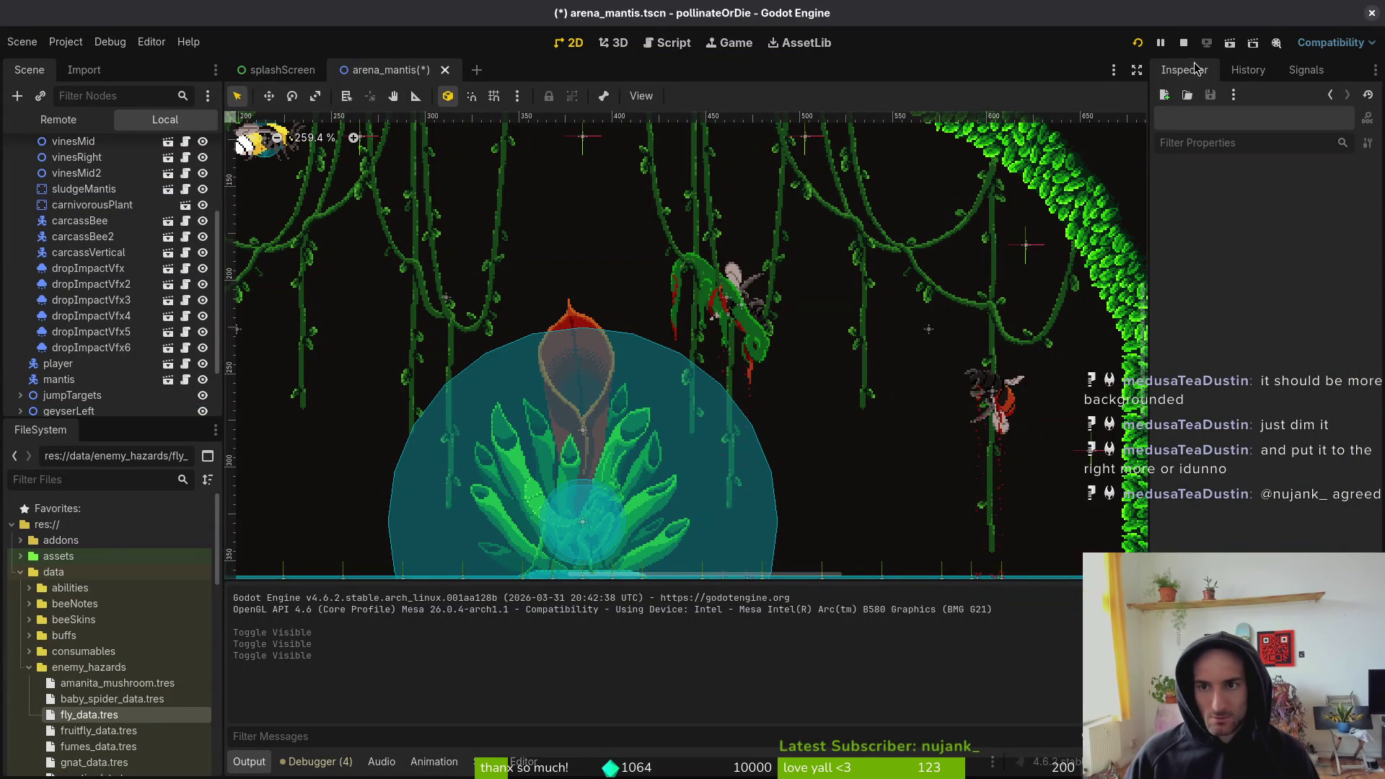
- Stop the running game, save and relaunch it, and start the mantis level
{"action": "left_click", "coordinate": [1183, 42]}
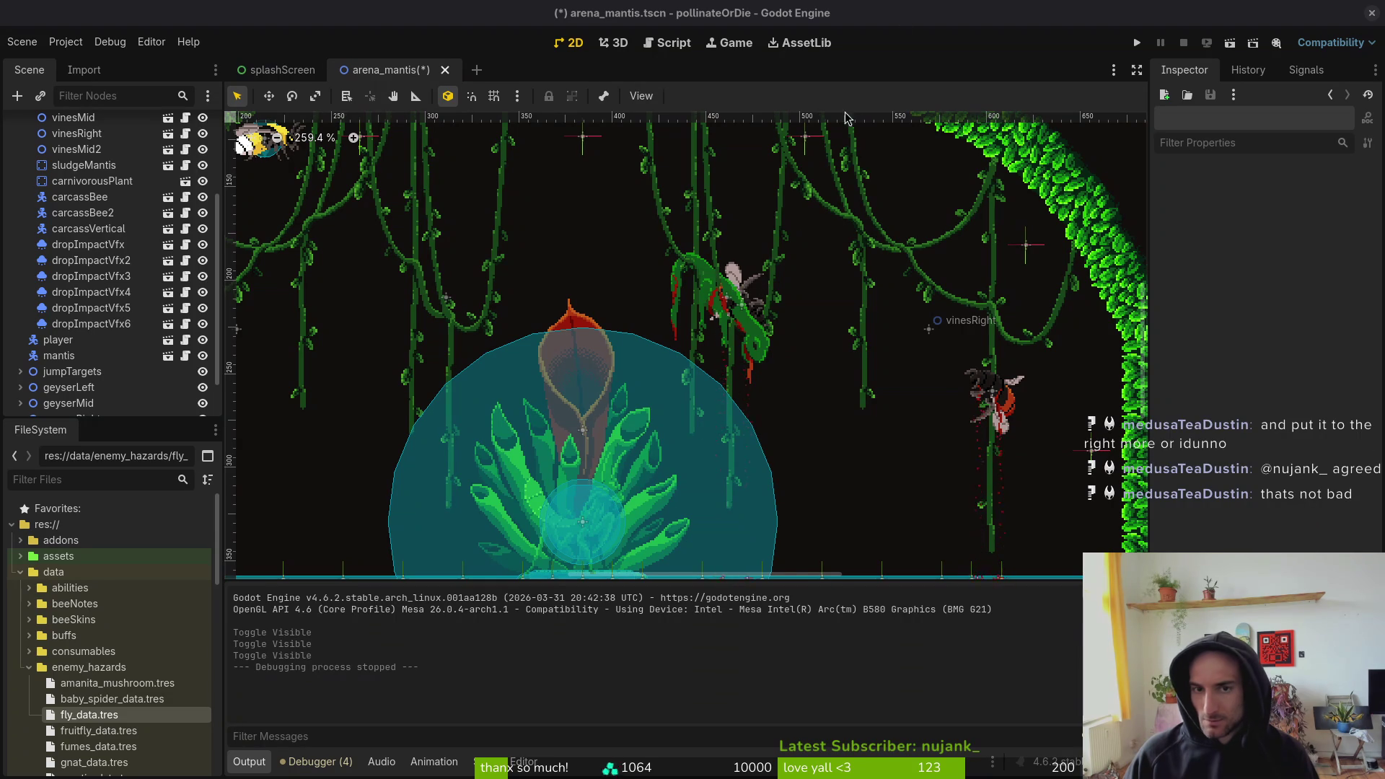
{"action": "left_click", "coordinate": [1137, 43]}
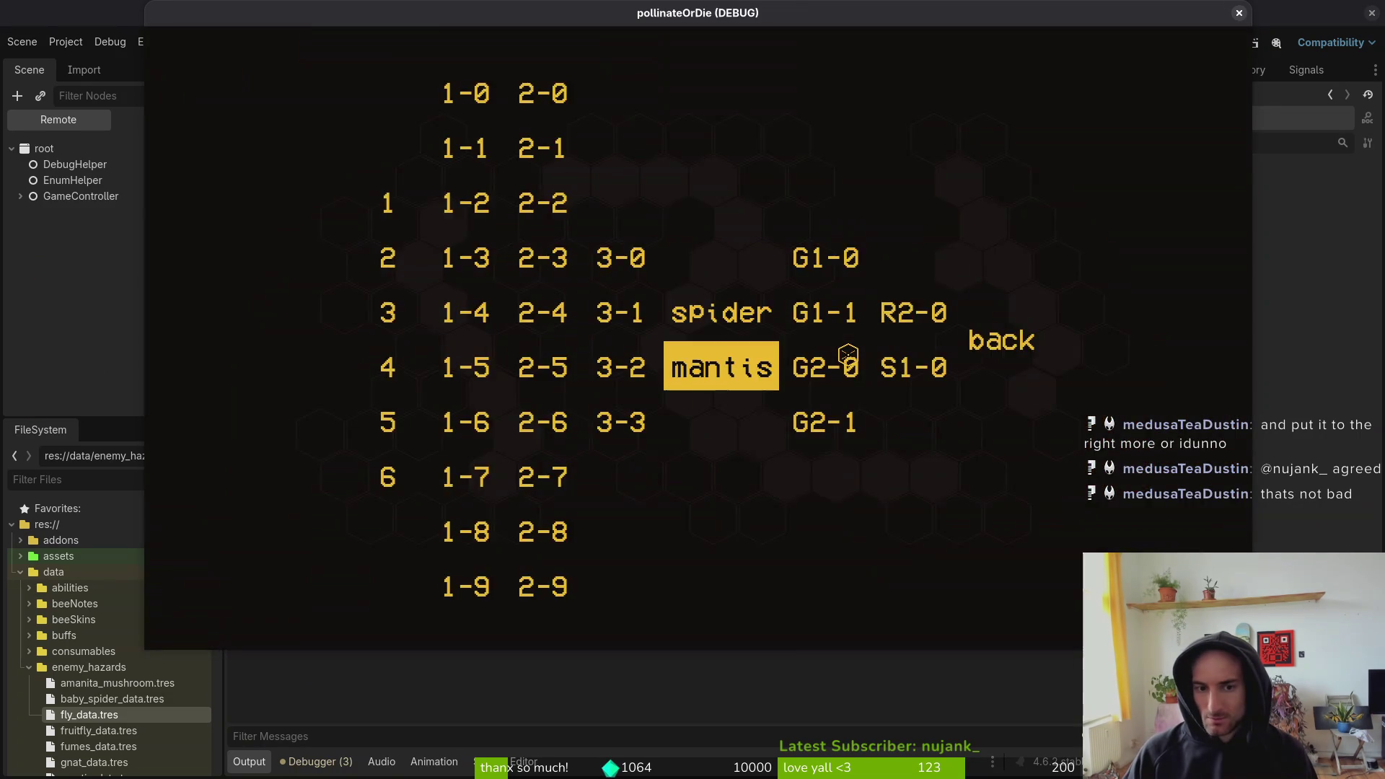
{"action": "key", "text": "Return"}
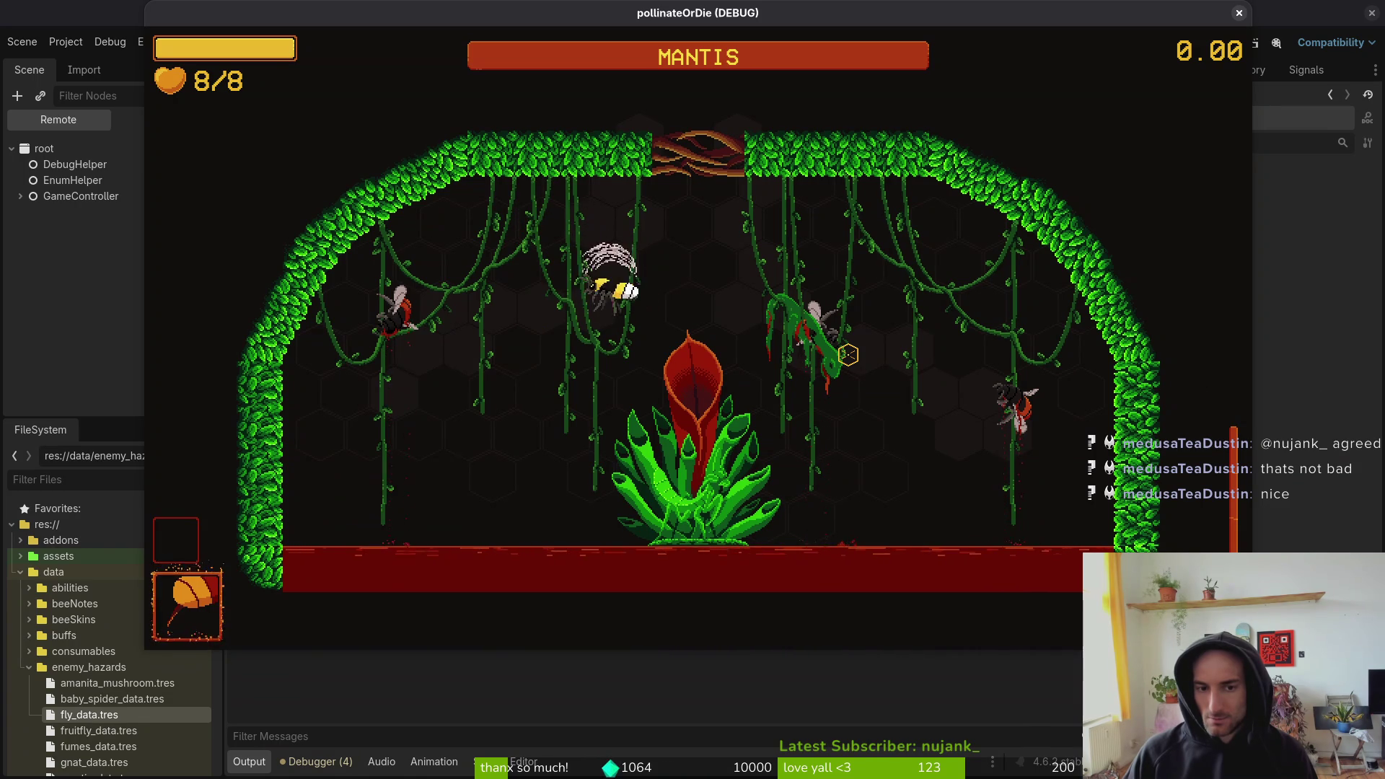
- Fly the bee around the arena toward the central plant
{"action": "key", "text": "d"}
{"action": "key", "text": "s"}
{"action": "key", "text": "a"}
{"action": "key", "text": "w"}
{"action": "key", "text": "d"}
{"action": "key", "text": "w"}
{"action": "key", "text": "d"}
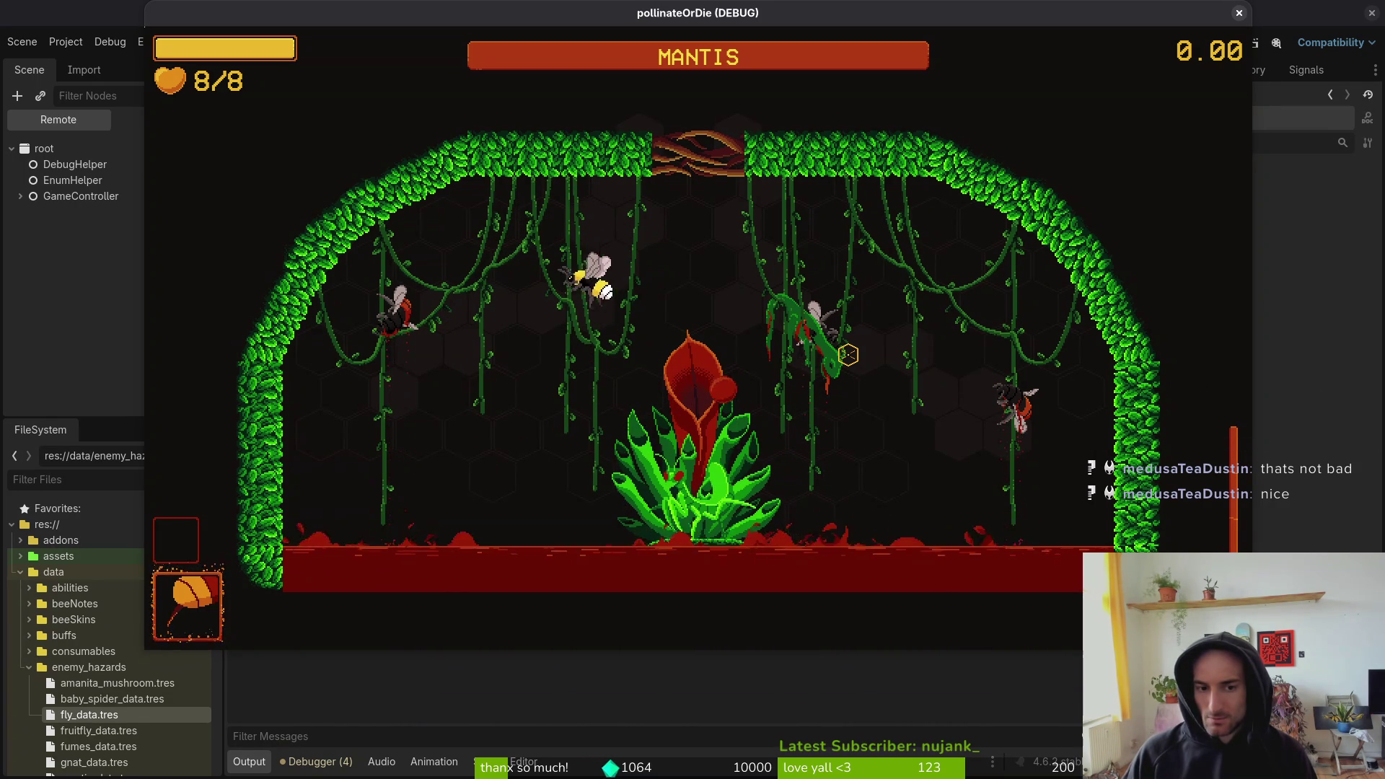
{"action": "key", "text": "s"}
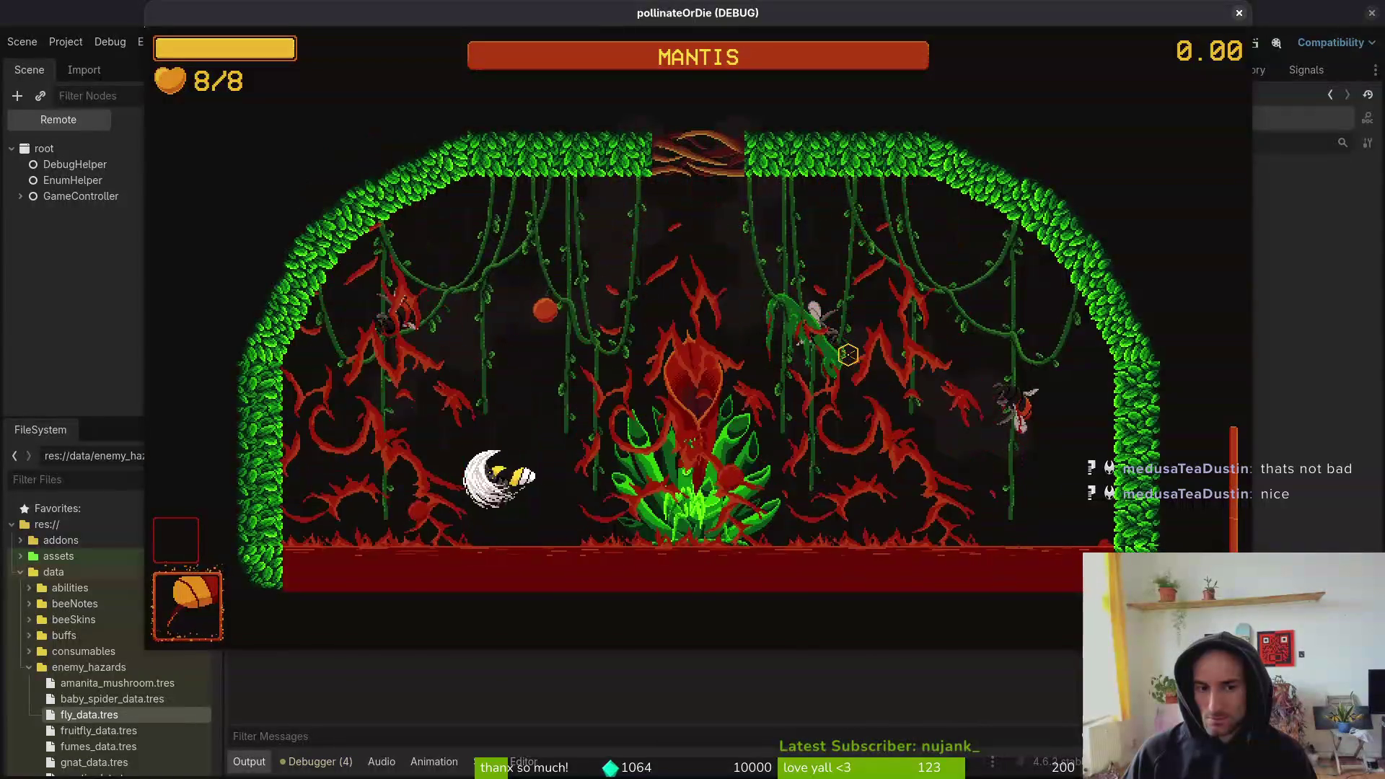
{"action": "key", "text": "w"}
{"action": "key", "text": "d"}
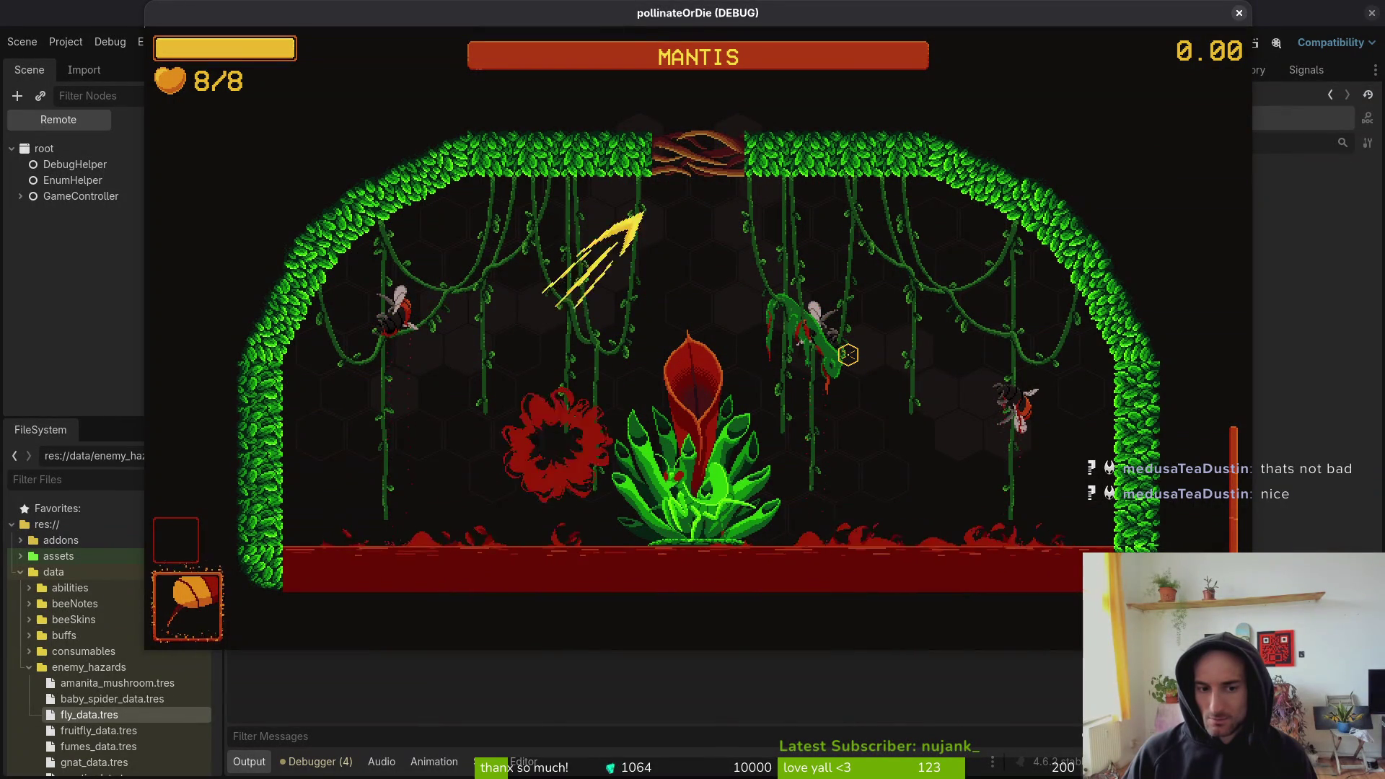
{"action": "key", "text": "a"}
{"action": "key", "text": "s"}
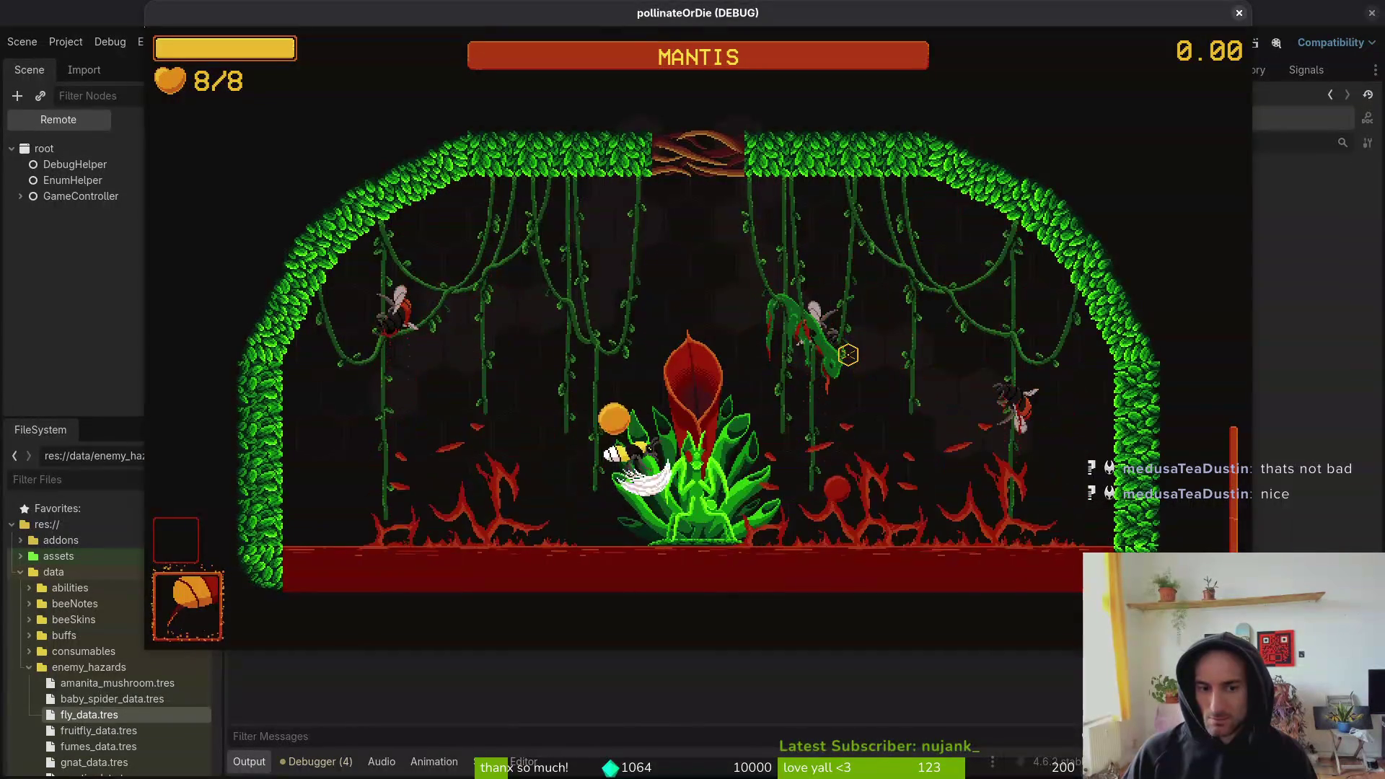
{"action": "key", "text": "w"}
{"action": "key", "text": "a"}
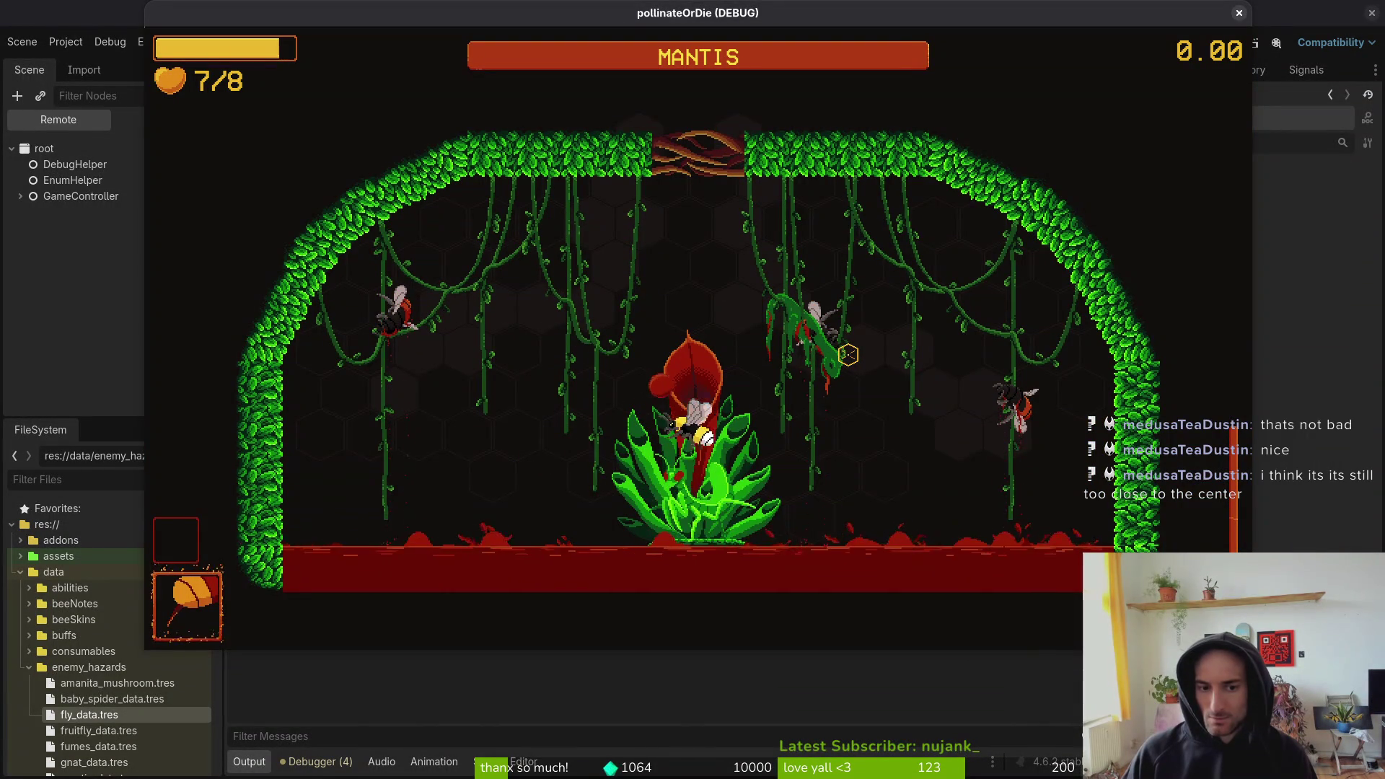
- Dive the bee onto the mantis plant and attack the mantis twice
{"action": "key", "text": "w"}
{"action": "key", "text": "a"}
{"action": "key", "text": "s"}
{"action": "key", "text": "d"}
{"action": "key", "text": "s"}
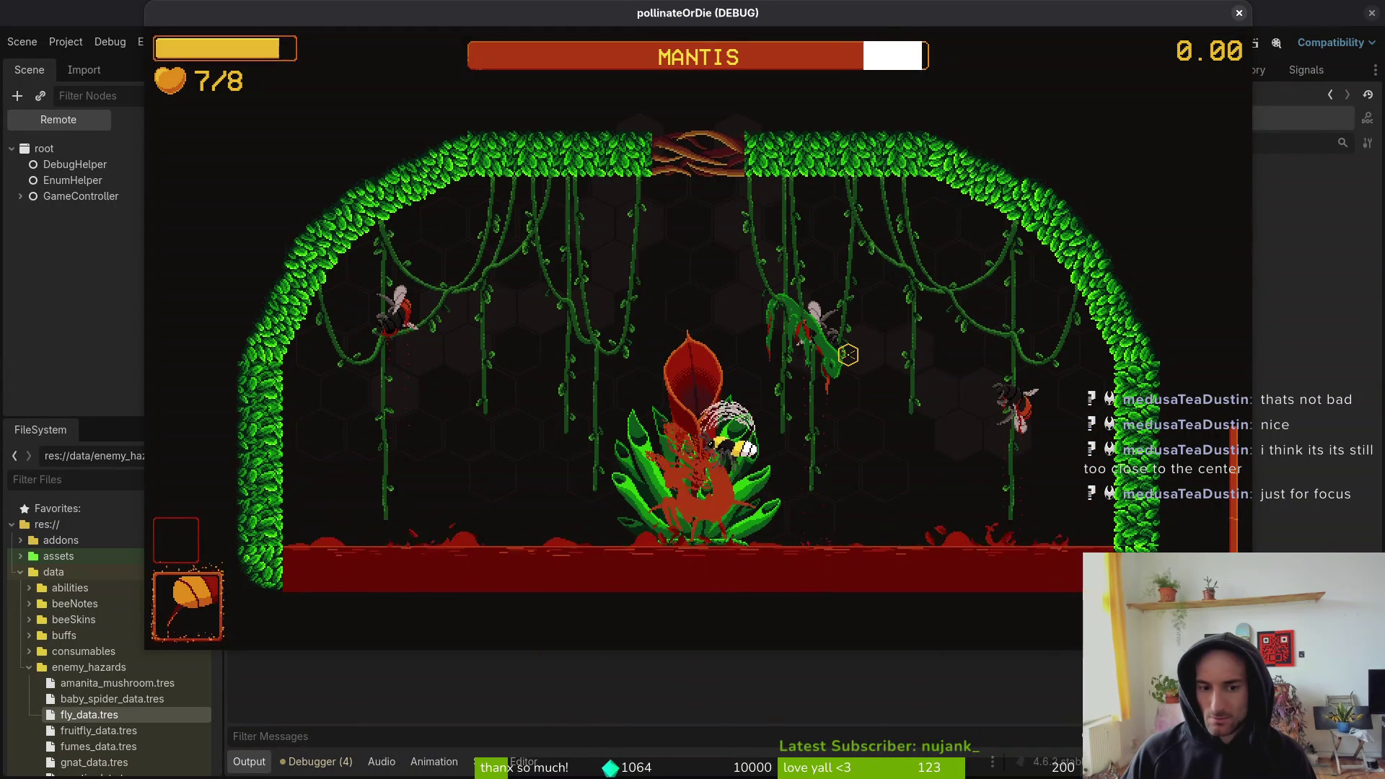
{"action": "key", "text": "s"}
{"action": "key", "text": "d"}
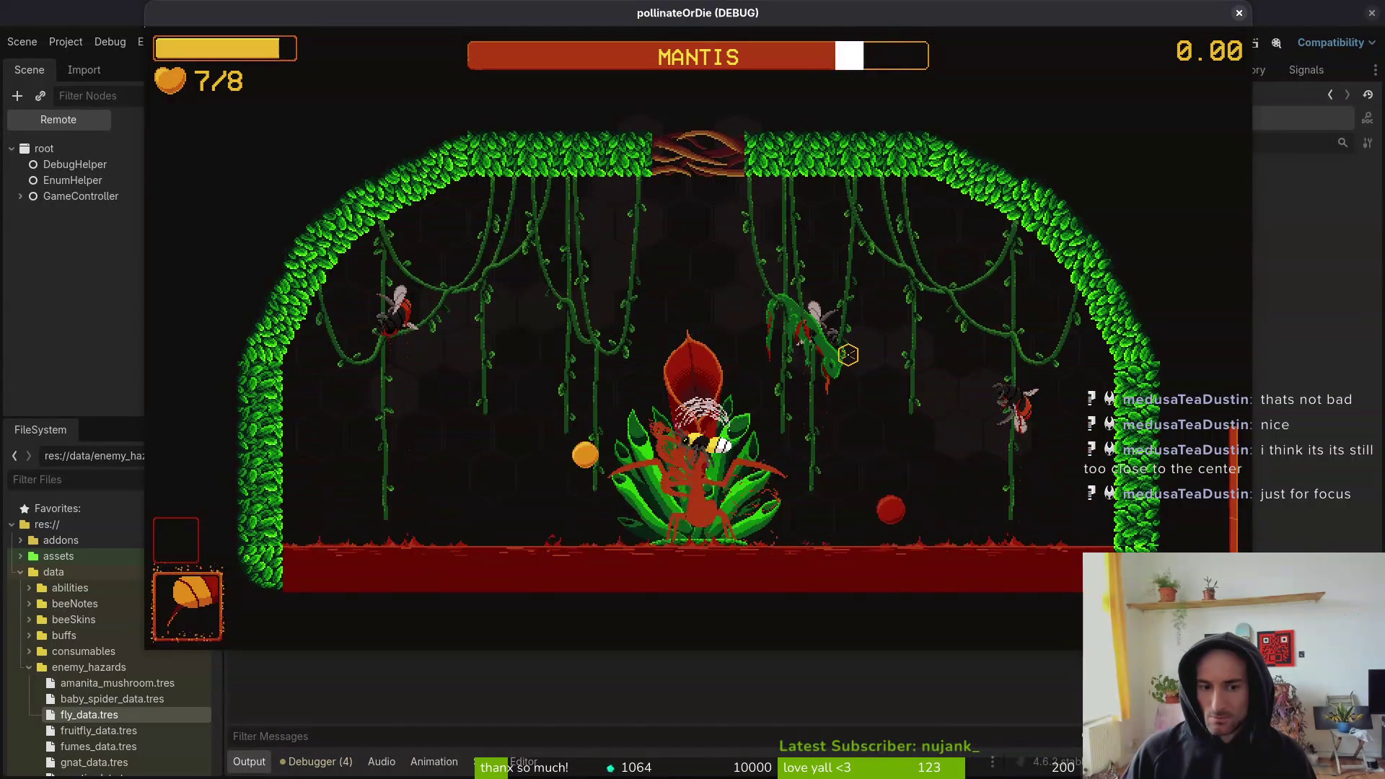
{"action": "left_click", "coordinate": [847, 354]}
{"action": "key", "text": "d"}
{"action": "key", "text": "s"}
{"action": "key", "text": "a"}
{"action": "left_click", "coordinate": [847, 354]}
- Keep manoeuvring around the arena, slash at the enemy again, and return to the editor
{"action": "key", "text": "s"}
{"action": "key", "text": "a"}
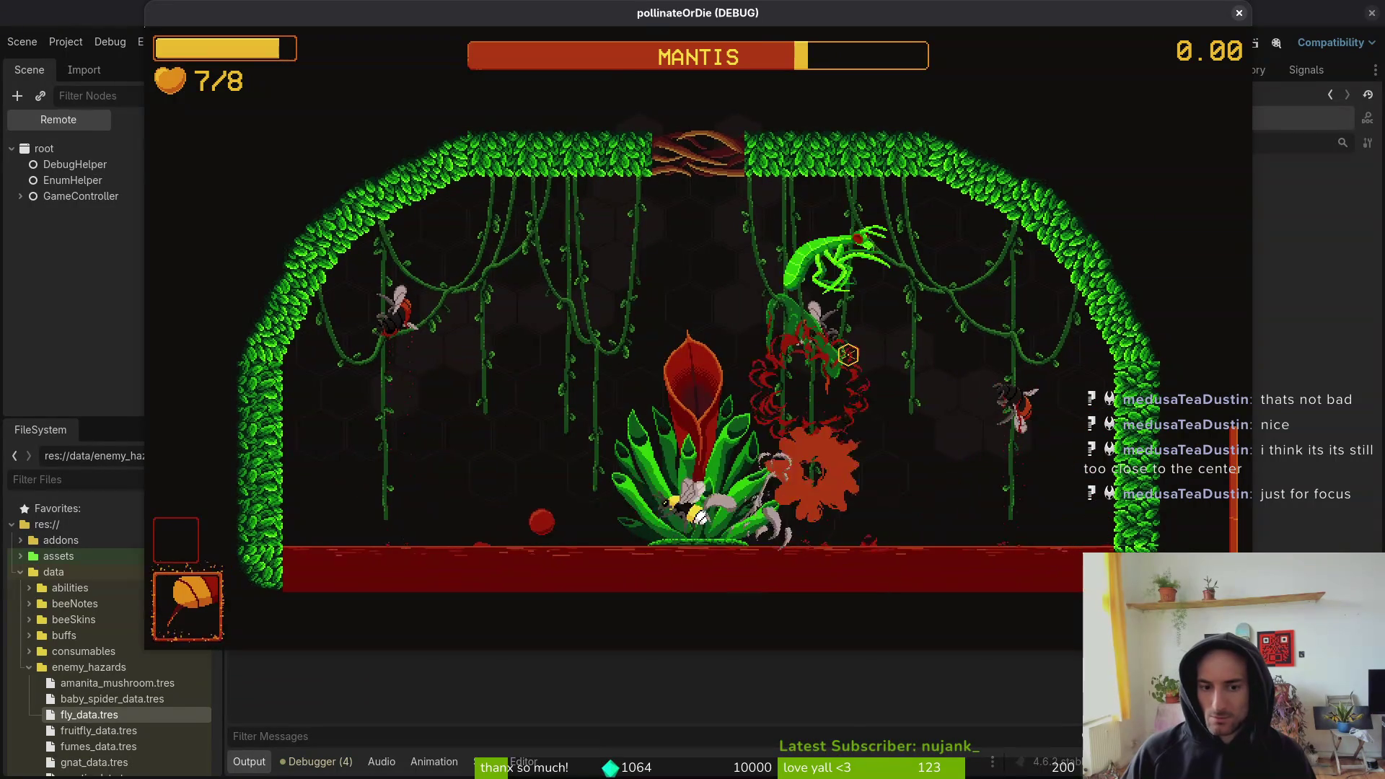
{"action": "key", "text": "w"}
{"action": "key", "text": "d"}
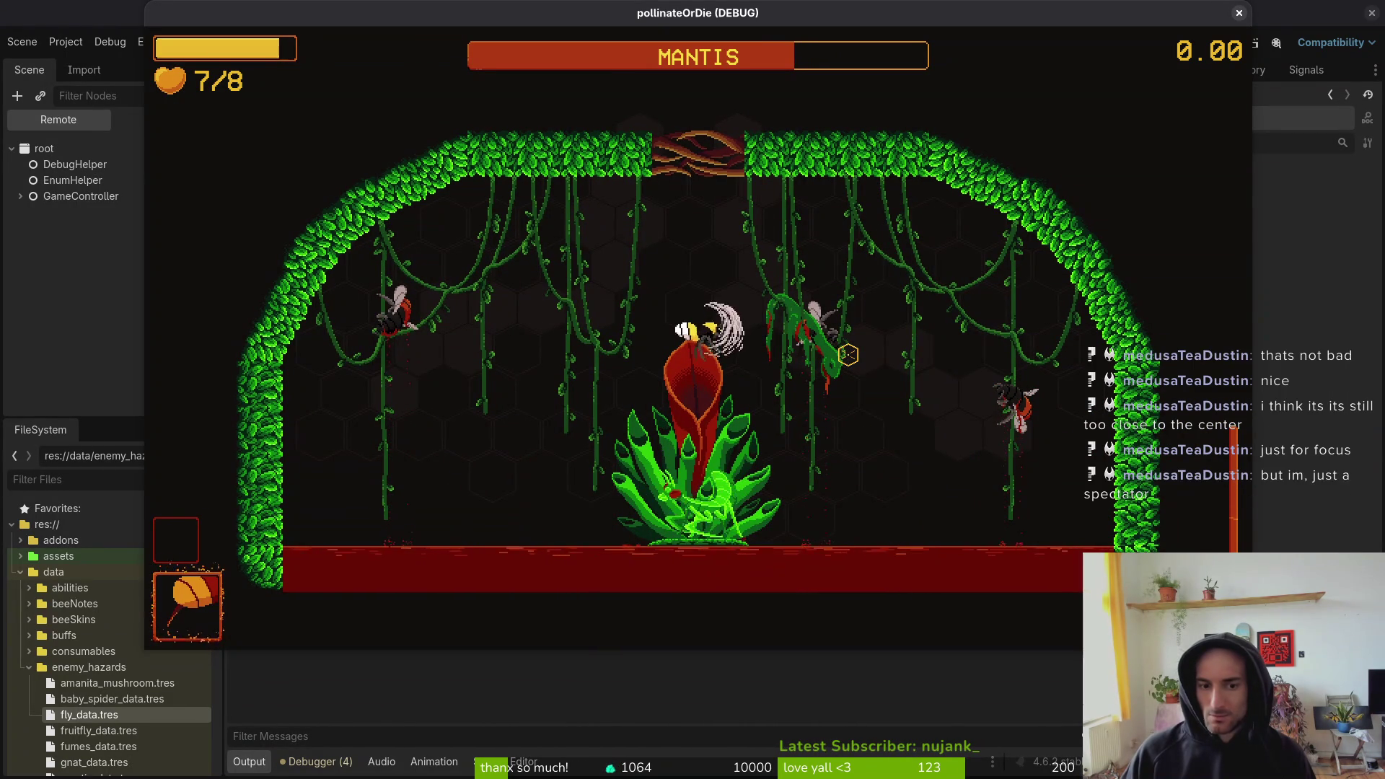
{"action": "key", "text": "s"}
{"action": "key", "text": "a"}
{"action": "key", "text": "d"}
{"action": "key", "text": "w"}
{"action": "left_click", "coordinate": [847, 354]}
{"action": "key", "text": "a"}
{"action": "key", "text": "w"}
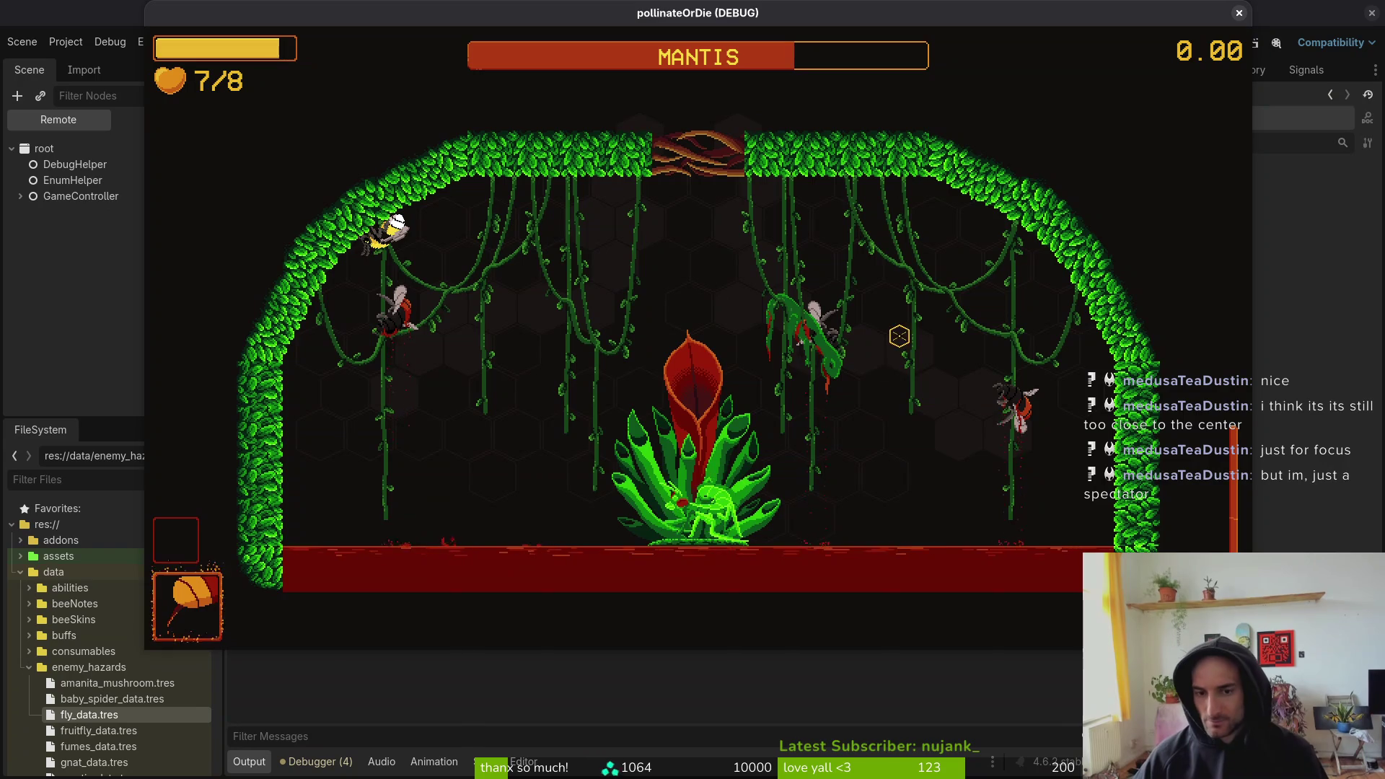
{"action": "key", "text": "alt+Tab"}
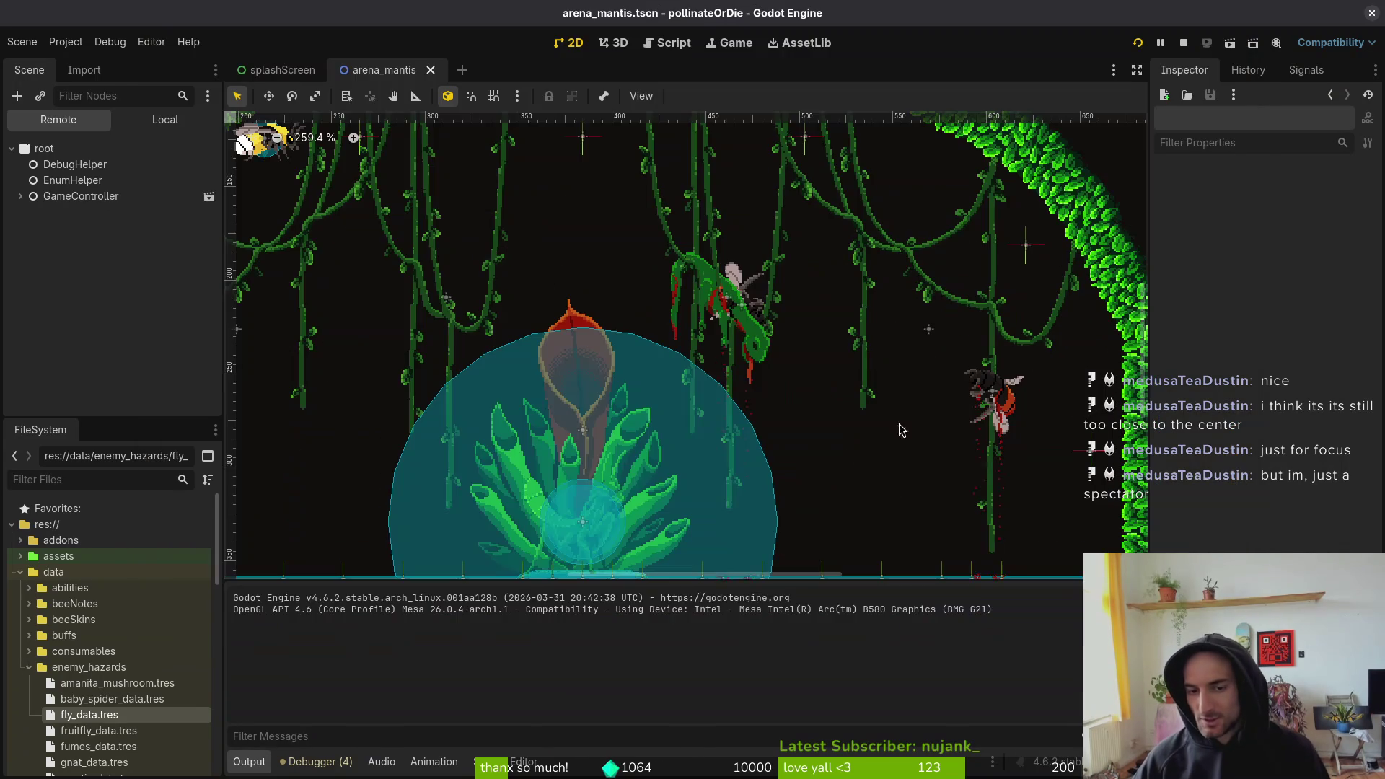
- Switch the Scene dock to Local to list arena_mantis's own nodes
{"action": "left_click", "coordinate": [177, 119]}
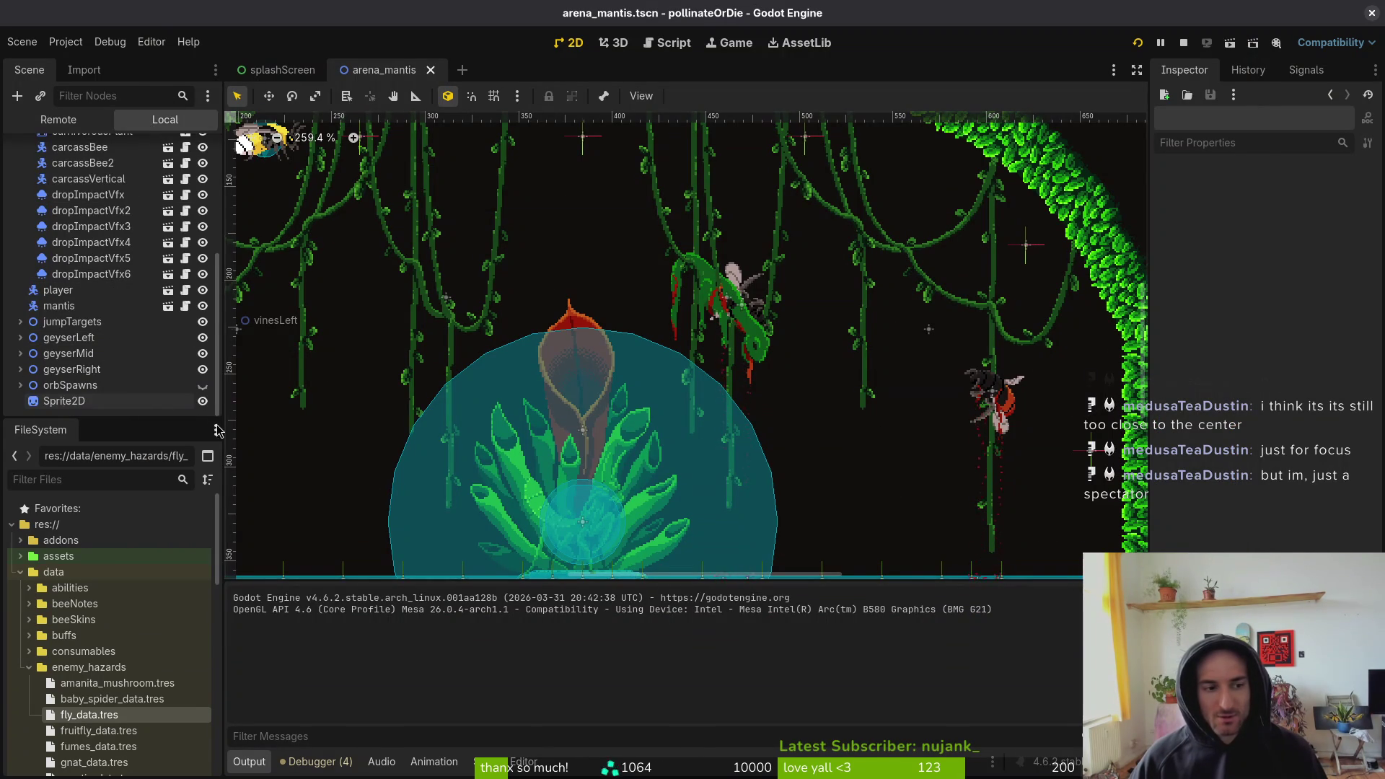
{"action": "scroll", "coordinate": [809, 372], "scroll_direction": "down", "scroll_amount": 3}
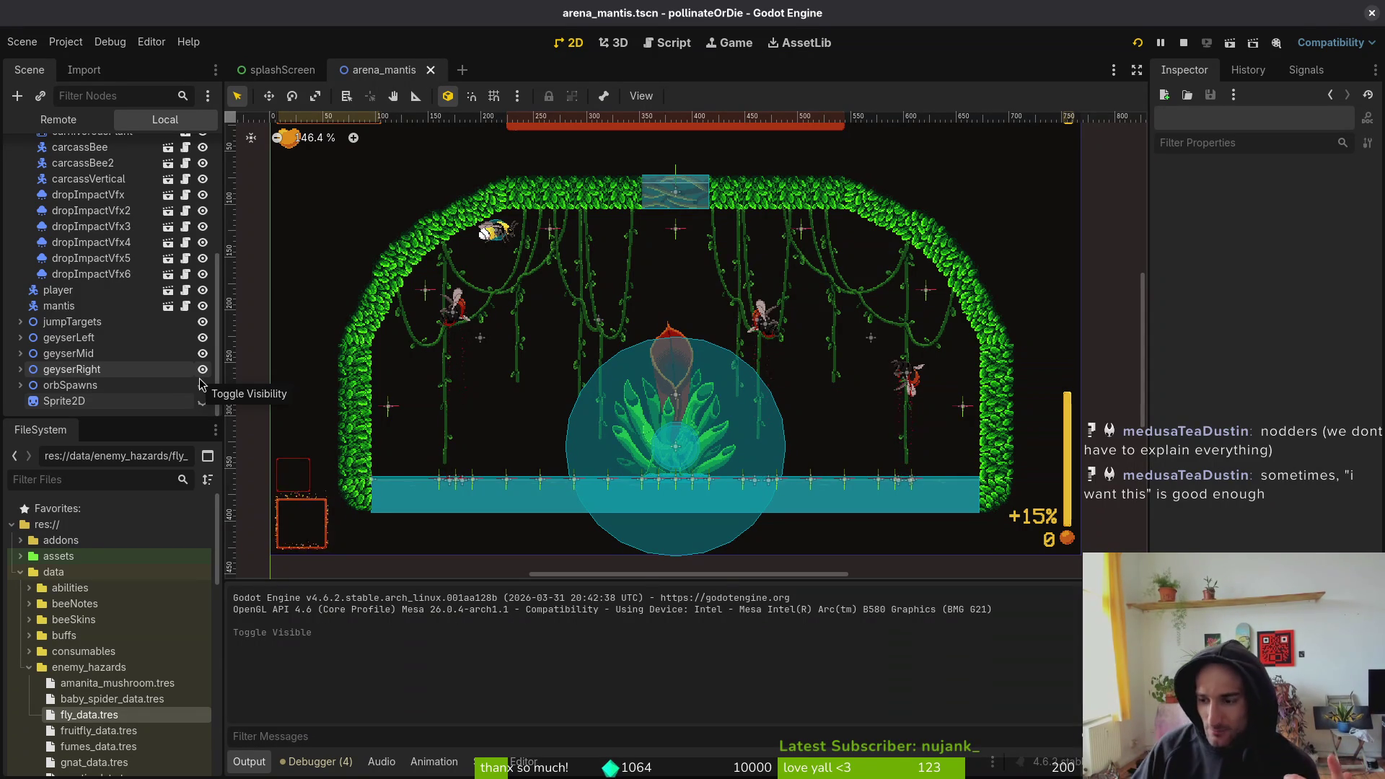
- Hide orbSpawns with its eye icon and zoom the viewport to inspect the arena
{"action": "left_click", "coordinate": [203, 384]}
{"action": "scroll", "coordinate": [898, 424], "scroll_direction": "up", "scroll_amount": 3}
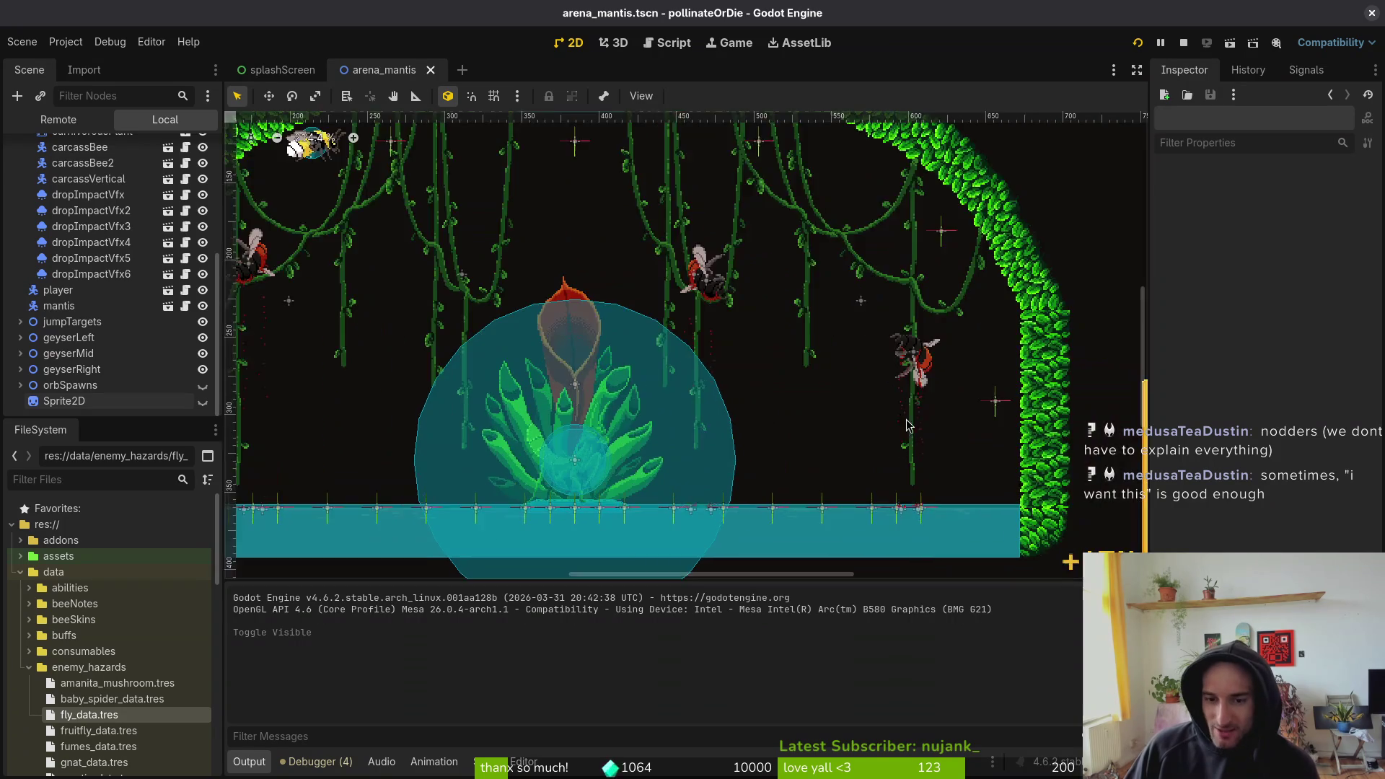
{"action": "scroll", "coordinate": [908, 404], "scroll_direction": "up", "scroll_amount": 5}
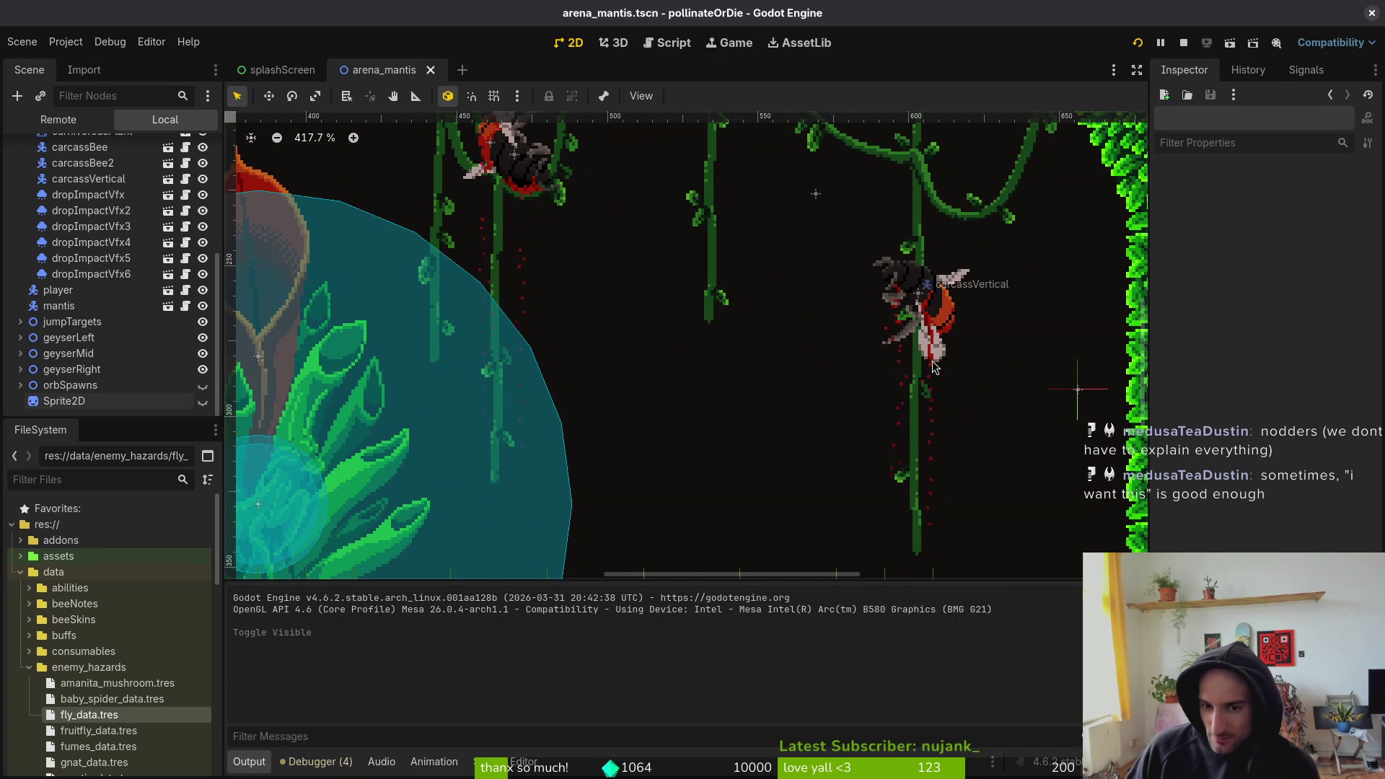
{"action": "scroll", "coordinate": [932, 367], "scroll_direction": "down", "scroll_amount": 4}
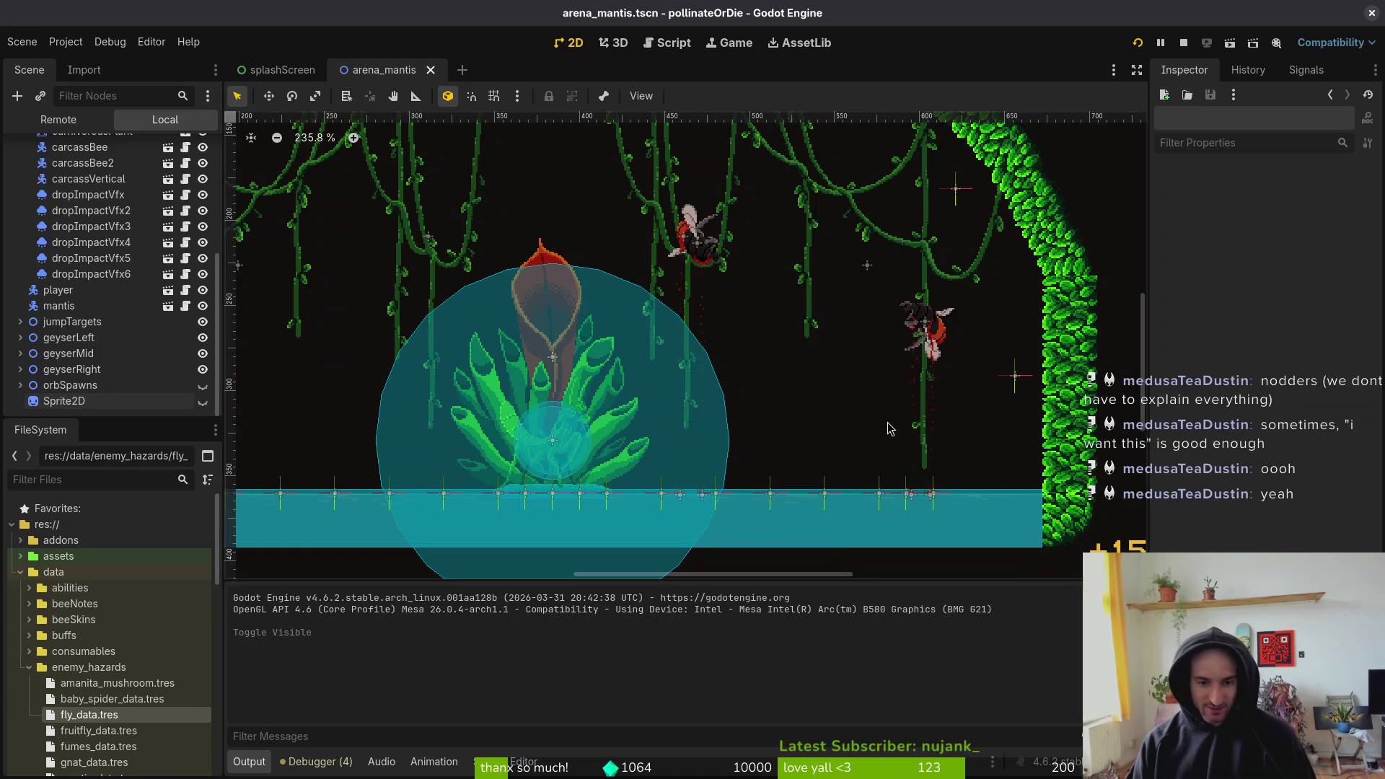
{"action": "scroll", "coordinate": [770, 362], "scroll_direction": "down", "scroll_amount": 2}
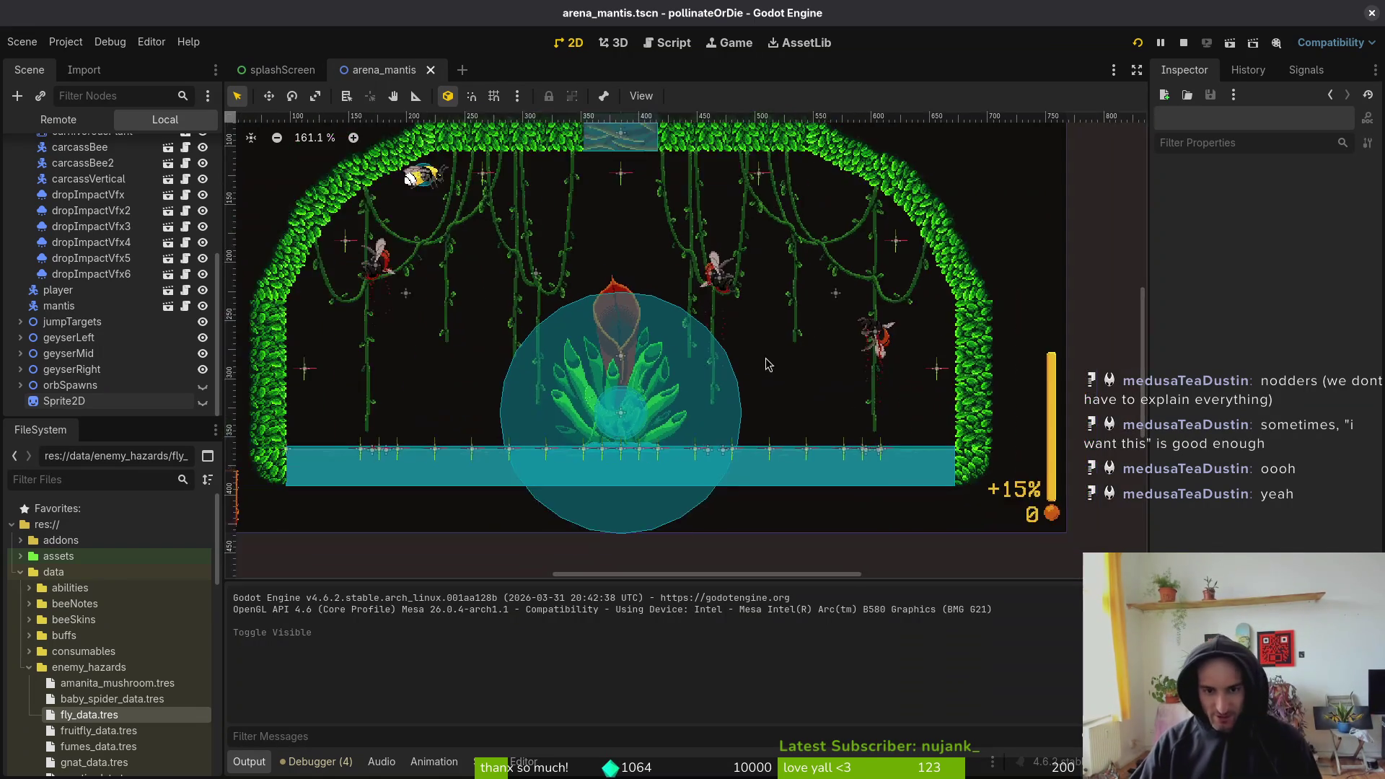
{"action": "scroll", "coordinate": [770, 362], "scroll_direction": "down", "scroll_amount": 2}
- Collapse the environment node's children and save the arena scene
{"action": "scroll", "coordinate": [781, 458], "scroll_direction": "up", "scroll_amount": 1}
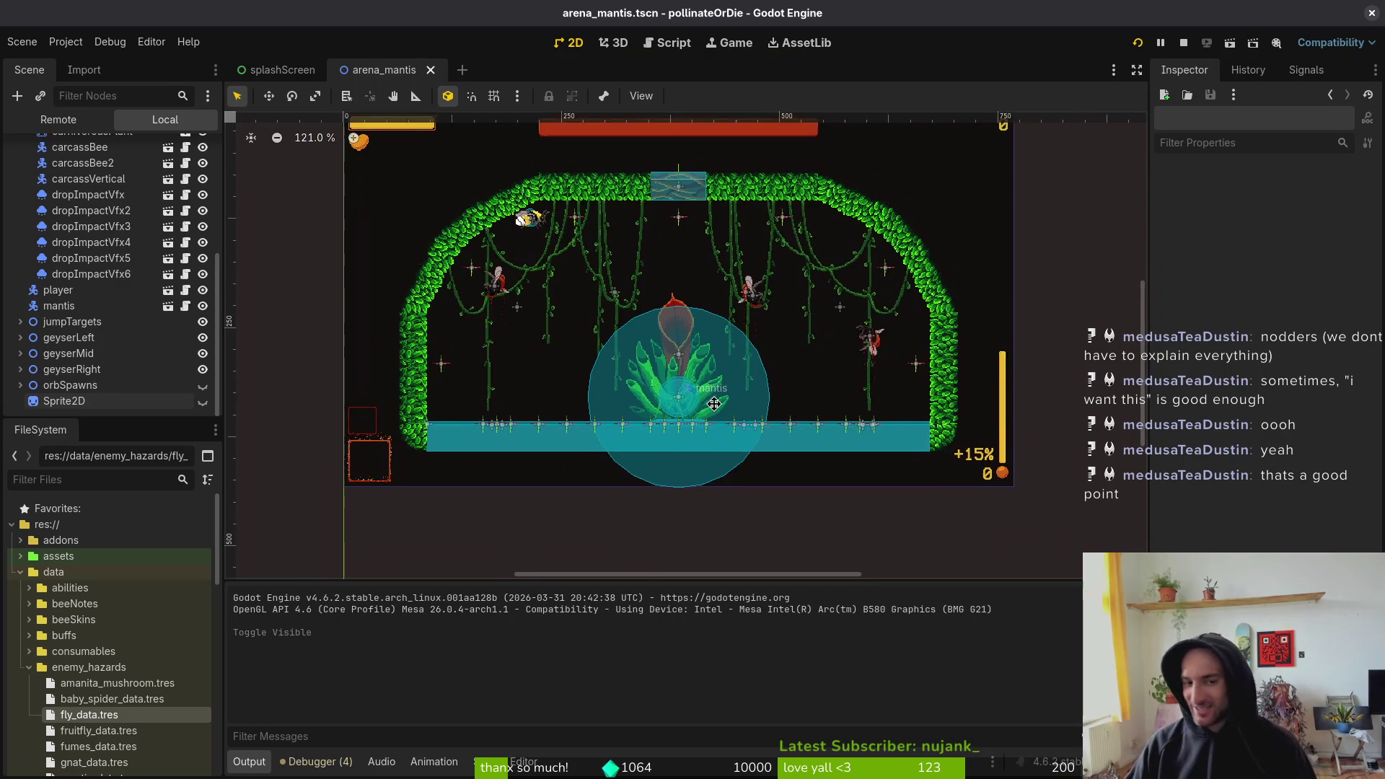
{"action": "scroll", "coordinate": [716, 382], "scroll_direction": "left", "scroll_amount": 2}
{"action": "scroll", "coordinate": [109, 274], "scroll_direction": "up", "scroll_amount": 5}
{"action": "left_click", "coordinate": [16, 207]}
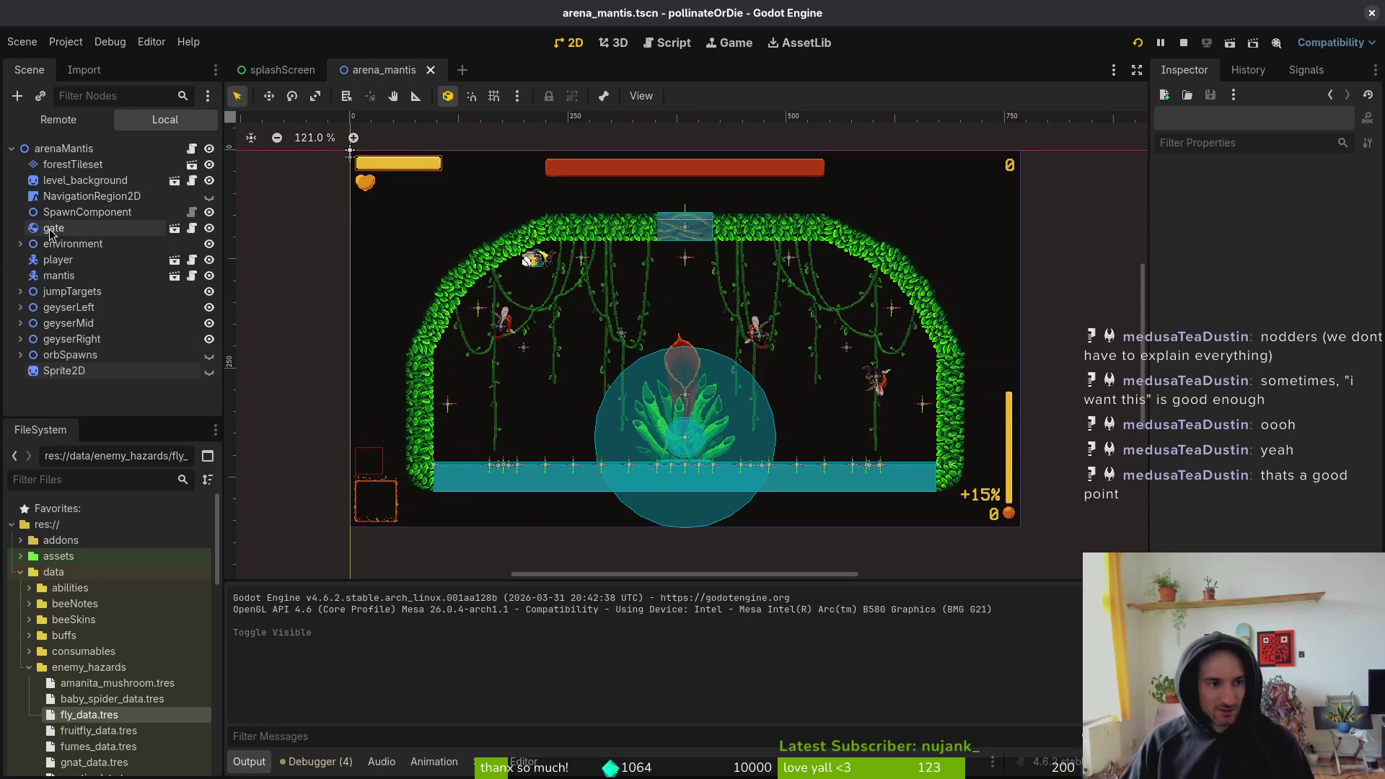
{"action": "left_click", "coordinate": [209, 372]}
{"action": "left_click", "coordinate": [209, 373]}
{"action": "key", "text": "ctrl+s"}
- Delete the Sprite2D node, confirm, and save the scene
{"action": "left_click", "coordinate": [134, 374]}
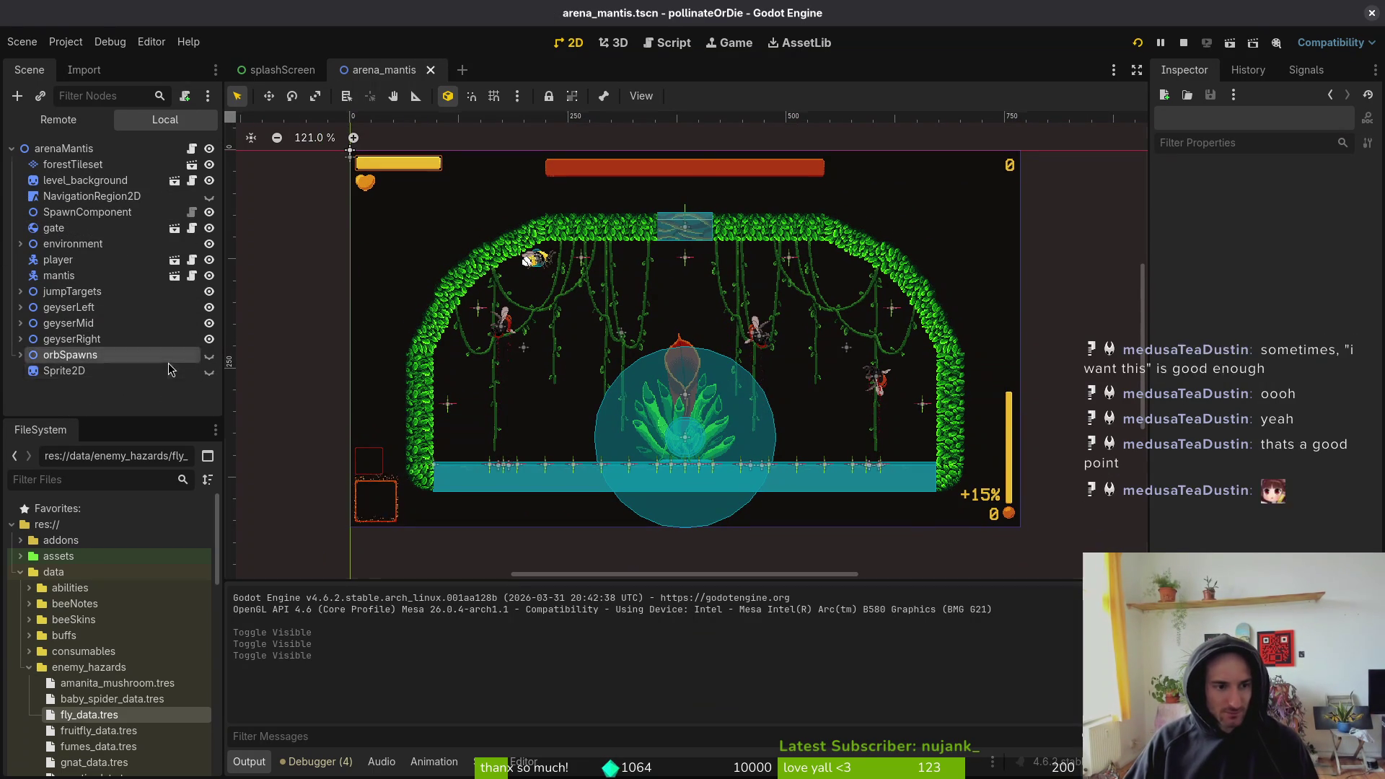
{"action": "key", "text": "Delete"}
{"action": "key", "text": "Return"}
{"action": "key", "text": "ctrl+s"}
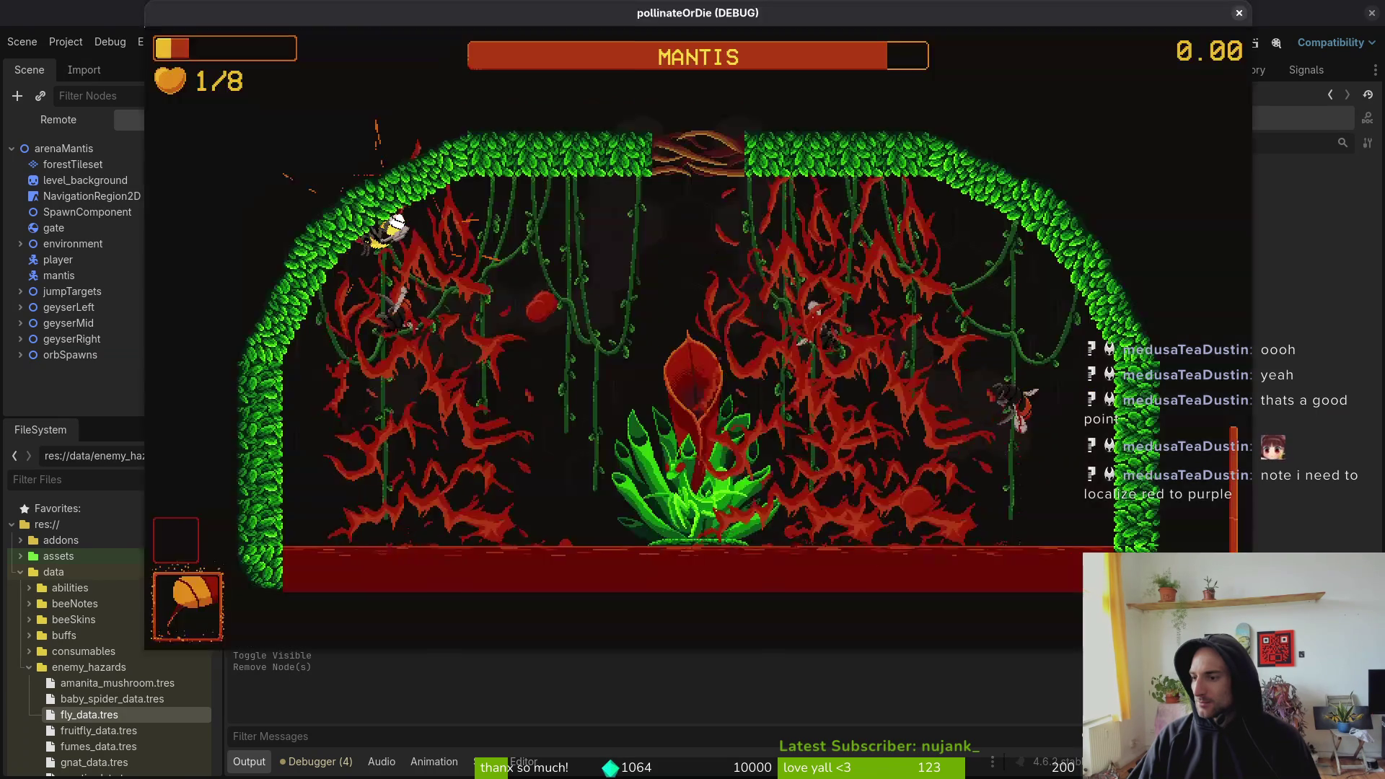
{"action": "left_click", "coordinate": [1237, 15]}
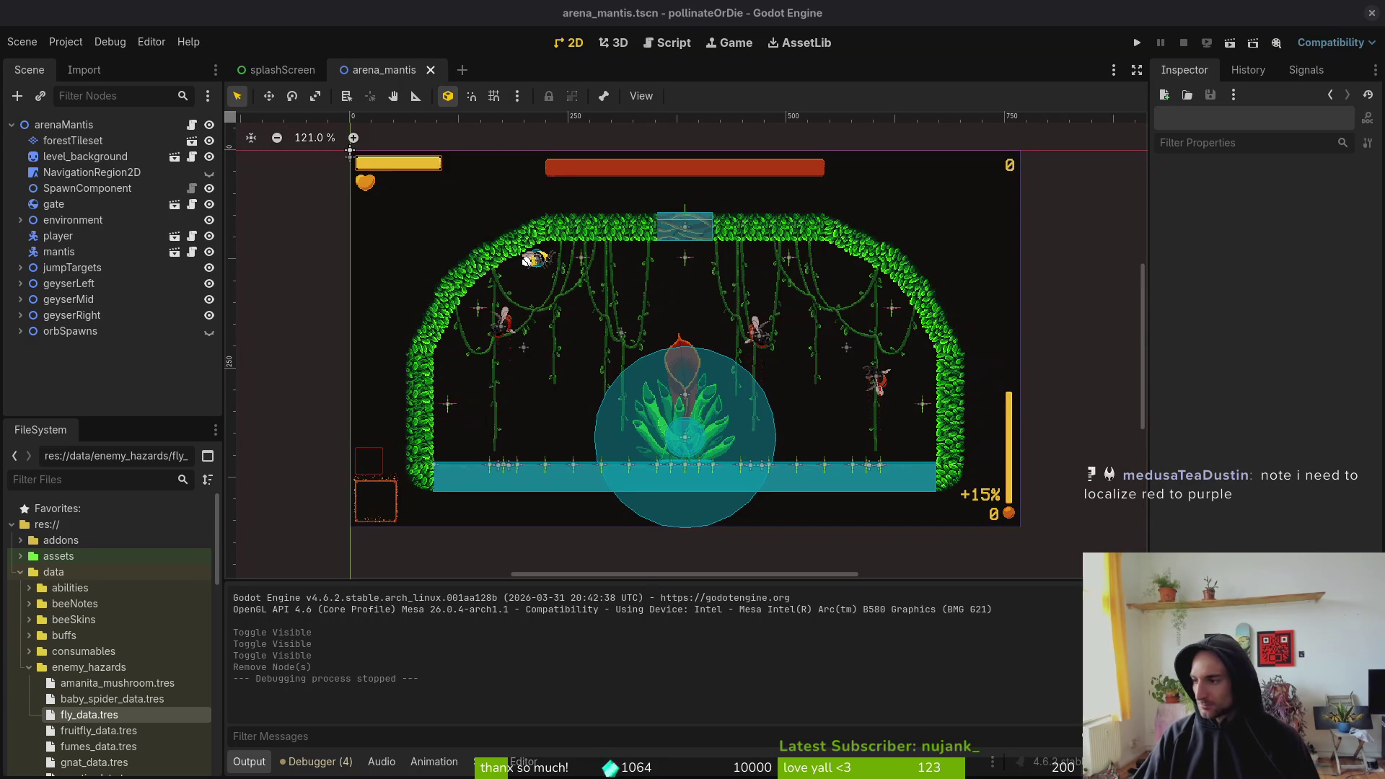
- Close the lizardCarcass, carnivoruousPlant, mantis-Sheet and redSlimeBubble tabs
{"action": "key", "text": "alt+Tab"}
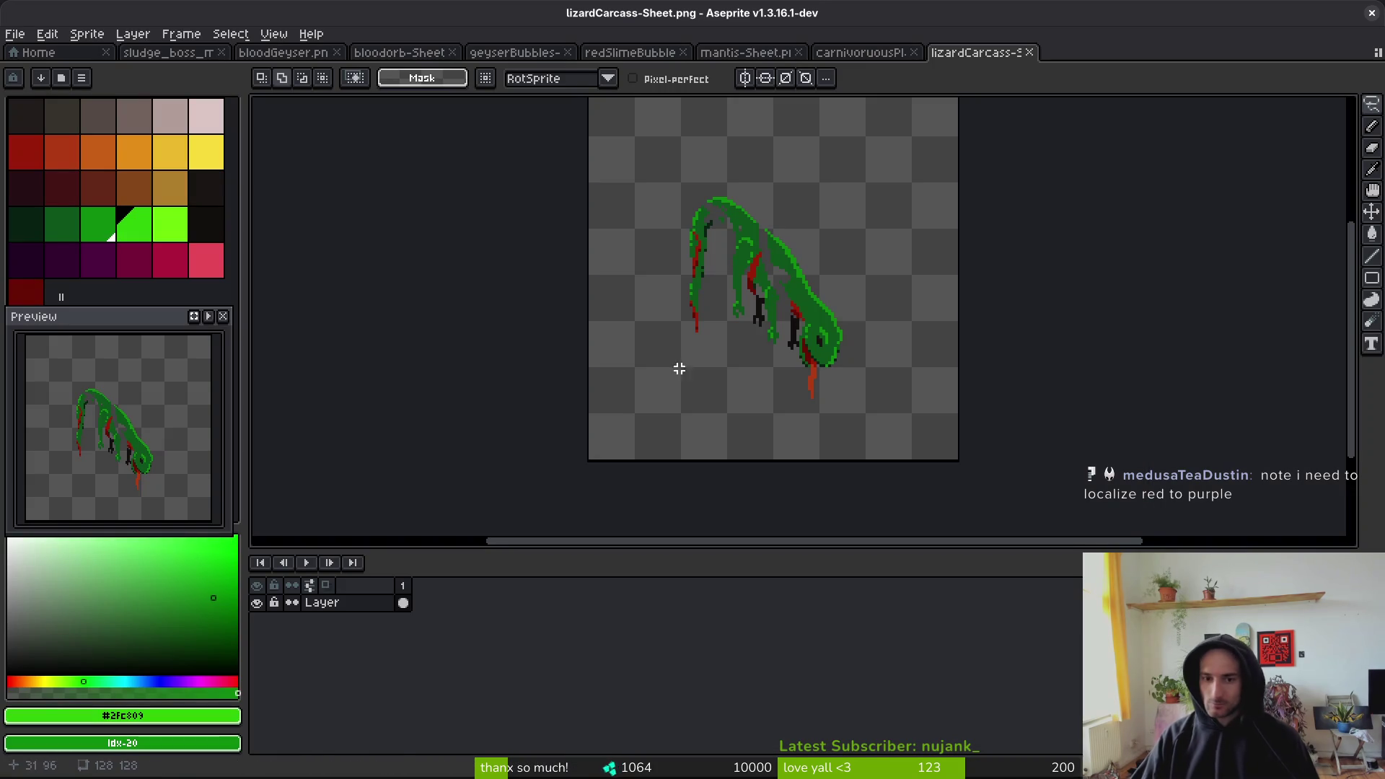
{"action": "left_click", "coordinate": [1033, 56]}
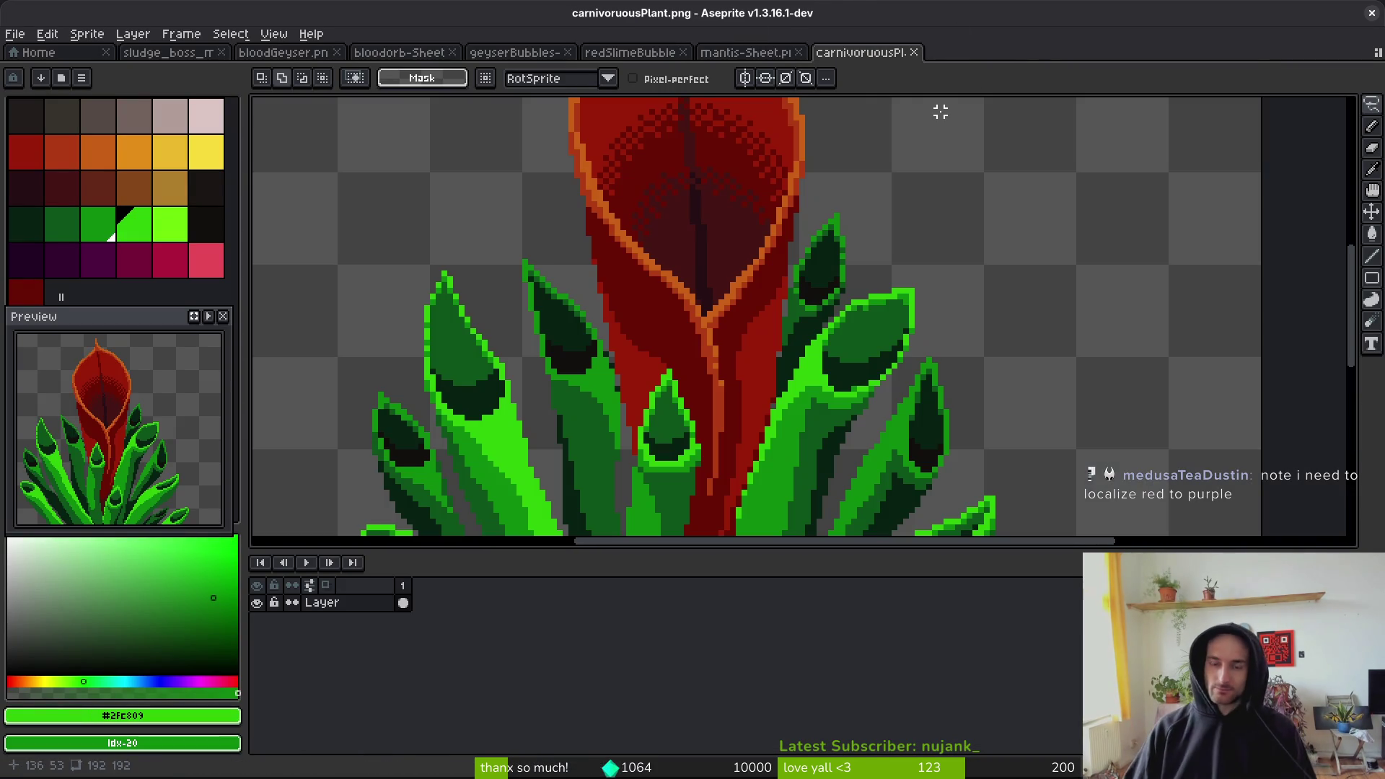
{"action": "left_click", "coordinate": [914, 53]}
{"action": "left_click", "coordinate": [799, 53]}
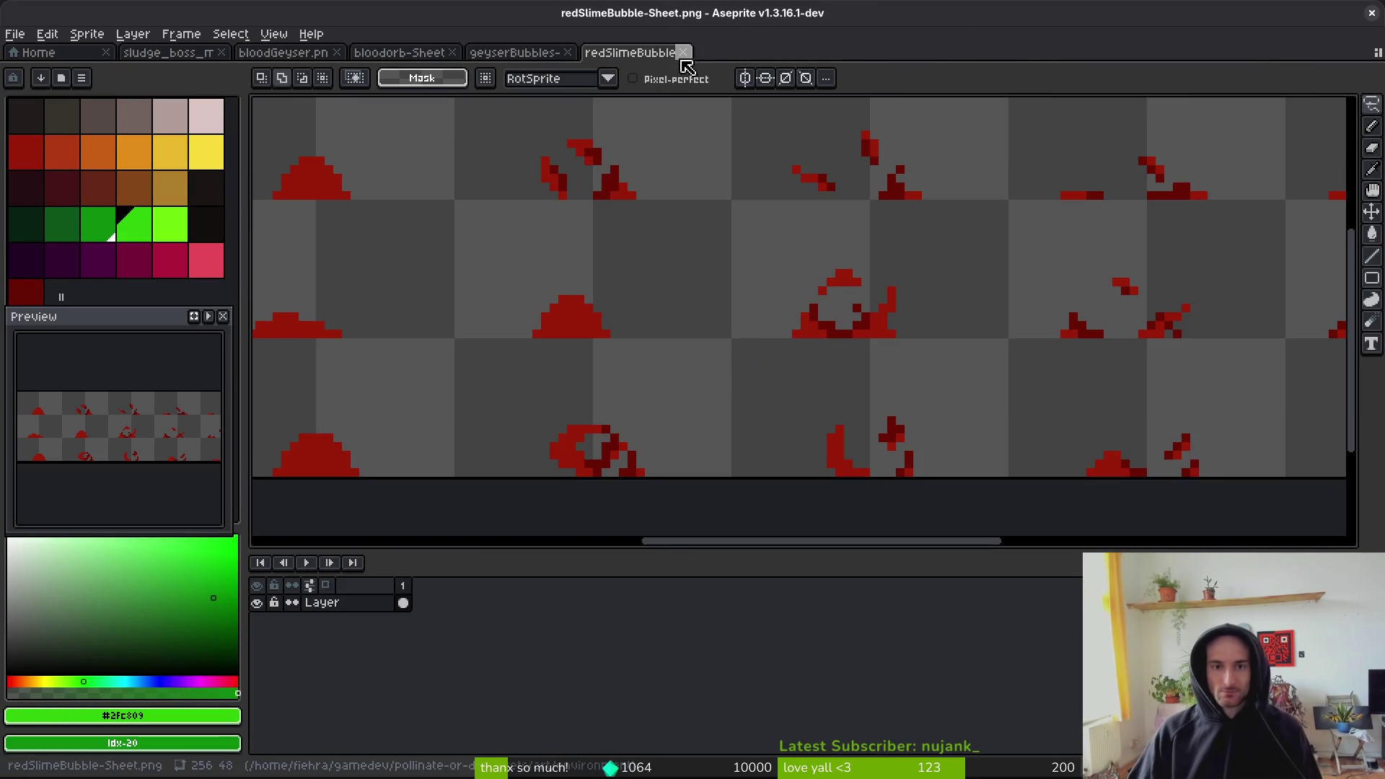
{"action": "left_click", "coordinate": [538, 54]}
{"action": "left_click", "coordinate": [620, 53]}
{"action": "left_click", "coordinate": [682, 53]}
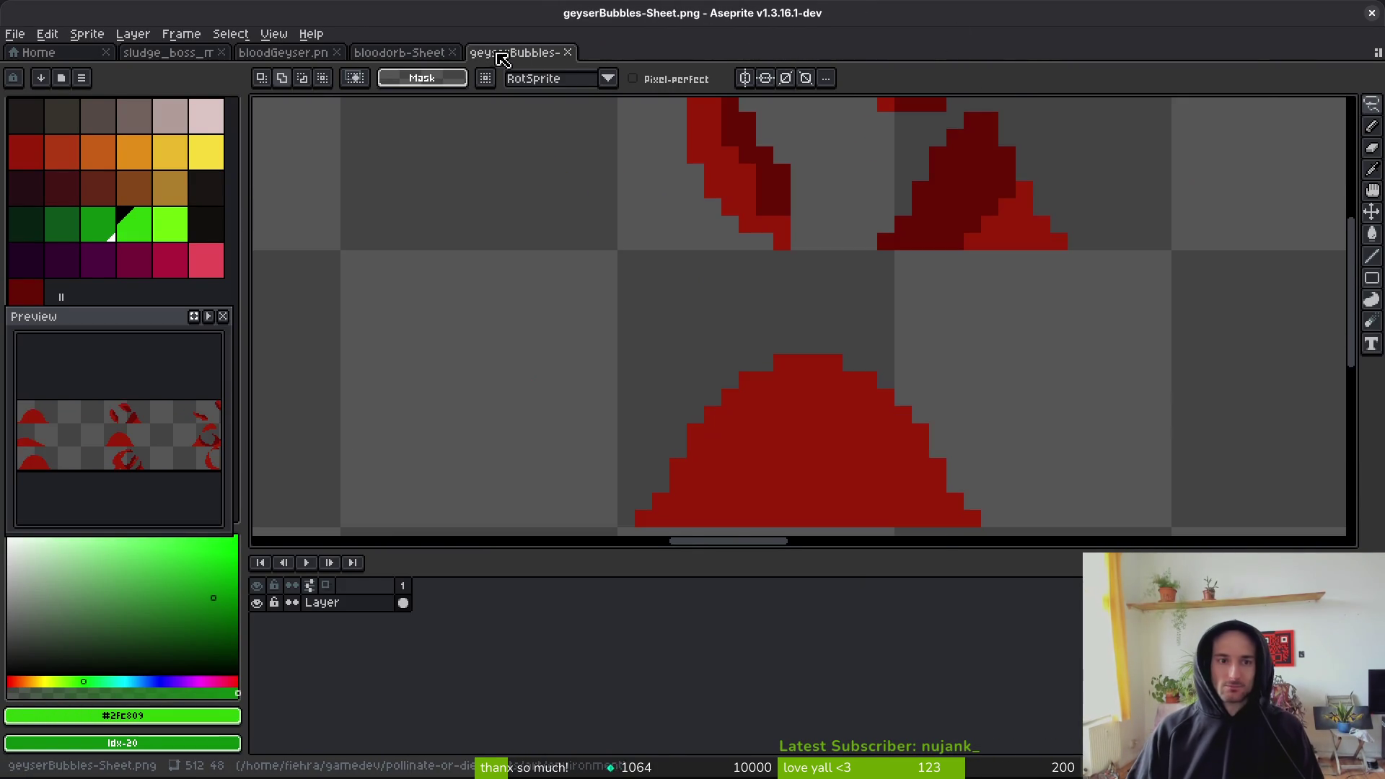
- Save bloodorb-Sheet.png
{"action": "left_click", "coordinate": [398, 53]}
{"action": "scroll", "coordinate": [704, 284], "scroll_direction": "down", "scroll_amount": 3}
{"action": "scroll", "coordinate": [745, 269], "scroll_direction": "up", "scroll_amount": 4}
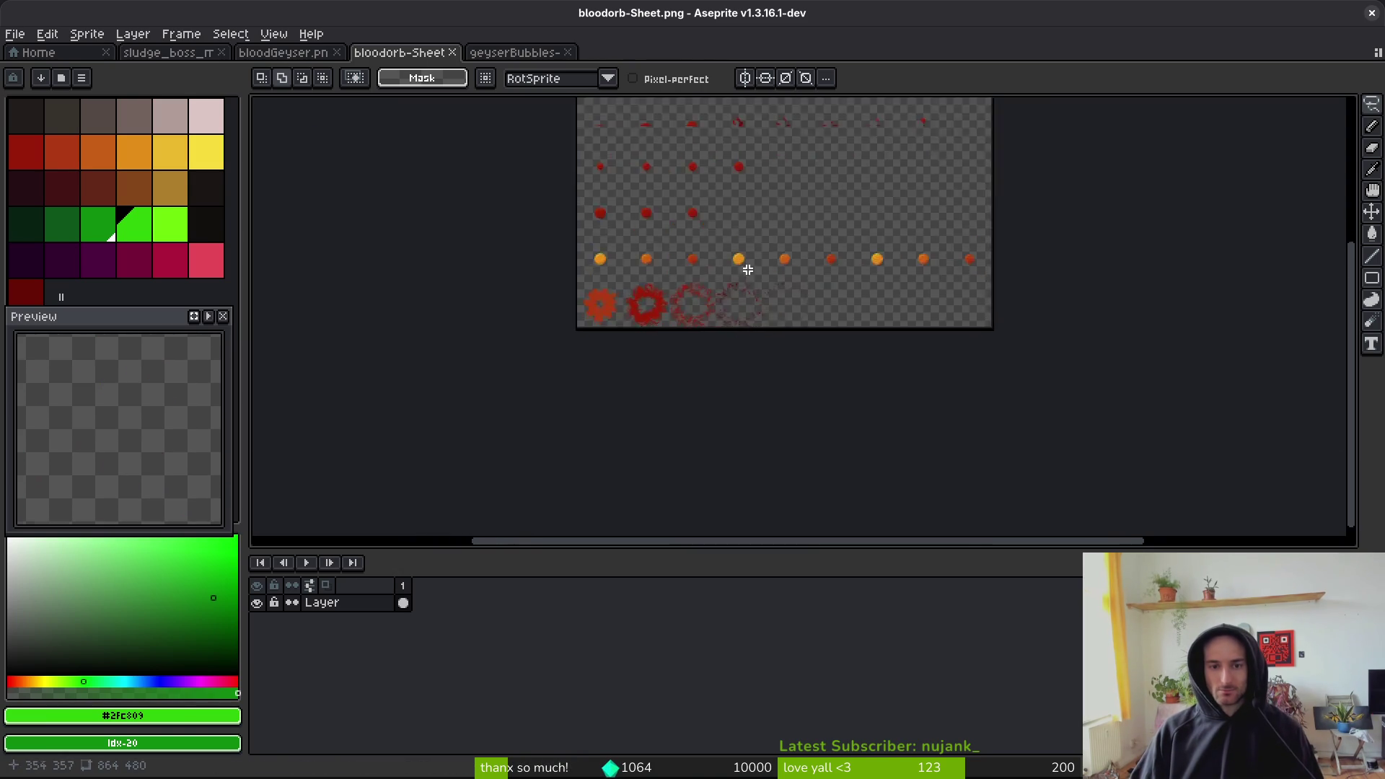
{"action": "scroll", "coordinate": [788, 405], "scroll_direction": "down", "scroll_amount": 2}
{"action": "left_click_drag", "start_coordinate": [745, 550], "coordinate": [744, 685]}
{"action": "key", "text": "ctrl+s"}
{"action": "scroll", "coordinate": [729, 383], "scroll_direction": "up", "scroll_amount": 4}
{"action": "scroll", "coordinate": [729, 402], "scroll_direction": "down", "scroll_amount": 3}
- Close the bloodorb-Sheet, bloodGeyser, geyserBubbles and sludge_boss_mantis tabs
{"action": "left_click", "coordinate": [452, 52]}
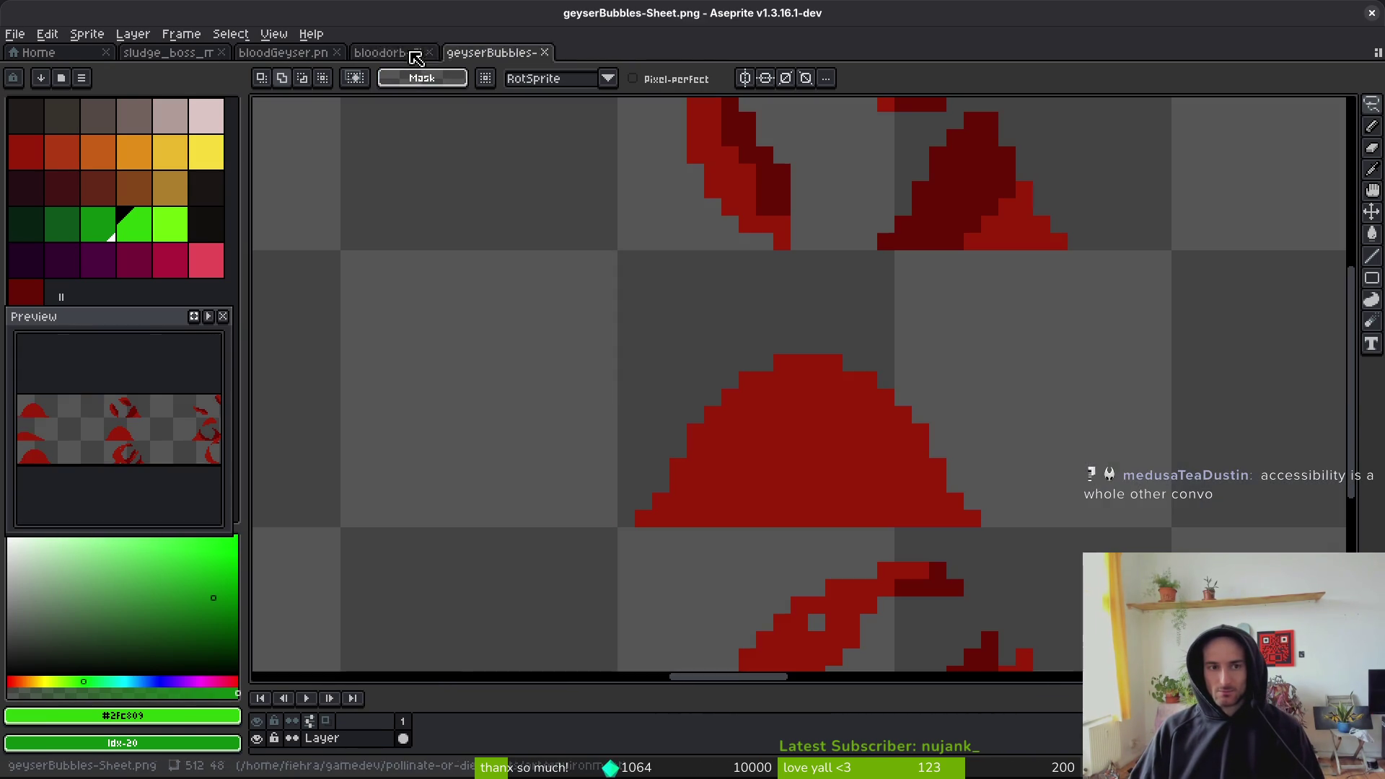
{"action": "left_click", "coordinate": [337, 52]}
{"action": "left_click", "coordinate": [337, 52]}
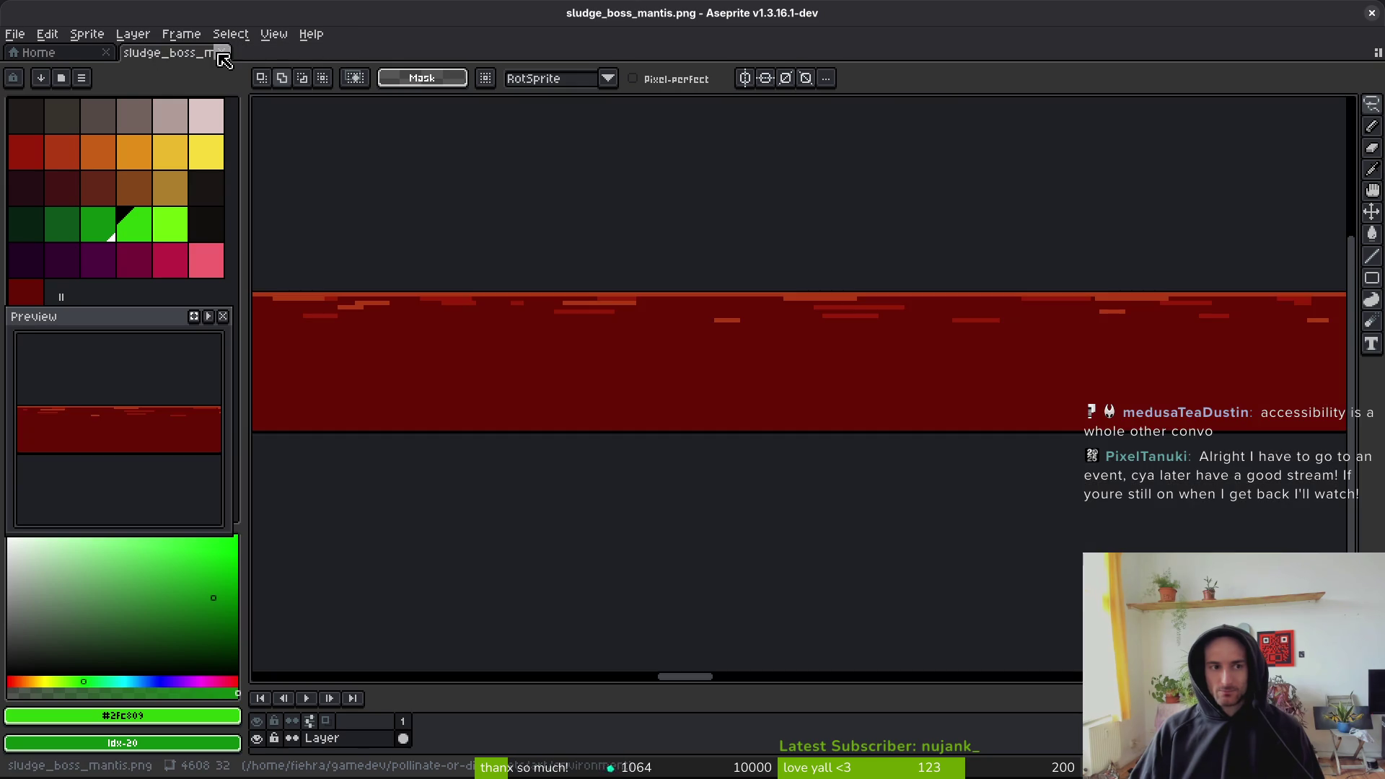
{"action": "left_click", "coordinate": [222, 52]}
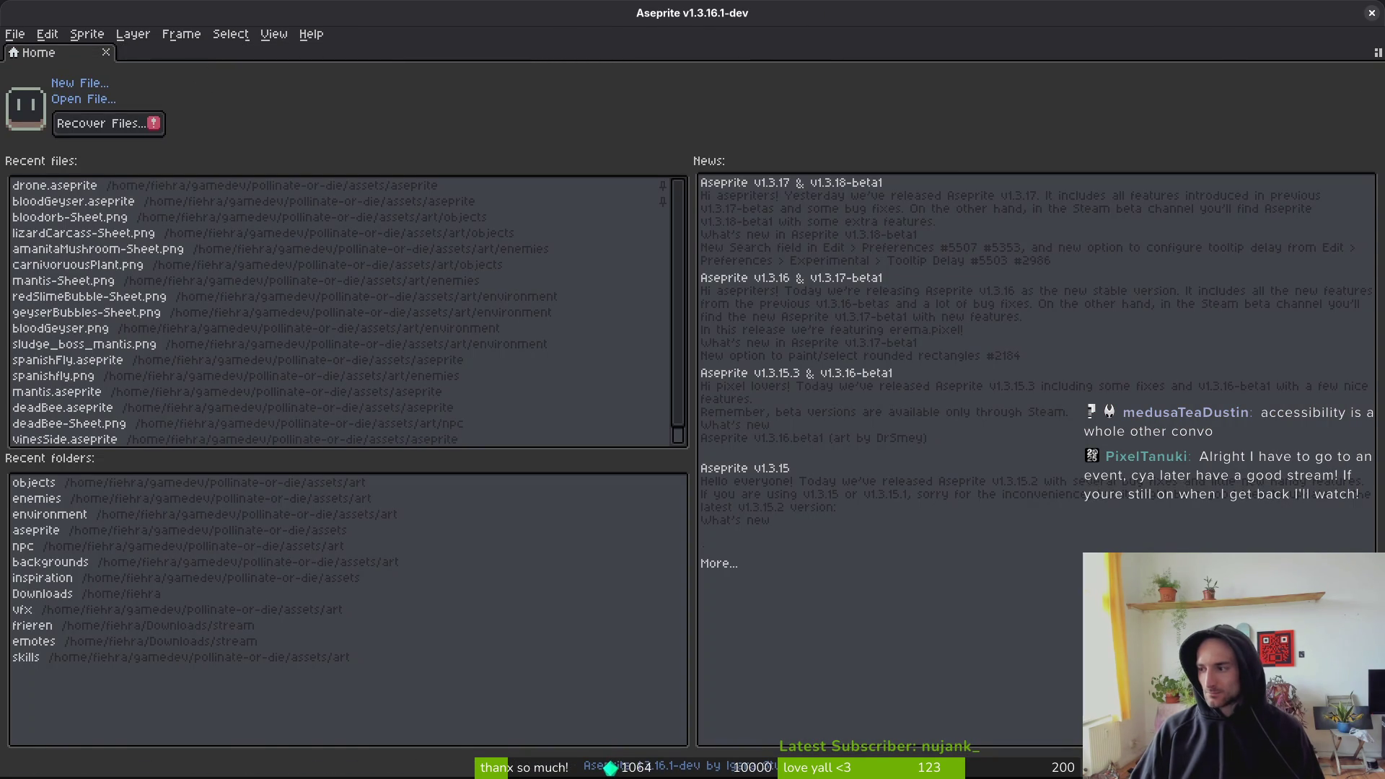
{"action": "key", "text": "alt+Tab"}
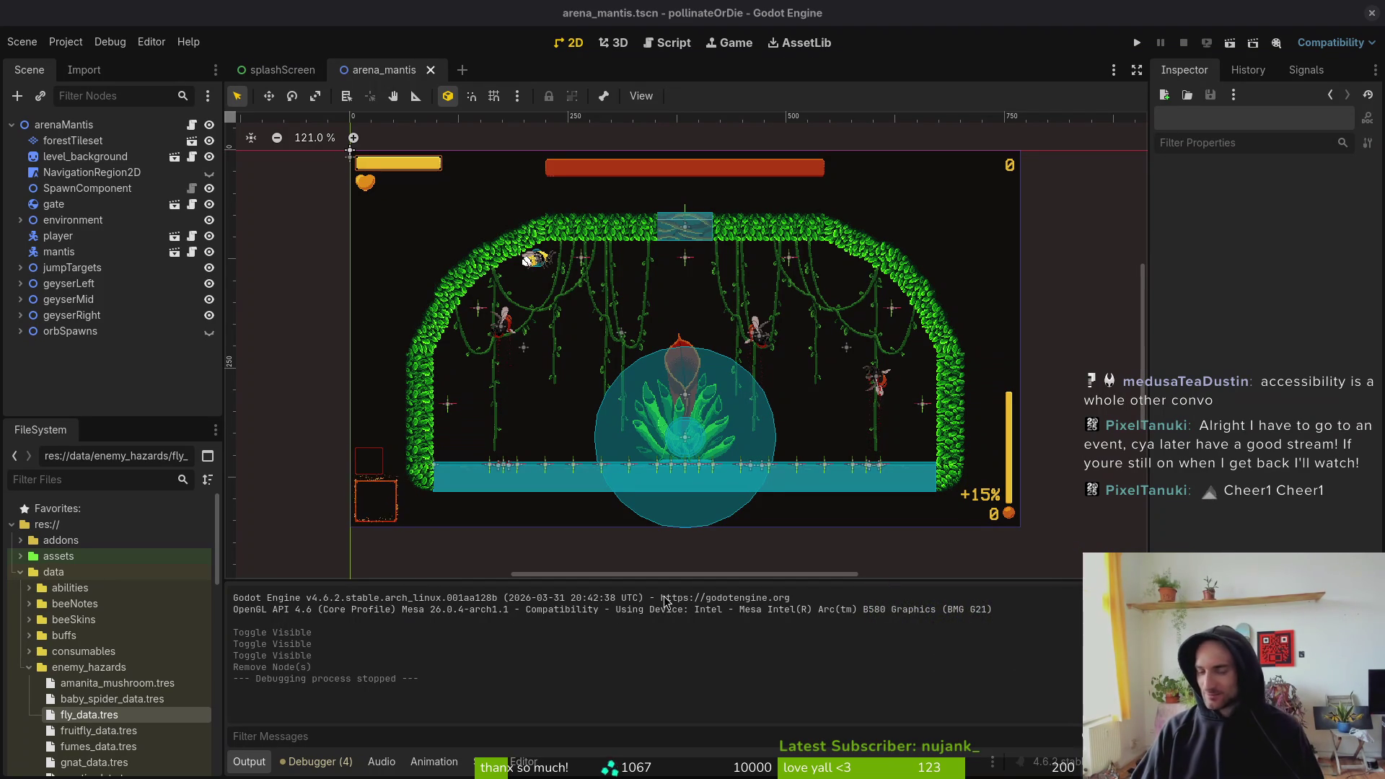
- Search 'spanish' in quick open and open spanish_fly.tscn
{"action": "scroll", "coordinate": [646, 421], "scroll_direction": "up", "scroll_amount": 2}
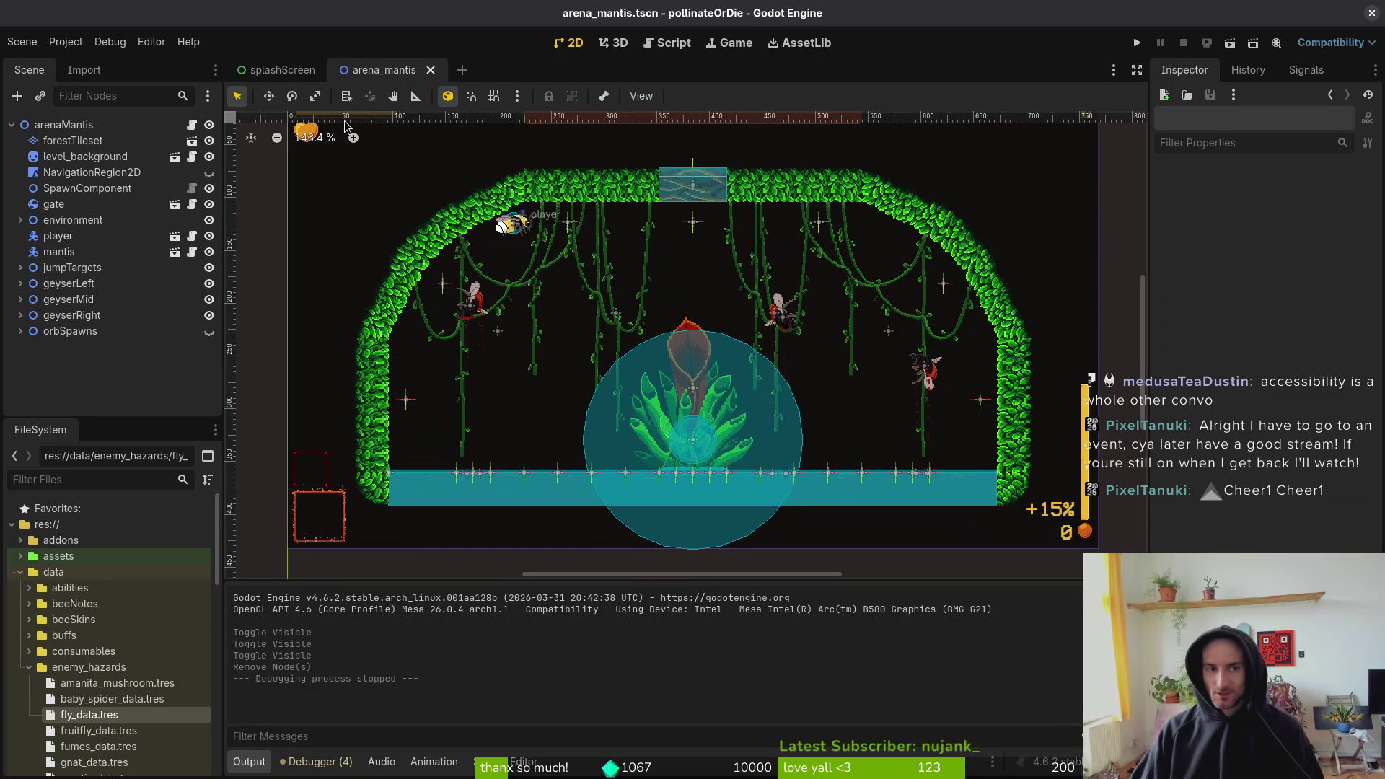
{"action": "key", "text": "shift+alt+o"}
{"action": "type", "text": "spasn"}
{"action": "key", "text": "BackSpace"}
{"action": "key", "text": "BackSpace"}
{"action": "type", "text": "nish"}
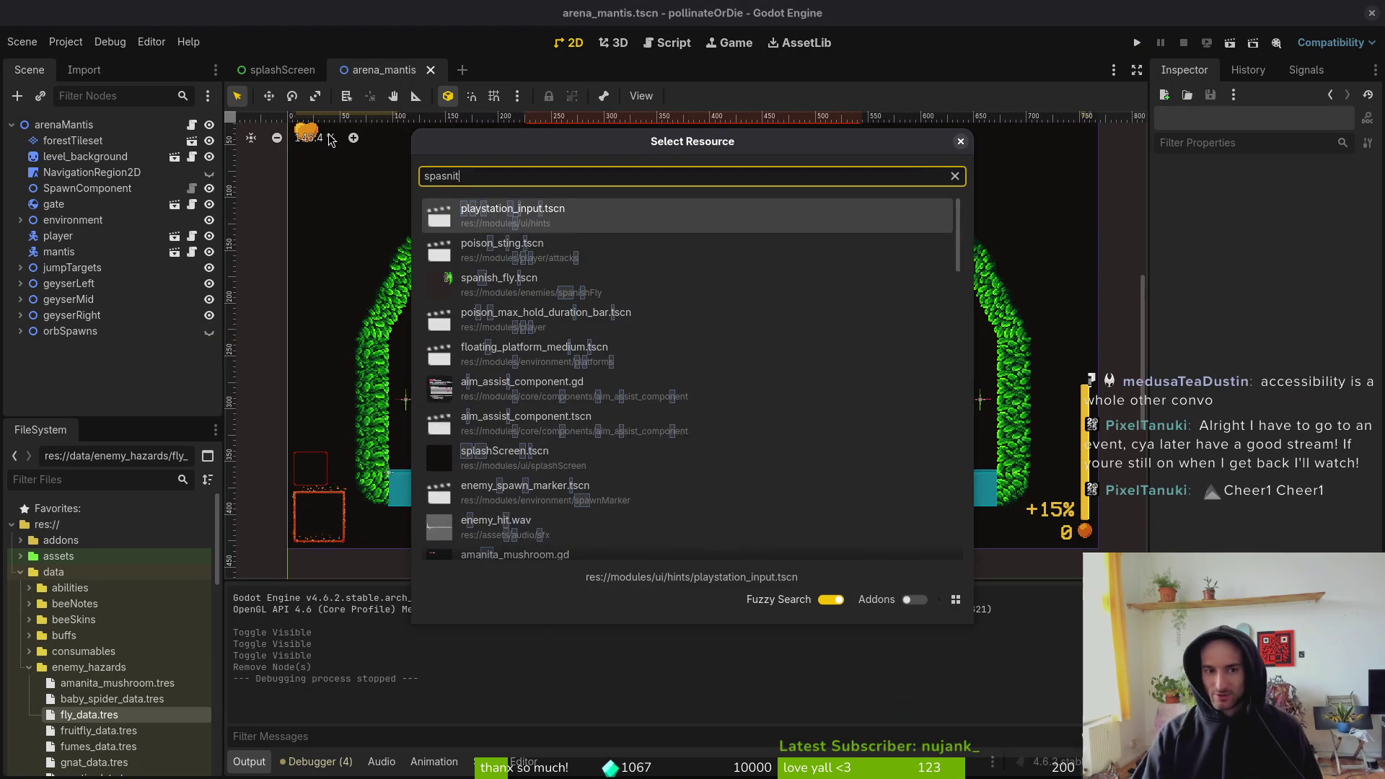
{"action": "key", "text": "Down"}
{"action": "key", "text": "Return"}
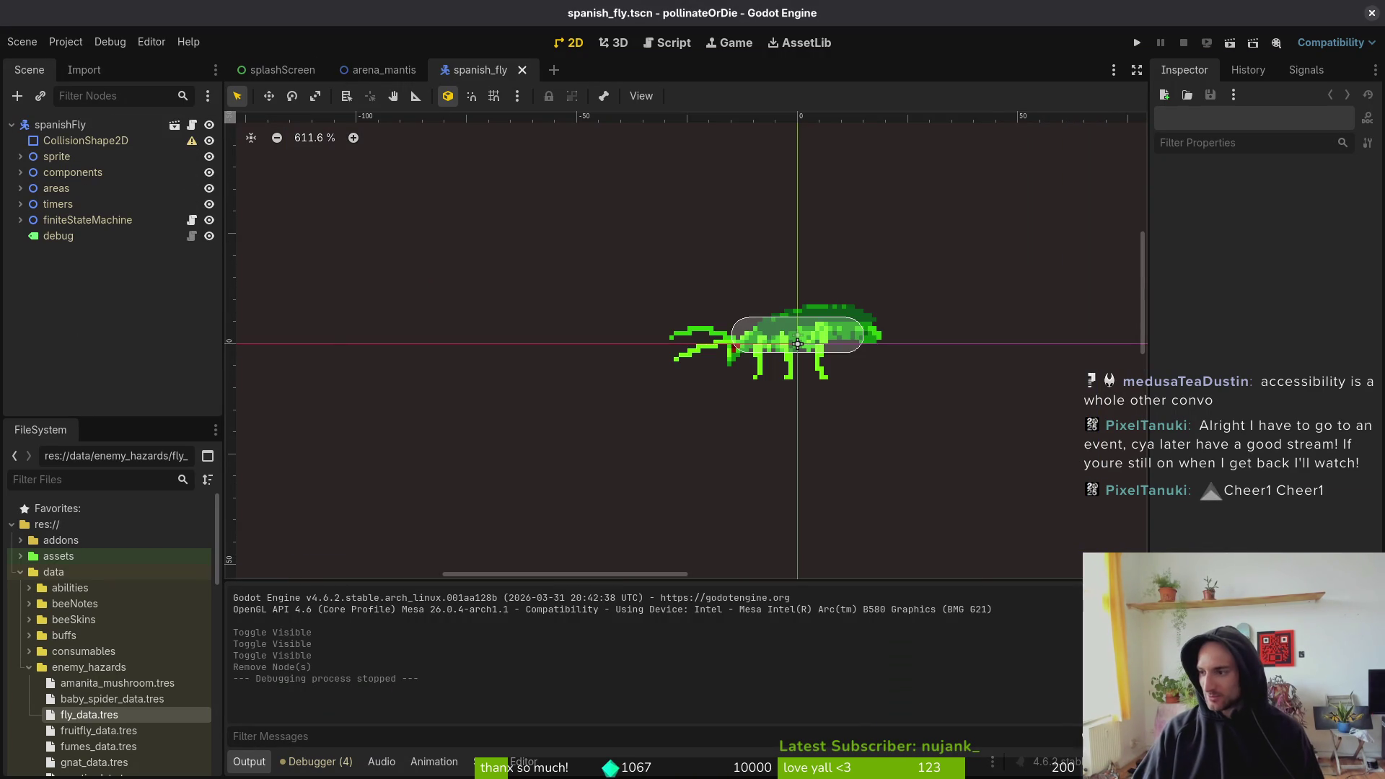
{"action": "key", "text": "alt+Tab"}
- Open poisonBubble.aseprite from assets/aseprite and widen the timeline to show both layers
{"action": "left_click", "coordinate": [68, 99]}
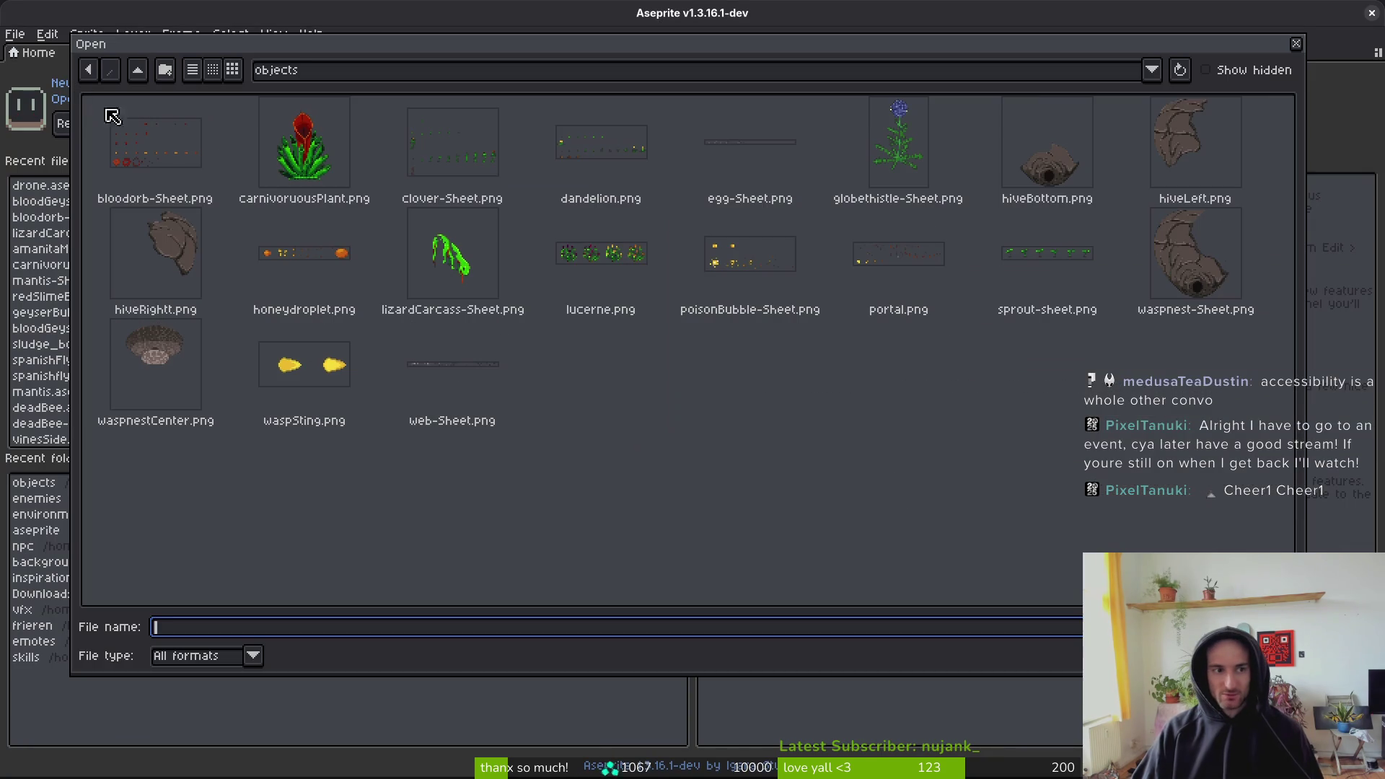
{"action": "left_click", "coordinate": [139, 71]}
{"action": "left_click", "coordinate": [139, 70]}
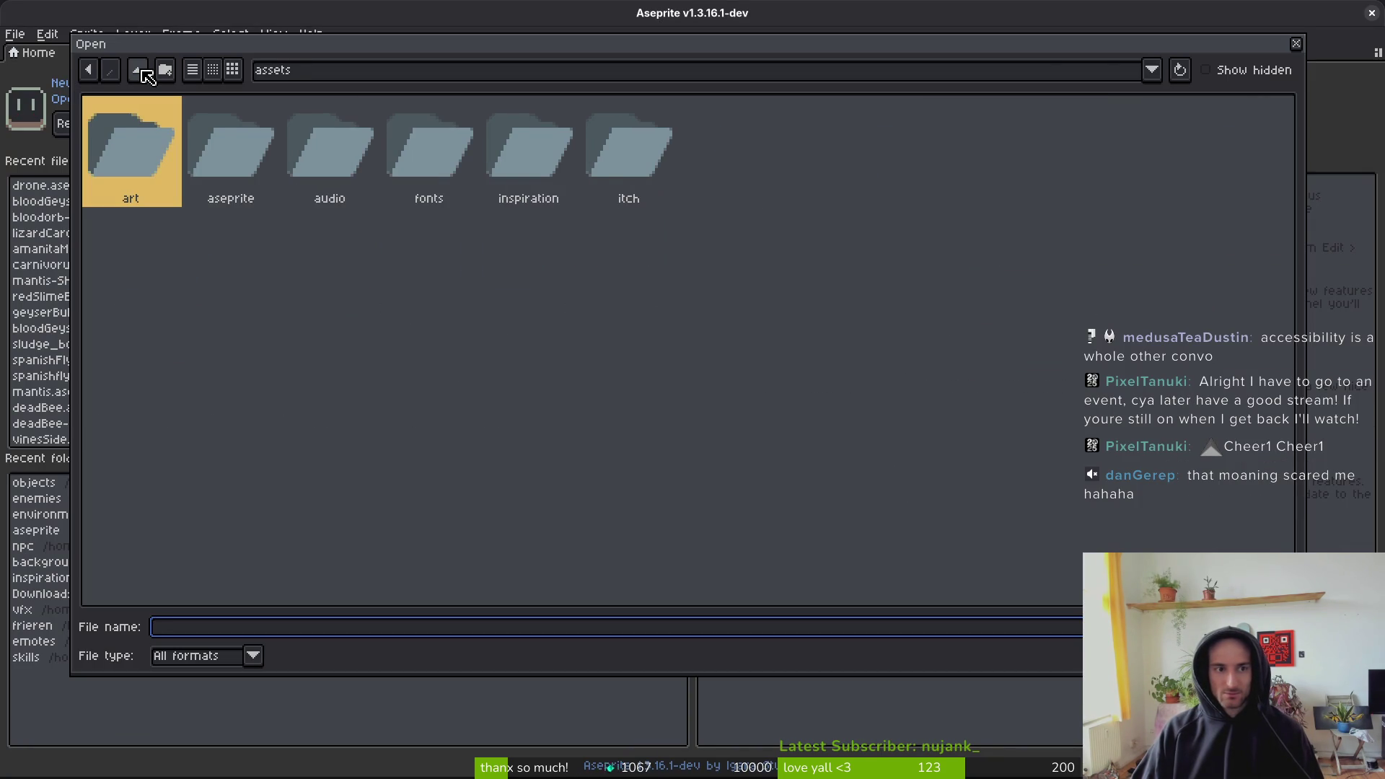
{"action": "double_click", "coordinate": [216, 138]}
{"action": "scroll", "coordinate": [858, 365], "scroll_direction": "down", "scroll_amount": 15}
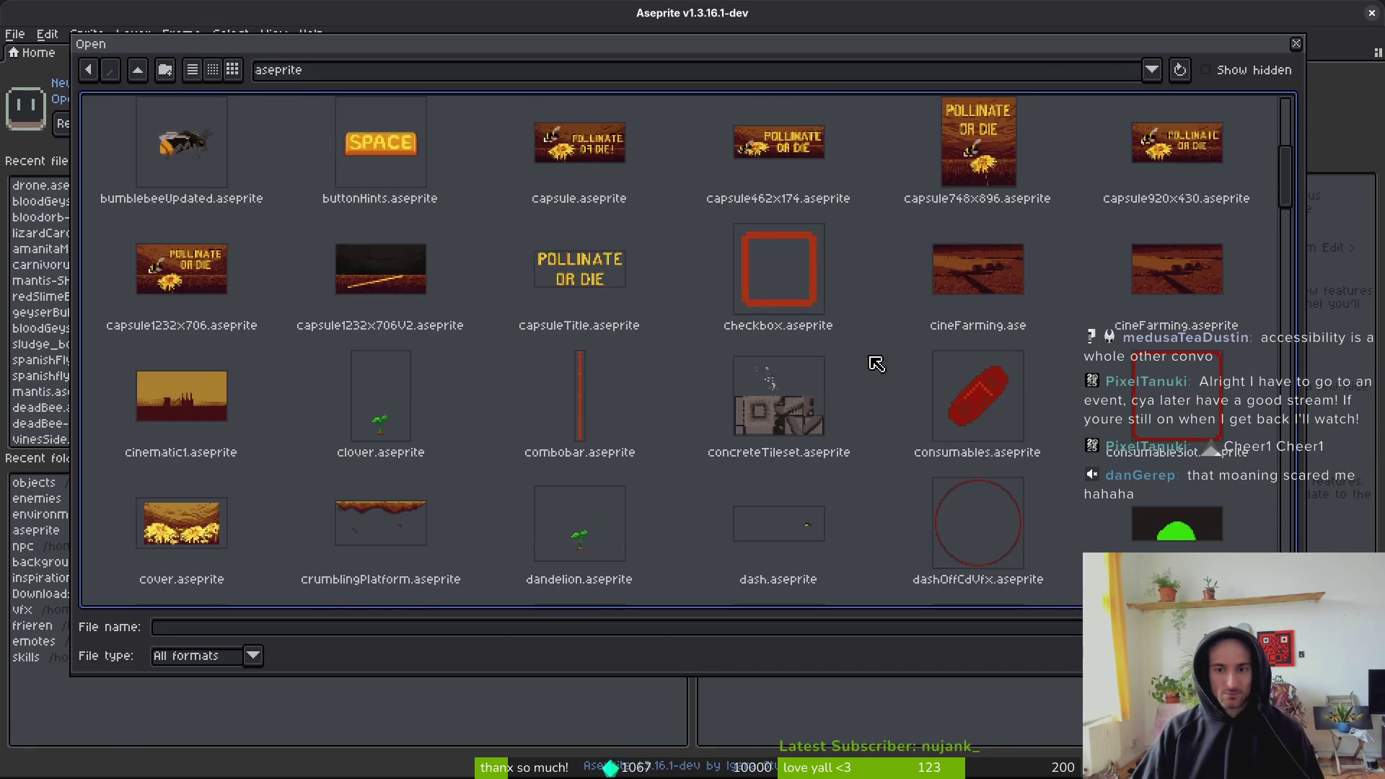
{"action": "scroll", "coordinate": [786, 355], "scroll_direction": "down", "scroll_amount": 5}
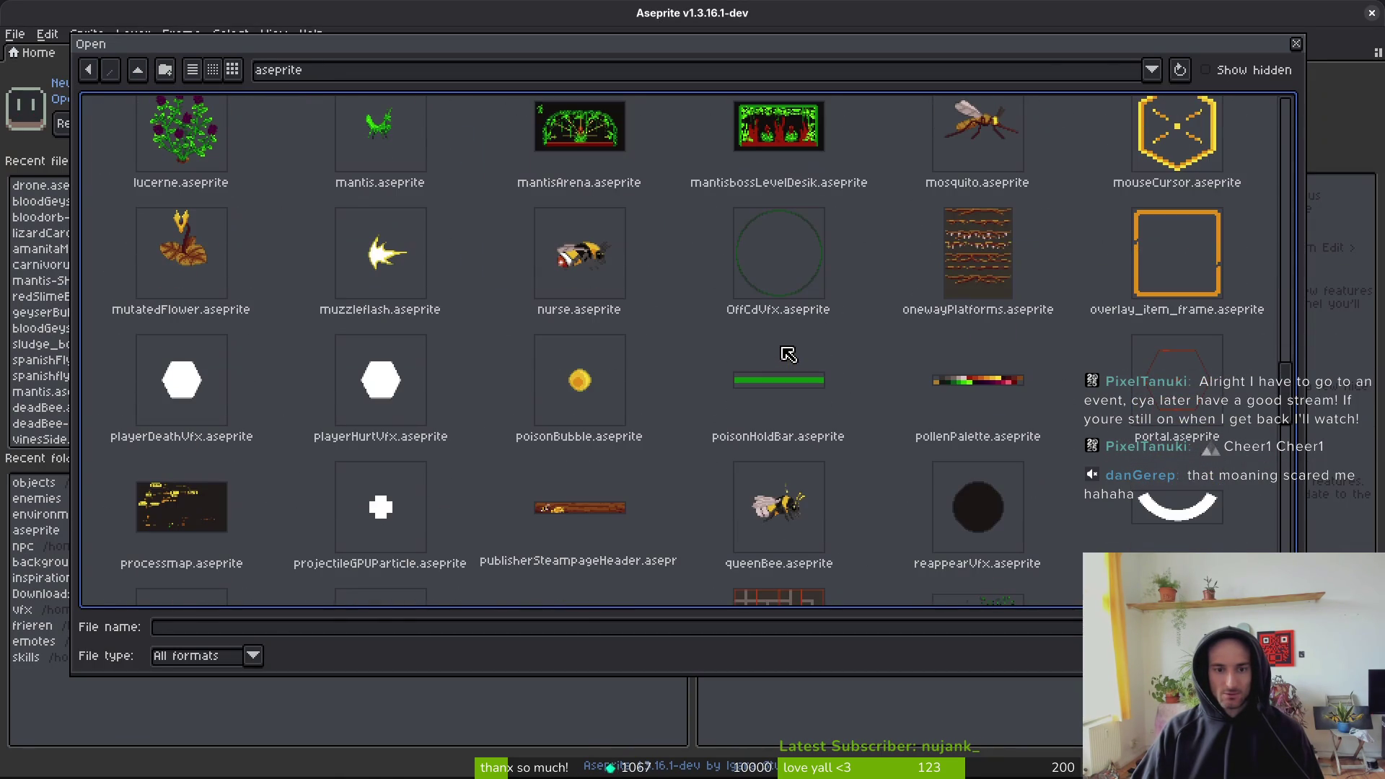
{"action": "left_click", "coordinate": [556, 387]}
{"action": "double_click", "coordinate": [604, 362]}
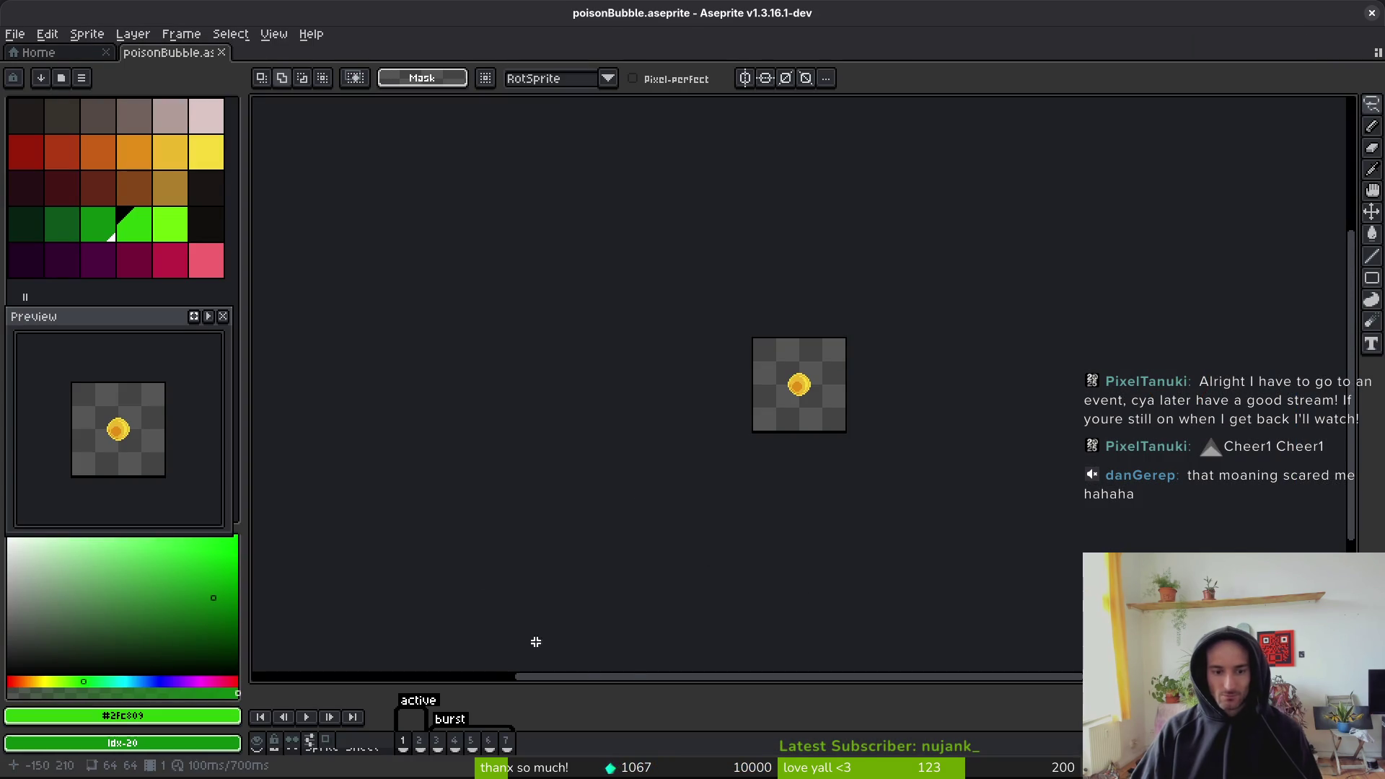
{"action": "left_click_drag", "start_coordinate": [627, 678], "coordinate": [646, 509]}
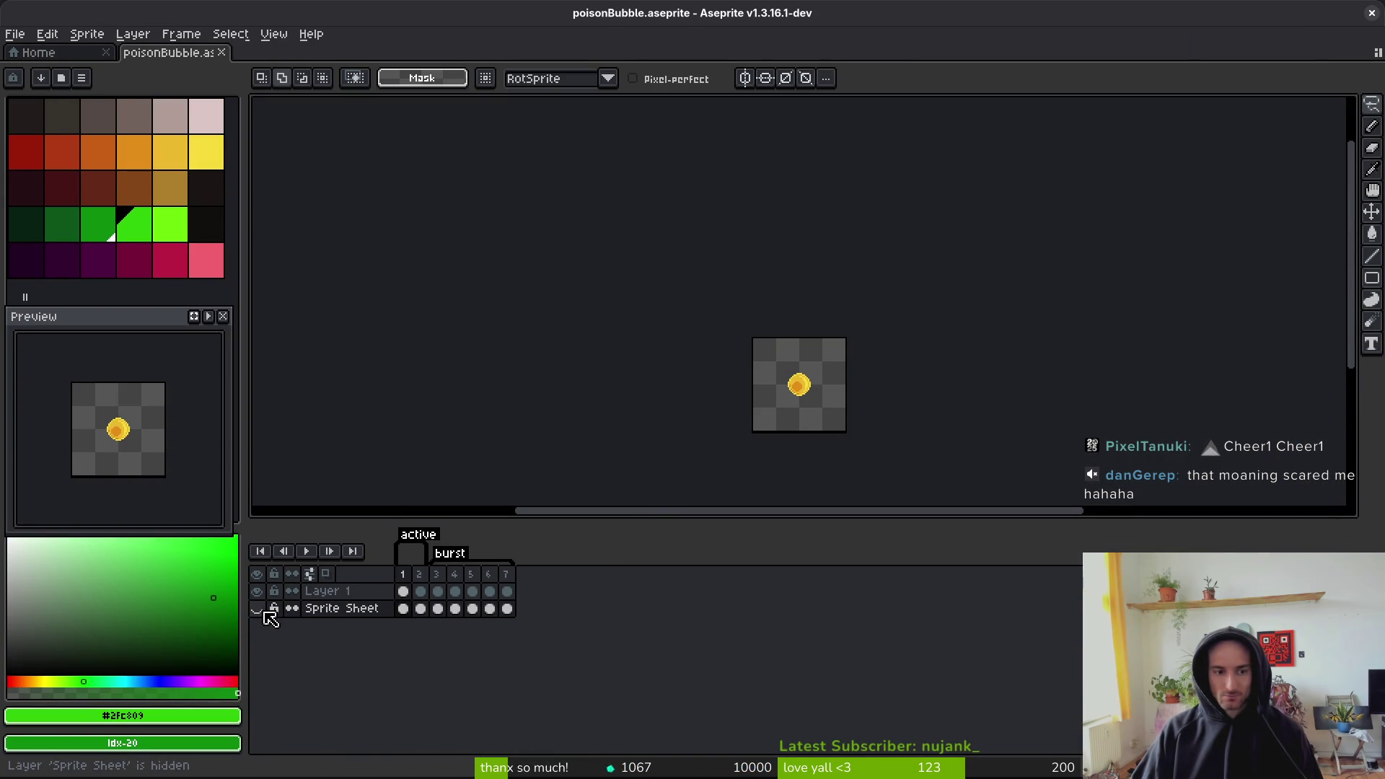
- Save the sprite as Bubble.aseprite by removing 'poison' from the file name
{"action": "left_click", "coordinate": [14, 34]}
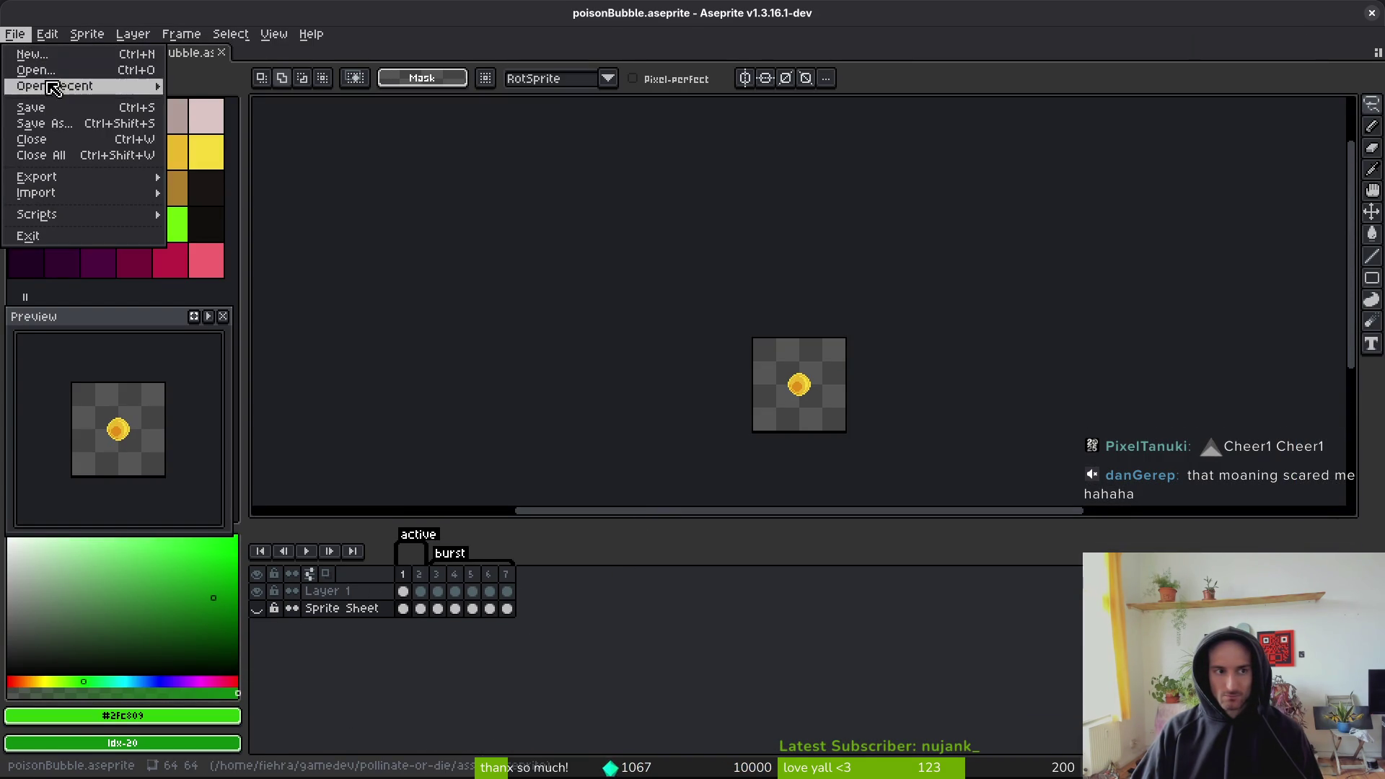
{"action": "left_click", "coordinate": [58, 130]}
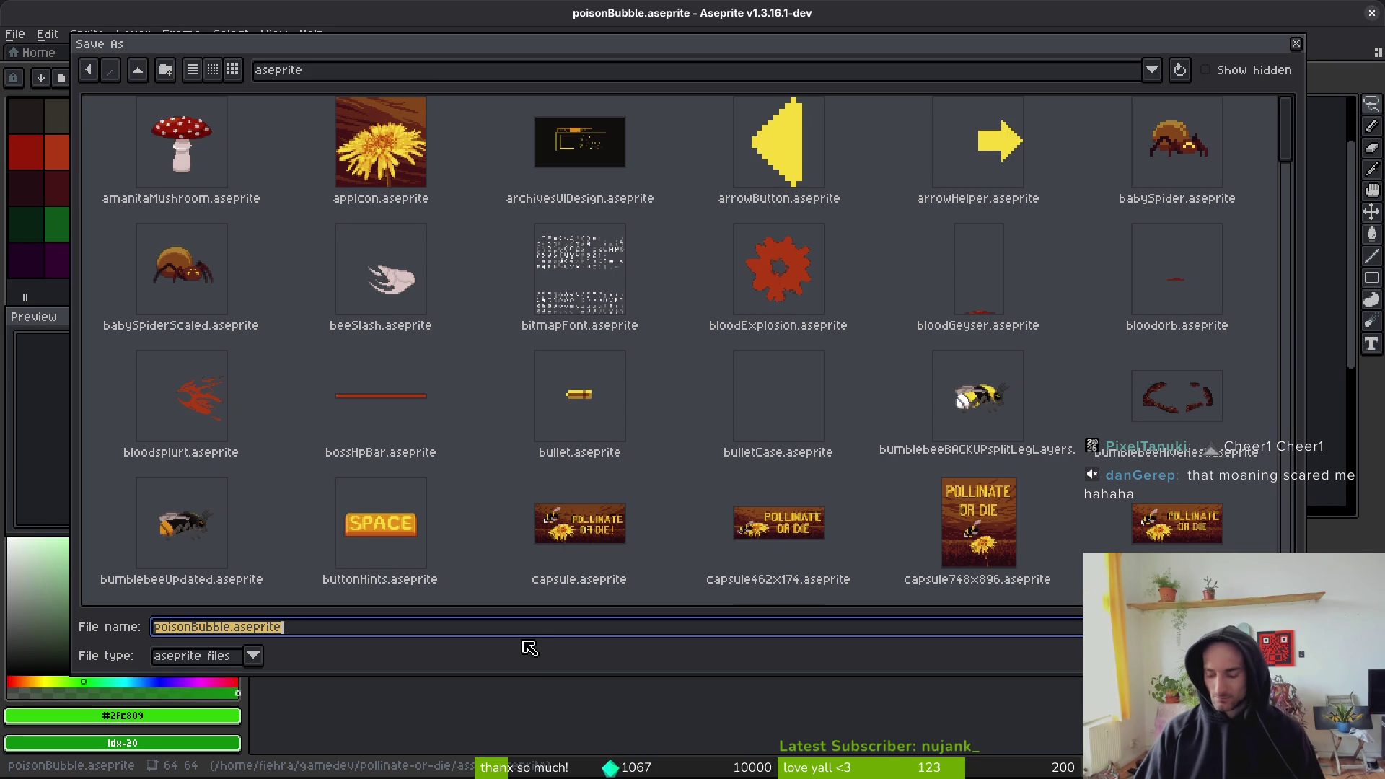
{"action": "key", "text": "End"}
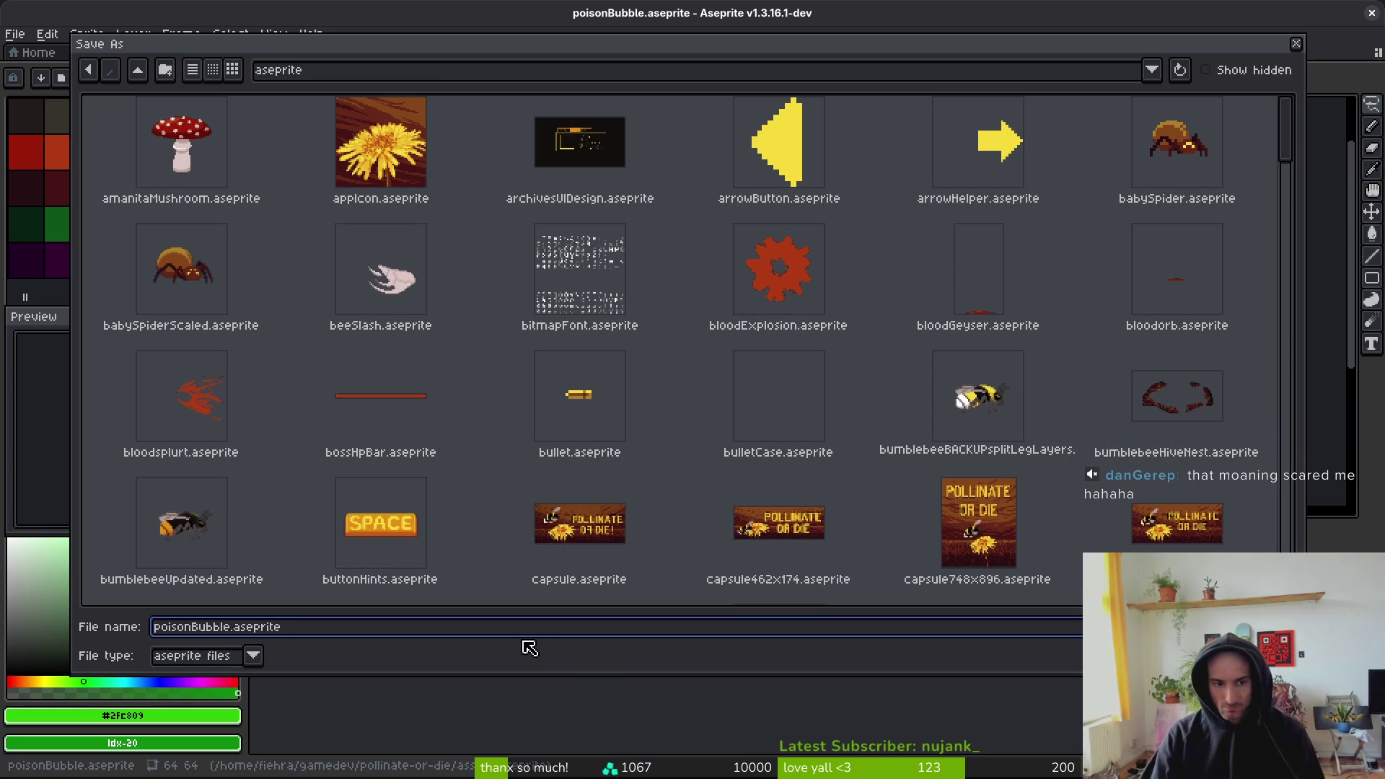
{"action": "key", "text": "Left"}
{"action": "key", "text": "Right"}
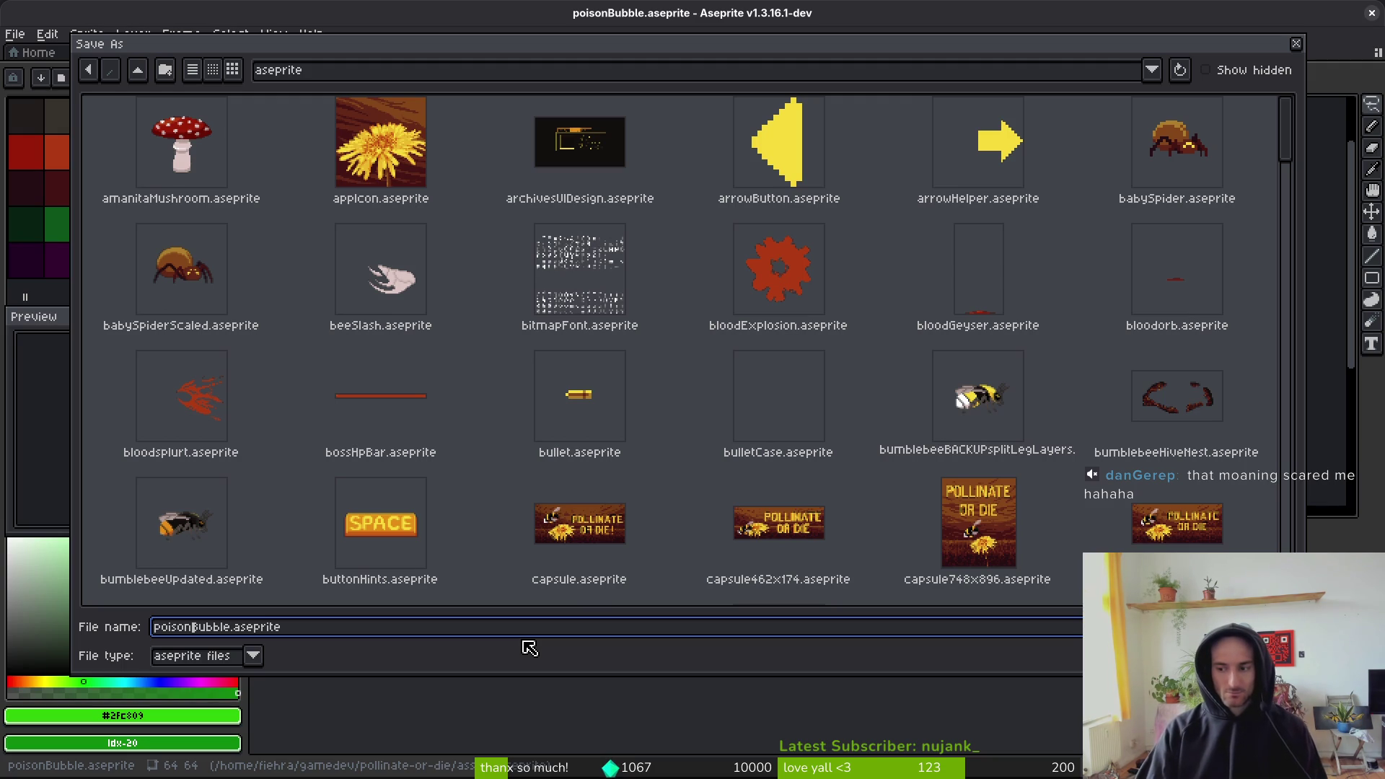
{"action": "key", "text": "BackSpace"}
{"action": "key", "text": "BackSpace"}
{"action": "key", "text": "BackSpace"}
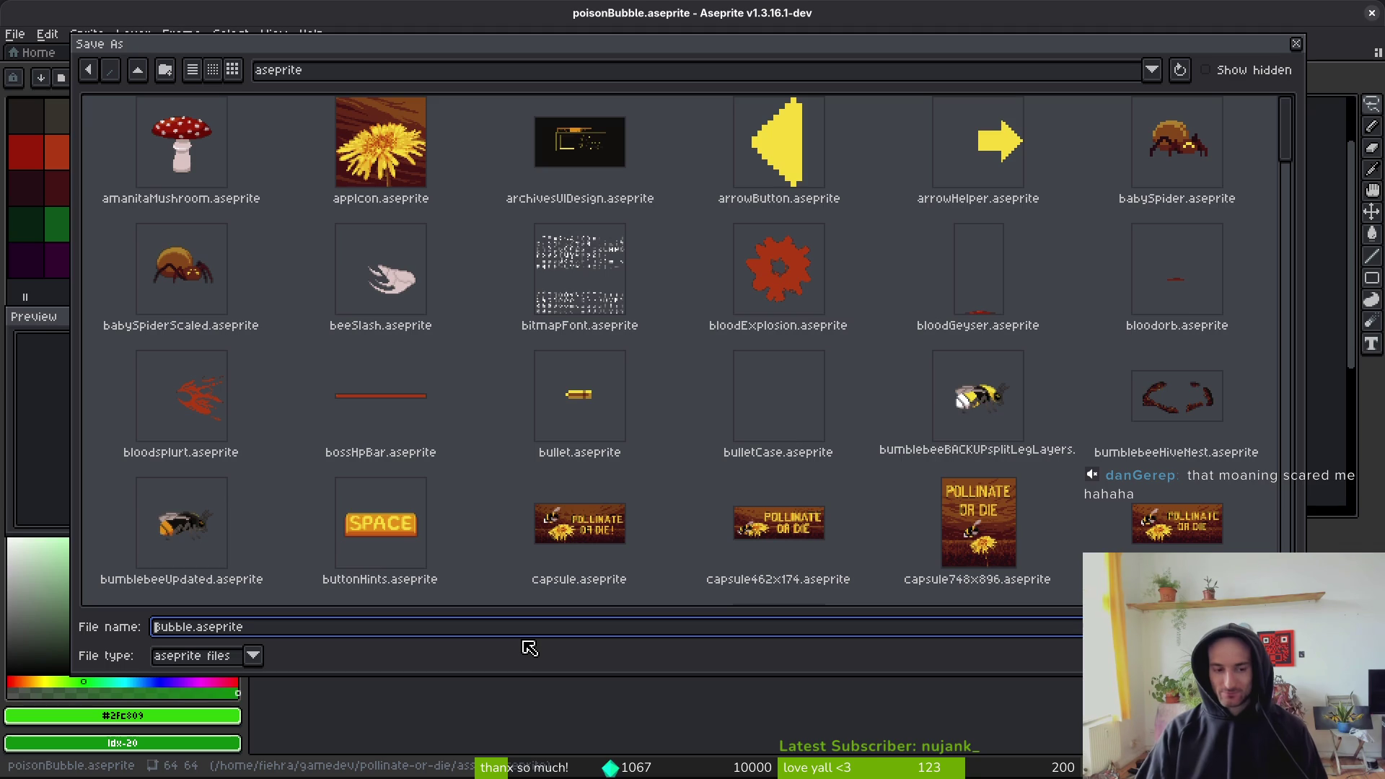
{"action": "key", "text": "Return"}
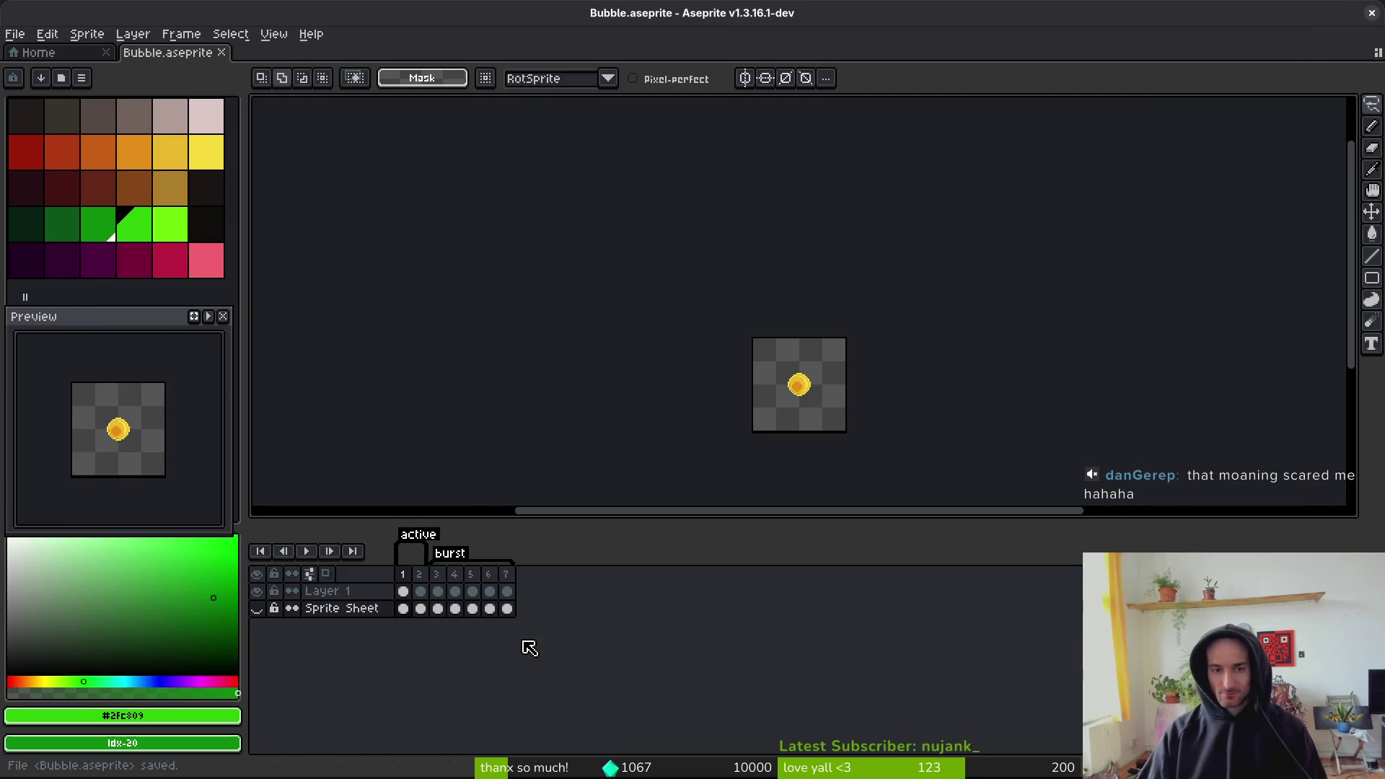
- Show and re-hide the Sprite Sheet layer, then glance at the Home tab and return to Bubble
{"action": "scroll", "coordinate": [667, 396], "scroll_direction": "up", "scroll_amount": 5}
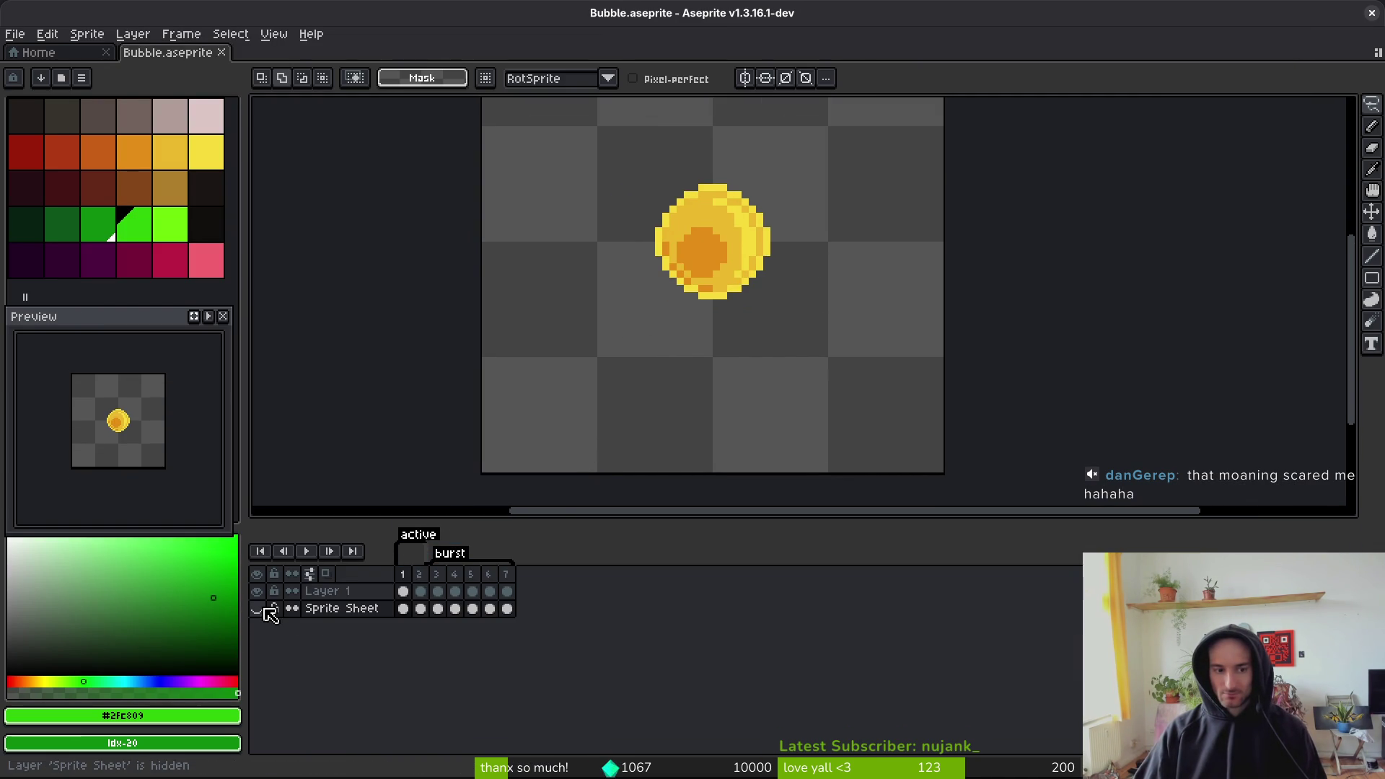
{"action": "left_click", "coordinate": [261, 609]}
{"action": "left_click", "coordinate": [261, 609]}
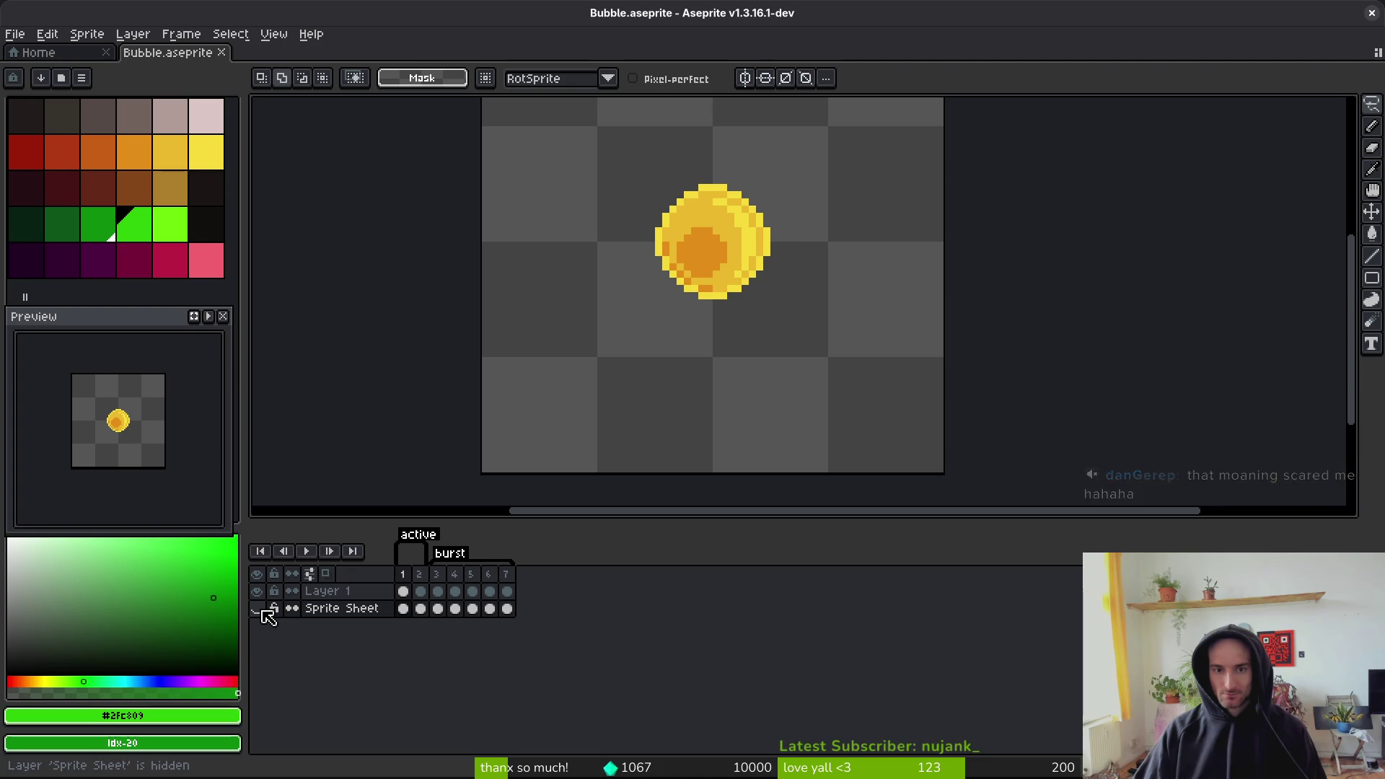
{"action": "key", "text": "Return"}
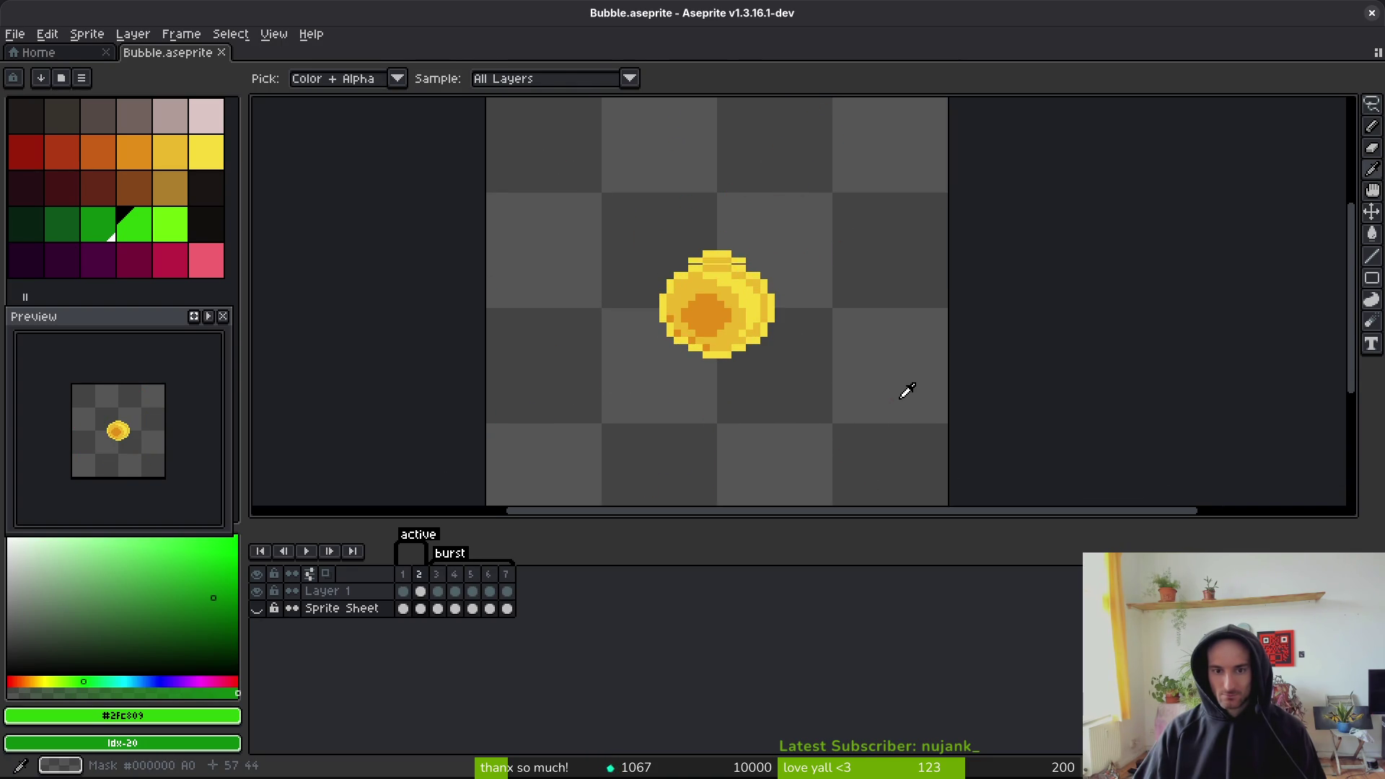
{"action": "key", "text": "m"}
{"action": "scroll", "coordinate": [808, 354], "scroll_direction": "down", "scroll_amount": 2}
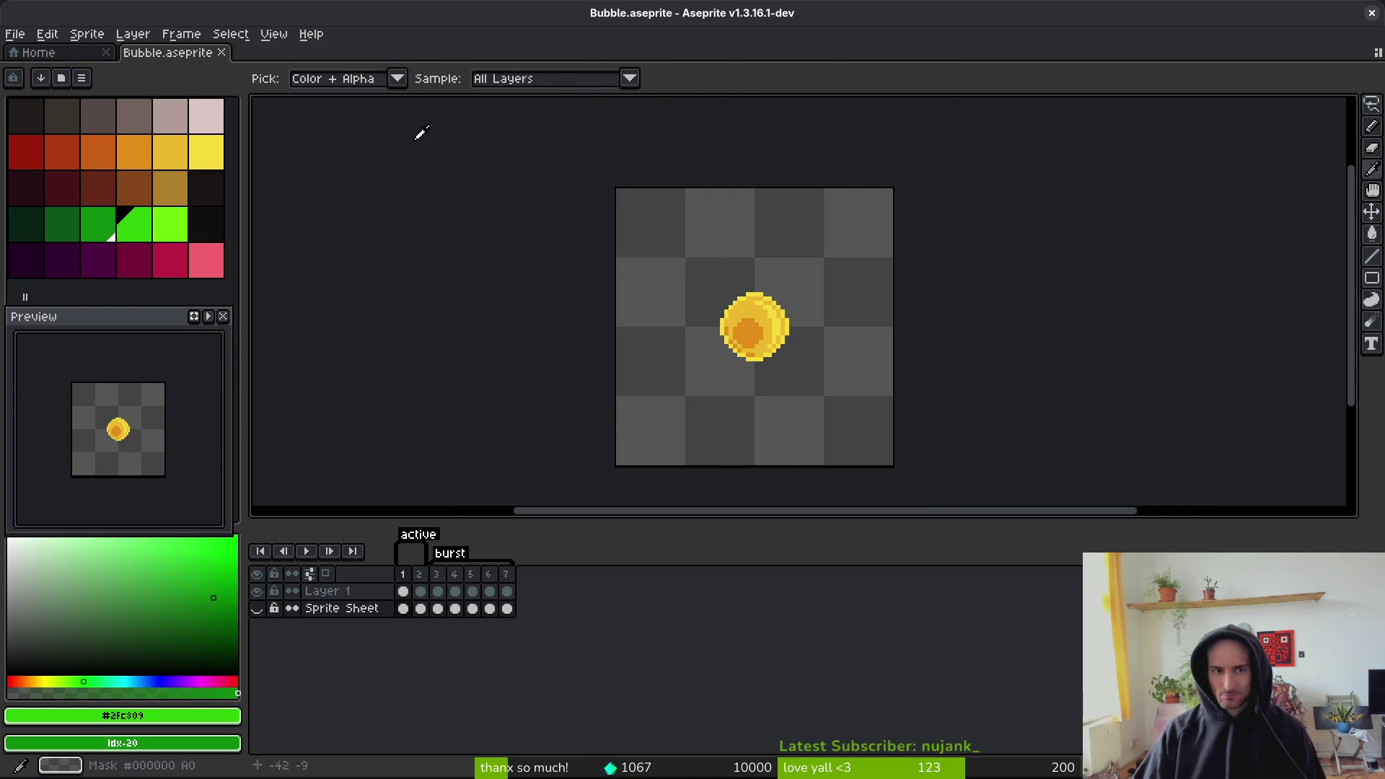
{"action": "left_click", "coordinate": [94, 52]}
{"action": "left_click", "coordinate": [137, 53]}
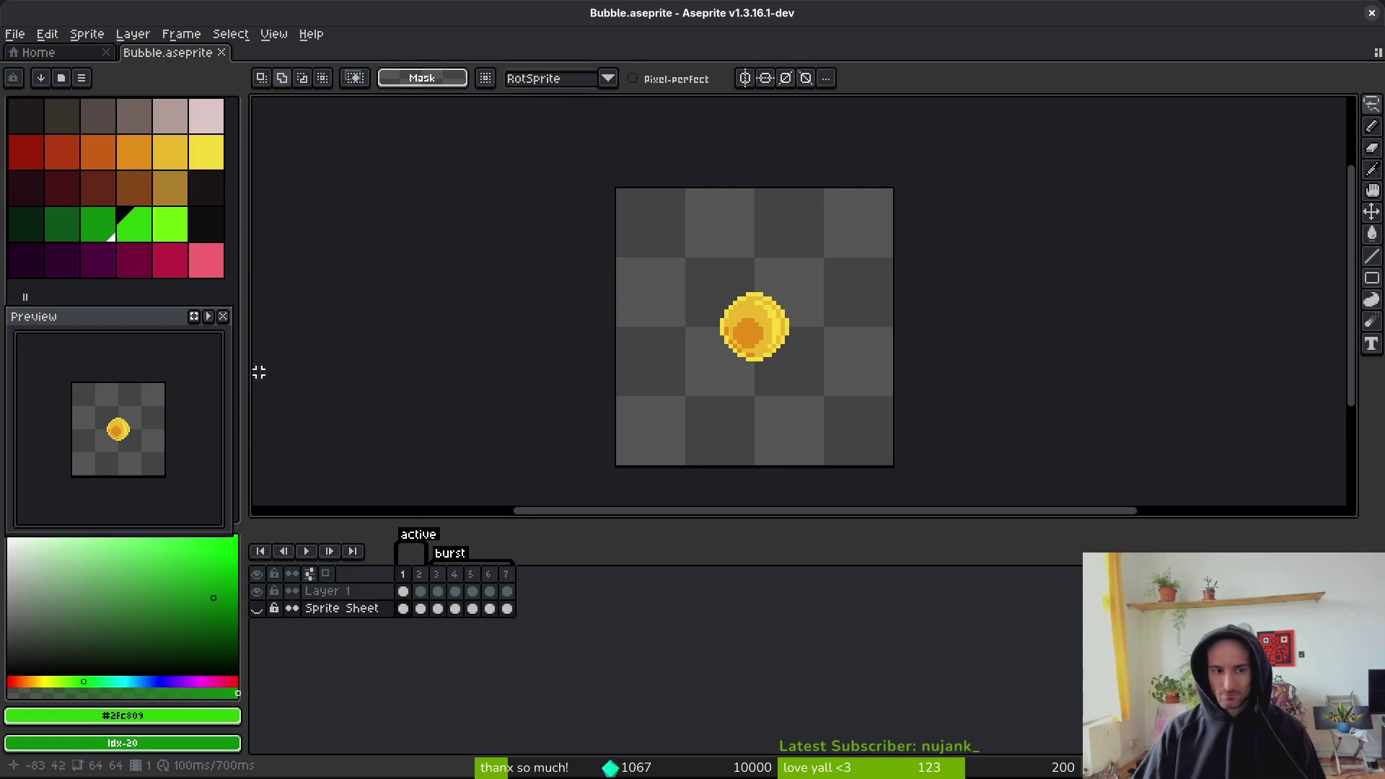
{"action": "key", "text": "i"}
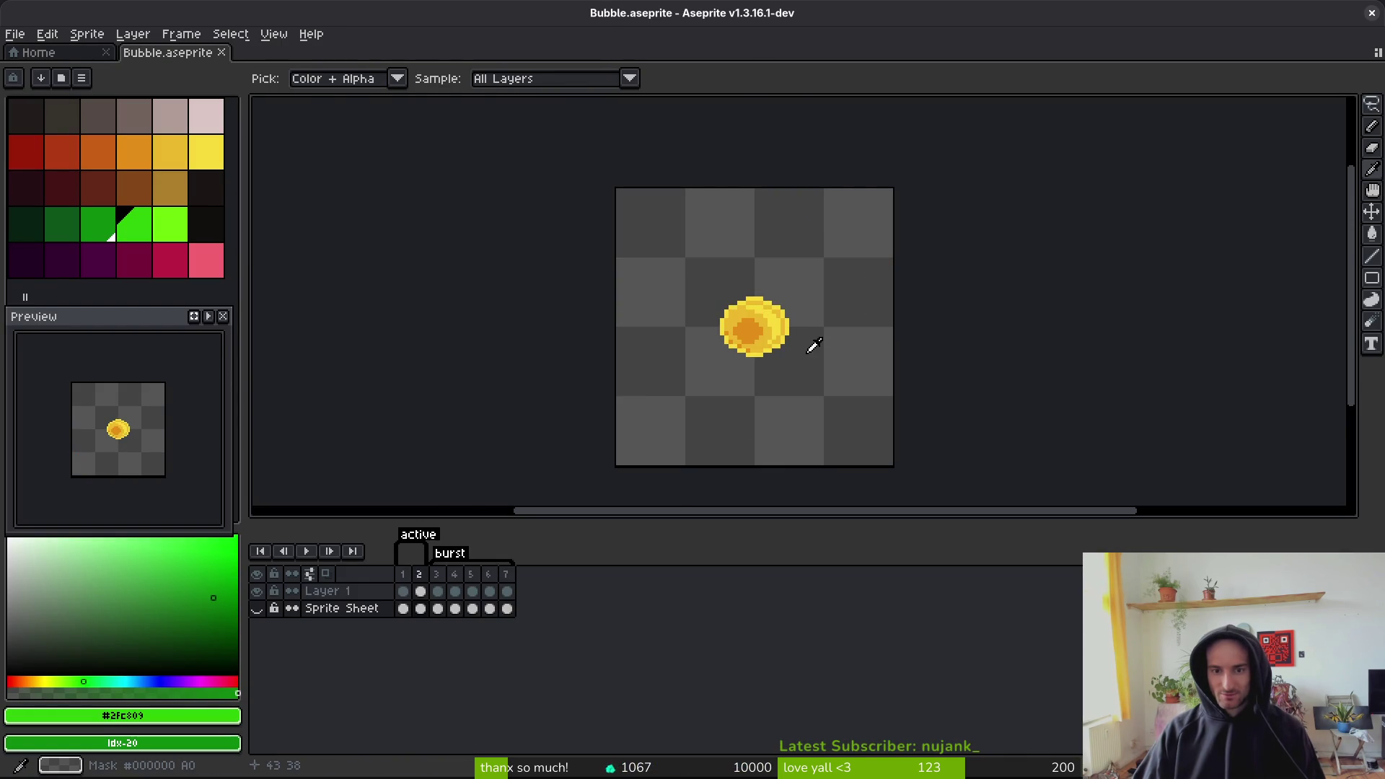
{"action": "key", "text": "m"}
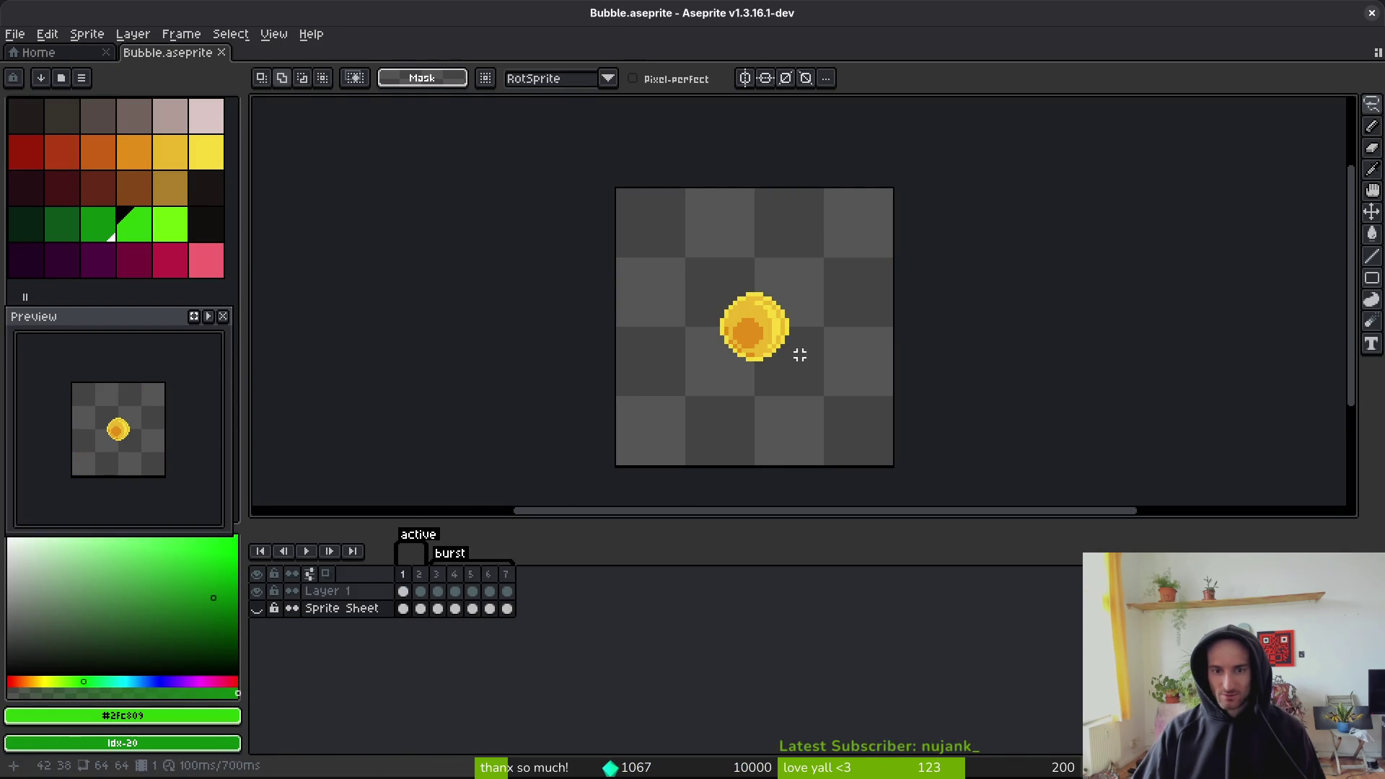
{"action": "scroll", "coordinate": [760, 306], "scroll_direction": "up", "scroll_amount": 3}
{"action": "scroll", "coordinate": [763, 303], "scroll_direction": "down", "scroll_amount": 2}
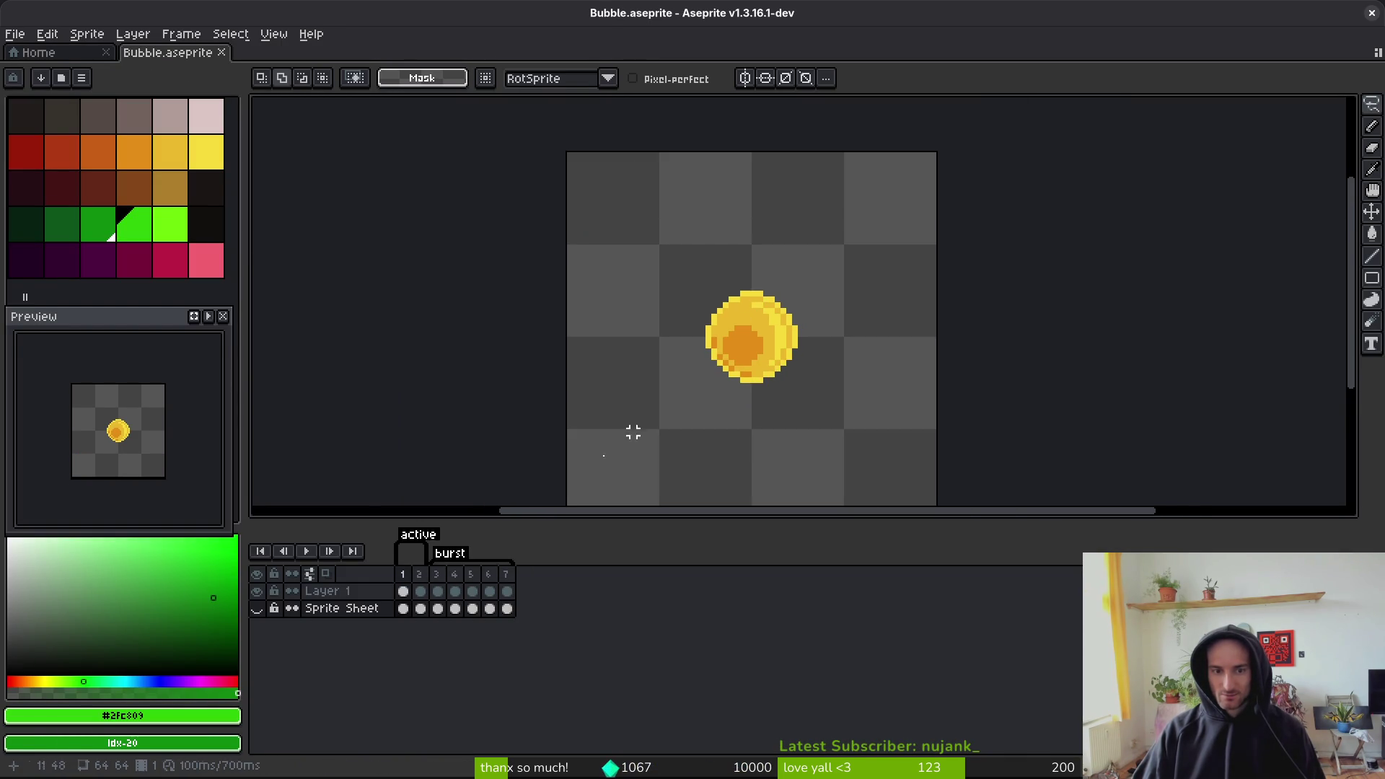
- Compare the two layers, leave only Layer 1 visible, and save Bubble.aseprite
{"action": "left_click", "coordinate": [258, 591]}
{"action": "left_click", "coordinate": [258, 592]}
{"action": "left_click", "coordinate": [258, 610]}
{"action": "left_click", "coordinate": [258, 592]}
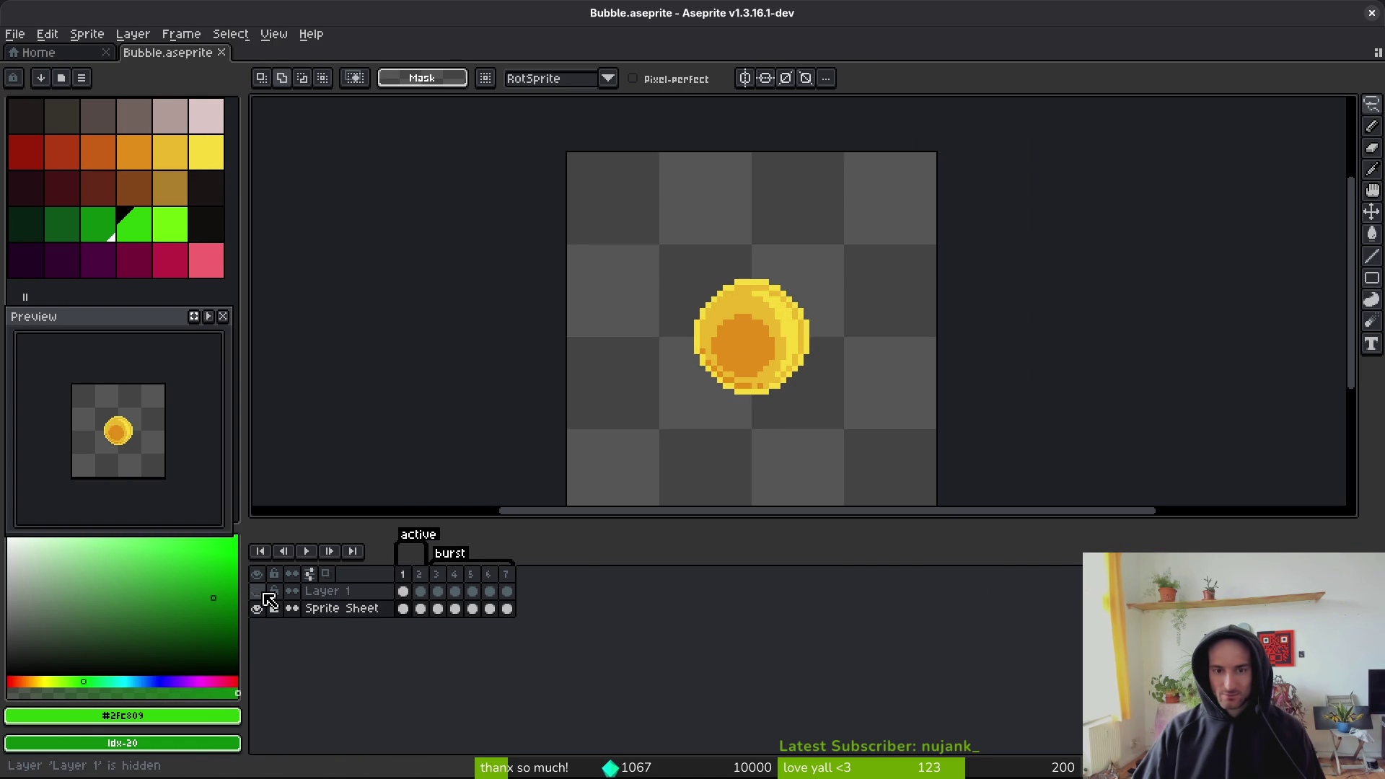
{"action": "left_click", "coordinate": [257, 592]}
{"action": "left_click", "coordinate": [257, 609]}
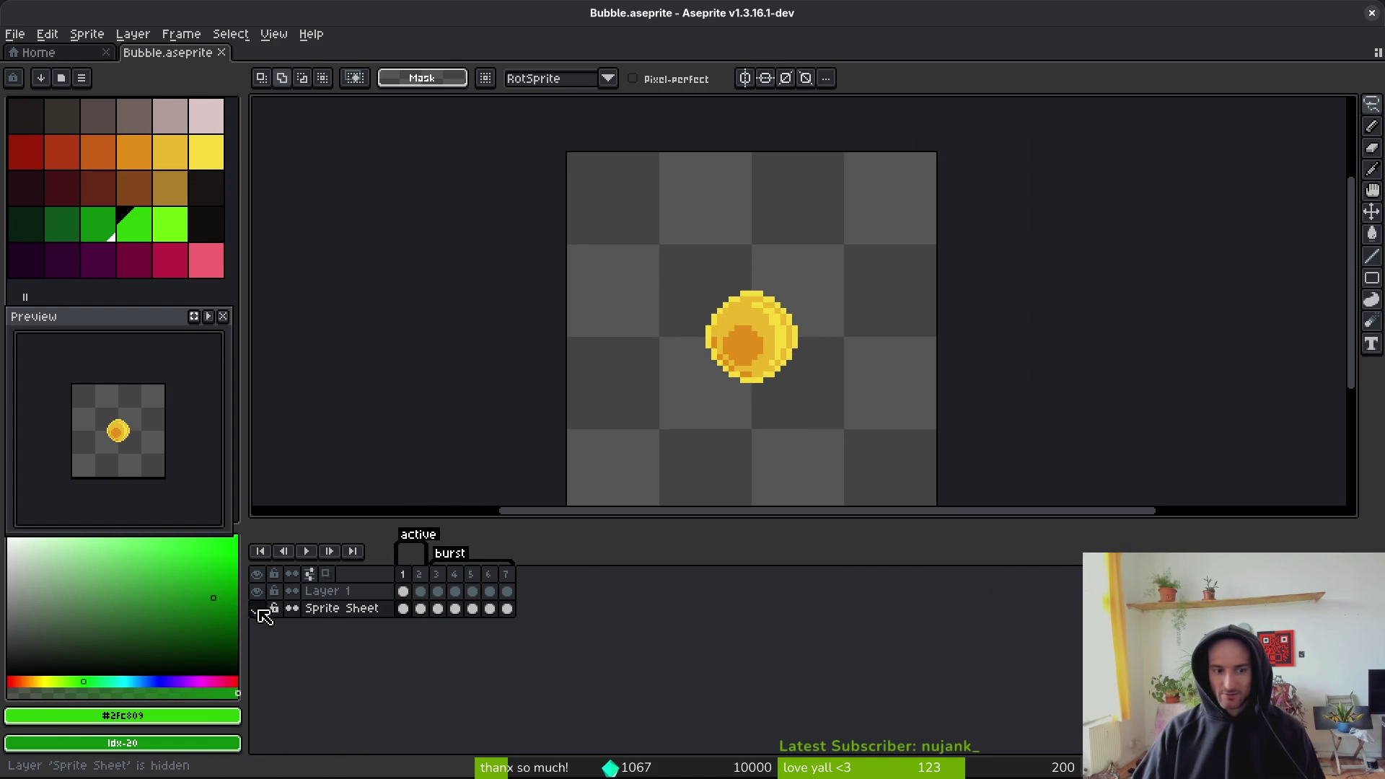
{"action": "scroll", "coordinate": [840, 328], "scroll_direction": "up", "scroll_amount": 3}
{"action": "key", "text": "ctrl+s"}
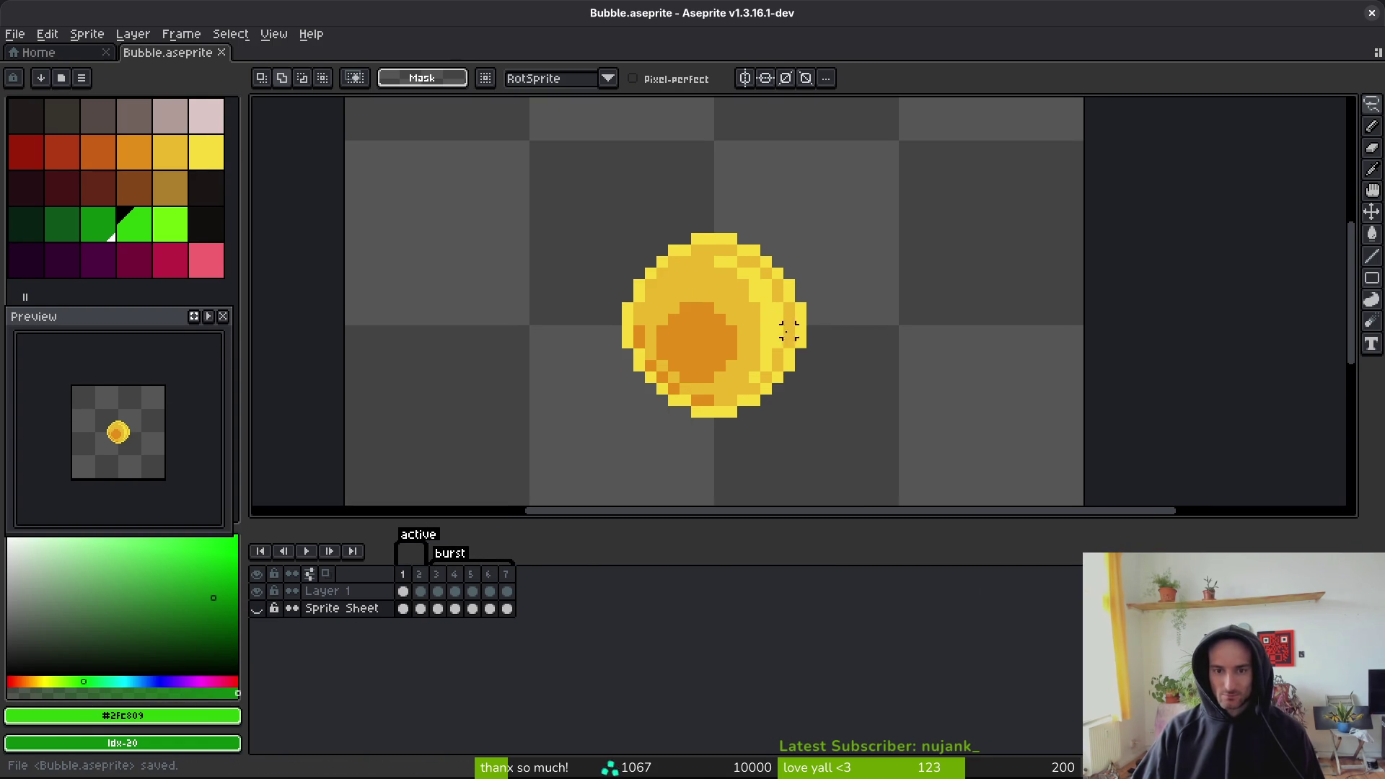
- Browse for another sprite from the Home tab, then cancel and return to Bubble
{"action": "left_click", "coordinate": [56, 53]}
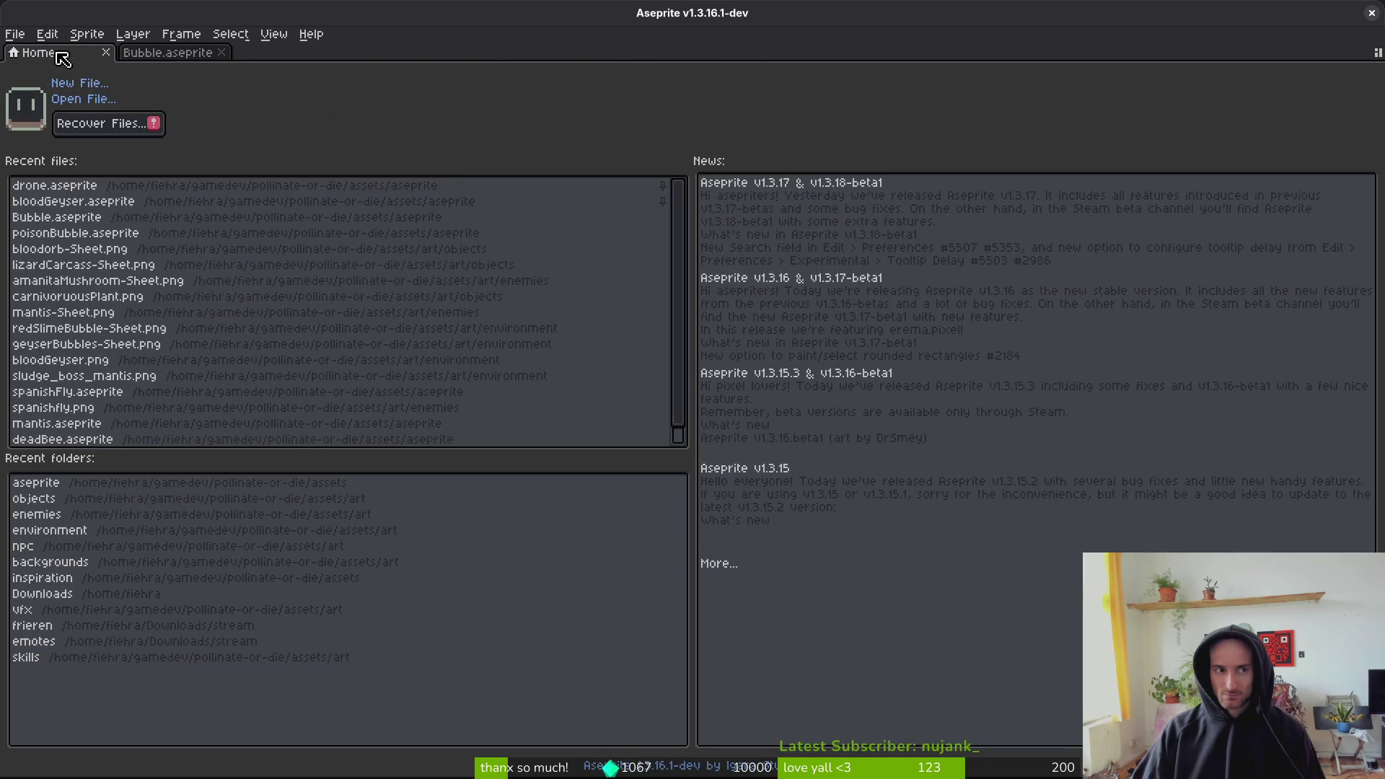
{"action": "left_click", "coordinate": [76, 103]}
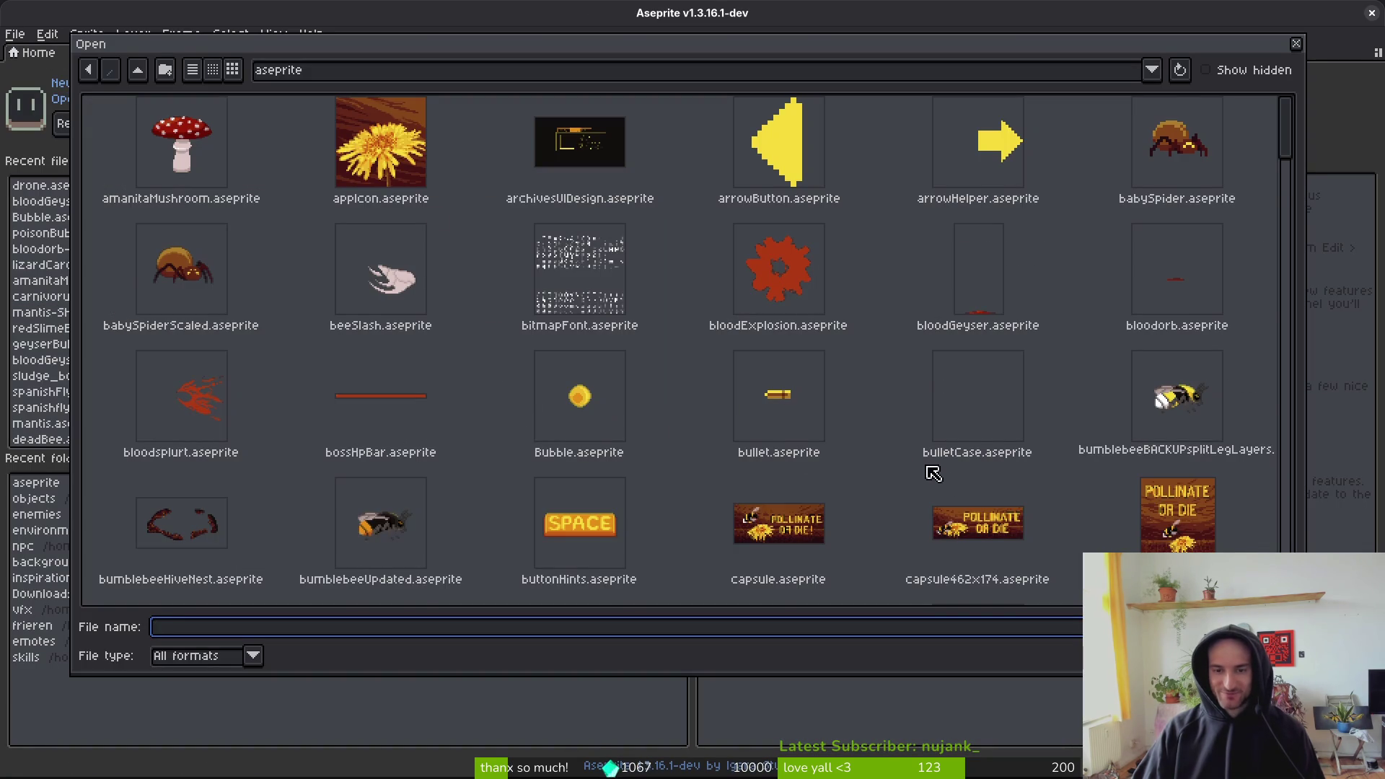
{"action": "scroll", "coordinate": [881, 464], "scroll_direction": "down", "scroll_amount": 3}
{"action": "scroll", "coordinate": [817, 403], "scroll_direction": "up", "scroll_amount": 2}
{"action": "key", "text": "Escape"}
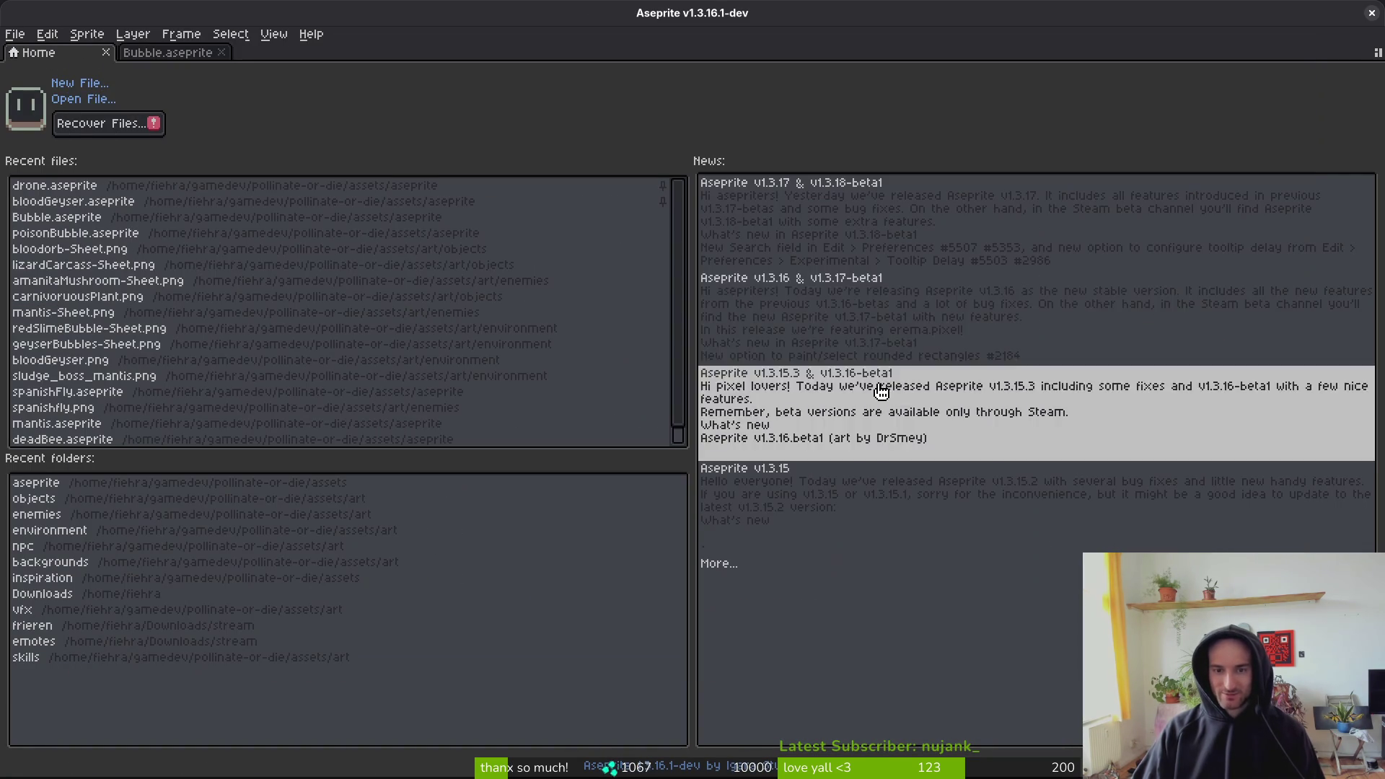
{"action": "left_click", "coordinate": [140, 53]}
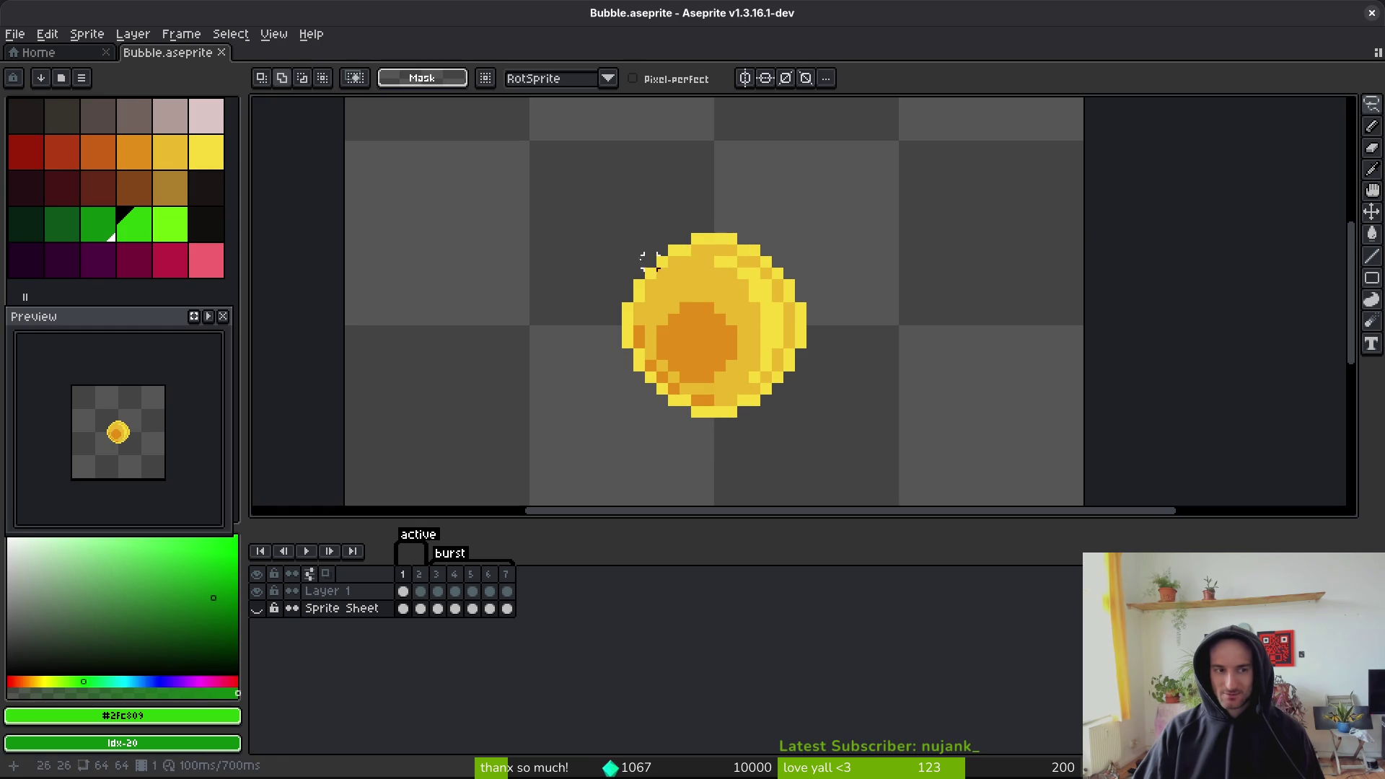
- Replace the bubble's bright yellow with bright green on Layer 1's first frame
{"action": "key", "text": "i"}
{"action": "left_click", "coordinate": [729, 234]}
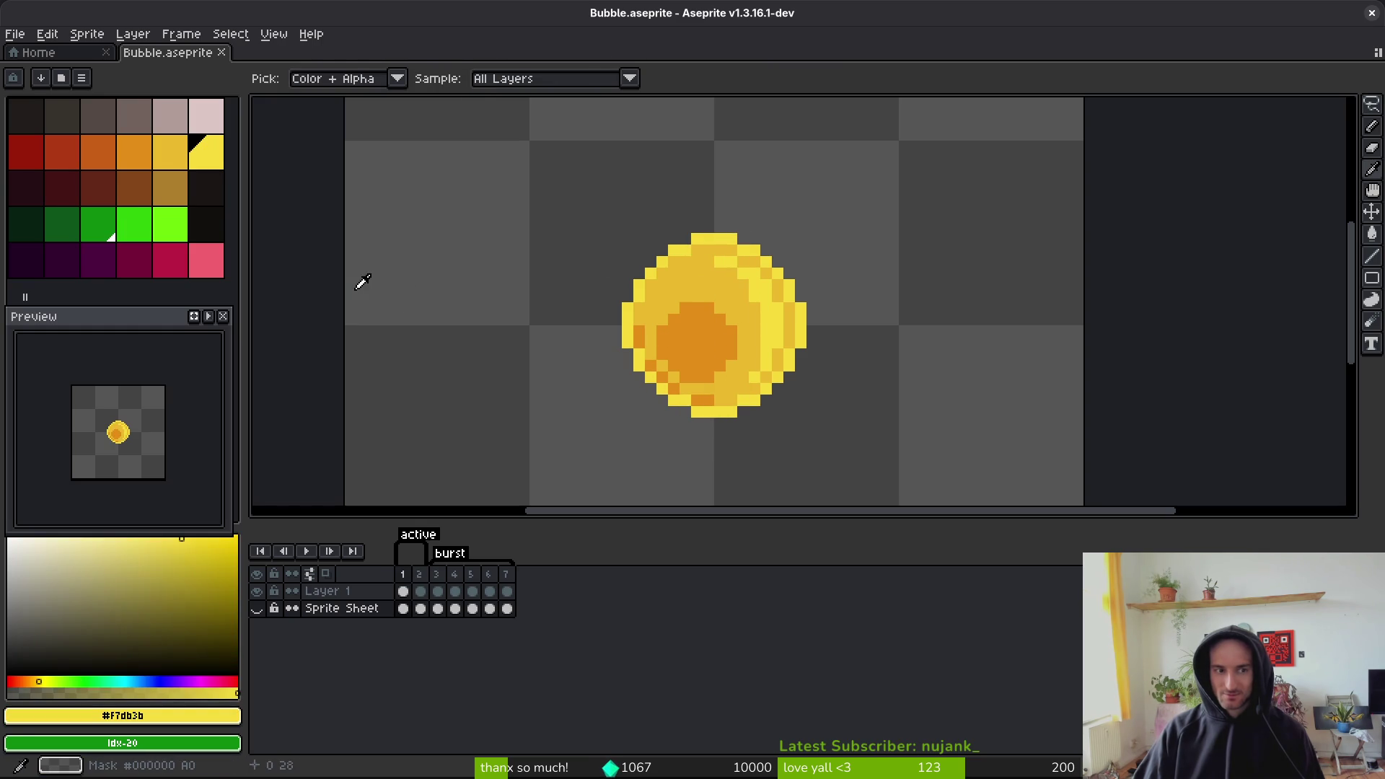
{"action": "right_click", "coordinate": [159, 220]}
{"action": "key", "text": "shift+r"}
{"action": "left_click", "coordinate": [855, 189]}
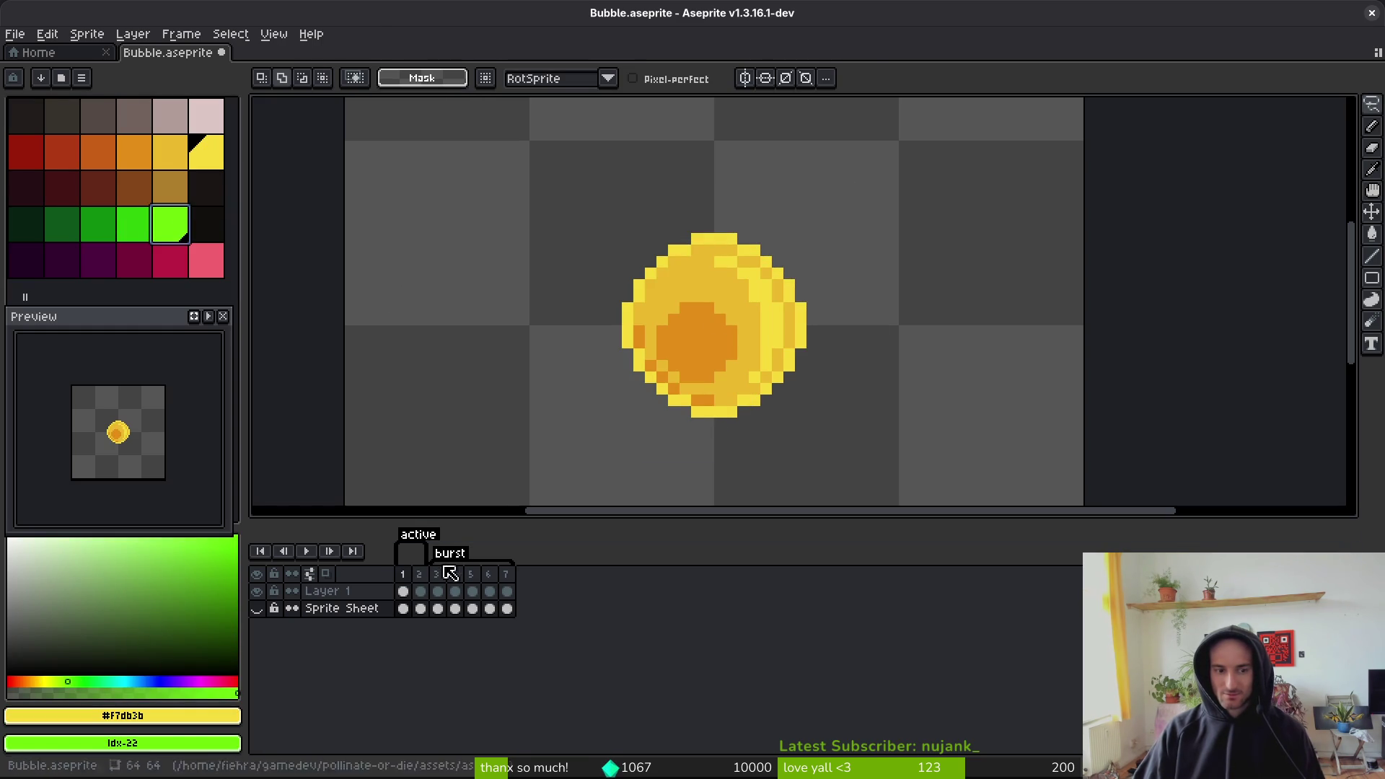
{"action": "left_click", "coordinate": [409, 593]}
{"action": "key", "text": "shift+r"}
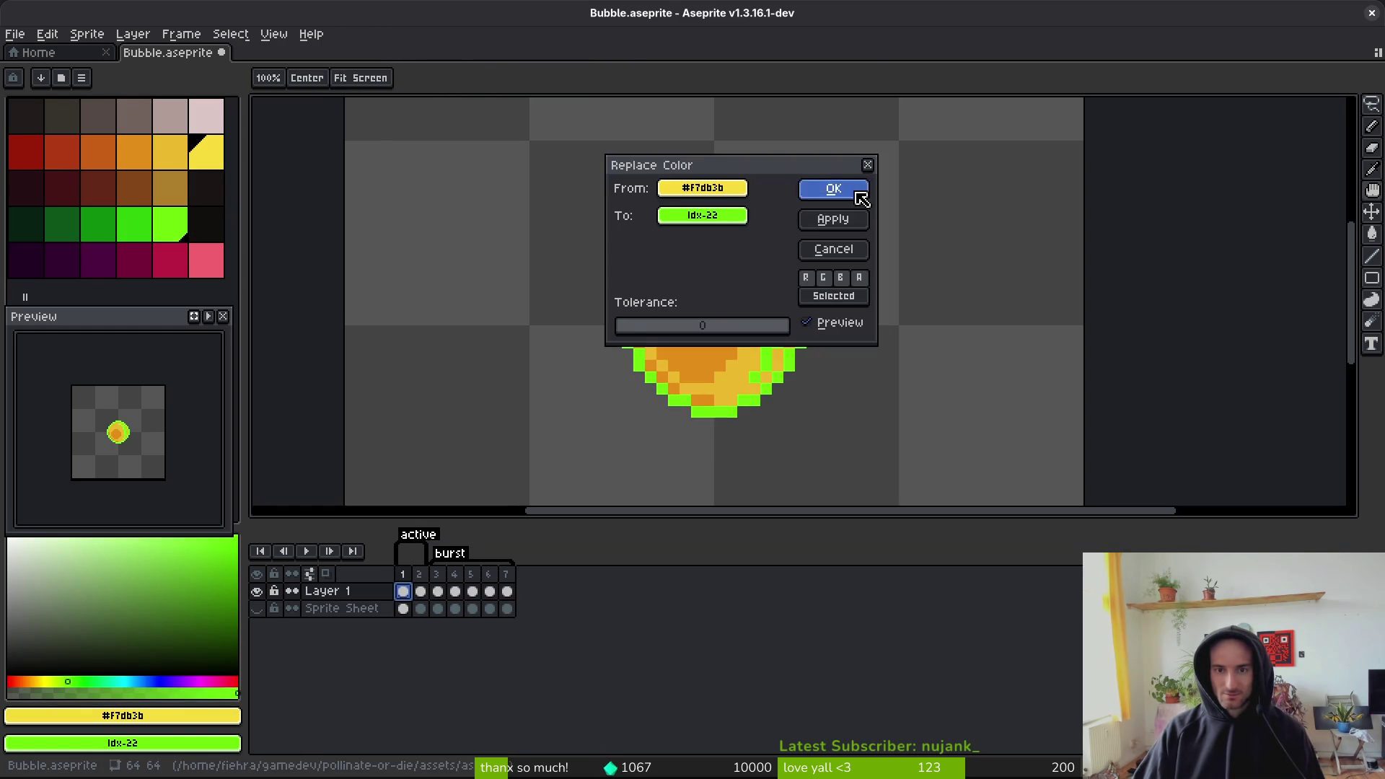
{"action": "left_click", "coordinate": [833, 189]}
- On frame 1, turn the mid-yellow into mid green and the orange core into dark green
{"action": "left_click", "coordinate": [703, 268]}
{"action": "right_click", "coordinate": [138, 228]}
{"action": "key", "text": "shift+r"}
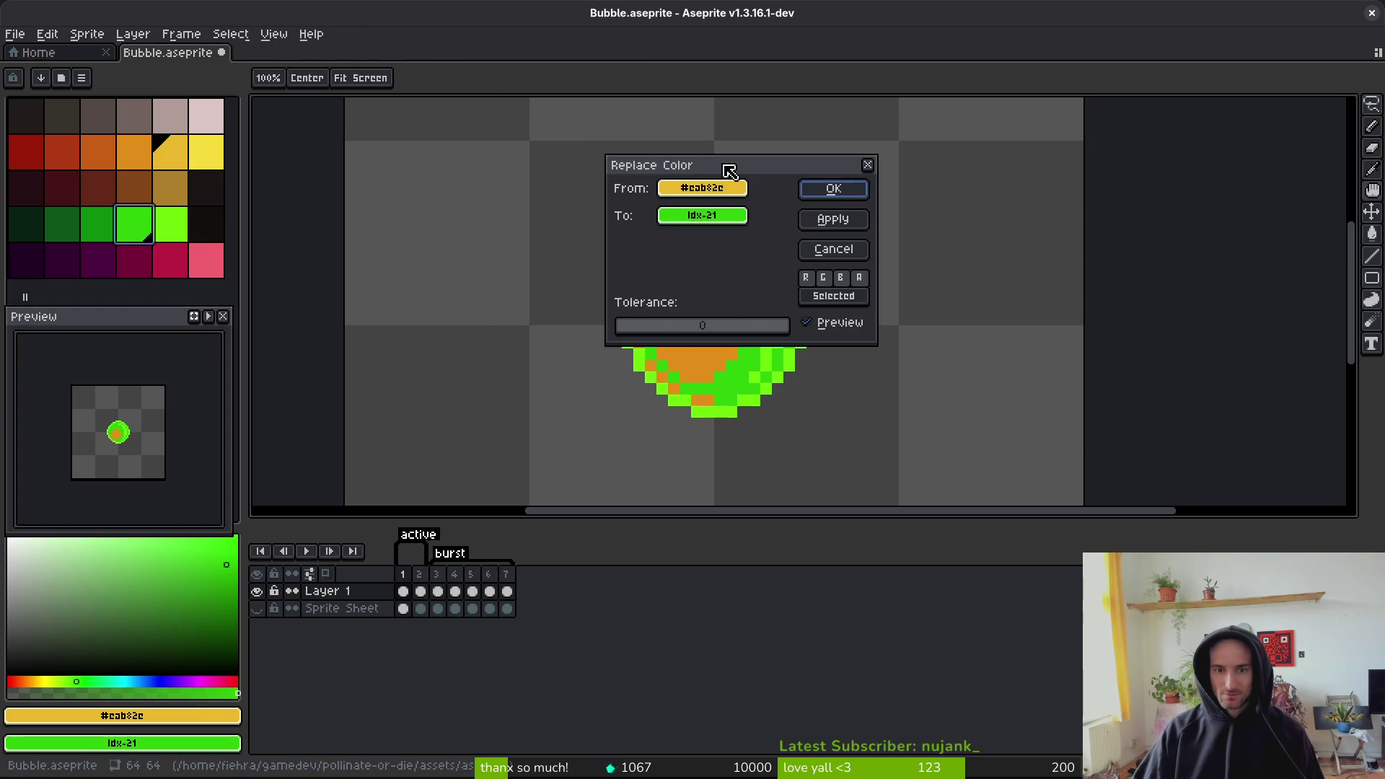
{"action": "left_click", "coordinate": [831, 187]}
{"action": "left_click", "coordinate": [702, 339]}
{"action": "right_click", "coordinate": [103, 229]}
{"action": "key", "text": "shift+r"}
{"action": "left_click", "coordinate": [828, 186]}
{"action": "scroll", "coordinate": [758, 356], "scroll_direction": "down", "scroll_amount": 3}
{"action": "key", "text": "ctrl+z"}
{"action": "key", "text": "ctrl+z"}
{"action": "key", "text": "ctrl+y"}
{"action": "key", "text": "ctrl+y"}
- Turn the bright yellow to bright green across Layer 1 frames 2–7
{"action": "left_click_drag", "start_coordinate": [406, 591], "coordinate": [513, 599]}
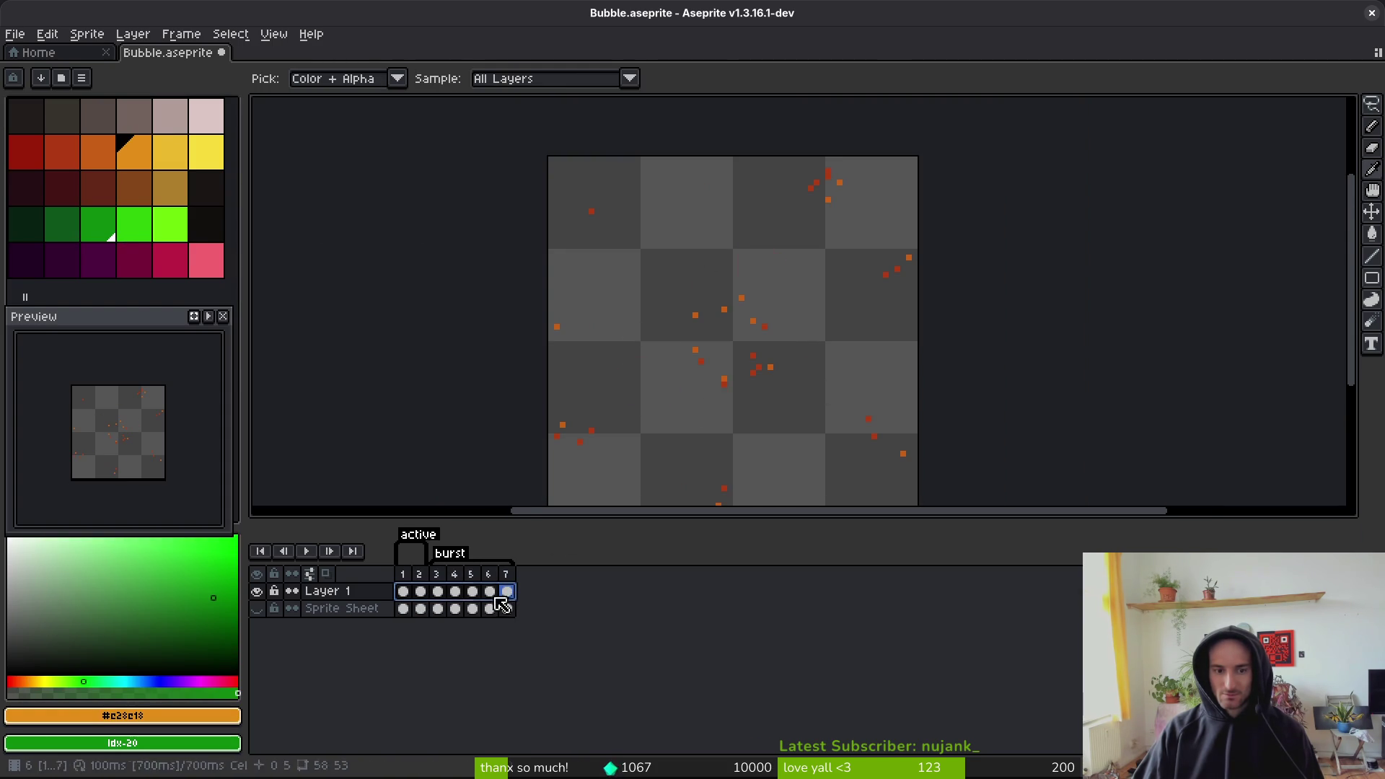
{"action": "left_click", "coordinate": [420, 592]}
{"action": "scroll", "coordinate": [707, 379], "scroll_direction": "up", "scroll_amount": 3}
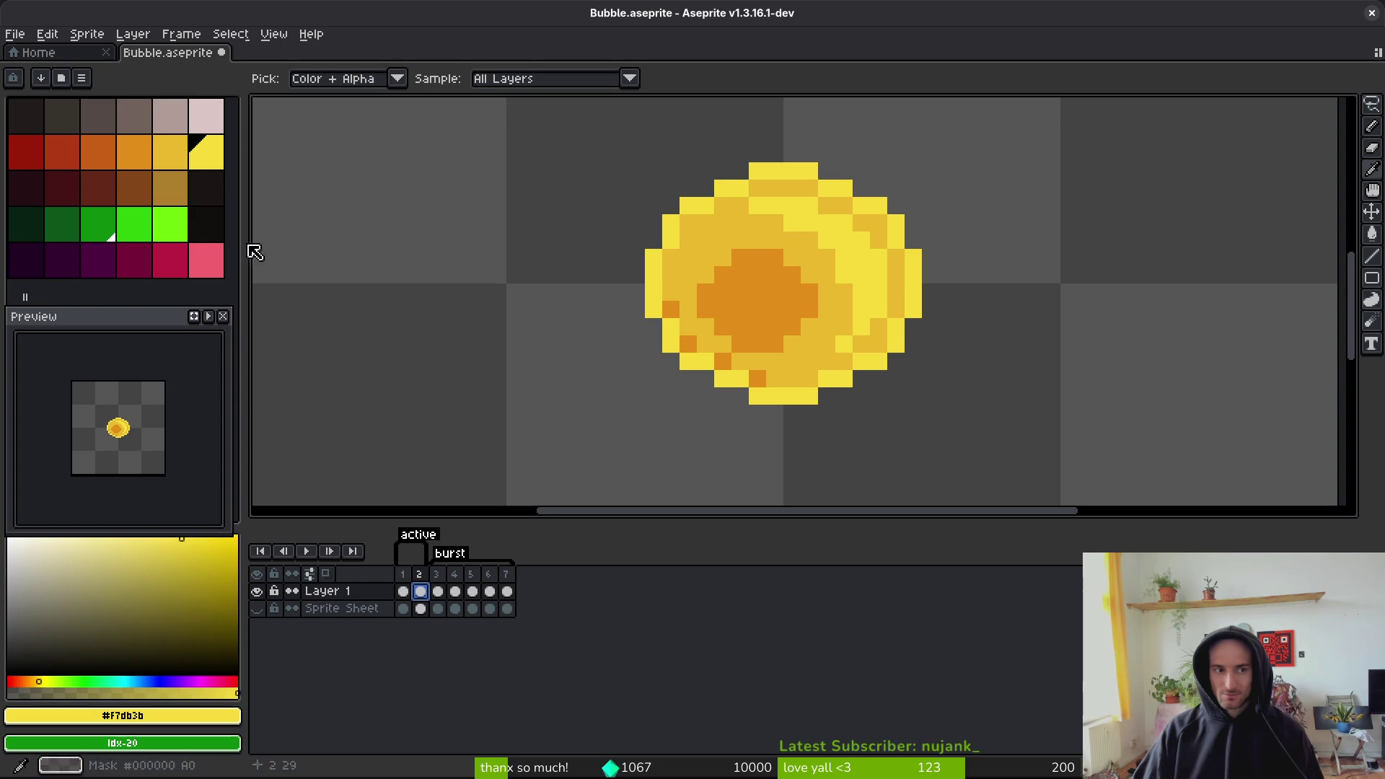
{"action": "right_click", "coordinate": [172, 227]}
{"action": "key", "text": "m"}
{"action": "left_click_drag", "start_coordinate": [509, 592], "coordinate": [421, 592]}
{"action": "key", "text": "shift+r"}
{"action": "left_click", "coordinate": [856, 190]}
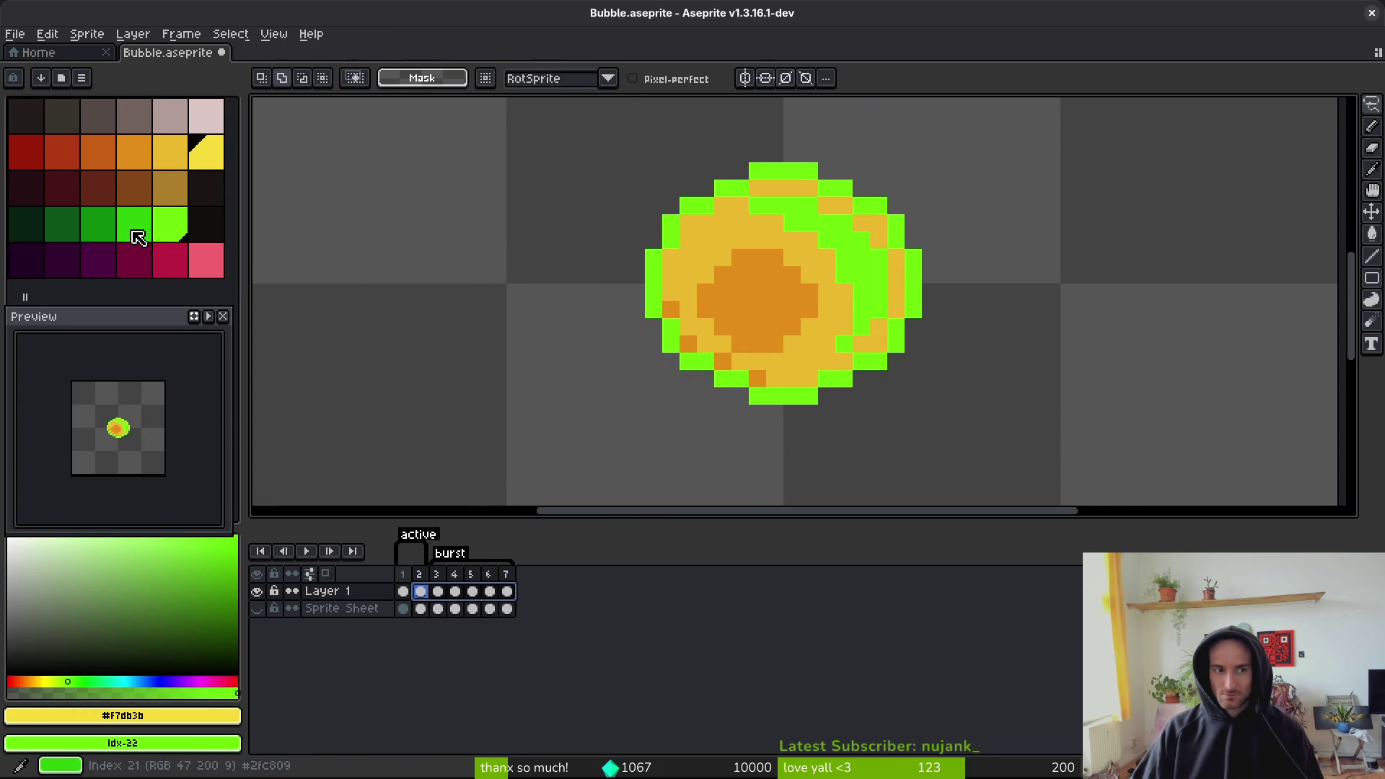
- Pick mid-yellow and orange from the palette and replace them with mid and dark green
{"action": "left_click", "coordinate": [180, 173]}
{"action": "right_click", "coordinate": [137, 225]}
{"action": "key", "text": "shift+r"}
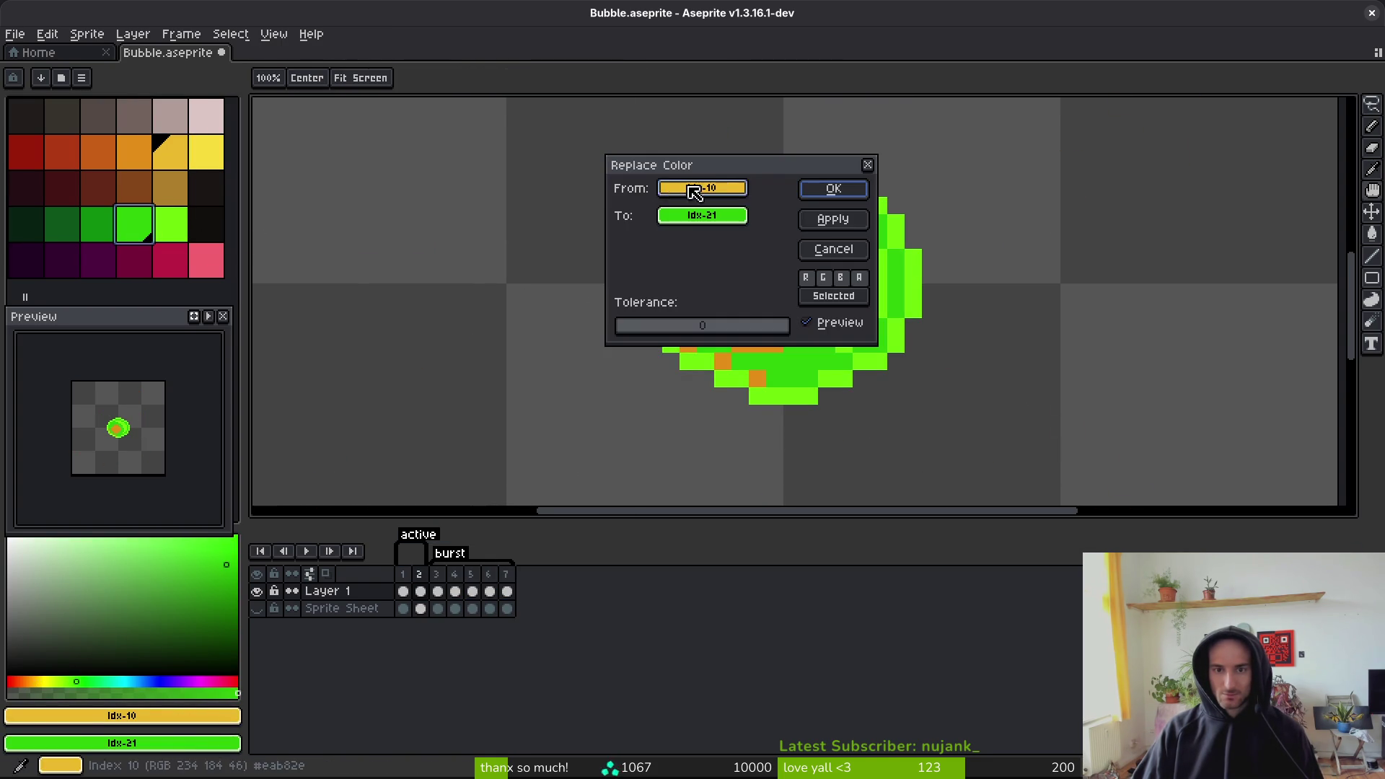
{"action": "left_click", "coordinate": [816, 192]}
{"action": "left_click", "coordinate": [141, 162]}
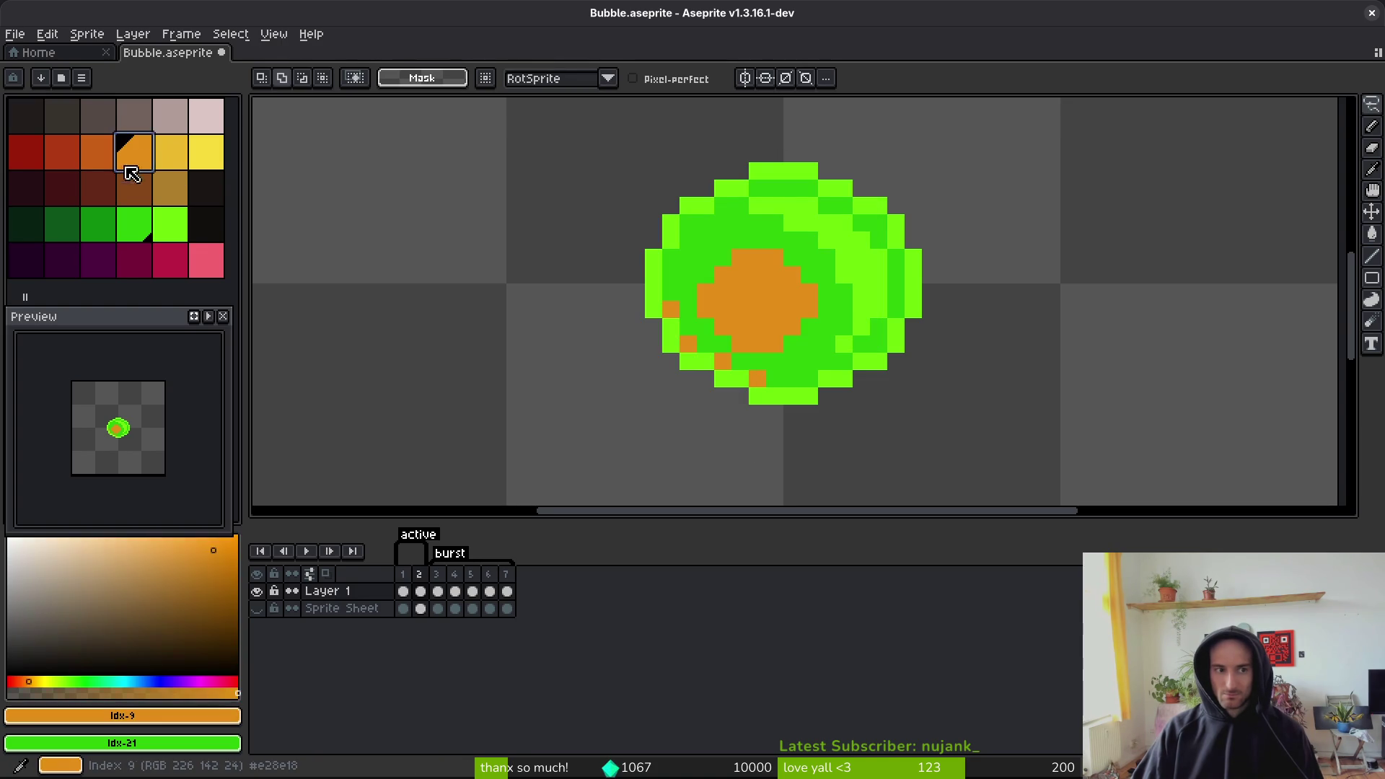
{"action": "right_click", "coordinate": [101, 230]}
{"action": "key", "text": "shift+r"}
{"action": "left_click", "coordinate": [830, 189]}
- Reapply orange-to-dark-green and mid-yellow-to-mid-green on Layer 1 frames 2–7
{"action": "left_click", "coordinate": [508, 591]}
{"action": "left_click", "coordinate": [421, 592], "text": "shift"}
{"action": "key", "text": "shift+r"}
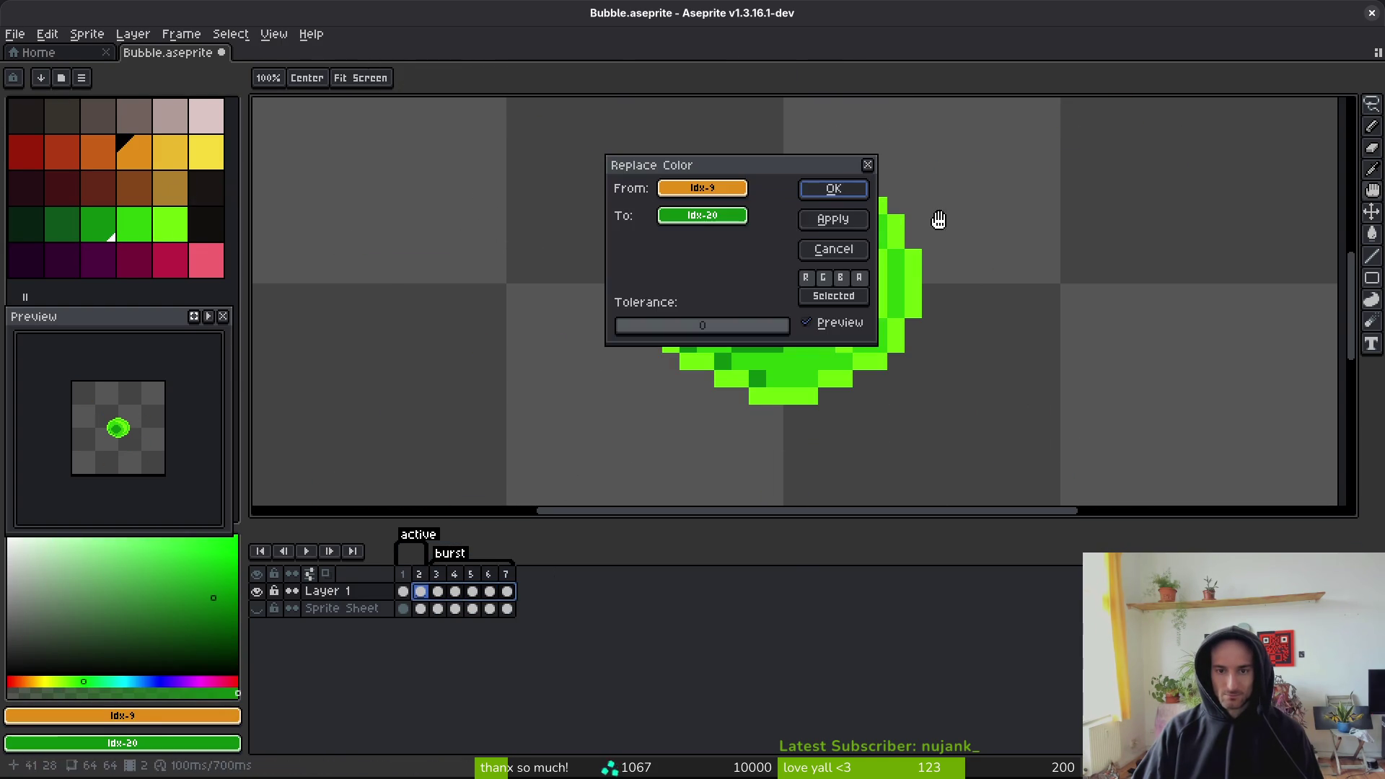
{"action": "left_click", "coordinate": [833, 188]}
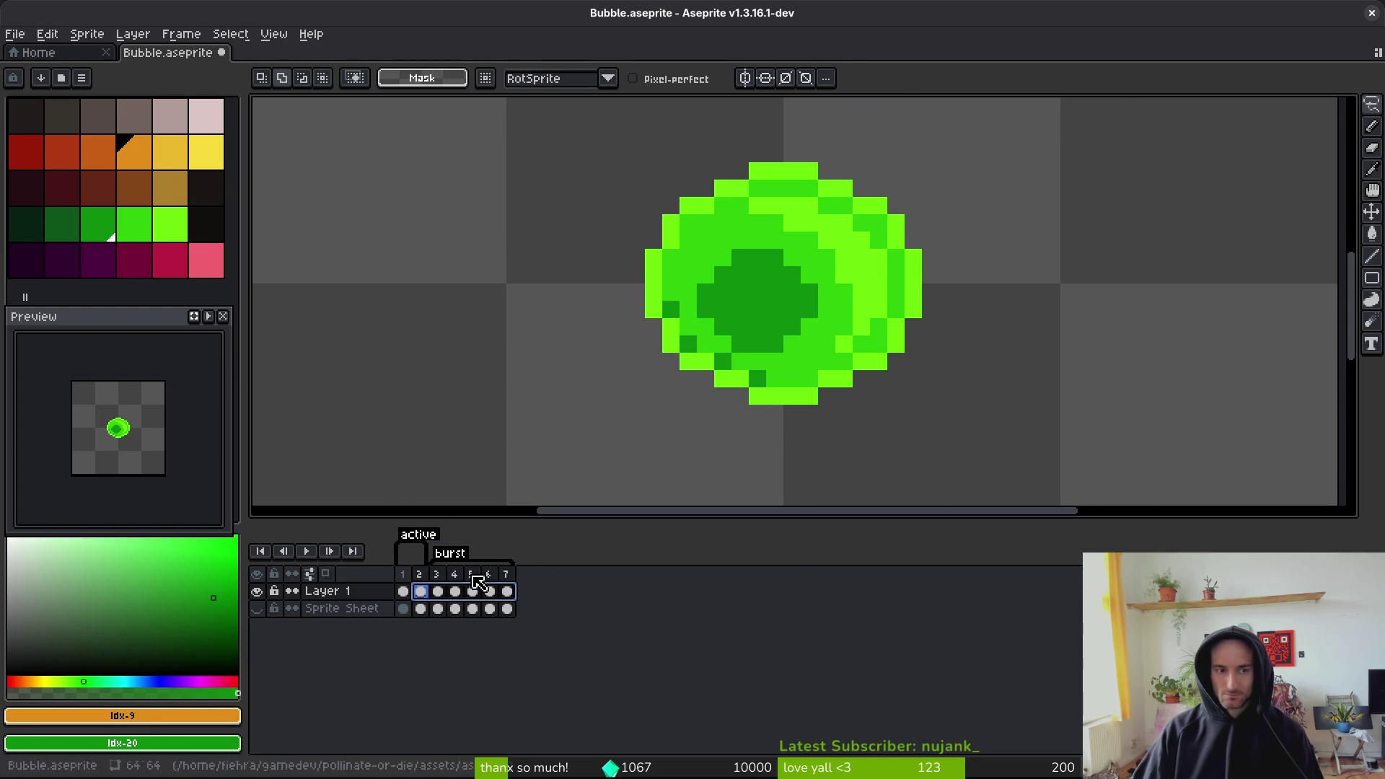
{"action": "left_click", "coordinate": [180, 158]}
{"action": "right_click", "coordinate": [160, 225]}
{"action": "left_click_drag", "start_coordinate": [507, 591], "coordinate": [425, 593]}
{"action": "key", "text": "shift+r"}
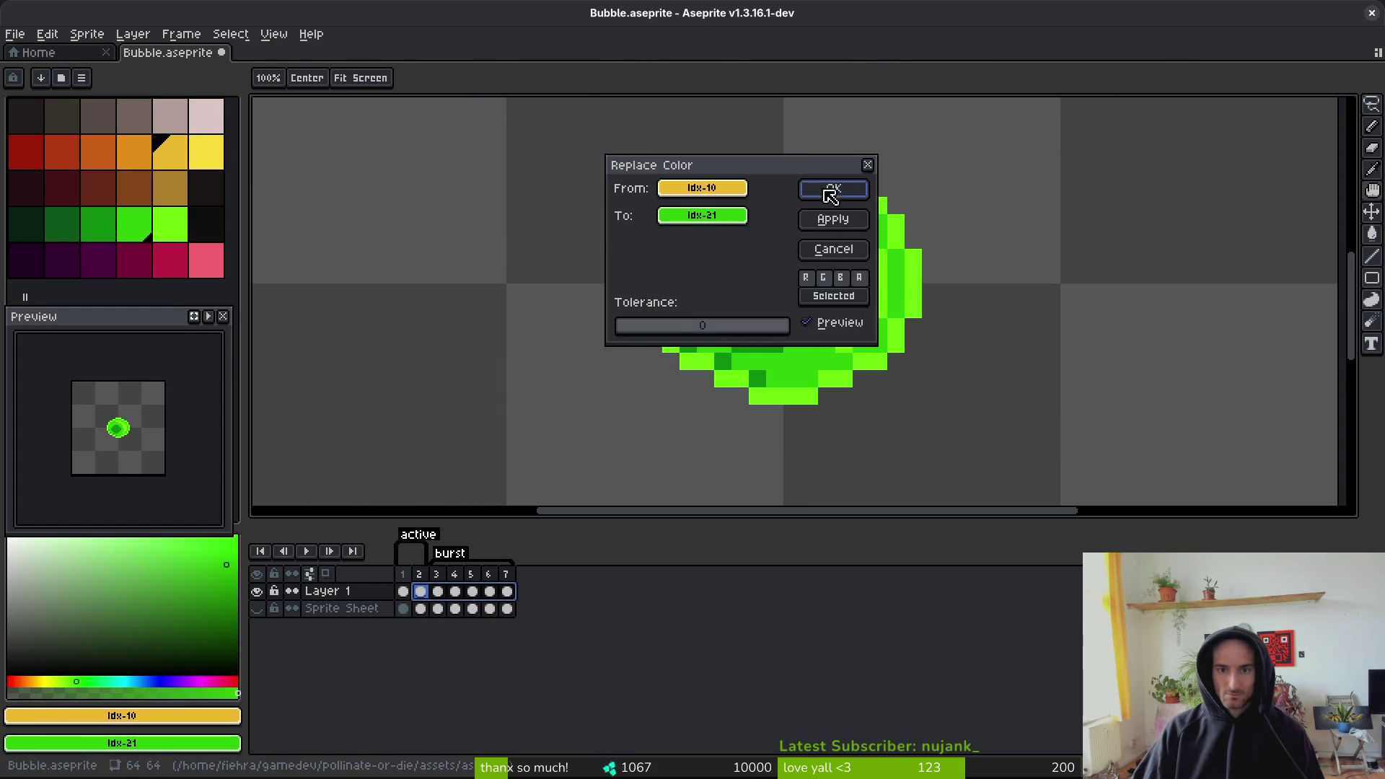
{"action": "left_click", "coordinate": [829, 188]}
- Play the burst animation to check the colours, stopping on frame 6
{"action": "key", "text": "Right"}
{"action": "key", "text": "Right"}
{"action": "key", "text": "Return"}
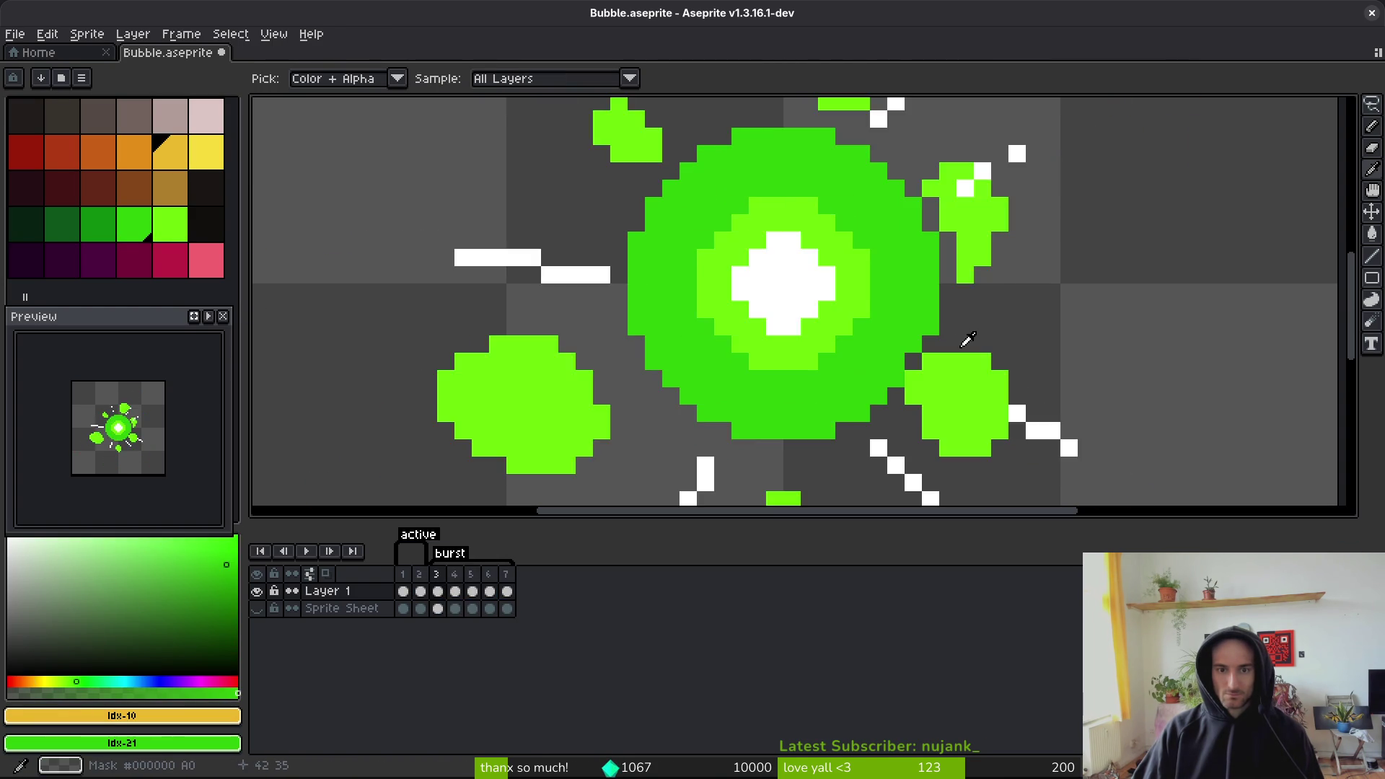
{"action": "key", "text": "Return"}
{"action": "key", "text": "m"}
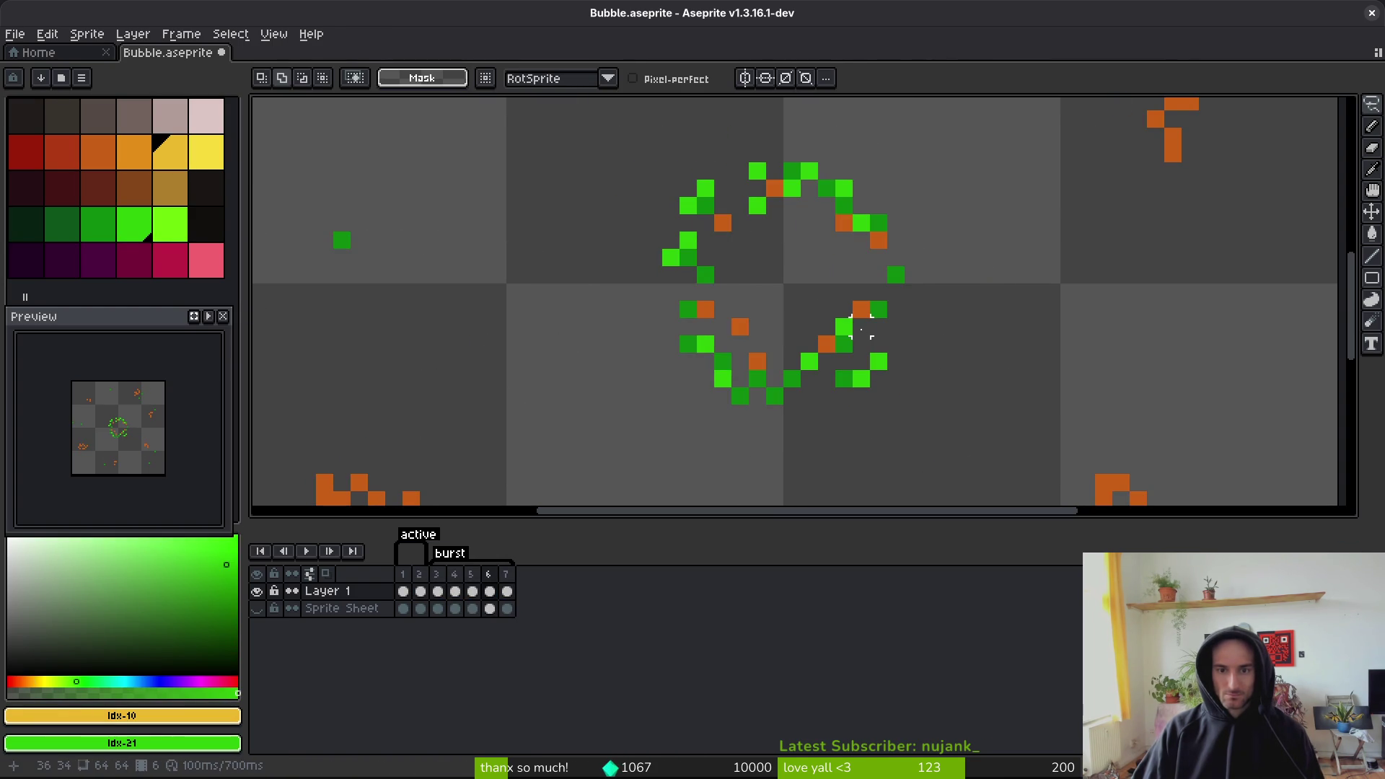
{"action": "scroll", "coordinate": [860, 309], "scroll_direction": "down", "scroll_amount": 3}
- Recolour the orange burst particles dark green on frames 6 and 7
{"action": "key", "text": "i"}
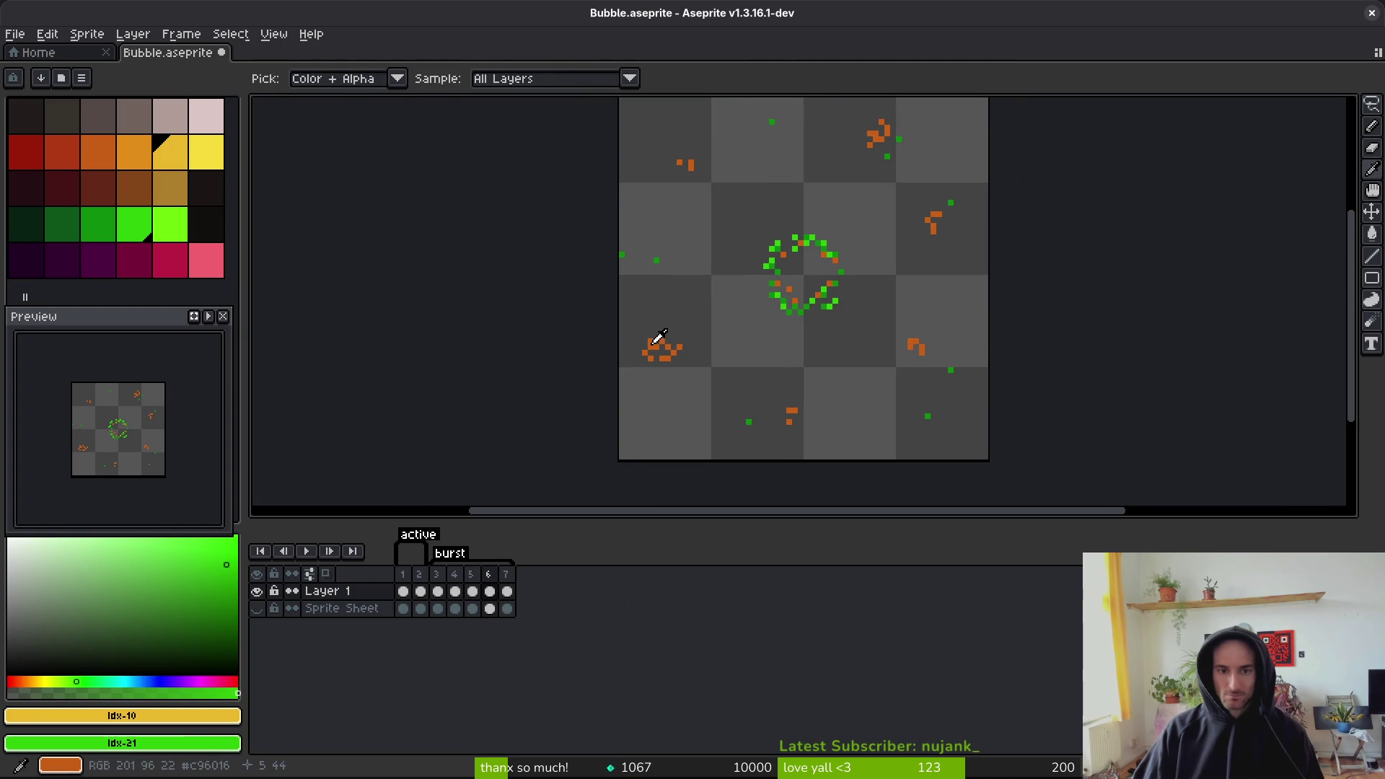
{"action": "left_click", "coordinate": [657, 349]}
{"action": "right_click", "coordinate": [101, 225]}
{"action": "key", "text": "shift+r"}
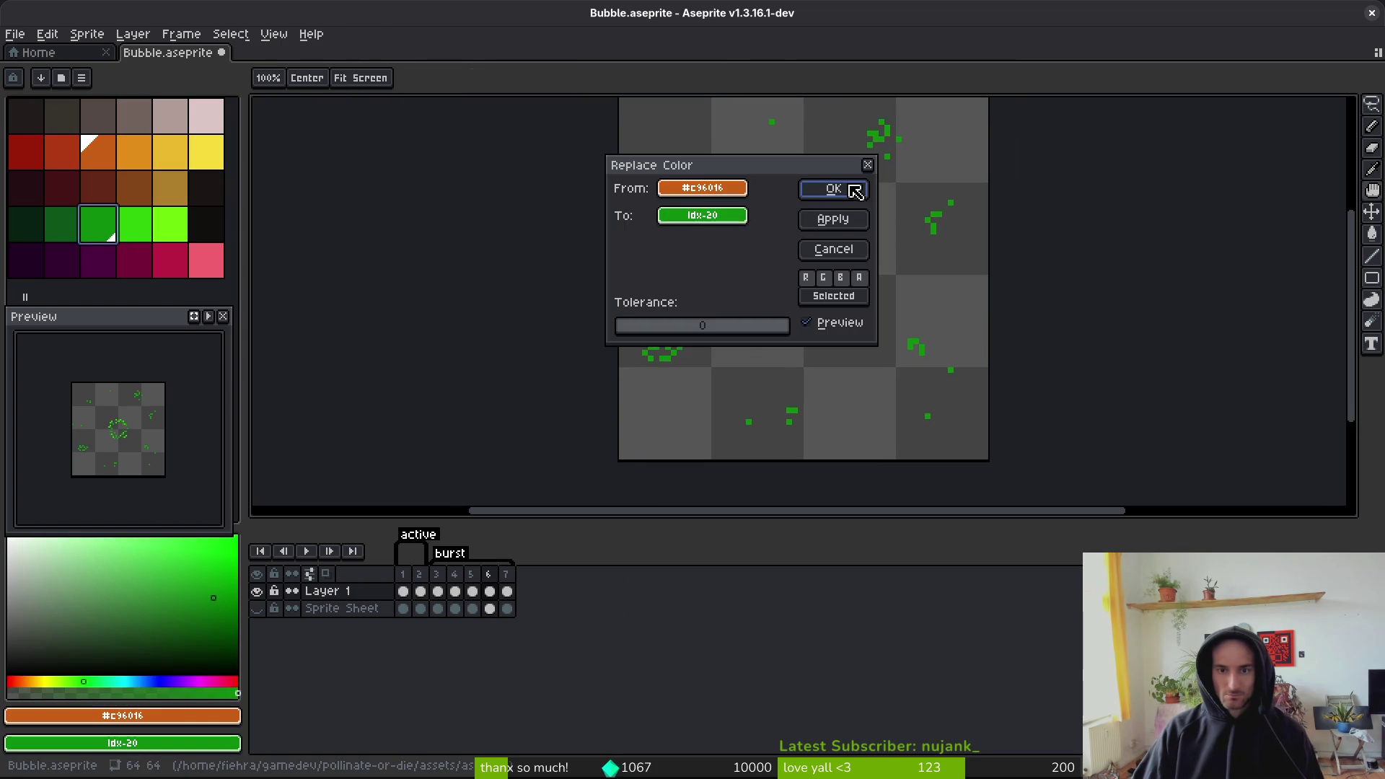
{"action": "left_click", "coordinate": [855, 191]}
{"action": "scroll", "coordinate": [813, 226], "scroll_direction": "up", "scroll_amount": 2}
{"action": "key", "text": "period"}
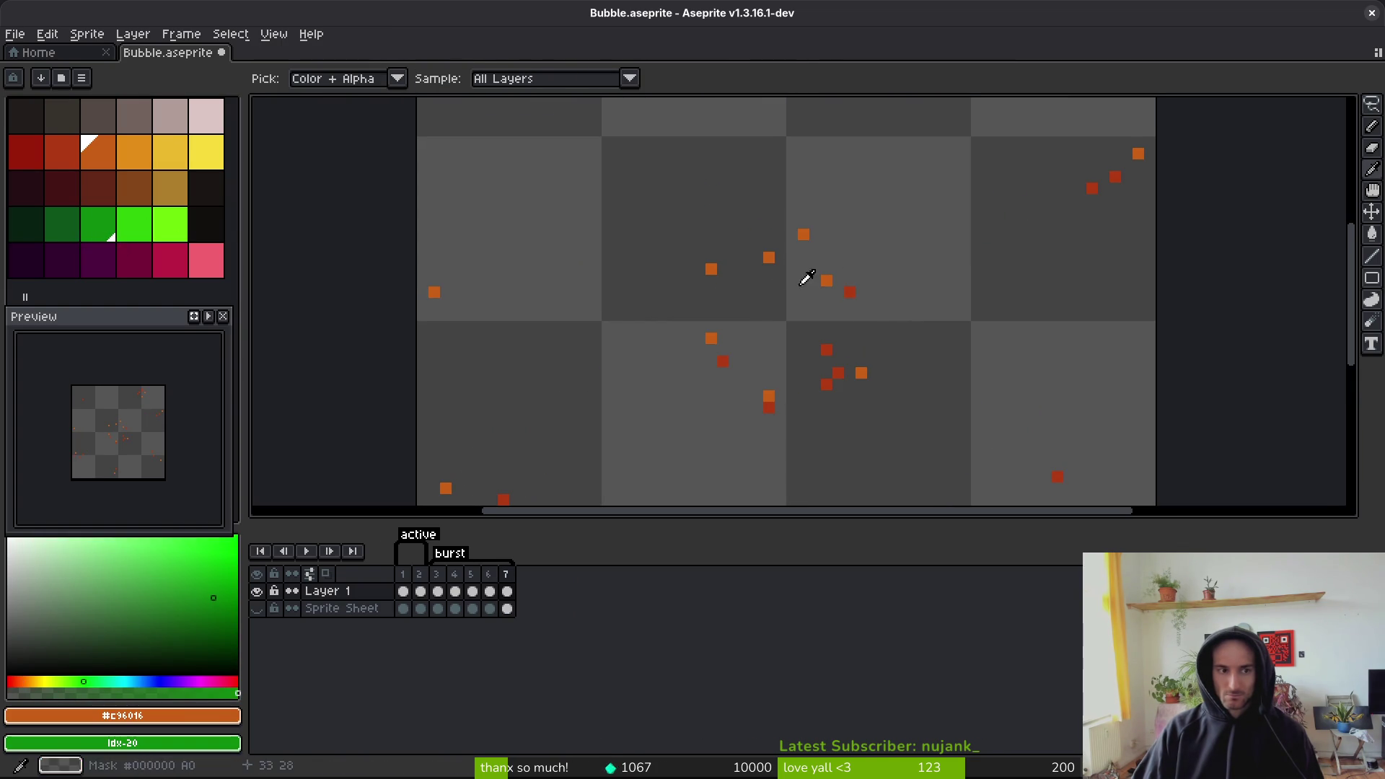
{"action": "key", "text": "shift+r"}
{"action": "left_click", "coordinate": [835, 191]}
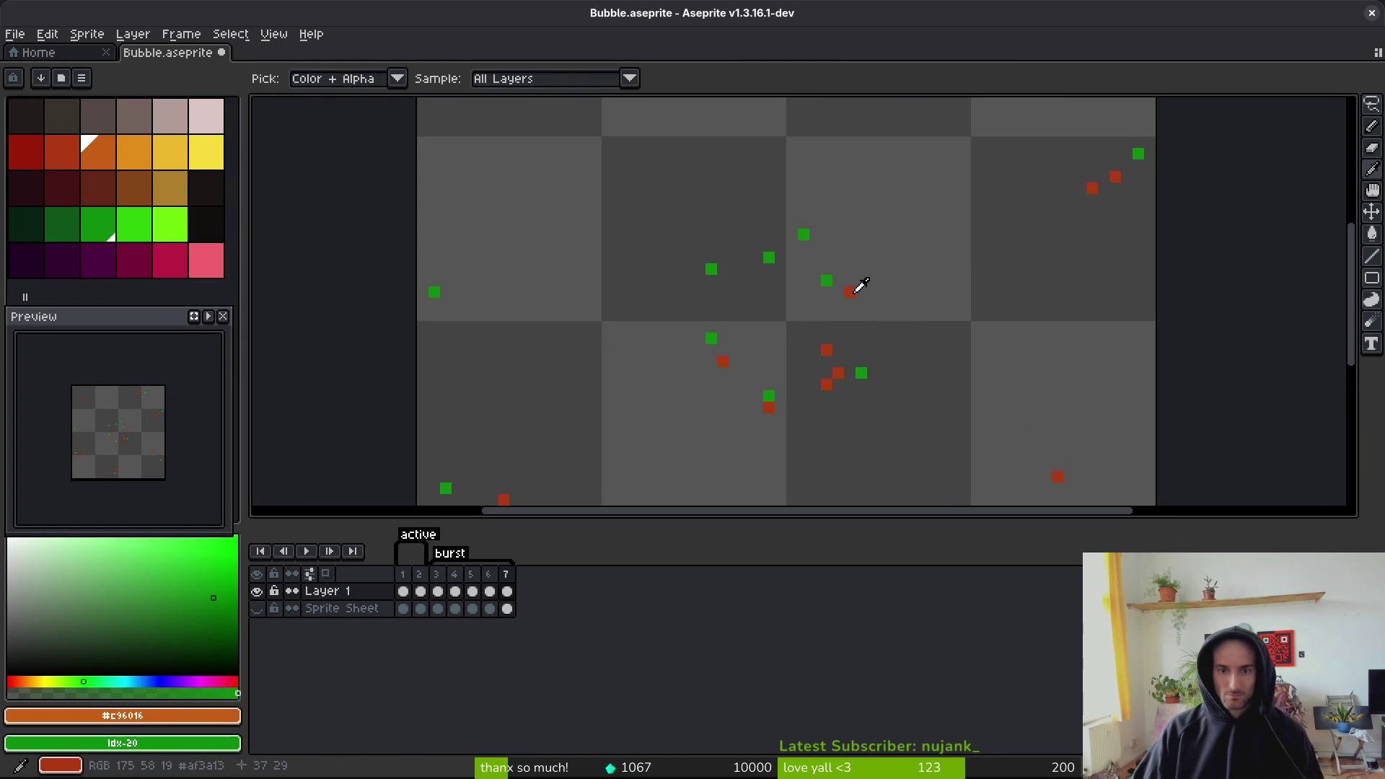
- Replace the red particle pixels with the darkest green and save Bubble.aseprite
{"action": "left_click", "coordinate": [858, 285]}
{"action": "right_click", "coordinate": [74, 229]}
{"action": "key", "text": "shift+r"}
{"action": "left_click", "coordinate": [814, 187]}
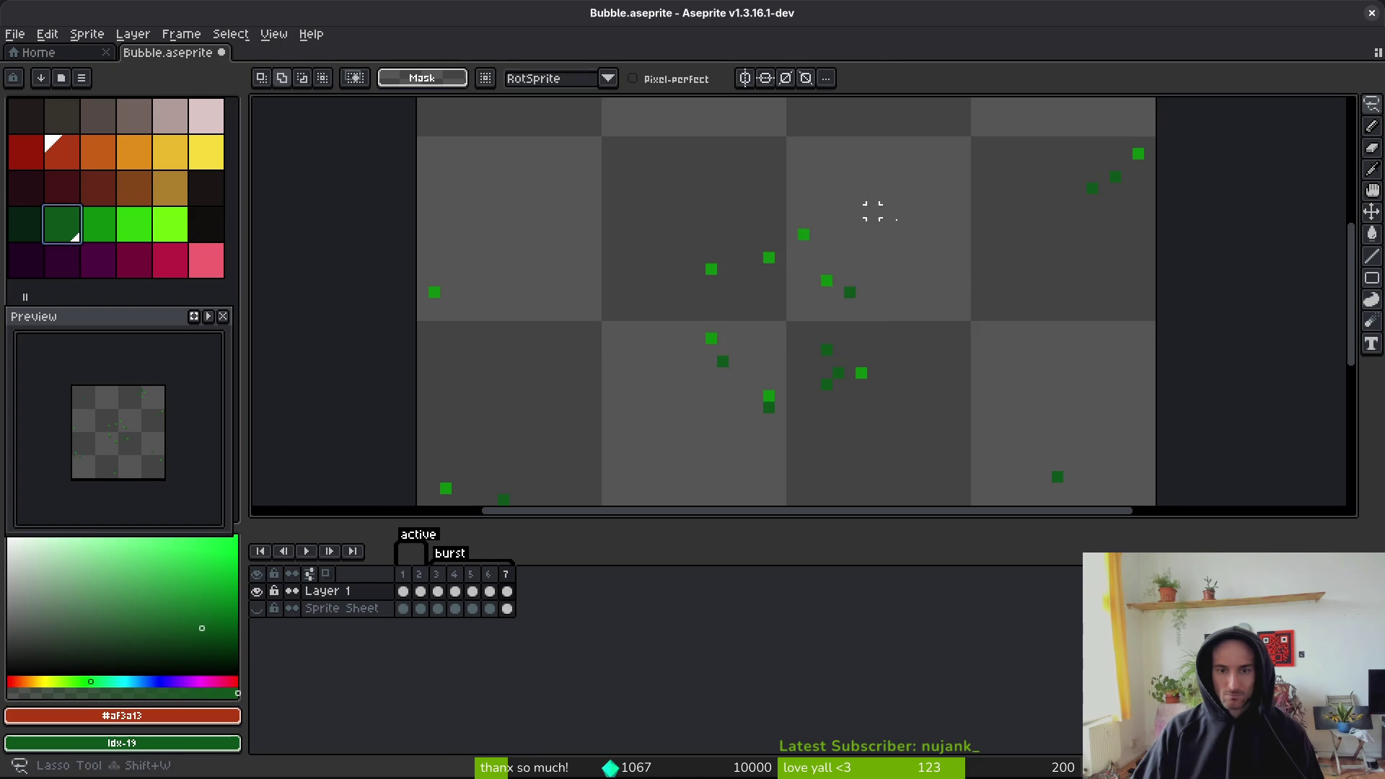
{"action": "scroll", "coordinate": [815, 187], "scroll_direction": "down", "scroll_amount": 2}
{"action": "key", "text": "ctrl+s"}
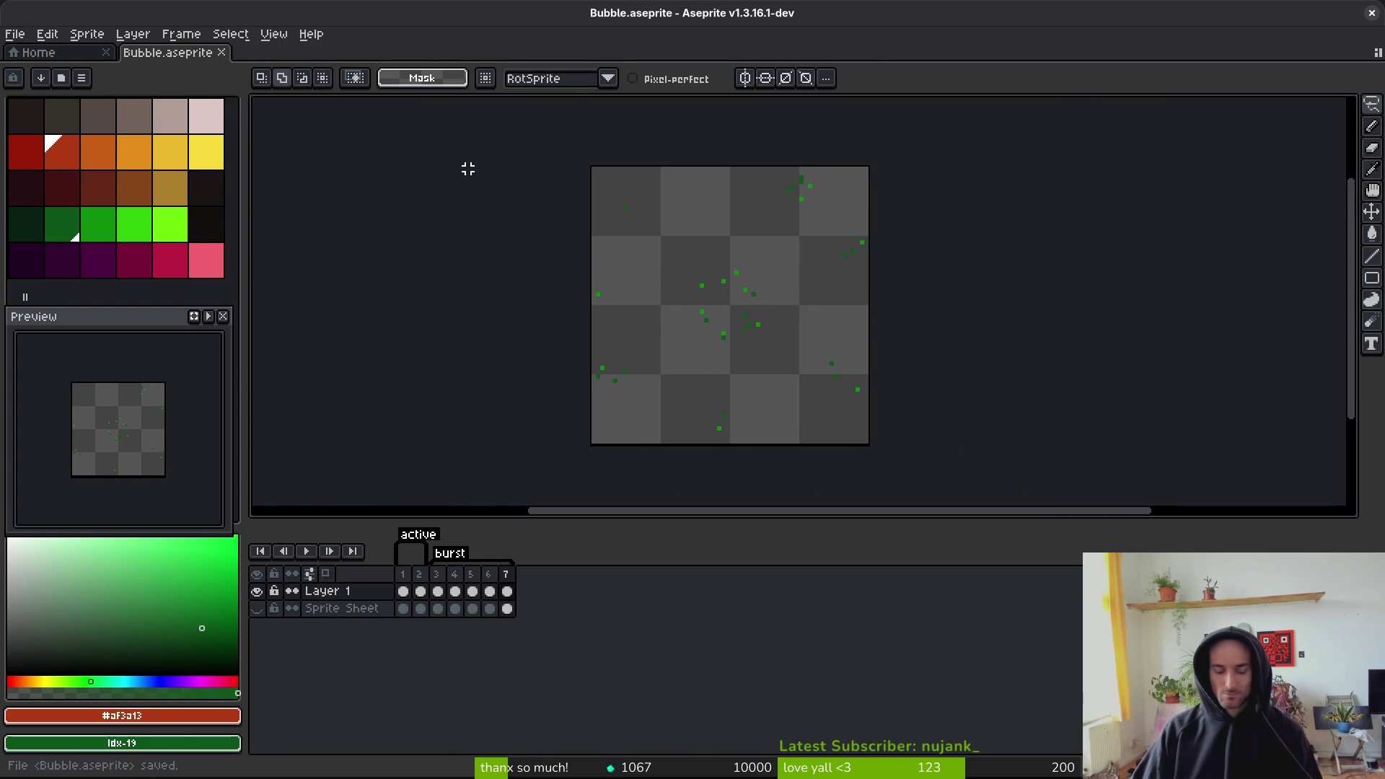
{"action": "key", "text": "ctrl+e"}
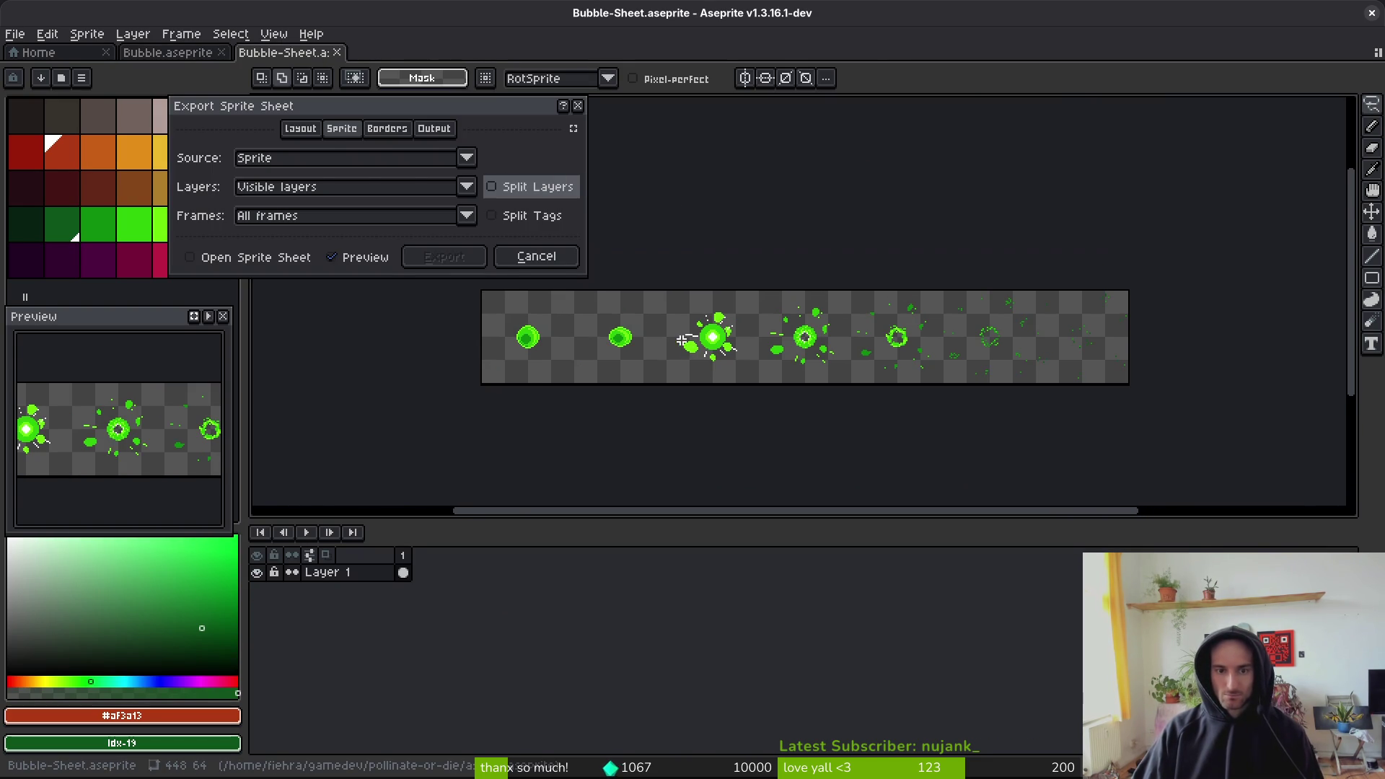
- Export the bubble frames as a sprite sheet, opening the generated sheet document
{"action": "left_click", "coordinate": [246, 257]}
{"action": "left_click", "coordinate": [432, 258]}
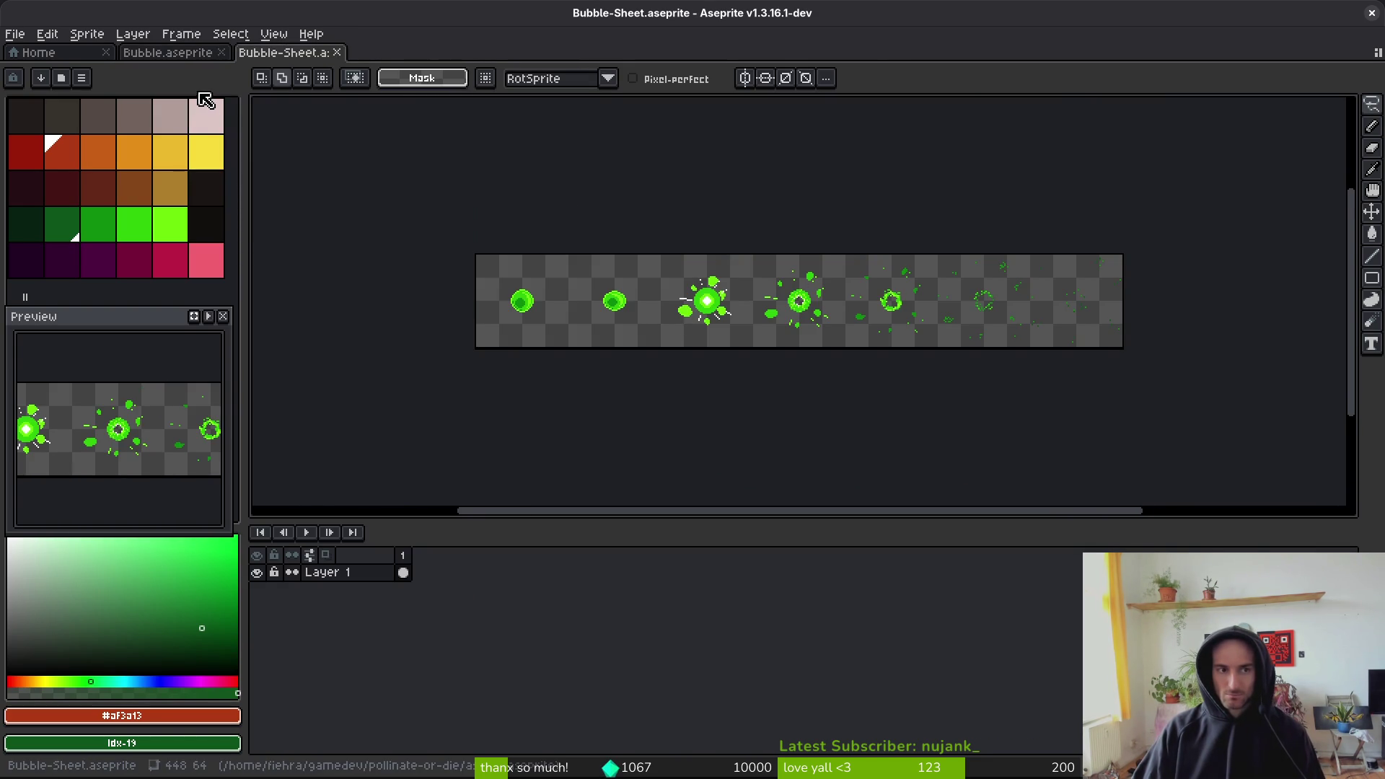
{"action": "key", "text": "ctrl+w"}
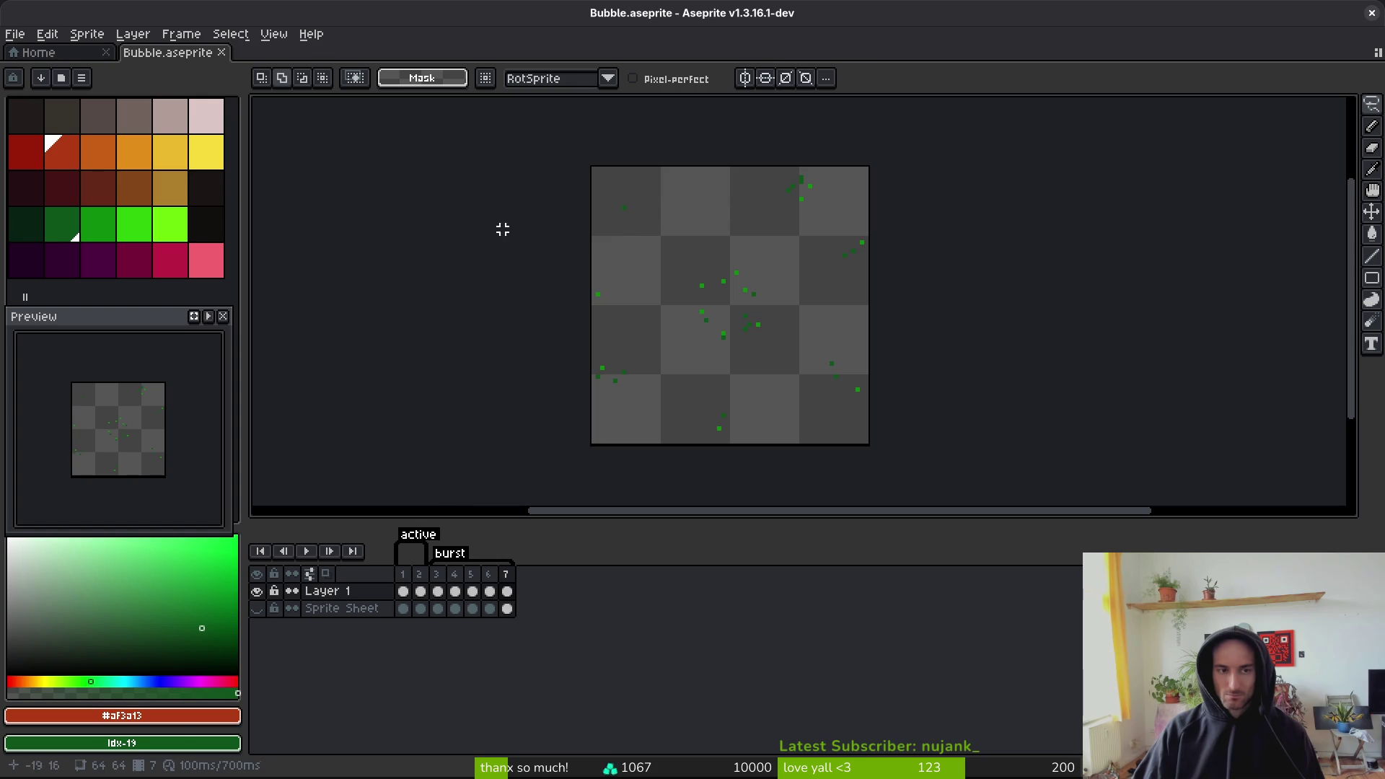
{"action": "key", "text": "ctrl+e"}
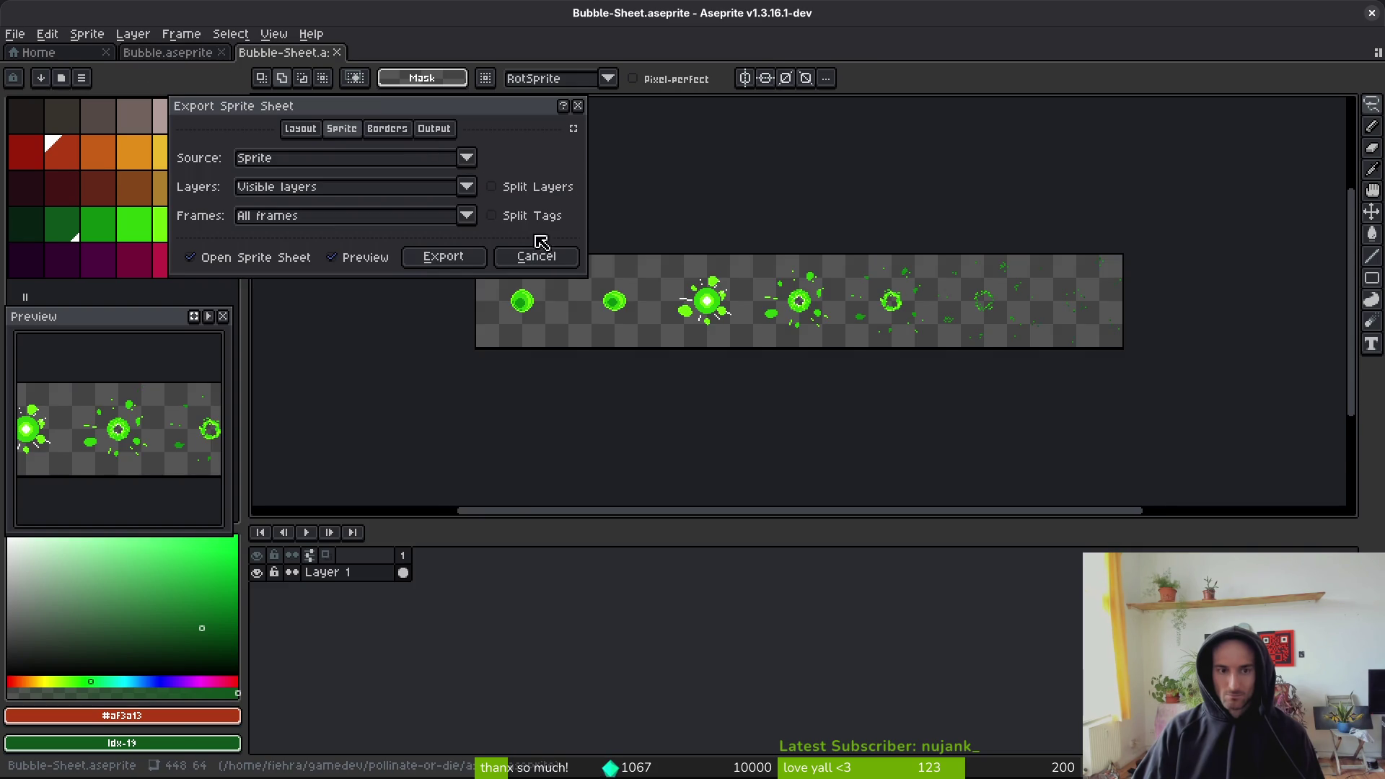
{"action": "left_click", "coordinate": [461, 258]}
- Export the sheet as poisonBubble.png into the art/objects folder
{"action": "key", "text": "ctrl+alt+shift+s"}
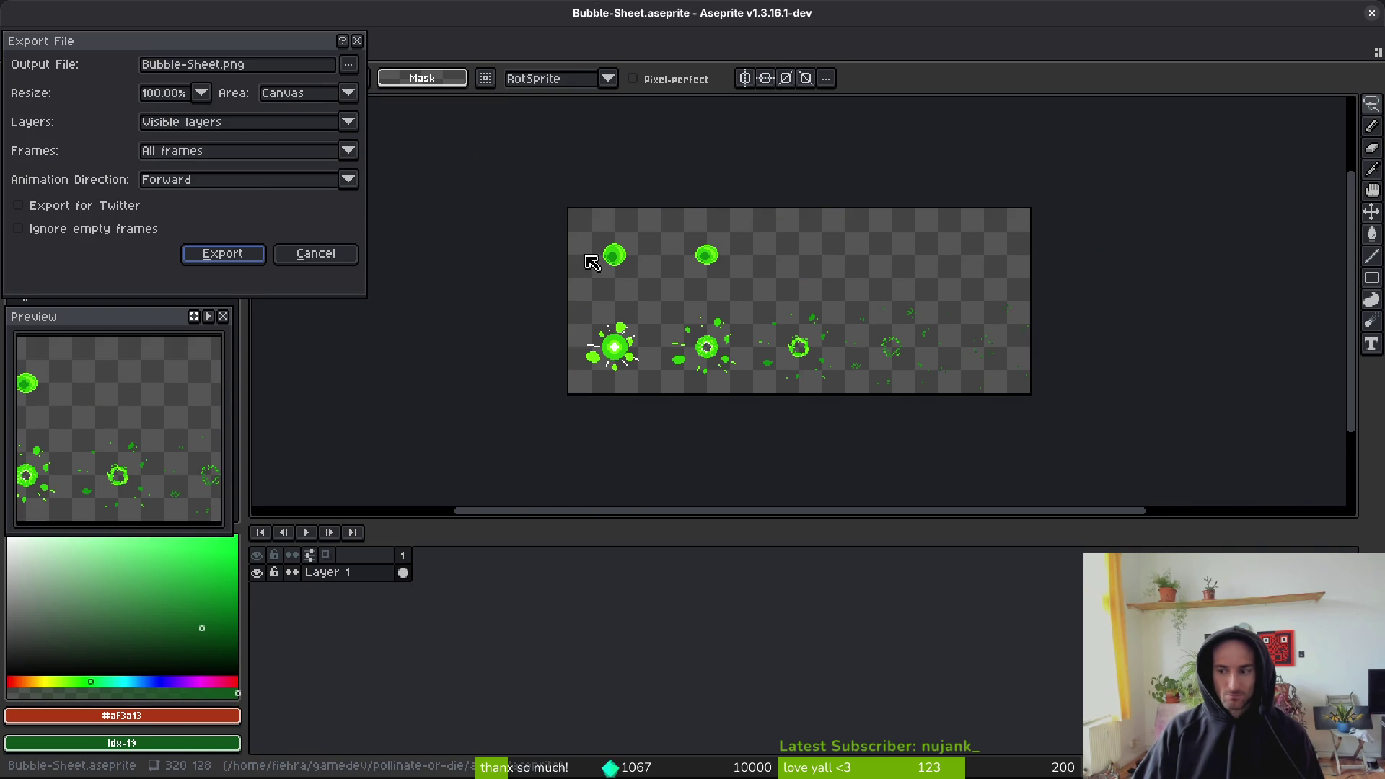
{"action": "left_click", "coordinate": [350, 69]}
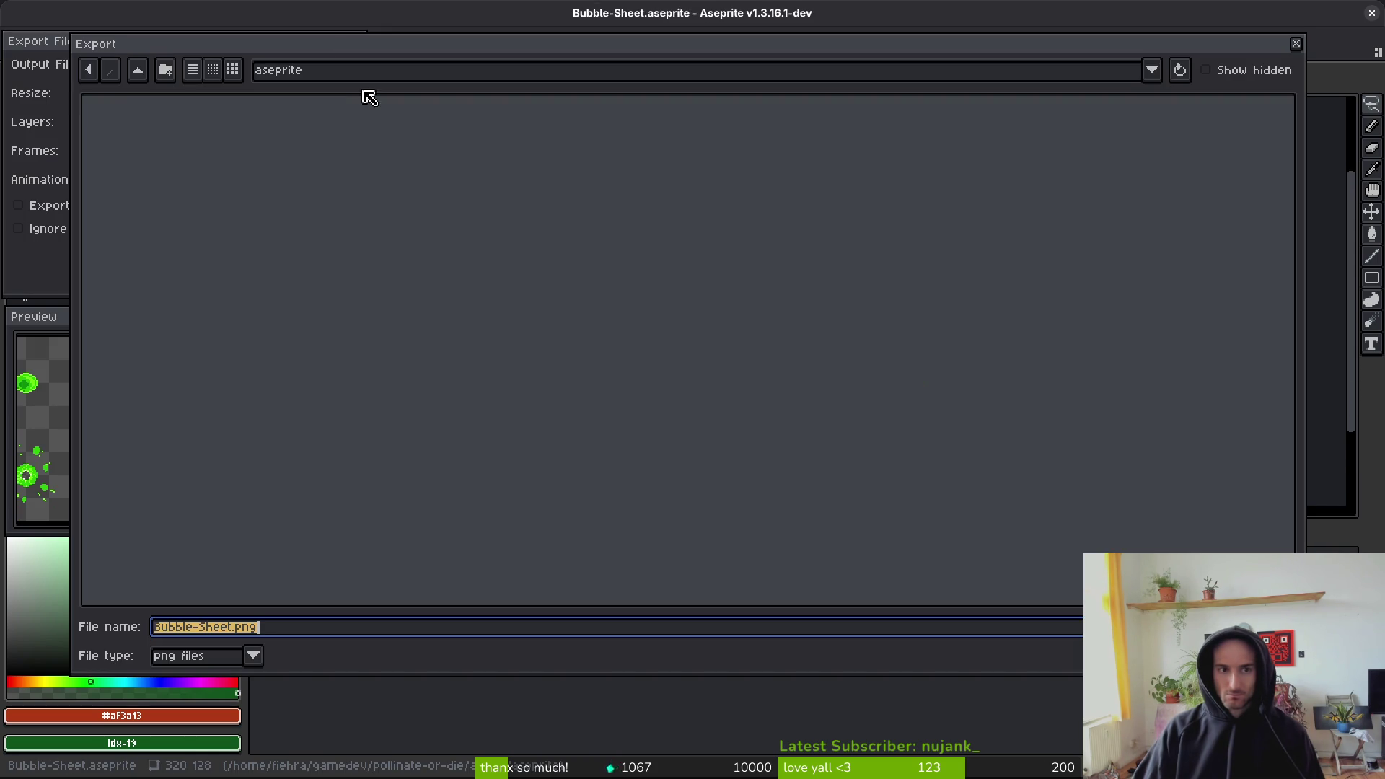
{"action": "left_click", "coordinate": [137, 70]}
{"action": "double_click", "coordinate": [145, 160]}
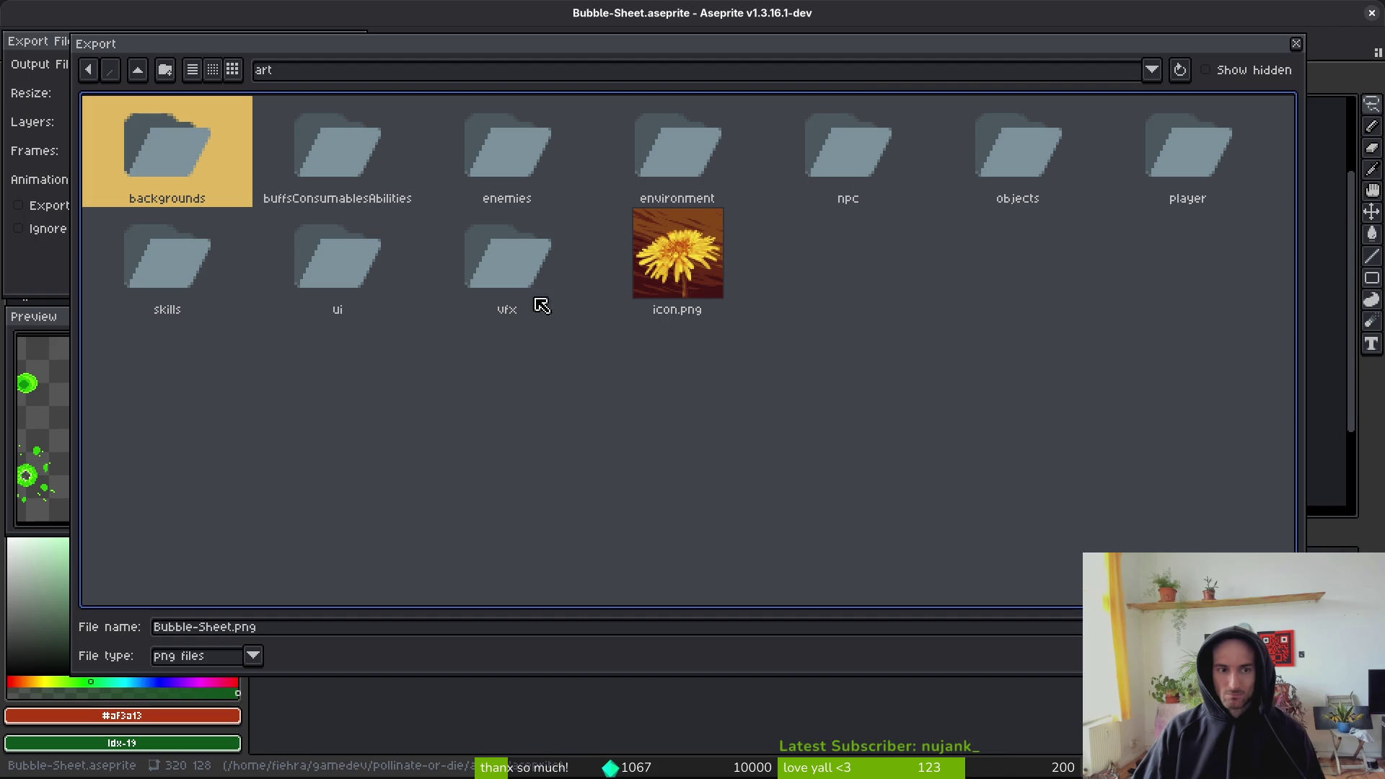
{"action": "double_click", "coordinate": [1022, 176]}
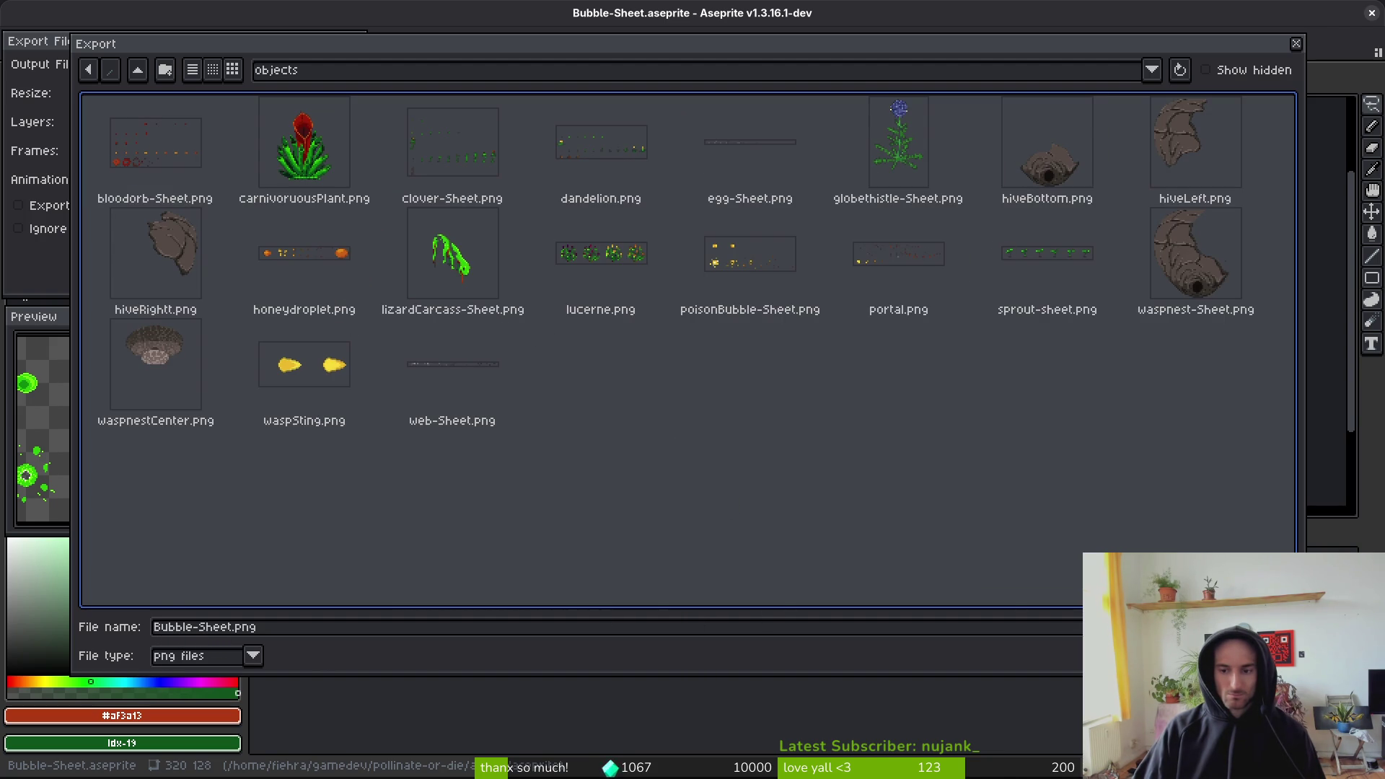
{"action": "left_click", "coordinate": [159, 629]}
{"action": "type", "text": "poison"}
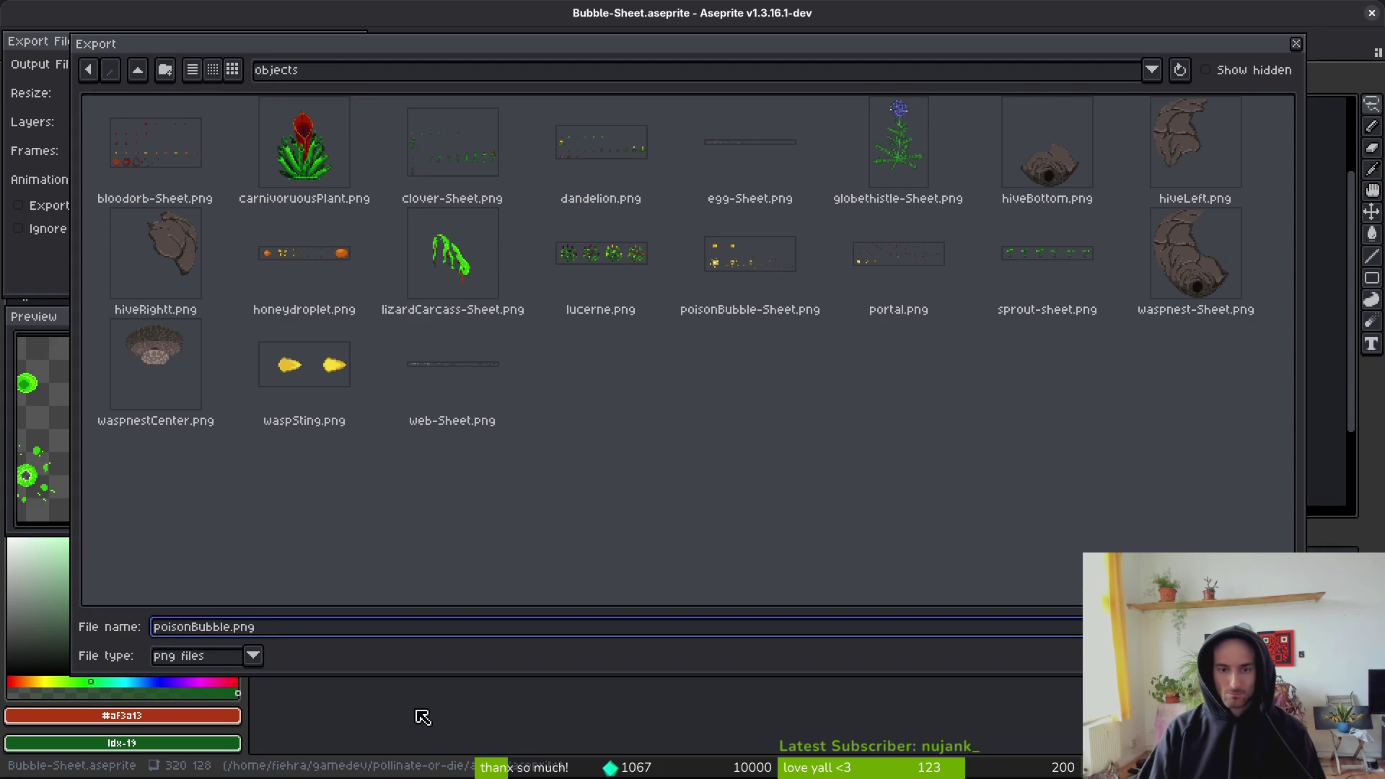
{"action": "key", "text": "Return"}
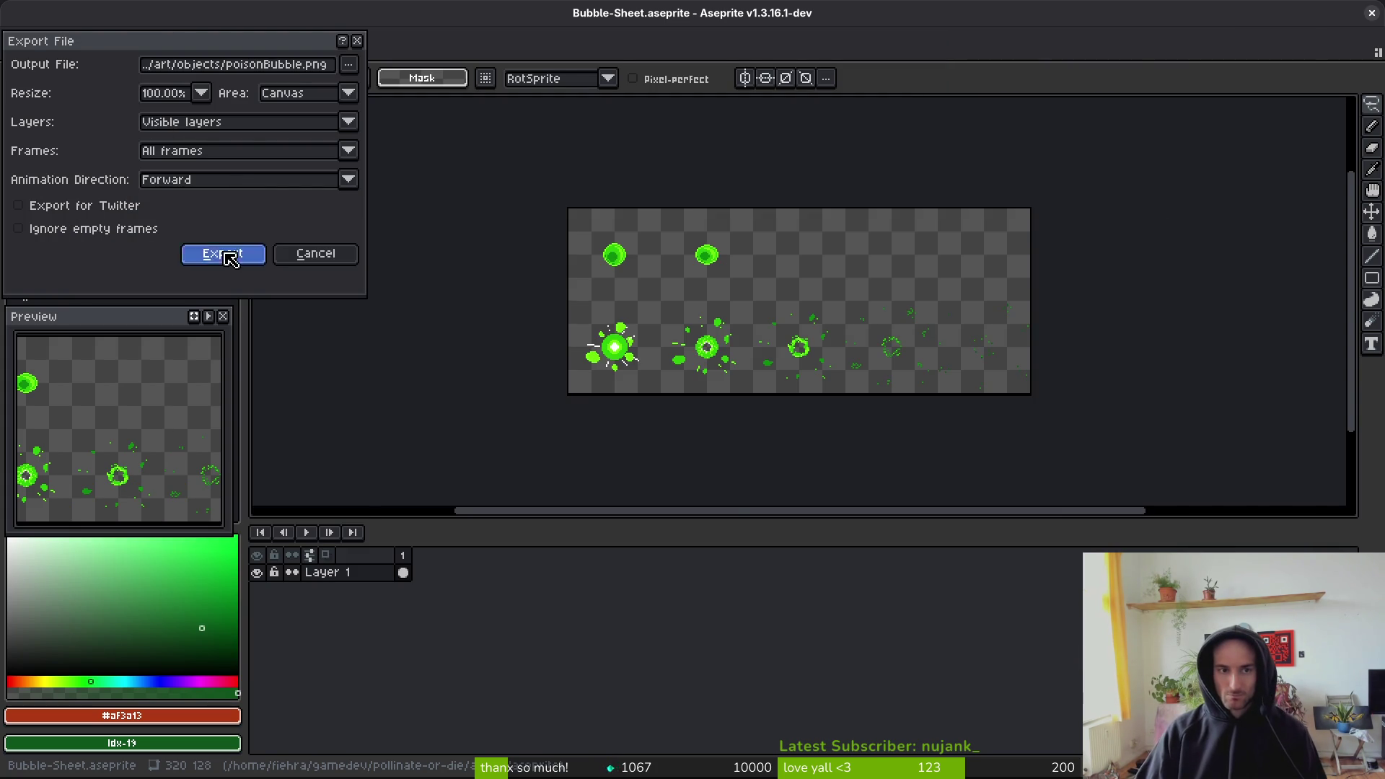
{"action": "left_click", "coordinate": [224, 254]}
- Close the sheet document without saving, then close the Bubble sprite
{"action": "key", "text": "ctrl+s"}
{"action": "key", "text": "Return"}
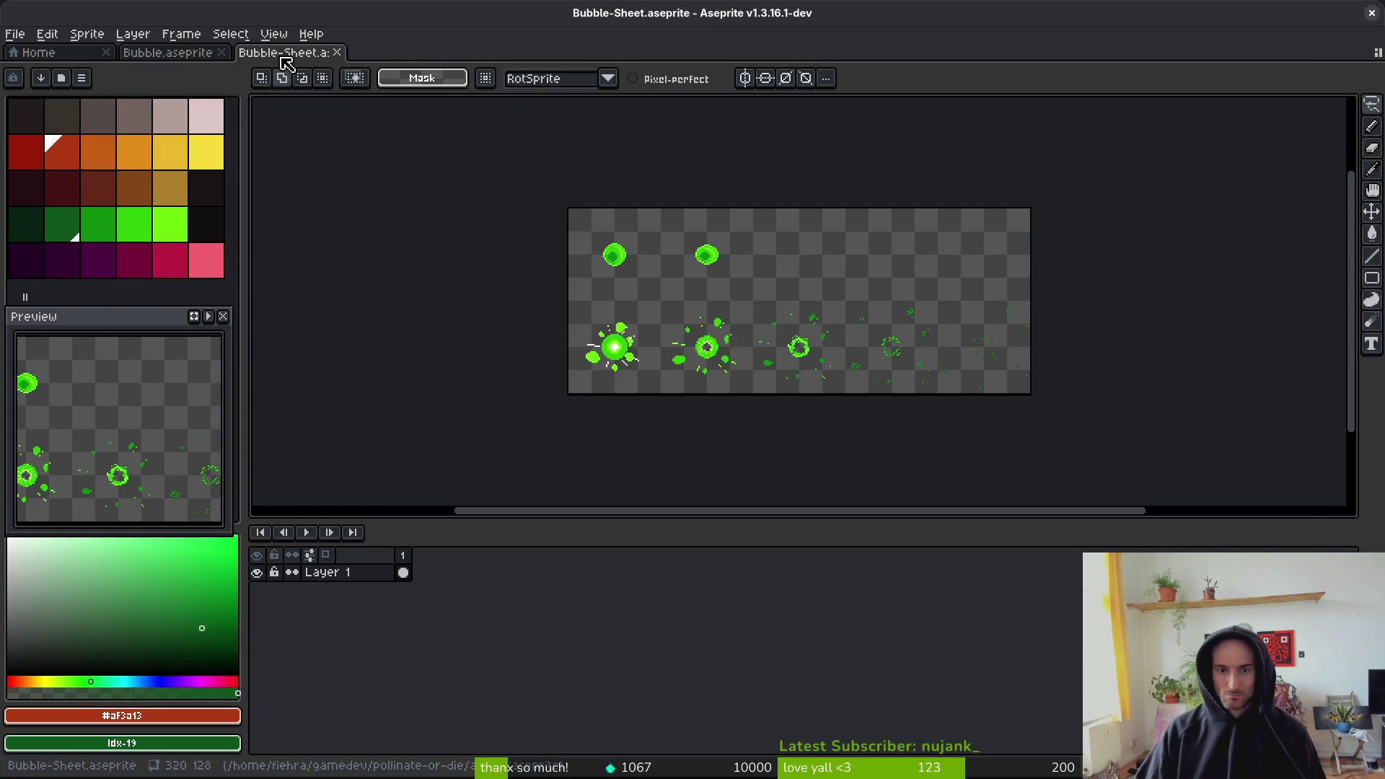
{"action": "left_click_drag", "start_coordinate": [786, 367], "coordinate": [804, 383]}
{"action": "scroll", "coordinate": [807, 381], "scroll_direction": "right", "scroll_amount": 1}
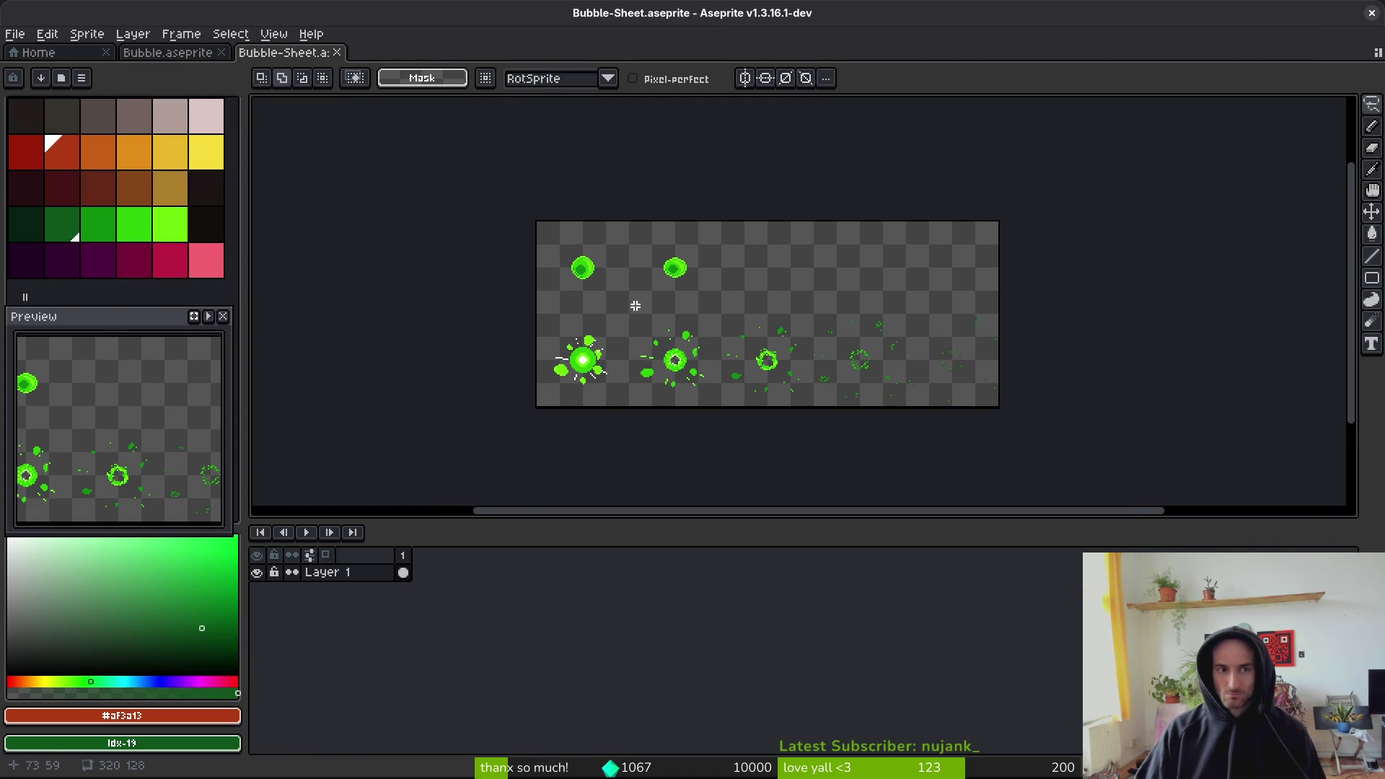
{"action": "key", "text": "ctrl+w"}
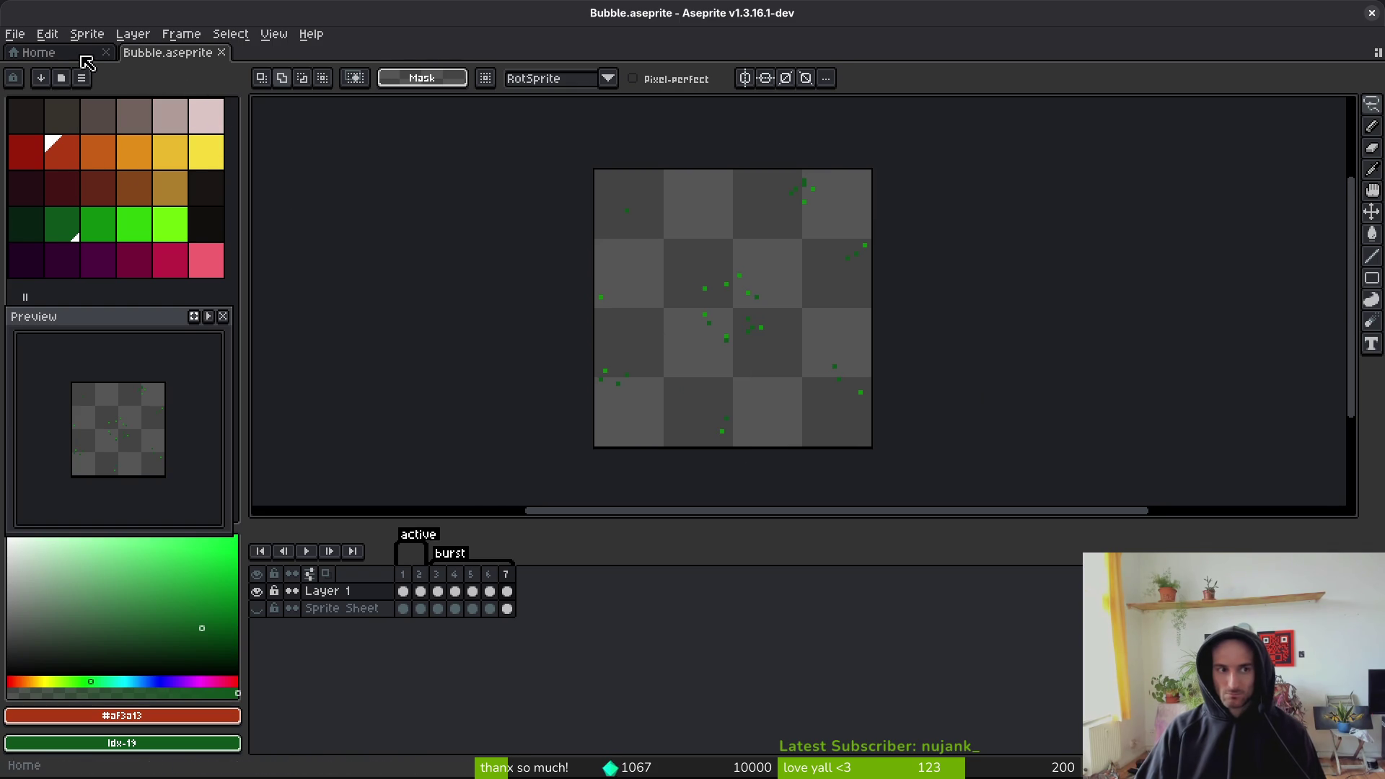
{"action": "key", "text": "ctrl+w"}
{"action": "key", "text": "super"}
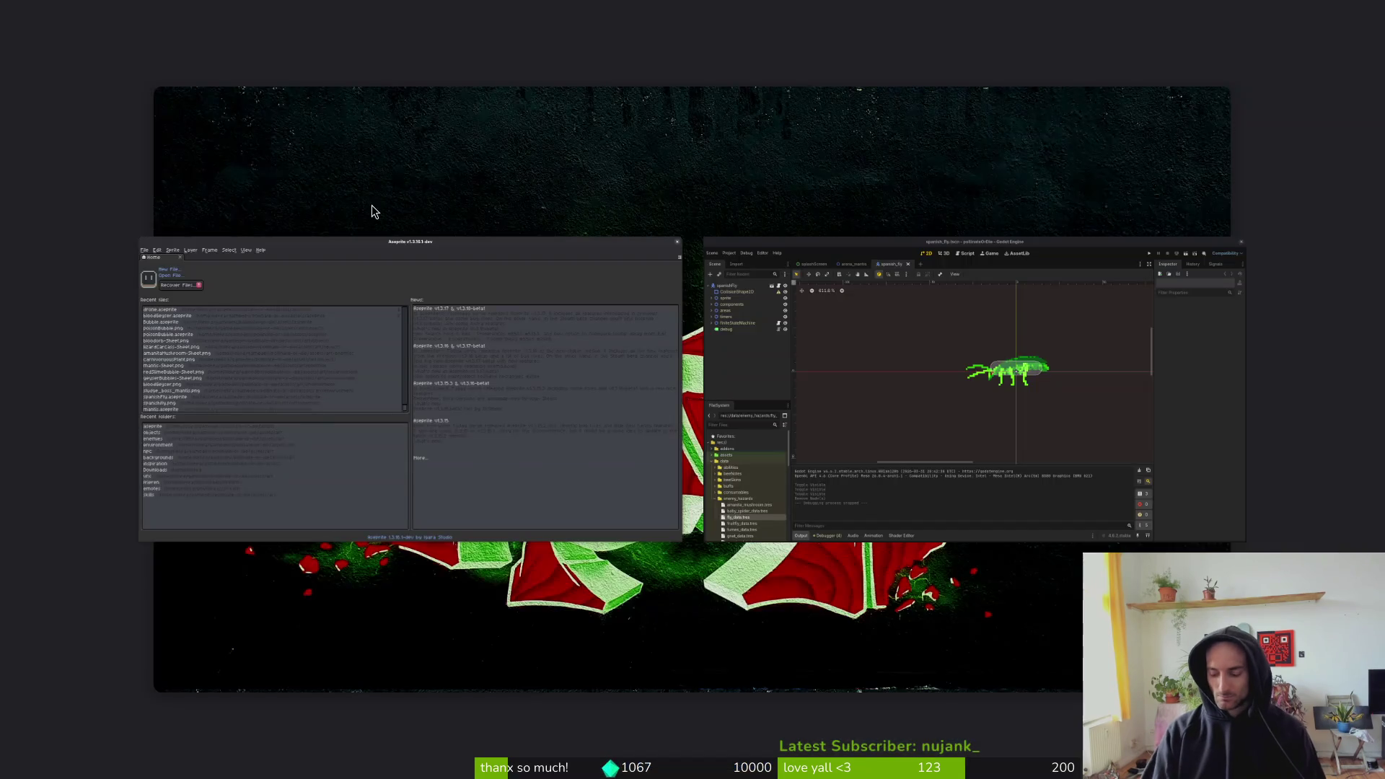
- Launch Files and browse to the pollinate-or-die project's assets/aseprite folder
{"action": "type", "text": "files"}
{"action": "key", "text": "Return"}
{"action": "left_click", "coordinate": [312, 358]}
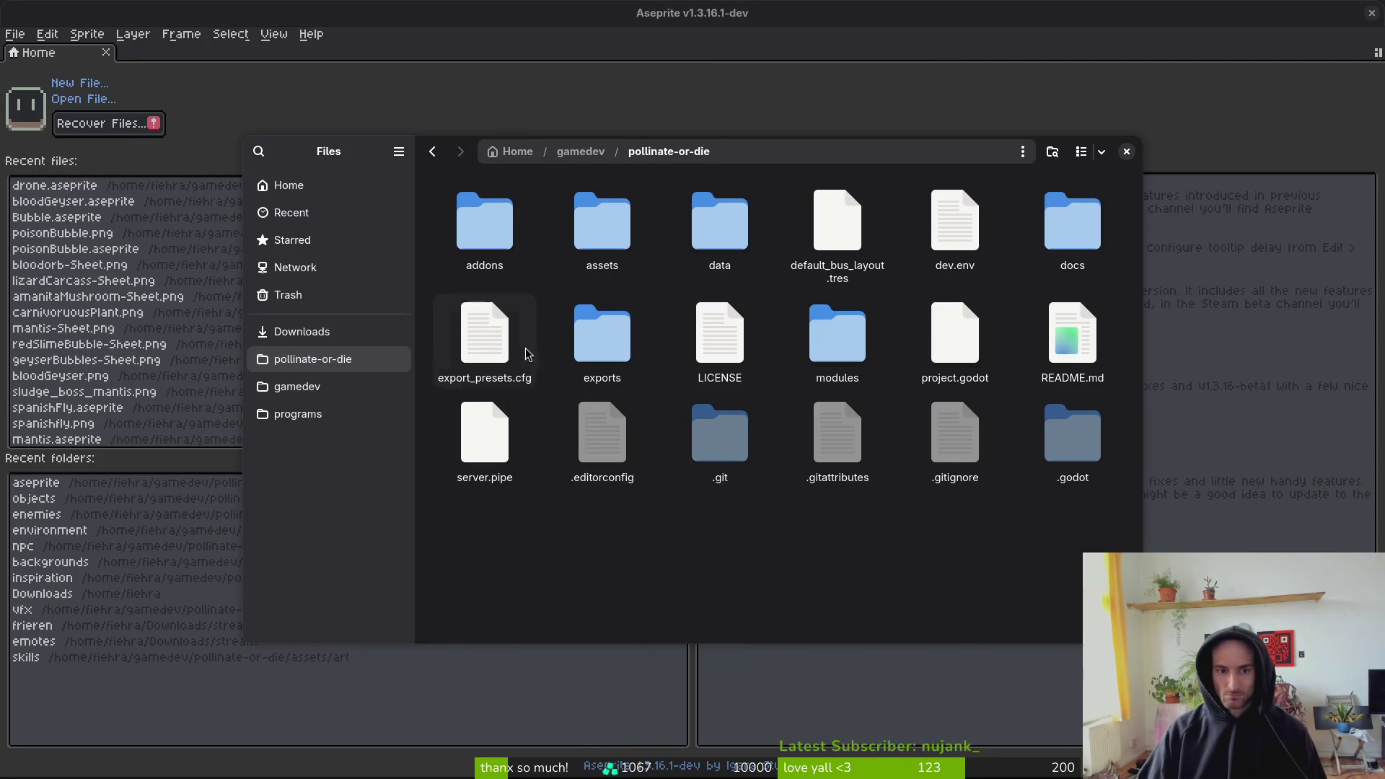
{"action": "double_click", "coordinate": [586, 227]}
{"action": "double_click", "coordinate": [586, 227]}
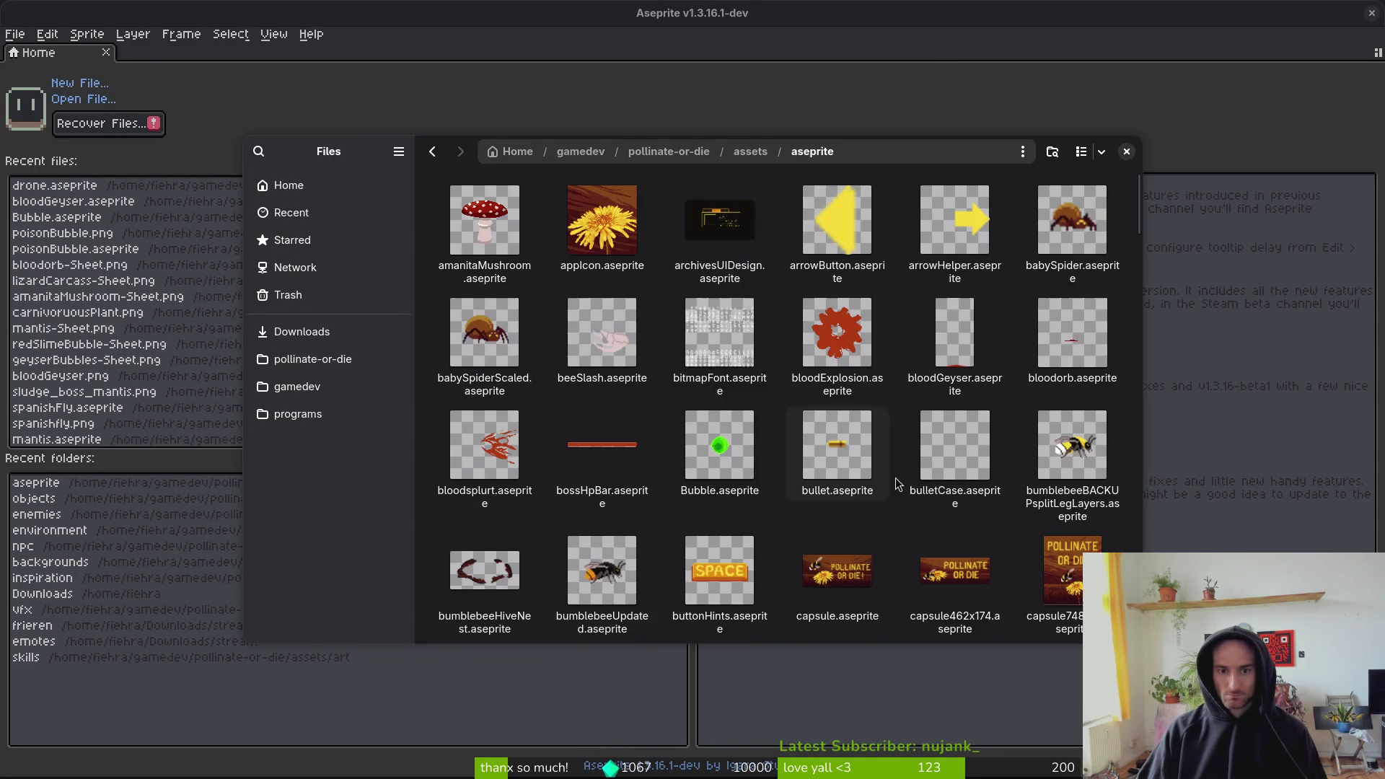
{"action": "scroll", "coordinate": [877, 465], "scroll_direction": "down", "scroll_amount": 5}
{"action": "scroll", "coordinate": [876, 465], "scroll_direction": "down", "scroll_amount": 15}
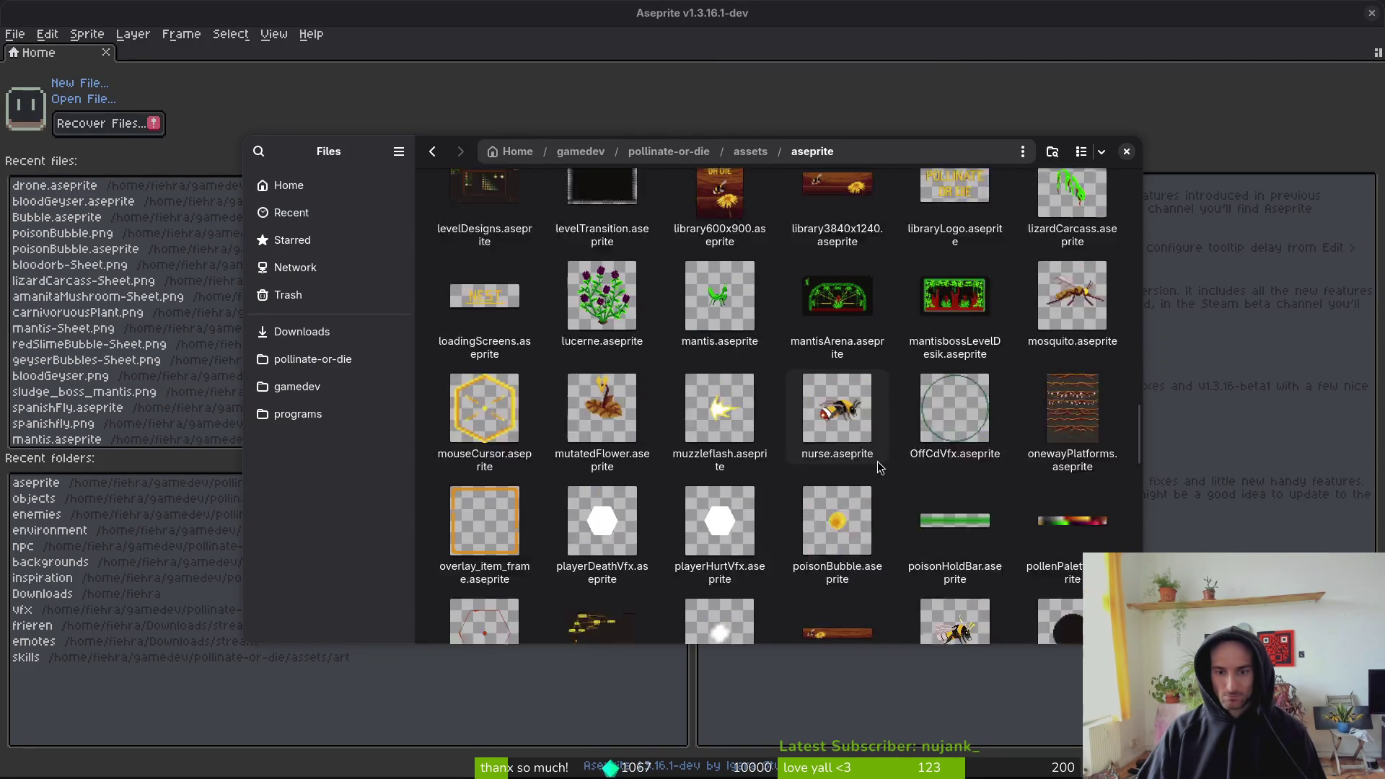
- Rename poisonBubble.aseprite to flowerBubble.aseprite, passing briefly through plantBubble.aseprite
{"action": "left_click", "coordinate": [840, 481]}
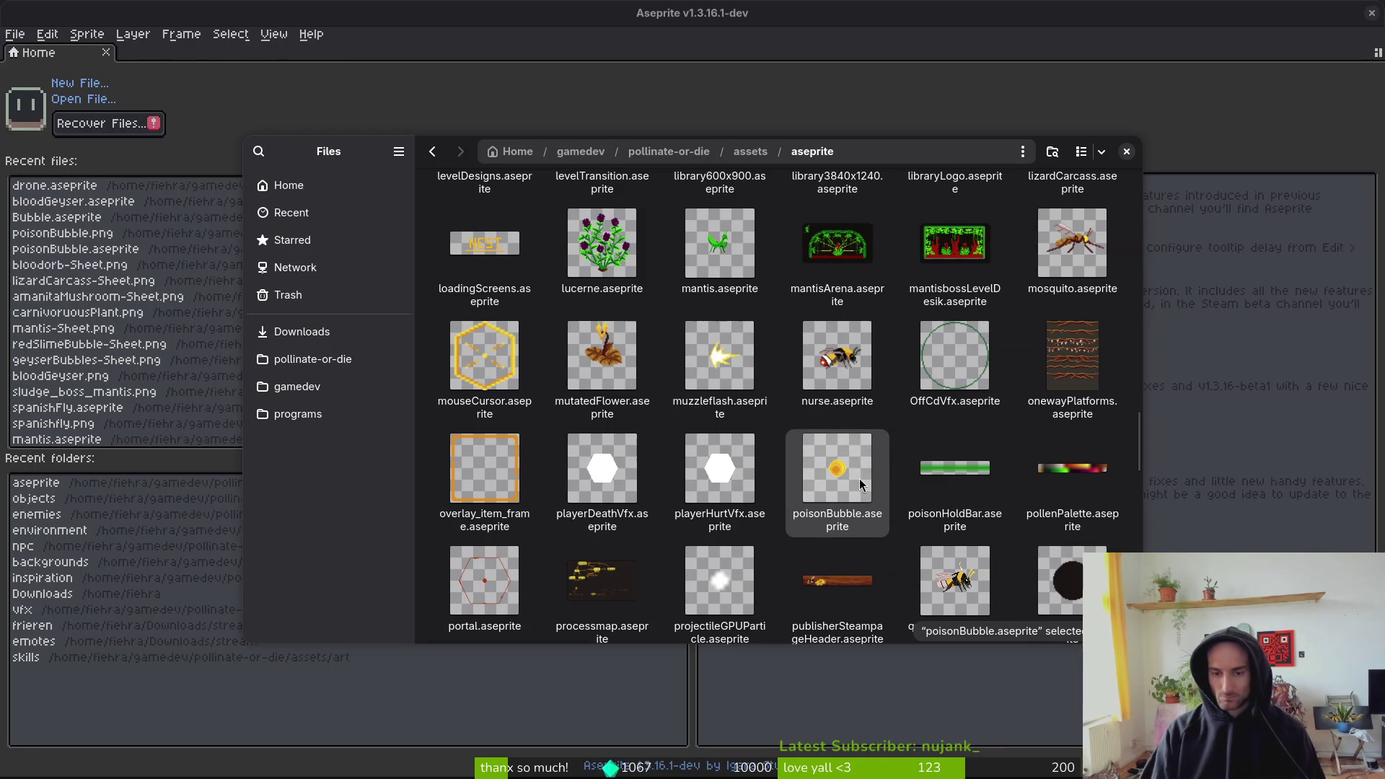
{"action": "key", "text": "F2"}
{"action": "key", "text": "BackSpace"}
{"action": "type", "text": "plantBubble.aseprite"}
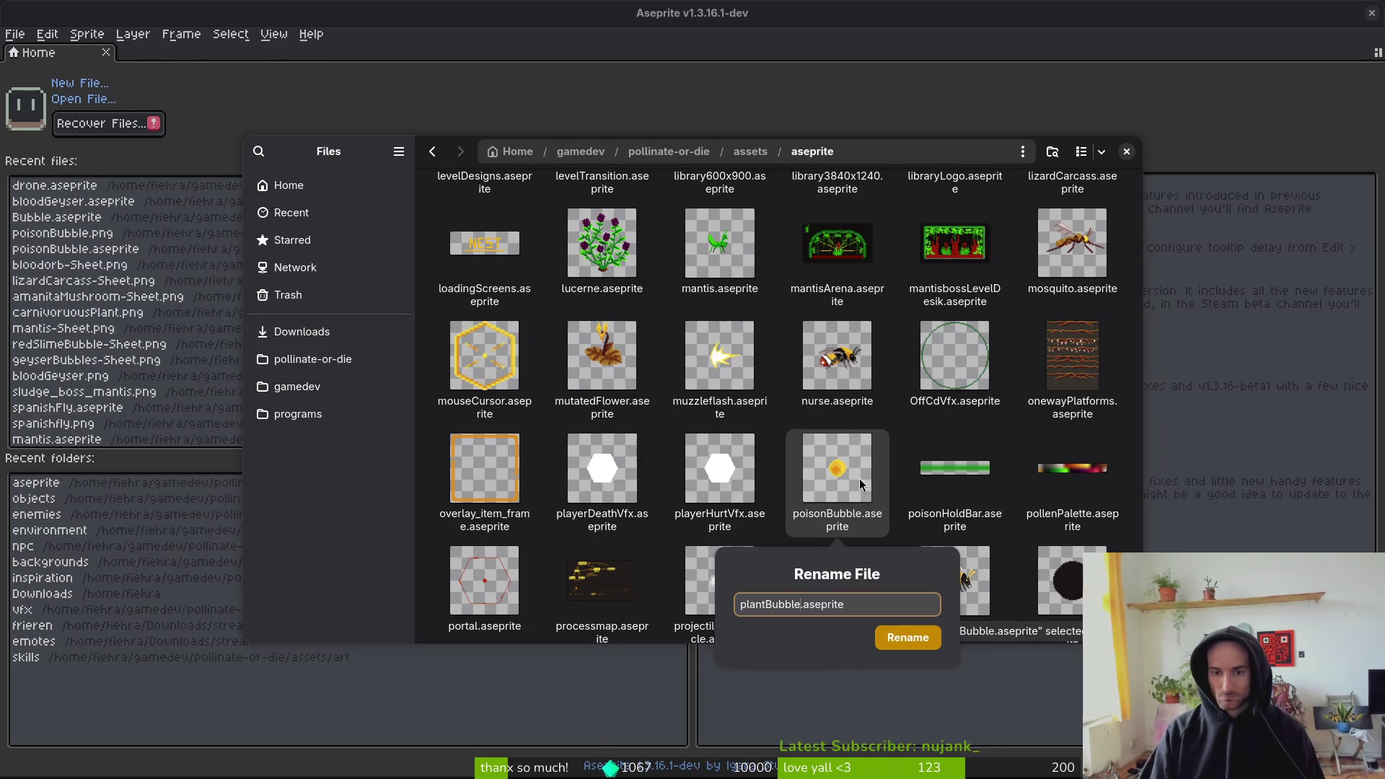
{"action": "key", "text": "Return"}
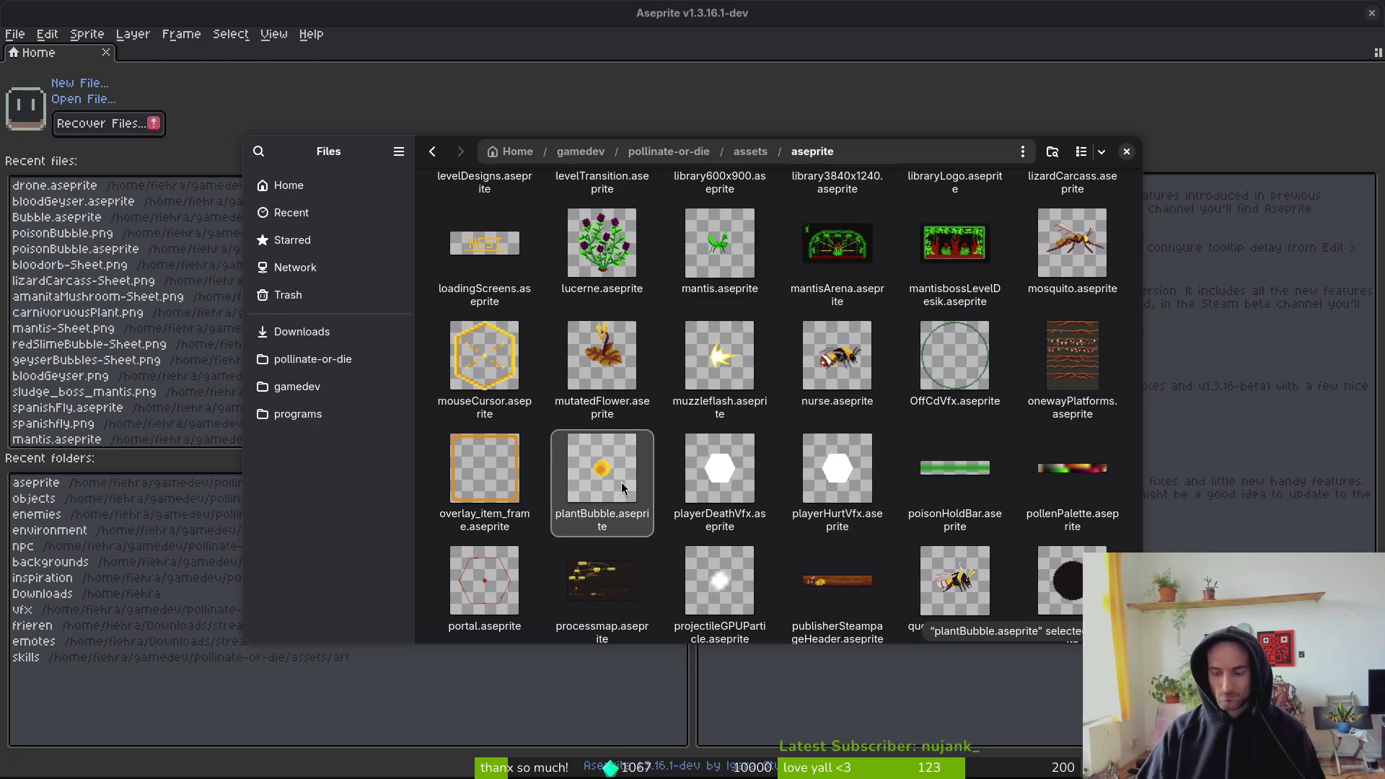
{"action": "key", "text": "F2"}
{"action": "type", "text": "flowerBubble"}
{"action": "key", "text": "Return"}
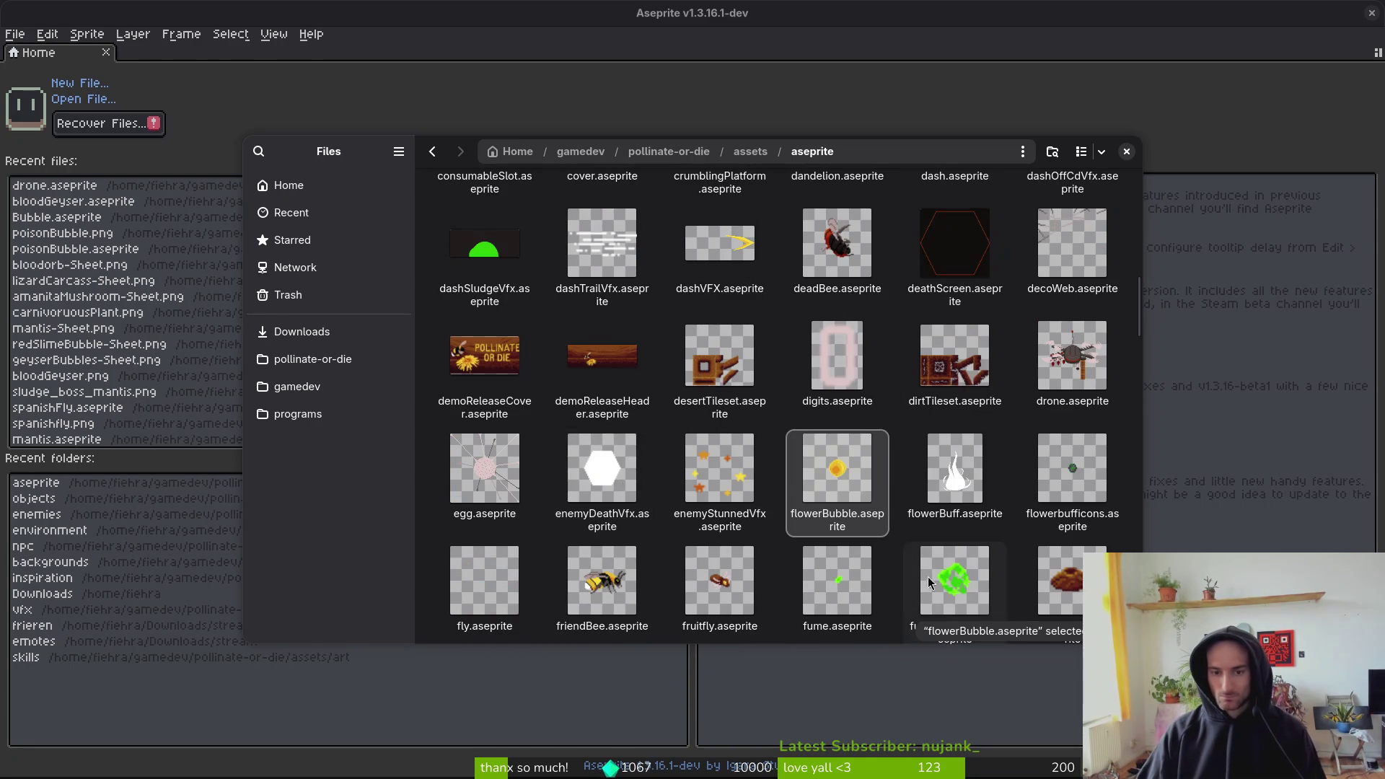
- Go up from the aseprite folder into assets/art/objects
{"action": "scroll", "coordinate": [810, 476], "scroll_direction": "up", "scroll_amount": 10}
{"action": "scroll", "coordinate": [807, 453], "scroll_direction": "down", "scroll_amount": 3}
{"action": "key", "text": "alt+Up"}
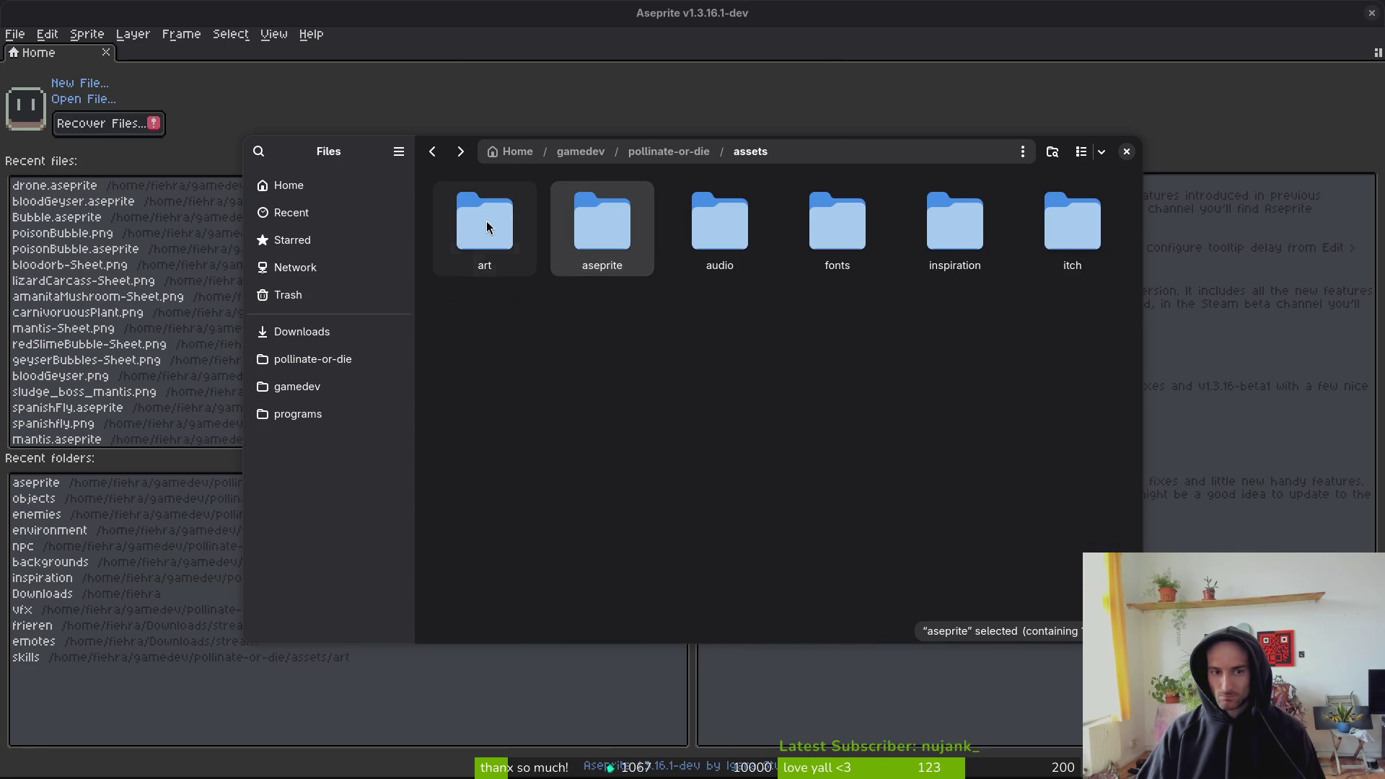
{"action": "double_click", "coordinate": [478, 231]}
{"action": "double_click", "coordinate": [714, 338]}
{"action": "scroll", "coordinate": [765, 364], "scroll_direction": "down", "scroll_amount": 5}
{"action": "left_click", "coordinate": [1072, 454]}
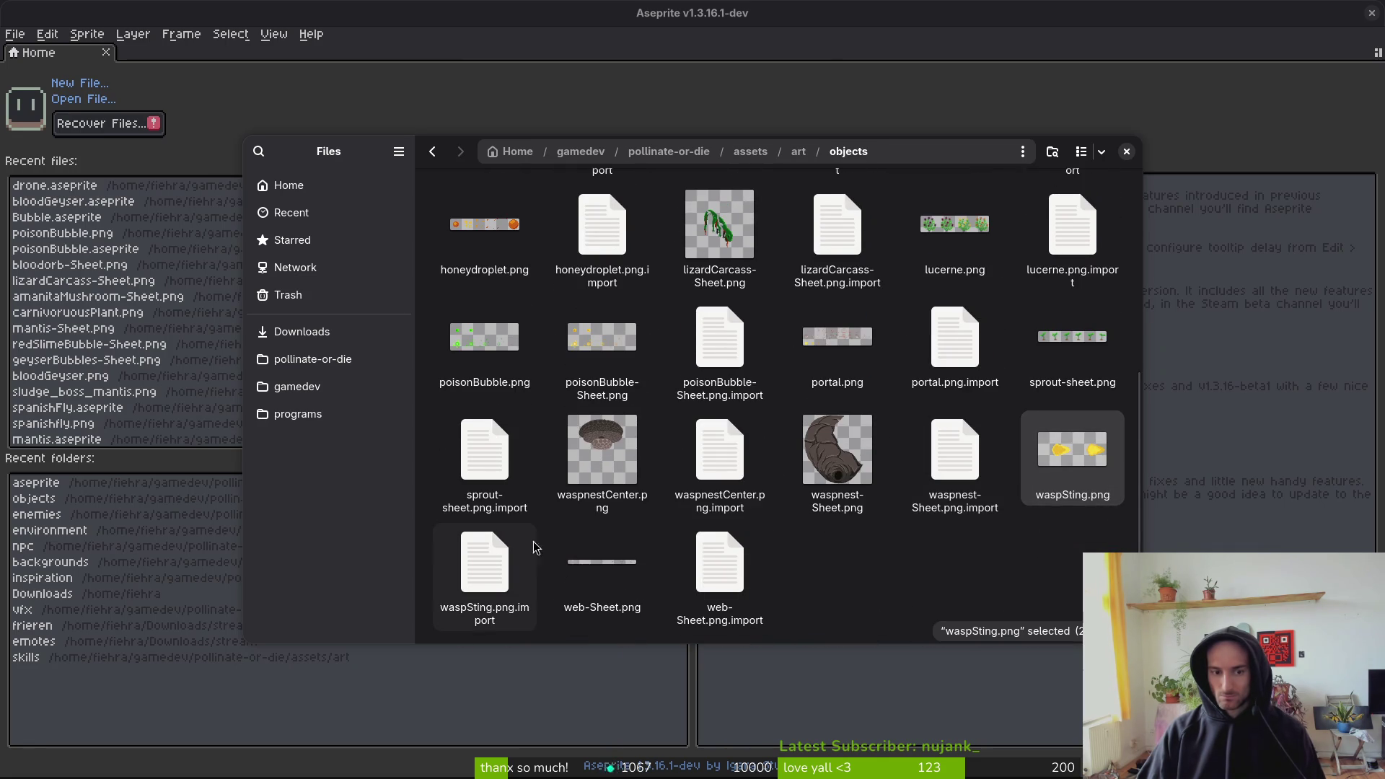
- Rename poisonBubble-Sheet.png to flowerBubble.png, then close the Files window
{"action": "left_click", "coordinate": [498, 353]}
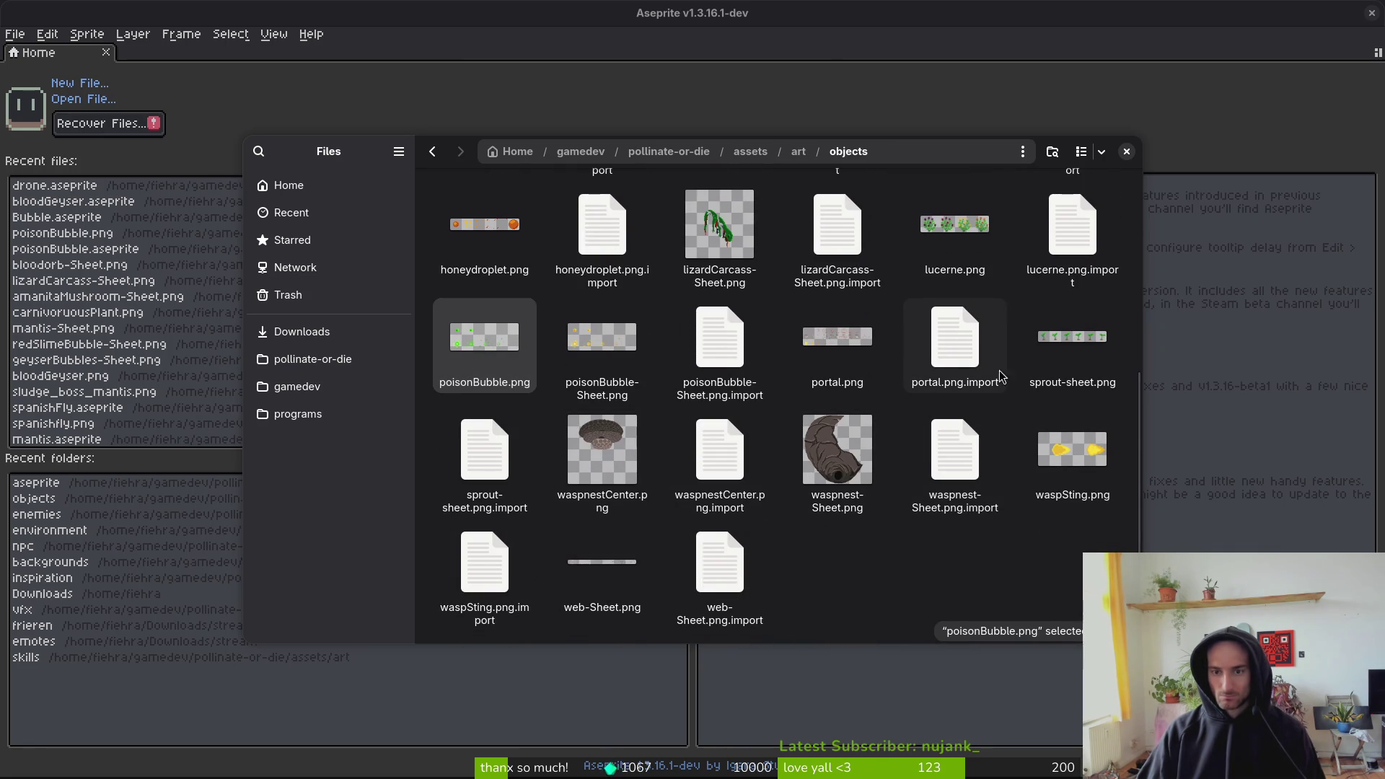
{"action": "scroll", "coordinate": [854, 346], "scroll_direction": "up", "scroll_amount": 1}
{"action": "left_click", "coordinate": [620, 435]}
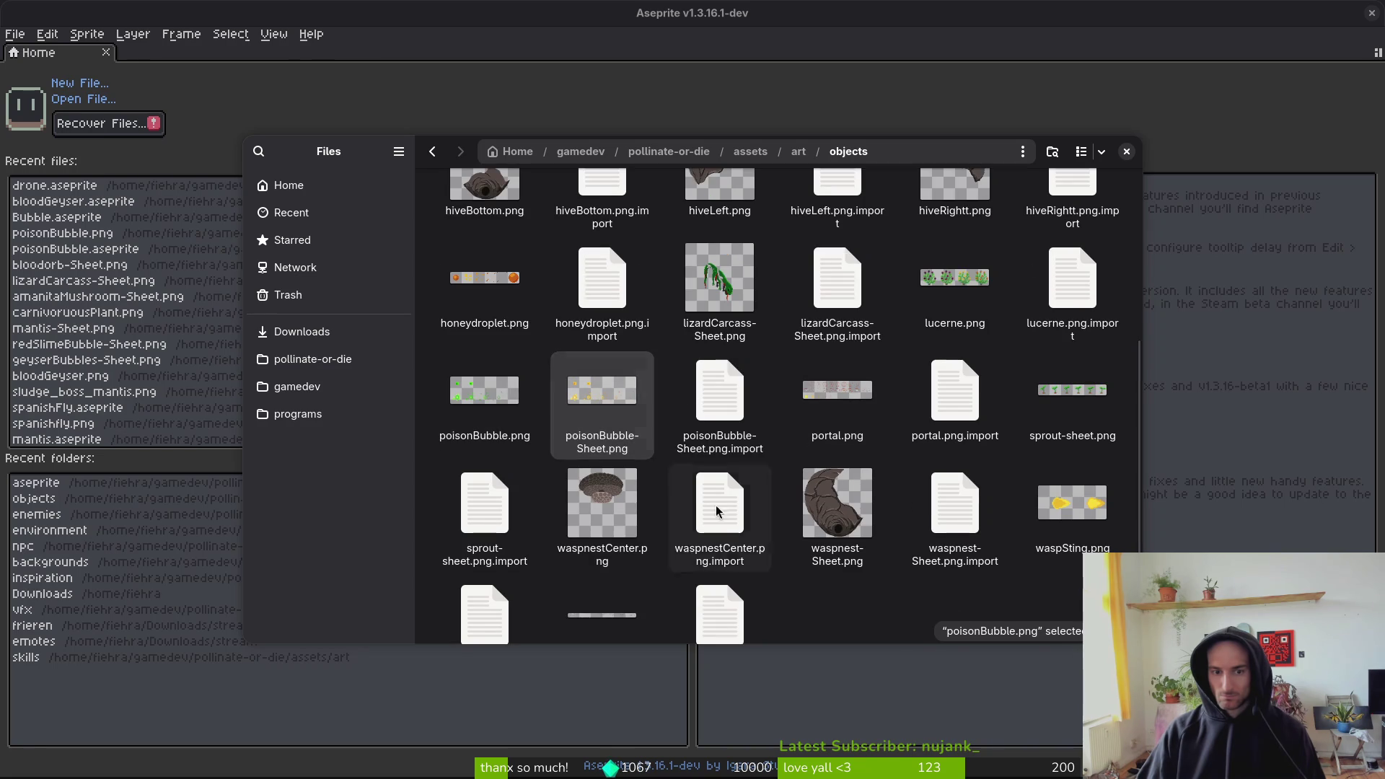
{"action": "type", "text": "qflower"}
{"action": "key", "text": "Escape"}
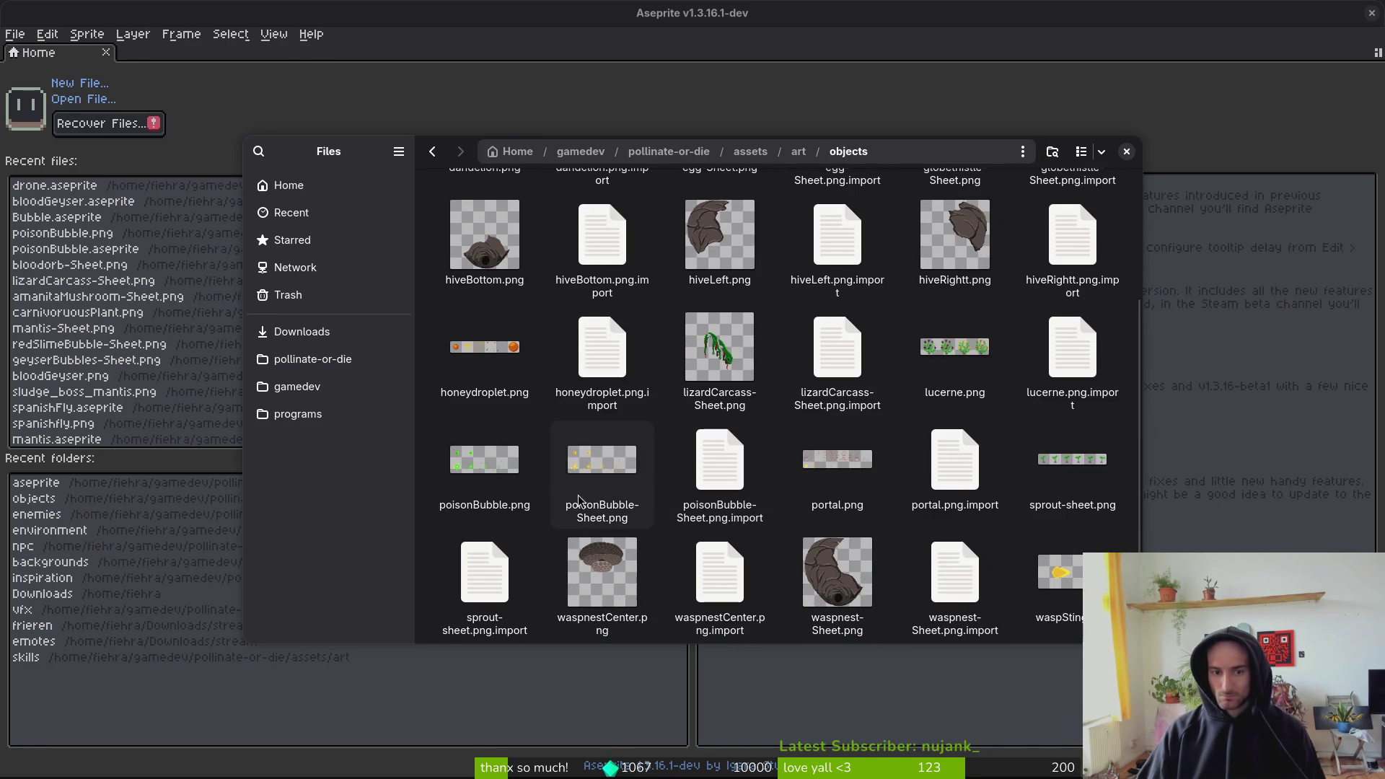
{"action": "left_click", "coordinate": [602, 462]}
{"action": "key", "text": "F2"}
{"action": "type", "text": "flowerBubble.png"}
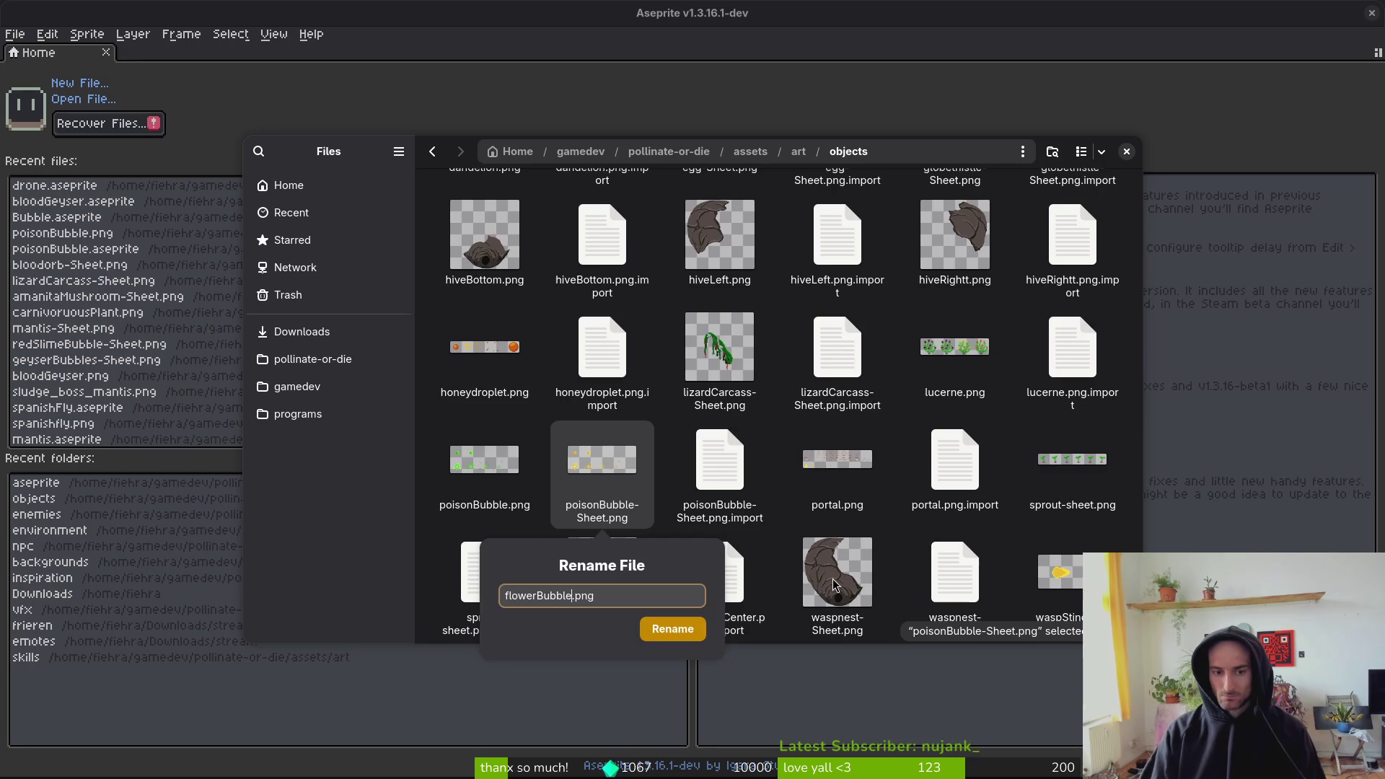
{"action": "key", "text": "Return"}
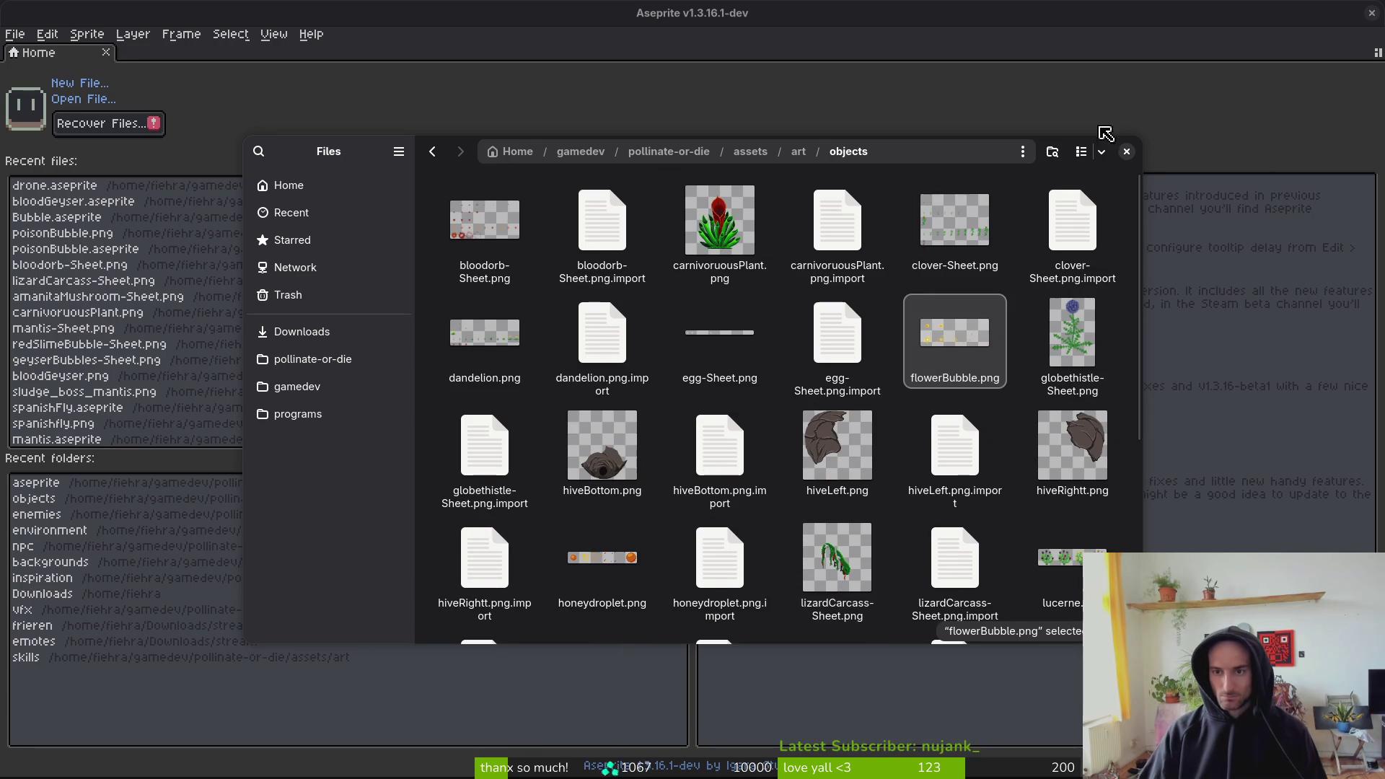
{"action": "left_click", "coordinate": [1126, 152]}
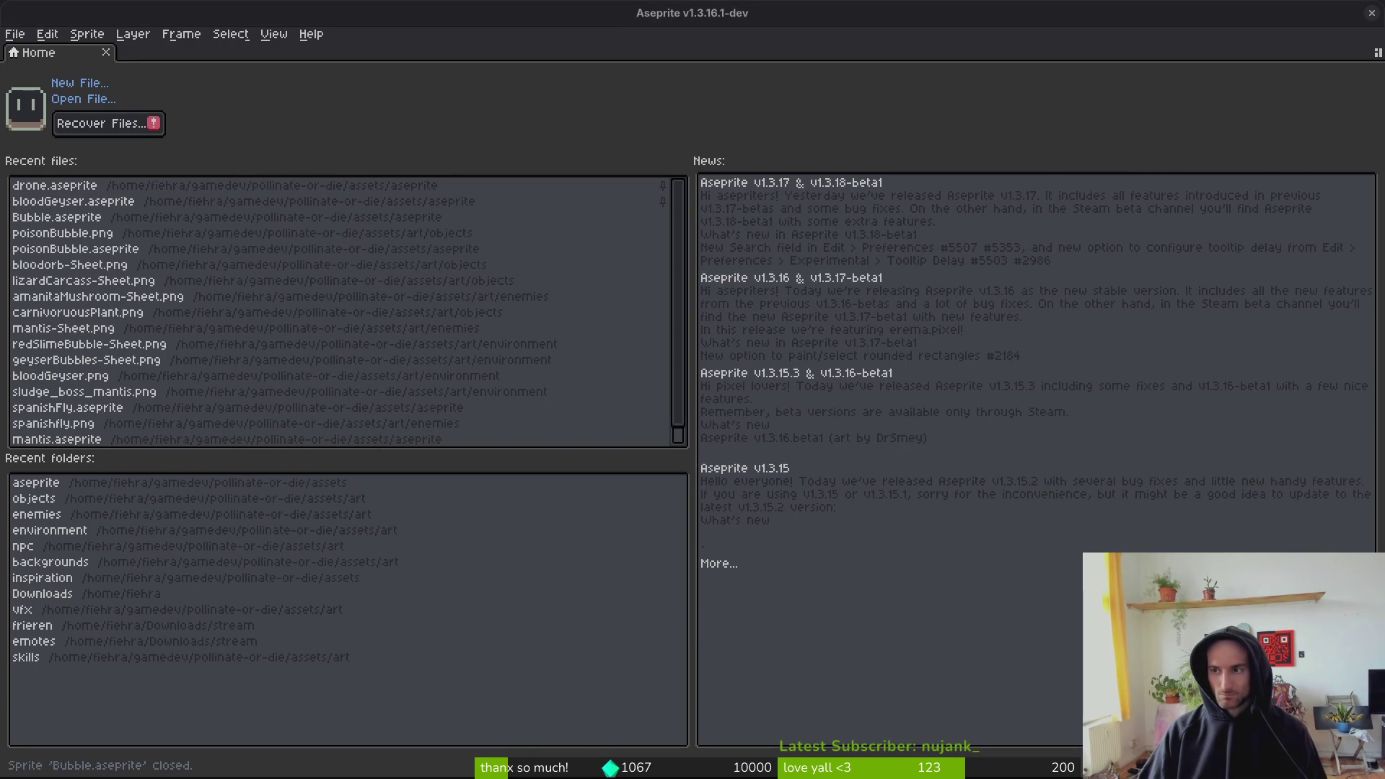
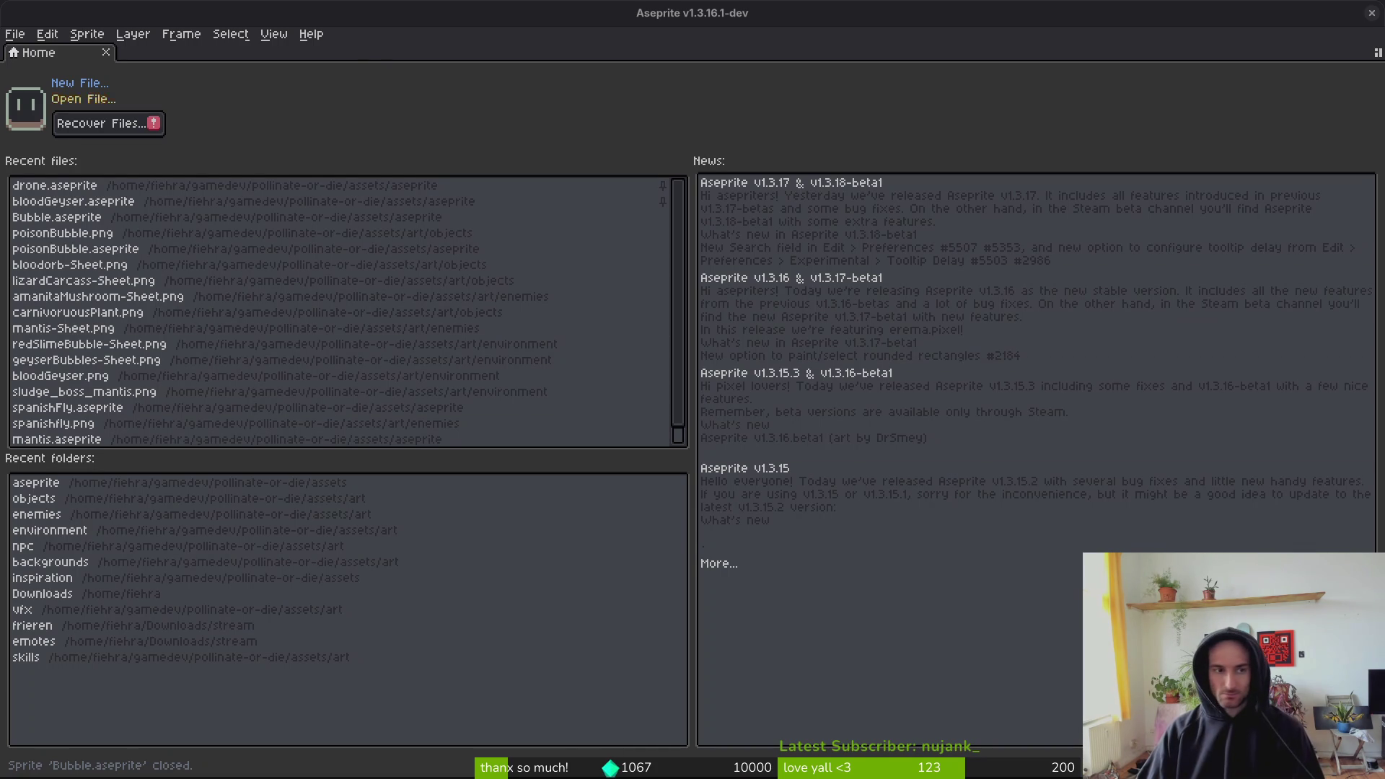
- Return from Aseprite to the Godot editor showing the spanish_fly.tscn scene
{"action": "key", "text": "alt+Tab"}
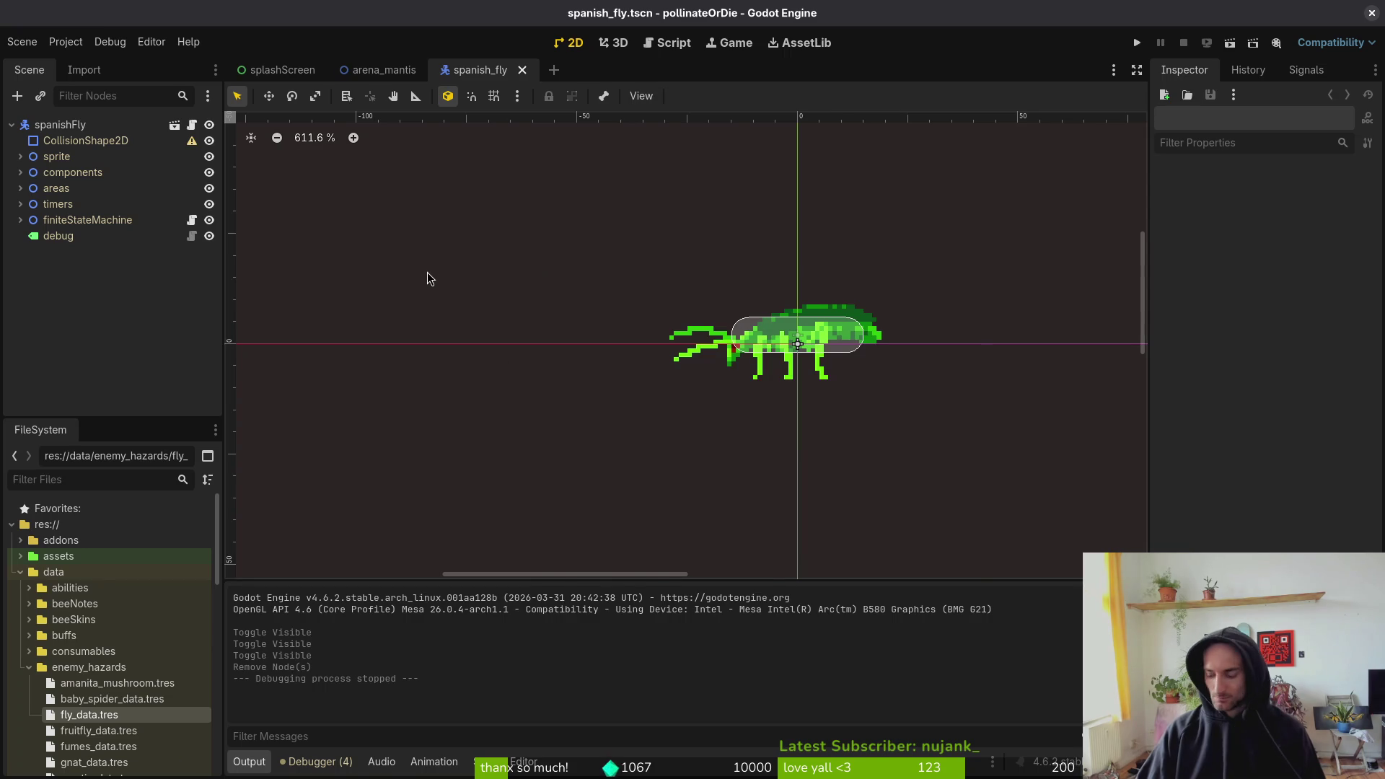
- Open the poison_bubble.tscn scene in its own tab
{"action": "key", "text": "shift+alt+o"}
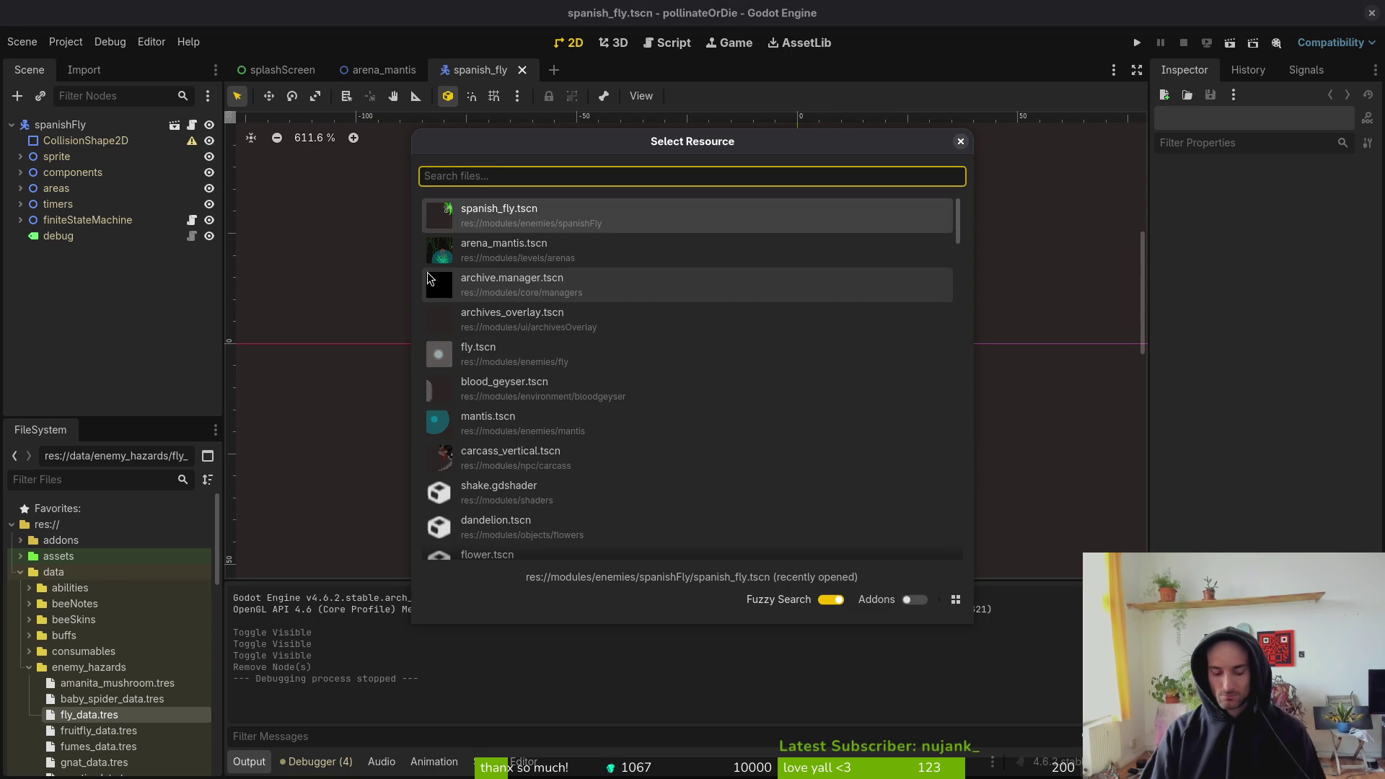
{"action": "type", "text": "poisubbtscn"}
{"action": "key", "text": "Return"}
{"action": "scroll", "coordinate": [339, 207], "scroll_direction": "up", "scroll_amount": 12}
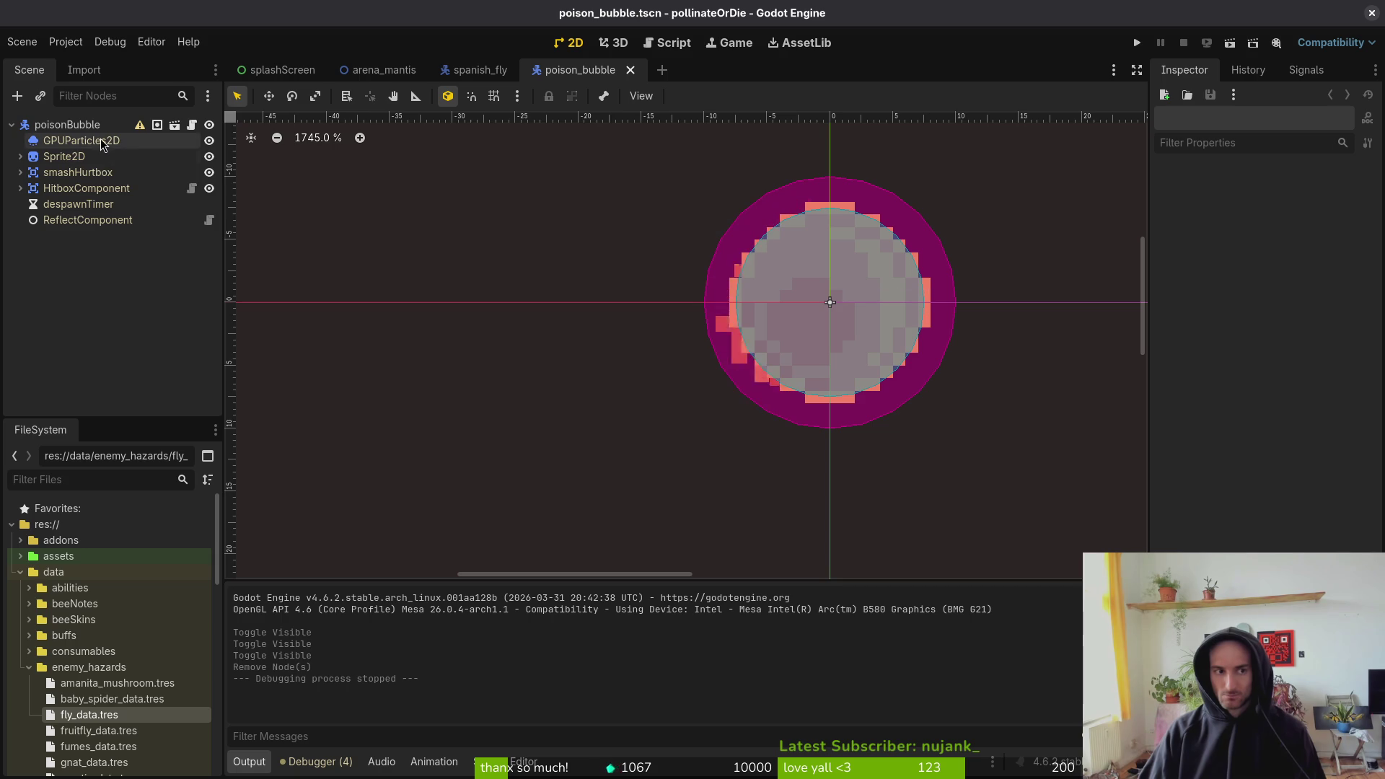
- Reload the Sprite2D texture with the poison image, save, and select the poisonBubble root
{"action": "left_click", "coordinate": [64, 157]}
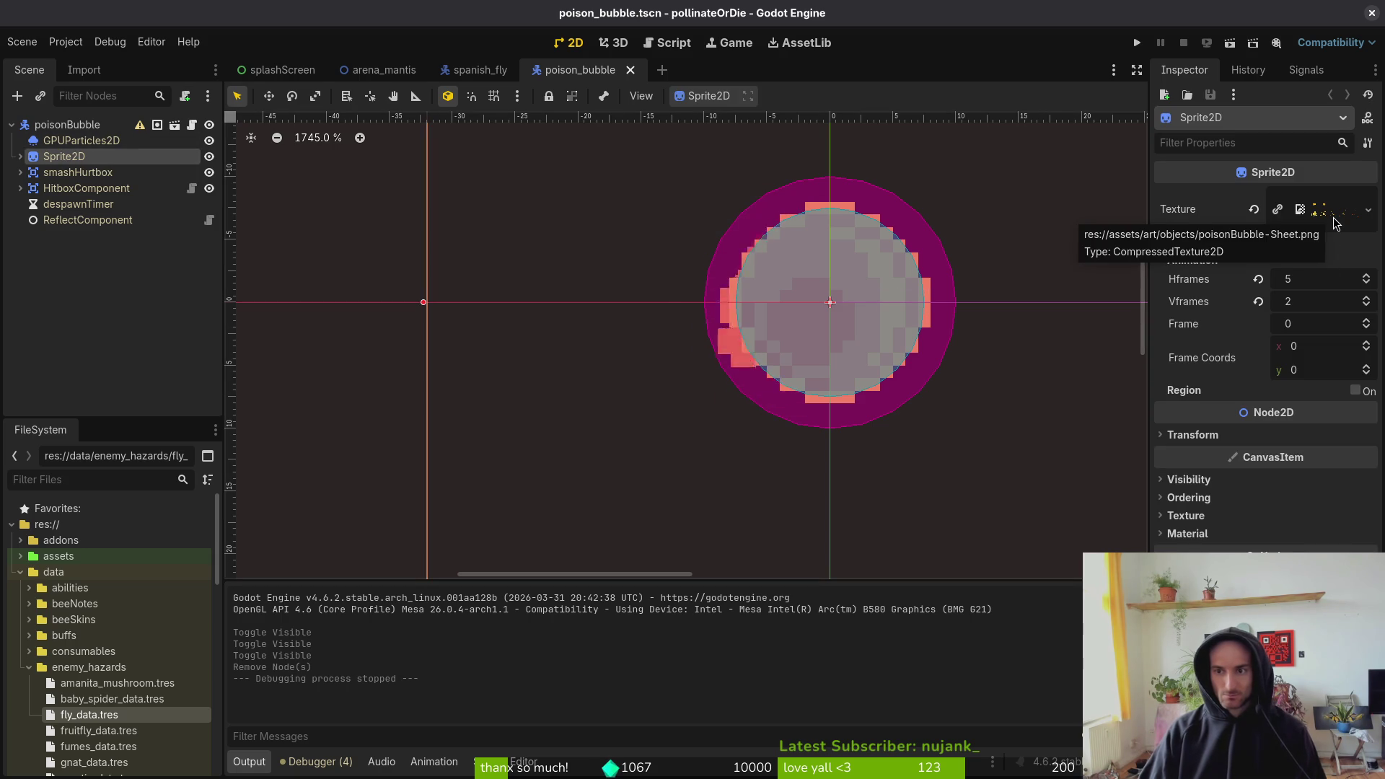
{"action": "left_click", "coordinate": [1253, 209]}
{"action": "left_click", "coordinate": [1367, 197]}
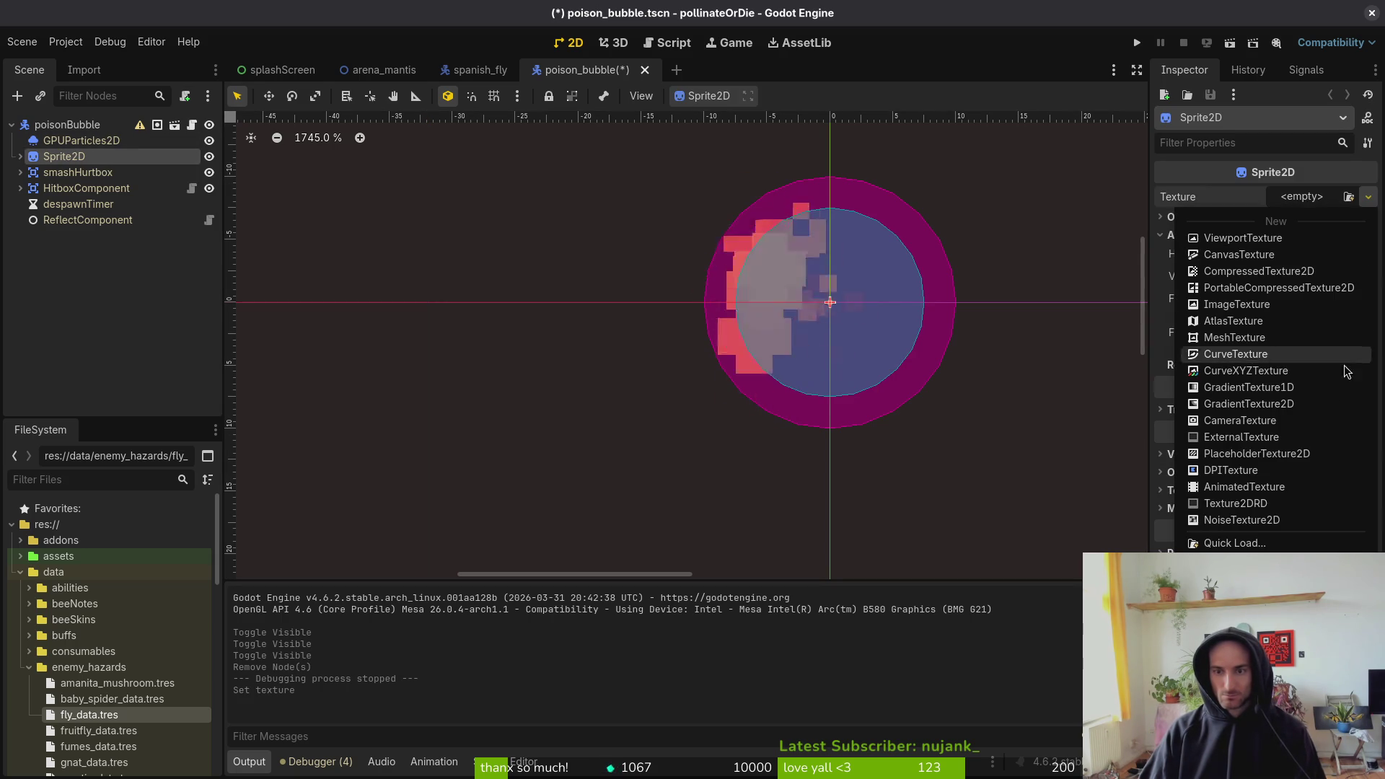
{"action": "left_click", "coordinate": [1230, 543]}
{"action": "type", "text": "poison"}
{"action": "type", "text": "flow"}
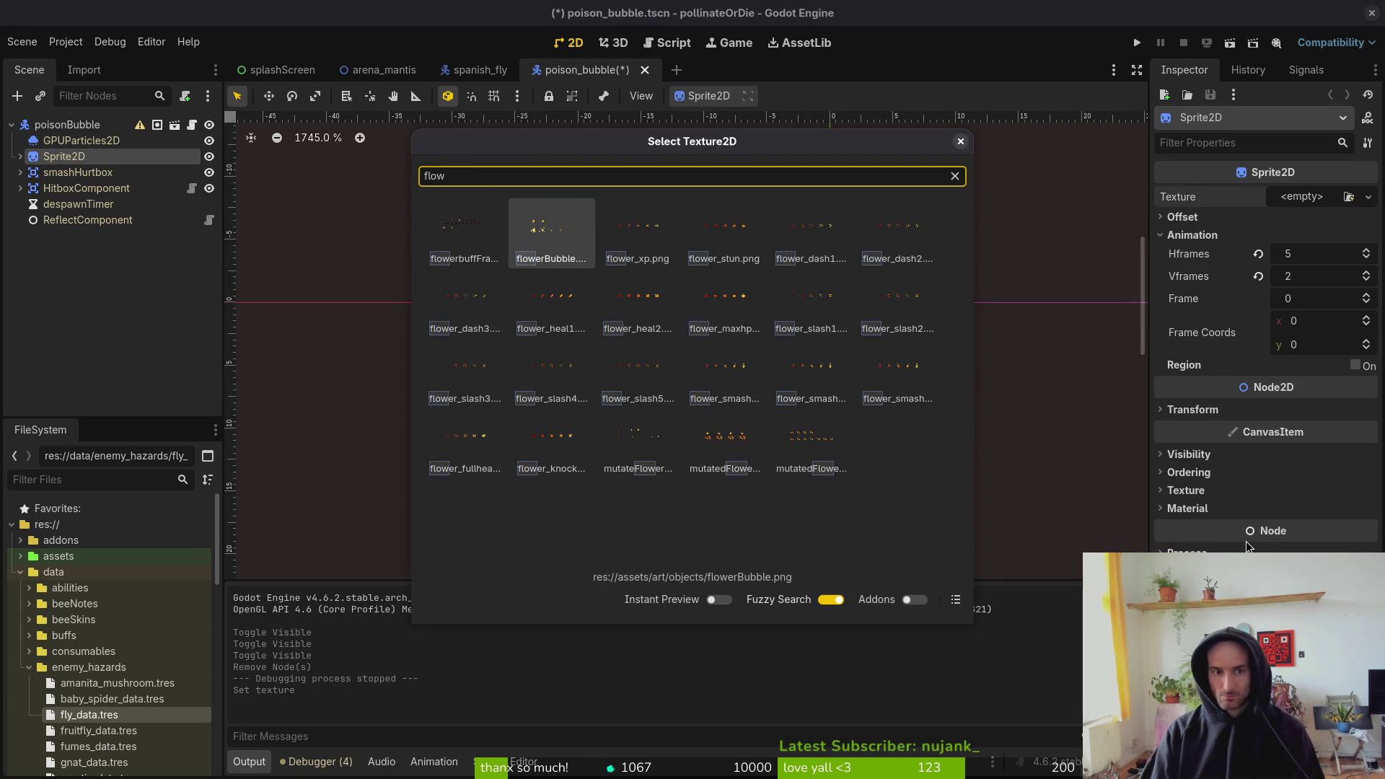
{"action": "key", "text": "Return"}
{"action": "key", "text": "ctrl+s"}
{"action": "scroll", "coordinate": [792, 342], "scroll_direction": "down", "scroll_amount": 5}
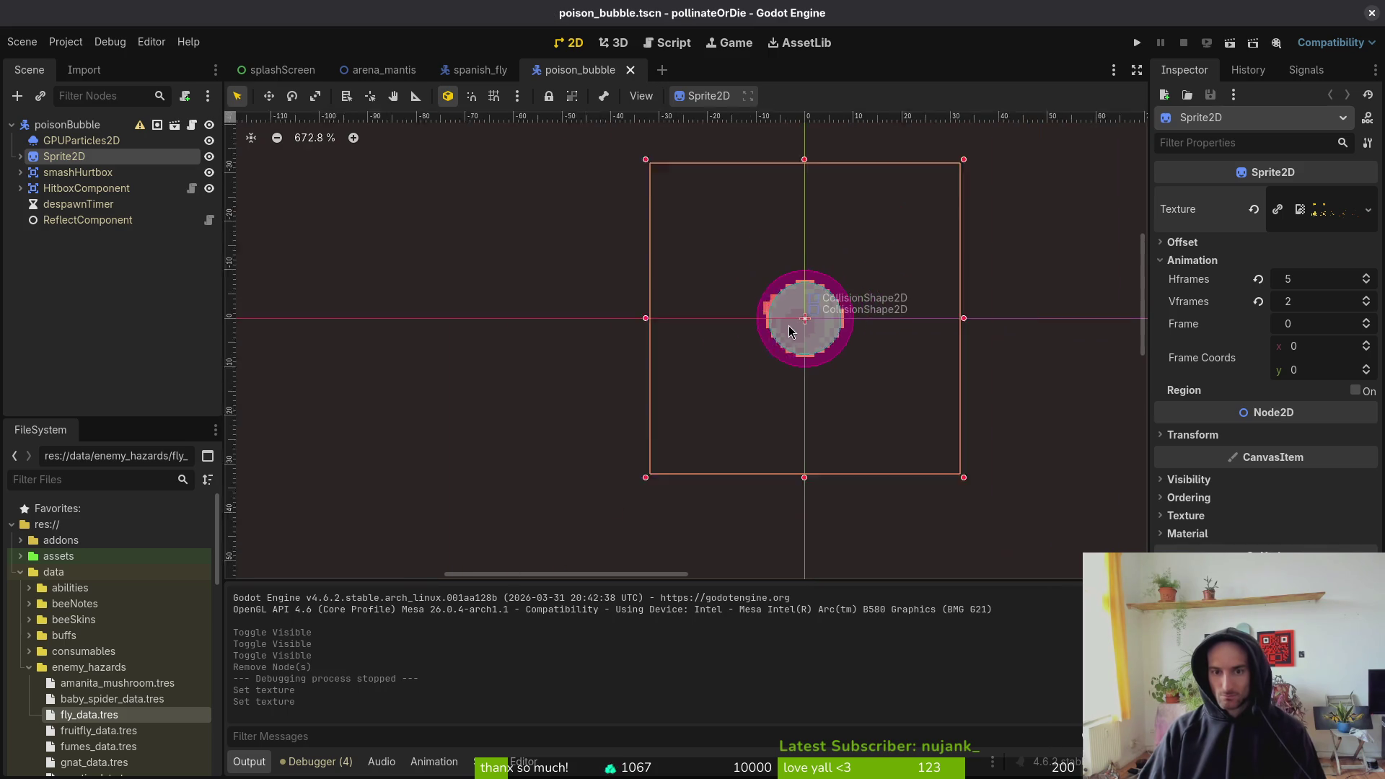
{"action": "left_click", "coordinate": [416, 294]}
- Rename the root node and the poisonBubble folder to flowerBubble
{"action": "type", "text": "flo"}
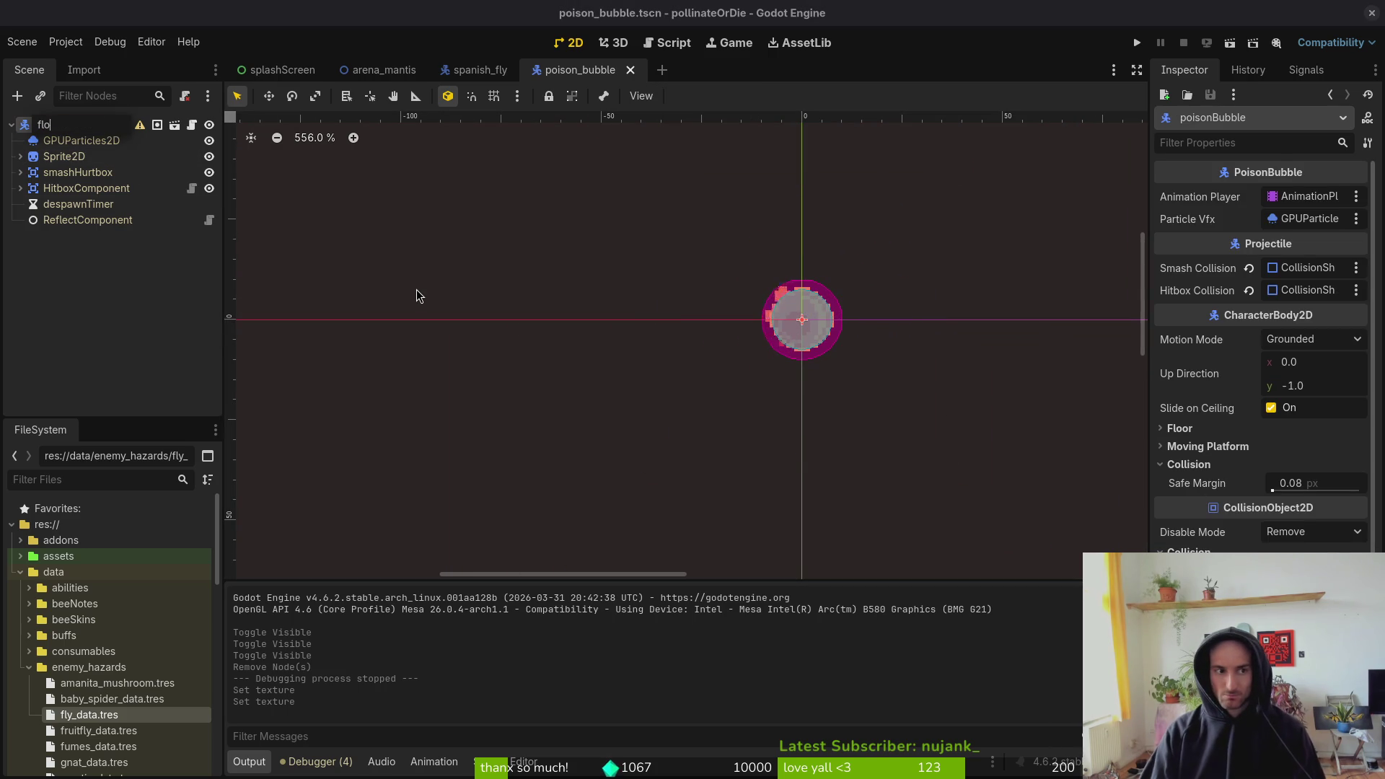
{"action": "type", "text": "werBubble"}
{"action": "key", "text": "Return"}
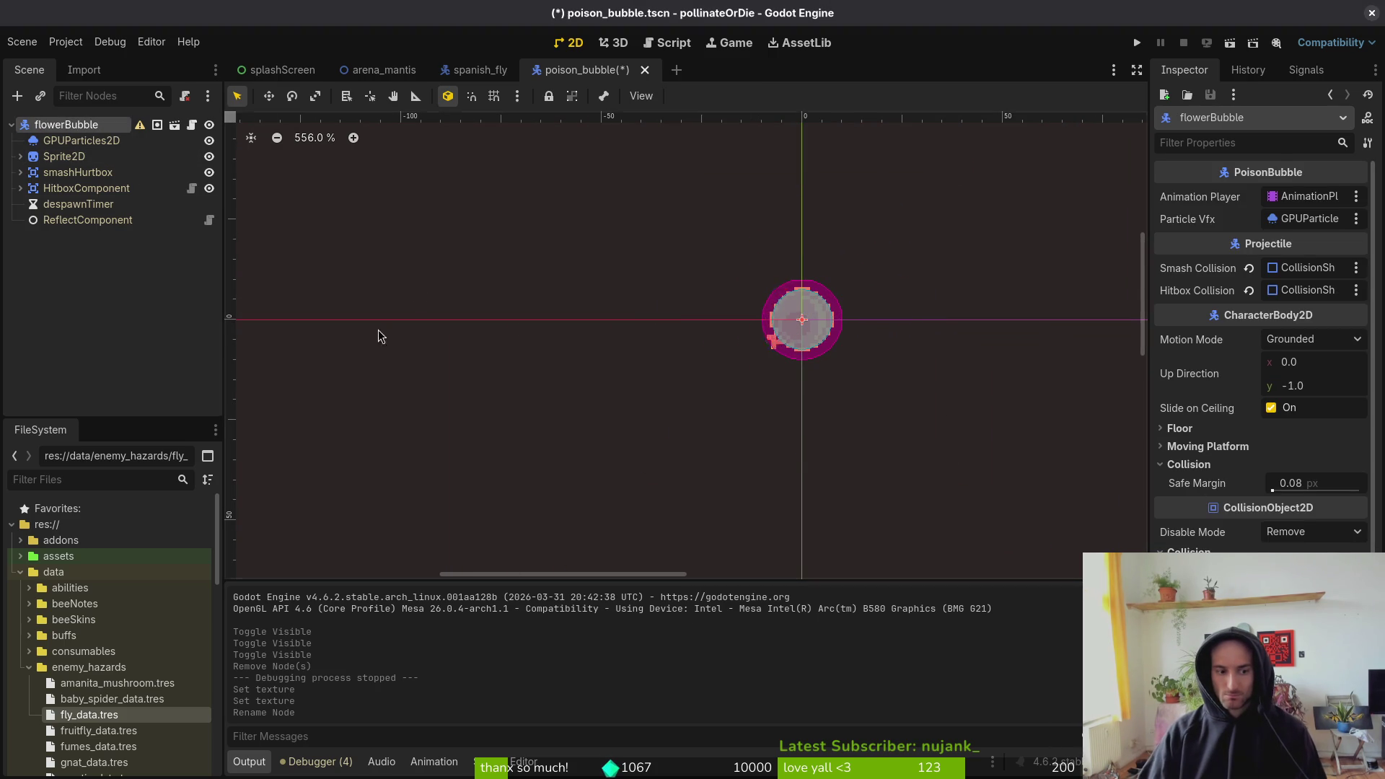
{"action": "right_click", "coordinate": [583, 77]}
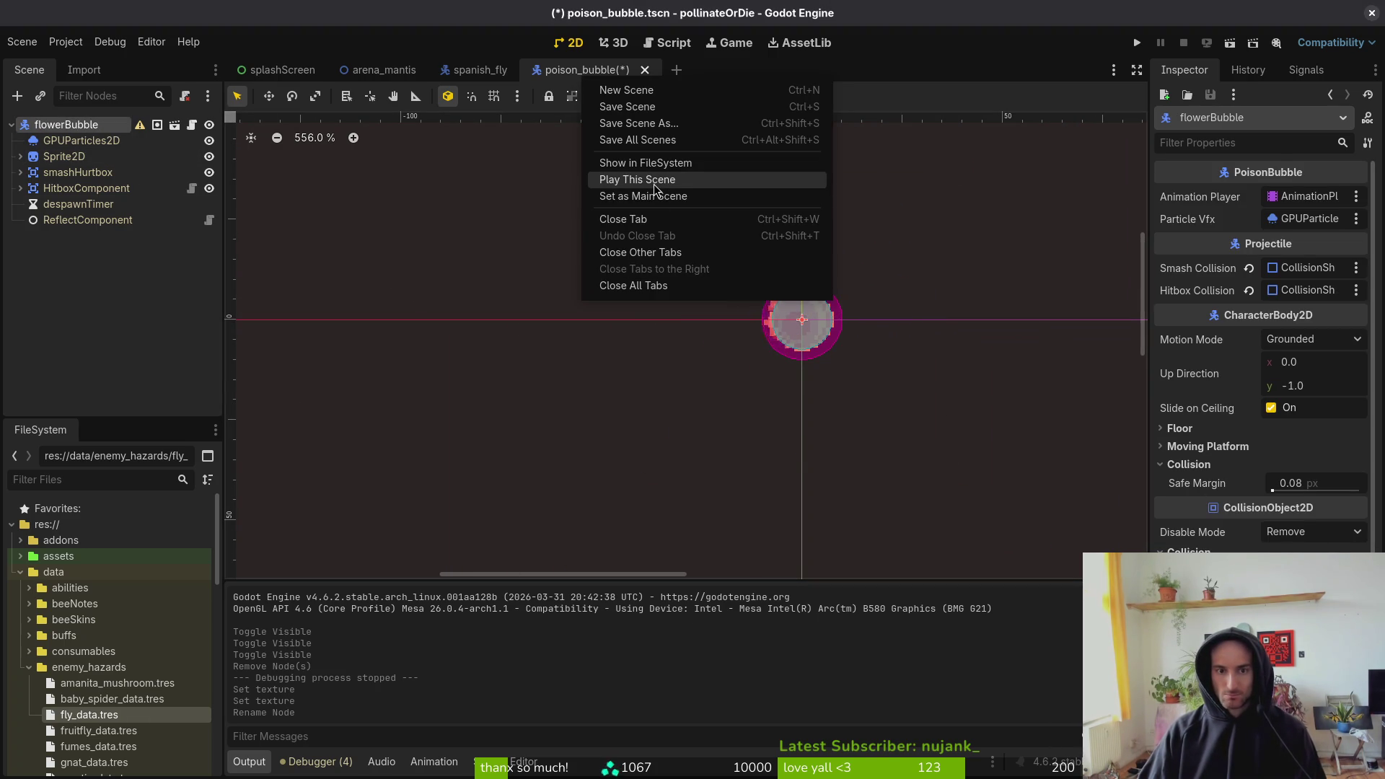
{"action": "left_click", "coordinate": [684, 163]}
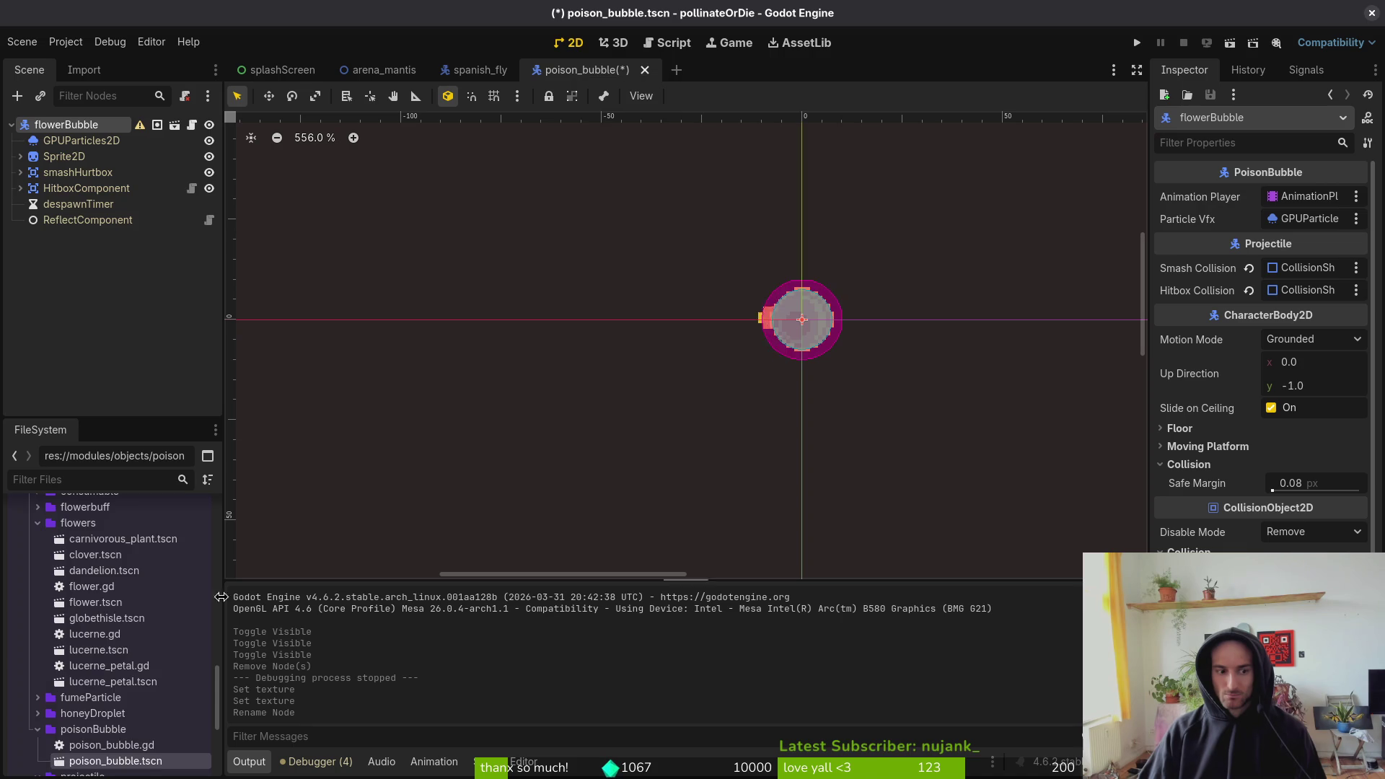
{"action": "left_click", "coordinate": [88, 730]}
{"action": "key", "text": "F2"}
{"action": "type", "text": "flower"}
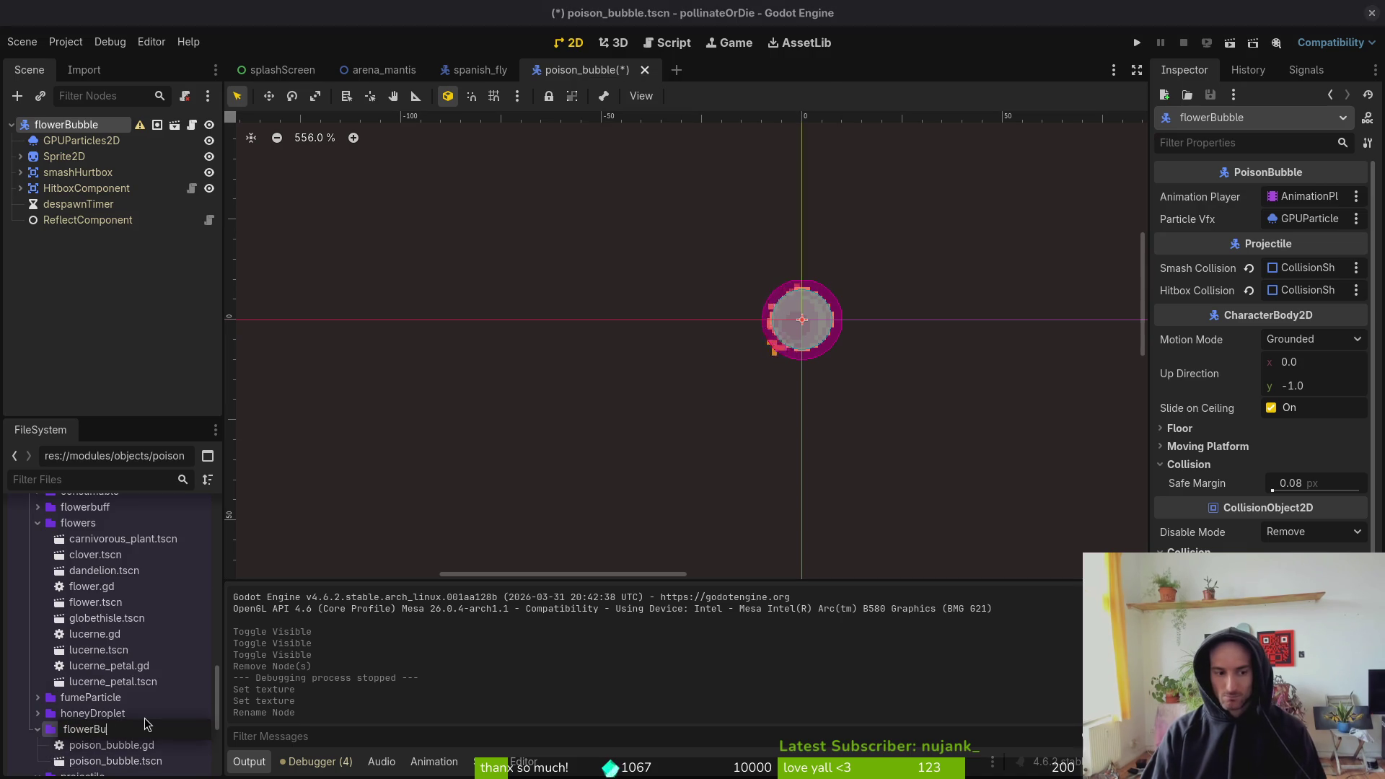
{"action": "key", "text": "Return"}
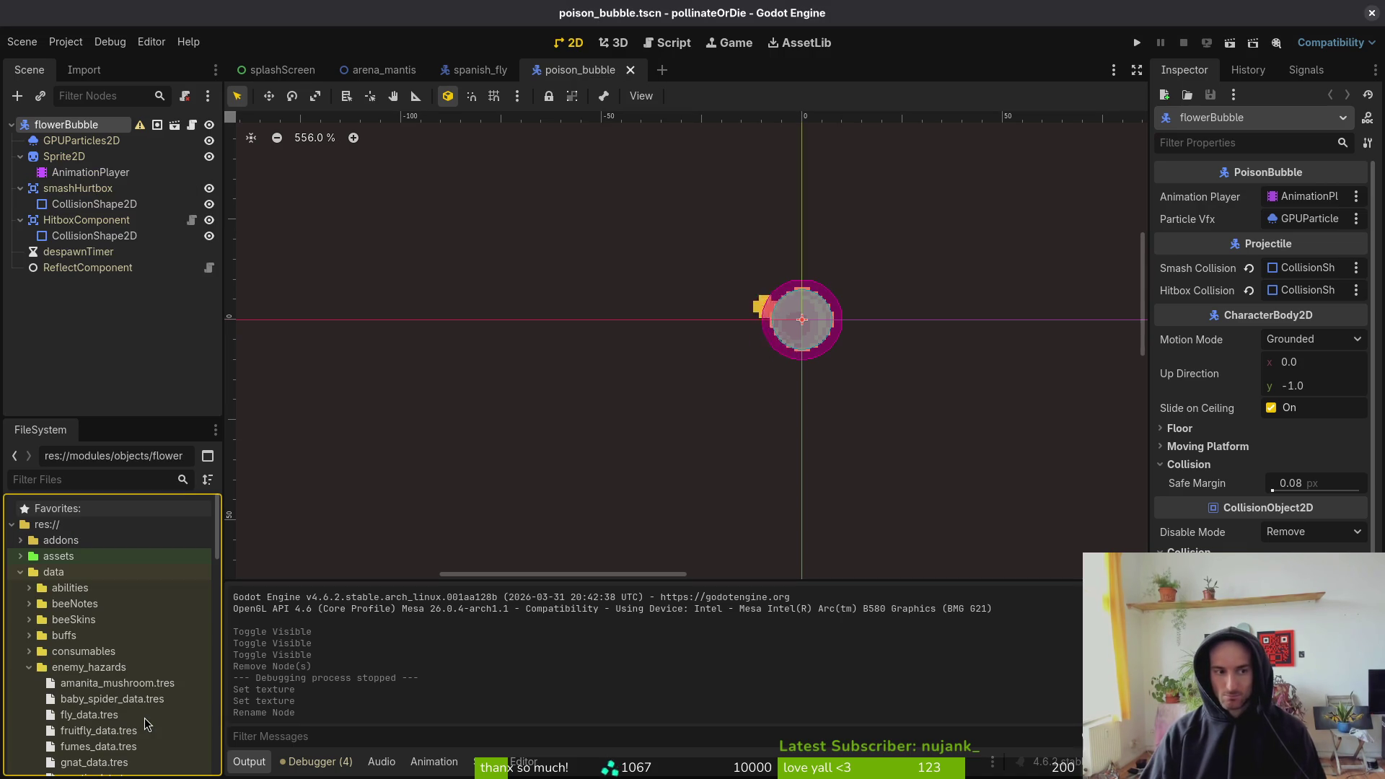
- Rename the bubble's script and scene files to flower_bubble.gd and flower_bubble.tscn
{"action": "right_click", "coordinate": [596, 68]}
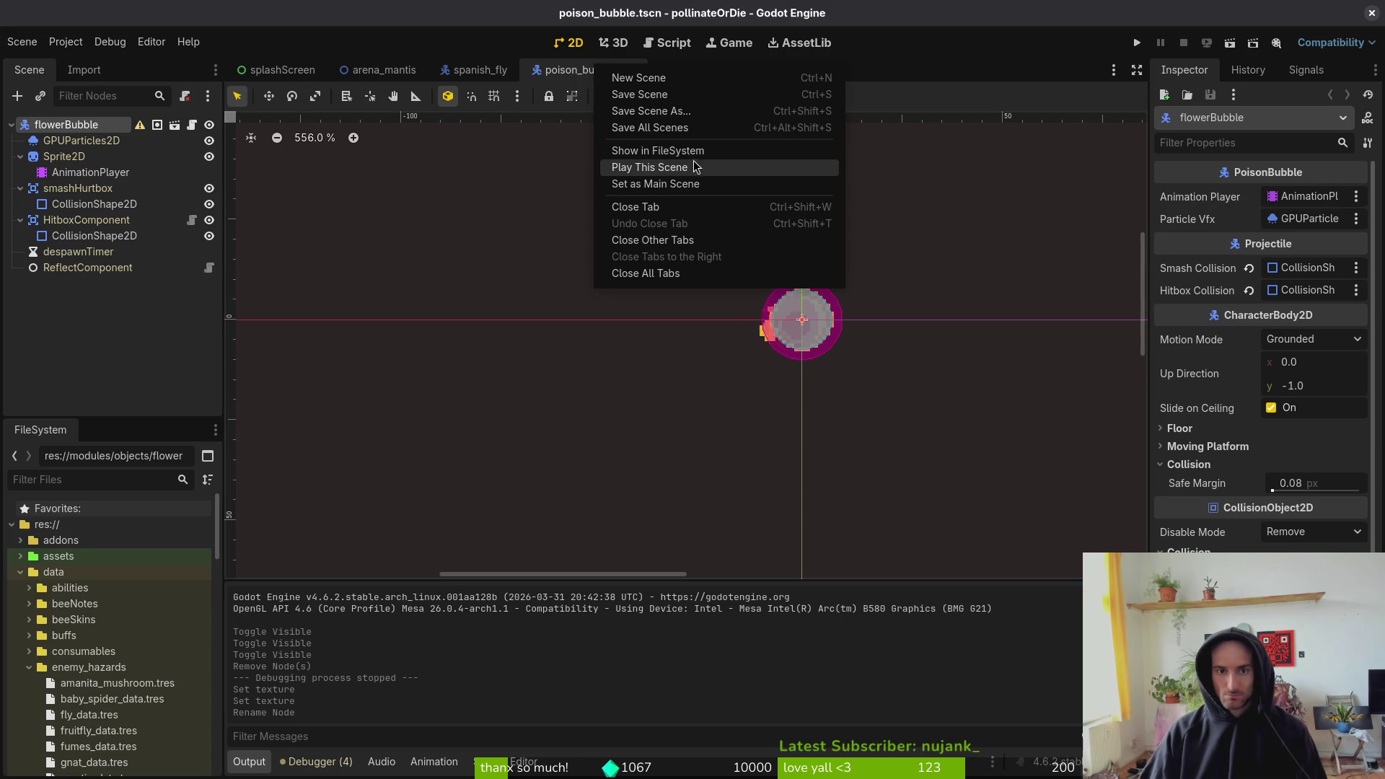
{"action": "left_click", "coordinate": [685, 148]}
{"action": "scroll", "coordinate": [92, 618], "scroll_direction": "down", "scroll_amount": 4}
{"action": "left_click", "coordinate": [91, 613]}
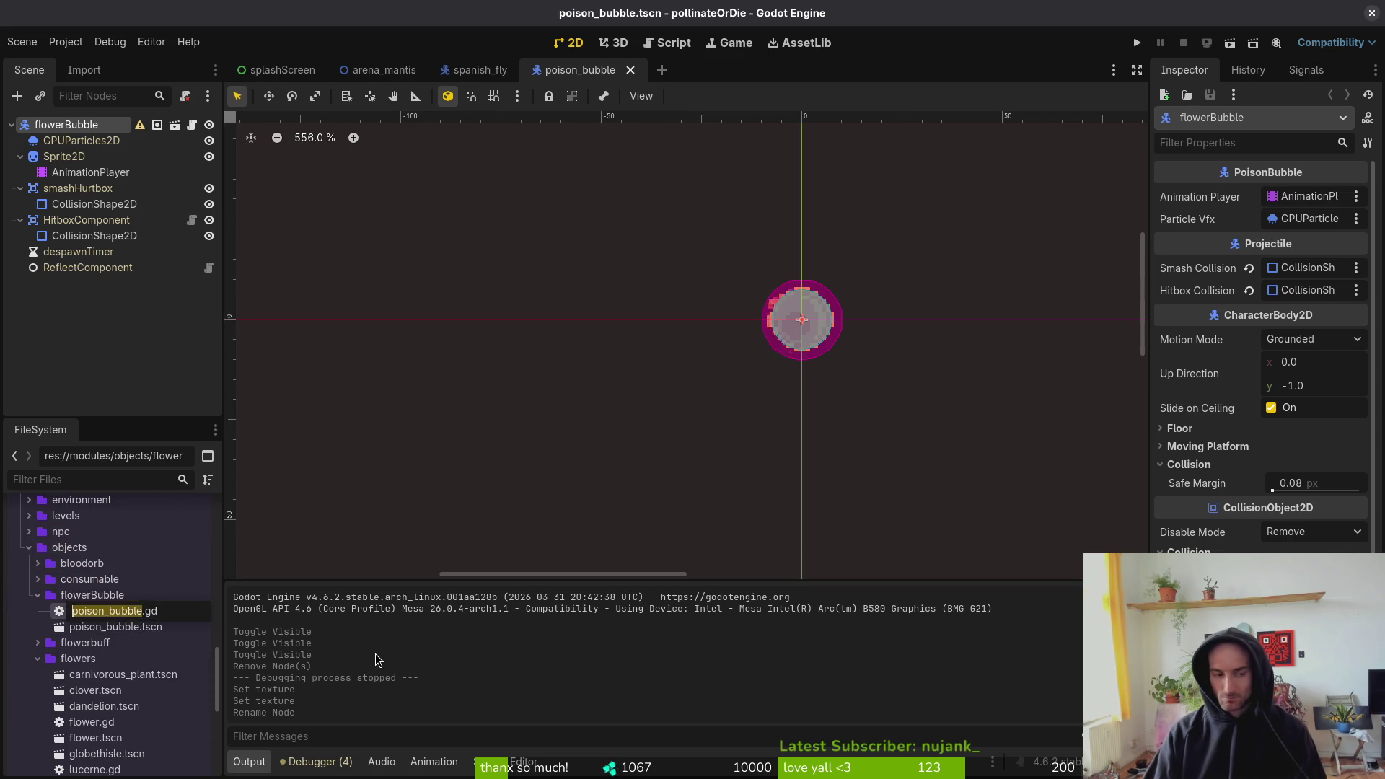
{"action": "type", "text": "flow"}
{"action": "type", "text": "le"}
{"action": "key", "text": "Return"}
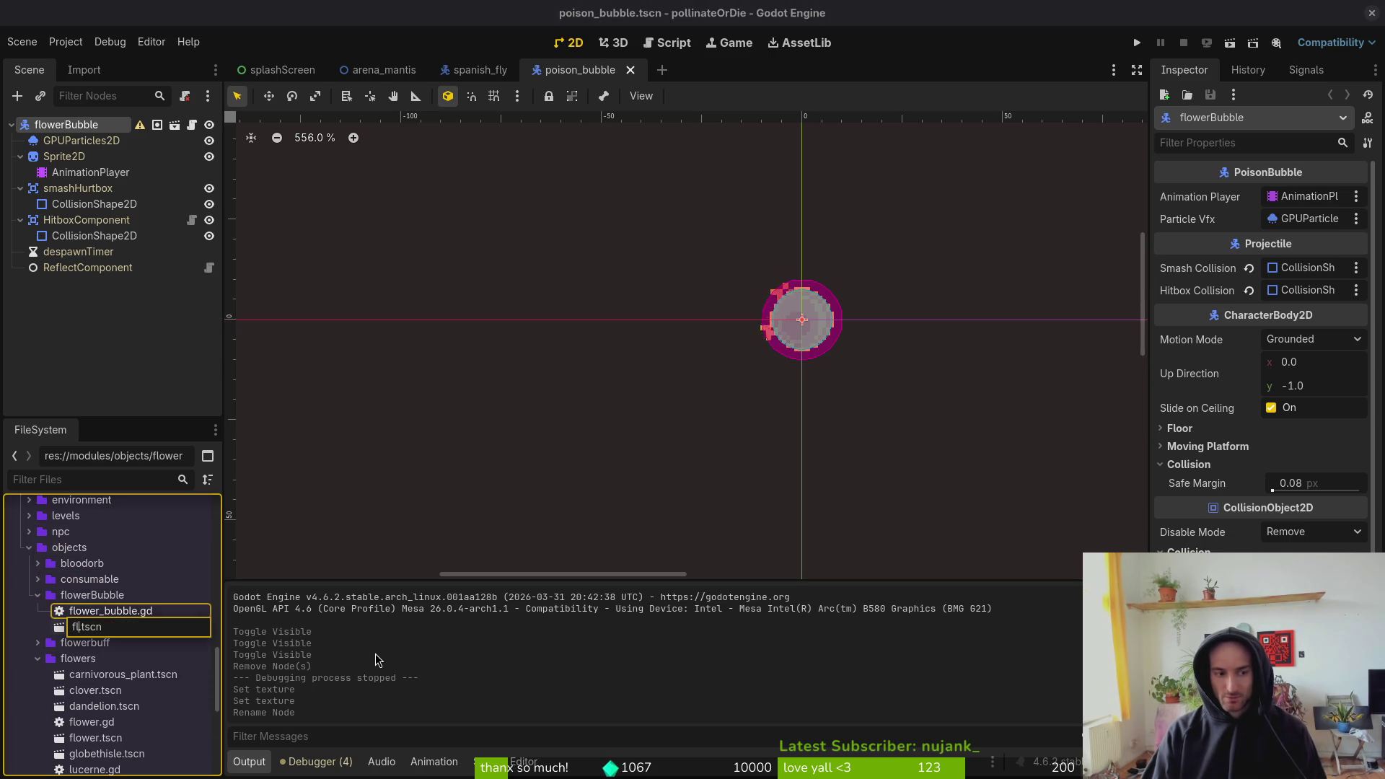
{"action": "type", "text": "ower_bubble"}
{"action": "key", "text": "Return"}
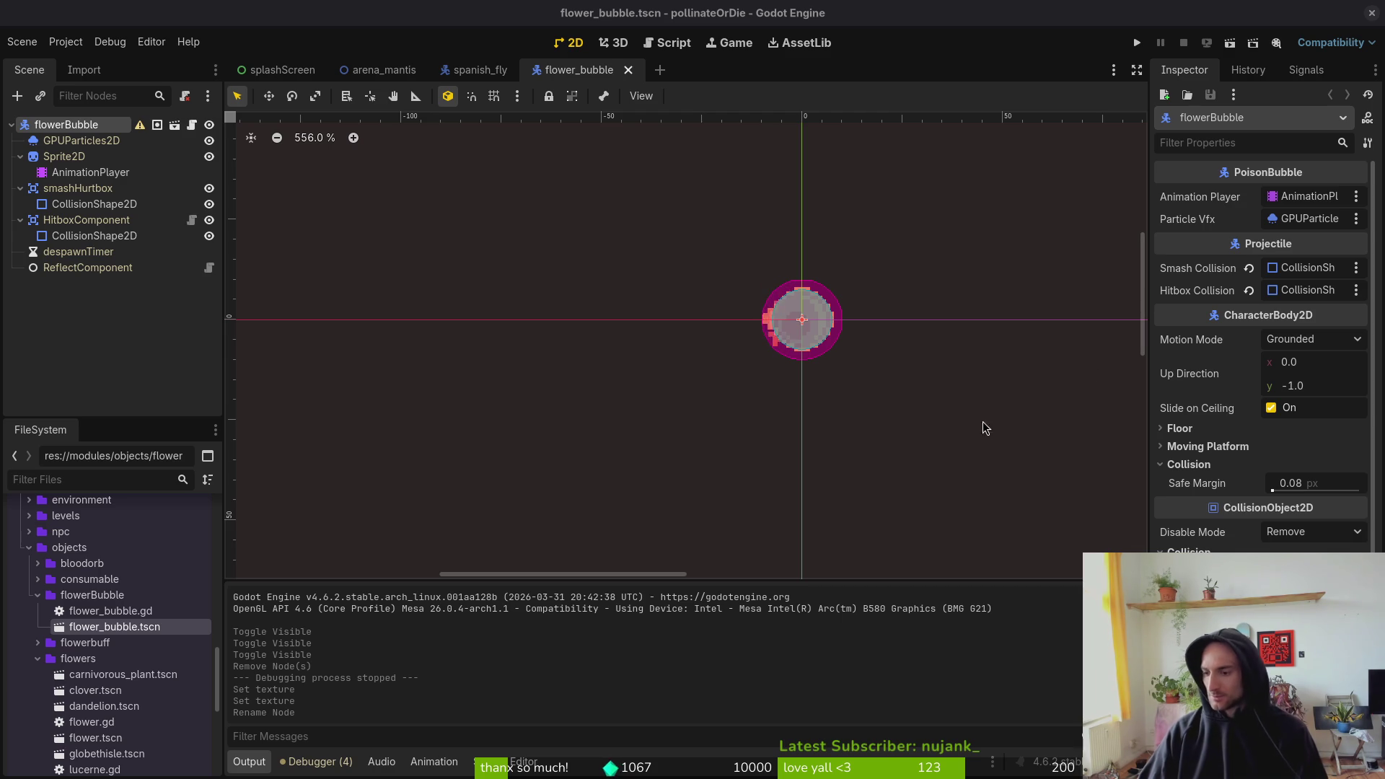
- Collapse the flowerBubble scene tree, deselect, and run the project
{"action": "scroll", "coordinate": [804, 418], "scroll_direction": "right", "scroll_amount": 3}
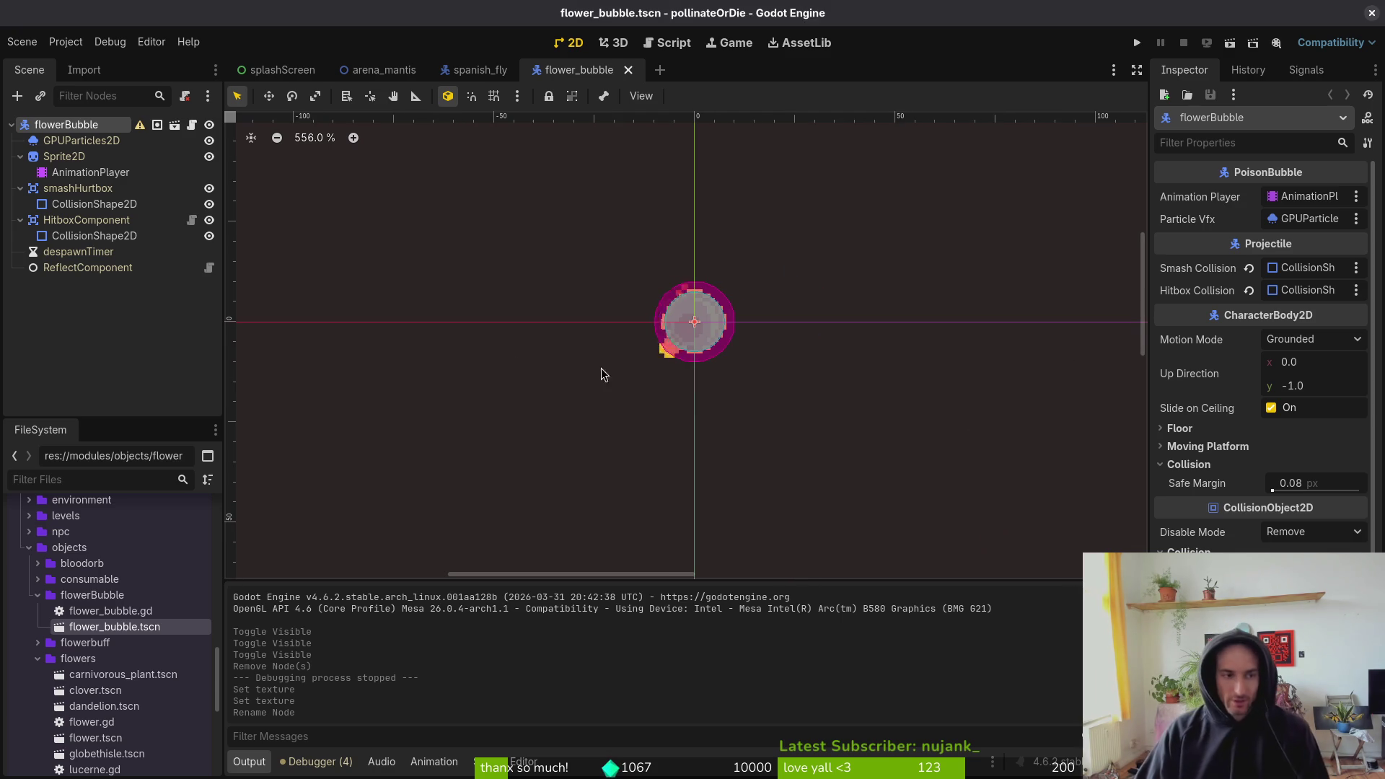
{"action": "left_click", "coordinate": [20, 220]}
{"action": "left_click", "coordinate": [21, 188]}
{"action": "left_click", "coordinate": [21, 157]}
{"action": "left_click", "coordinate": [10, 124]}
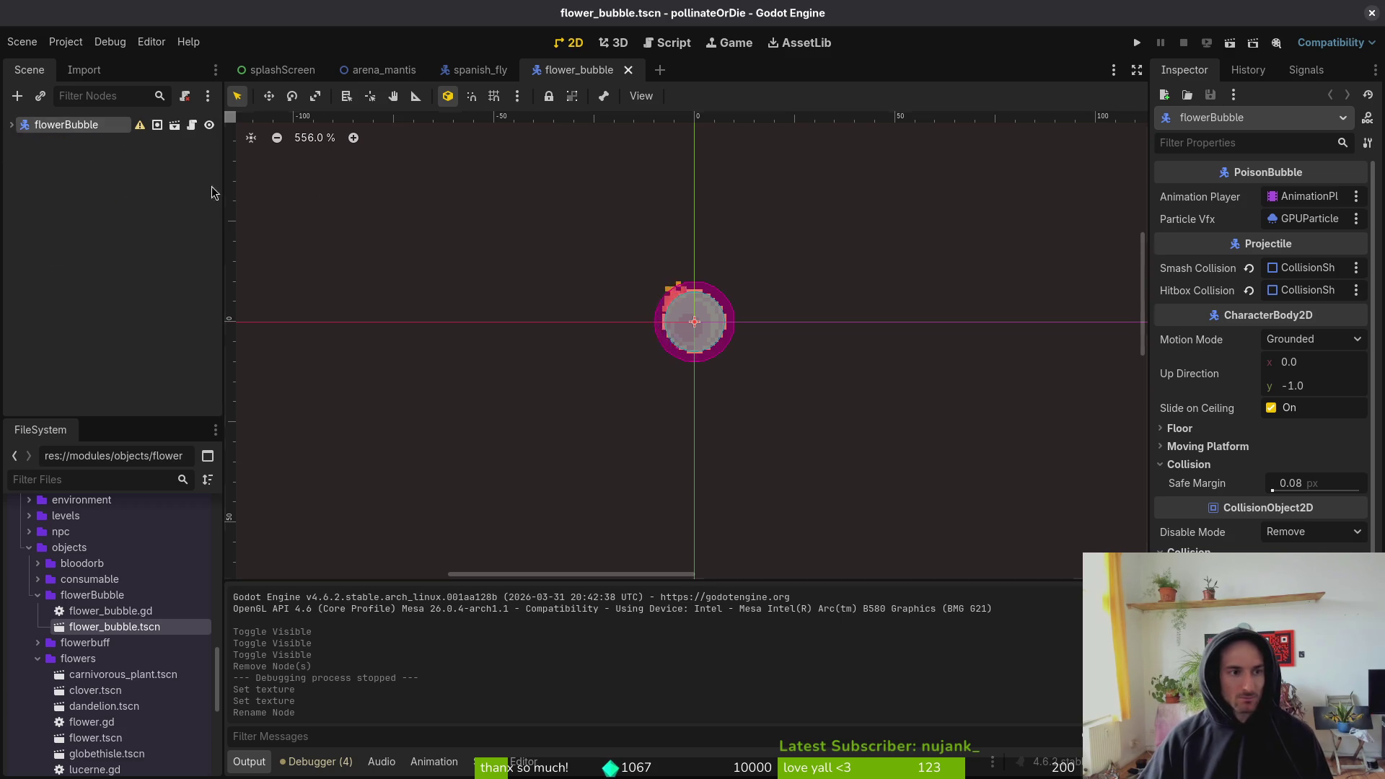
{"action": "left_click", "coordinate": [883, 370]}
{"action": "left_click", "coordinate": [1136, 43]}
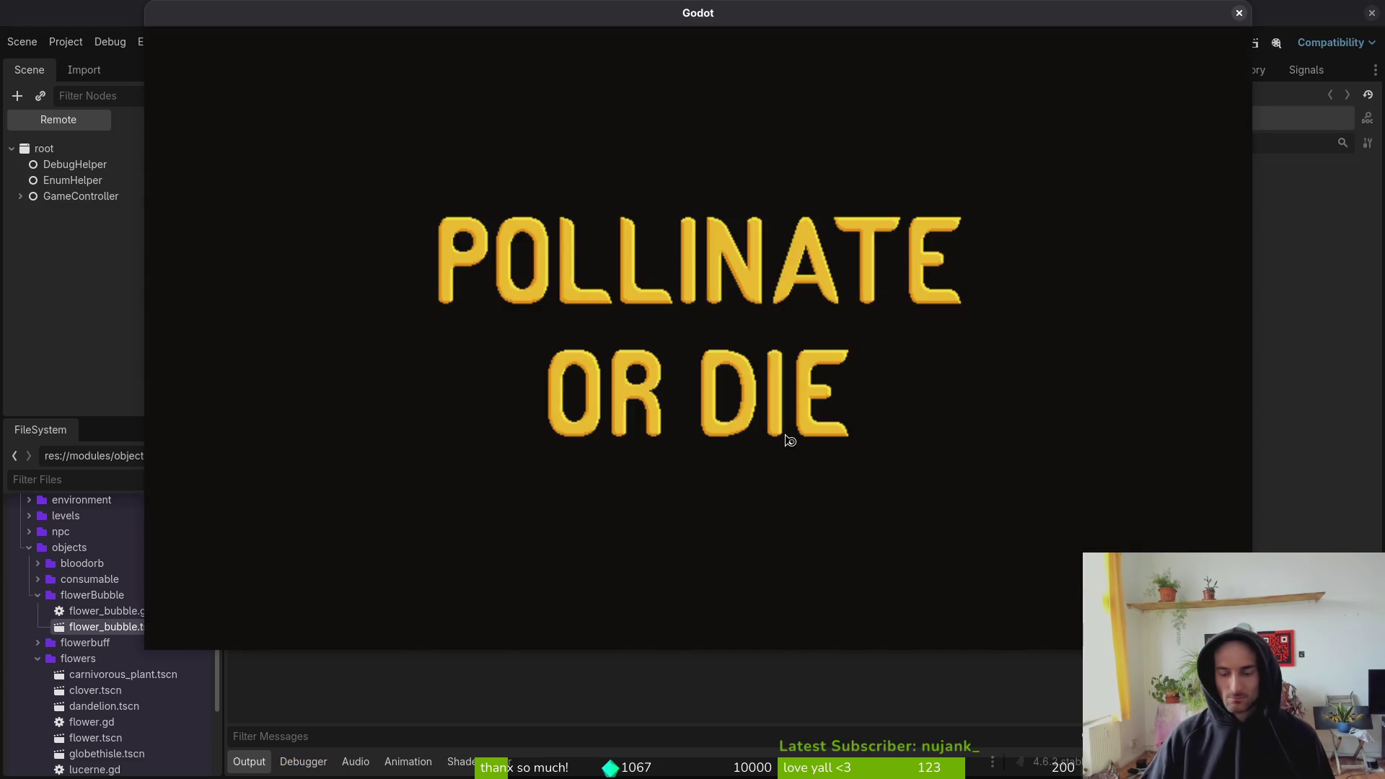
- Start the game and load the MANTIS boss level from the level select
{"action": "key", "text": "Return"}
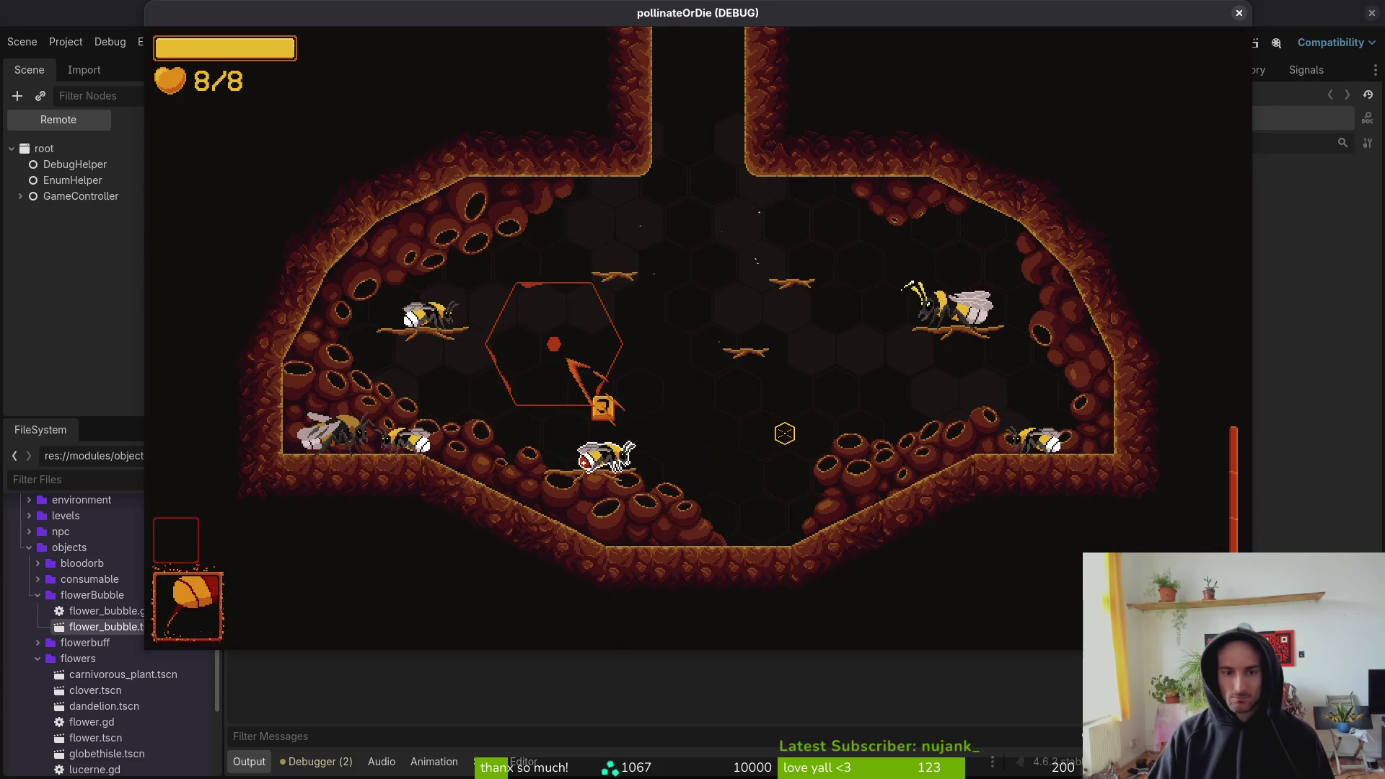
{"action": "key", "text": "Escape"}
{"action": "key", "text": "Down"}
{"action": "key", "text": "Return"}
- Fly the bee around the mantis plant and slash at it
{"action": "key", "text": "s"}
{"action": "key", "text": "d"}
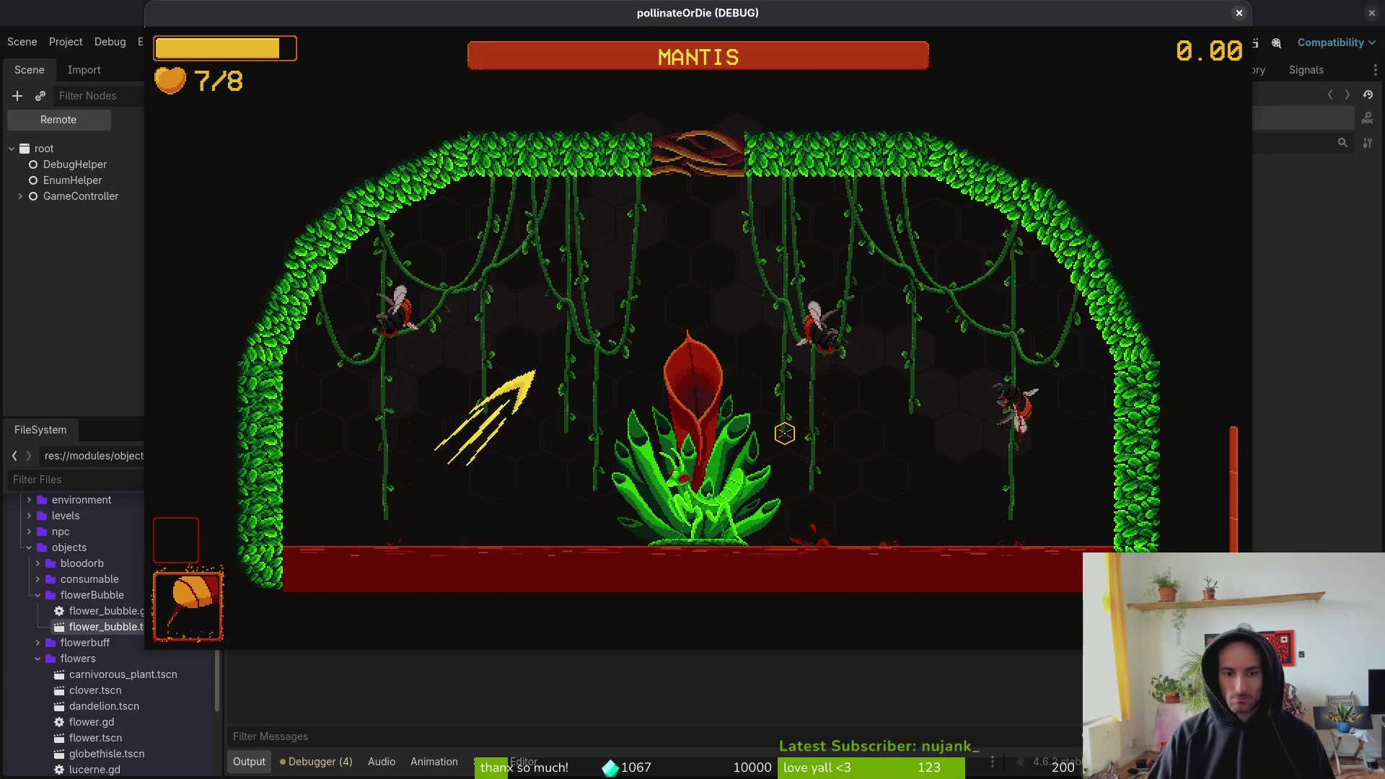
{"action": "key", "text": "s"}
{"action": "left_click", "coordinate": [784, 432]}
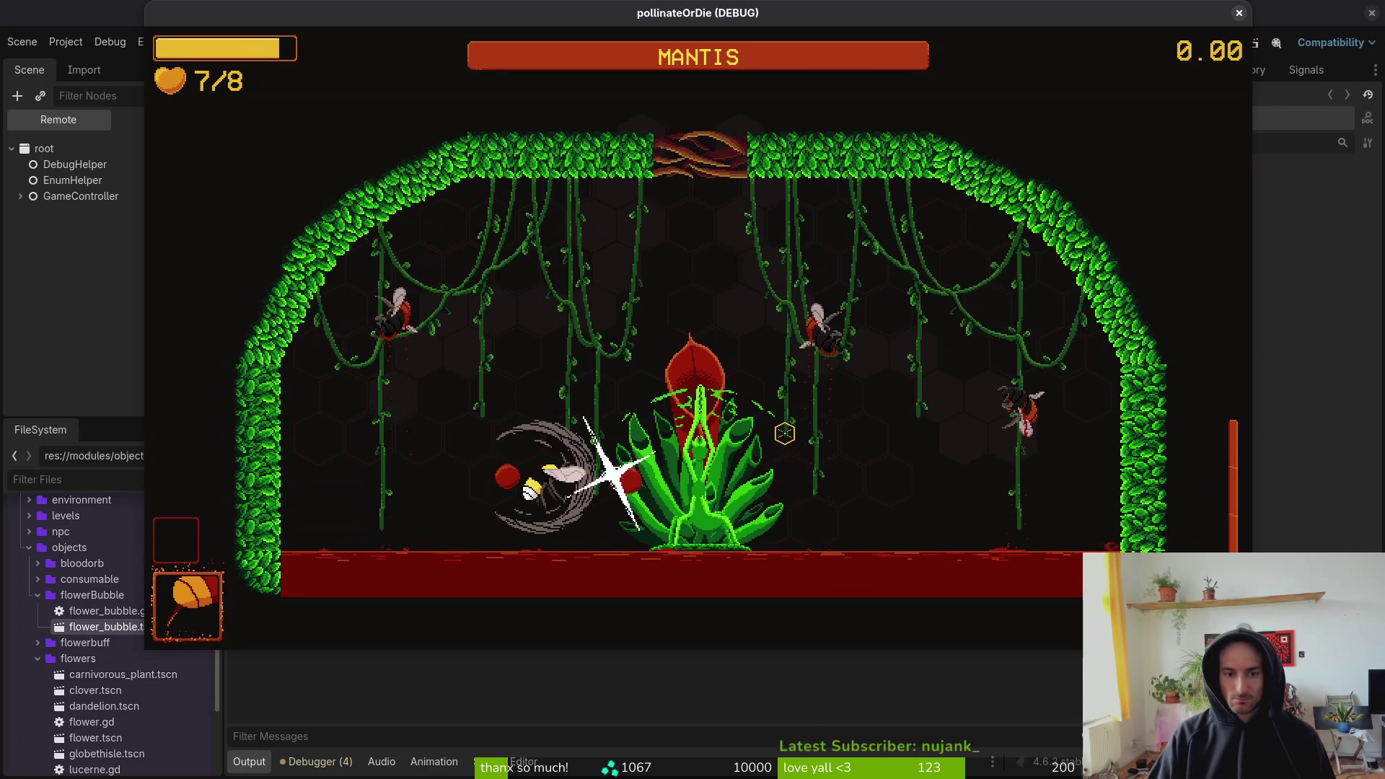
{"action": "key", "text": "w"}
{"action": "key", "text": "a"}
{"action": "key", "text": "w"}
{"action": "key", "text": "d"}
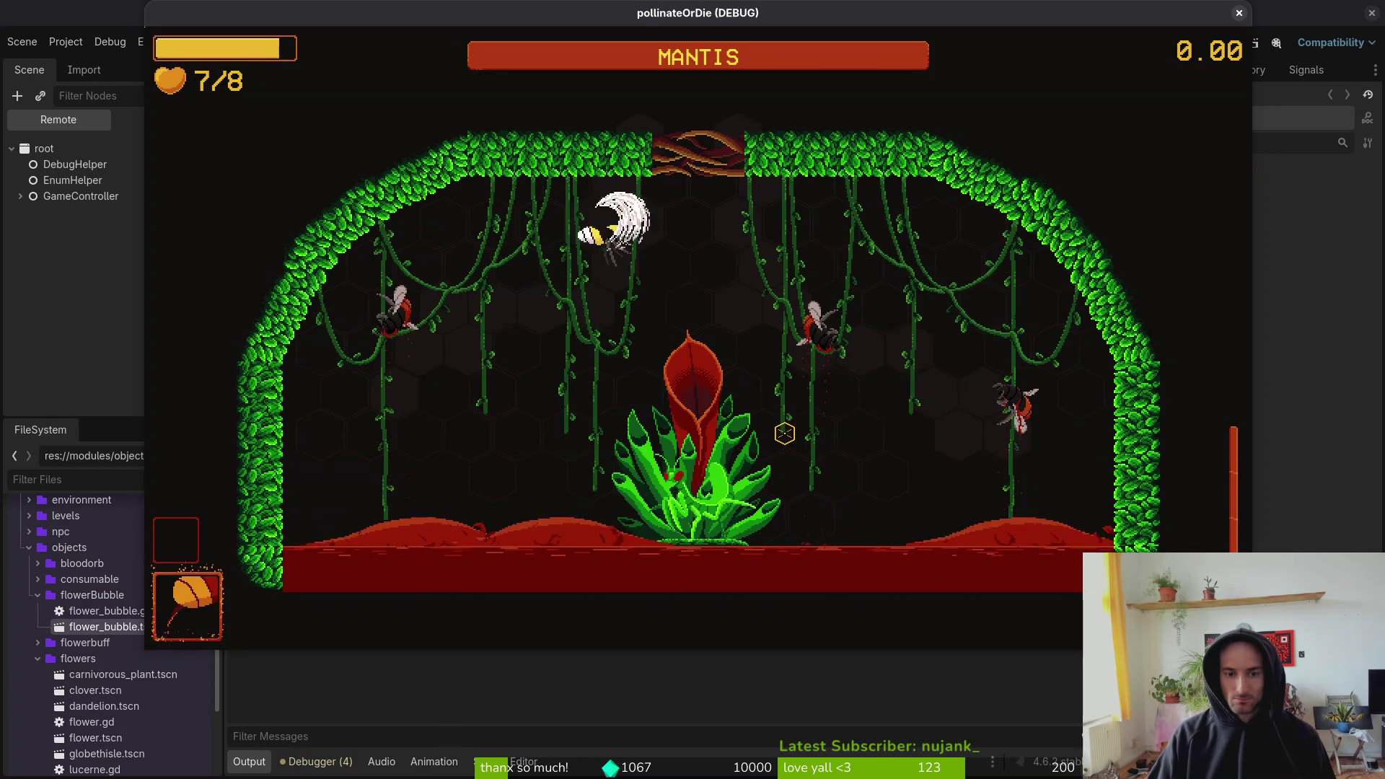
{"action": "key", "text": "s"}
{"action": "key", "text": "a"}
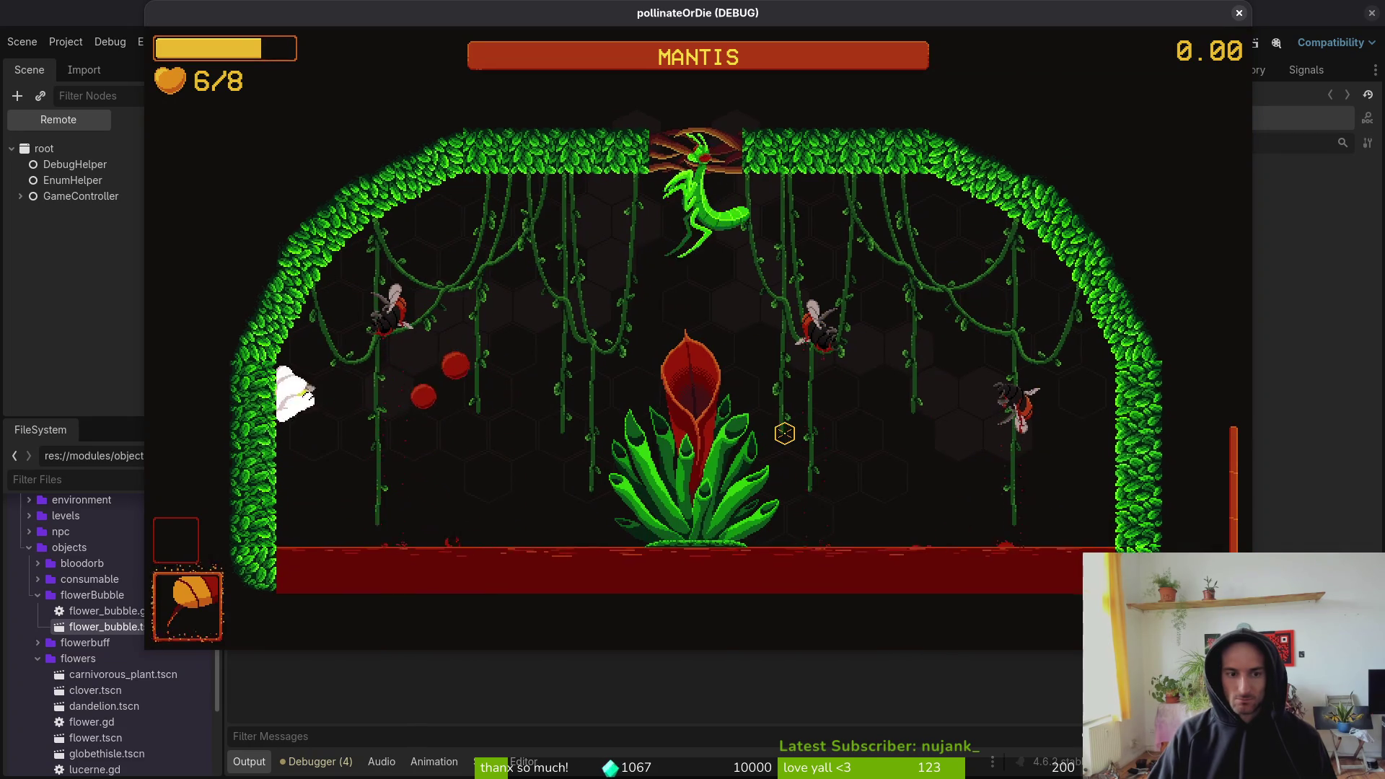
{"action": "key", "text": "d"}
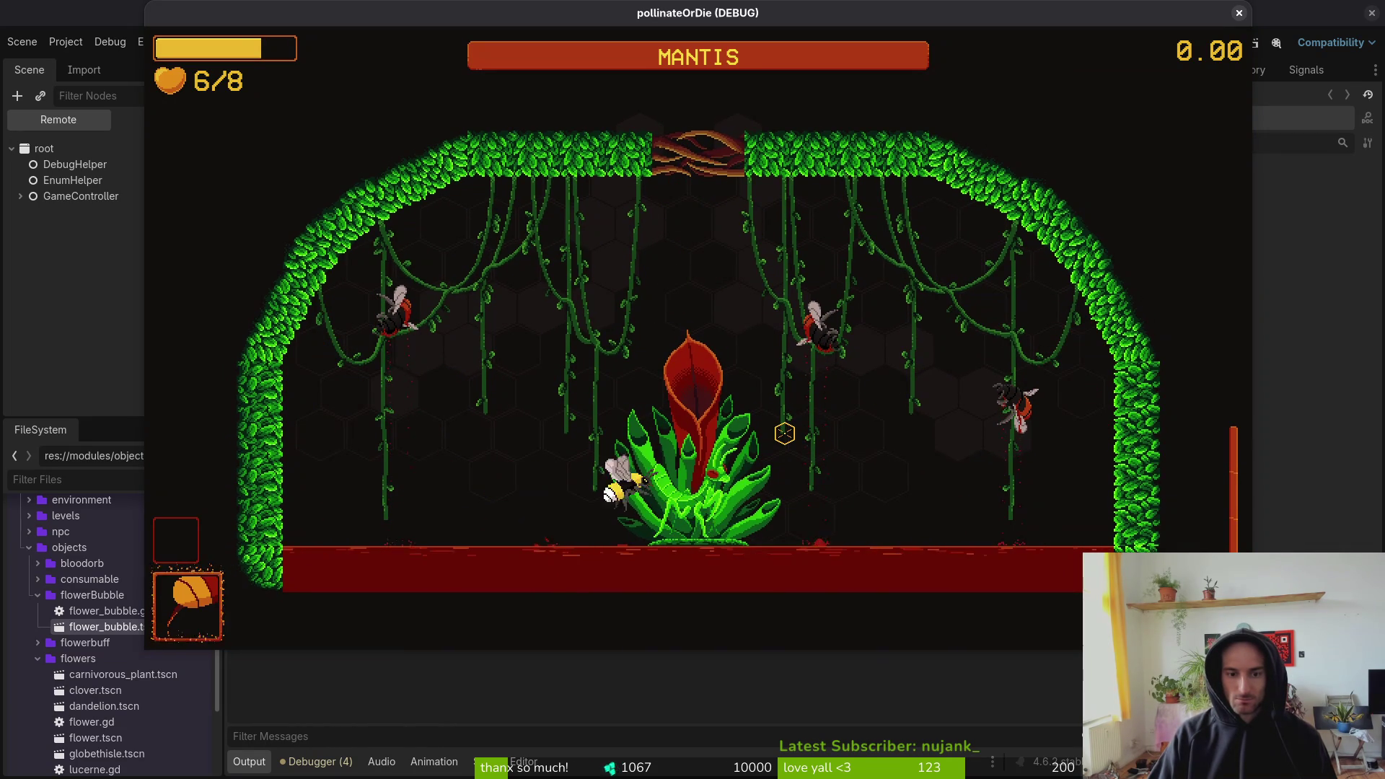
{"action": "key", "text": "s"}
{"action": "key", "text": "d"}
{"action": "key", "text": "space"}
{"action": "key", "text": "s"}
{"action": "key", "text": "a"}
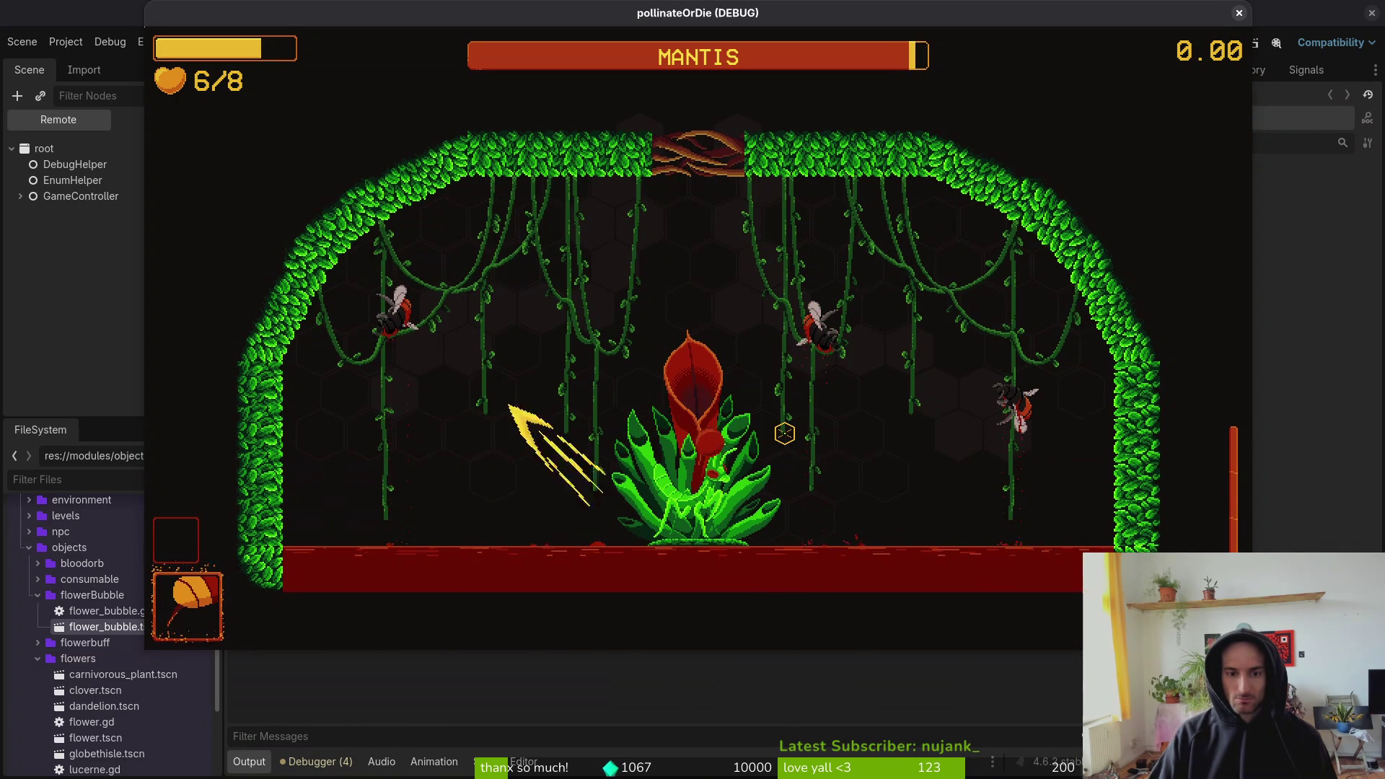
{"action": "key", "text": "space"}
{"action": "key", "text": "s"}
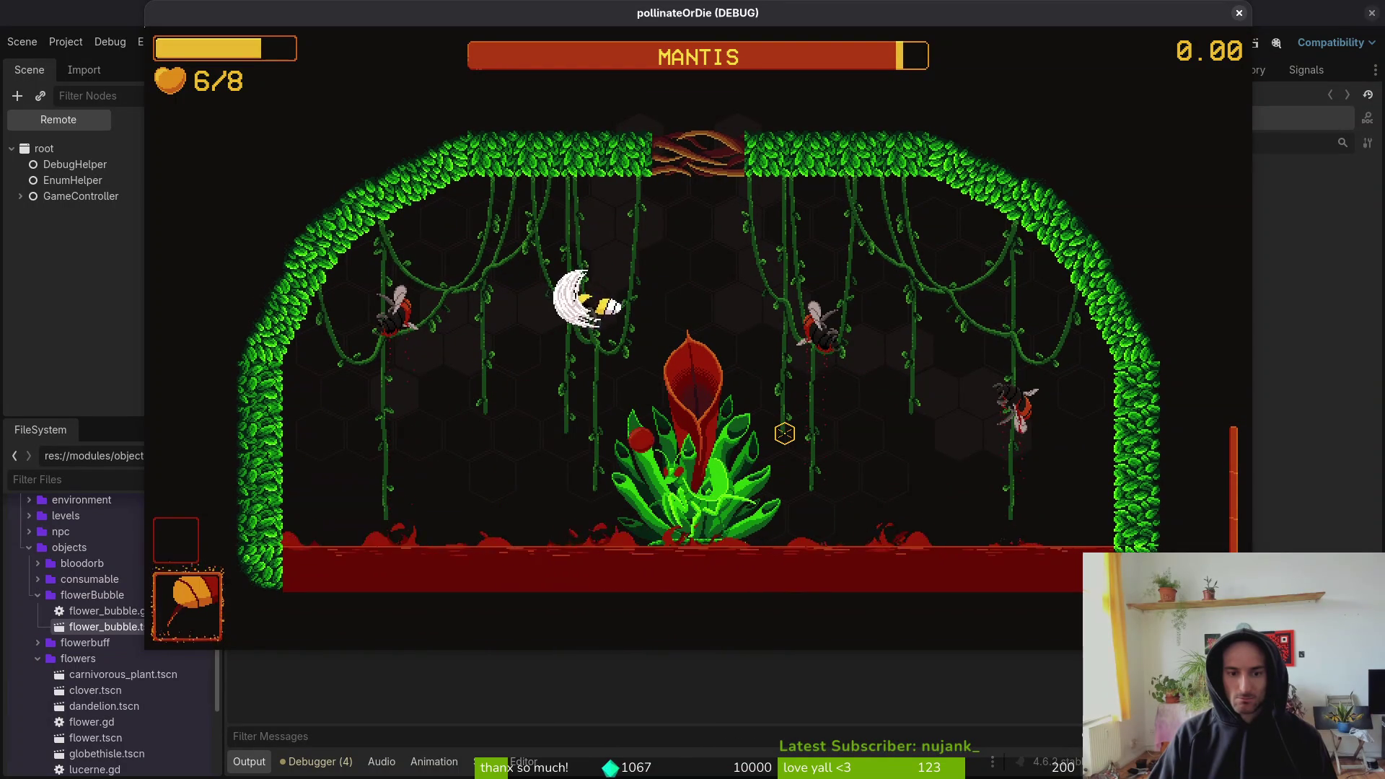
{"action": "key", "text": "s"}
- Keep dodging thorns and dashing past the mantis down to 2 hearts, then stop the game with F8
{"action": "key", "text": "space"}
{"action": "key", "text": "w"}
{"action": "key", "text": "space"}
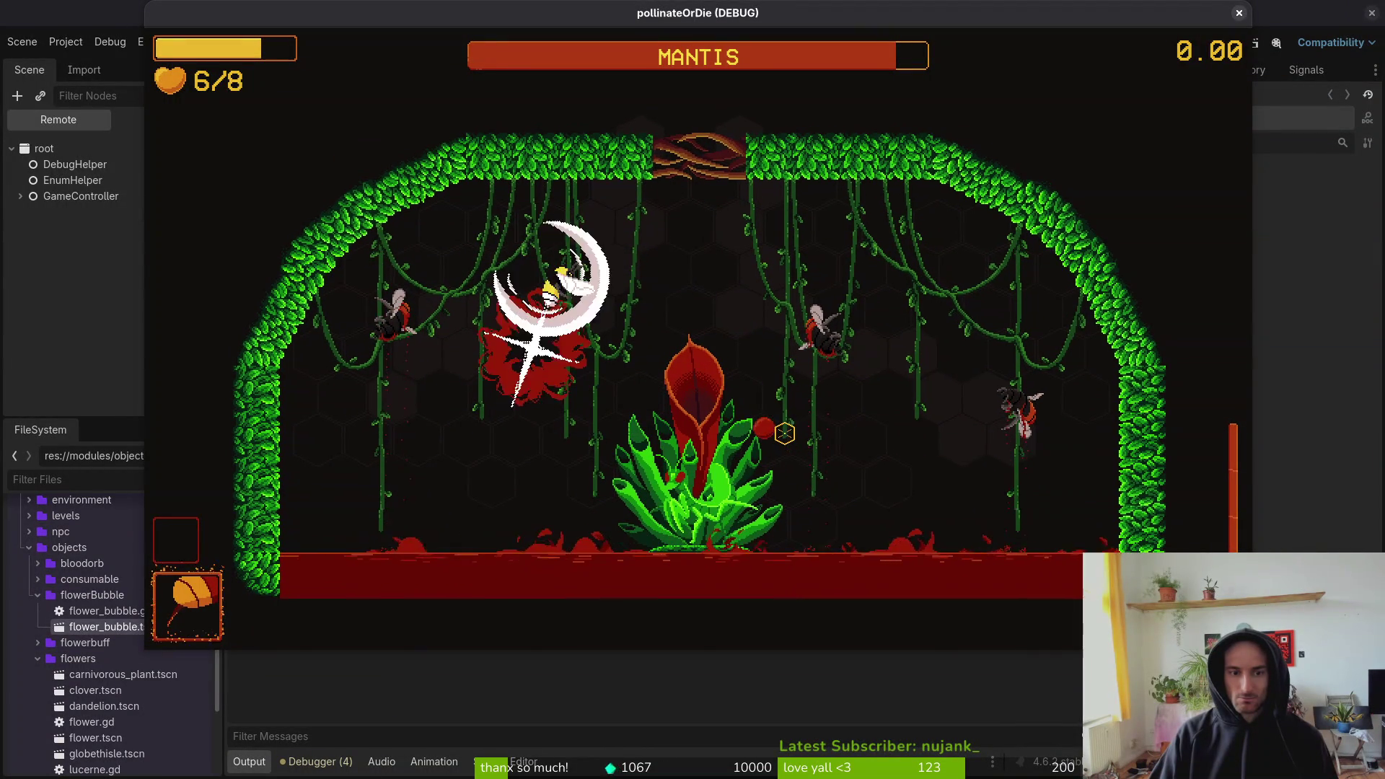
{"action": "key", "text": "a"}
{"action": "key", "text": "space"}
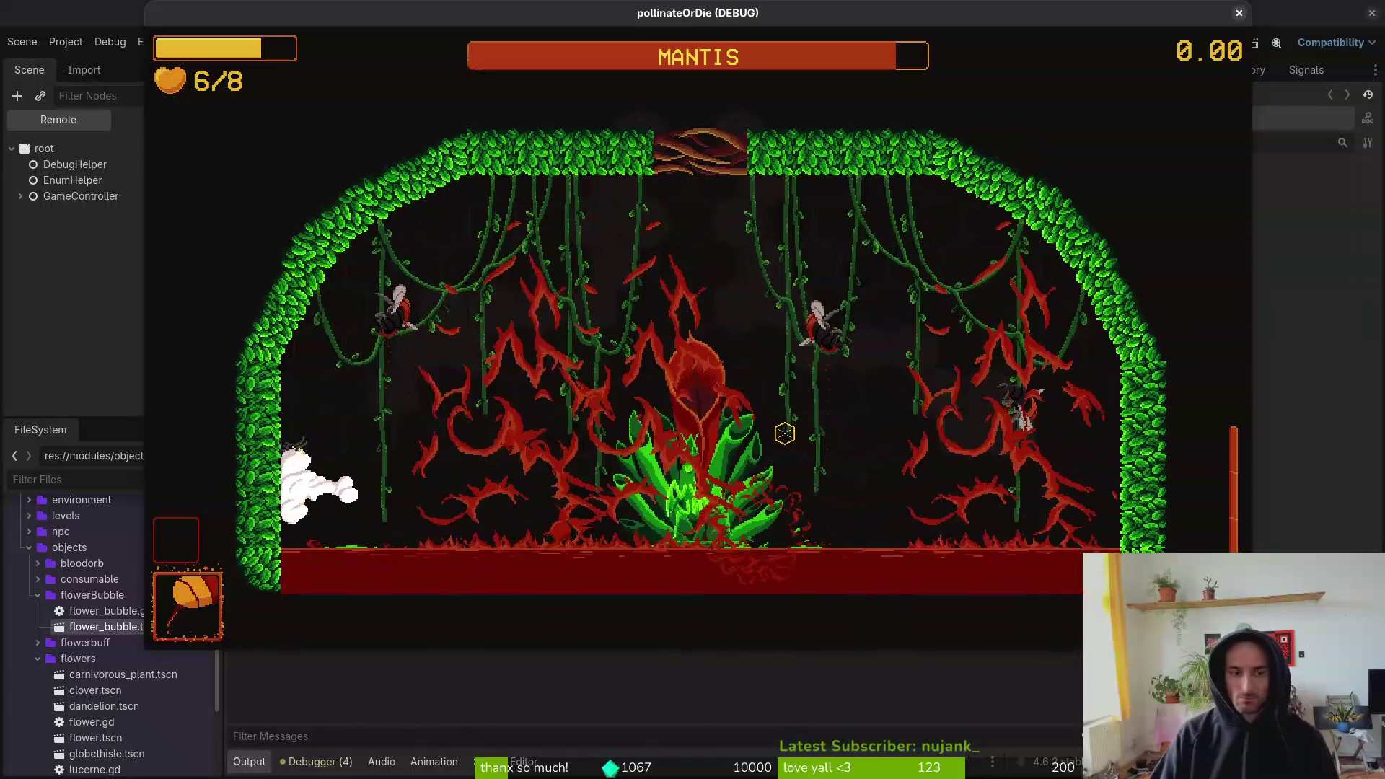
{"action": "key", "text": "space"}
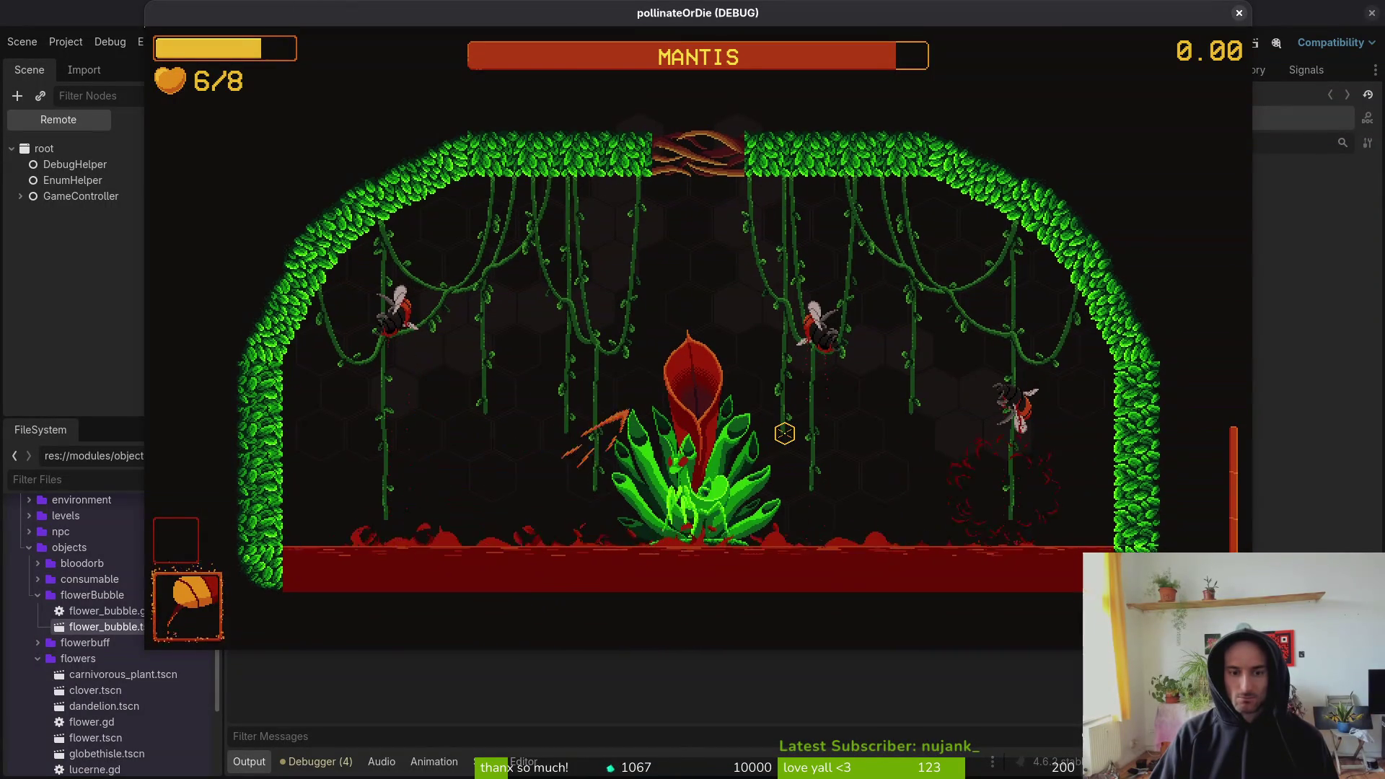
{"action": "key", "text": "s"}
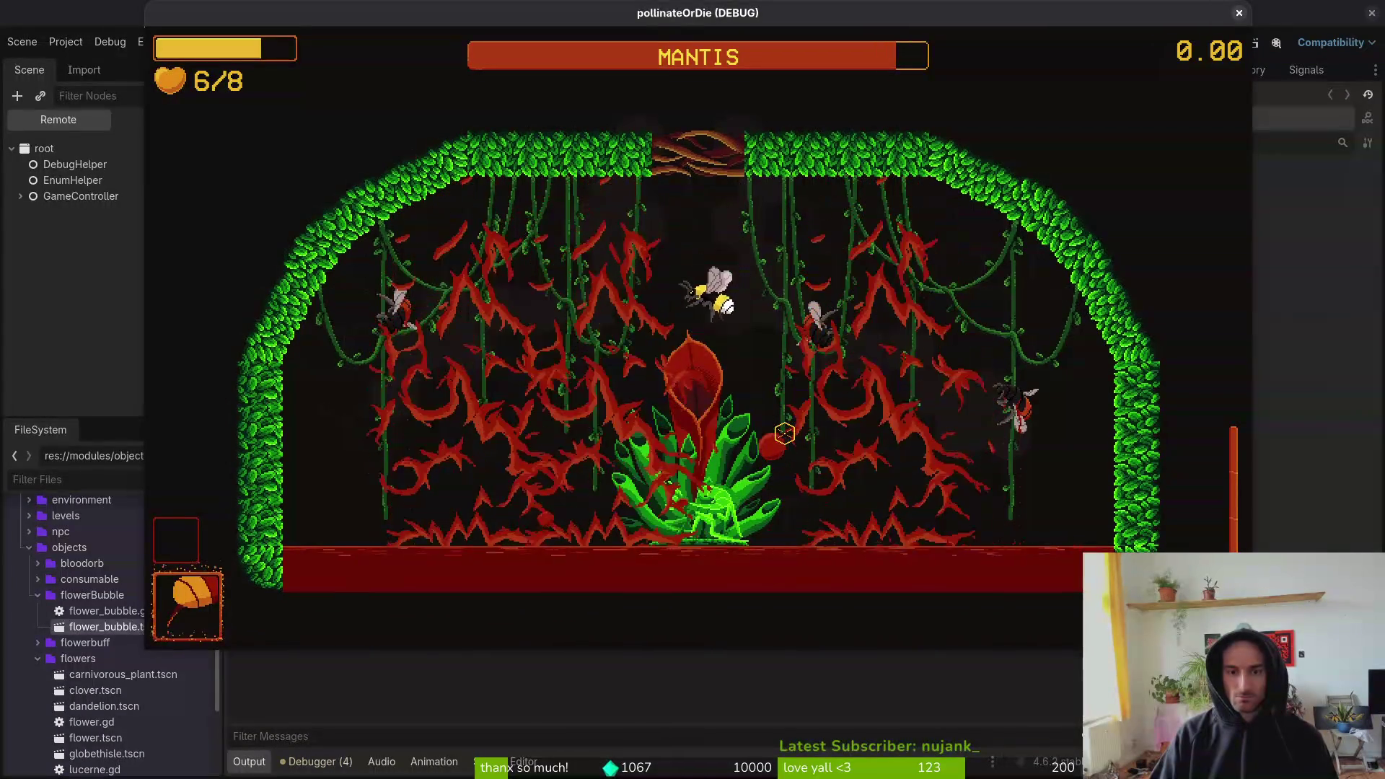
{"action": "key", "text": "space"}
{"action": "key", "text": "a"}
{"action": "key", "text": "space"}
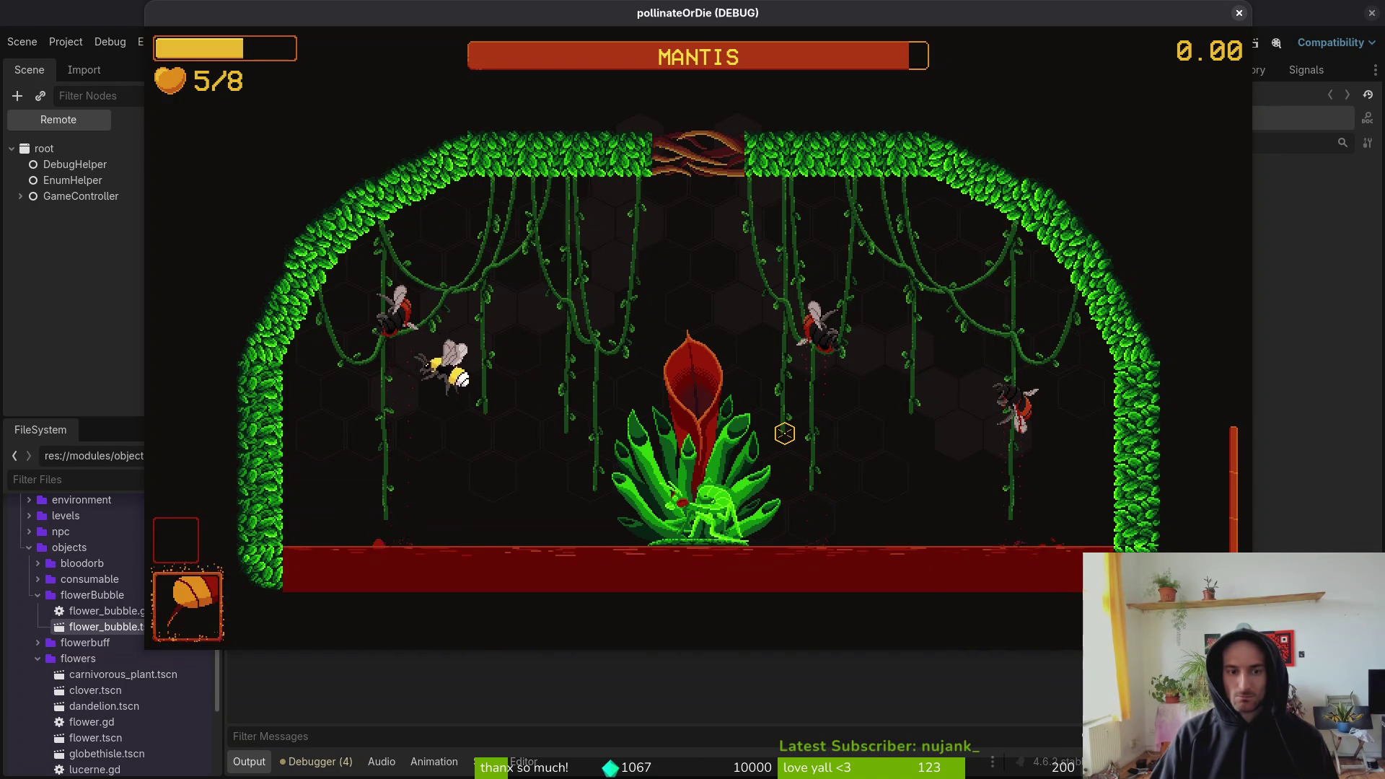
{"action": "key", "text": "d"}
{"action": "key", "text": "space"}
{"action": "key", "text": "space"}
{"action": "key", "text": "space"}
{"action": "key", "text": "a"}
{"action": "key", "text": "space"}
{"action": "key", "text": "d"}
{"action": "key", "text": "a"}
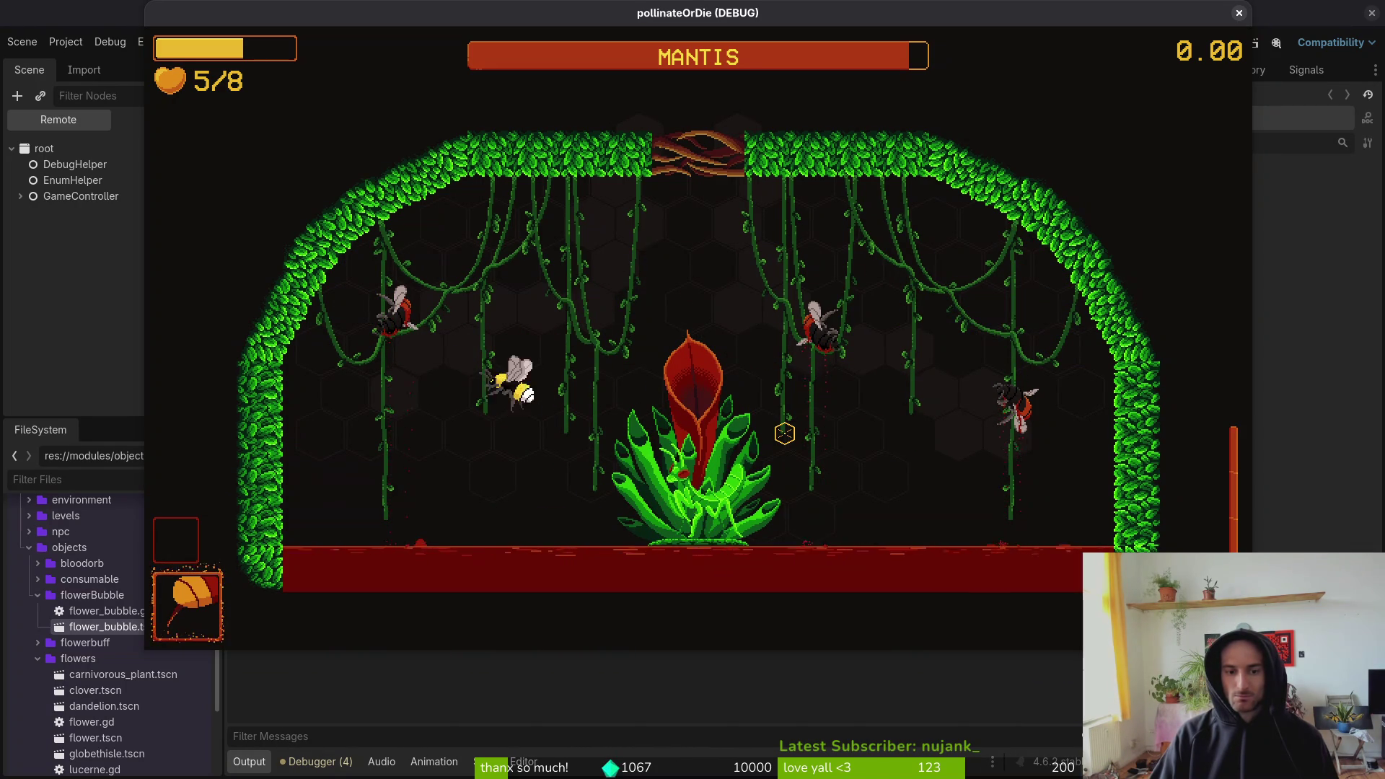
{"action": "key", "text": "d"}
{"action": "key", "text": "space"}
{"action": "key", "text": "space"}
{"action": "key", "text": "a"}
{"action": "key", "text": "a"}
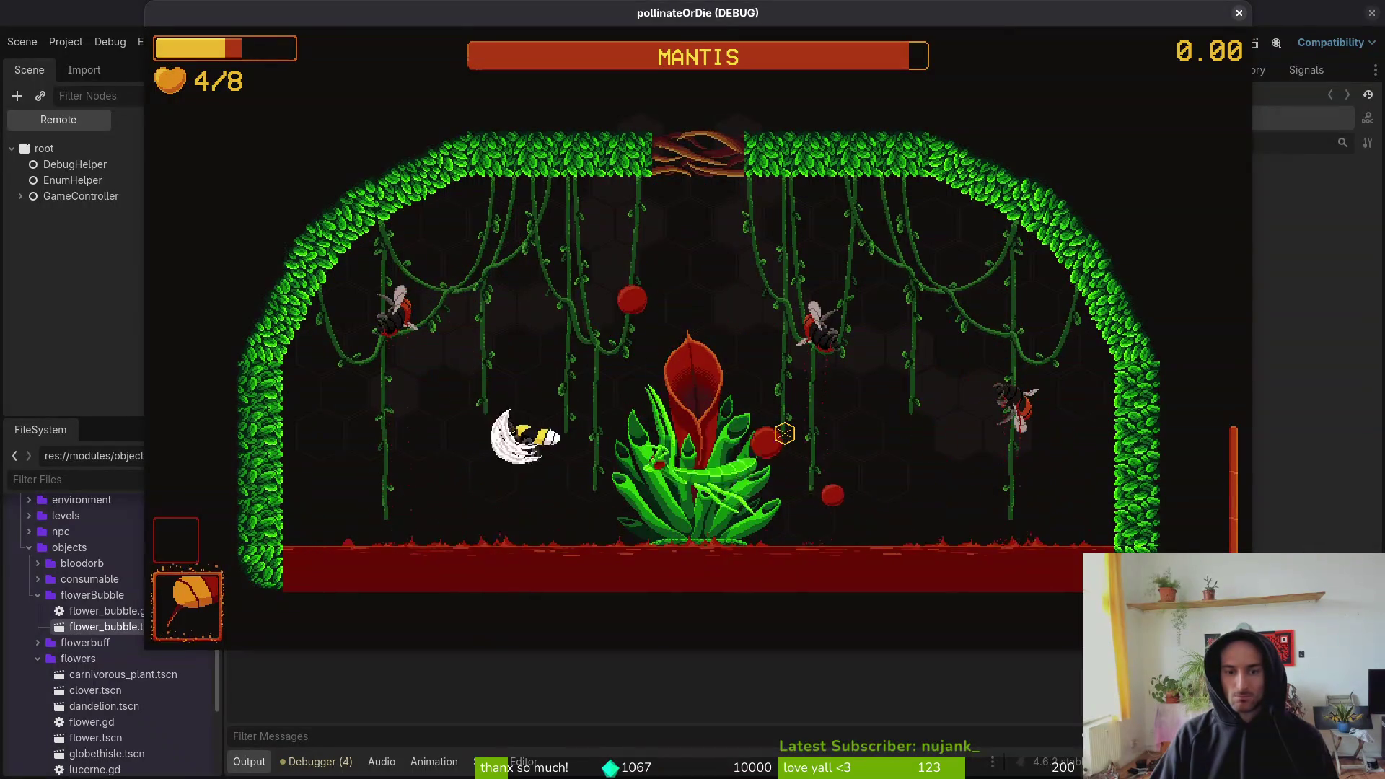
{"action": "key", "text": "space"}
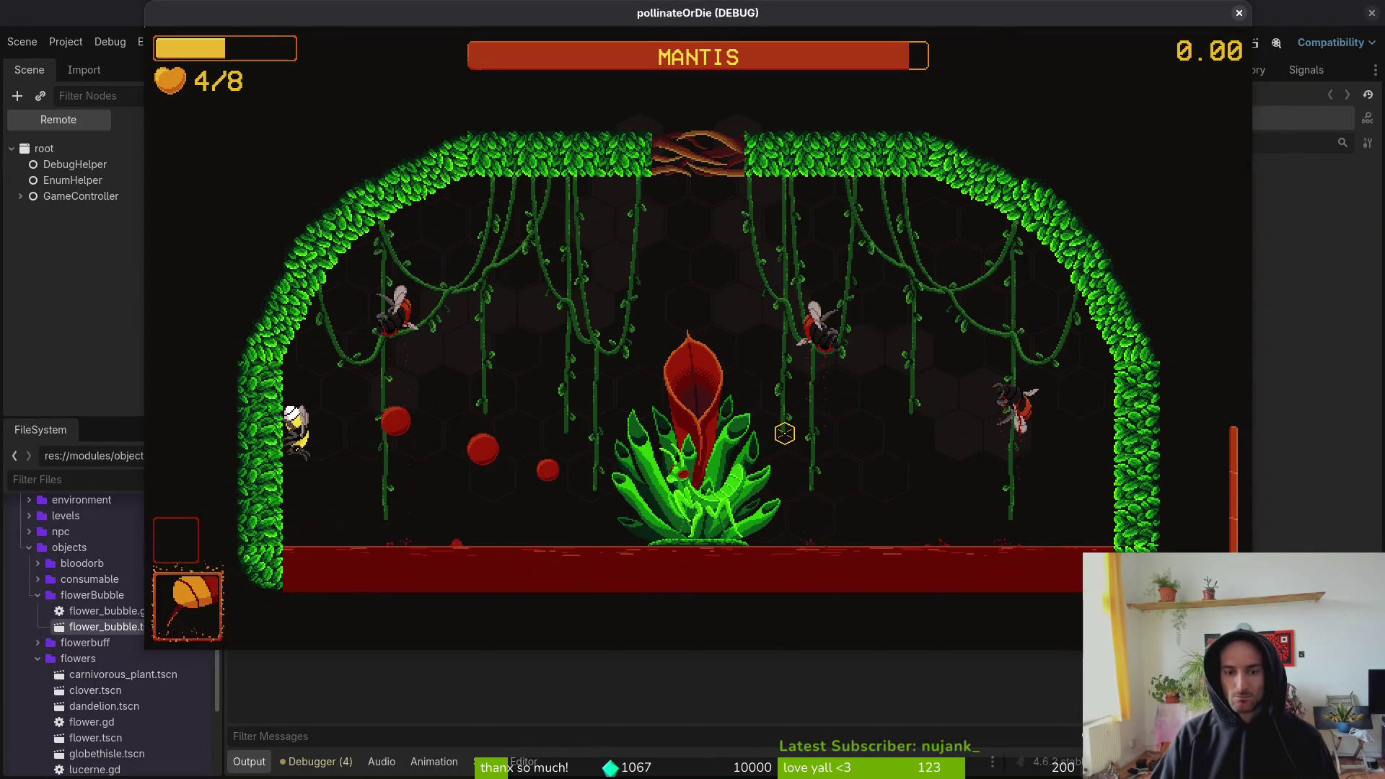
{"action": "key", "text": "d"}
{"action": "key", "text": "a"}
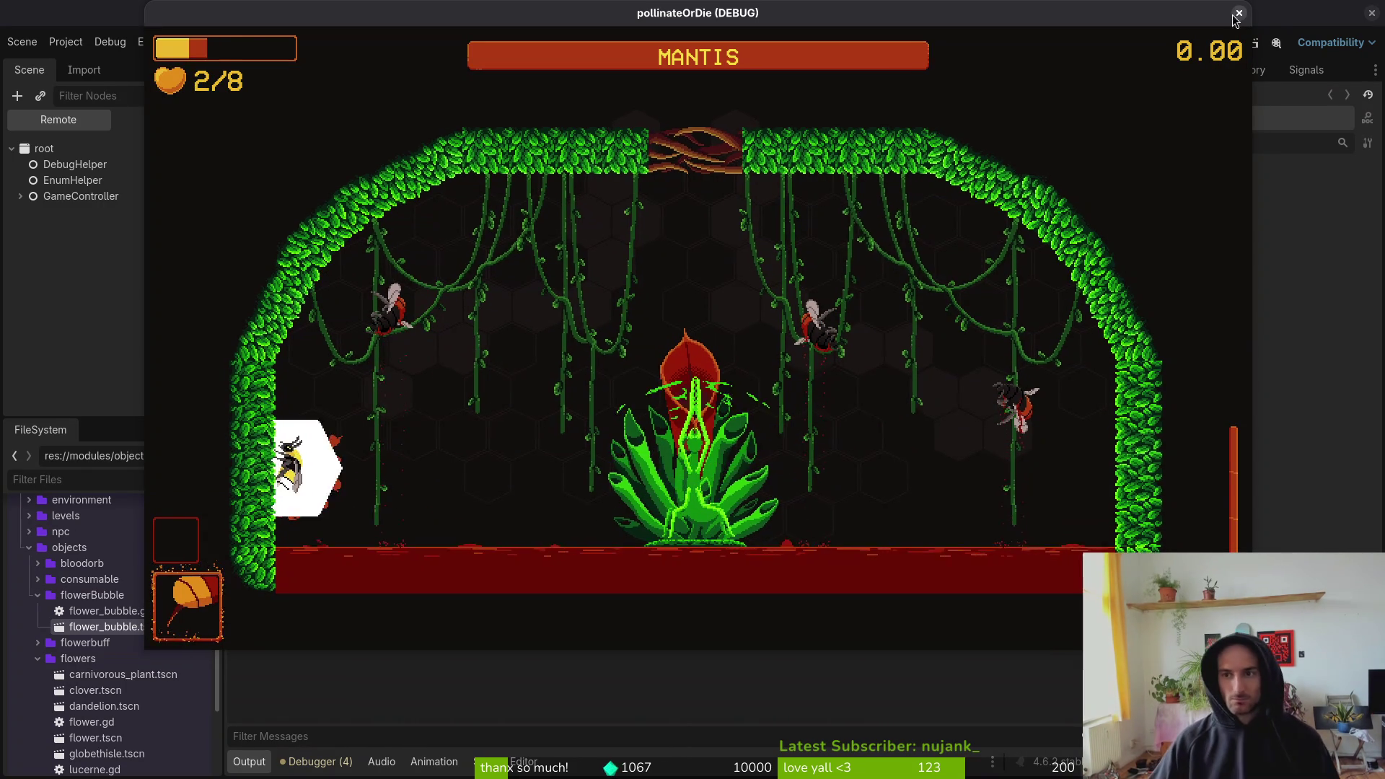
{"action": "key", "text": "F8"}
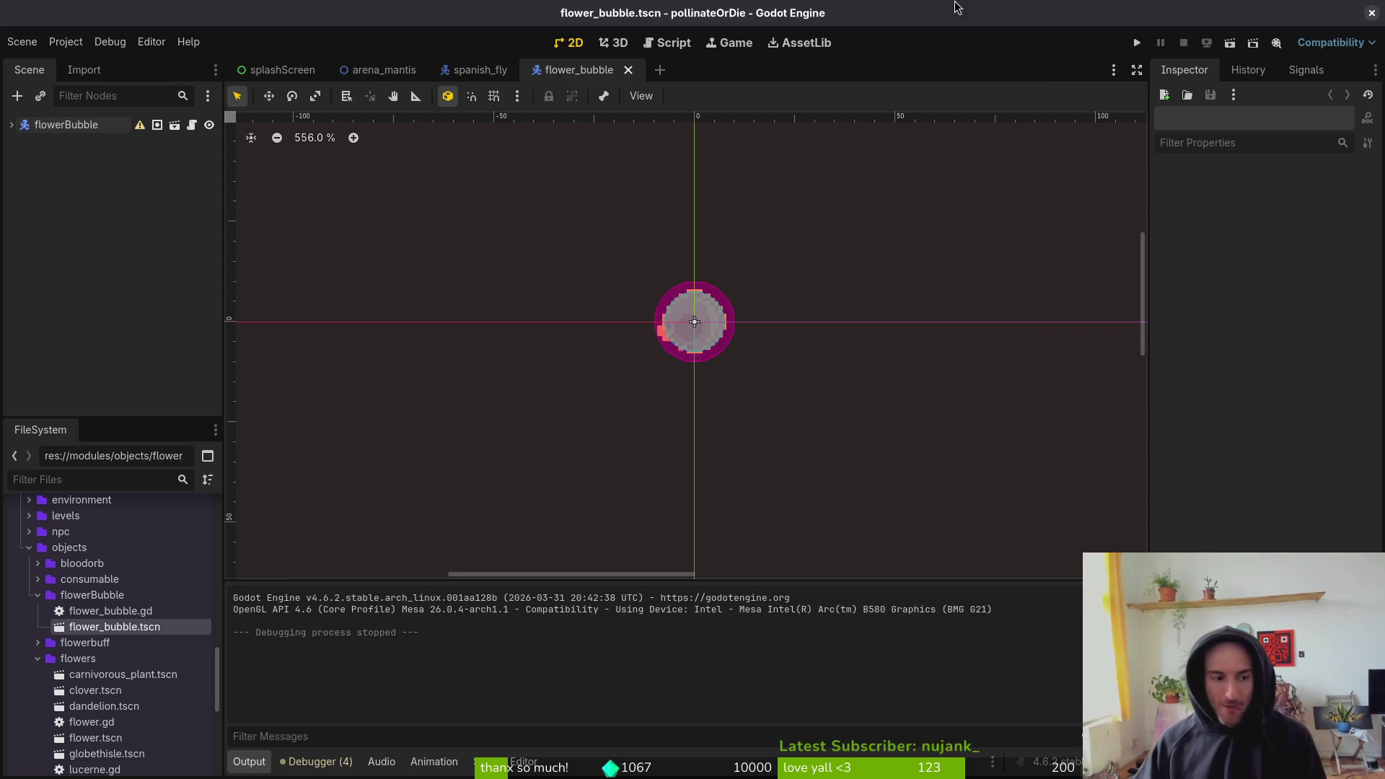
- Collapse the flowers and flowerBubble folders, expand projectile, save, and run the project again
{"action": "left_click", "coordinate": [38, 658]}
{"action": "left_click", "coordinate": [38, 595]}
{"action": "left_click", "coordinate": [37, 674]}
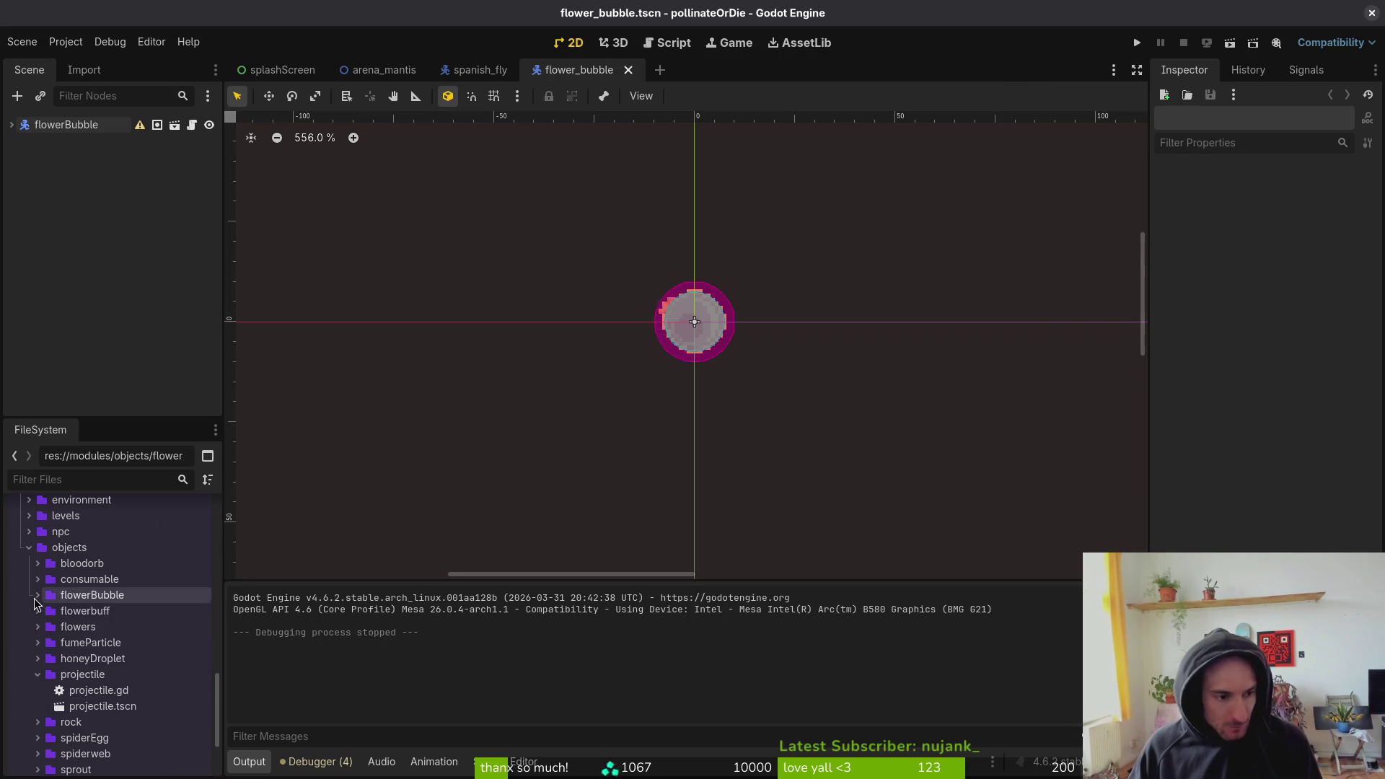
{"action": "key", "text": "ctrl+s"}
{"action": "left_click", "coordinate": [1144, 45]}
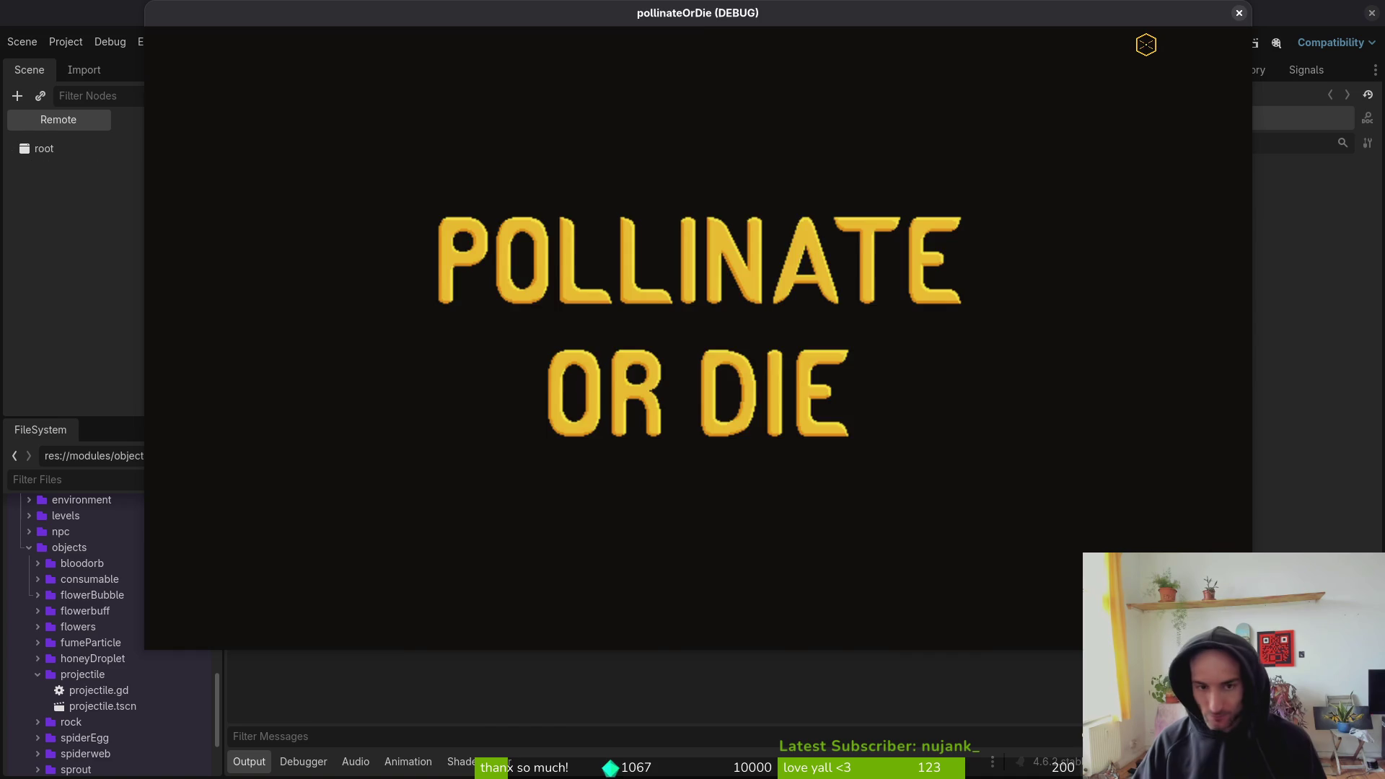
- Continue from the main menu and load level 2-5 through the debug level select
{"action": "key", "text": "Return"}
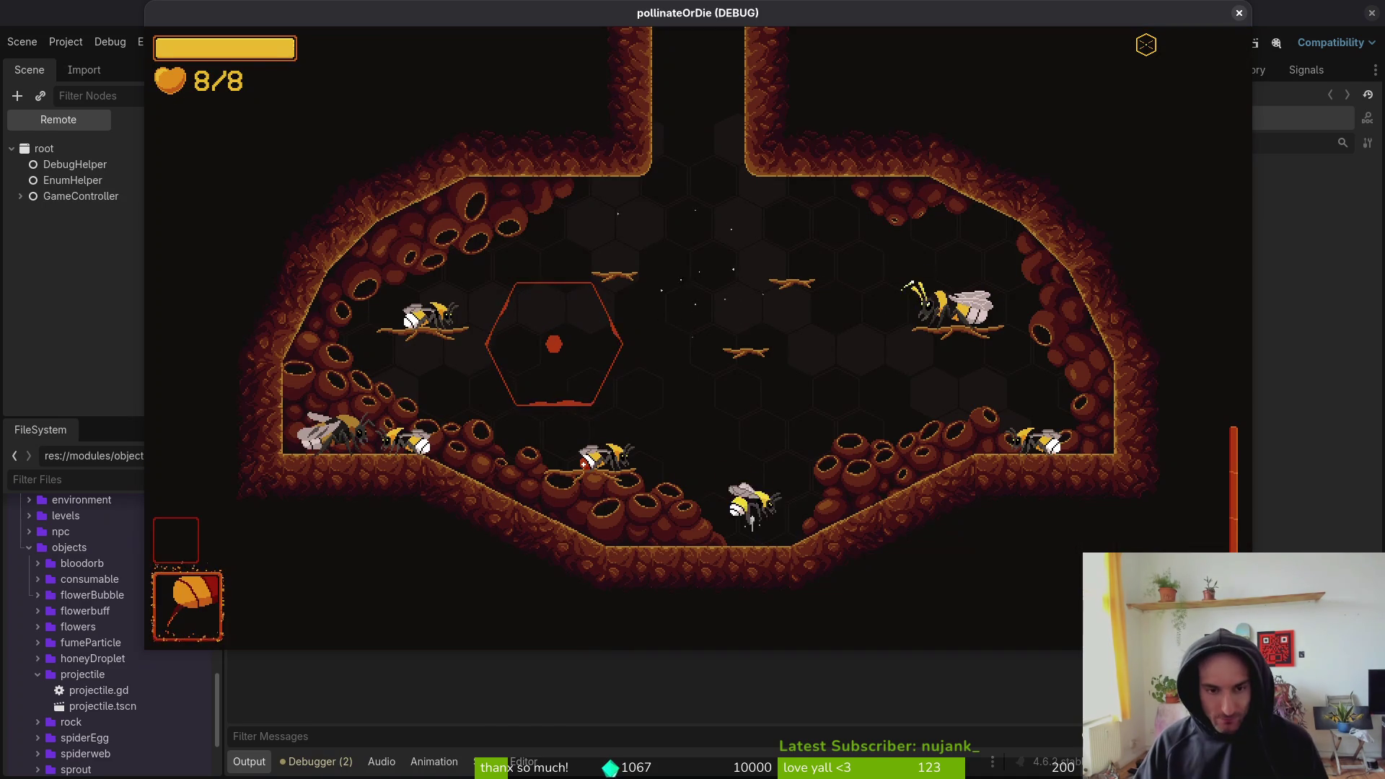
{"action": "key", "text": "Escape"}
{"action": "key", "text": "Left"}
{"action": "key", "text": "Left"}
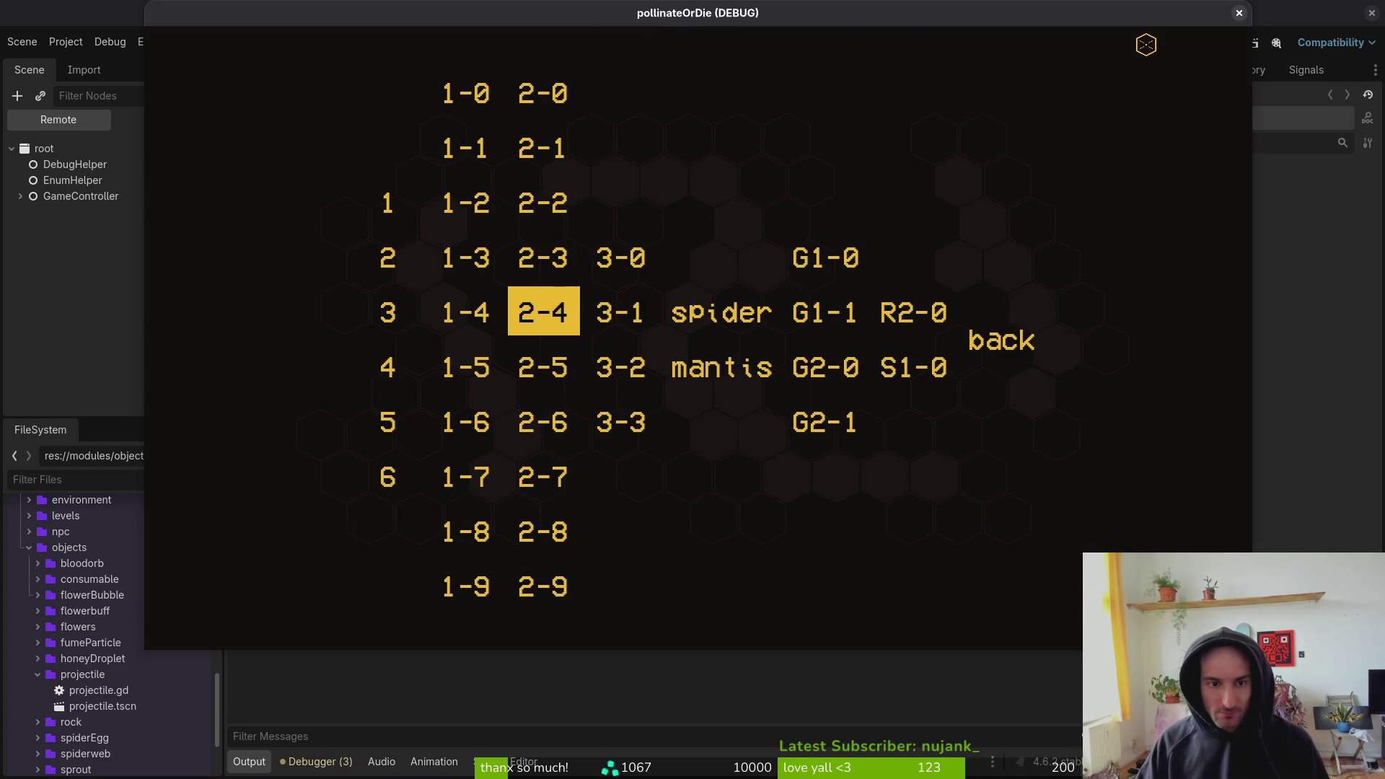
{"action": "key", "text": "Down"}
{"action": "key", "text": "Return"}
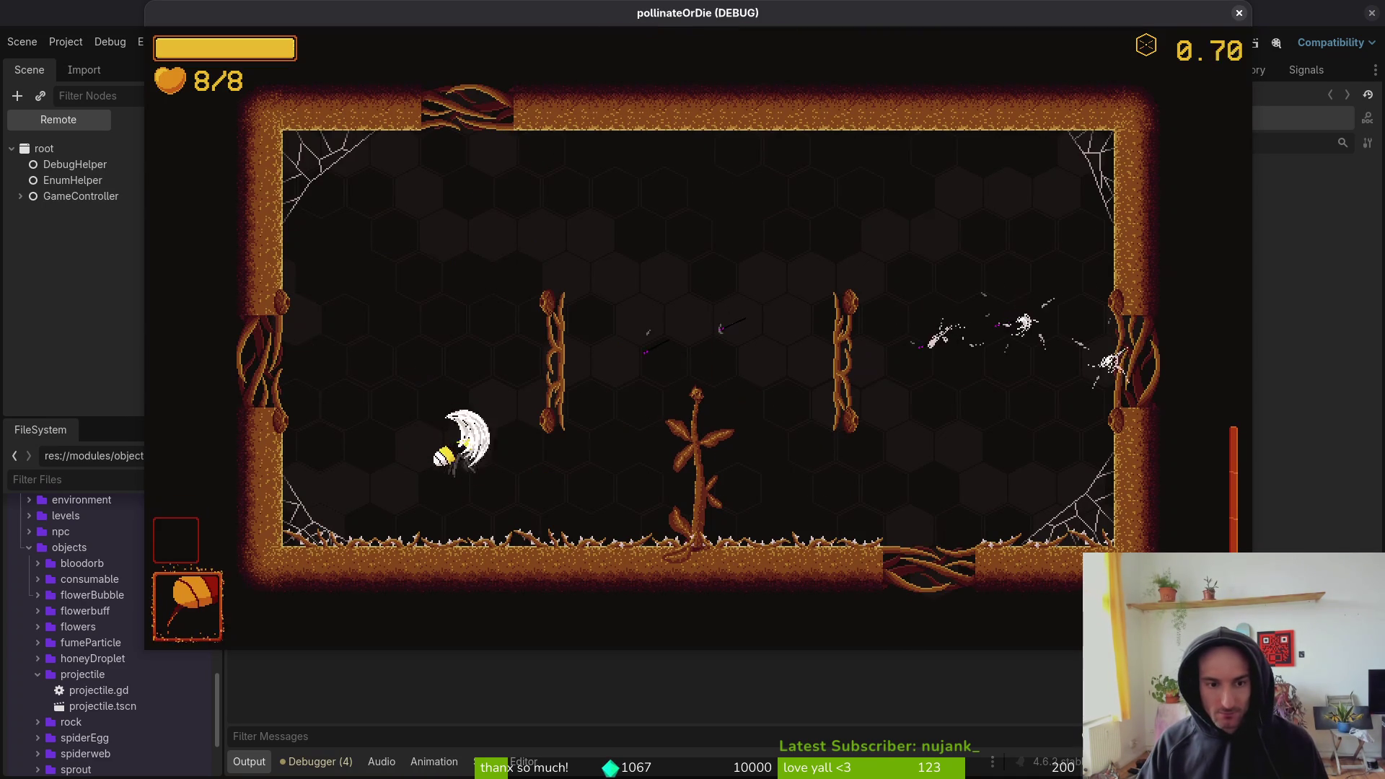
- Fly the bee around the first rooms of level 2-5, firing at and slashing enemies
{"action": "key", "text": "a"}
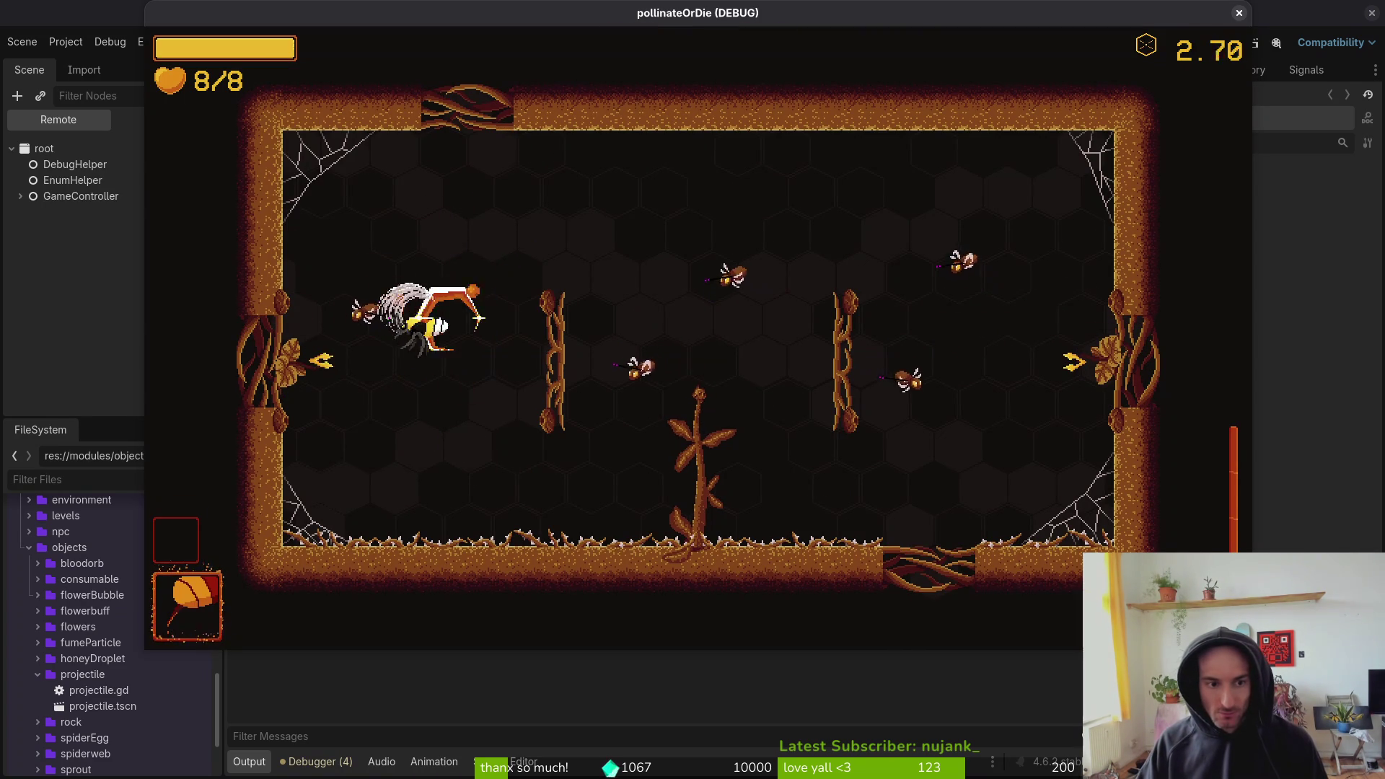
{"action": "key", "text": "d"}
{"action": "key", "text": "s"}
{"action": "key", "text": "w"}
{"action": "key", "text": "d"}
{"action": "key", "text": "w"}
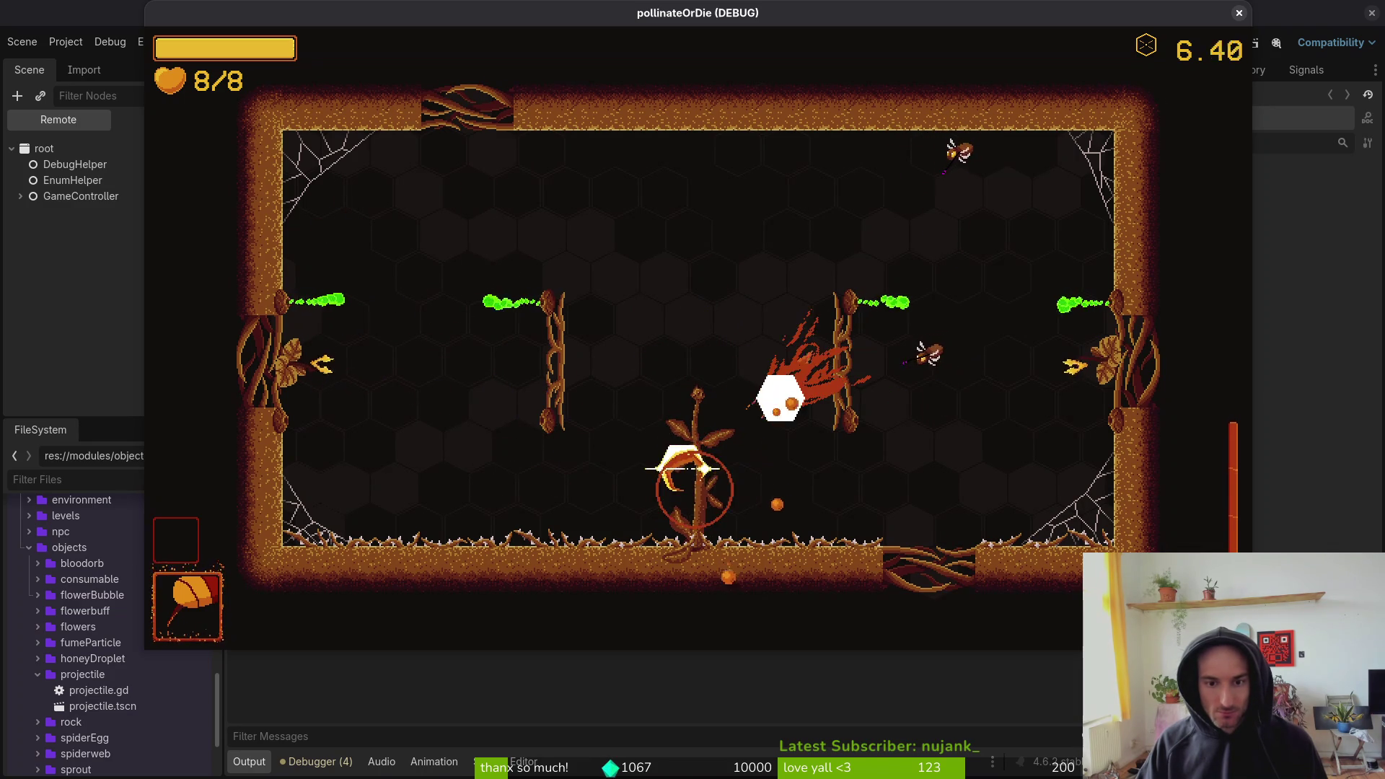
{"action": "key", "text": "d"}
{"action": "key", "text": "a"}
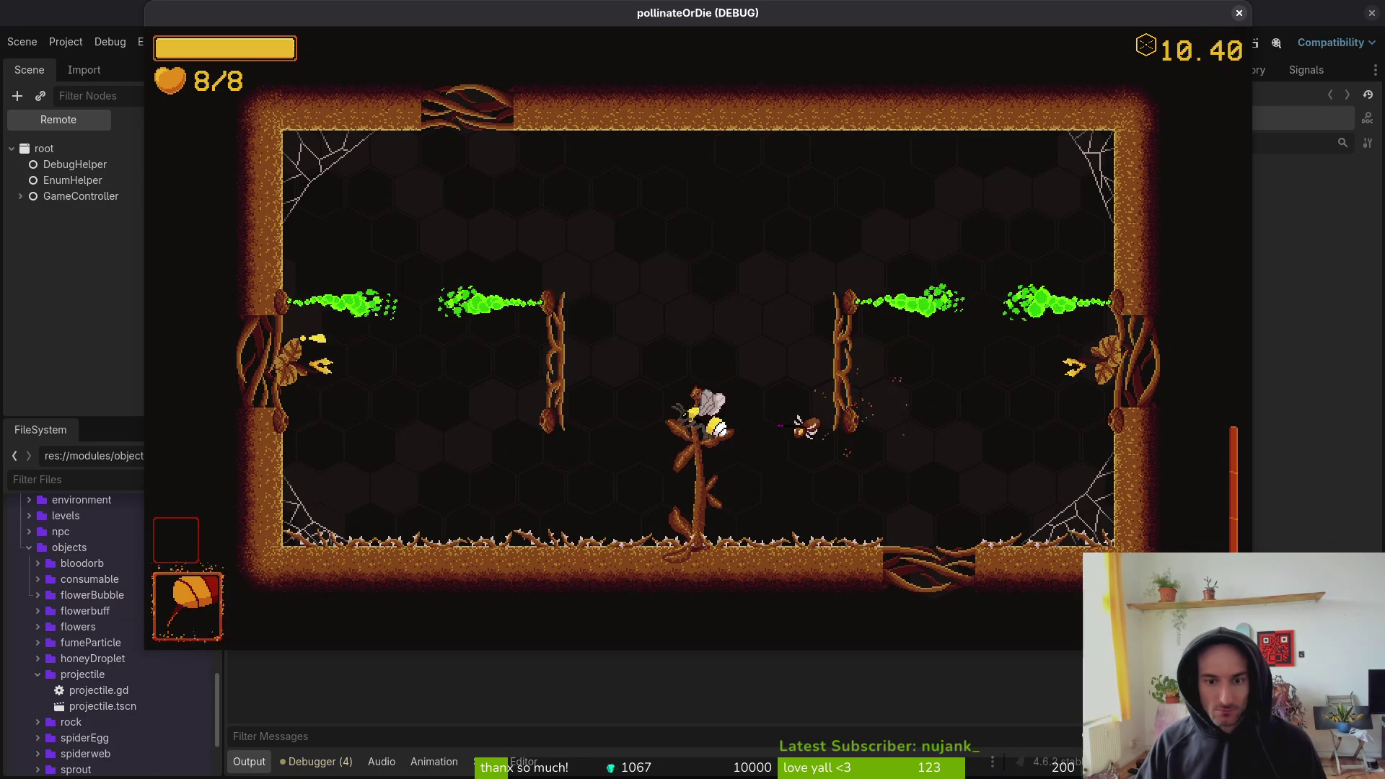
{"action": "key", "text": "w"}
{"action": "key", "text": "a"}
{"action": "key", "text": "d"}
{"action": "key", "text": "s"}
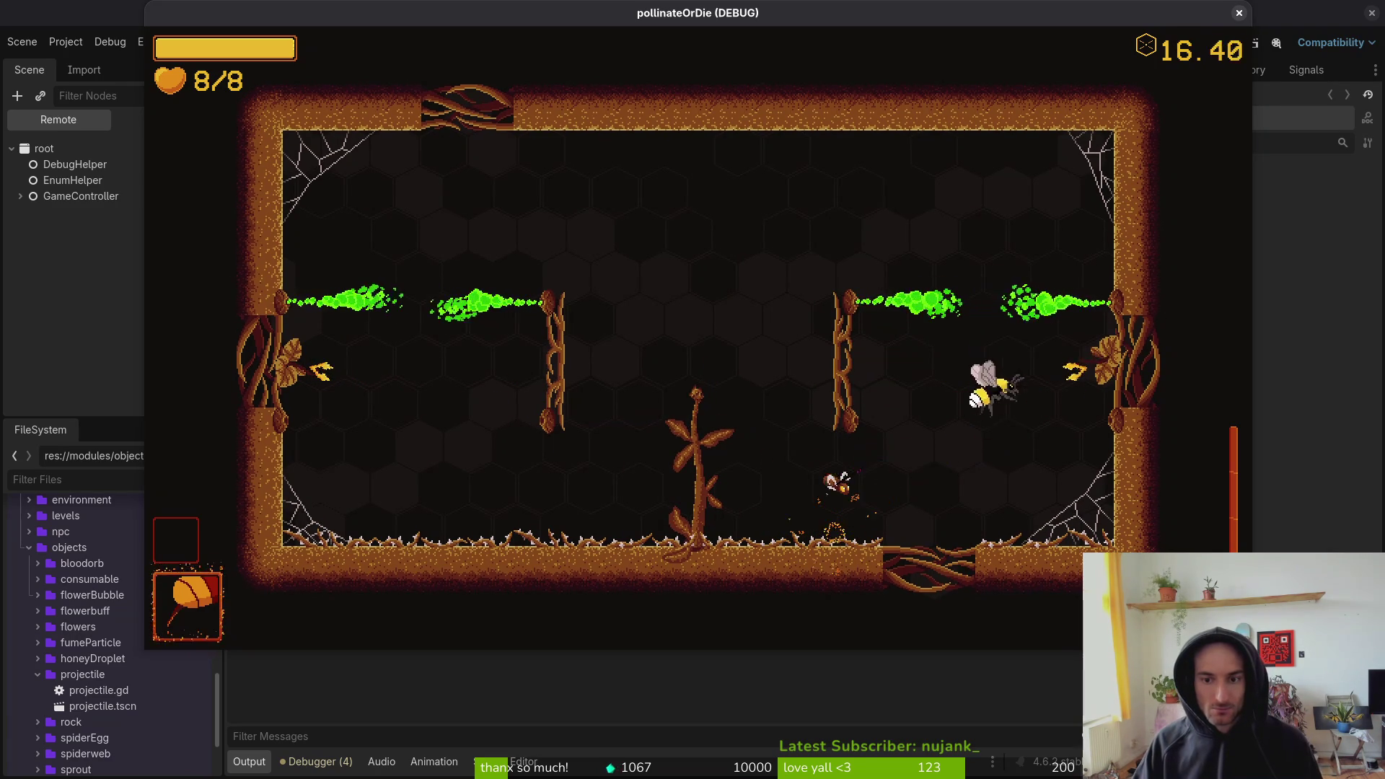
{"action": "key", "text": "a"}
{"action": "key", "text": "d"}
{"action": "key", "text": "w"}
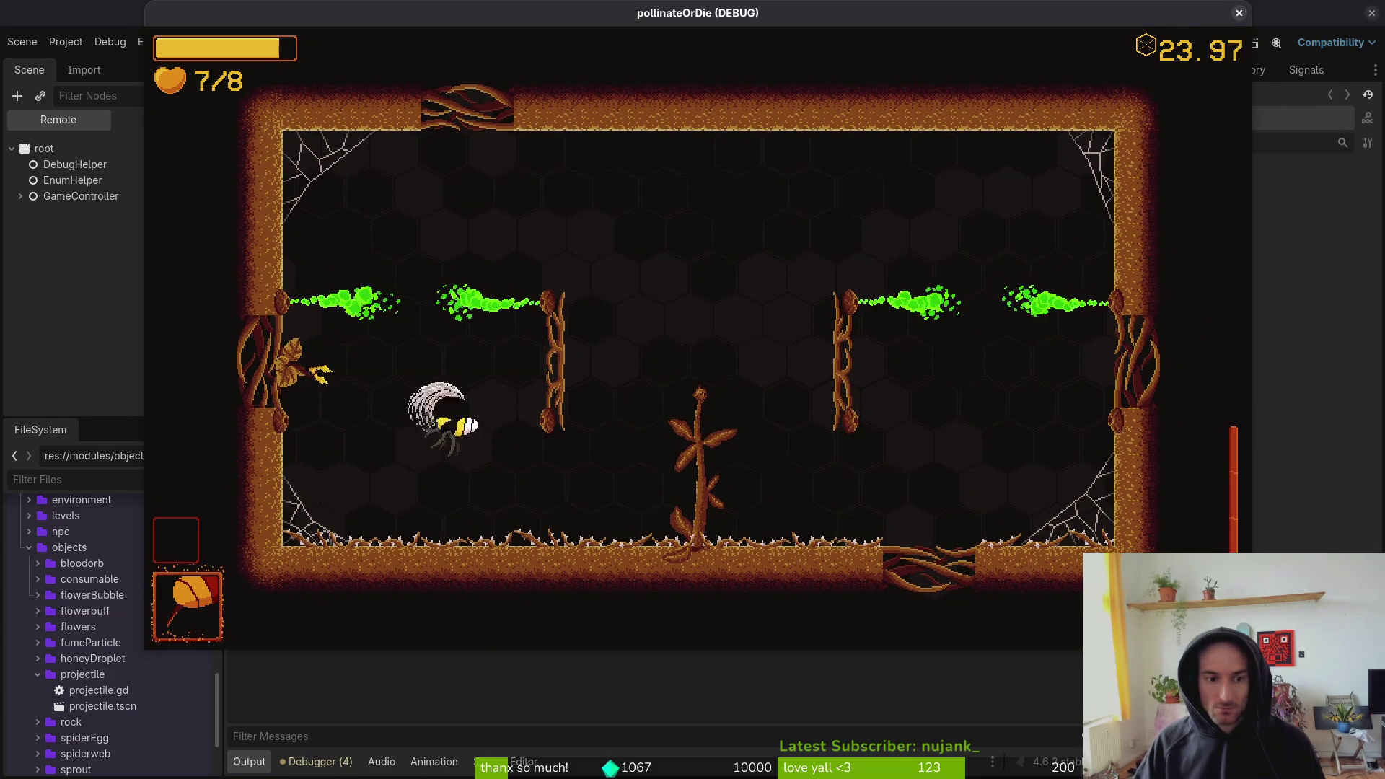
{"action": "key", "text": "a"}
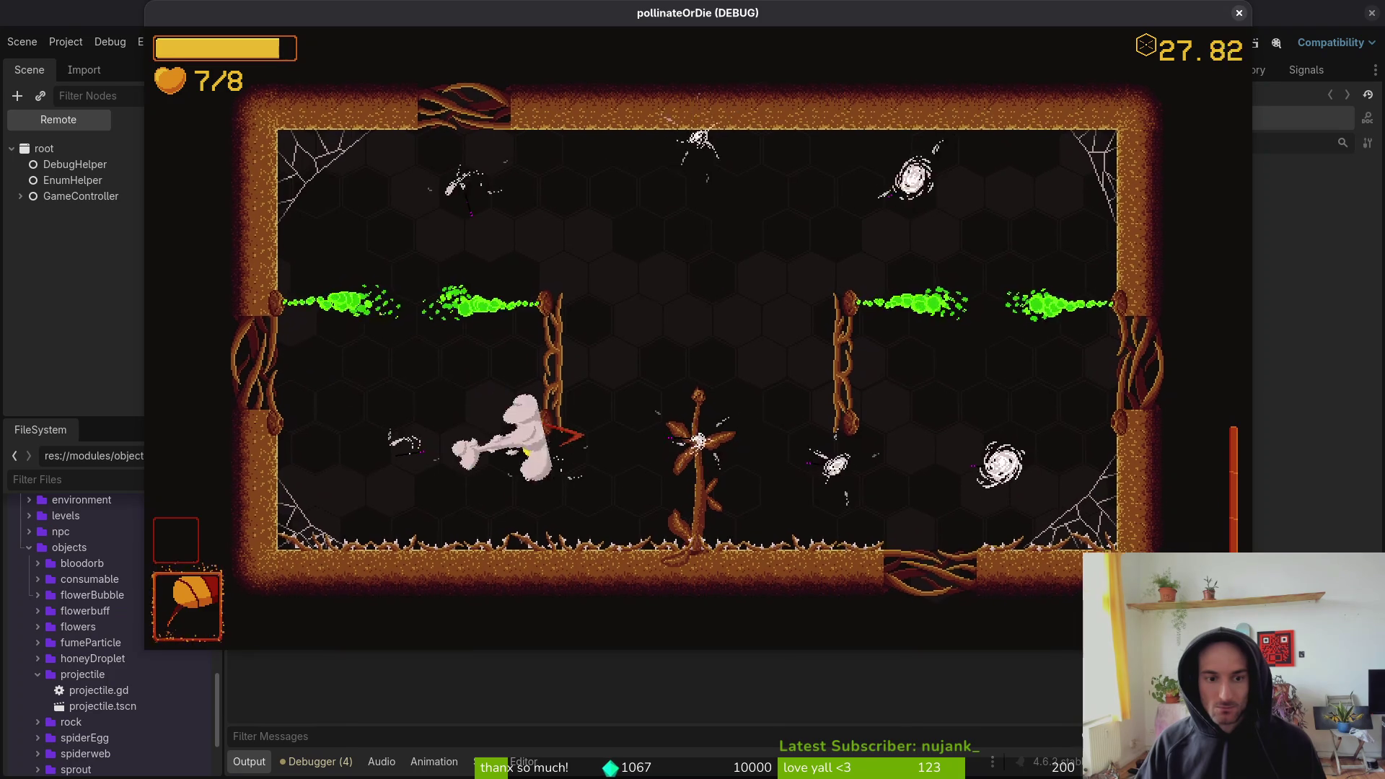
{"action": "key", "text": "d"}
{"action": "key", "text": "a"}
{"action": "key", "text": "d"}
- Clear the remaining enemies, including the white spiders, to open the doorways
{"action": "key", "text": "w"}
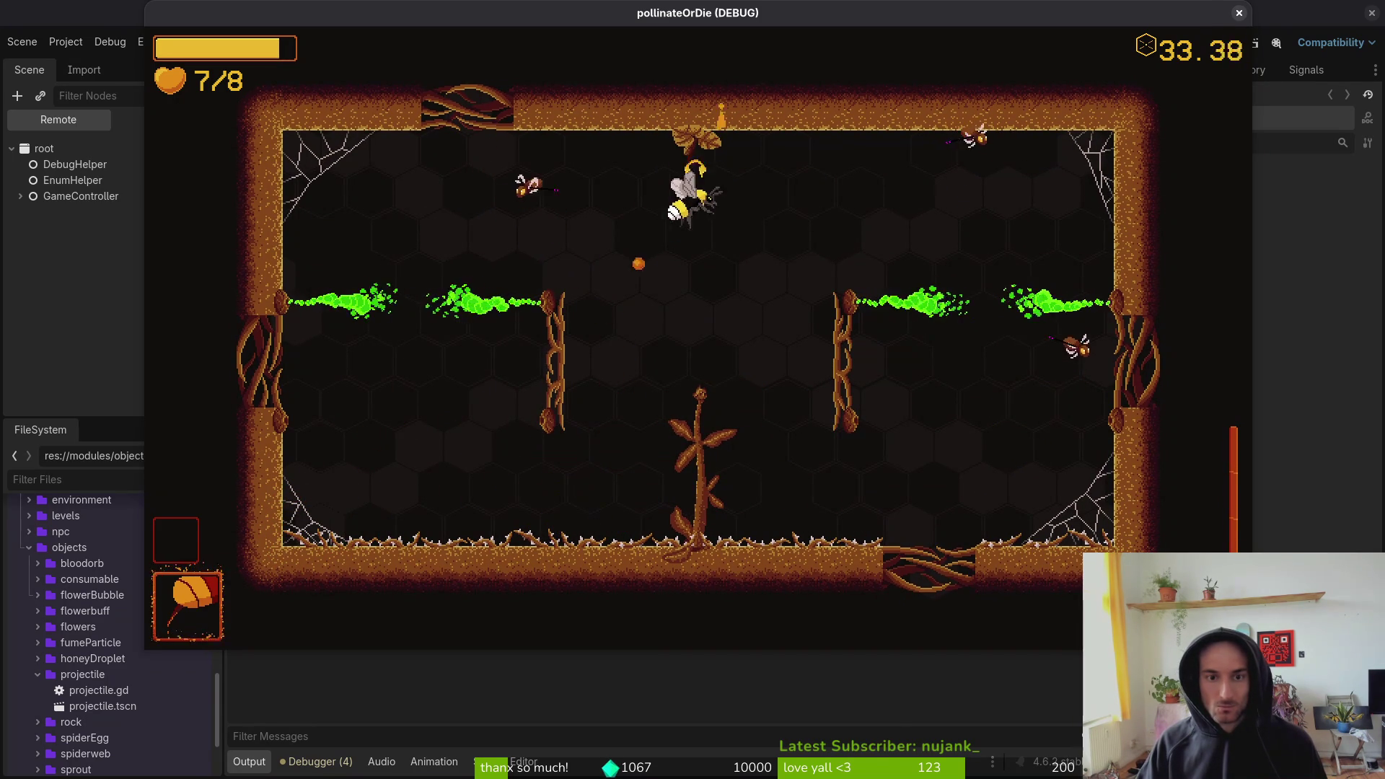
{"action": "key", "text": "d"}
{"action": "key", "text": "d"}
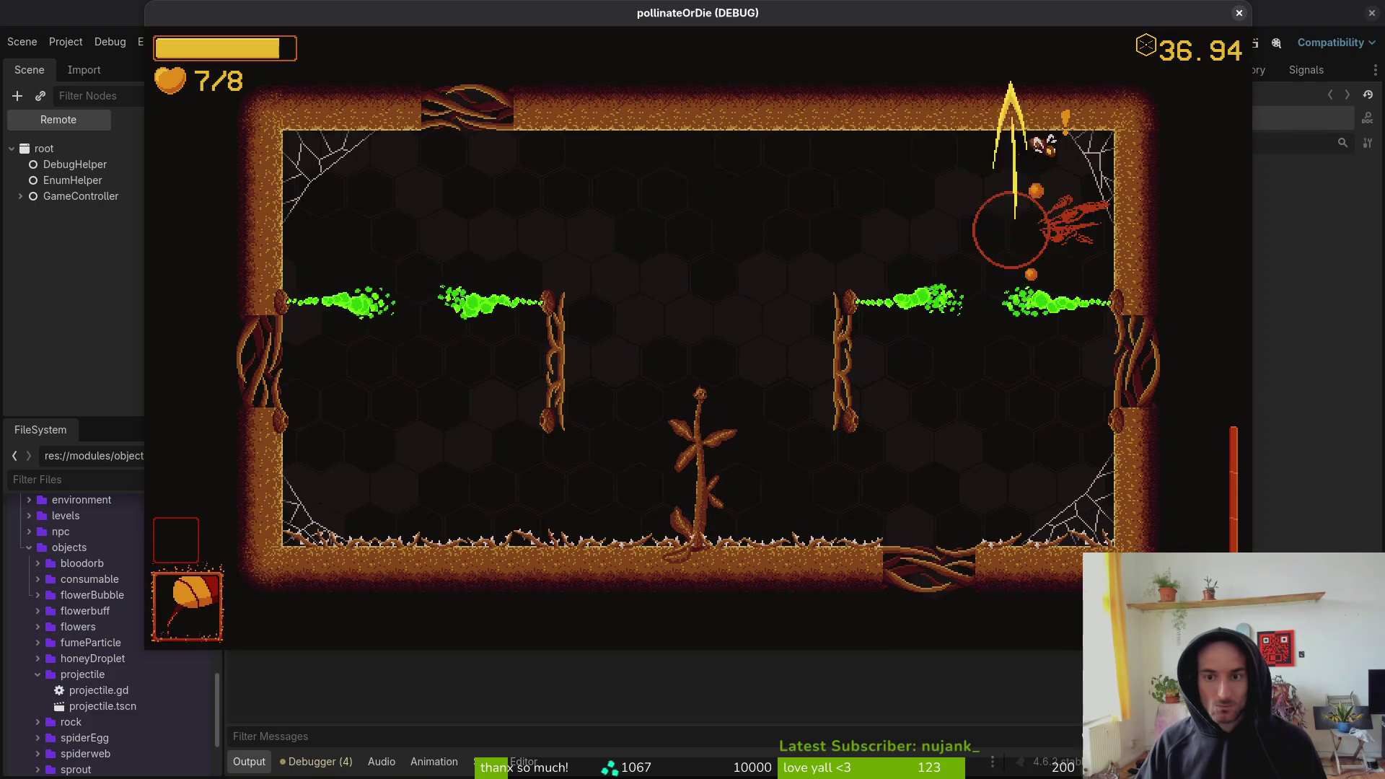
{"action": "key", "text": "a"}
{"action": "key", "text": "s"}
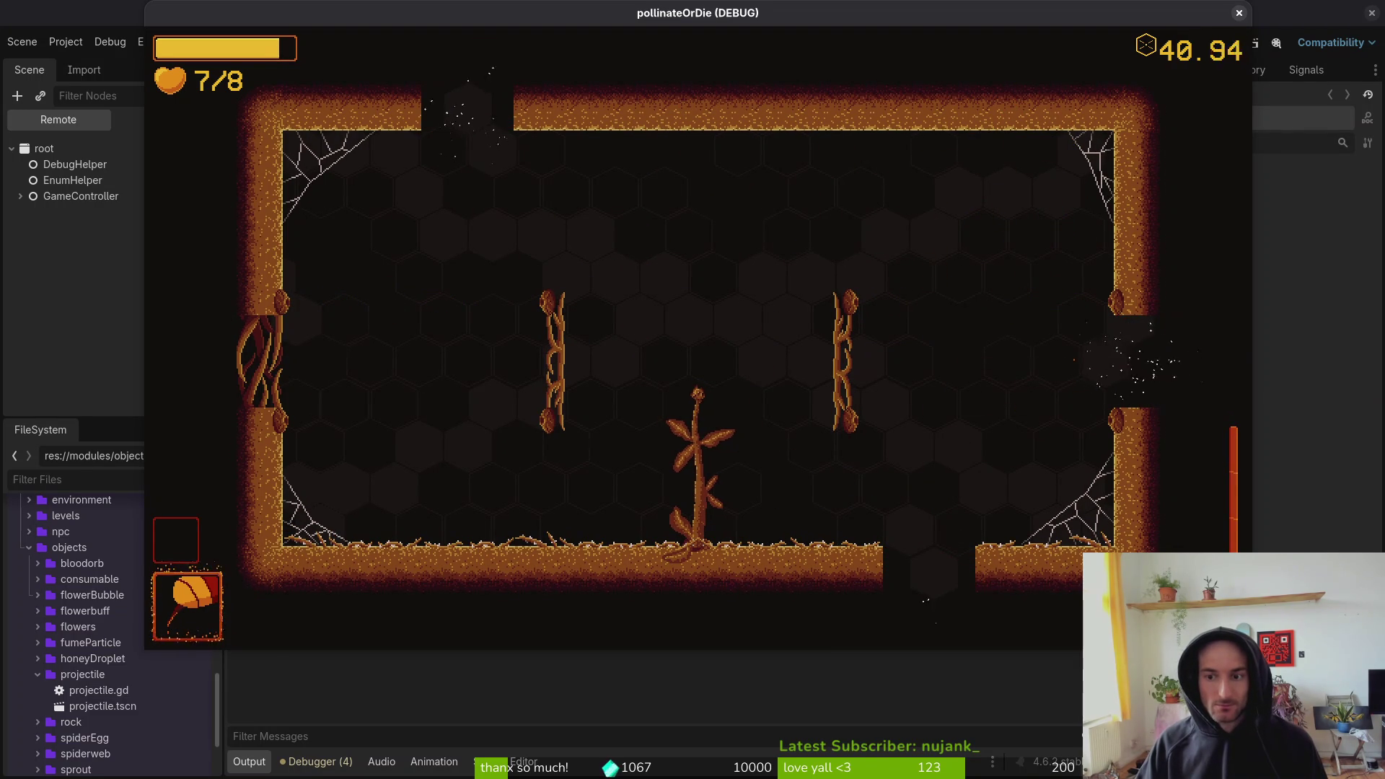
{"action": "key", "text": "s"}
{"action": "key", "text": "d"}
{"action": "key", "text": "a"}
{"action": "key", "text": "w"}
{"action": "key", "text": "d"}
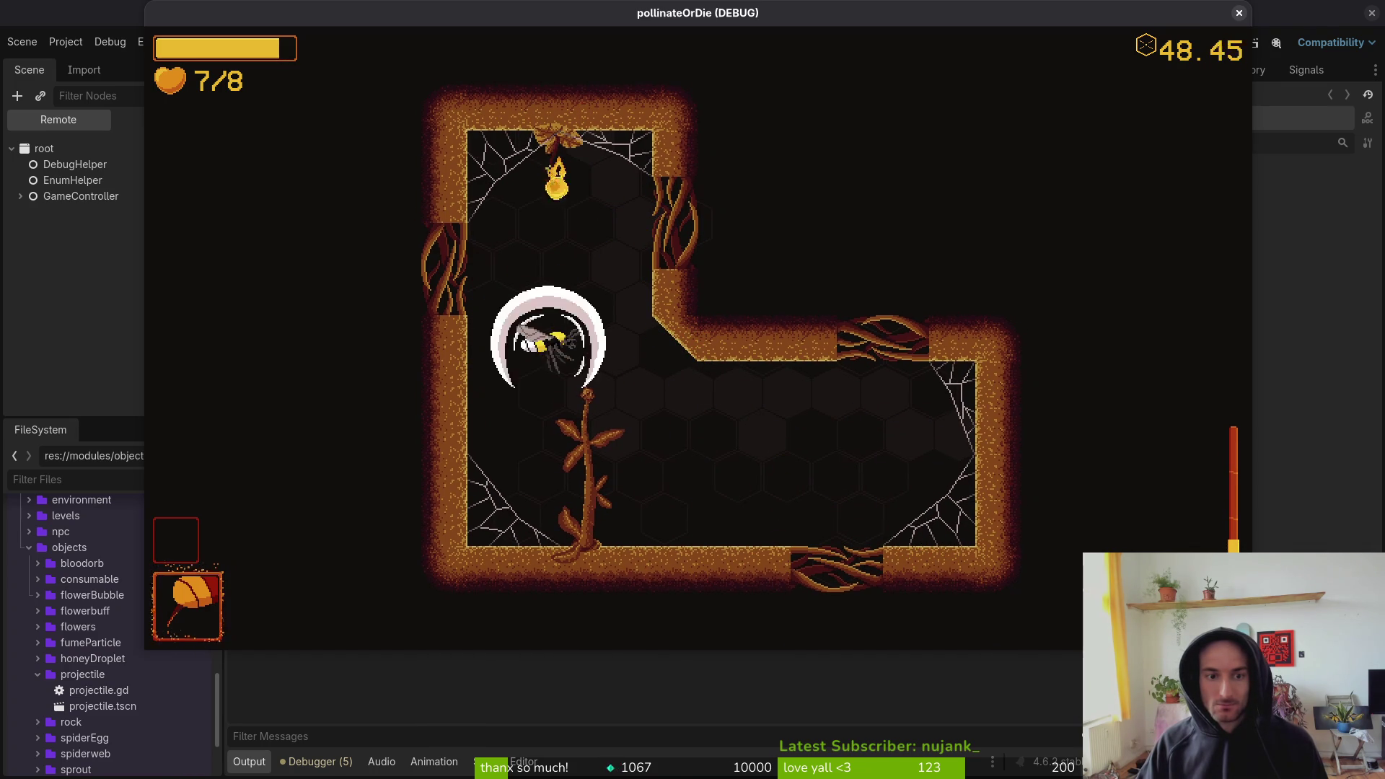
{"action": "key", "text": "w"}
{"action": "key", "text": "s"}
{"action": "key", "text": "d"}
{"action": "key", "text": "a"}
{"action": "key", "text": "w"}
{"action": "key", "text": "d"}
{"action": "key", "text": "s"}
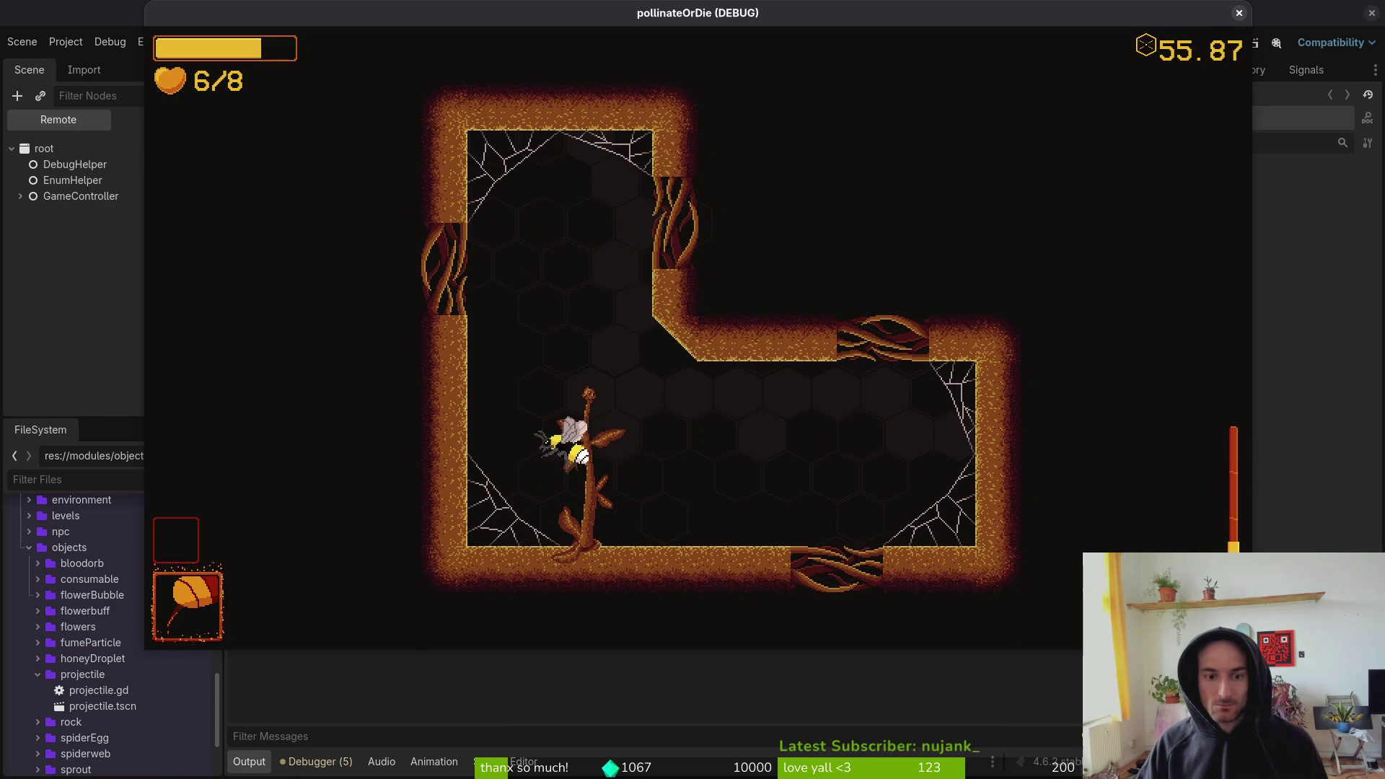
{"action": "key", "text": "space"}
- Drop through the floor gap into the oval room and talk to the ladybug
{"action": "key", "text": "s"}
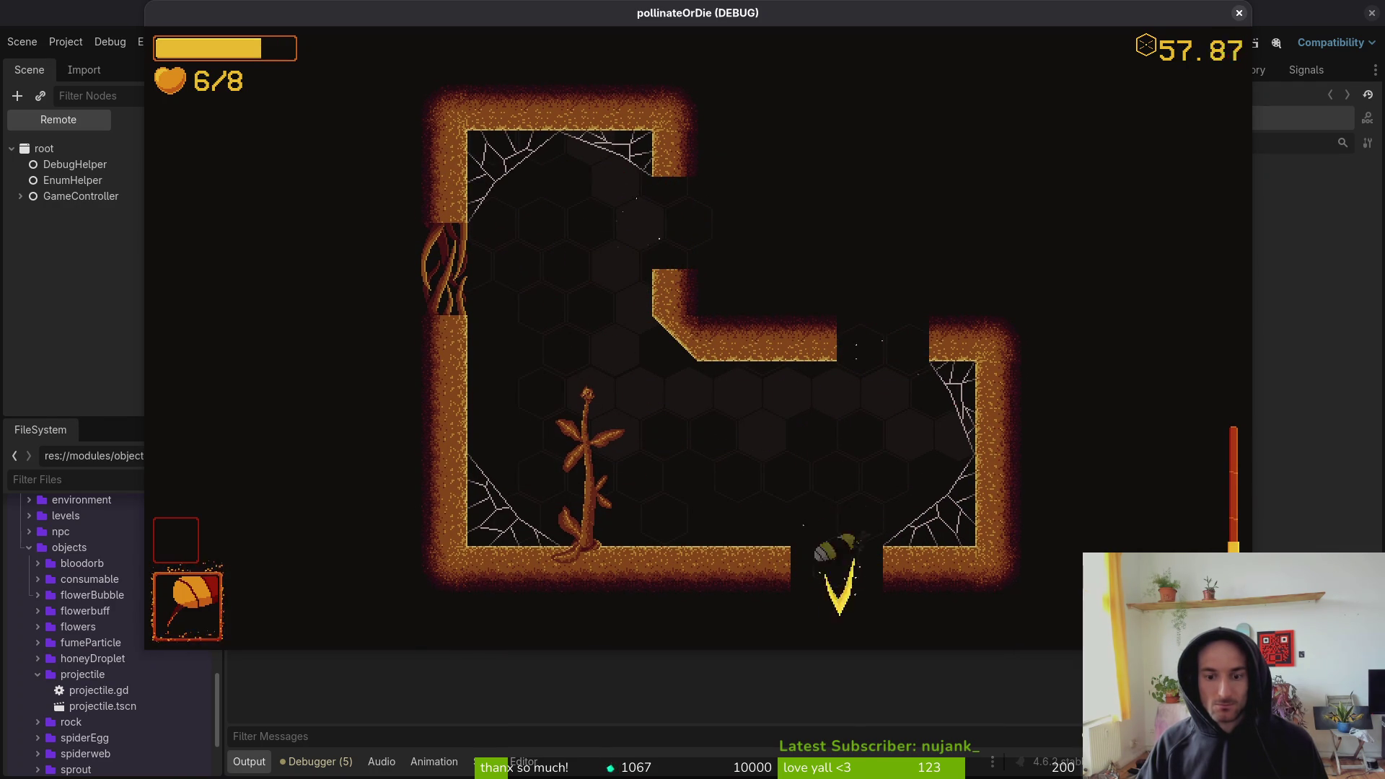
{"action": "key", "text": "a"}
{"action": "key", "text": "a"}
{"action": "key", "text": "space"}
{"action": "key", "text": "space"}
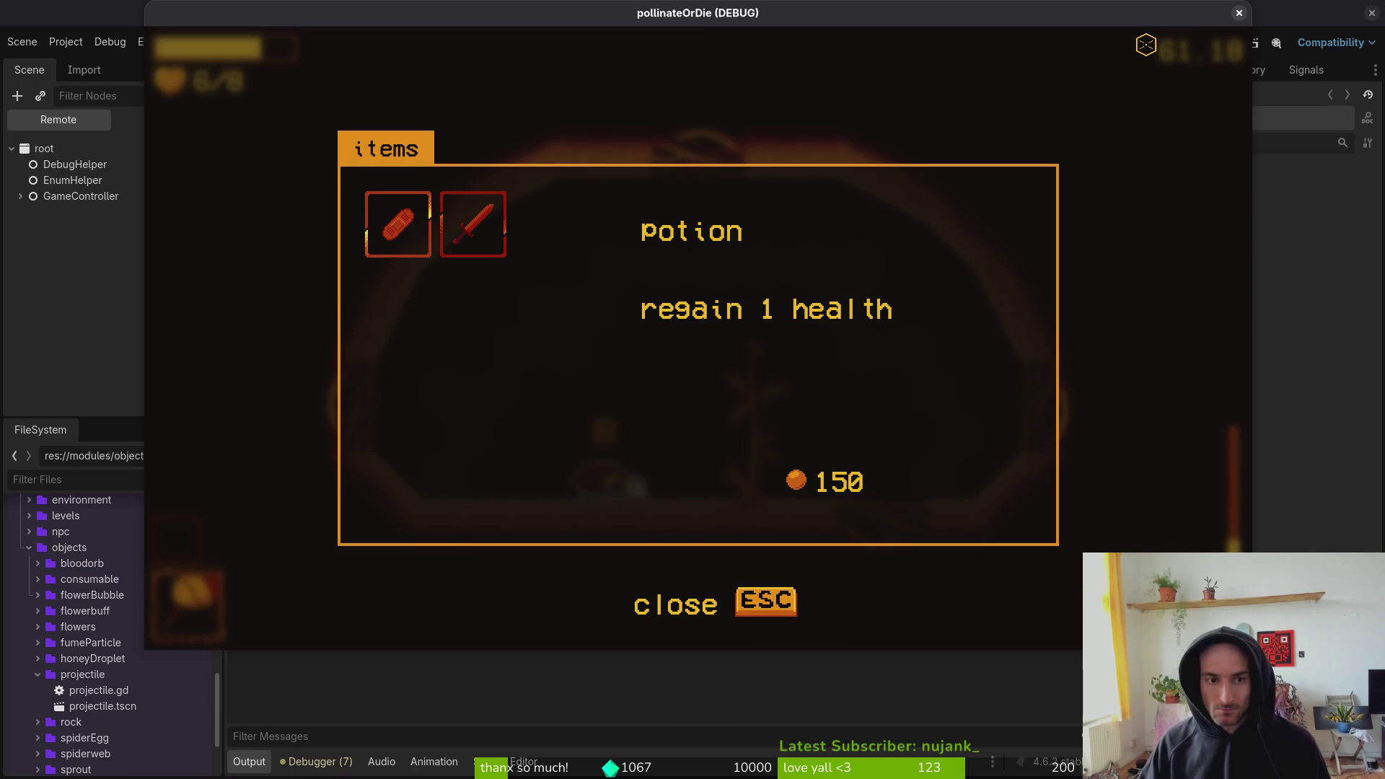
- Leave the item shop and fly the bee down into the spider room, slashing enemies
{"action": "key", "text": "Escape"}
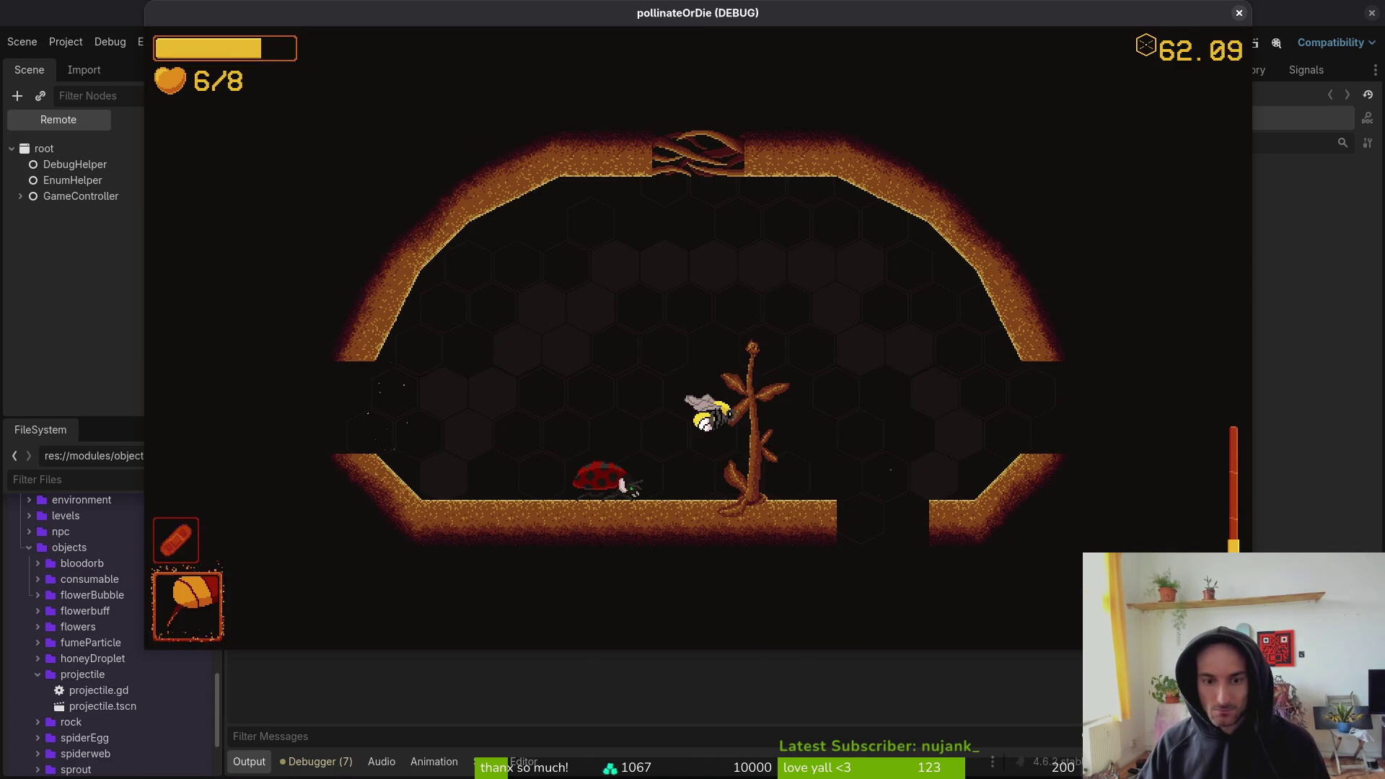
{"action": "key", "text": "d"}
{"action": "key", "text": "s"}
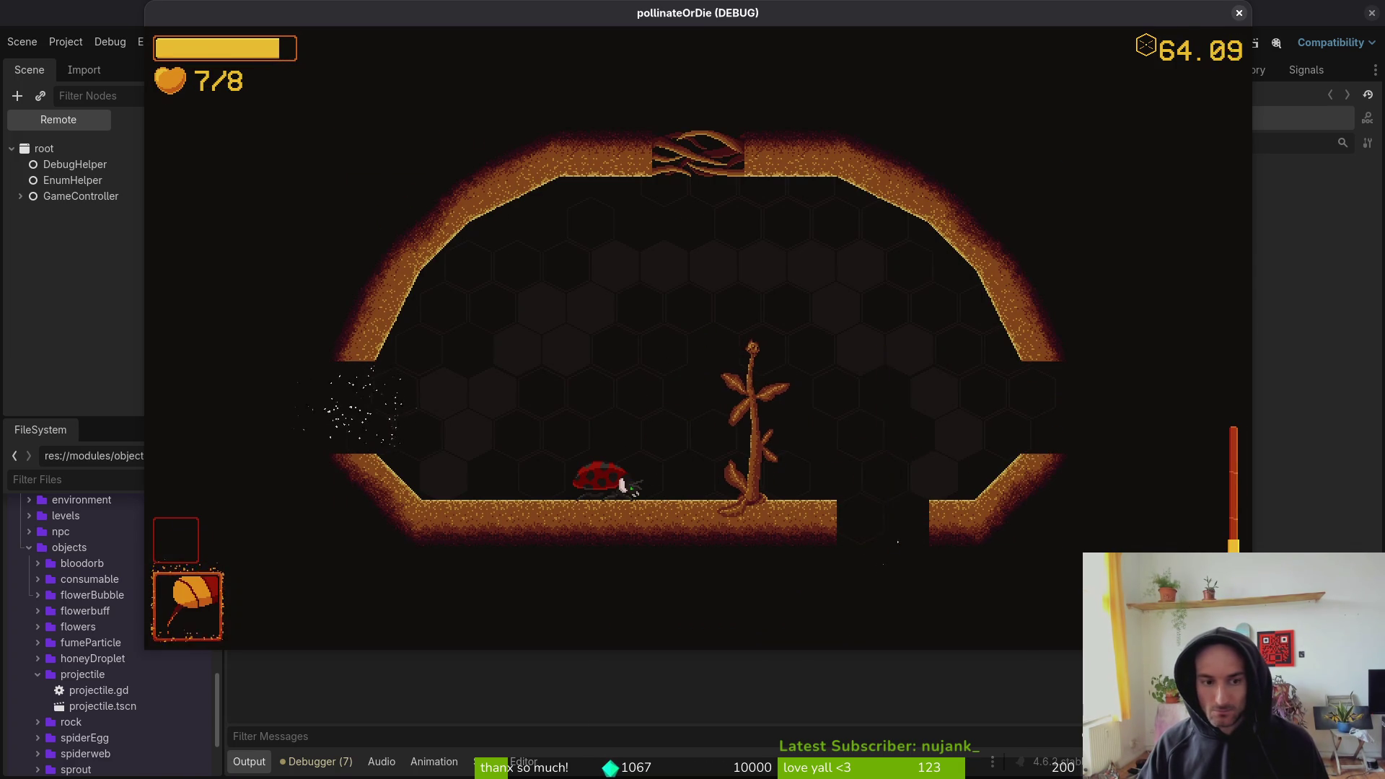
{"action": "key", "text": "d"}
{"action": "key", "text": "a"}
{"action": "key", "text": "a"}
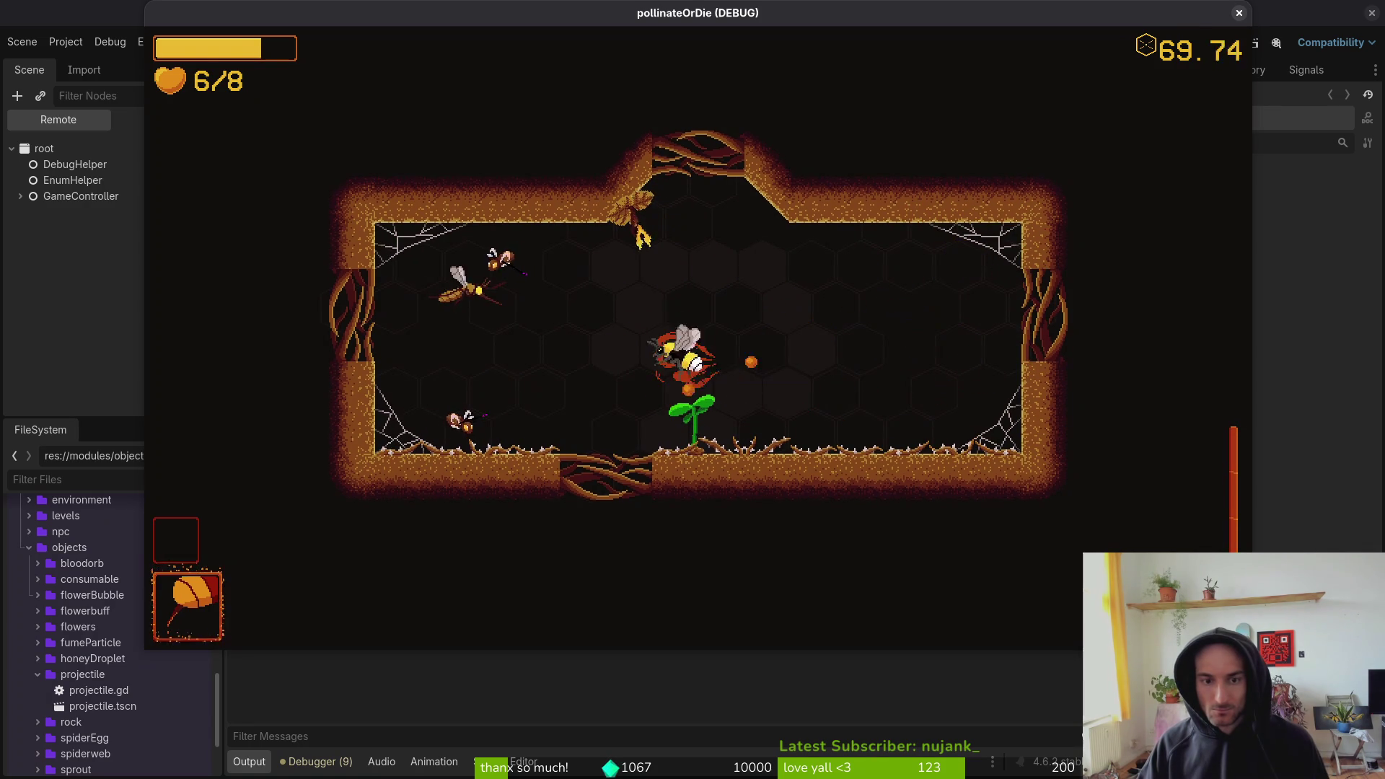
{"action": "key", "text": "d"}
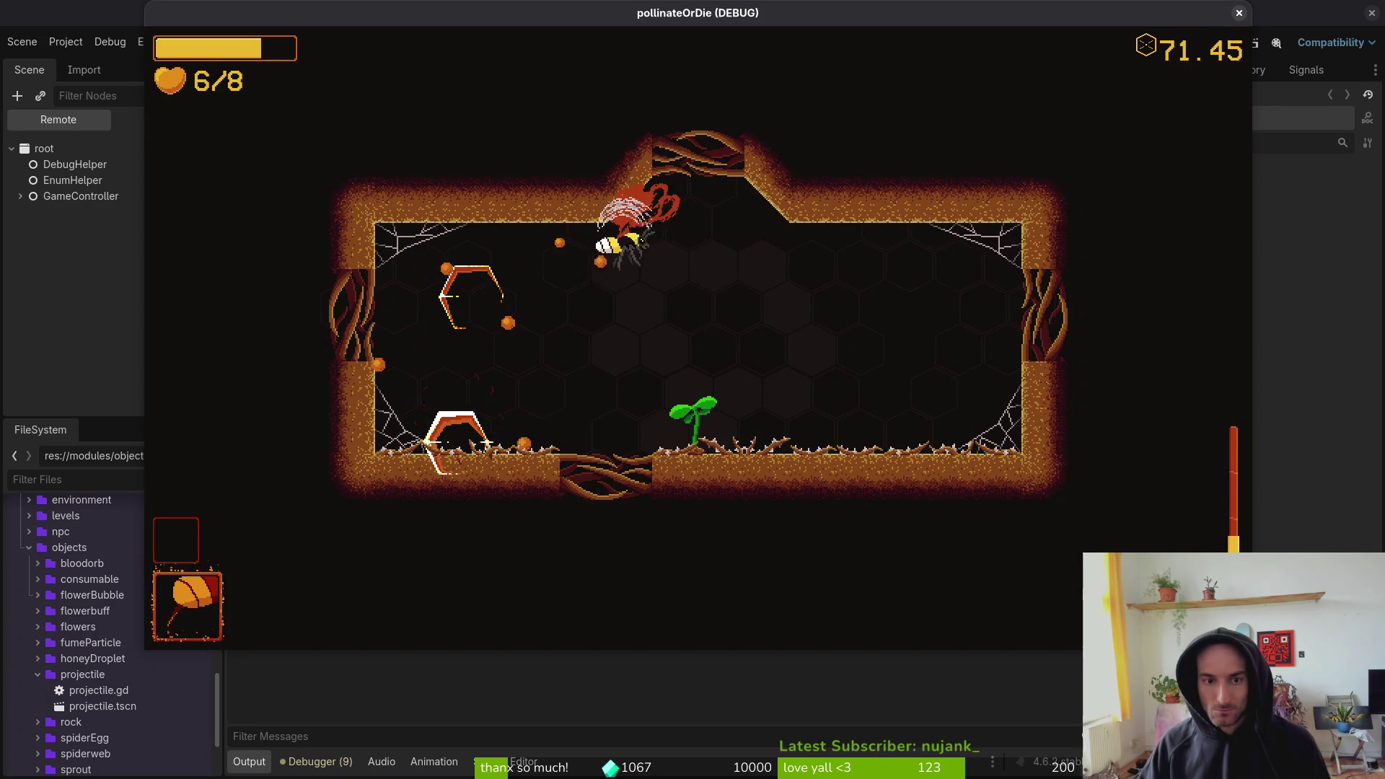
{"action": "key", "text": "a"}
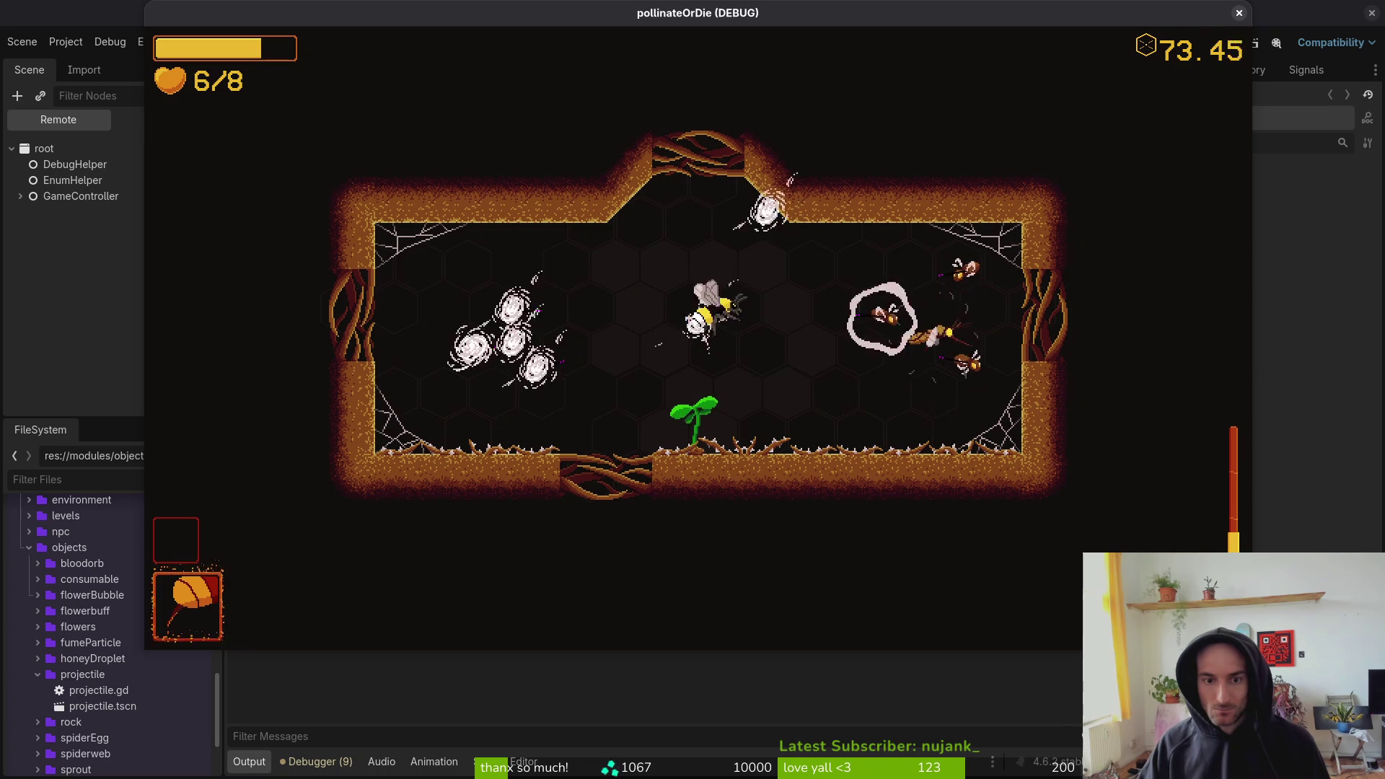
{"action": "key", "text": "a"}
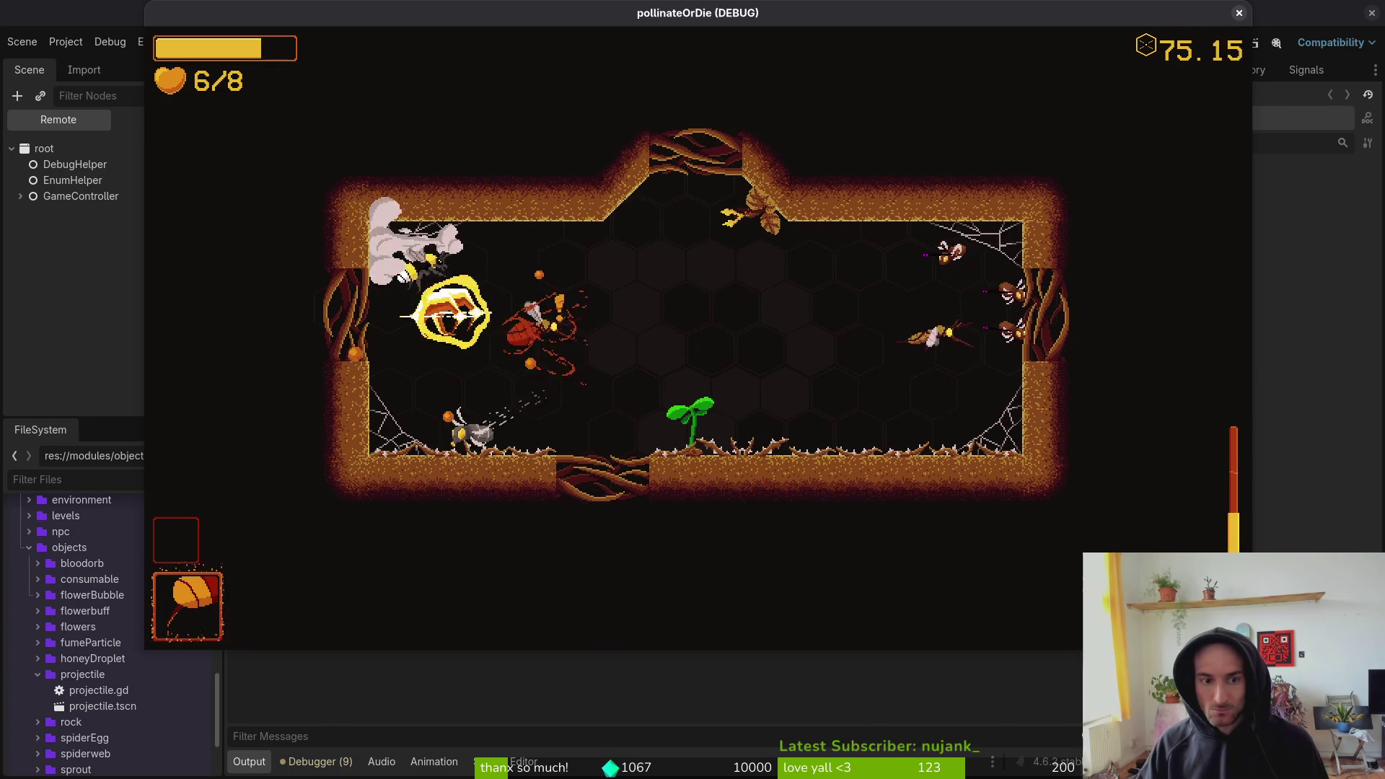
- Fight off the bug swarm, ride the dandelion to the spider boss, then stop the test run
{"action": "key", "text": "a"}
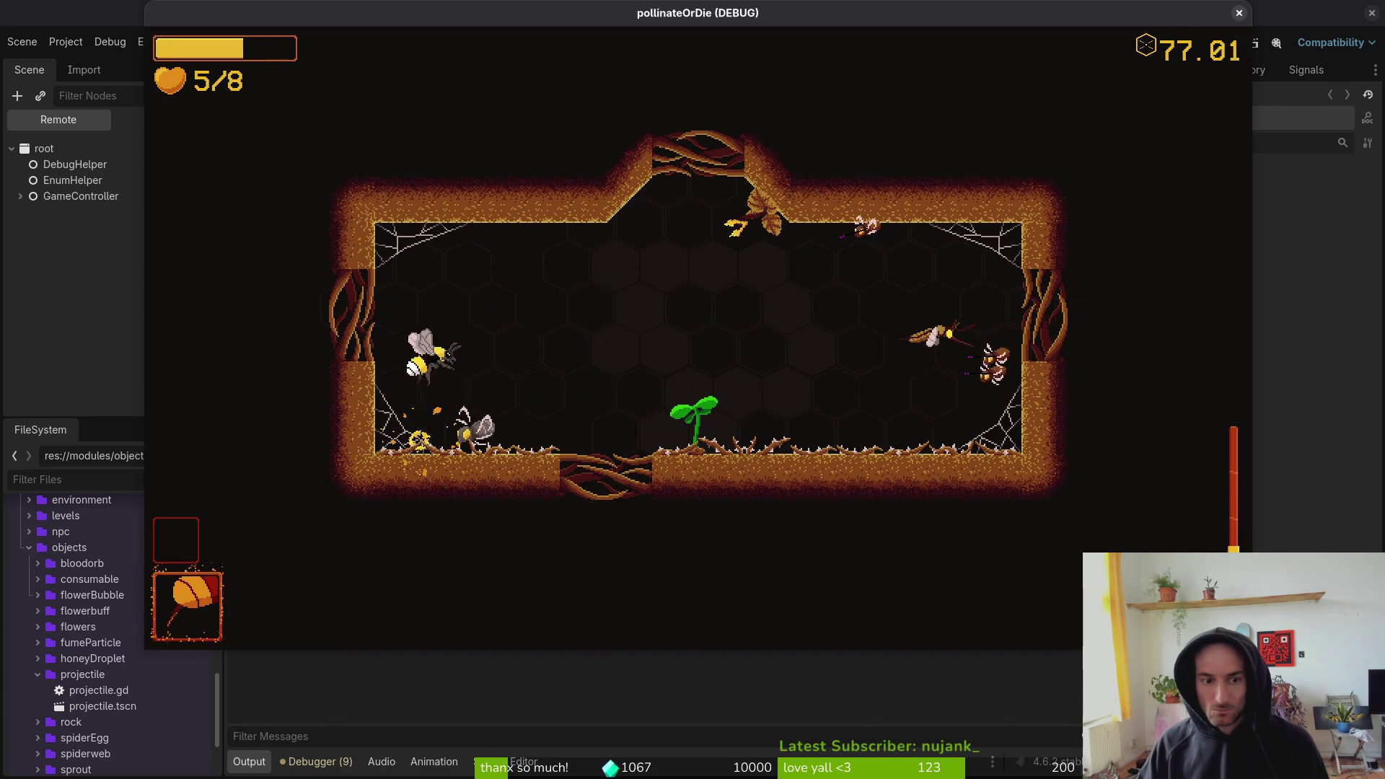
{"action": "key", "text": "d"}
{"action": "key", "text": "a"}
{"action": "key", "text": "d"}
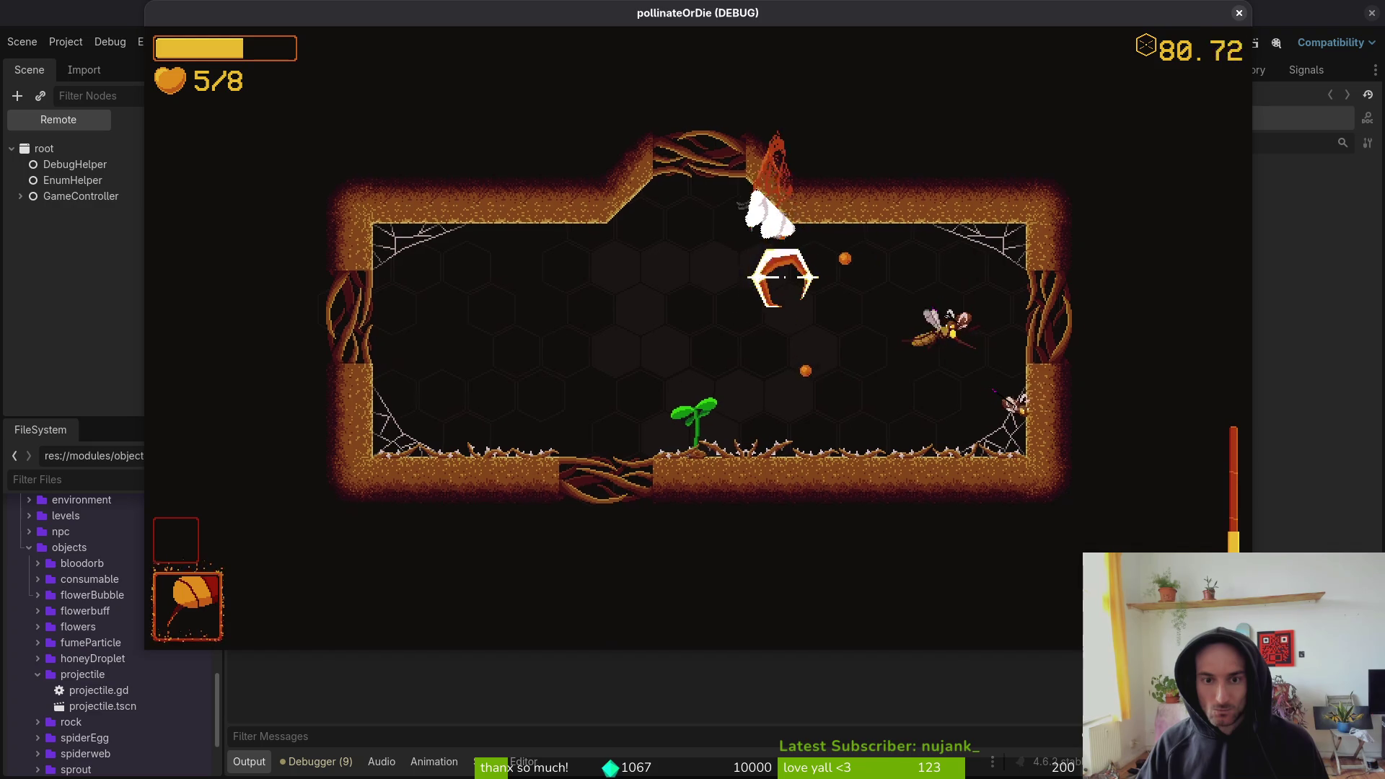
{"action": "key", "text": "d"}
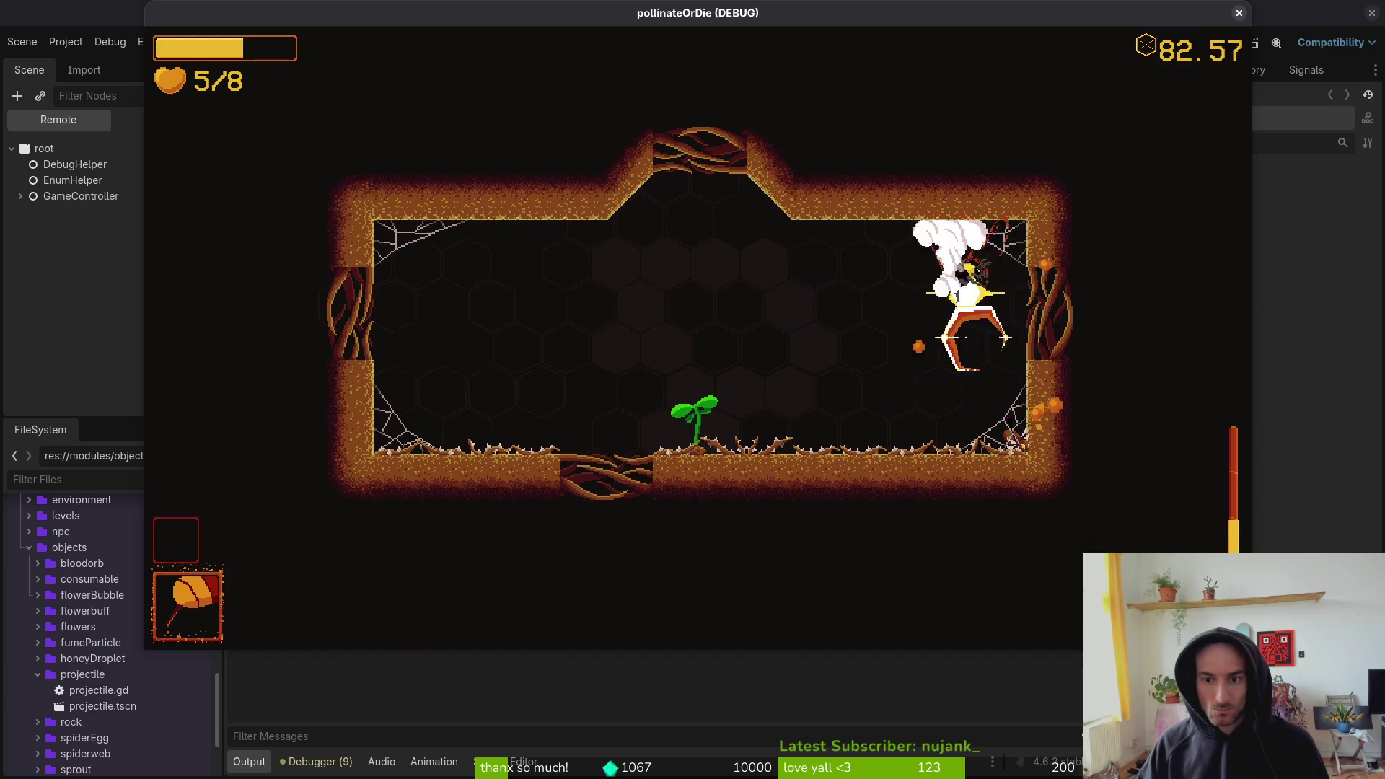
{"action": "key", "text": "a"}
{"action": "key", "text": "a"}
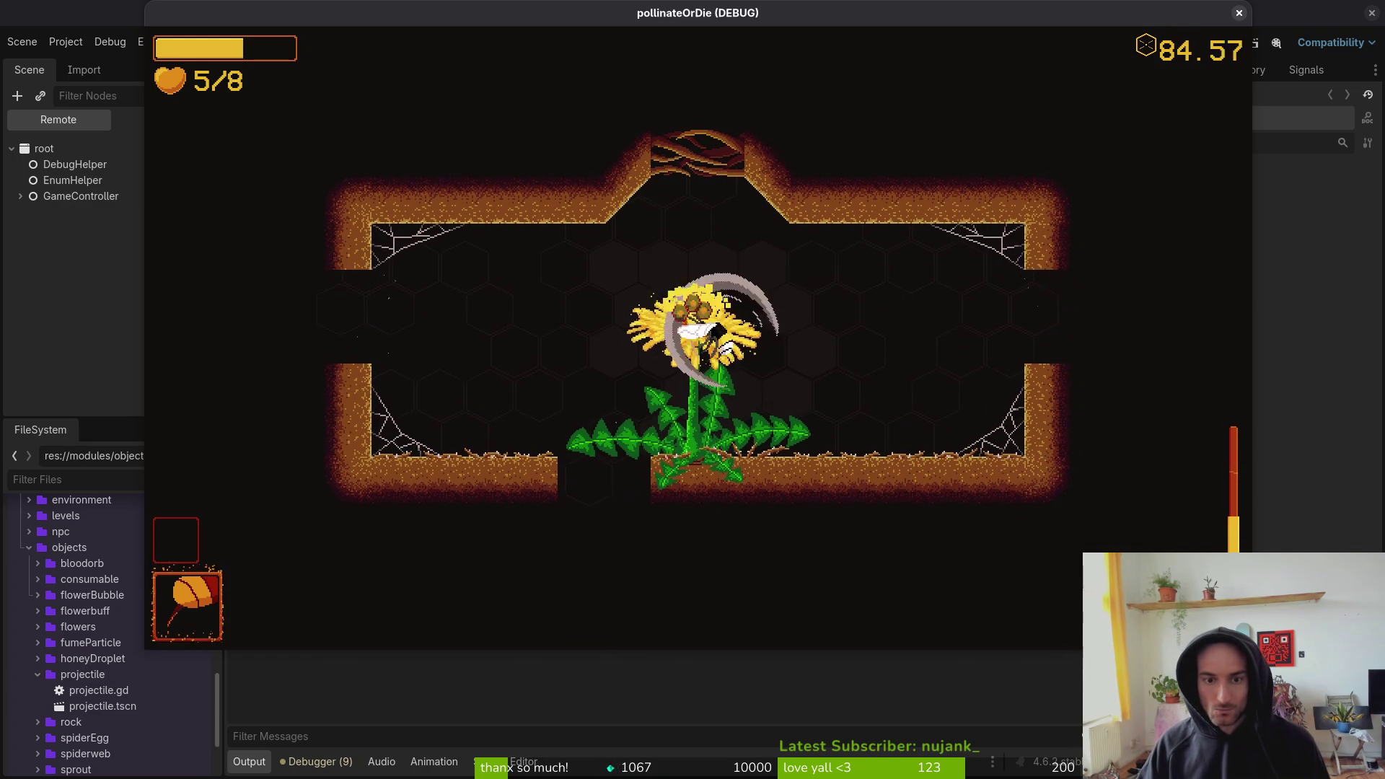
{"action": "key", "text": "a"}
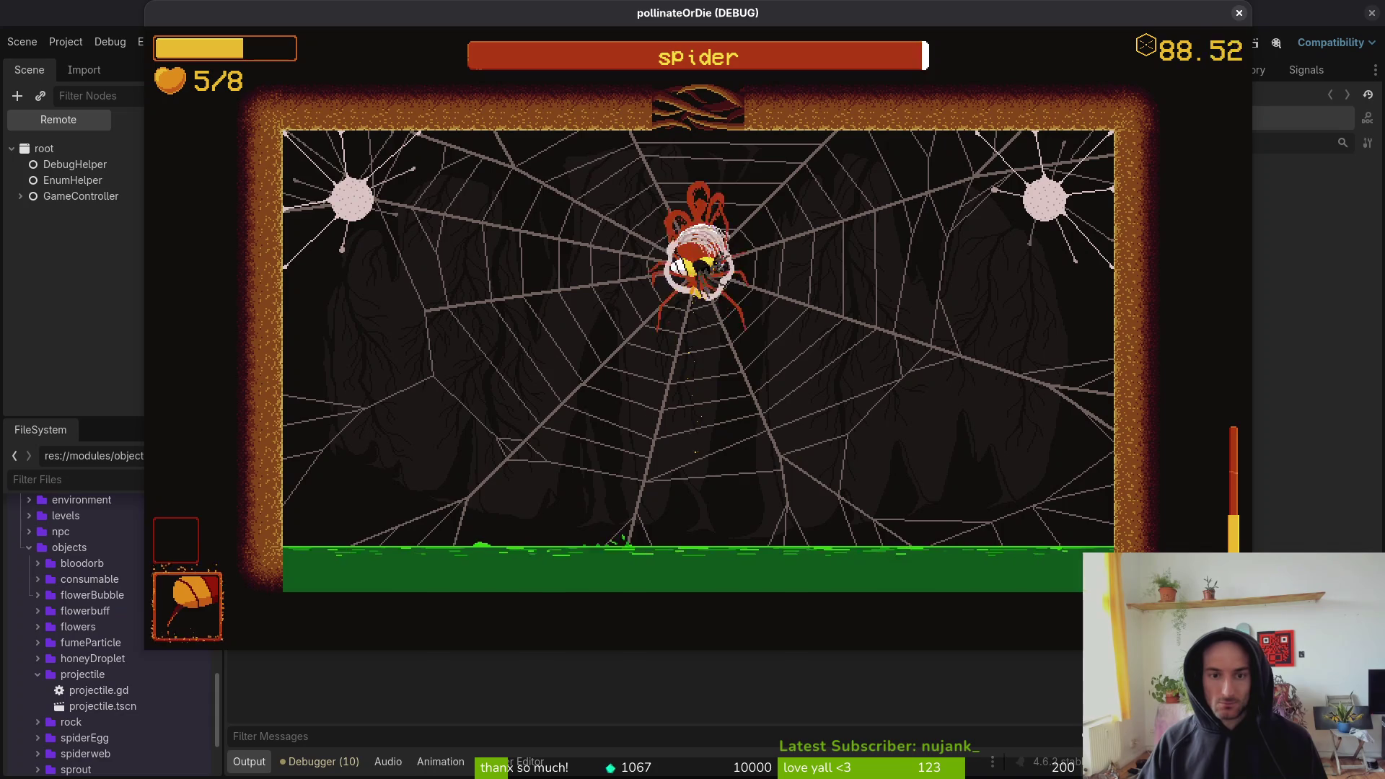
{"action": "key", "text": "d"}
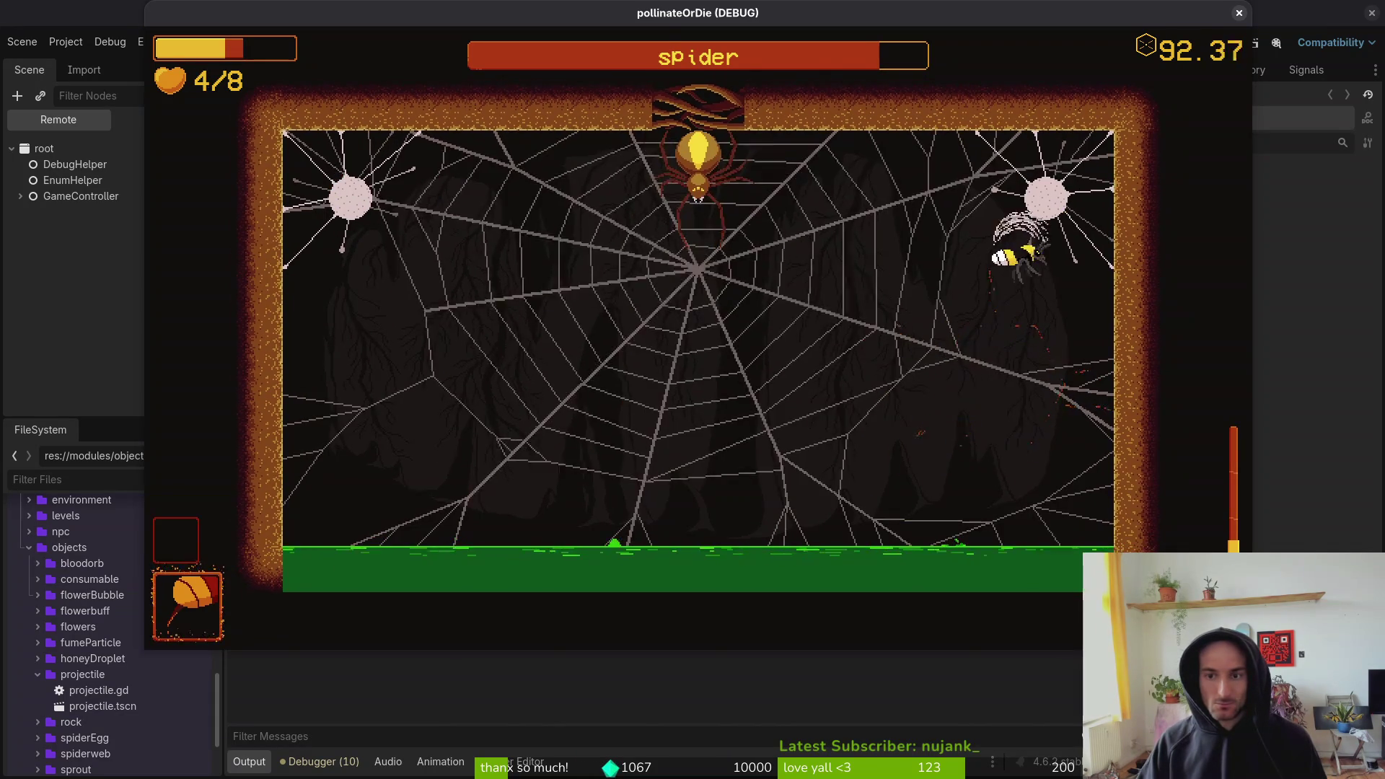
{"action": "key", "text": "Escape"}
{"action": "left_click", "coordinate": [1239, 13]}
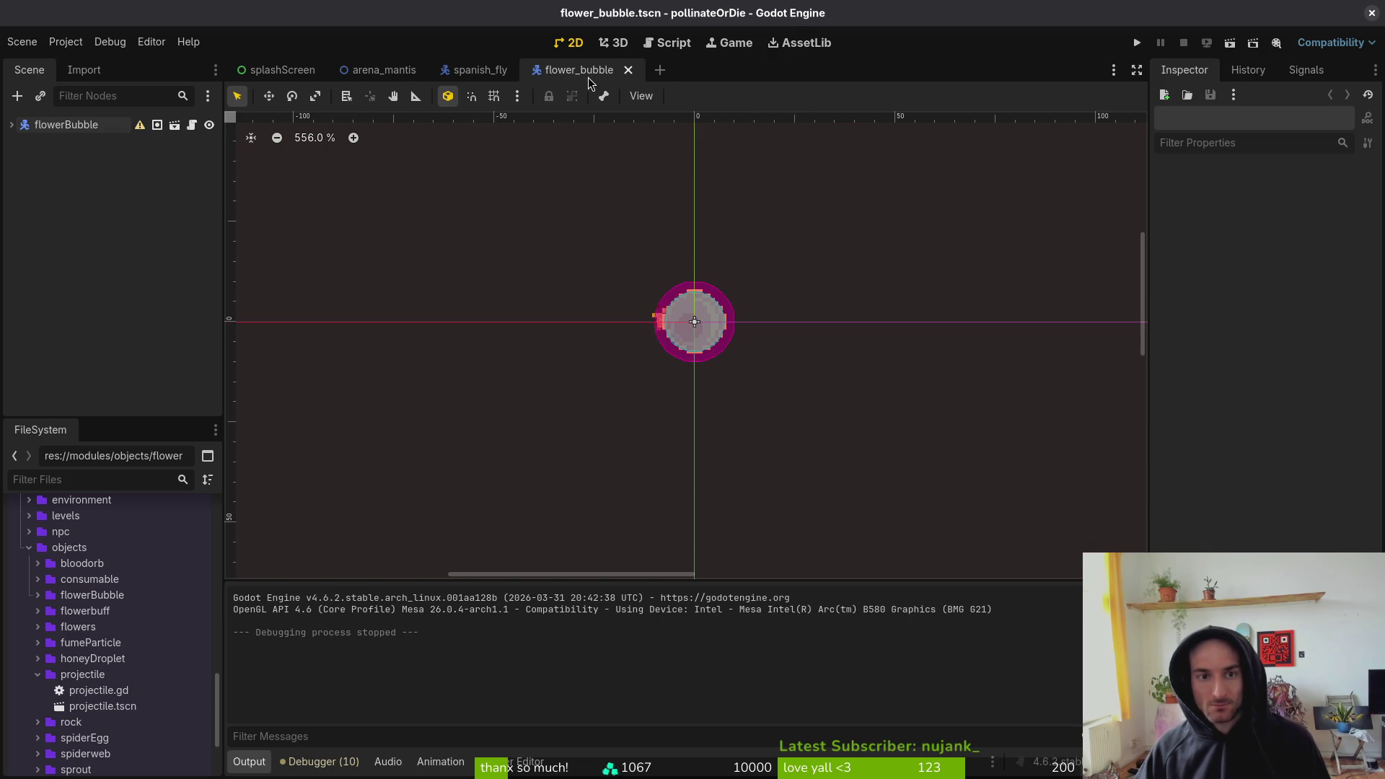
- Close the flower_bubble scene tab and quit Aseprite, leaving spanish_fly open
{"action": "middle_click", "coordinate": [605, 78]}
{"action": "left_click", "coordinate": [20, 220]}
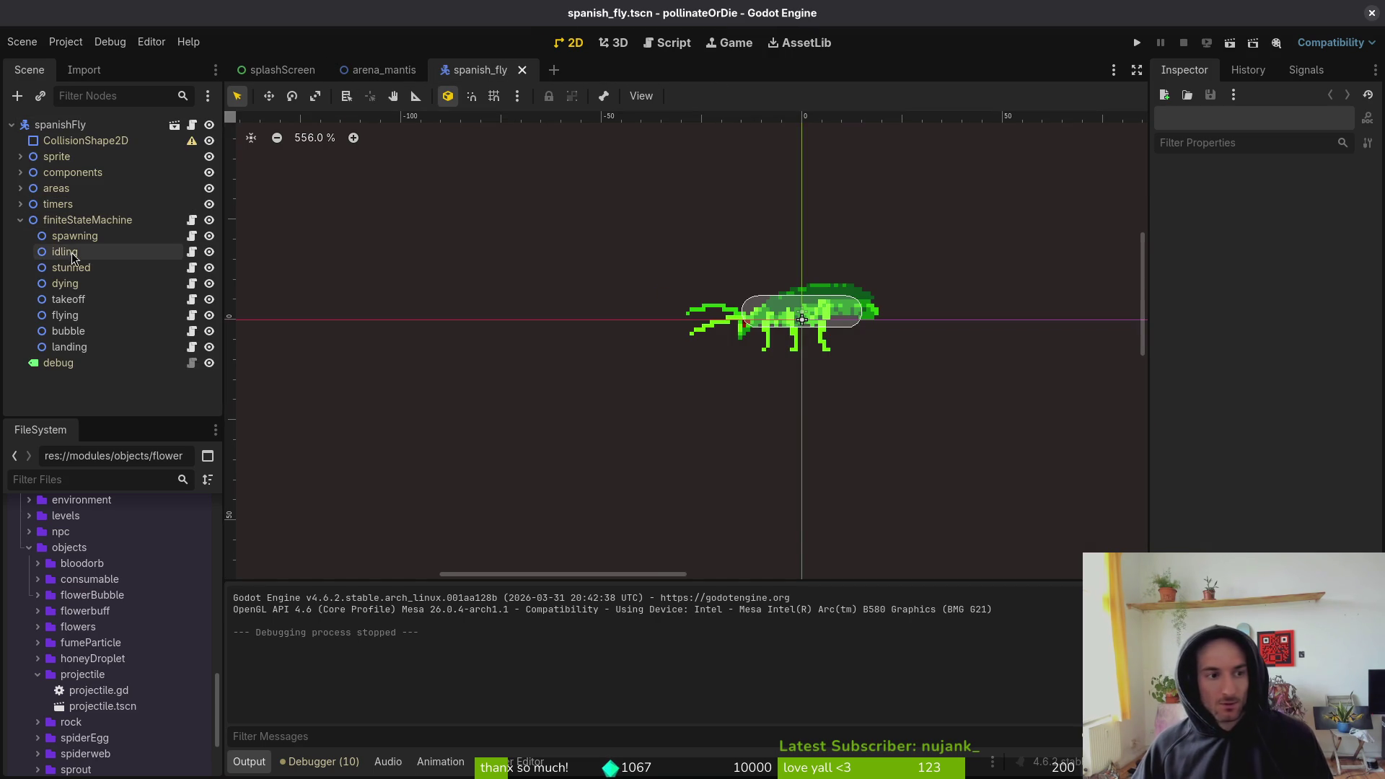
{"action": "key", "text": "alt+Tab"}
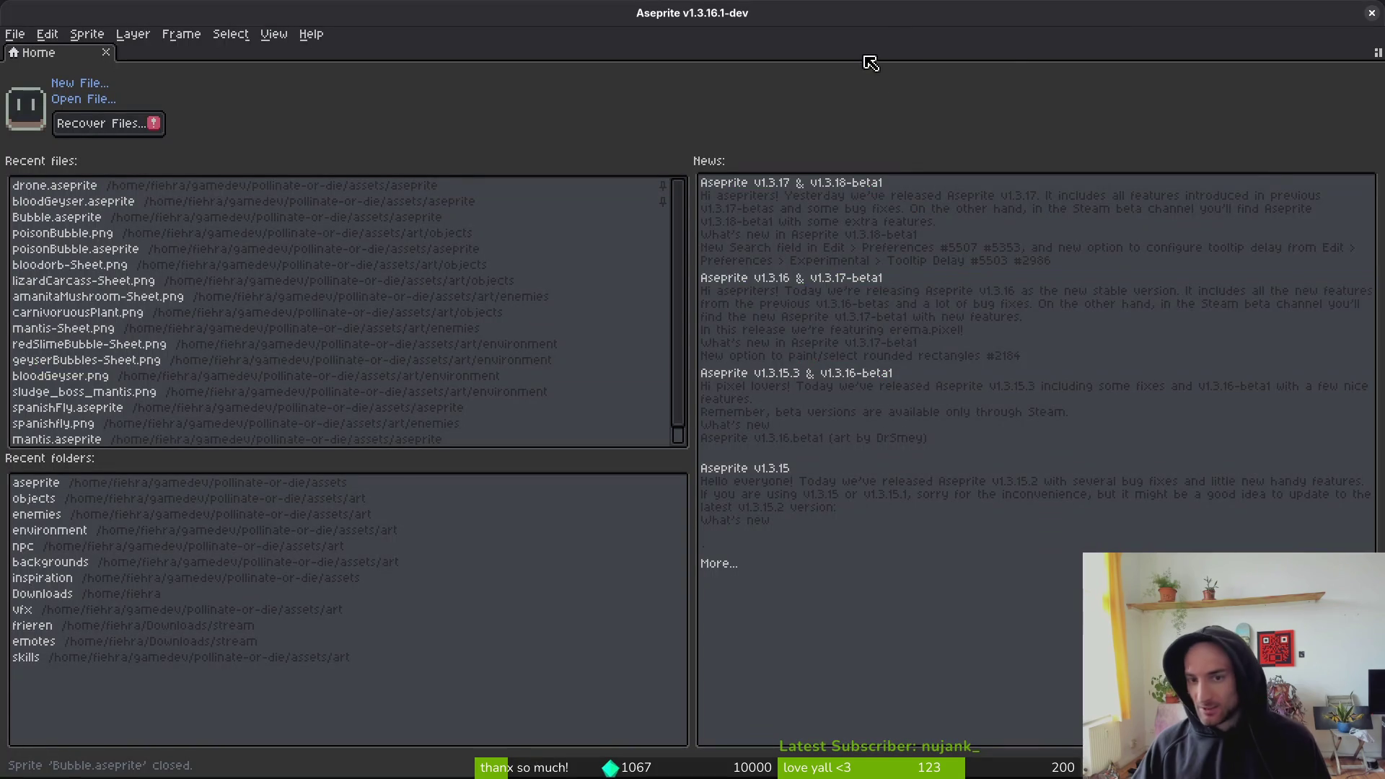
{"action": "left_click", "coordinate": [1370, 13]}
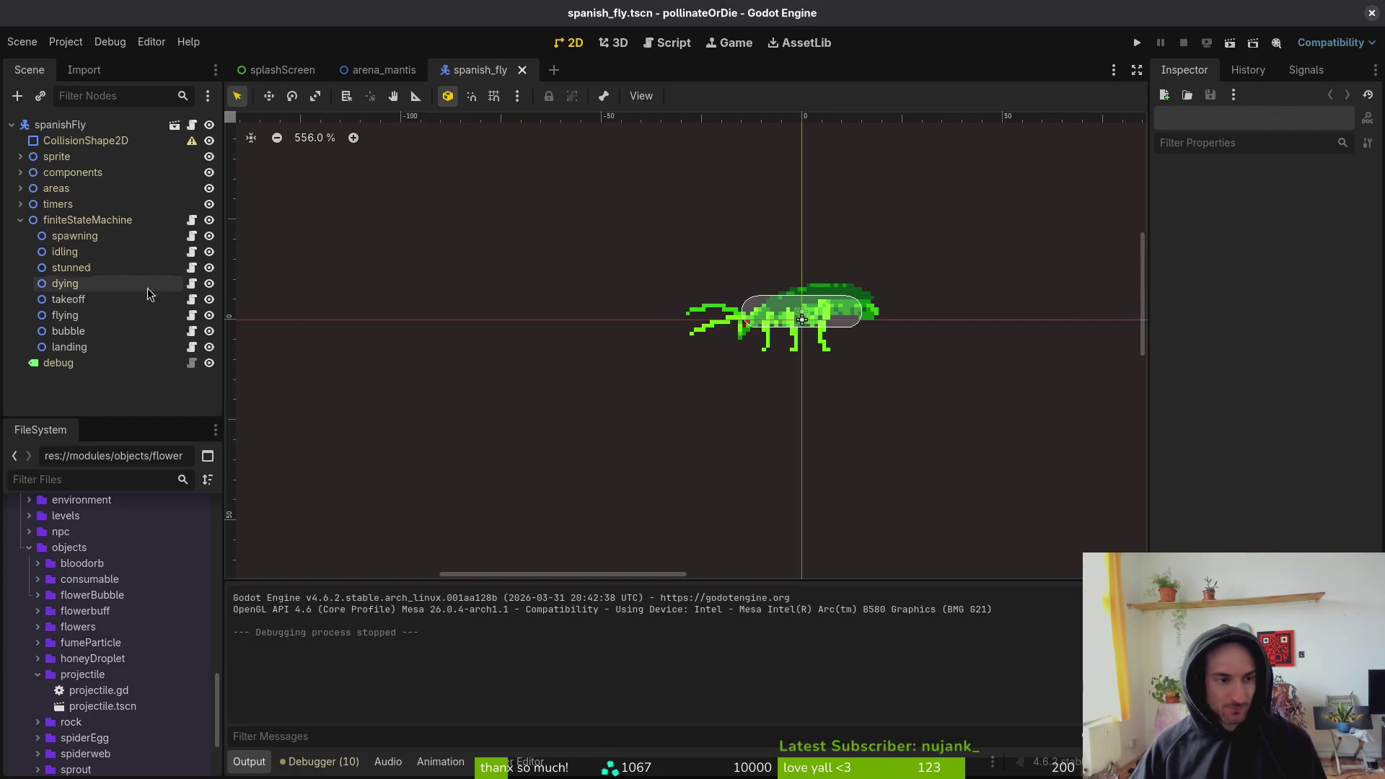
{"action": "left_click", "coordinate": [20, 220]}
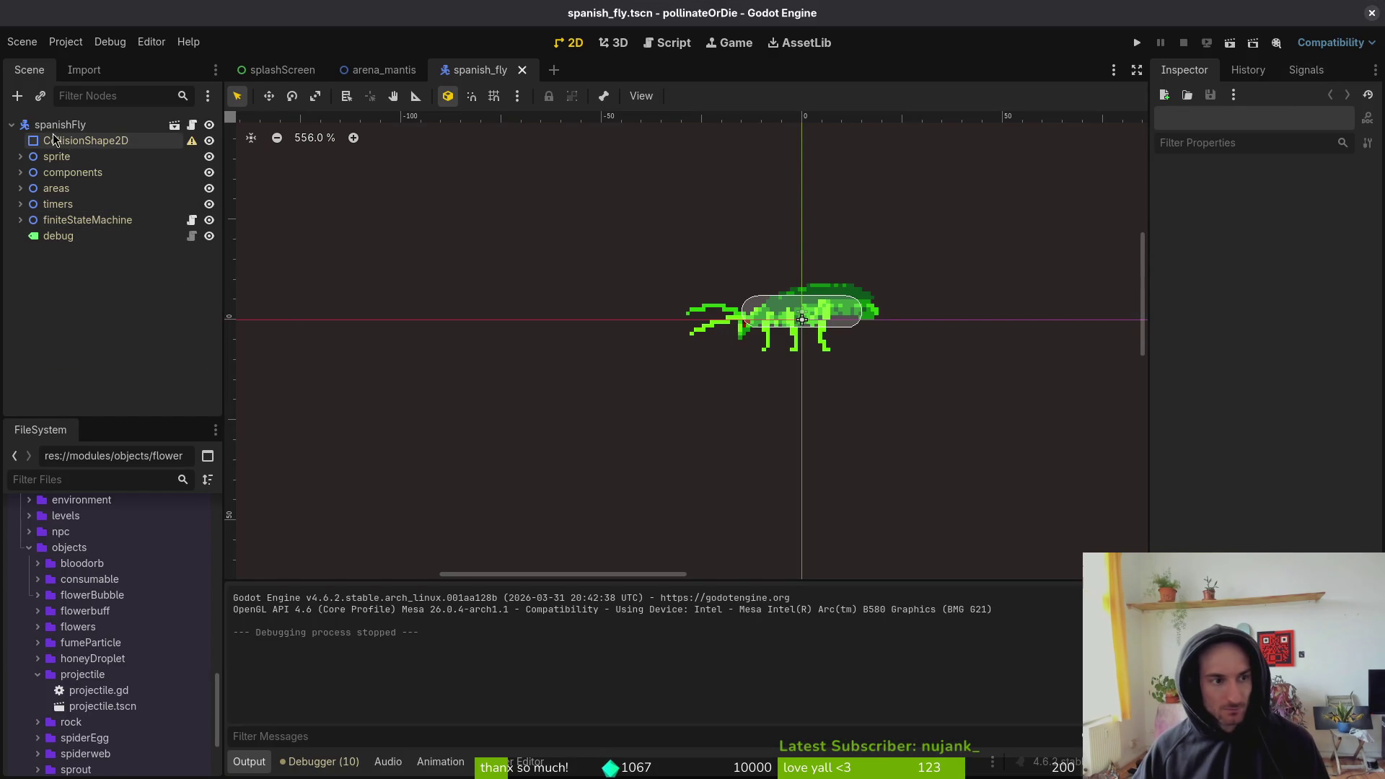
- Load the 'flying' animation on the sprite's AnimationPlayer
{"action": "left_click", "coordinate": [20, 156]}
{"action": "left_click", "coordinate": [90, 188]}
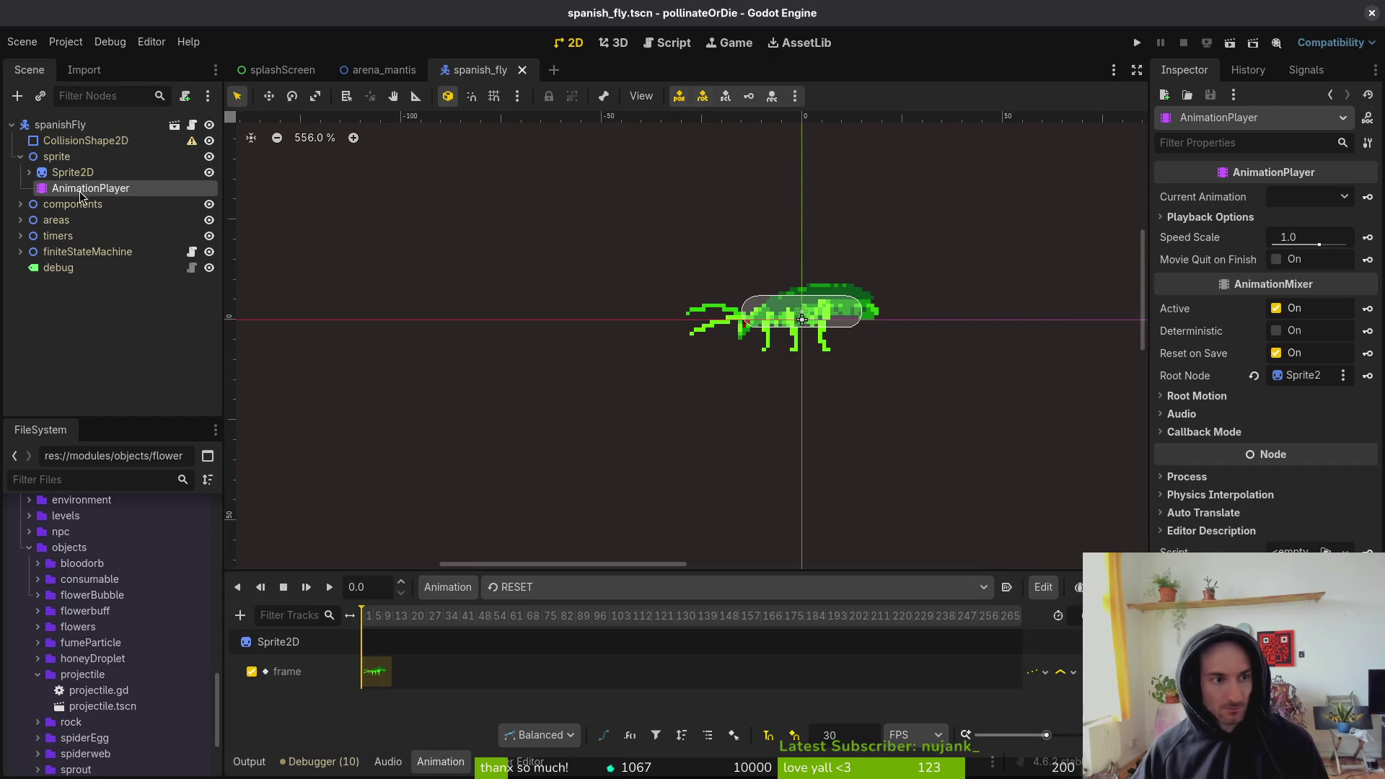
{"action": "left_click", "coordinate": [546, 587]}
{"action": "left_click", "coordinate": [540, 647]}
- Rotate the hurtbox capsule about 60° so it lies along the fly's flying pose
{"action": "scroll", "coordinate": [791, 316], "scroll_direction": "up", "scroll_amount": 2}
{"action": "scroll", "coordinate": [791, 315], "scroll_direction": "up", "scroll_amount": 3}
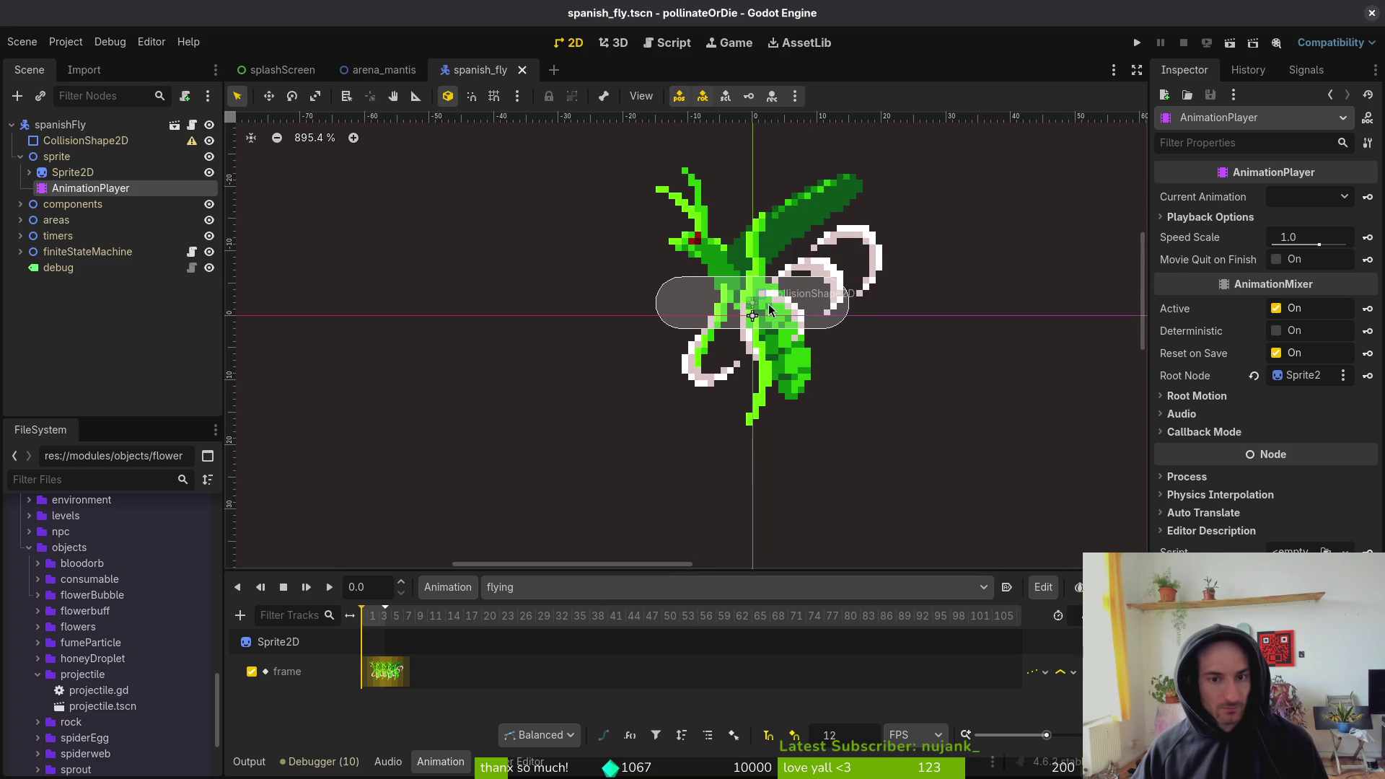
{"action": "left_click", "coordinate": [813, 326]}
{"action": "left_click", "coordinate": [680, 315]}
{"action": "left_click_drag", "start_coordinate": [827, 328], "coordinate": [790, 393]}
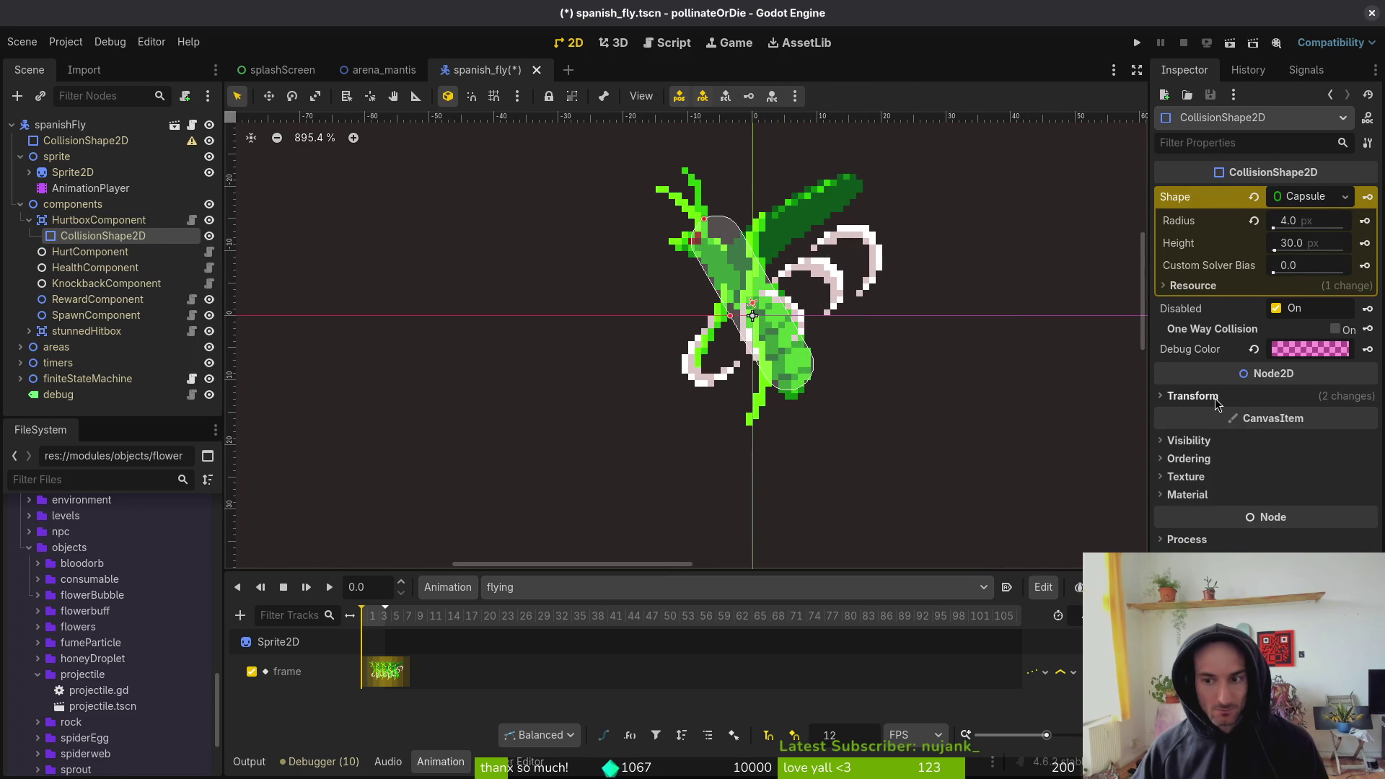
- Key the hurtbox's 150° rotation into the flying animation on a new track and save
{"action": "left_click", "coordinate": [1192, 395]}
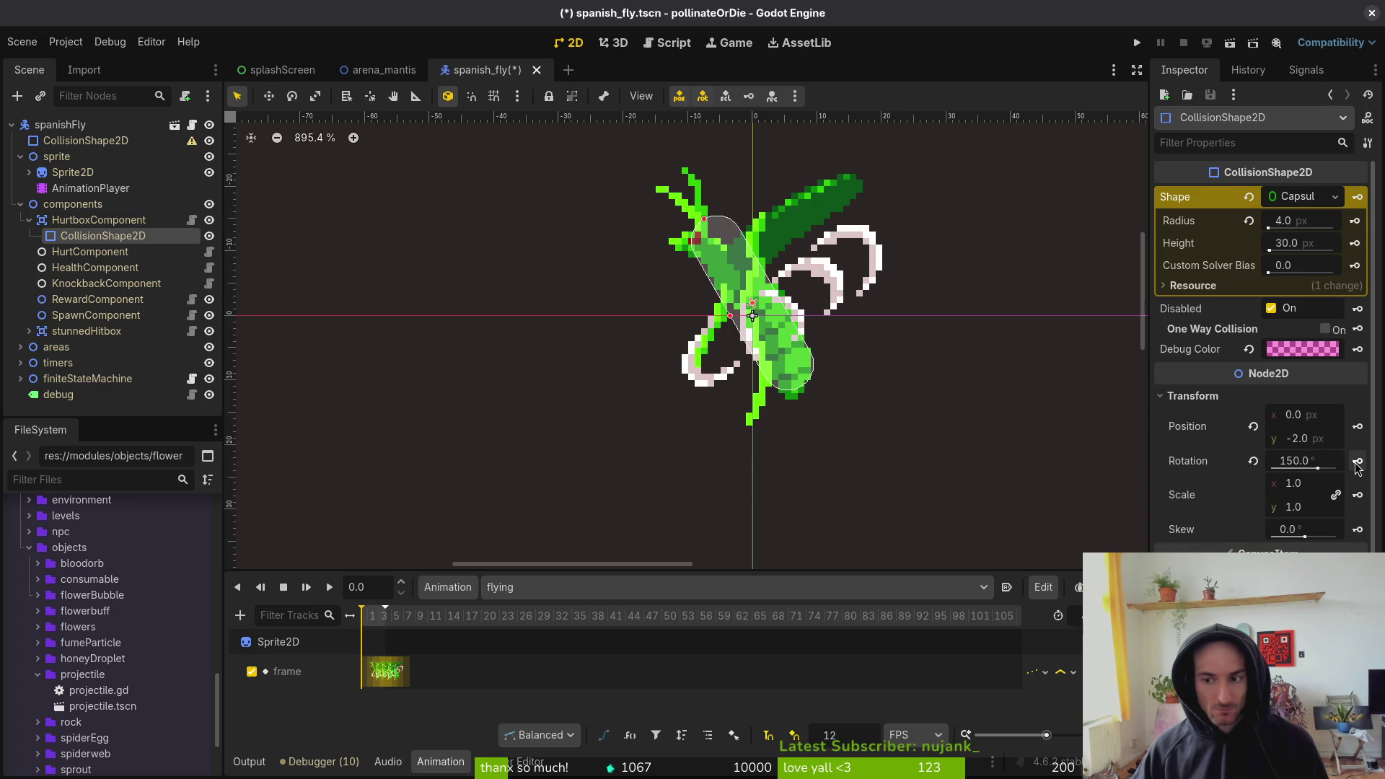
{"action": "left_click", "coordinate": [1357, 468]}
{"action": "left_click", "coordinate": [765, 431]}
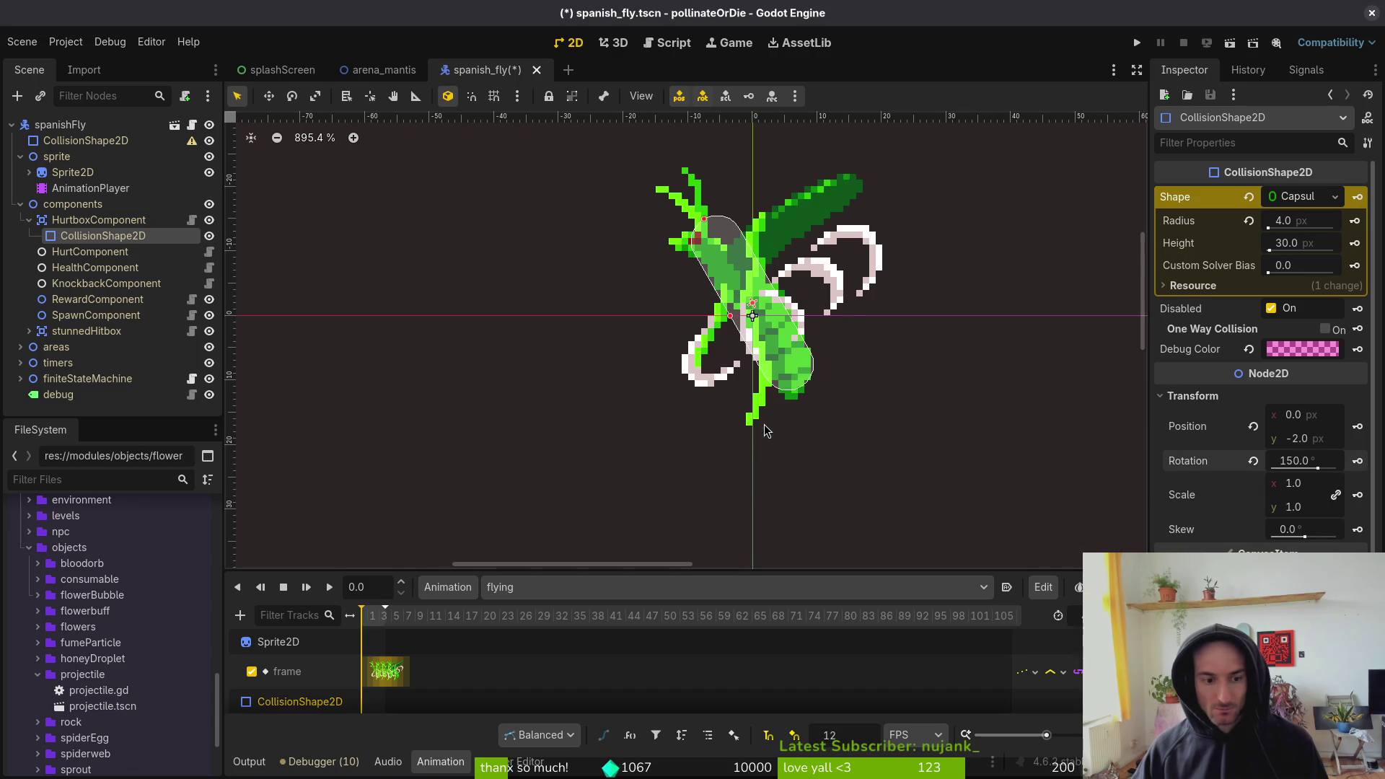
{"action": "left_click", "coordinate": [1290, 483]}
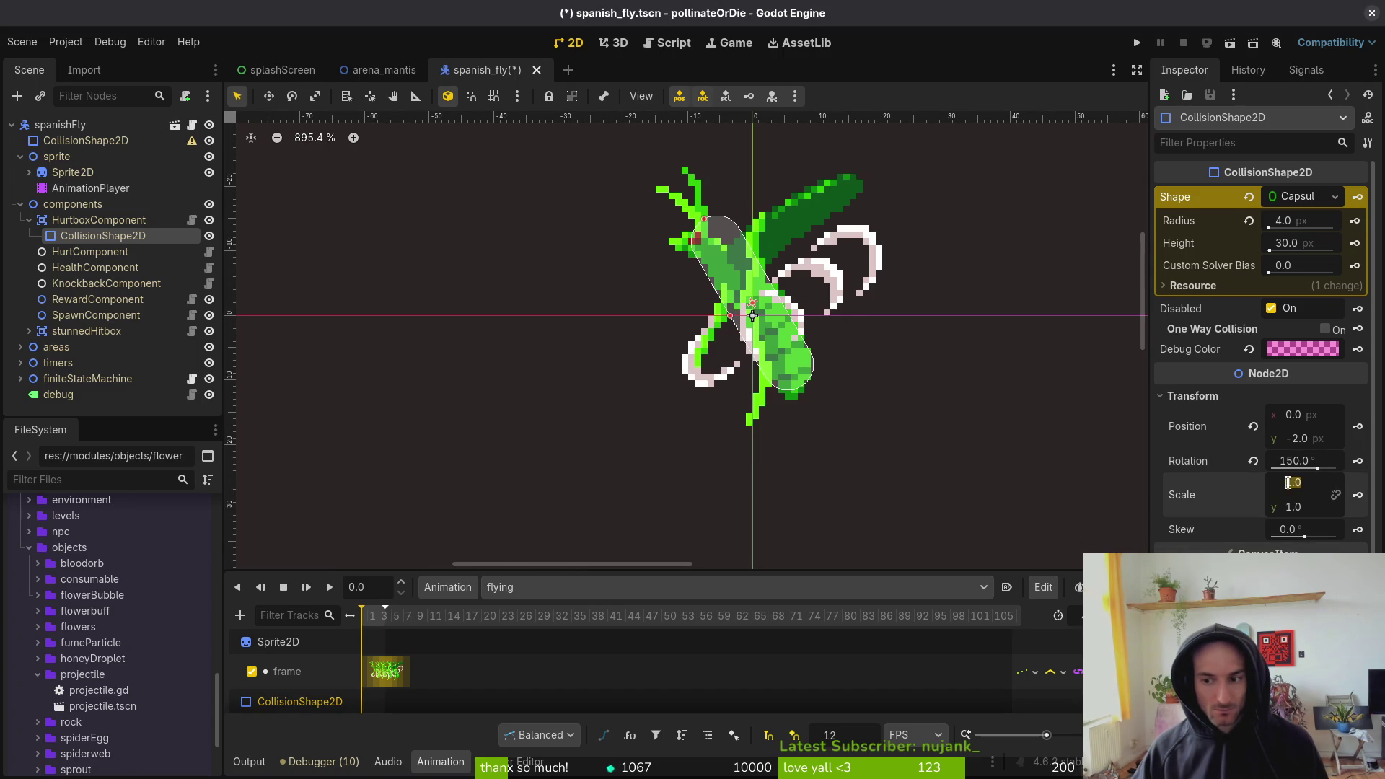
{"action": "type", "text": "-"}
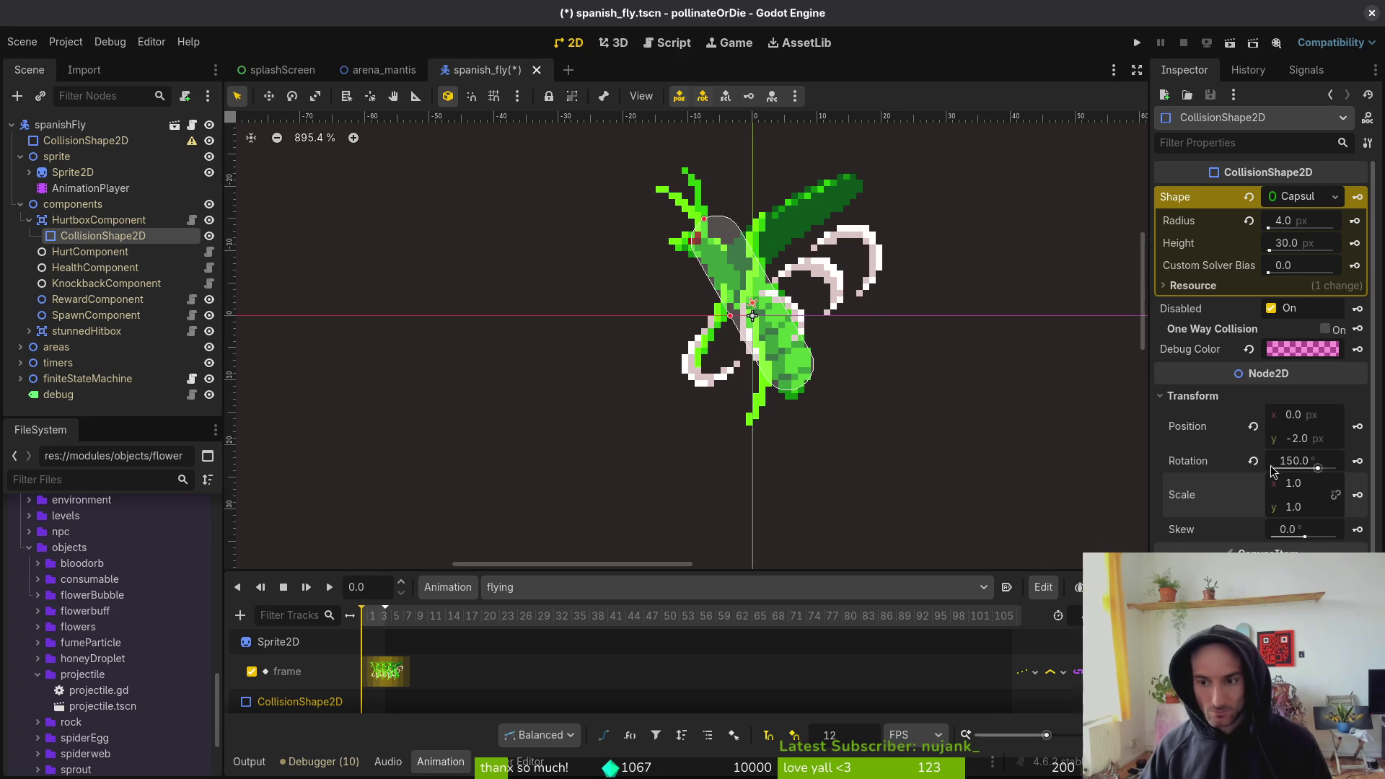
{"action": "key", "text": "ctrl+s"}
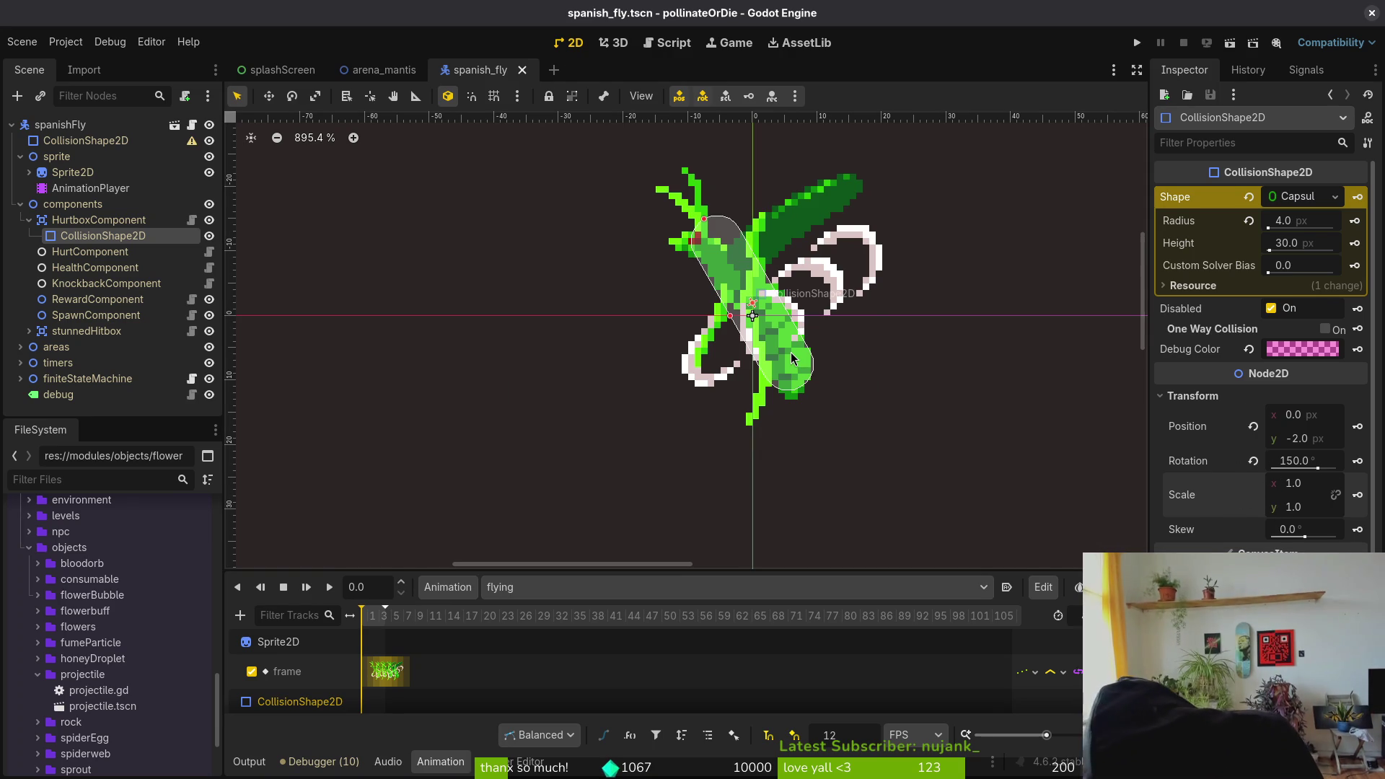
- Try a horizontal flip on the spanishFly root, undo it, and reselect the hurtbox shape
{"action": "left_click", "coordinate": [792, 358]}
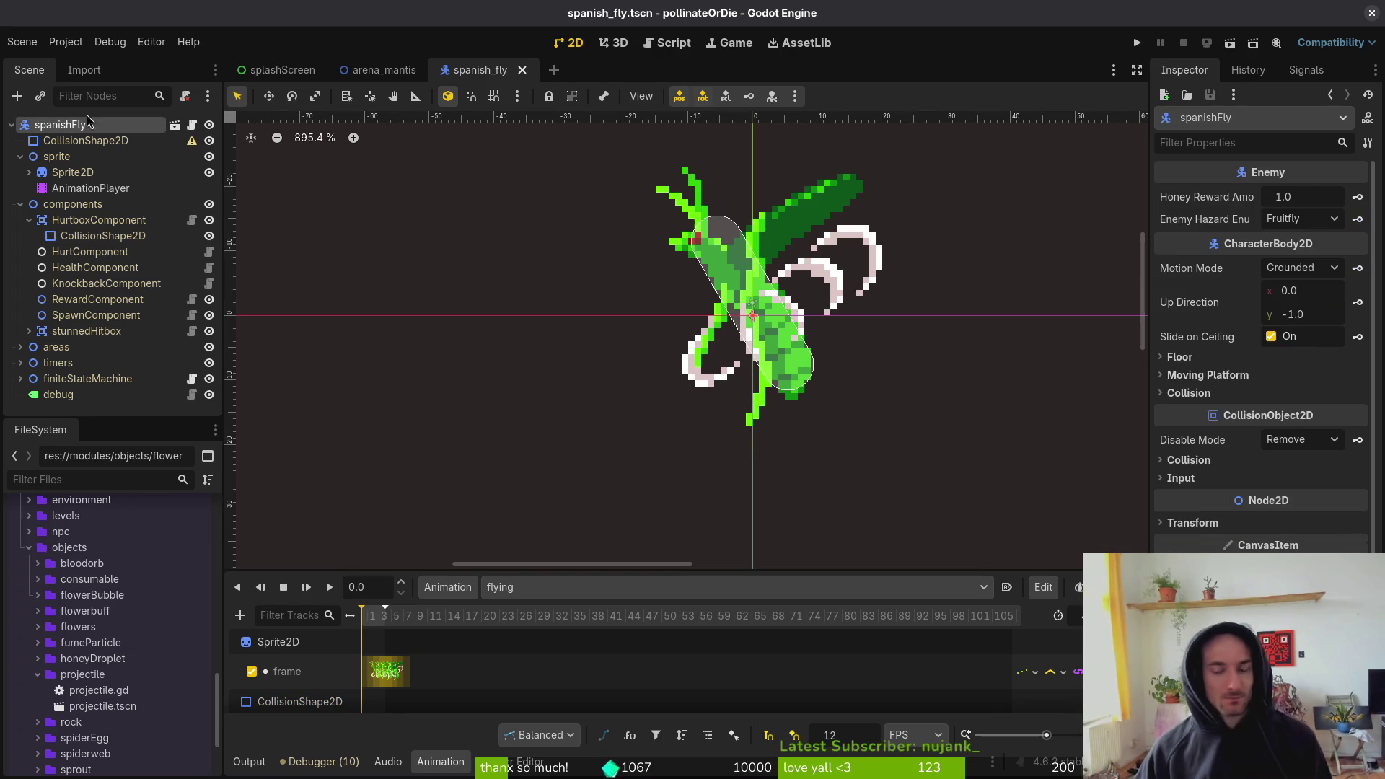
{"action": "left_click", "coordinate": [1224, 525]}
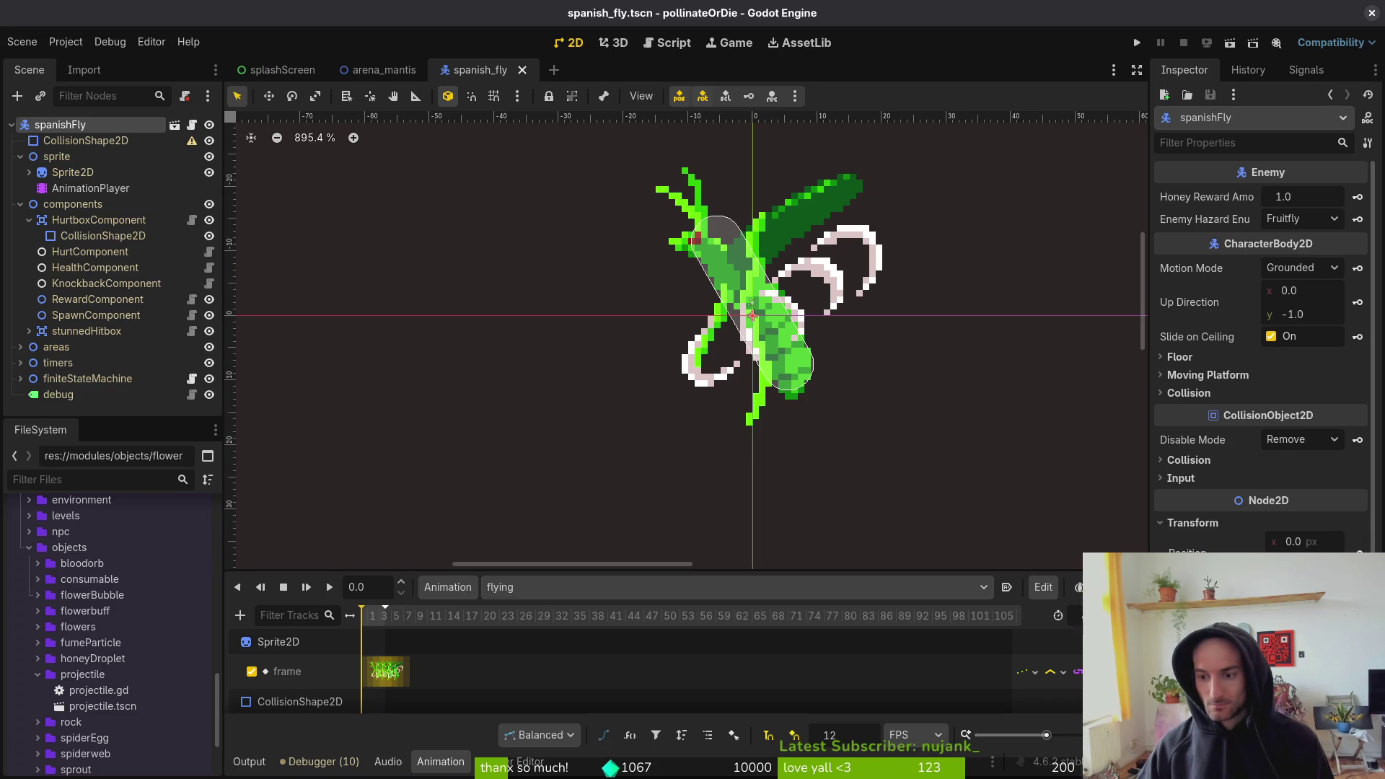
{"action": "key", "text": "Return"}
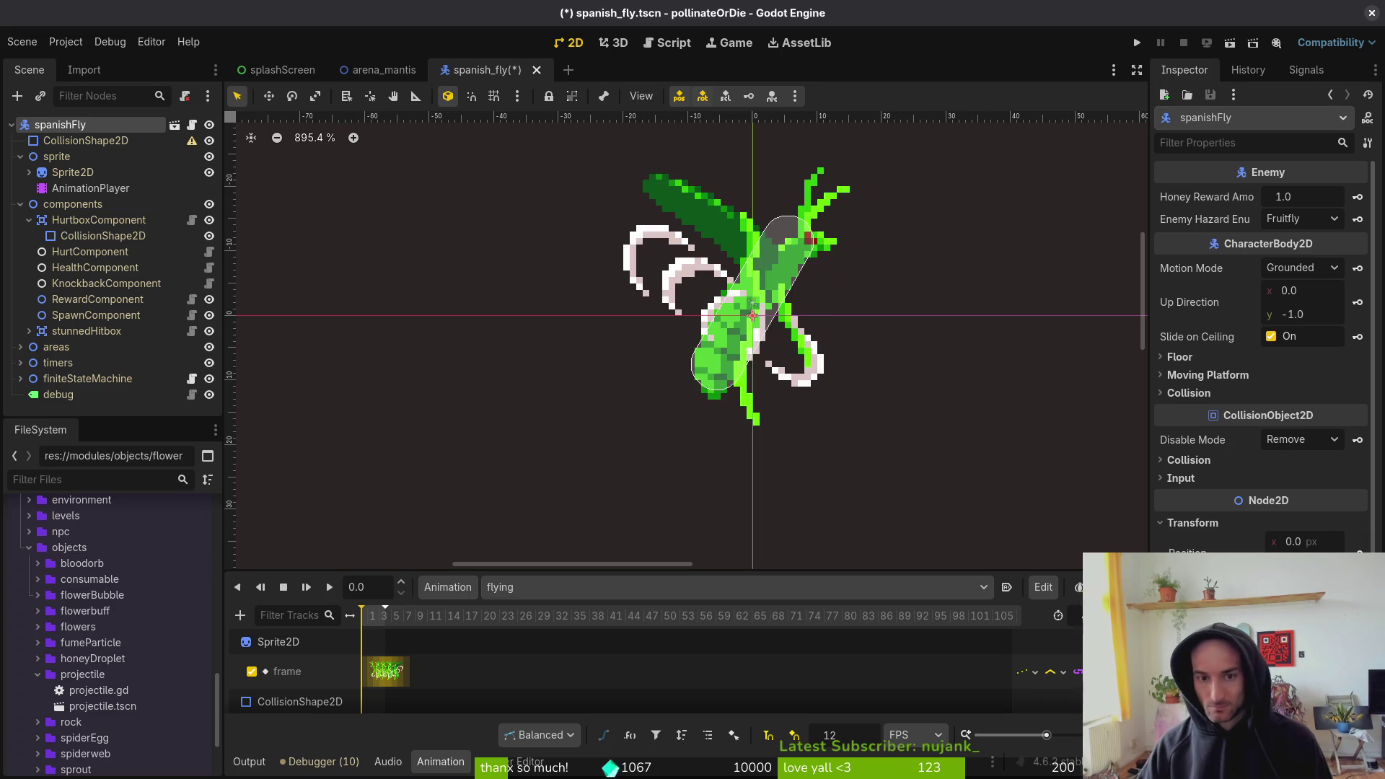
{"action": "key", "text": "ctrl+z"}
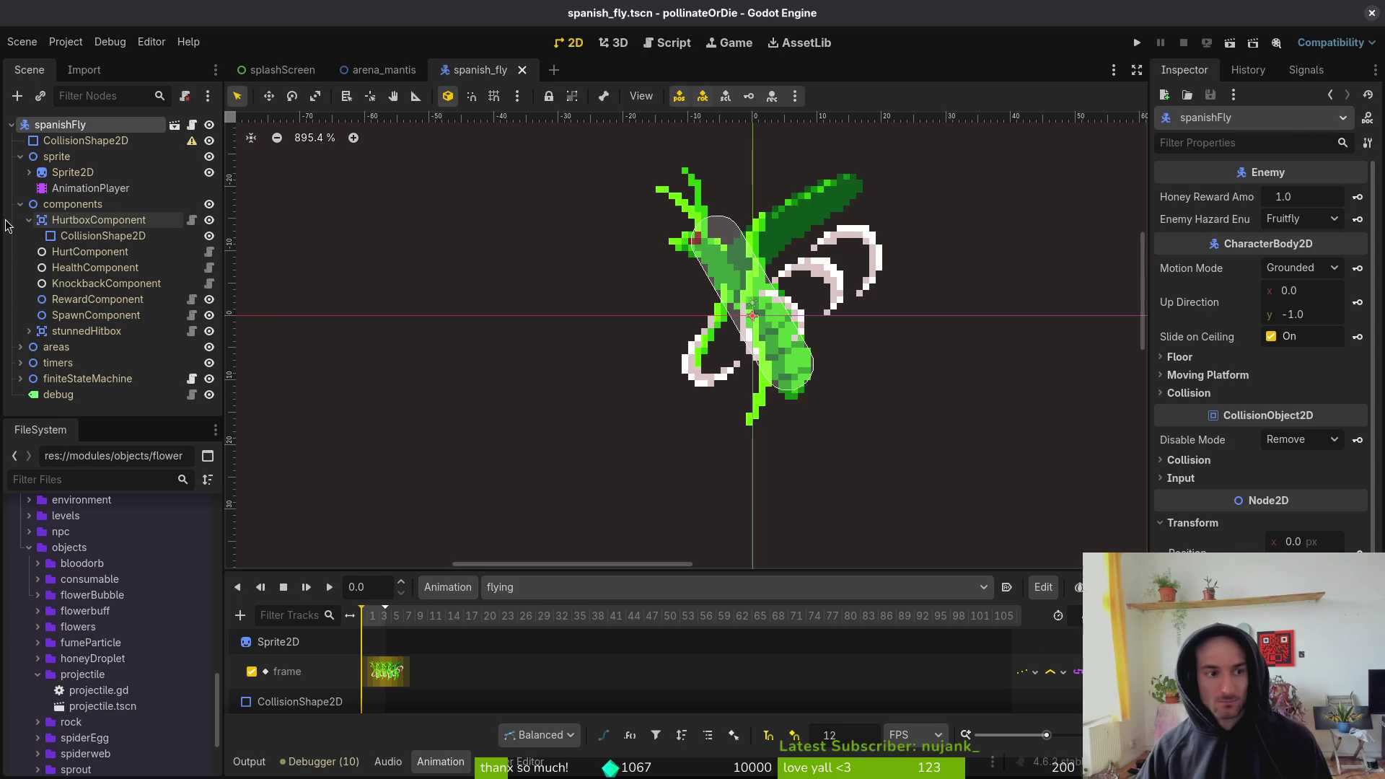
{"action": "left_click", "coordinate": [72, 235]}
- Enlarge the animation panel and switch the AnimationPlayer from flying to the bubble animation
{"action": "left_click", "coordinate": [86, 188]}
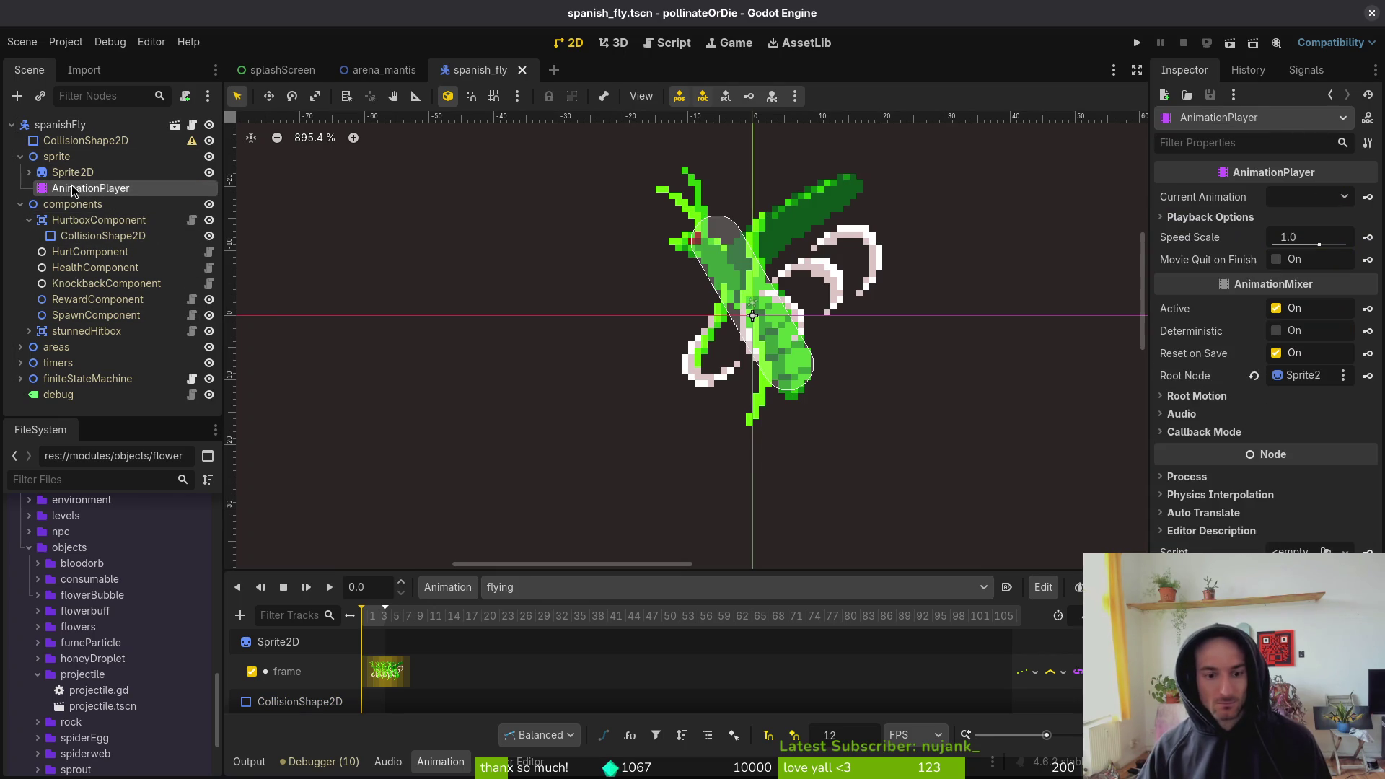
{"action": "left_click_drag", "start_coordinate": [525, 575], "coordinate": [525, 492]}
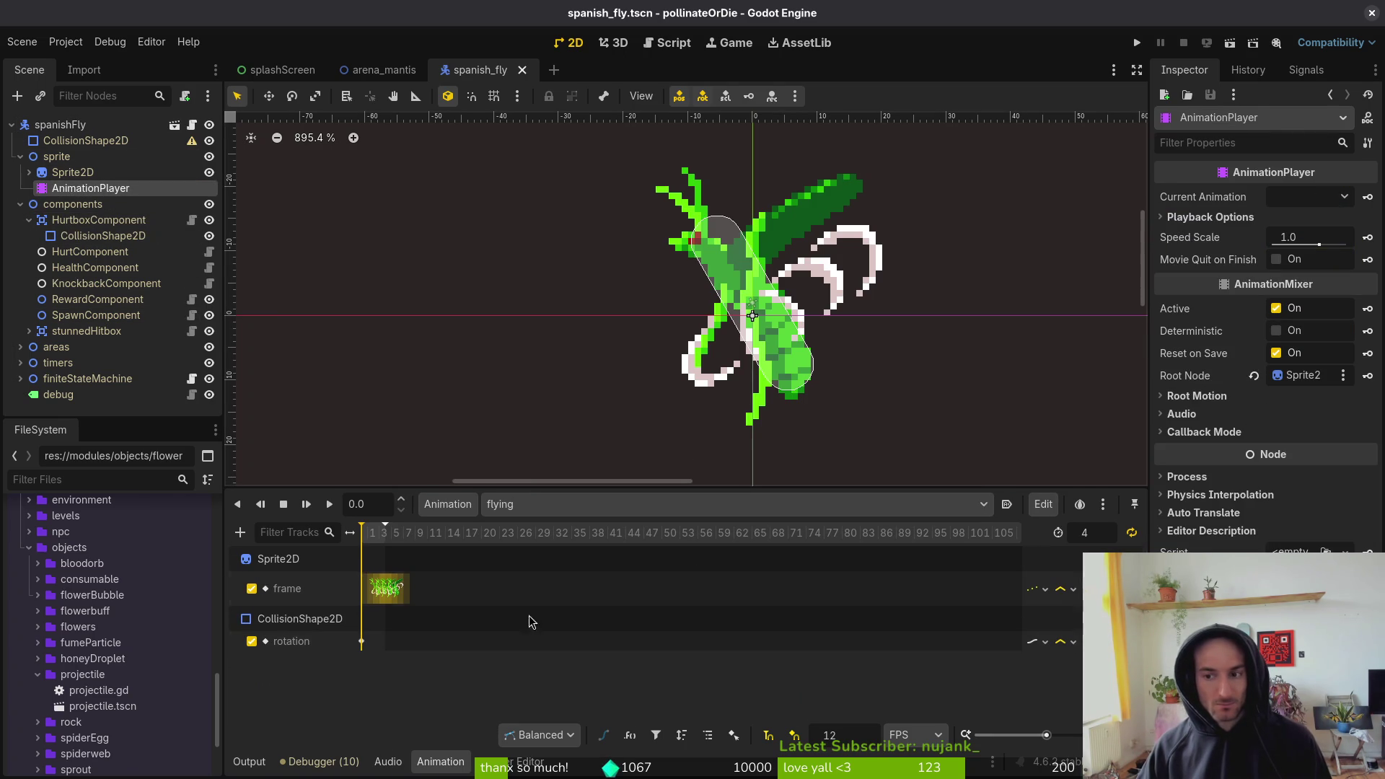
{"action": "left_click", "coordinate": [79, 143]}
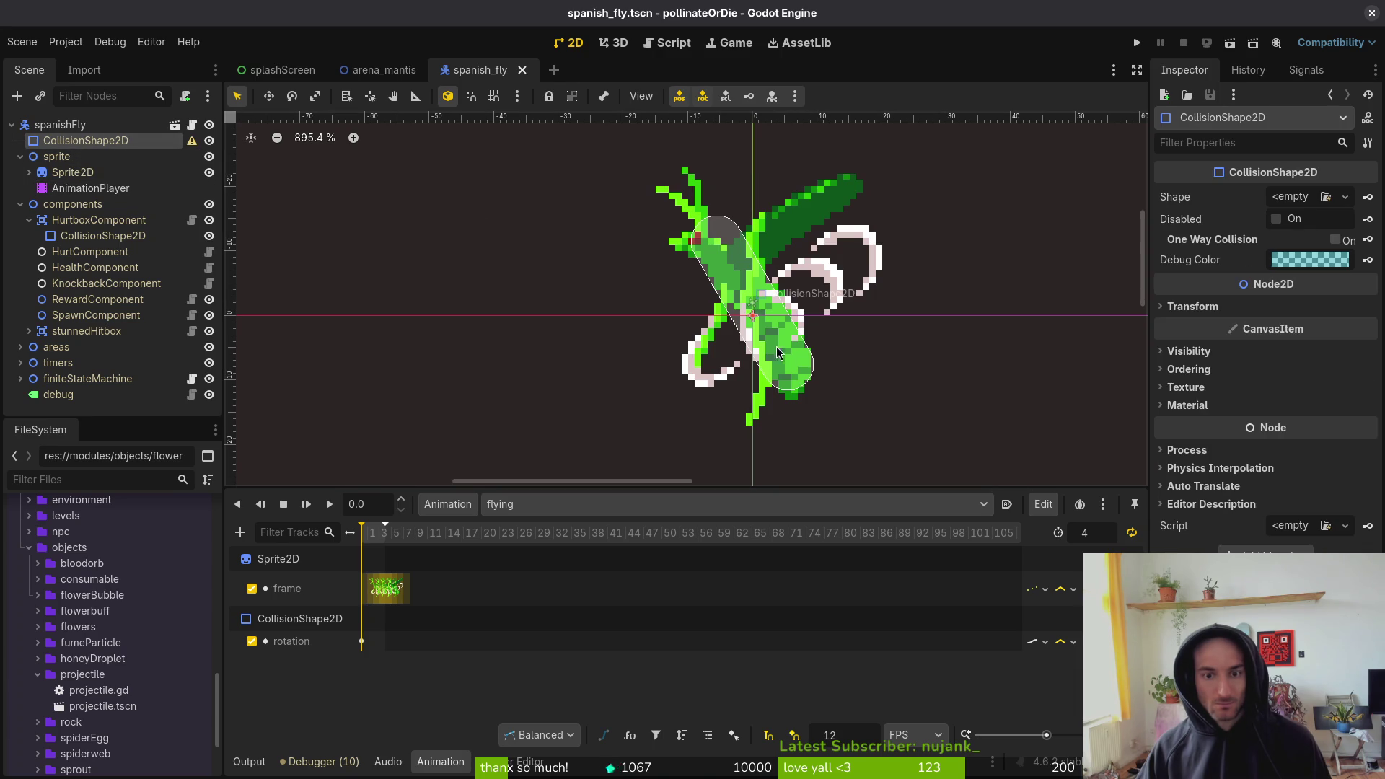
{"action": "left_click", "coordinate": [103, 236]}
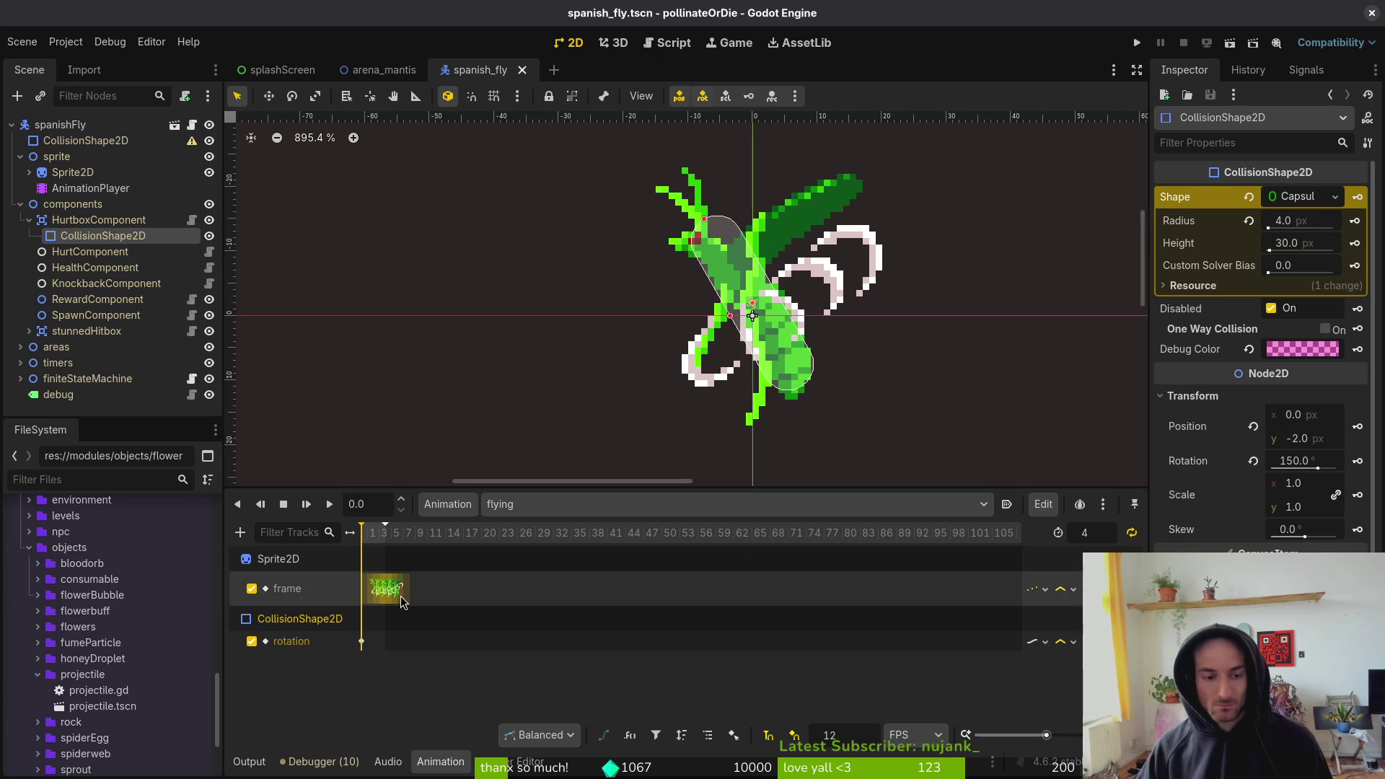
{"action": "mouse_move", "coordinate": [375, 544]}
{"action": "left_mouse_down"}
{"action": "mouse_move", "coordinate": [395, 542]}
{"action": "mouse_move", "coordinate": [345, 543]}
{"action": "left_mouse_up"}
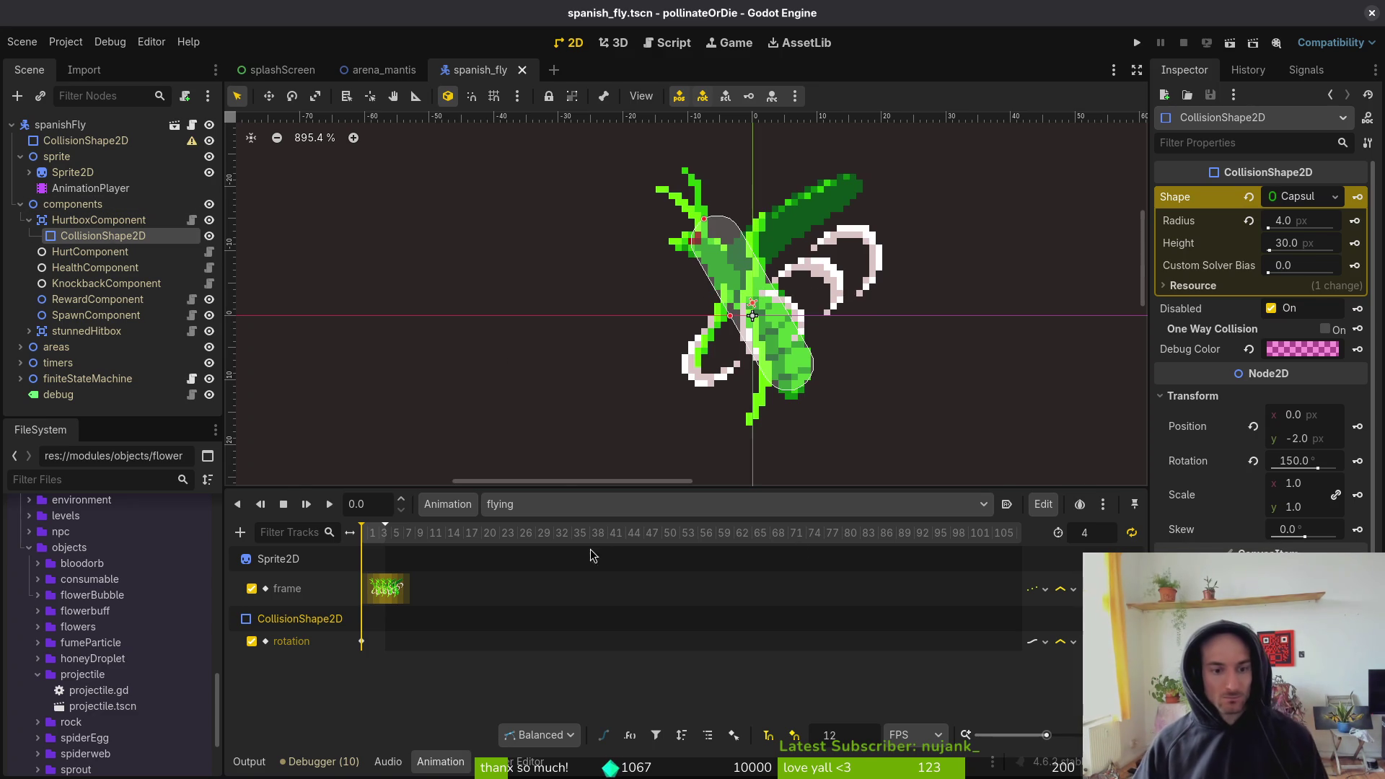
{"action": "left_click", "coordinate": [542, 504]}
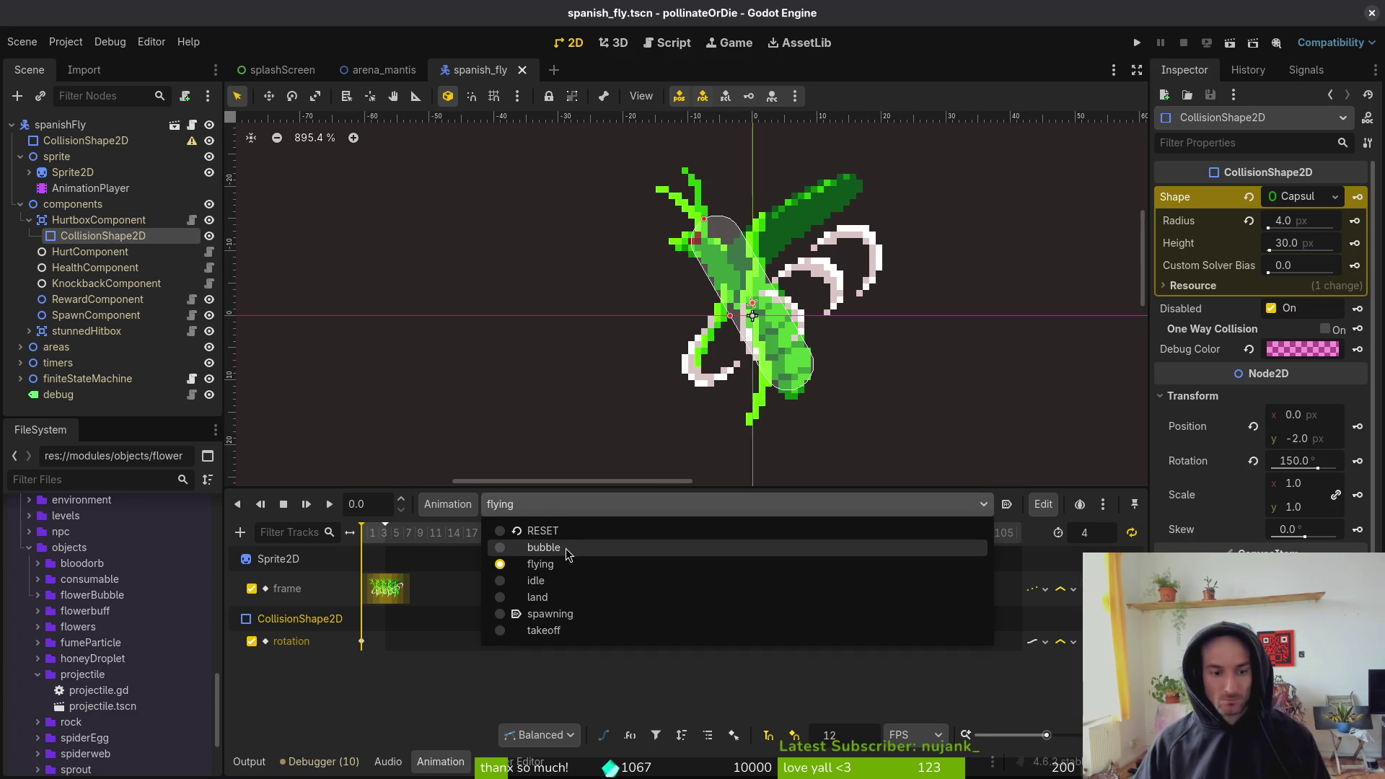
{"action": "left_click", "coordinate": [550, 545]}
{"action": "mouse_move", "coordinate": [372, 535]}
{"action": "left_mouse_down"}
{"action": "mouse_move", "coordinate": [445, 537]}
{"action": "mouse_move", "coordinate": [344, 532]}
{"action": "left_mouse_up"}
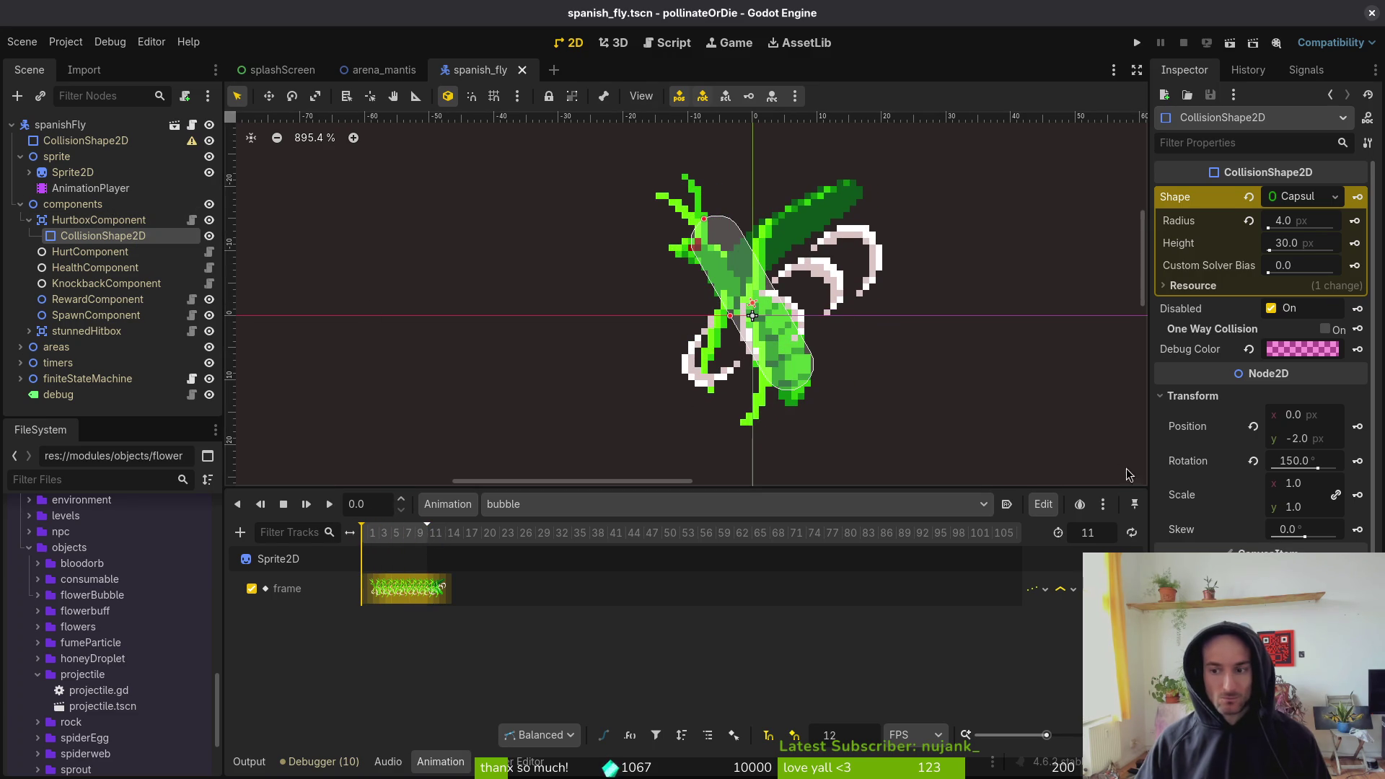
- Rotate the capsule to 135° and key its rotation and position on new bubble tracks, then save
{"action": "left_click_drag", "start_coordinate": [805, 388], "coordinate": [822, 372]}
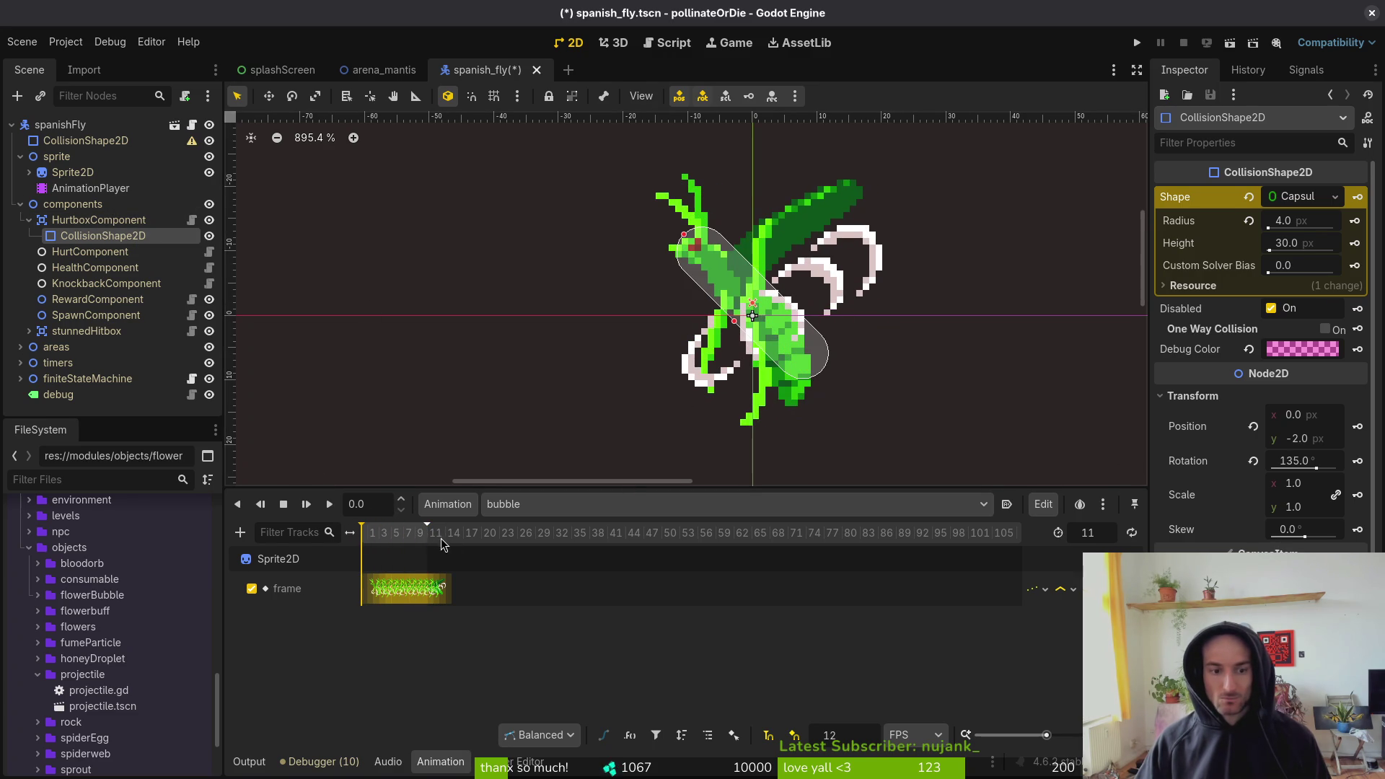
{"action": "mouse_move", "coordinate": [375, 537]}
{"action": "left_mouse_down"}
{"action": "mouse_move", "coordinate": [425, 538]}
{"action": "mouse_move", "coordinate": [328, 533]}
{"action": "mouse_move", "coordinate": [377, 531]}
{"action": "mouse_move", "coordinate": [360, 535]}
{"action": "left_mouse_up"}
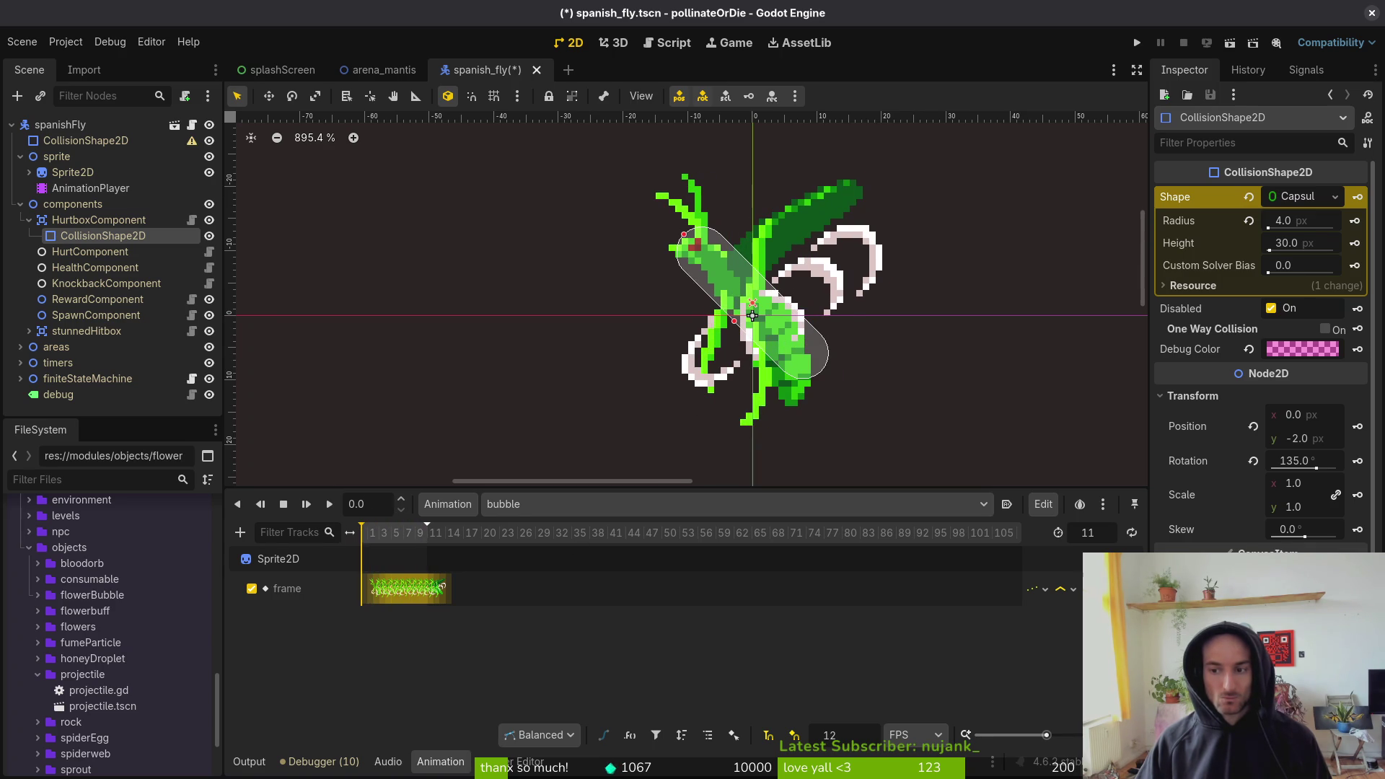
{"action": "left_click", "coordinate": [1357, 461]}
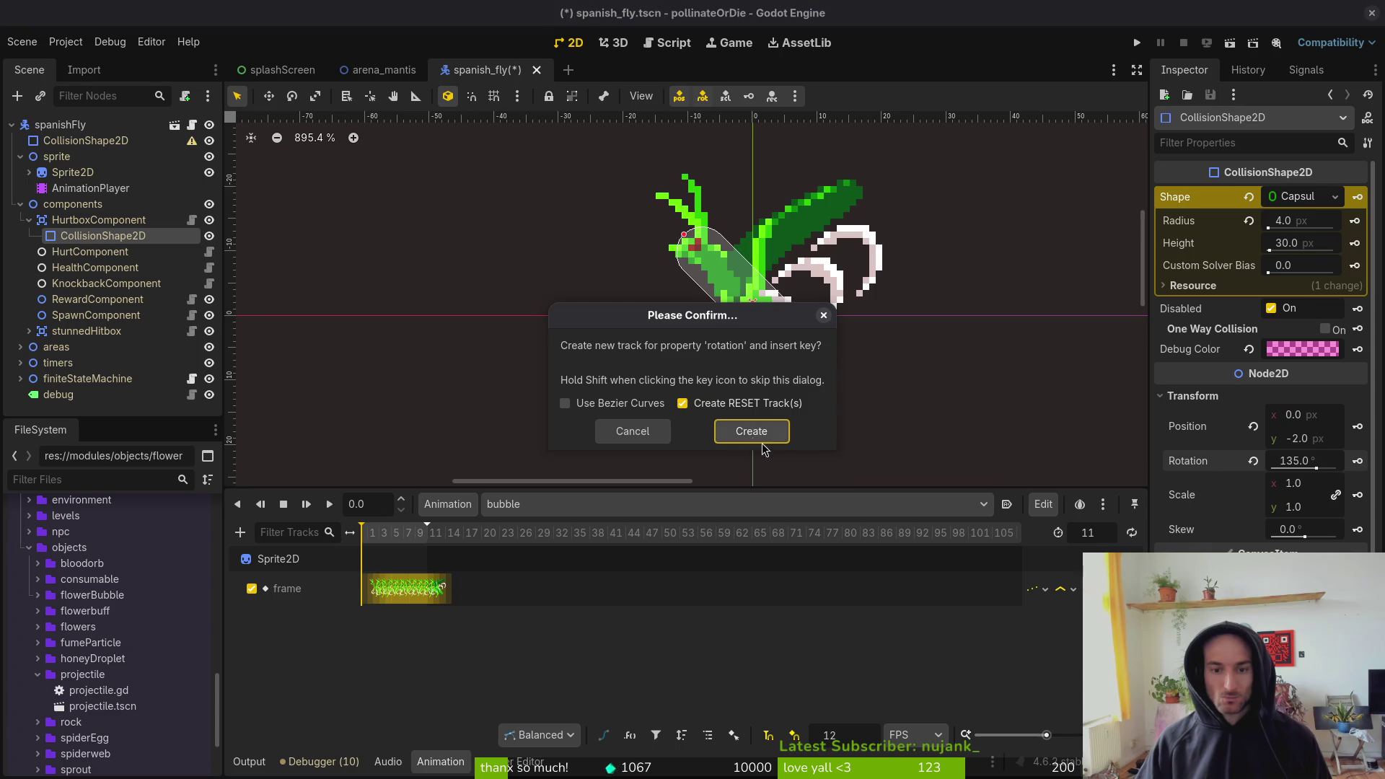
{"action": "left_click", "coordinate": [748, 431]}
{"action": "left_click", "coordinate": [1357, 427]}
{"action": "left_click", "coordinate": [747, 430]}
{"action": "key", "text": "ctrl+s"}
- Two frames later, move the capsule down-right onto the fly's body and key its position
{"action": "key", "text": "ctrl+Right"}
{"action": "key", "text": "ctrl+Right"}
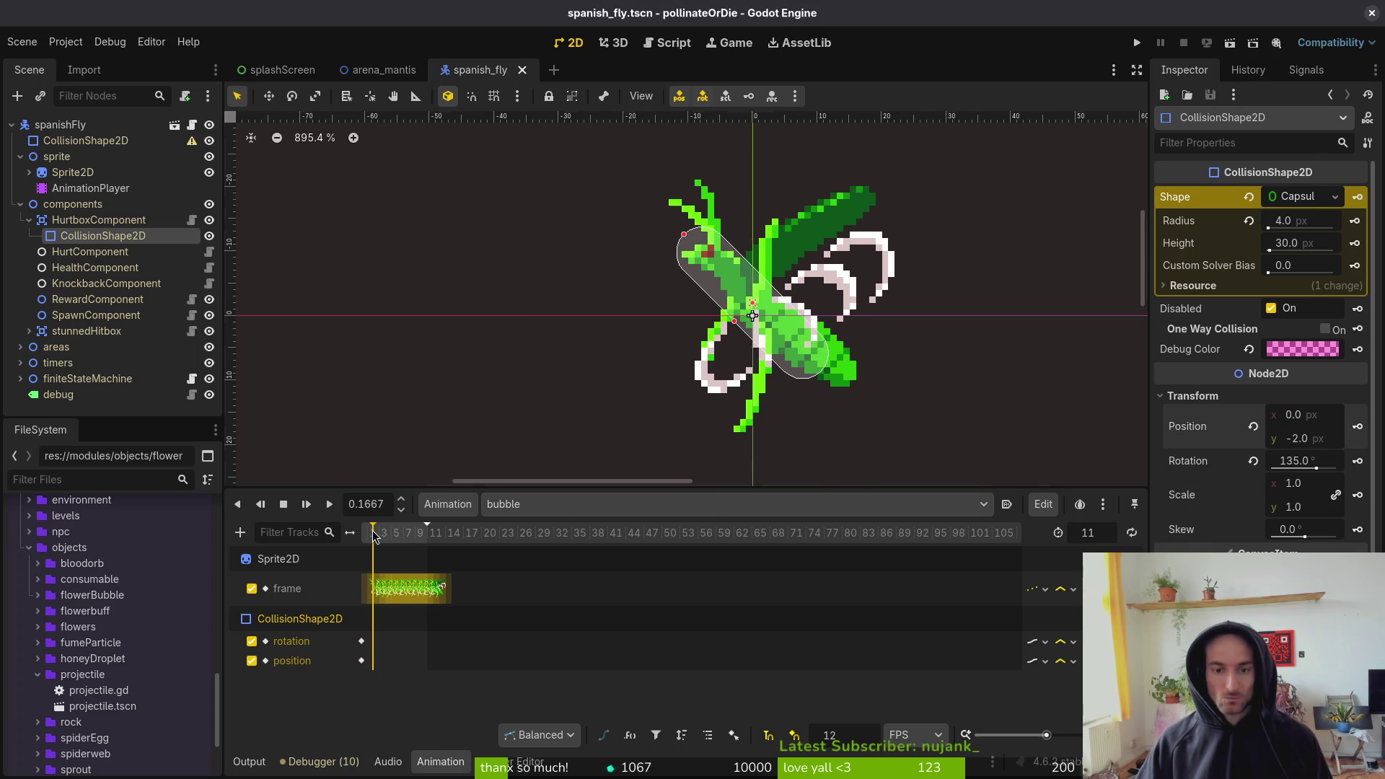
{"action": "left_click", "coordinate": [798, 369]}
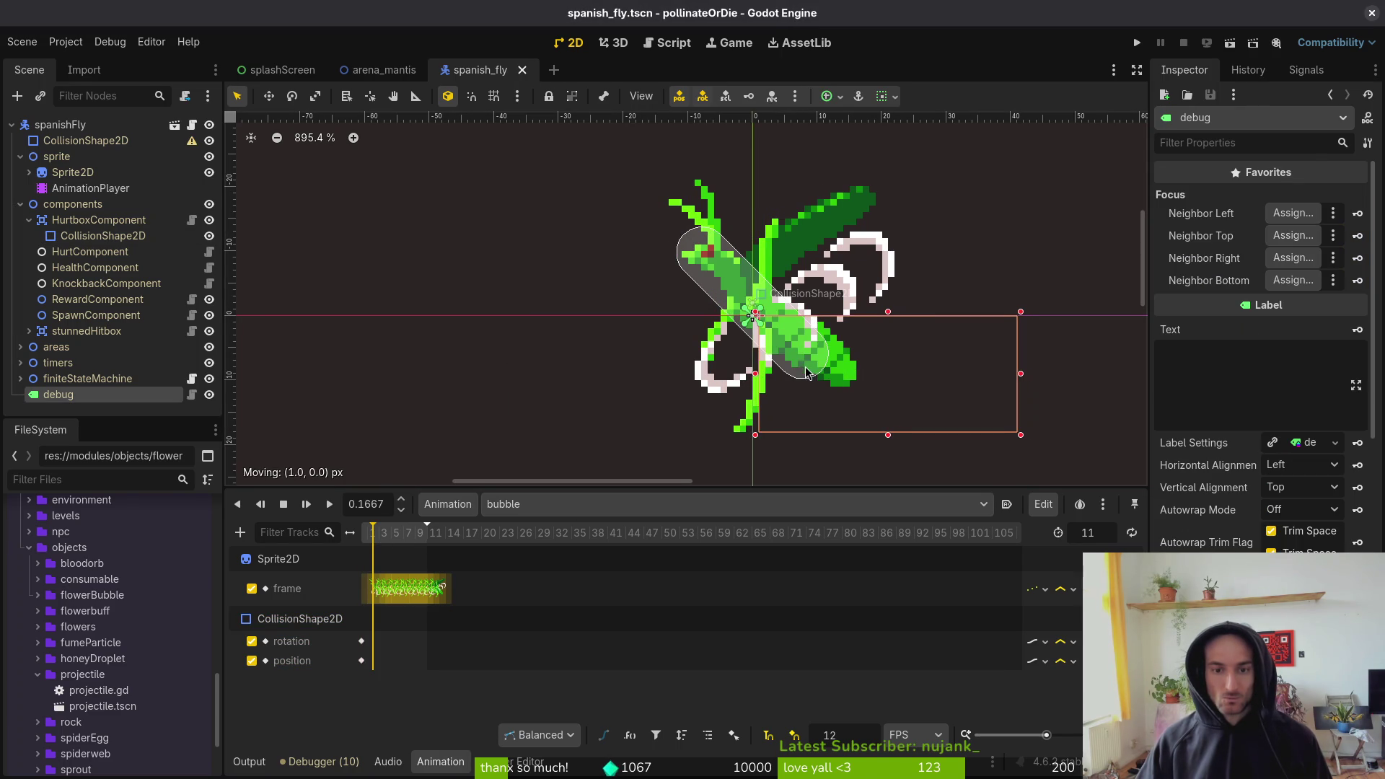
{"action": "left_click", "coordinate": [720, 295]}
{"action": "left_click_drag", "start_coordinate": [721, 292], "coordinate": [737, 304]}
{"action": "left_click", "coordinate": [1357, 427]}
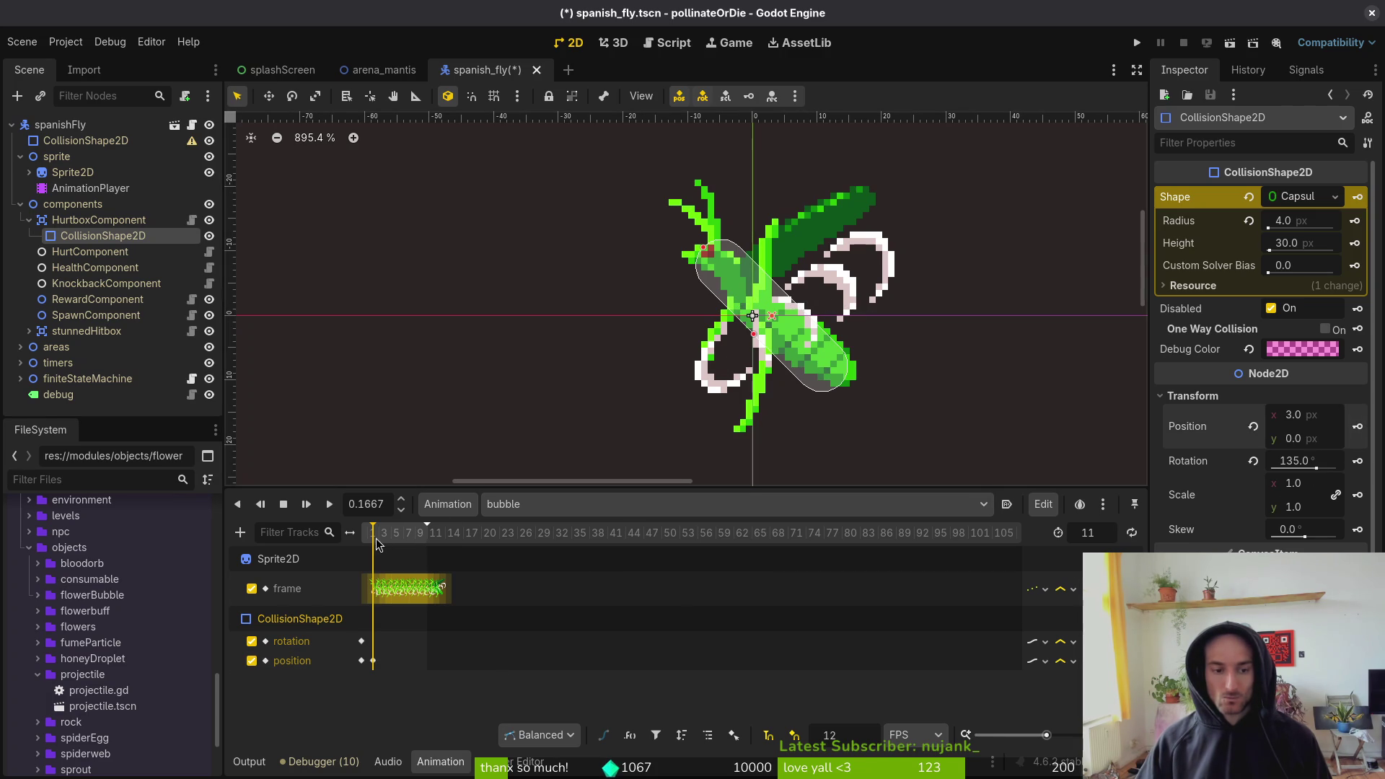
- At 0.25 s, rotate the capsule to 120°, raise it 2 px, key position and rotation, and save
{"action": "left_click_drag", "start_coordinate": [376, 541], "coordinate": [380, 538]}
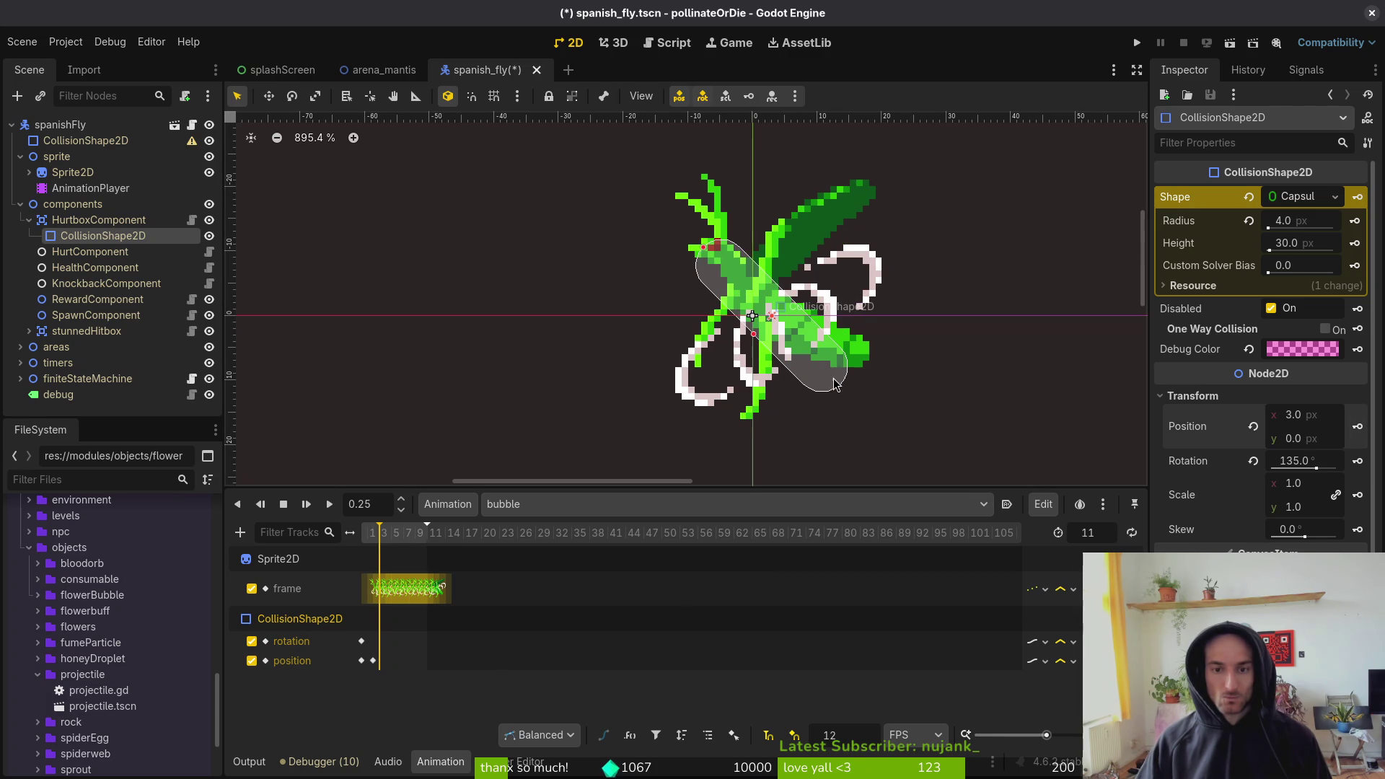
{"action": "left_click_drag", "start_coordinate": [838, 380], "coordinate": [845, 374]}
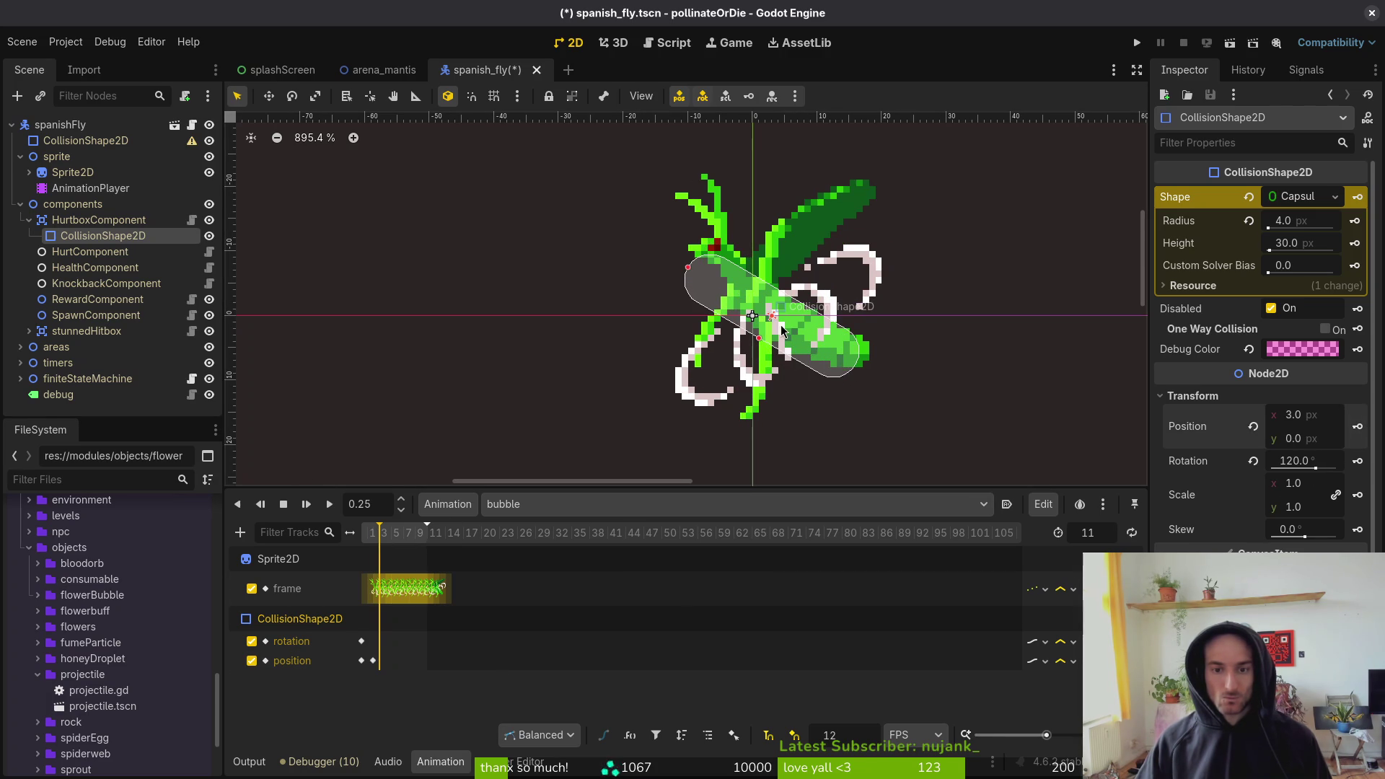
{"action": "left_click_drag", "start_coordinate": [775, 326], "coordinate": [776, 313]}
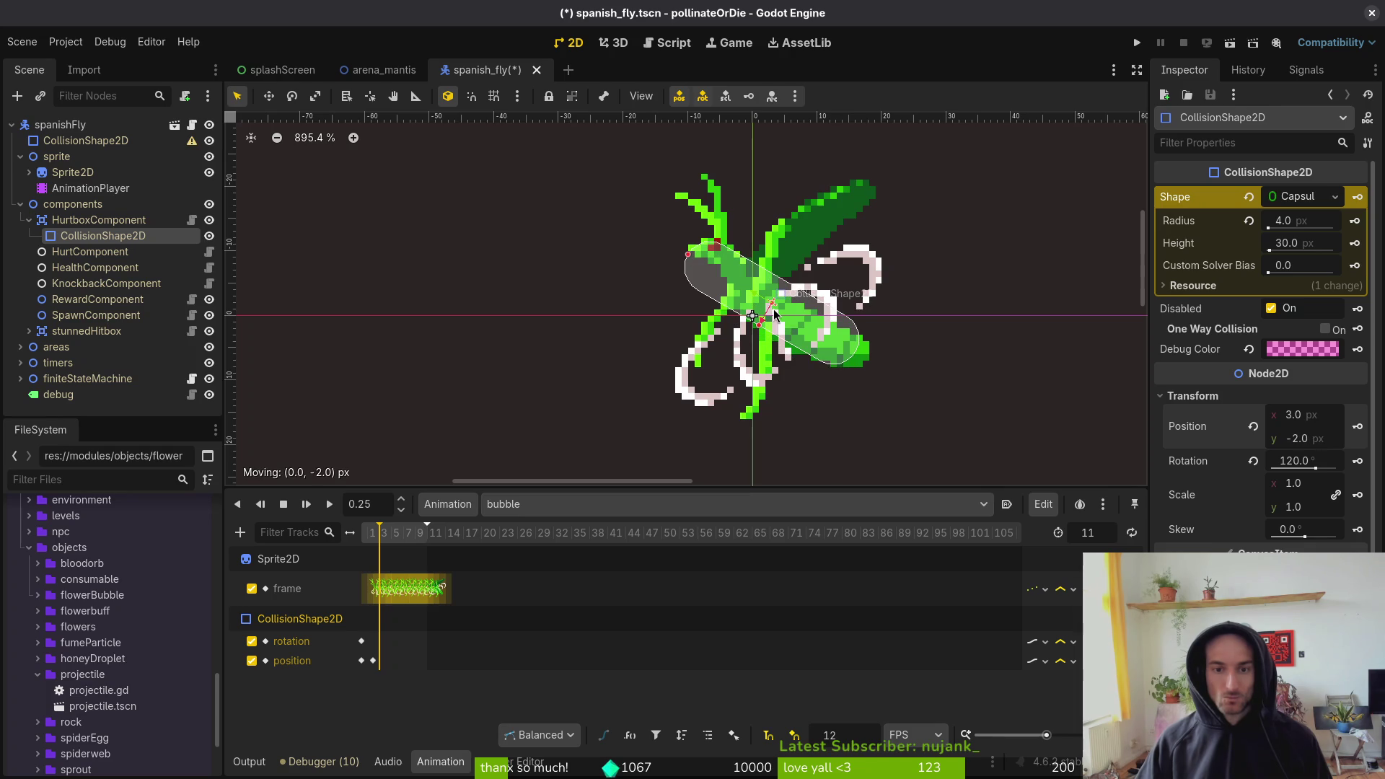
{"action": "left_click", "coordinate": [1357, 426]}
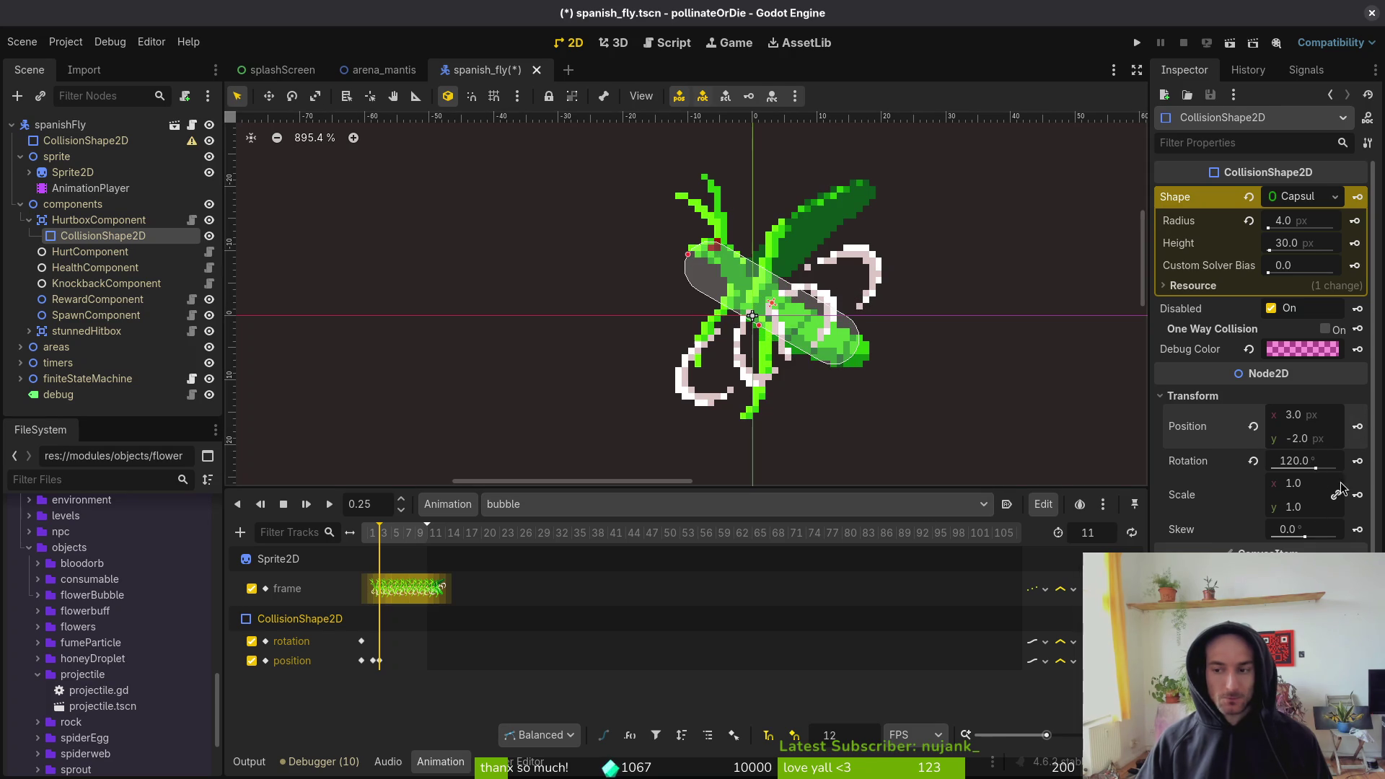
{"action": "left_click", "coordinate": [1358, 461]}
{"action": "key", "text": "ctrl+s"}
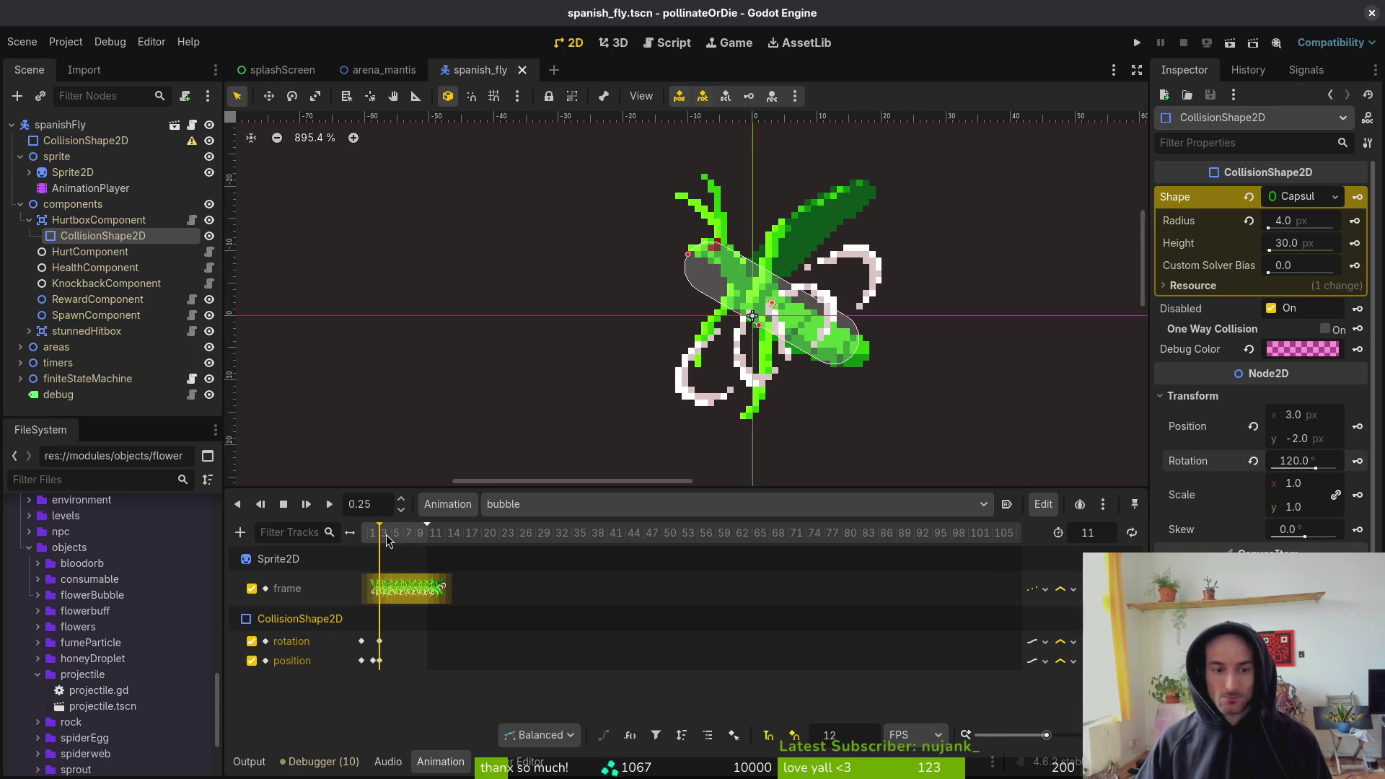
- At 0.75 s, rotate the capsule back to 135° and key its rotation
{"action": "left_click_drag", "start_coordinate": [393, 541], "coordinate": [418, 542]}
{"action": "mouse_move", "coordinate": [845, 358]}
{"action": "left_mouse_down"}
{"action": "mouse_move", "coordinate": [829, 377]}
{"action": "mouse_move", "coordinate": [794, 331]}
{"action": "mouse_move", "coordinate": [793, 344]}
{"action": "left_mouse_up"}
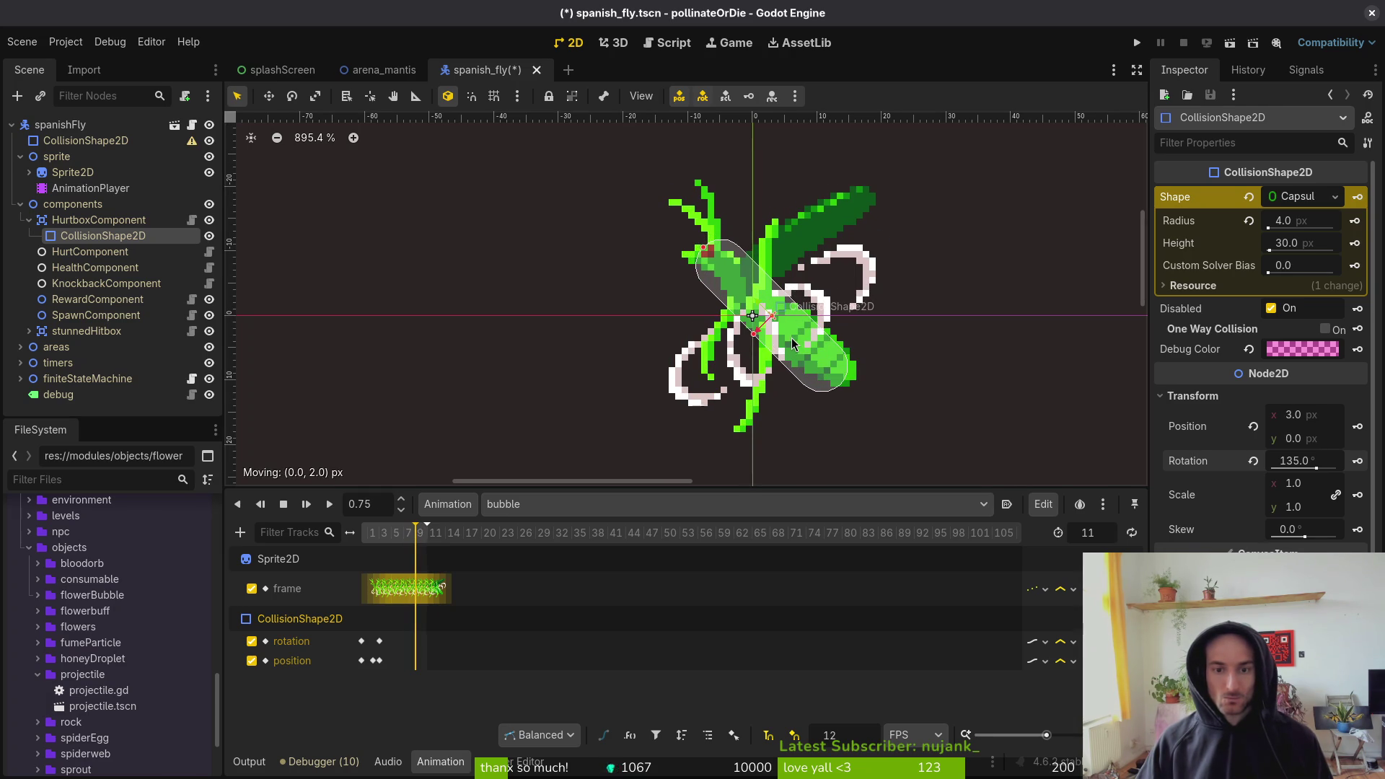
{"action": "left_click", "coordinate": [1357, 462]}
- Key the capsule's position at 0.75 s and save the scene
{"action": "left_click", "coordinate": [1357, 430]}
{"action": "key", "text": "ctrl+s"}
{"action": "scroll", "coordinate": [466, 556], "scroll_direction": "up", "scroll_amount": 5}
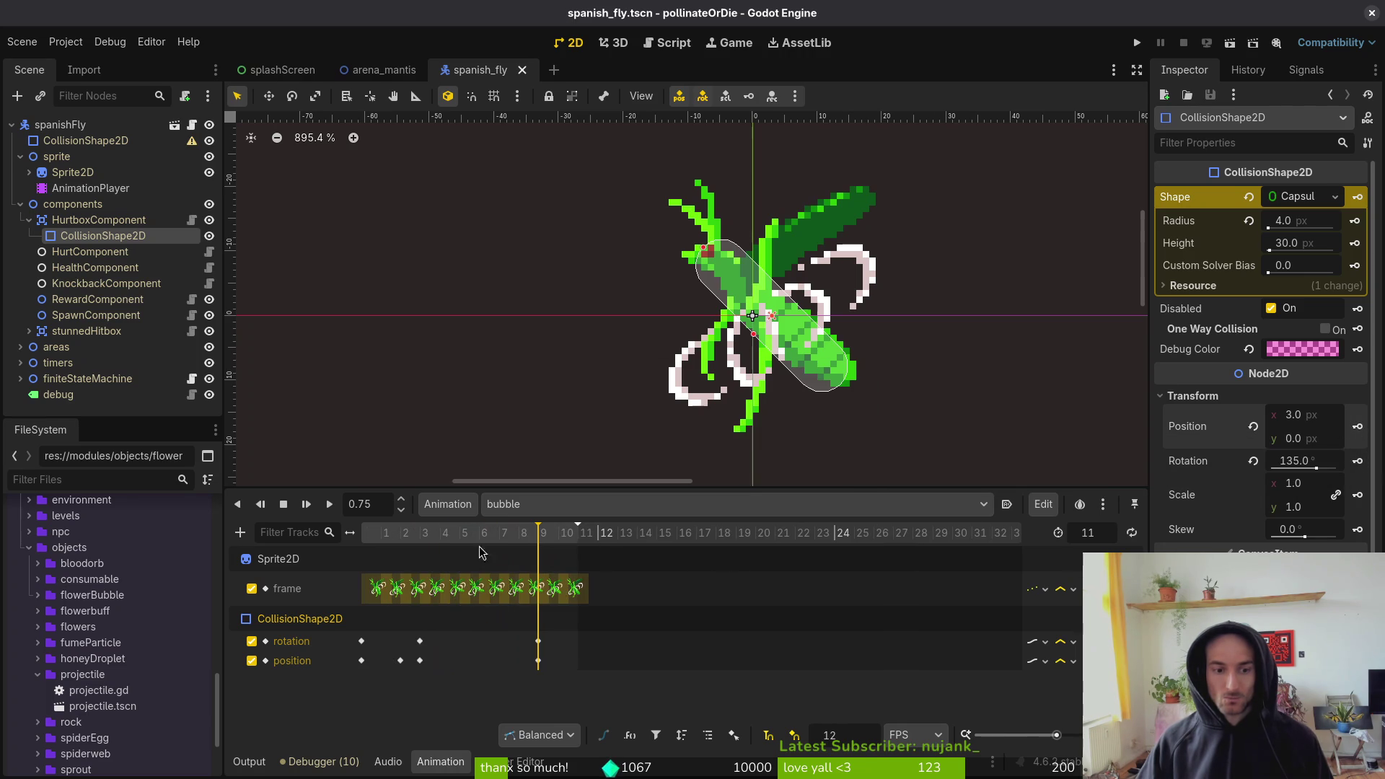
- At frame 10 (0.8333 s), key 150° rotation and position (0, -2), save, and scrub back to check
{"action": "left_click", "coordinate": [561, 544]}
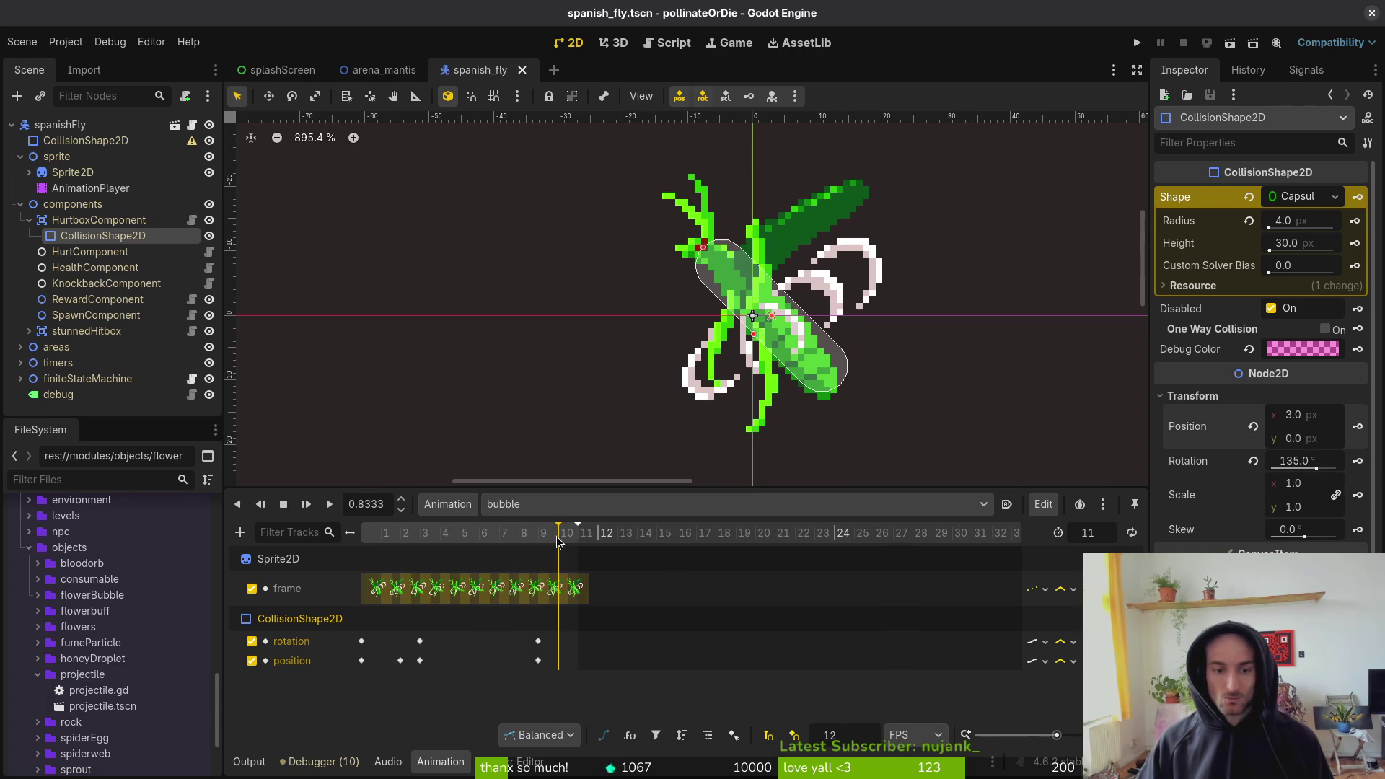
{"action": "mouse_move", "coordinate": [795, 343]}
{"action": "left_mouse_down"}
{"action": "mouse_move", "coordinate": [756, 349]}
{"action": "mouse_move", "coordinate": [772, 339]}
{"action": "left_mouse_up"}
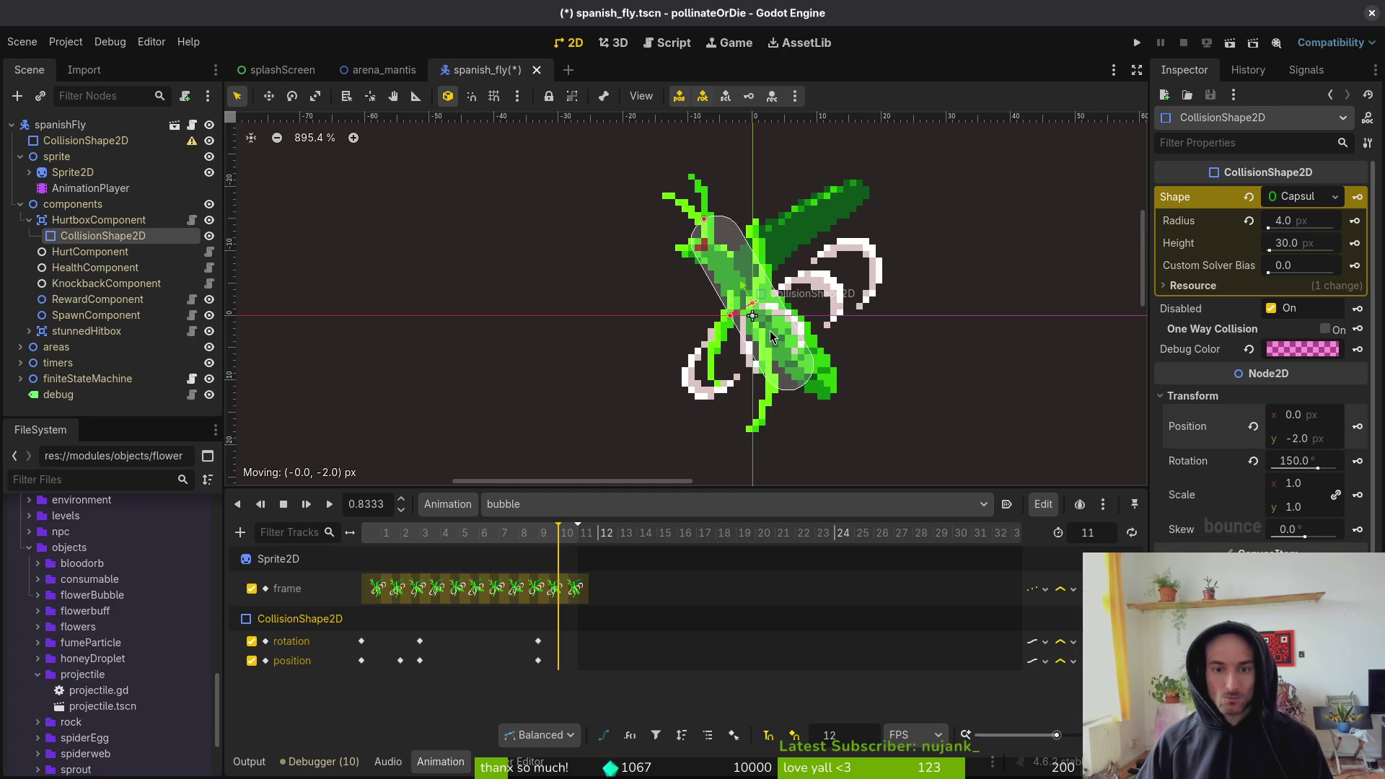
{"action": "left_click", "coordinate": [1357, 461]}
{"action": "left_click", "coordinate": [1357, 426]}
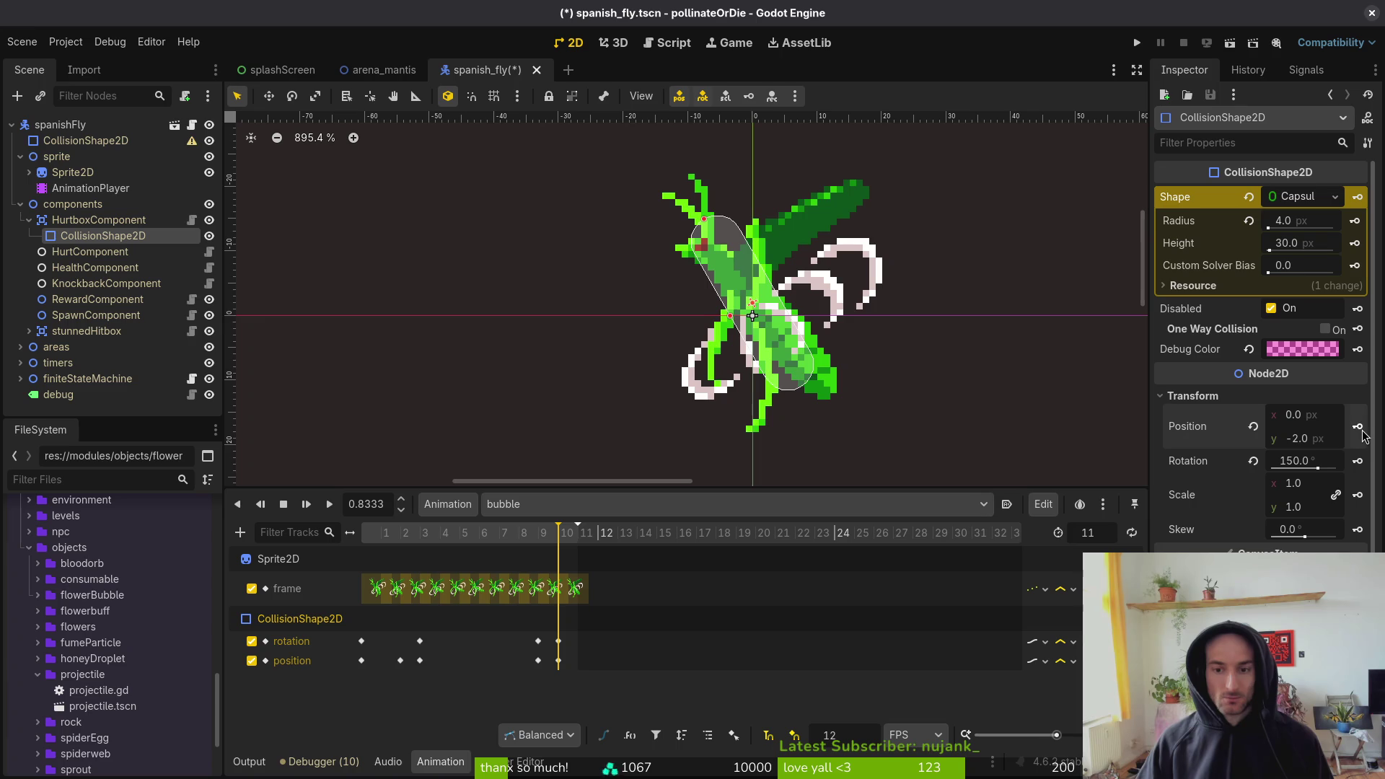
{"action": "key", "text": "ctrl+s"}
{"action": "mouse_move", "coordinate": [556, 545]}
{"action": "left_mouse_down"}
{"action": "mouse_move", "coordinate": [575, 552]}
{"action": "mouse_move", "coordinate": [364, 566]}
{"action": "mouse_move", "coordinate": [558, 567]}
{"action": "mouse_move", "coordinate": [359, 562]}
{"action": "left_mouse_up"}
{"action": "left_click", "coordinate": [579, 508]}
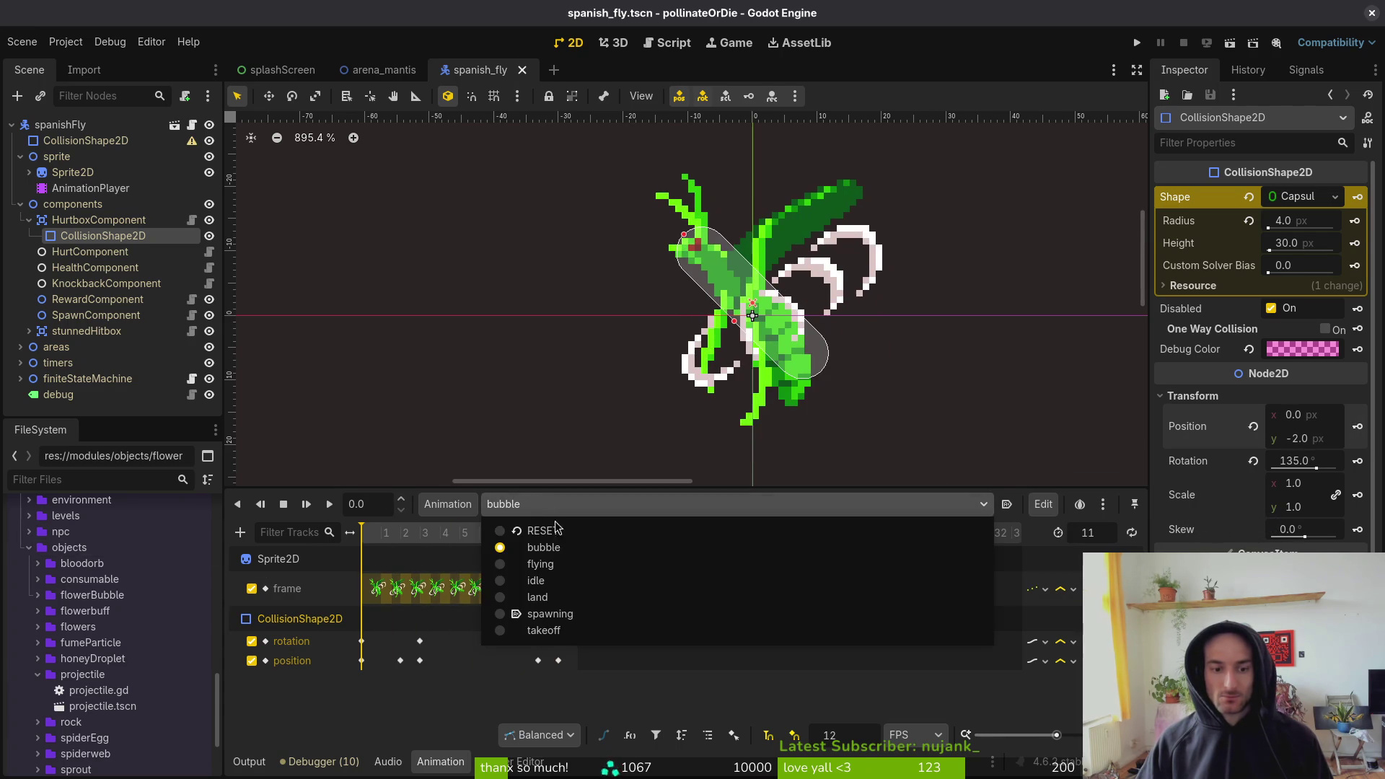
- Switch to the flying animation and return the playhead to its start
{"action": "left_click", "coordinate": [540, 564]}
{"action": "left_click", "coordinate": [534, 505]}
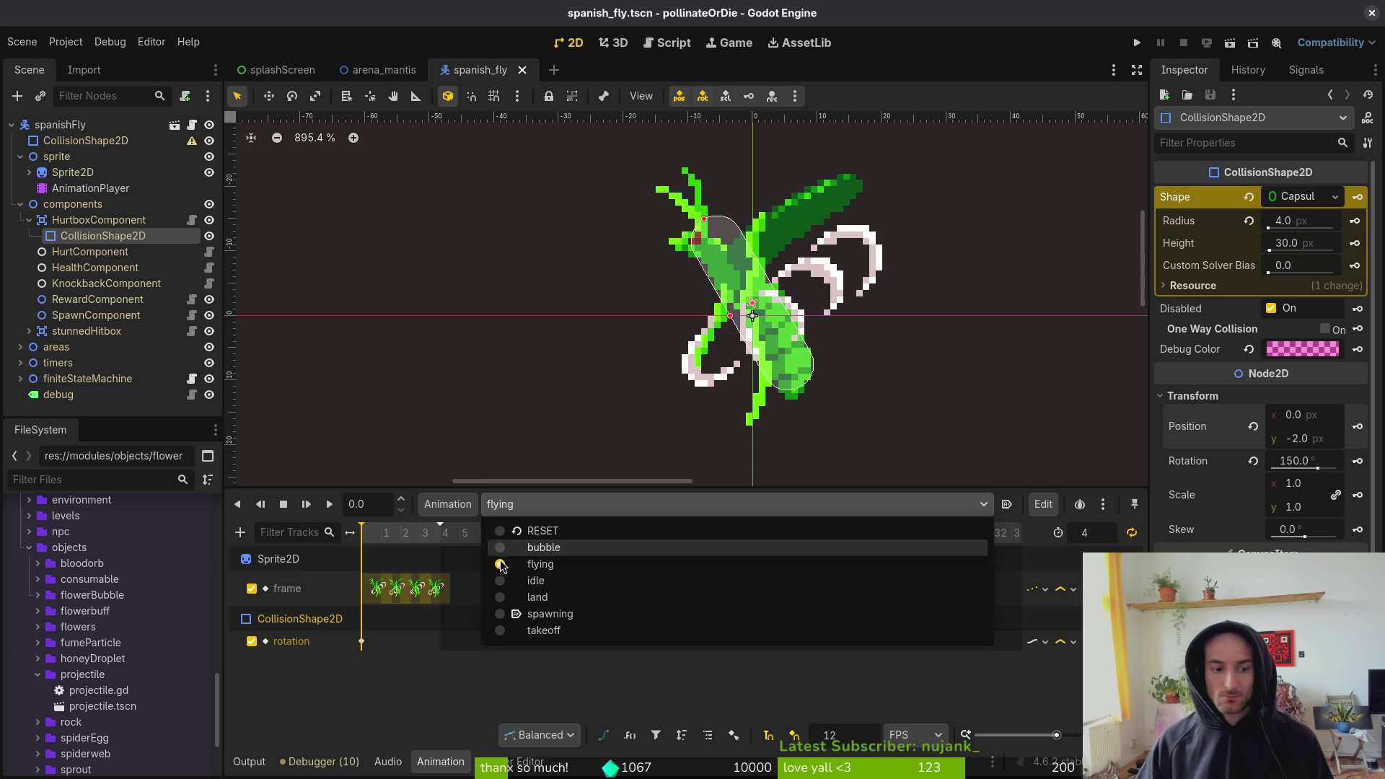
{"action": "left_click", "coordinate": [381, 539]}
{"action": "mouse_move", "coordinate": [373, 542]}
{"action": "left_mouse_down"}
{"action": "mouse_move", "coordinate": [405, 542]}
{"action": "mouse_move", "coordinate": [345, 542]}
{"action": "mouse_move", "coordinate": [361, 542]}
{"action": "left_mouse_up"}
{"action": "left_click", "coordinate": [388, 542]}
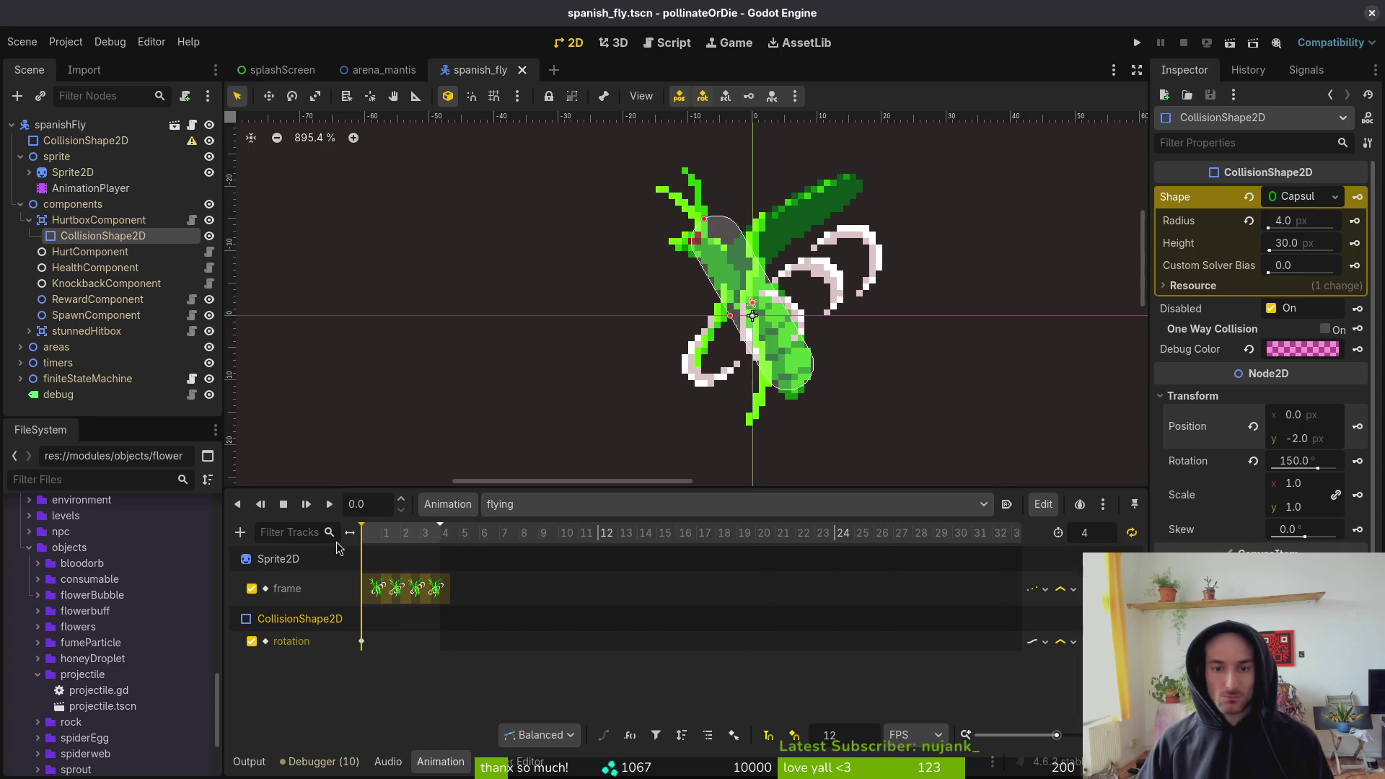
{"action": "left_click", "coordinate": [550, 504]}
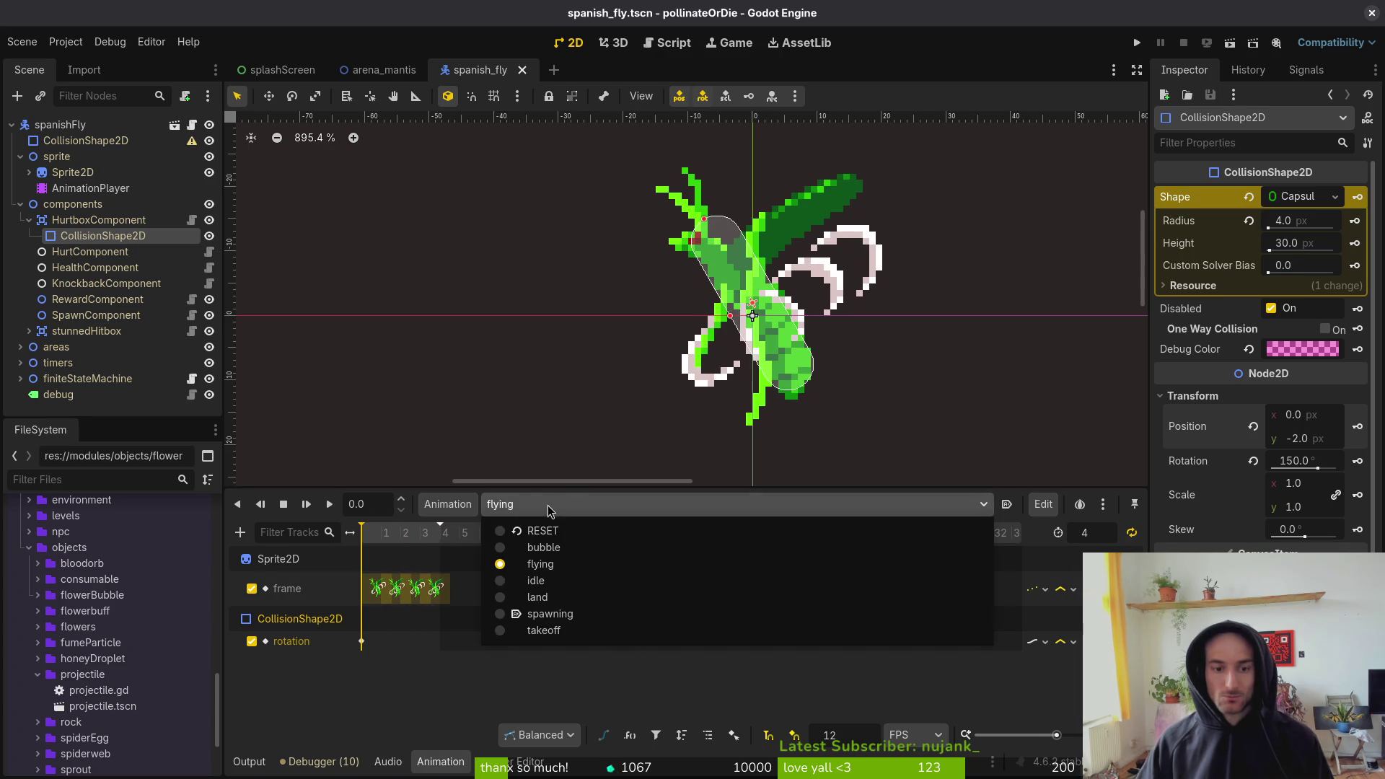
{"action": "left_click", "coordinate": [556, 565]}
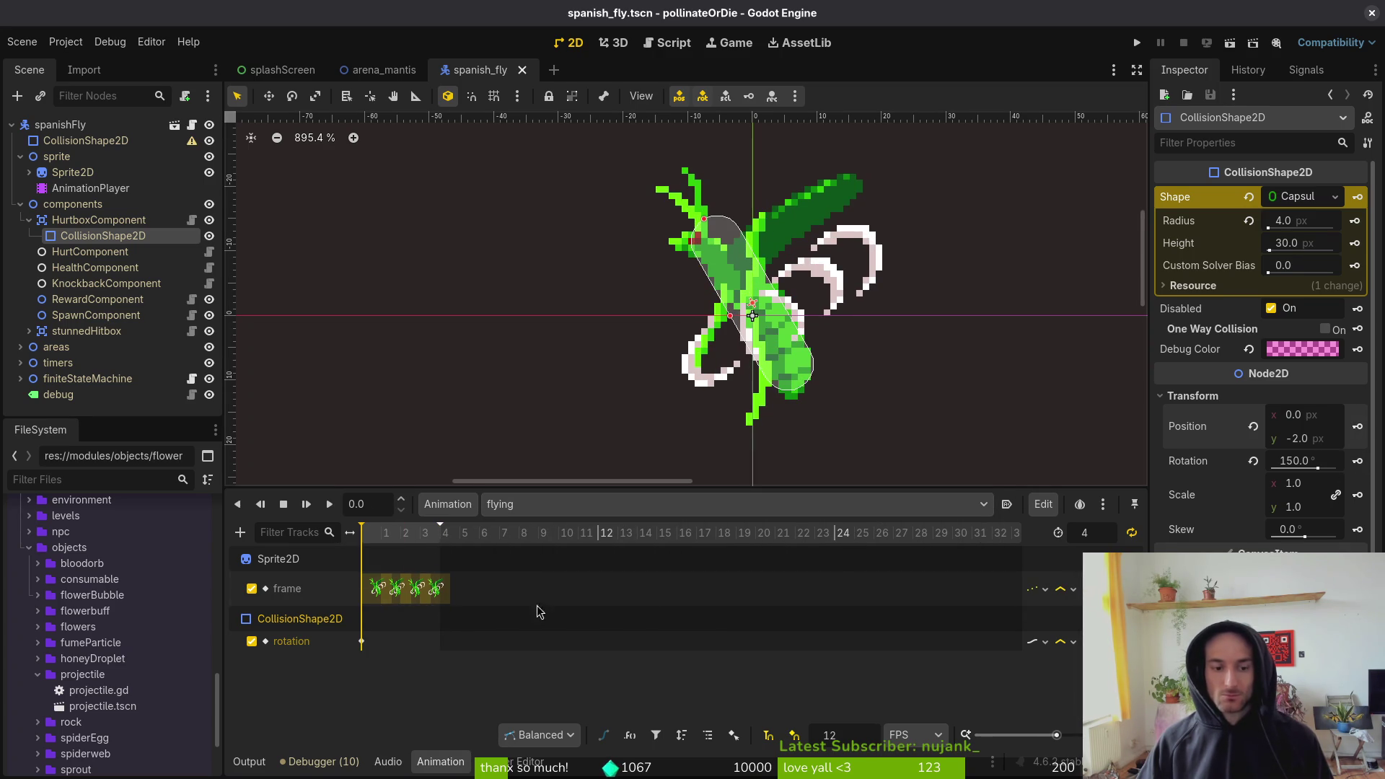
- Move the capsule to y −1 and key its position on a new flying track, then save
{"action": "mouse_move", "coordinate": [777, 357]}
{"action": "left_mouse_down"}
{"action": "mouse_move", "coordinate": [791, 369]}
{"action": "mouse_move", "coordinate": [777, 363]}
{"action": "left_mouse_up"}
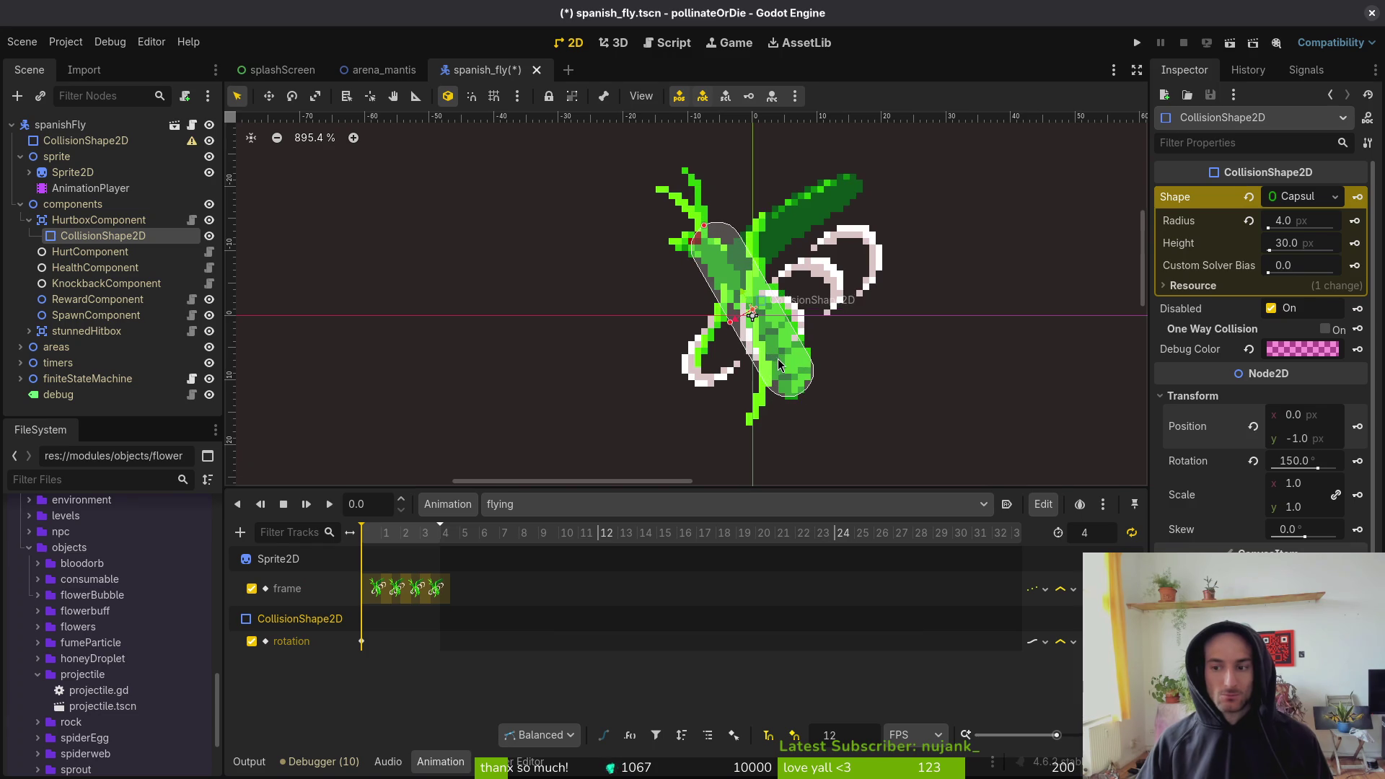
{"action": "left_click", "coordinate": [1358, 426]}
{"action": "left_click", "coordinate": [750, 440]}
{"action": "key", "text": "ctrl+s"}
{"action": "left_click", "coordinate": [557, 505]}
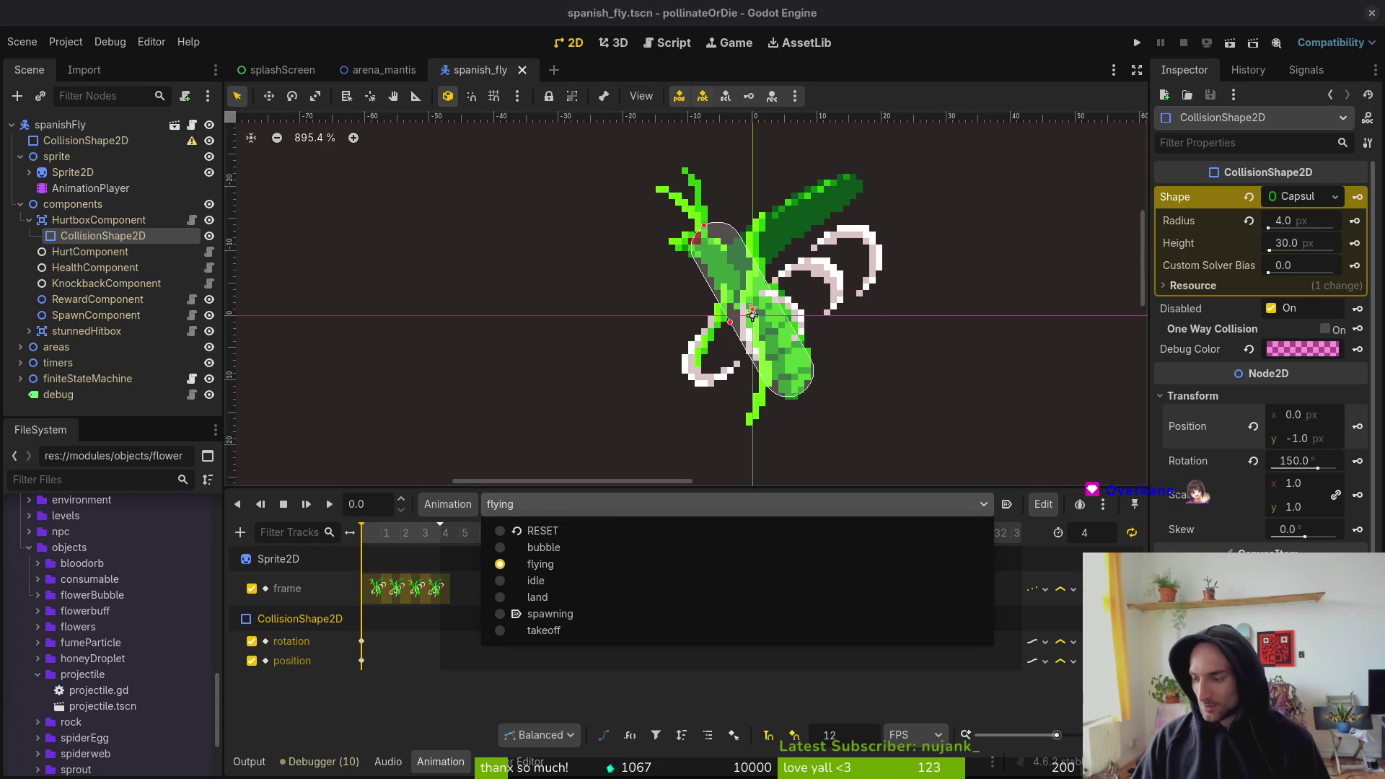
{"action": "key", "text": "alt+Tab"}
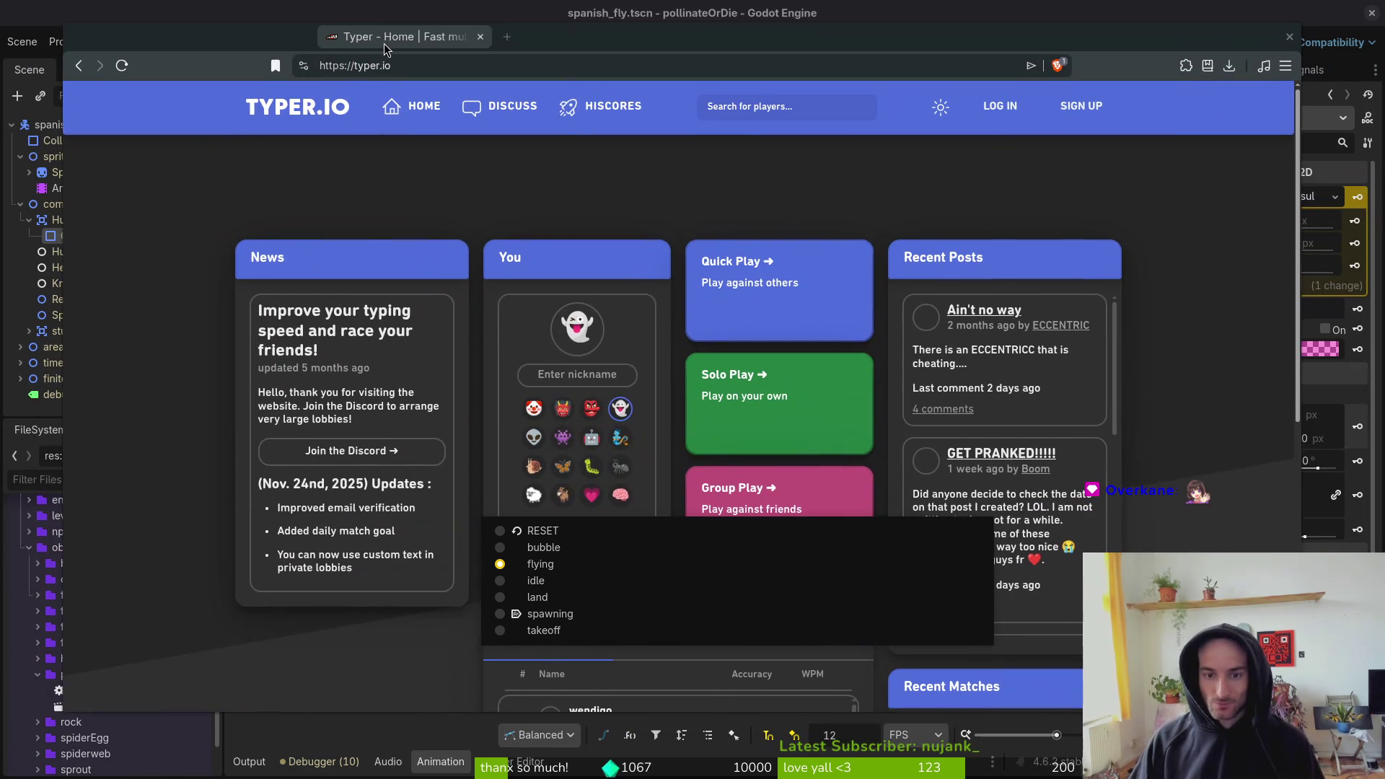
- In Typer.io, enter a nickname and create a private Group Play lobby
{"action": "key", "text": "alt+Tab"}
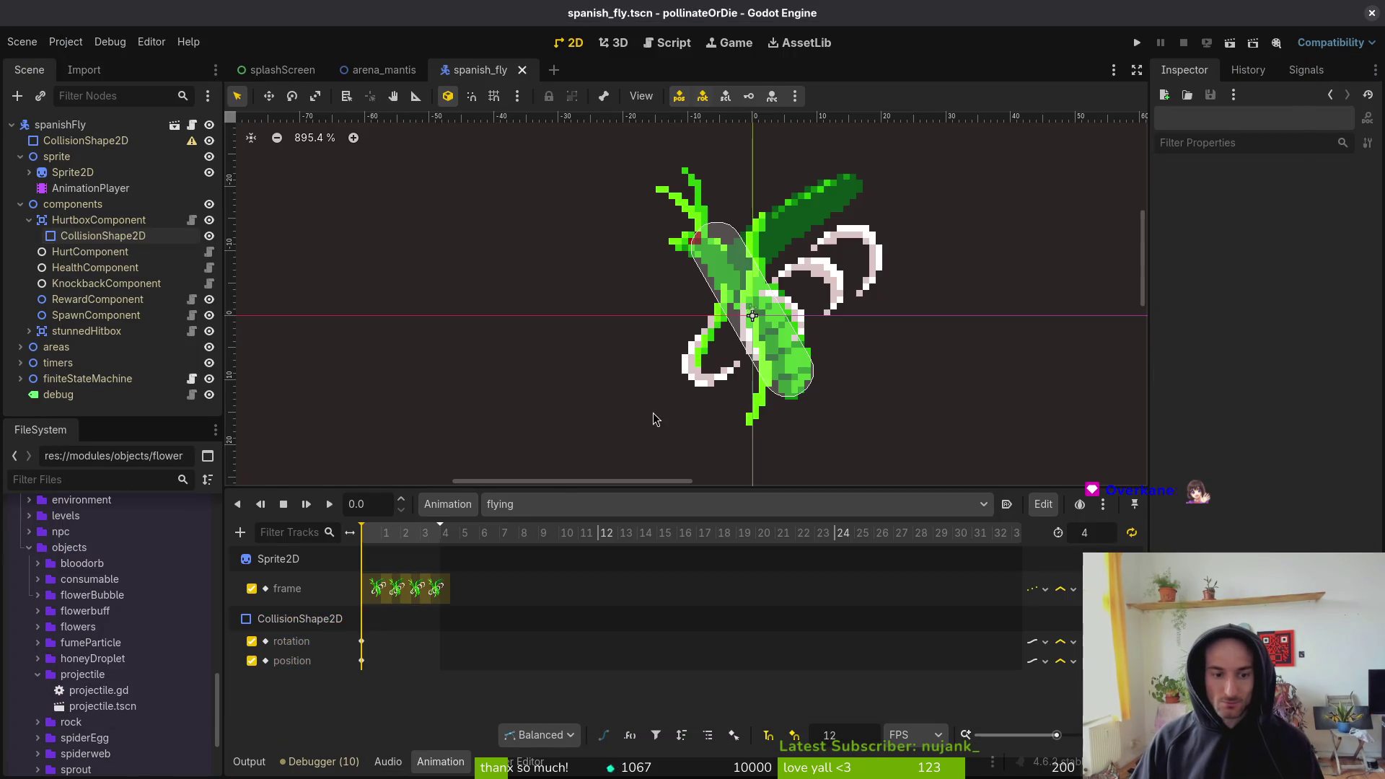
{"action": "key", "text": "alt+Tab"}
{"action": "left_click", "coordinate": [573, 378]}
{"action": "type", "text": "fithra"}
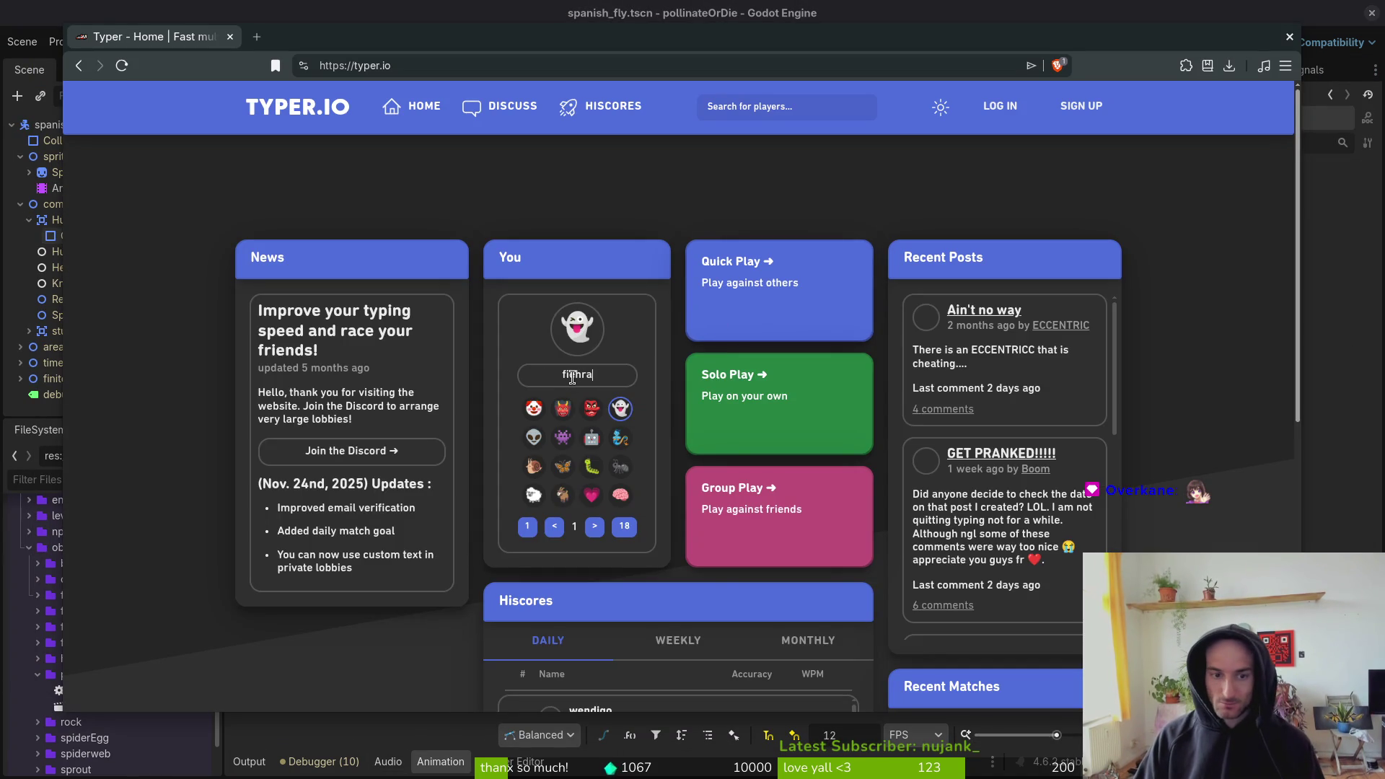
{"action": "left_click", "coordinate": [729, 527]}
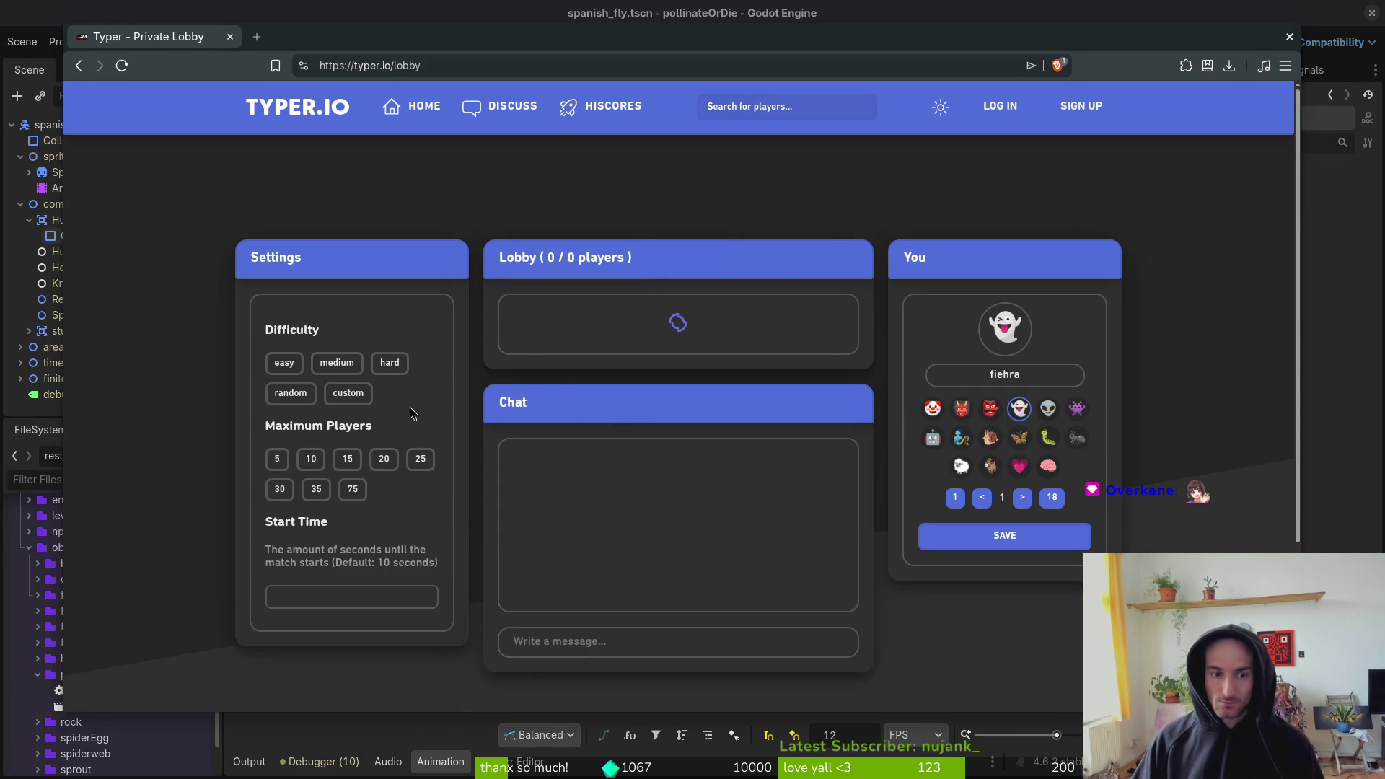
- Set difficulty to medium, choose the bee avatar, and start the race
{"action": "left_click", "coordinate": [337, 362]}
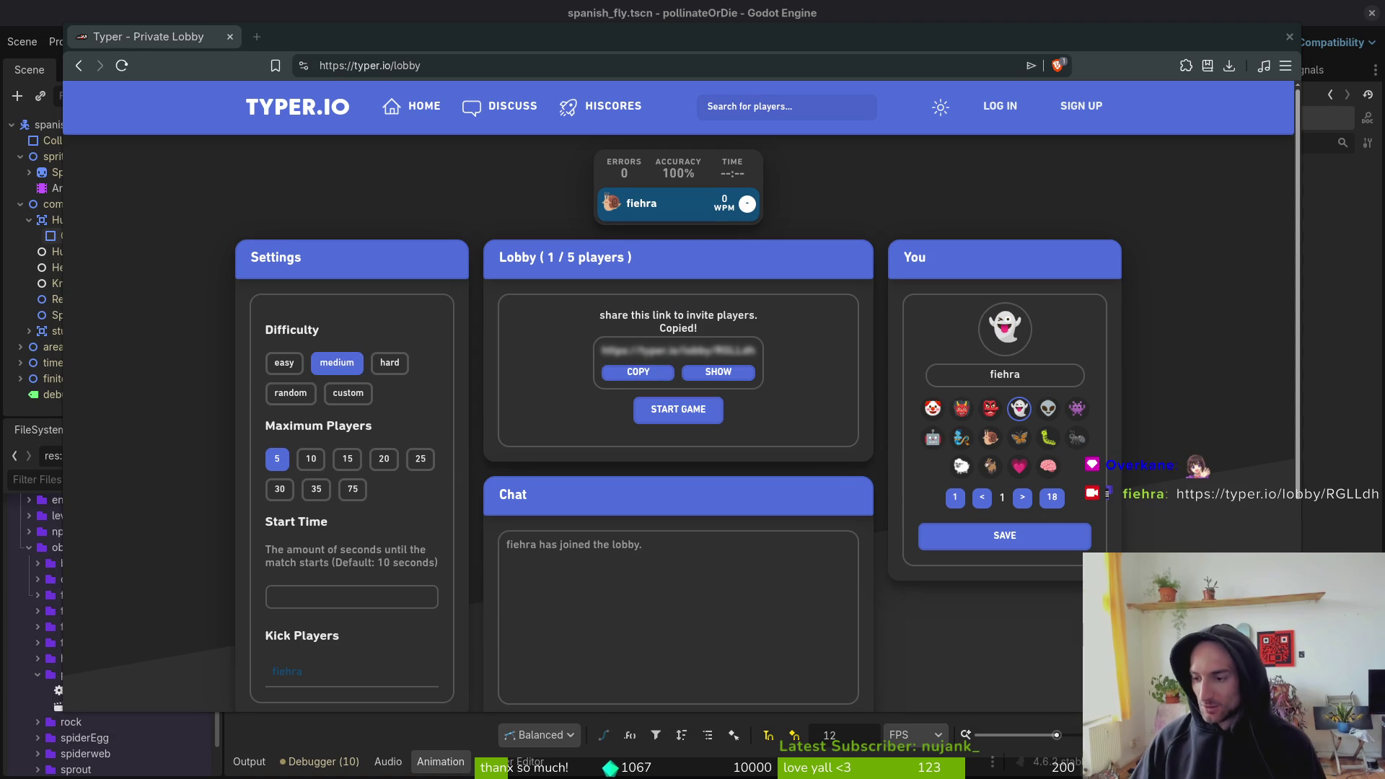
{"action": "double_click", "coordinate": [1022, 497]}
{"action": "left_click", "coordinate": [1023, 498]}
{"action": "double_click", "coordinate": [1023, 498]}
{"action": "left_click", "coordinate": [1076, 437]}
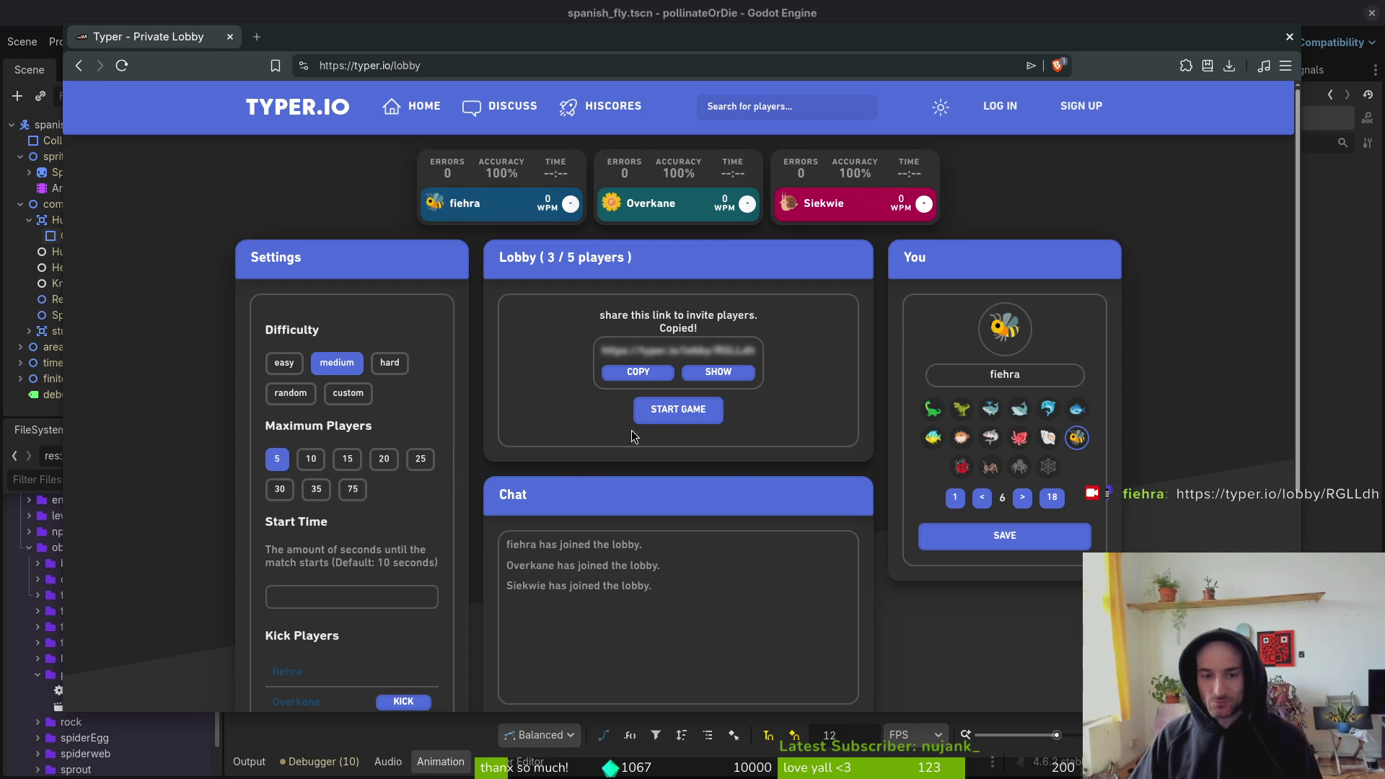
{"action": "left_click", "coordinate": [679, 414]}
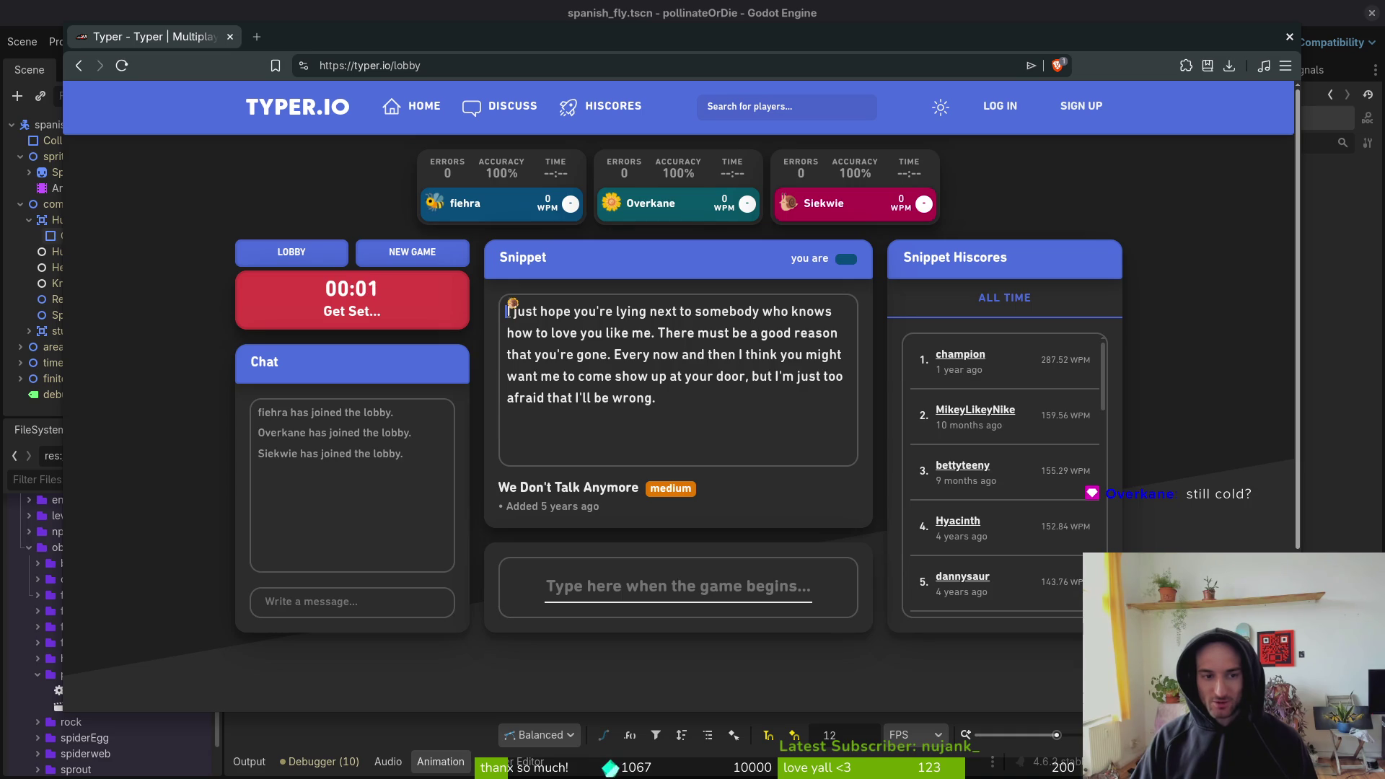
- Finish typing the 'We Don't Talk Anymore' snippet, fixing typos, then start a new race
{"action": "type", "text": "I just j"}
{"action": "key", "text": "BackSpace"}
{"action": "type", "text": "hip"}
{"action": "key", "text": "BackSpace"}
{"action": "key", "text": "BackSpace"}
{"action": "type", "text": "o come show y"}
{"action": "key", "text": "BackSpace"}
{"action": "type", "text": "up at your door, but I'd"}
{"action": "key", "text": "BackSpace"}
{"action": "type", "text": "m just too afraid that"}
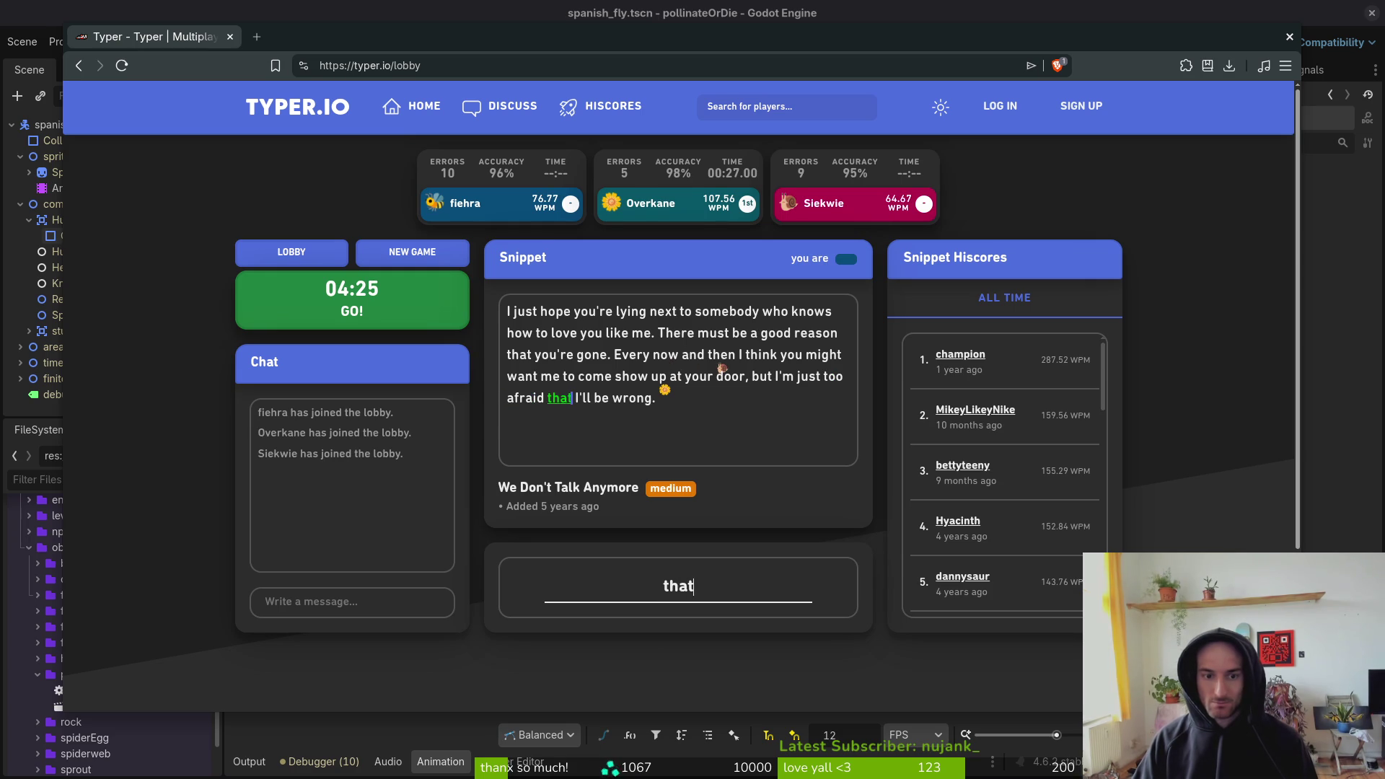
{"action": "type", "text": " ll be wrong."}
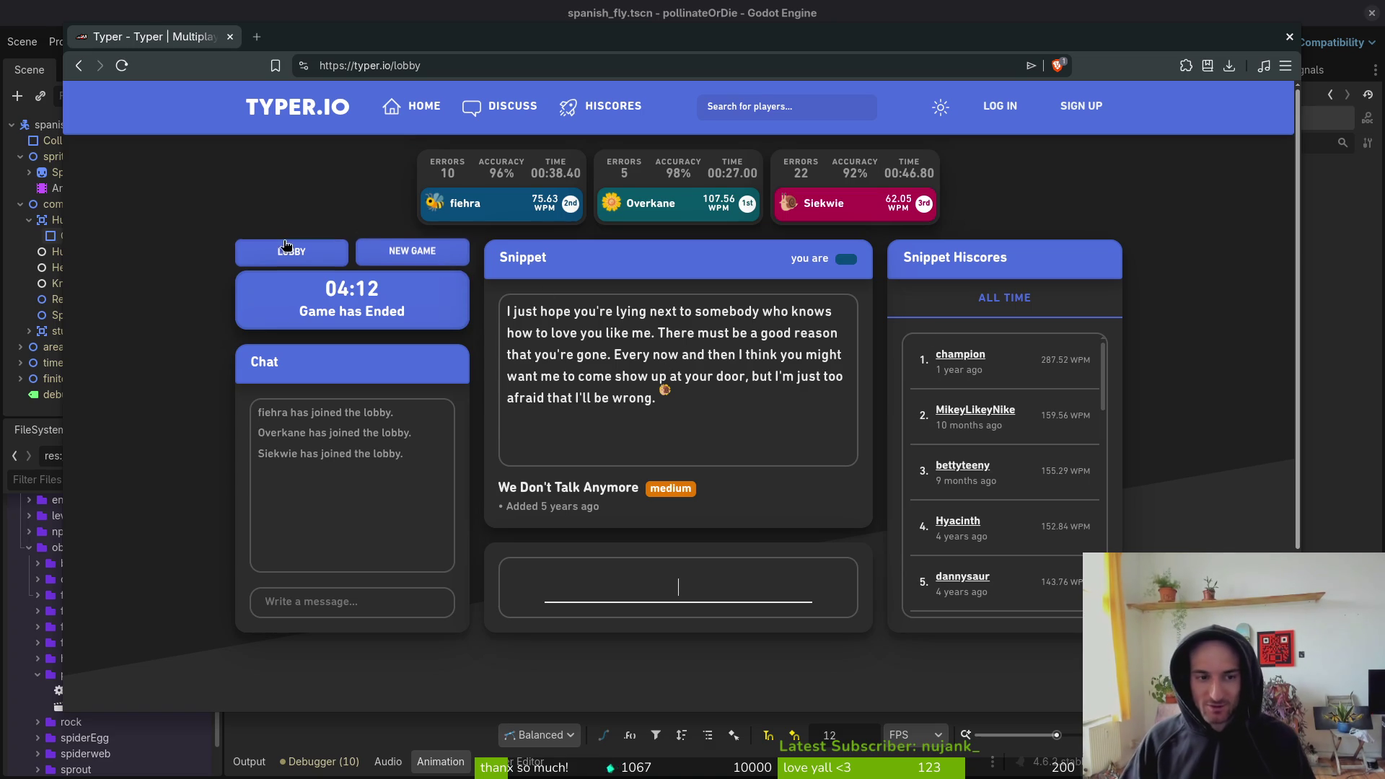
{"action": "left_click", "coordinate": [408, 249]}
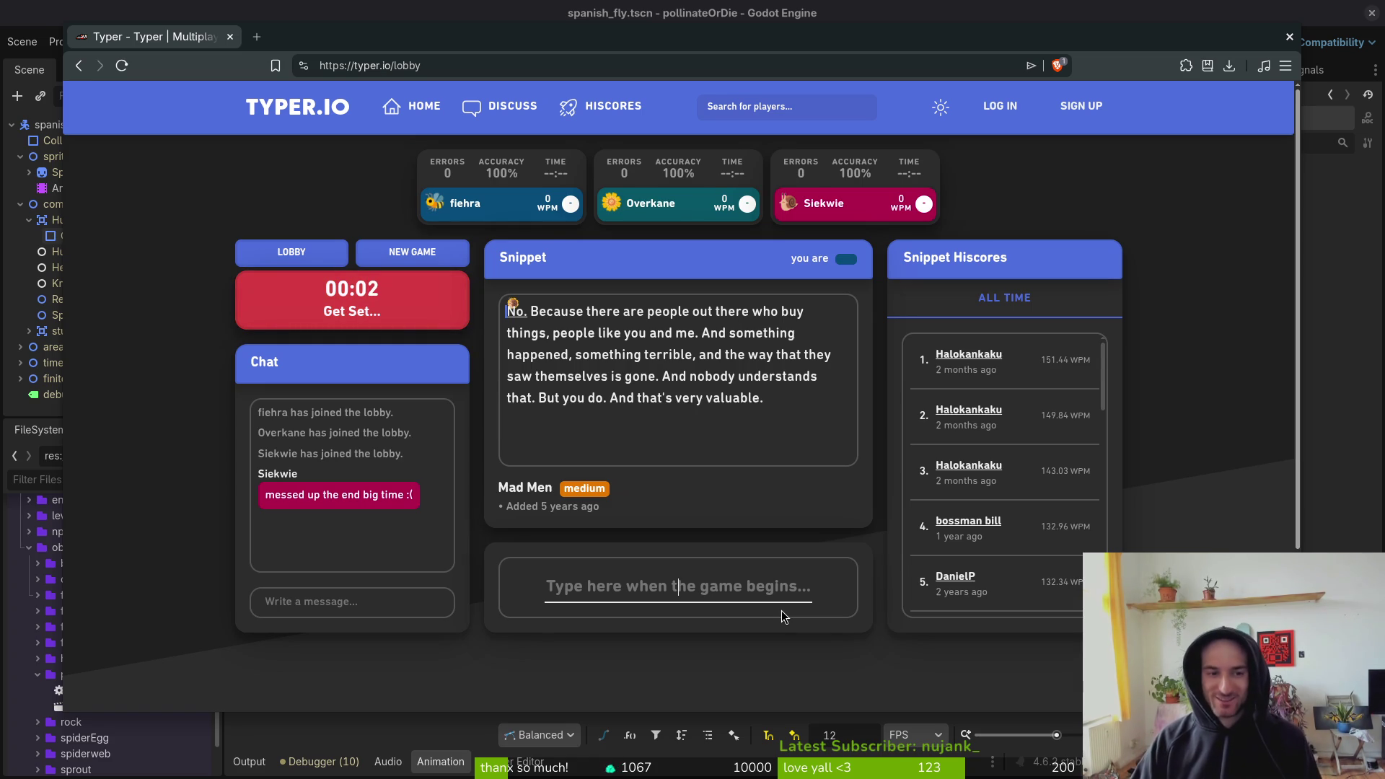
- Type the Mad Men snippet from 'No. Because there are people…' to 'that's very valuable.', fixing typos
{"action": "type", "text": "No. Because there are pe"}
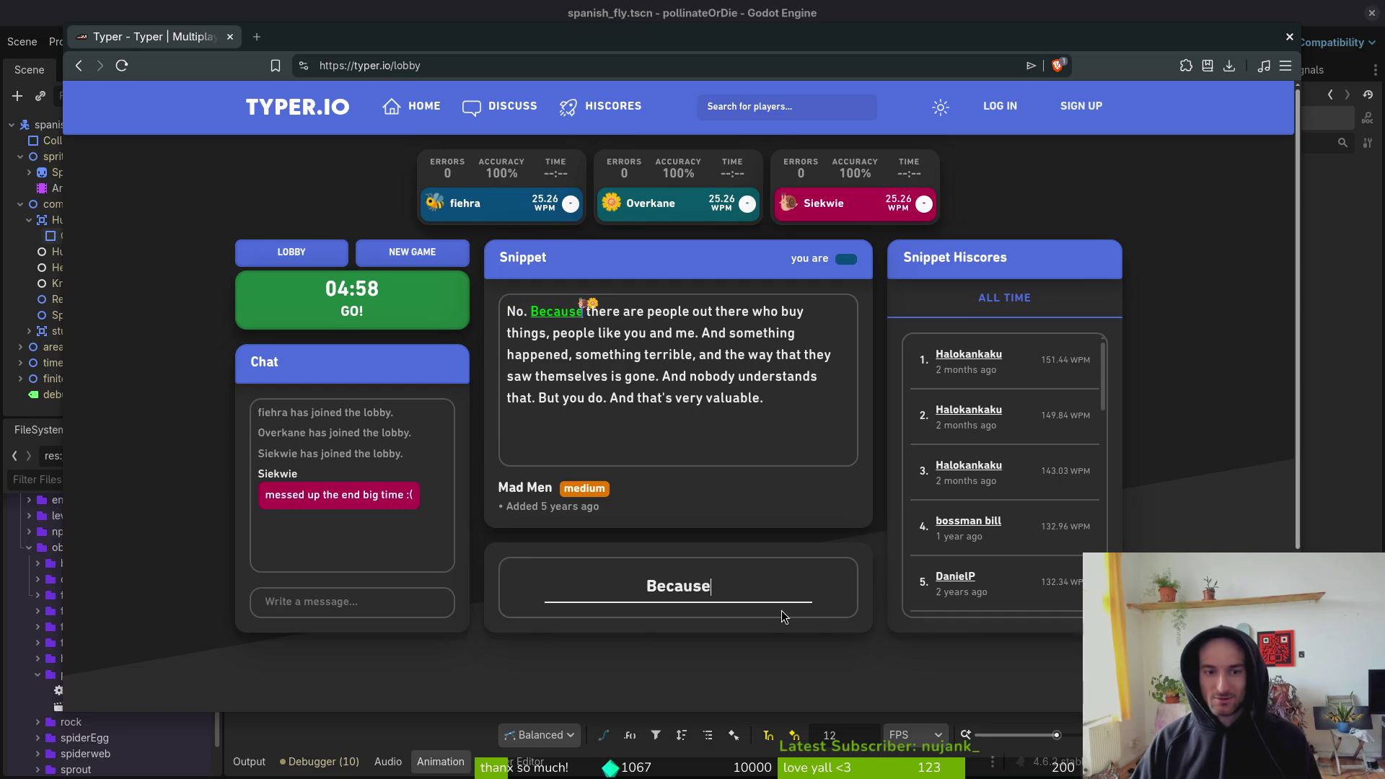
{"action": "type", "text": "op"}
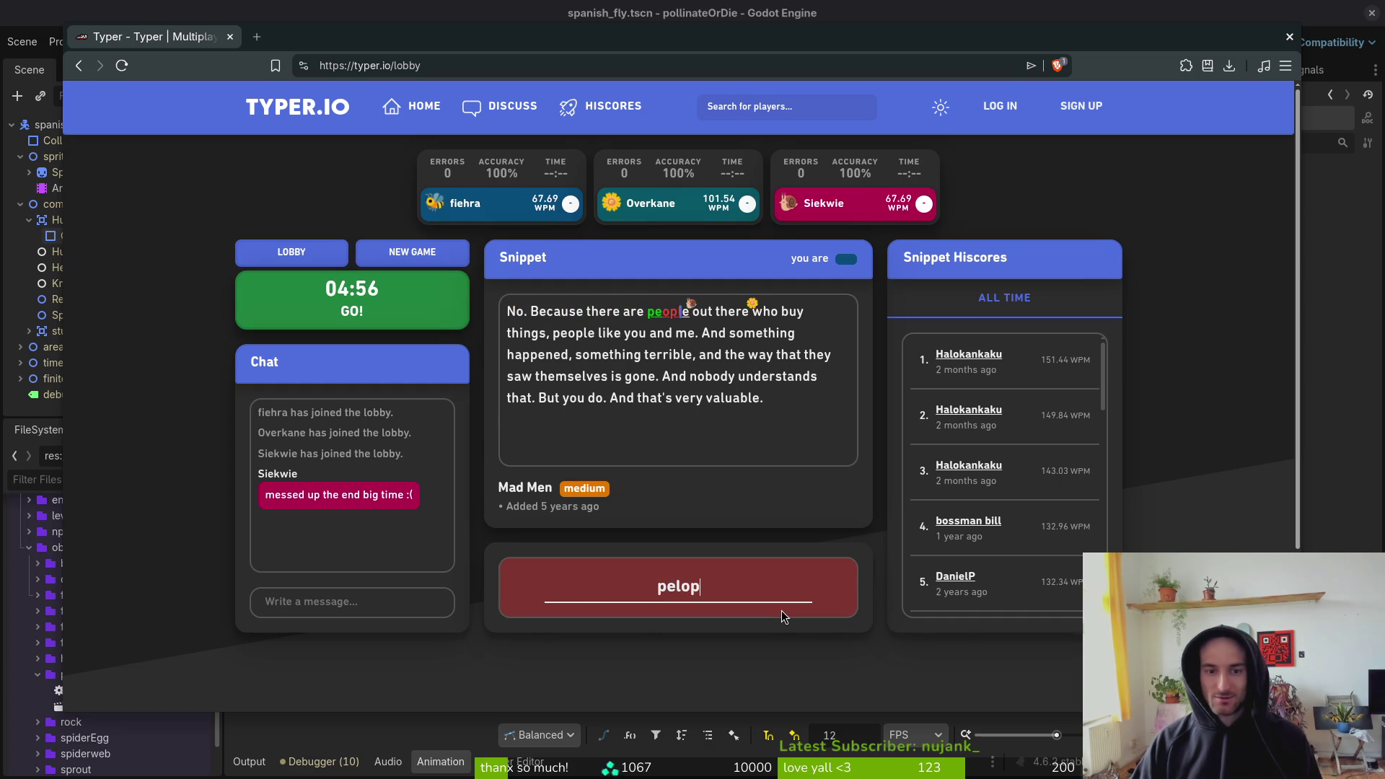
{"action": "type", "text": "le out there who bu"}
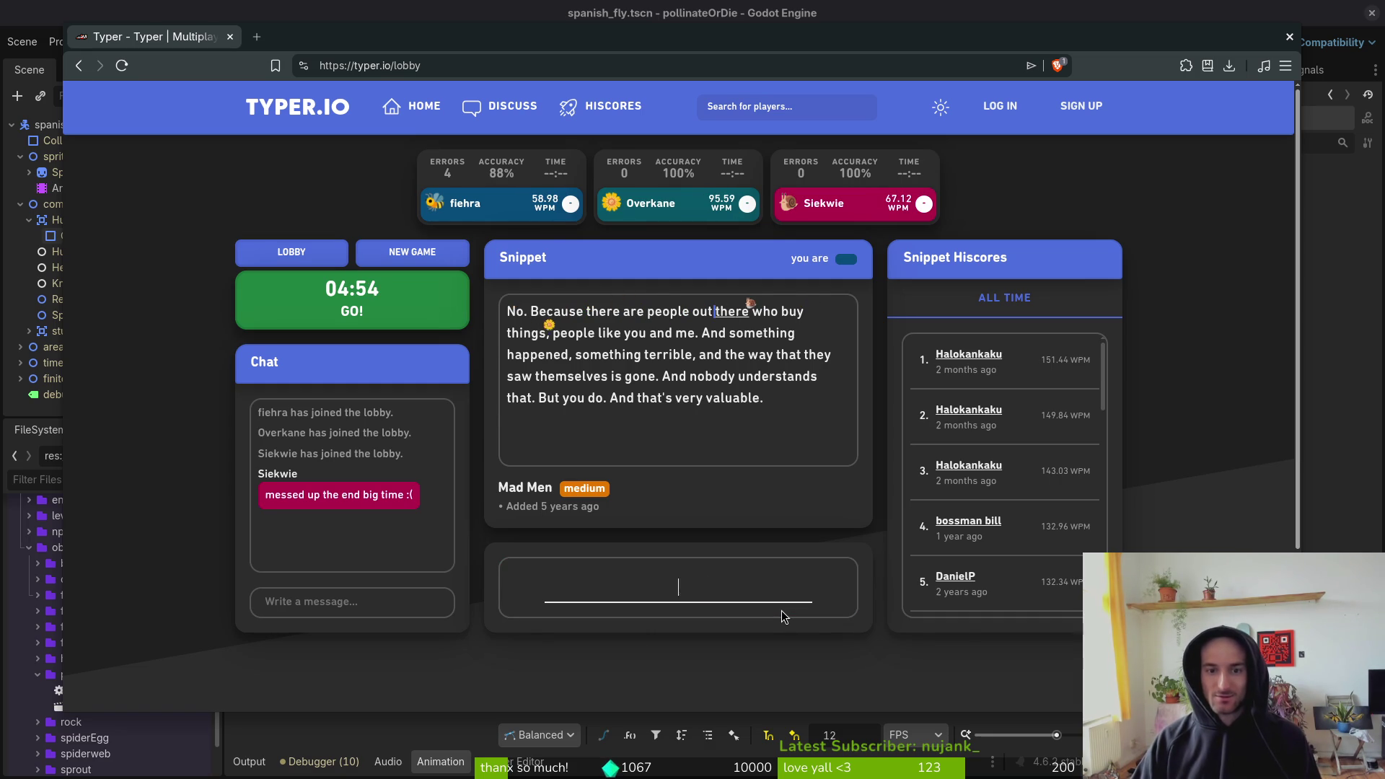
{"action": "type", "text": "y things, p"}
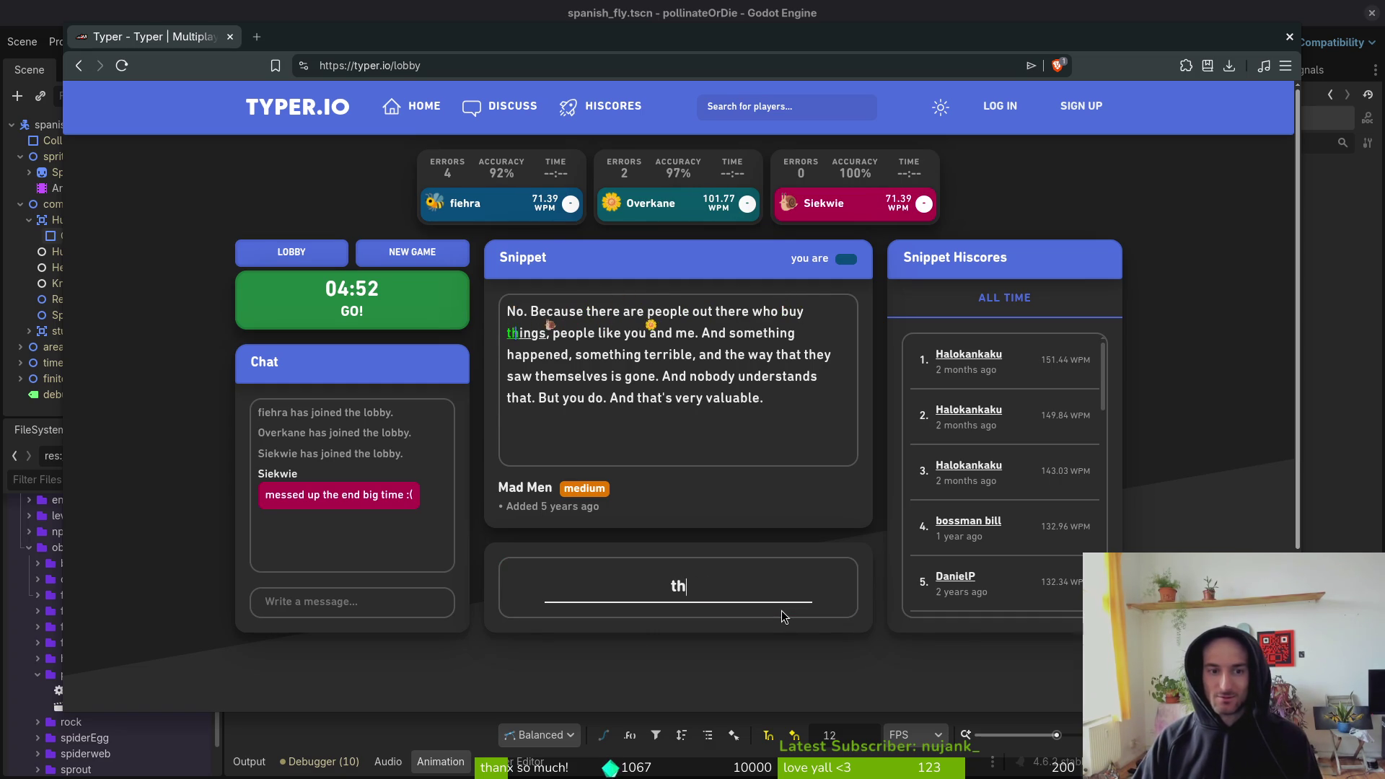
{"action": "type", "text": "epi"}
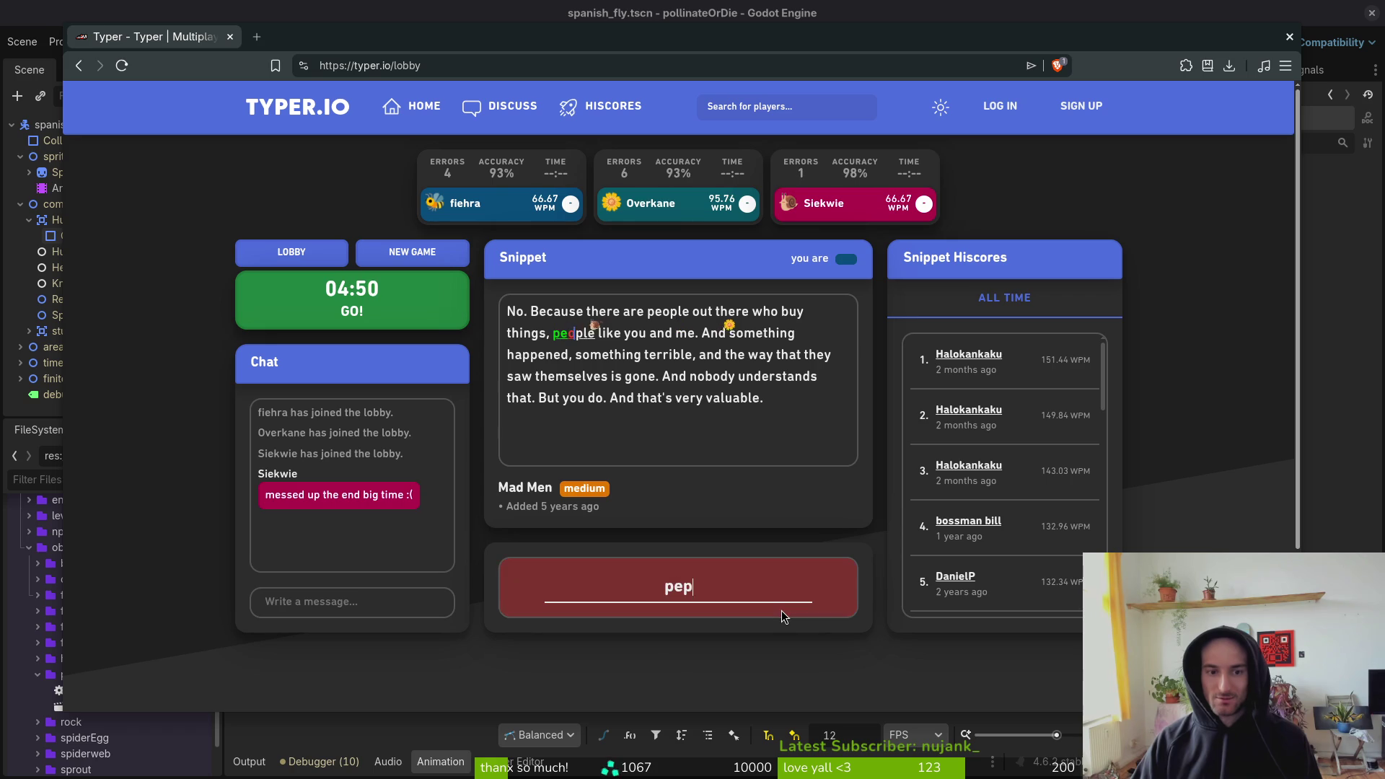
{"action": "key", "text": "BackSpace"}
{"action": "key", "text": "BackSpace"}
{"action": "type", "text": "ople like you and me. An"}
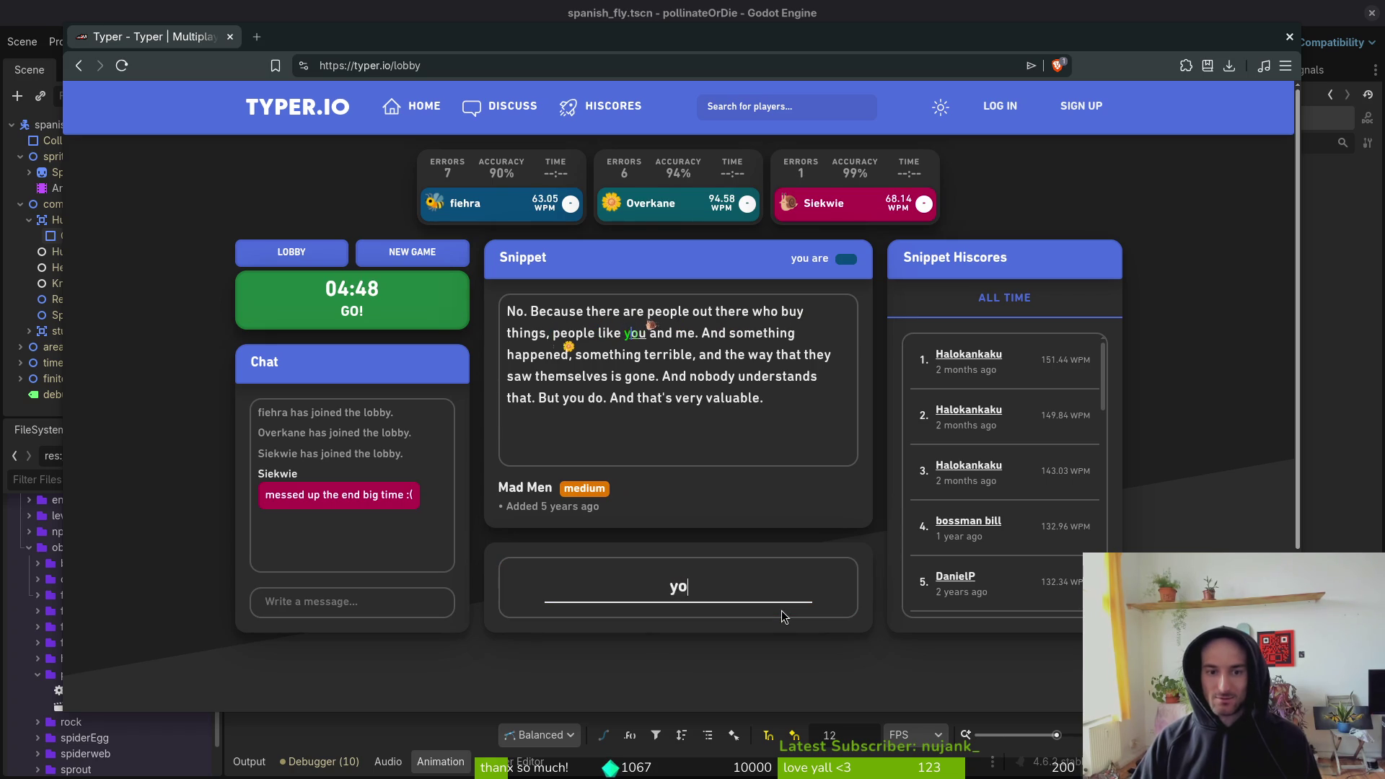
{"action": "type", "text": "d something happen"}
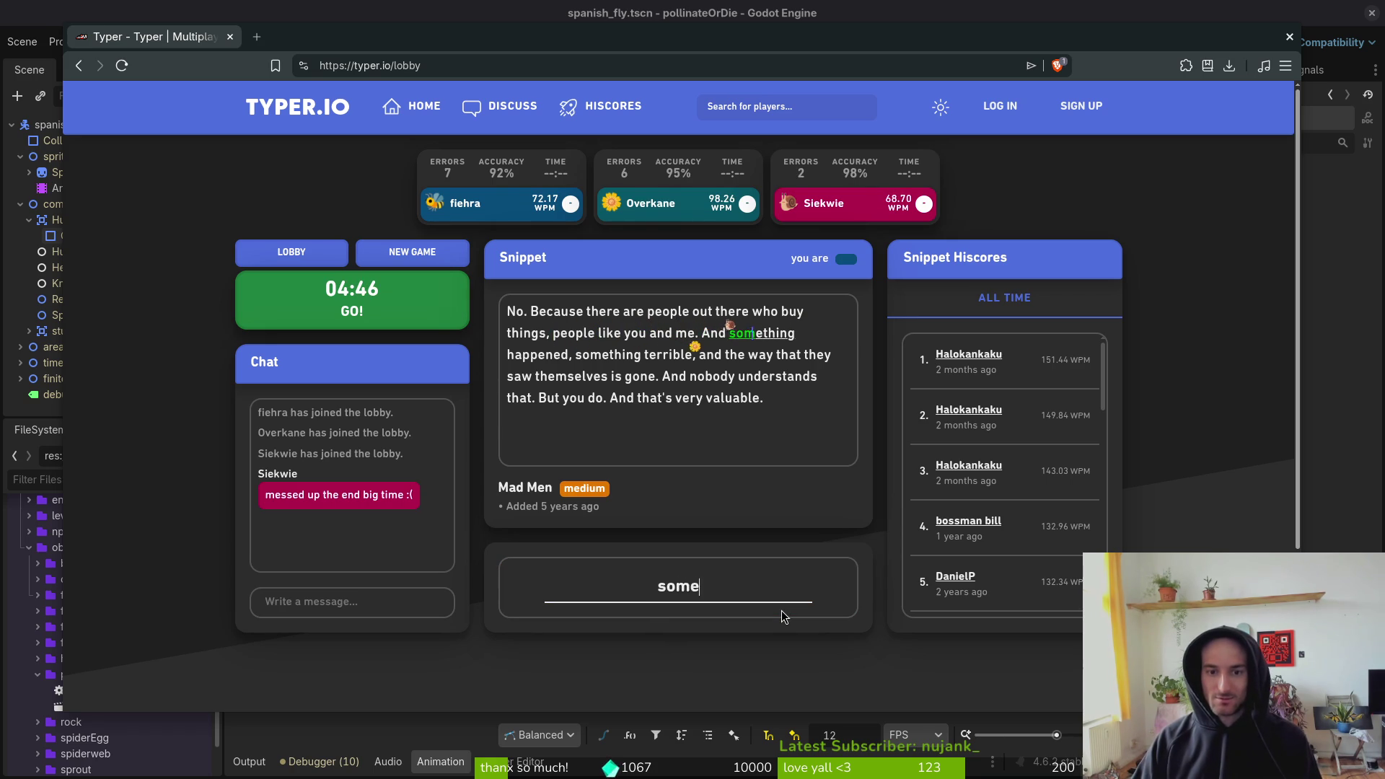
{"action": "type", "text": "ed, something "}
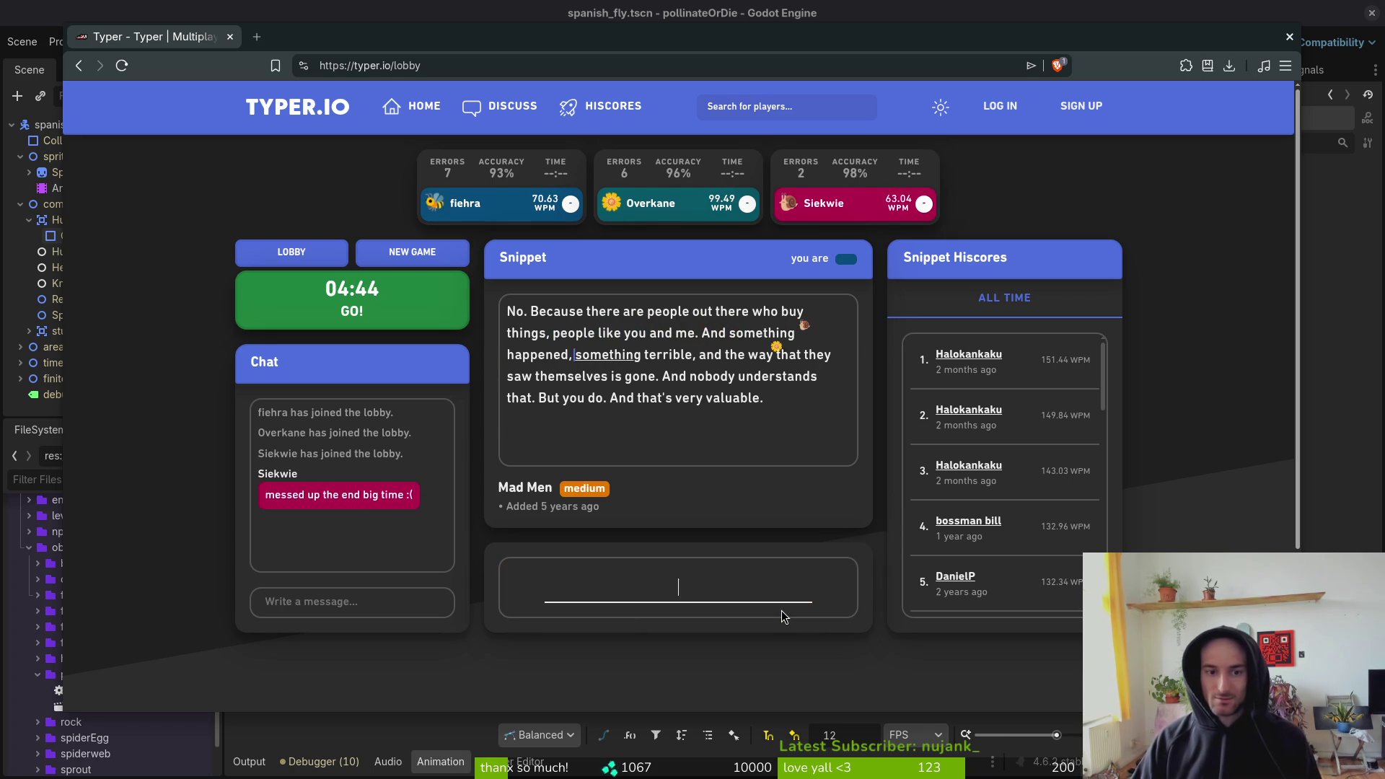
{"action": "type", "text": "terrible"}
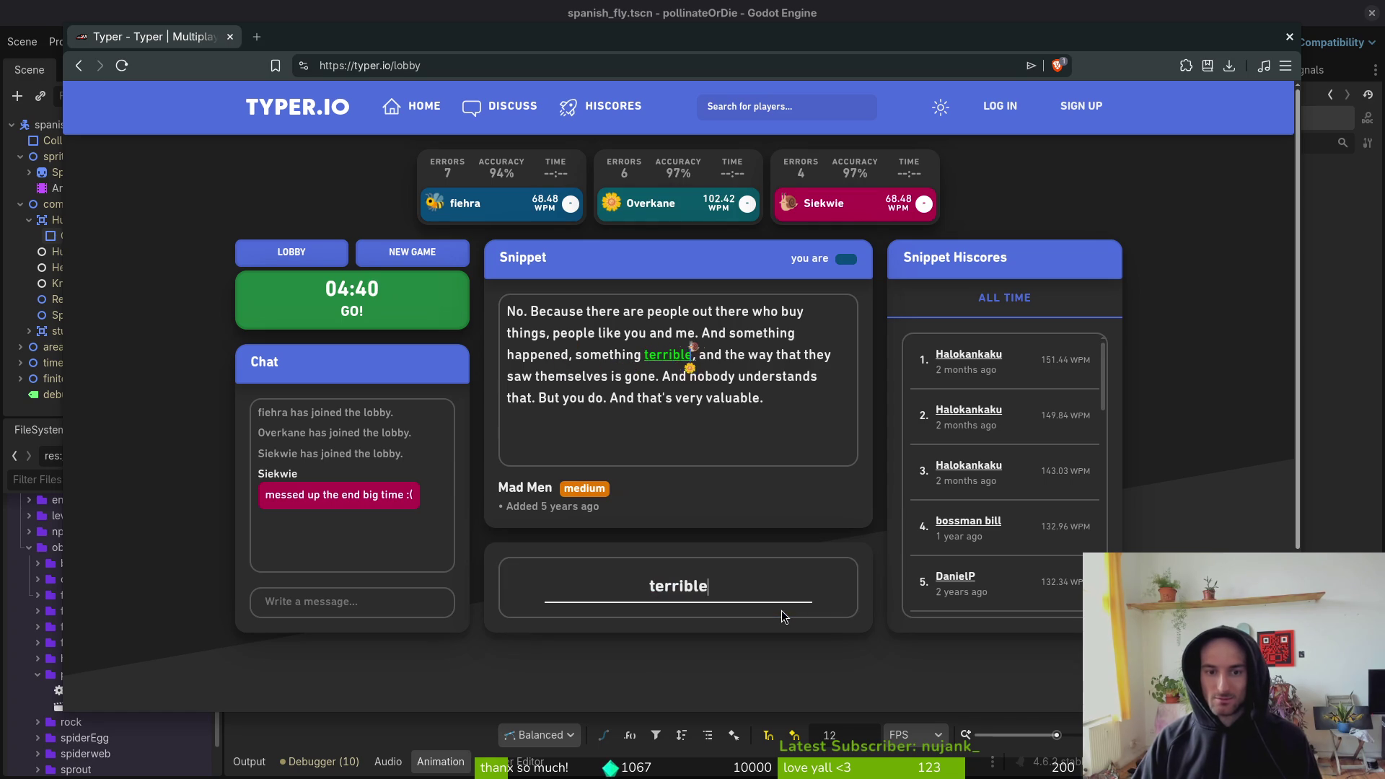
{"action": "type", "text": ", and the way that they saw"}
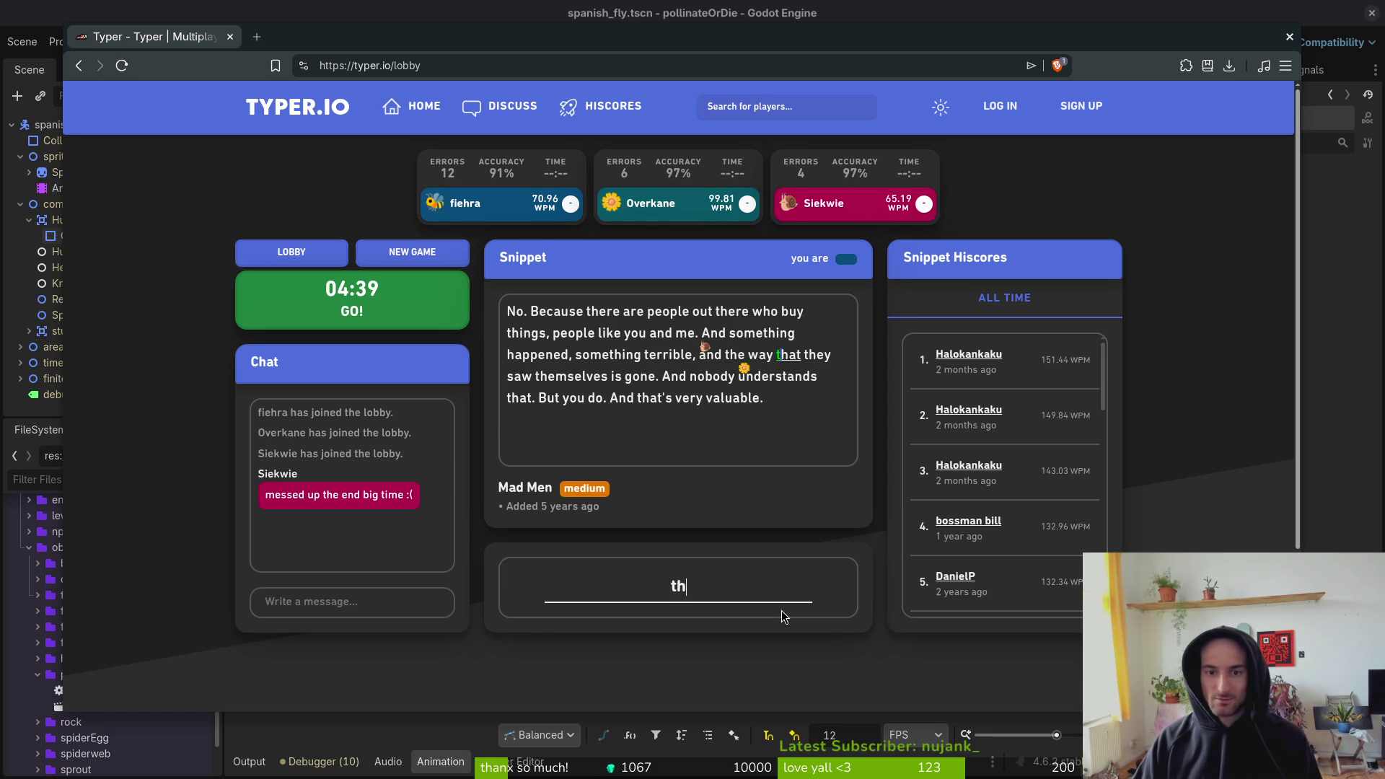
{"action": "type", "text": " themselves is go"}
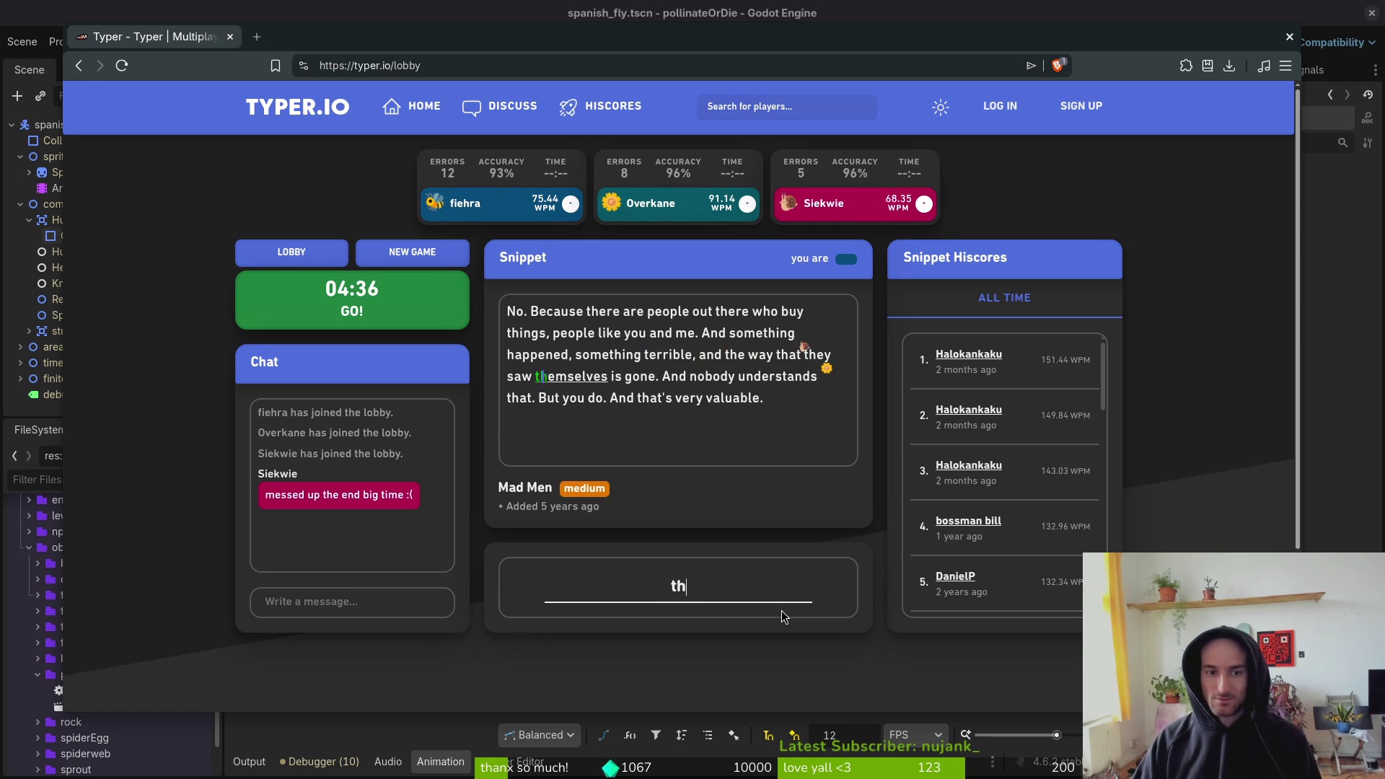
{"action": "type", "text": "ne"}
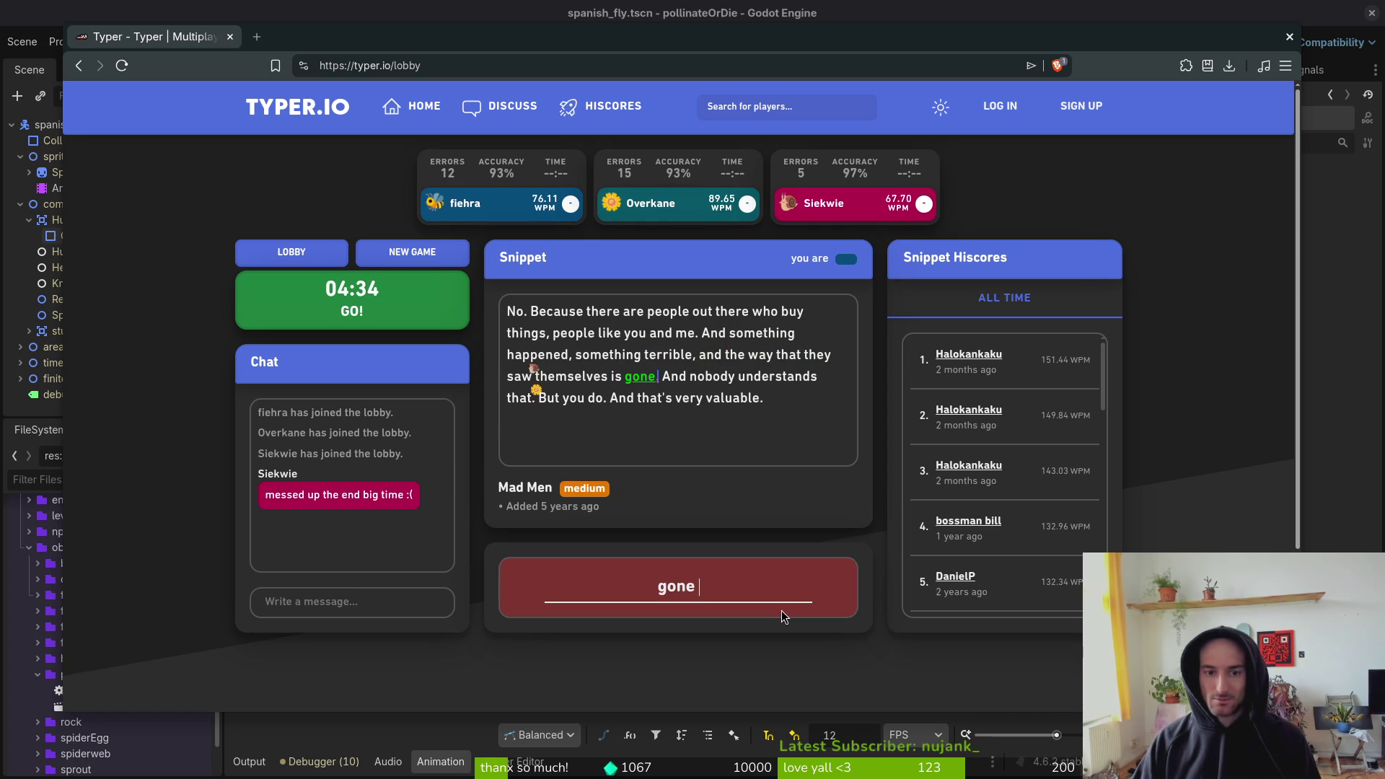
{"action": "type", "text": ". And nobodi"}
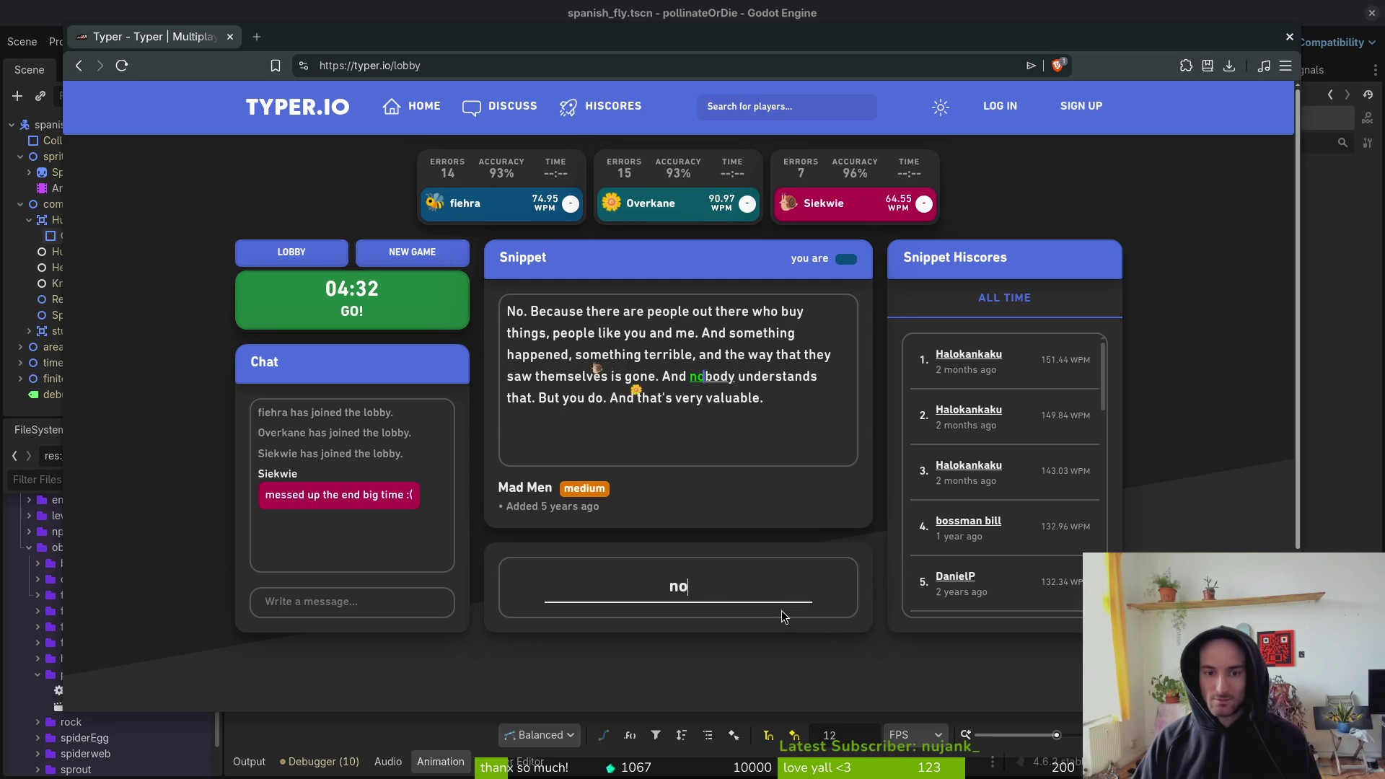
{"action": "key", "text": "BackSpace"}
{"action": "type", "text": "y iu"}
{"action": "key", "text": "BackSpace"}
{"action": "key", "text": "BackSpace"}
{"action": "type", "text": "u"}
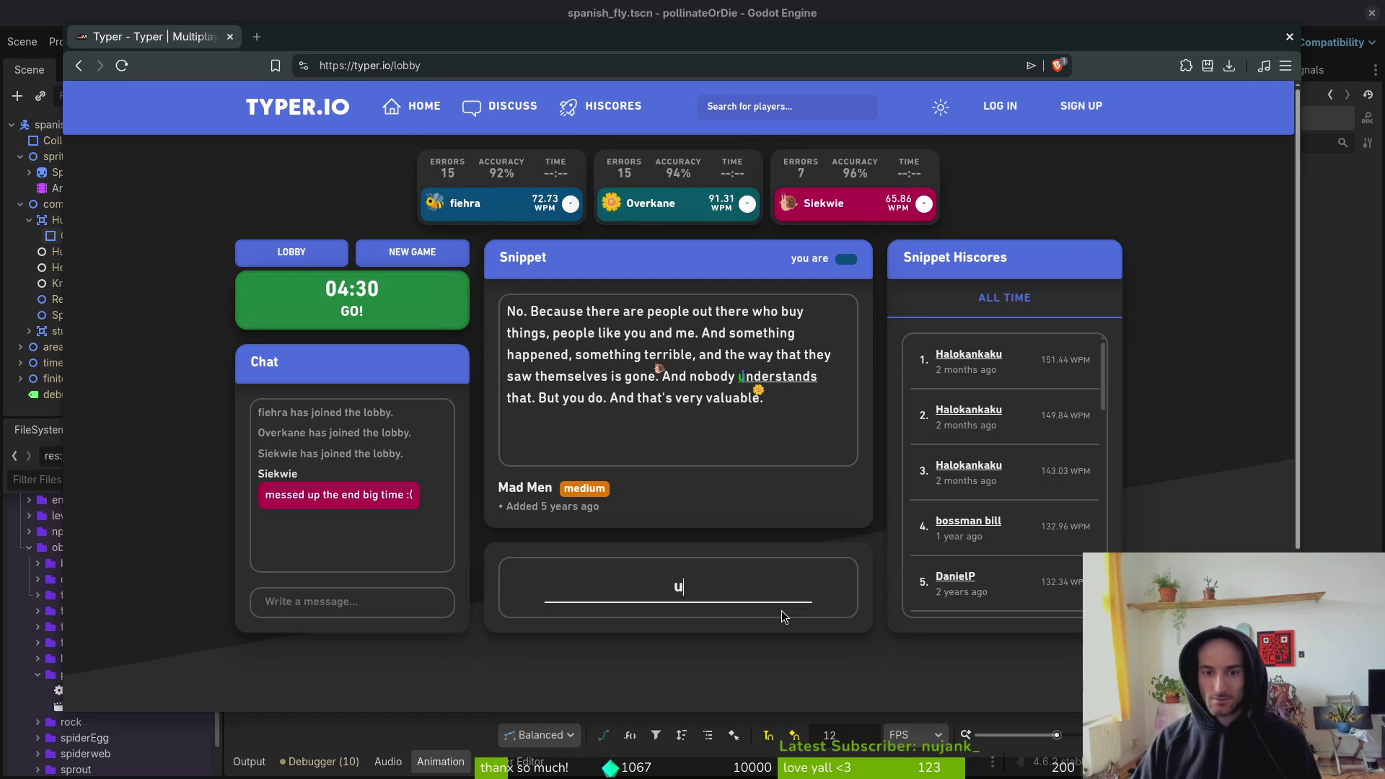
{"action": "type", "text": "nderstands that. But"}
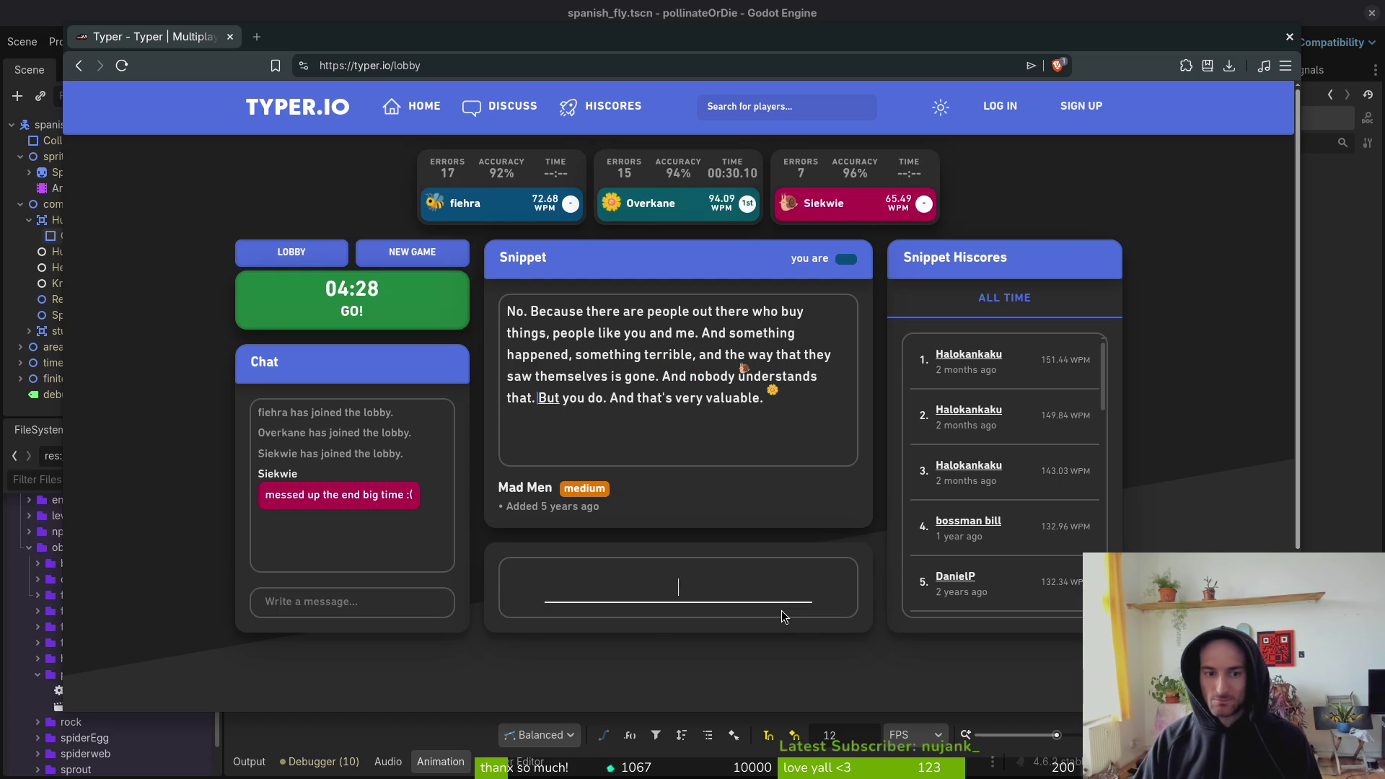
{"action": "type", "text": " you do. And"}
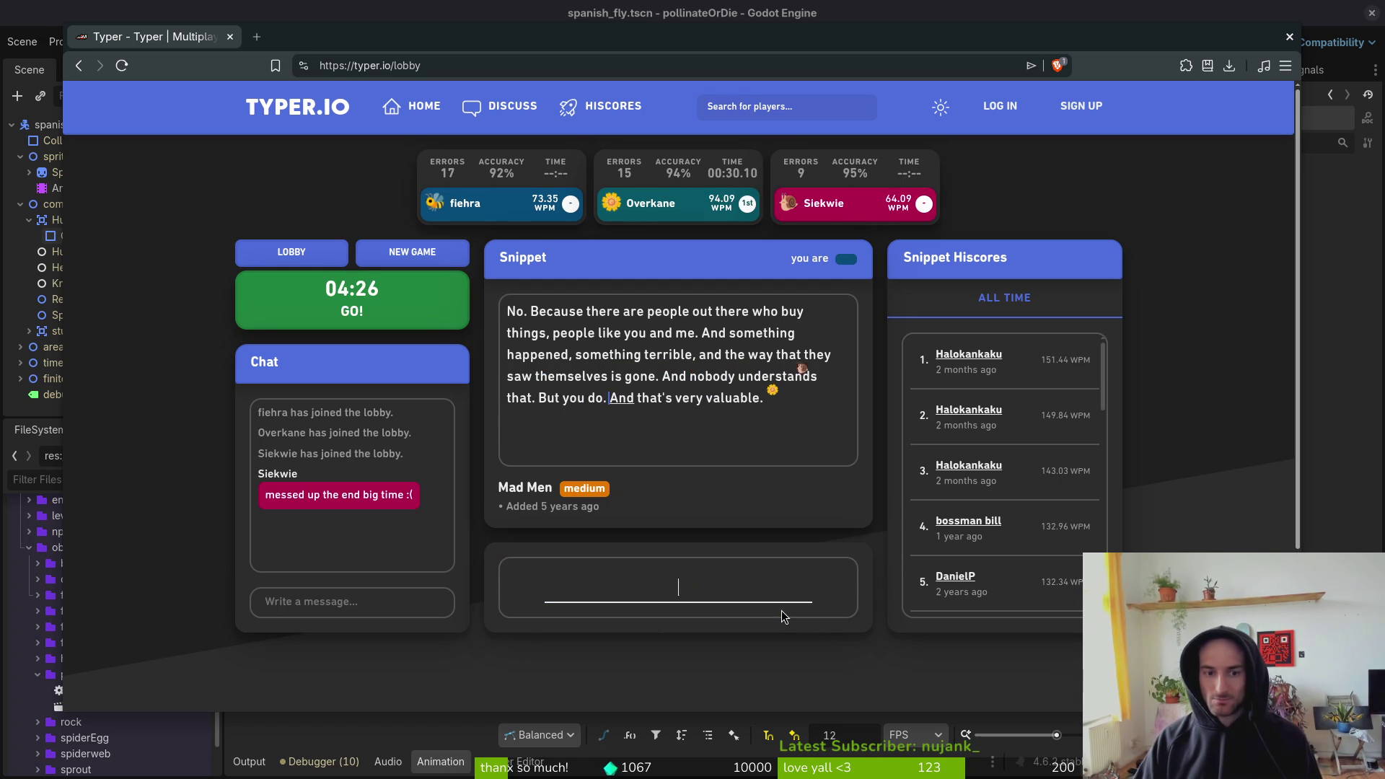
{"action": "type", "text": " that's very va"}
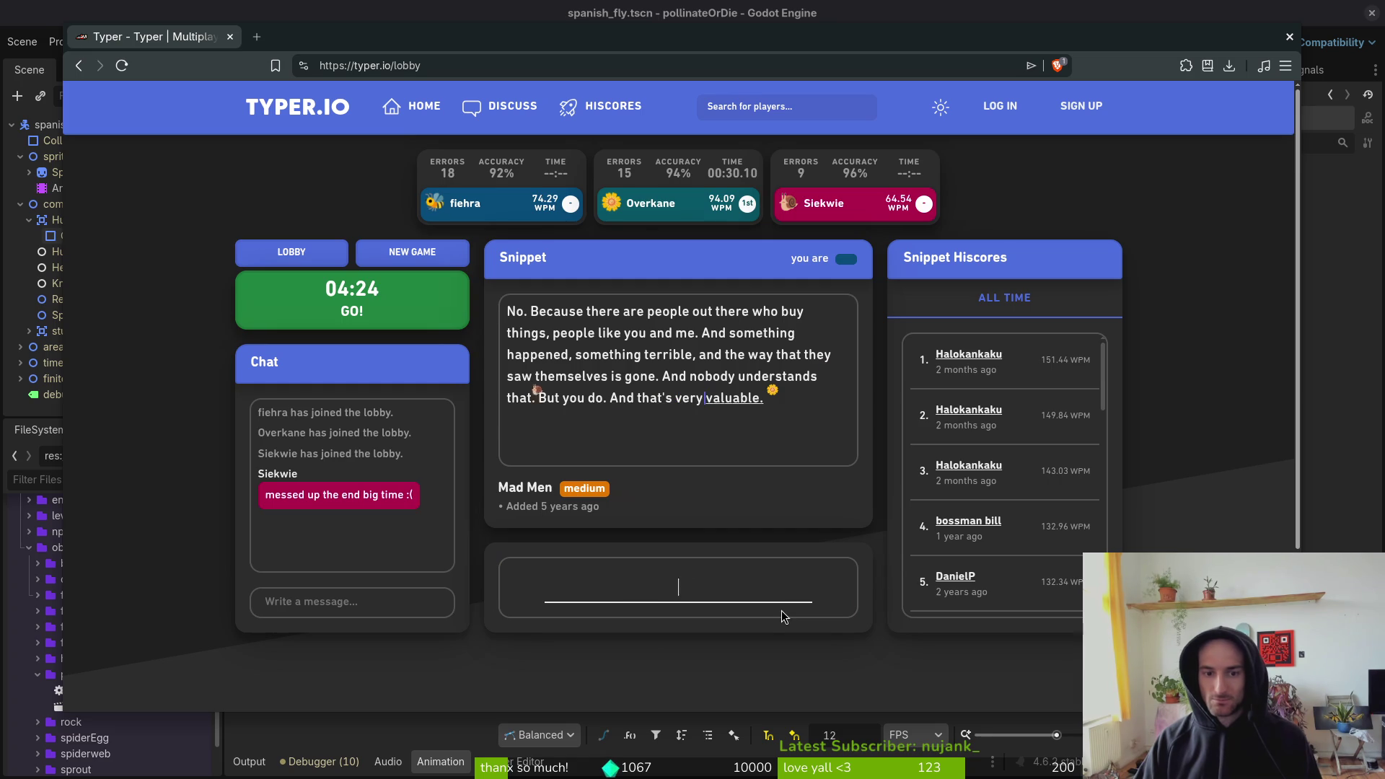
{"action": "type", "text": "luable."}
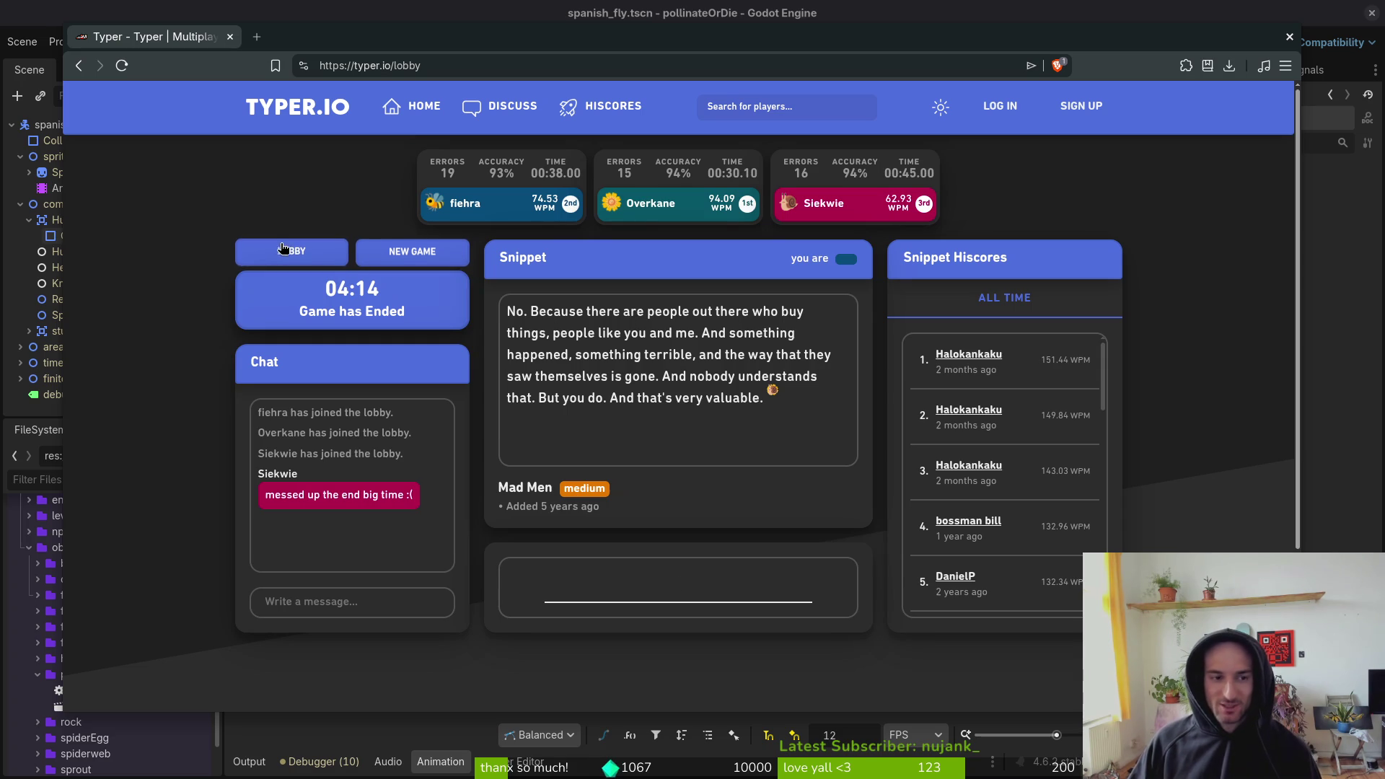
- Go back to the private lobby, raise Maximum Players to 10, and start the next race
{"action": "left_click", "coordinate": [302, 252]}
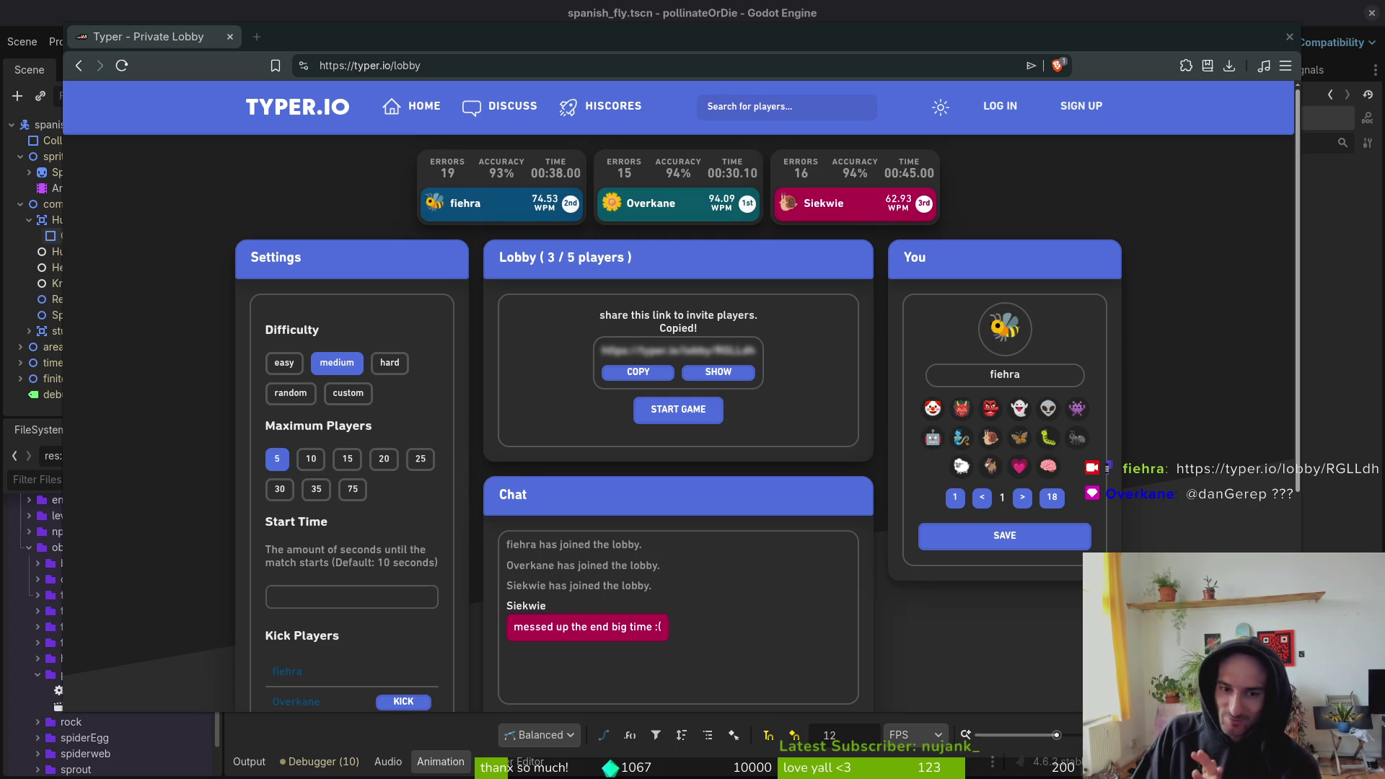
{"action": "left_click", "coordinate": [311, 458]}
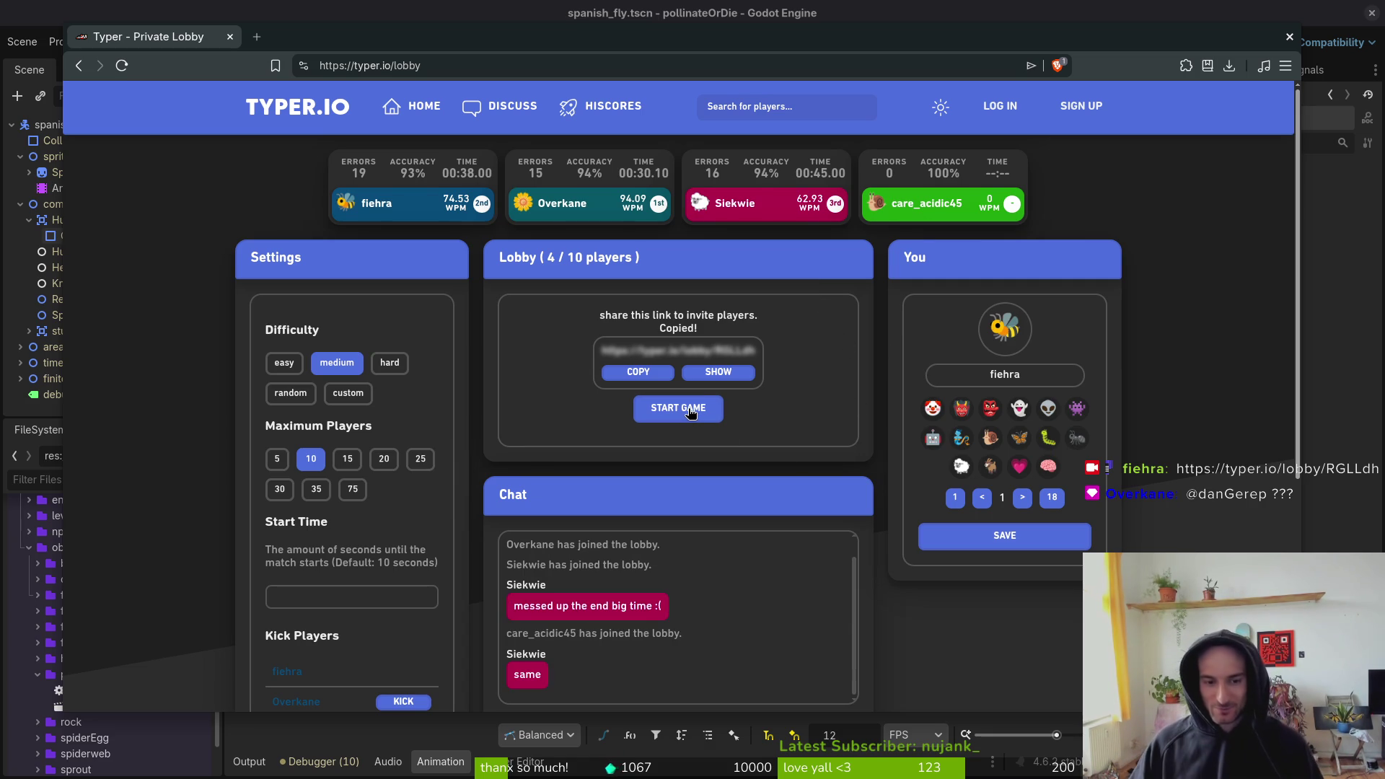
{"action": "left_click", "coordinate": [690, 409]}
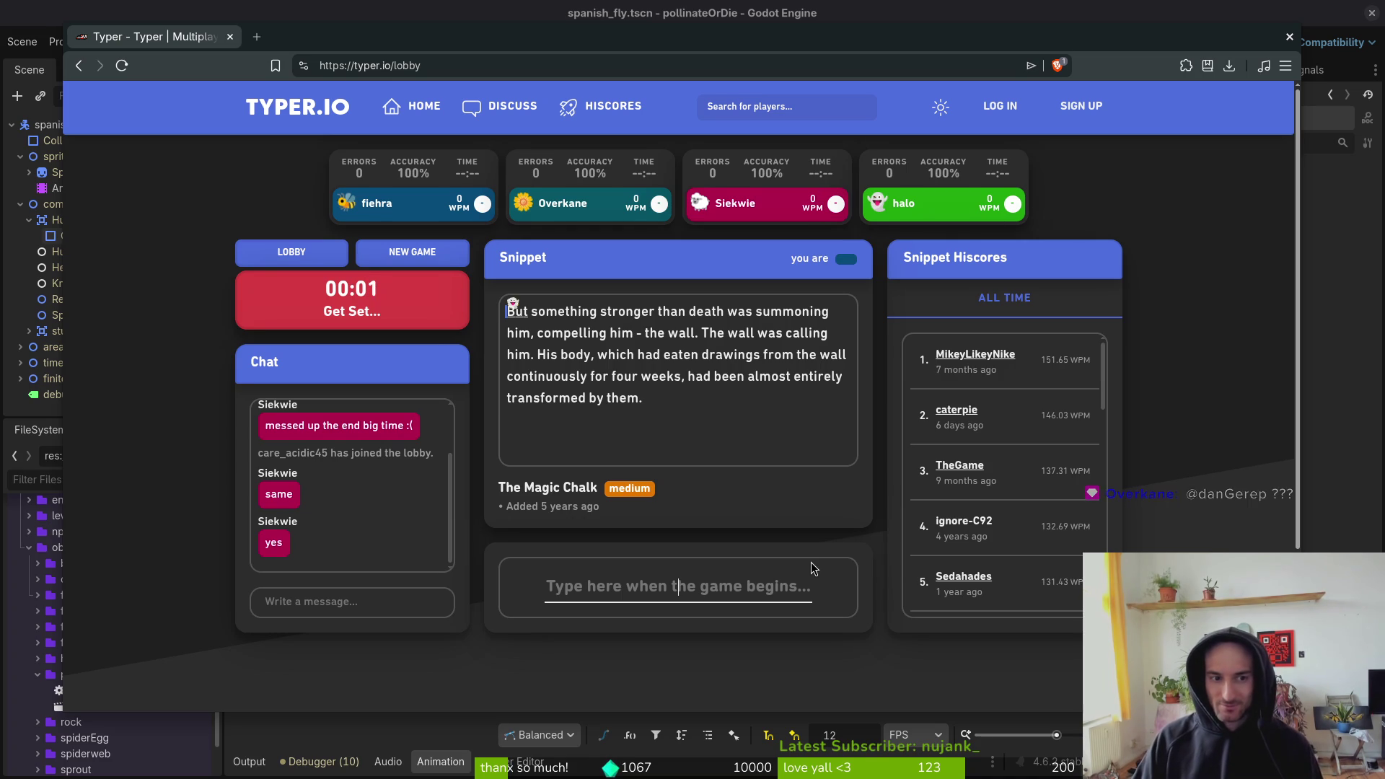
- Type the rest of the Magic Chalk snippet, fixing typos, to finish the race in 1st at 81.18 WPM
{"action": "type", "text": "But something stronger tha"}
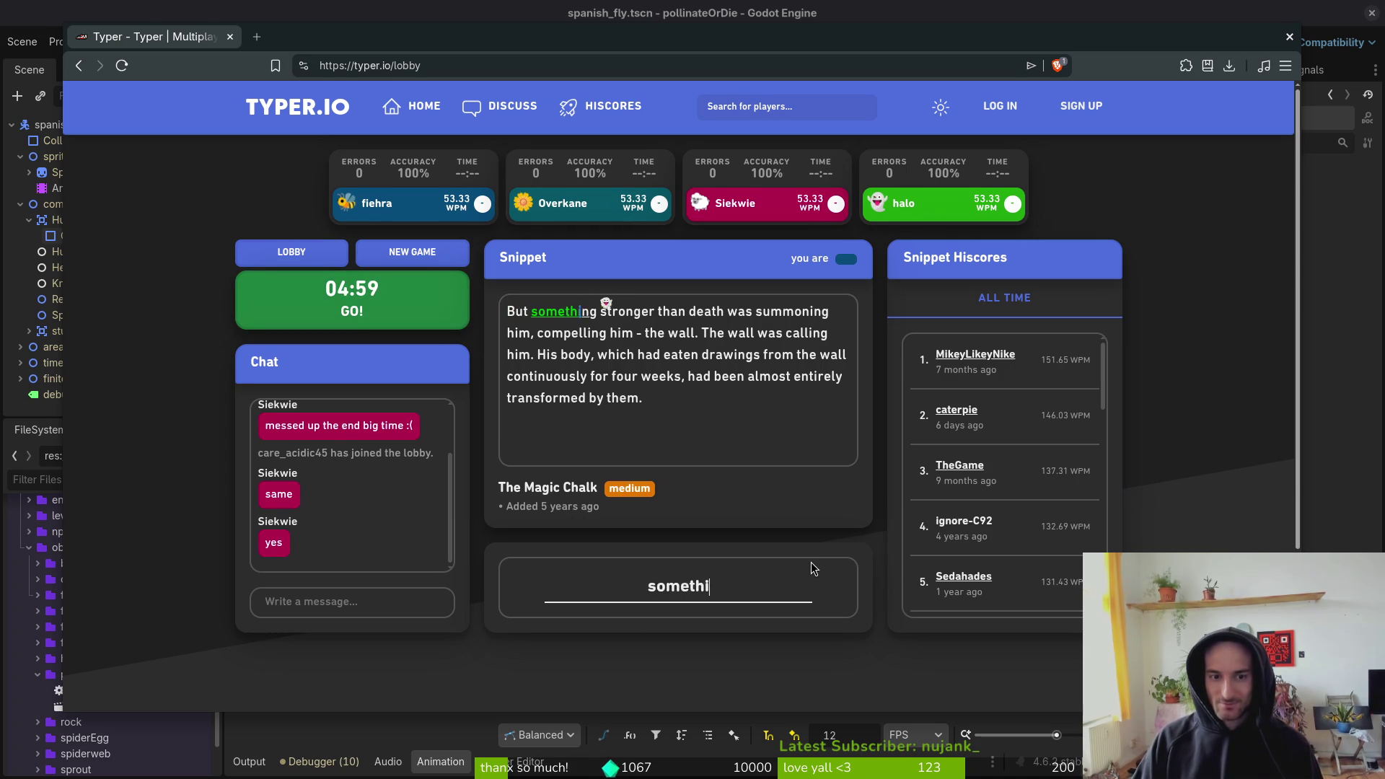
{"action": "type", "text": "n death was suo"}
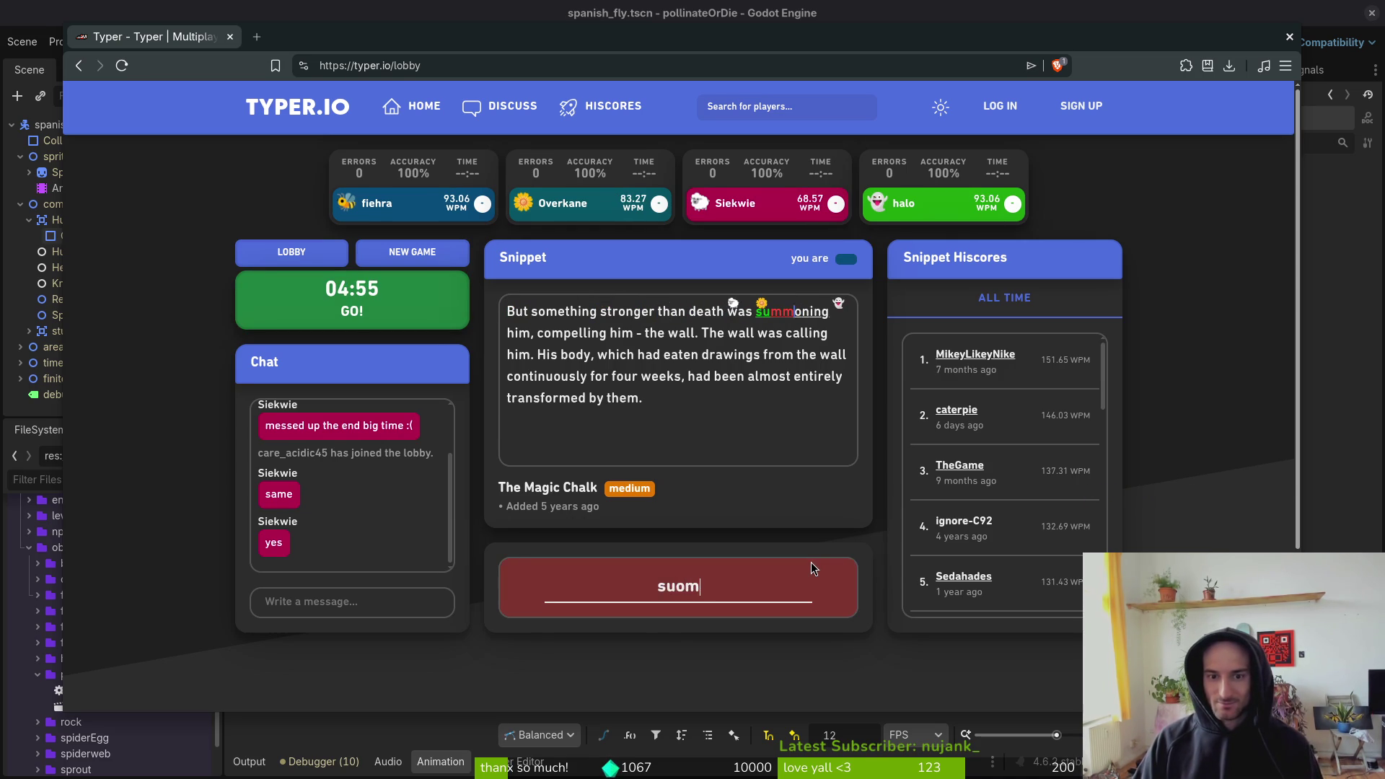
{"action": "key", "text": "BackSpace"}
{"action": "type", "text": "mmoning him, compelling "}
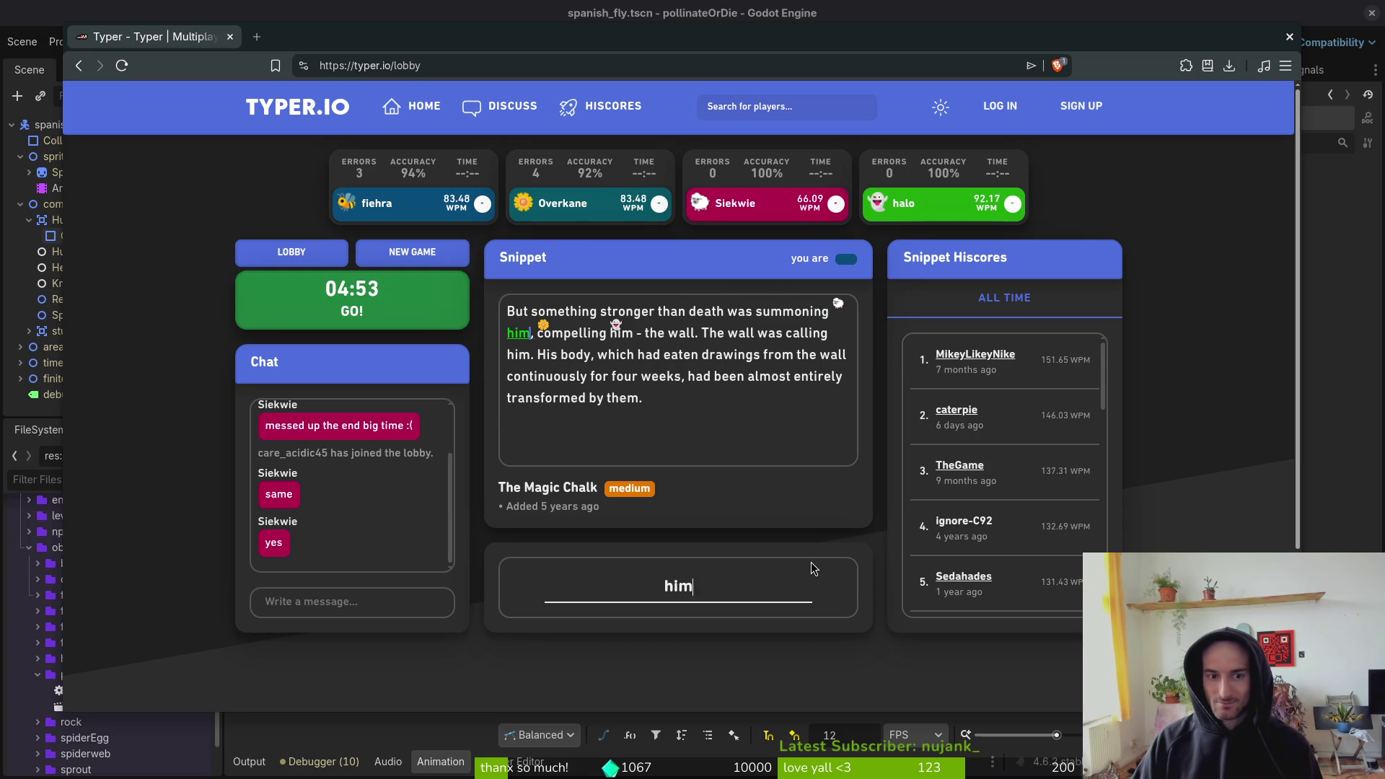
{"action": "type", "text": "him "}
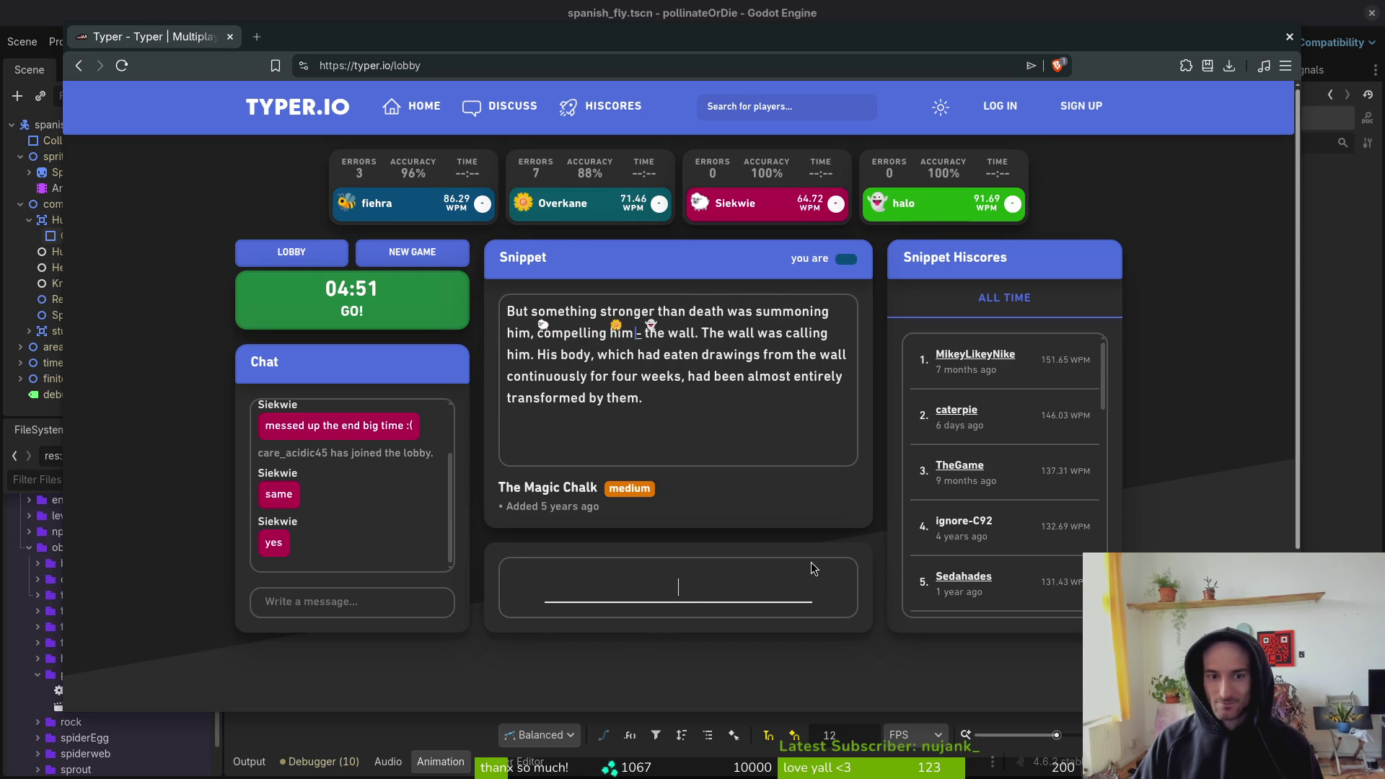
{"action": "type", "text": "he w The wall was c"}
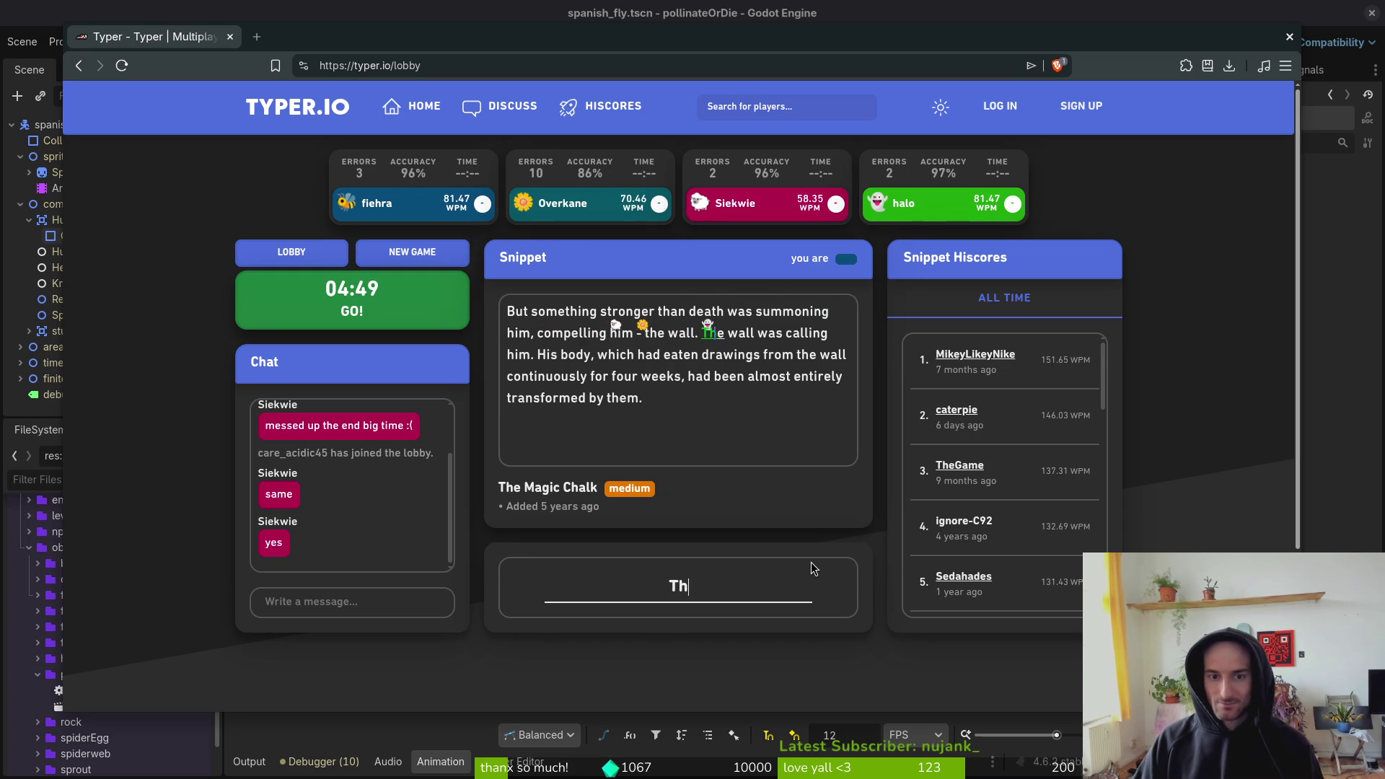
{"action": "type", "text": "allin"}
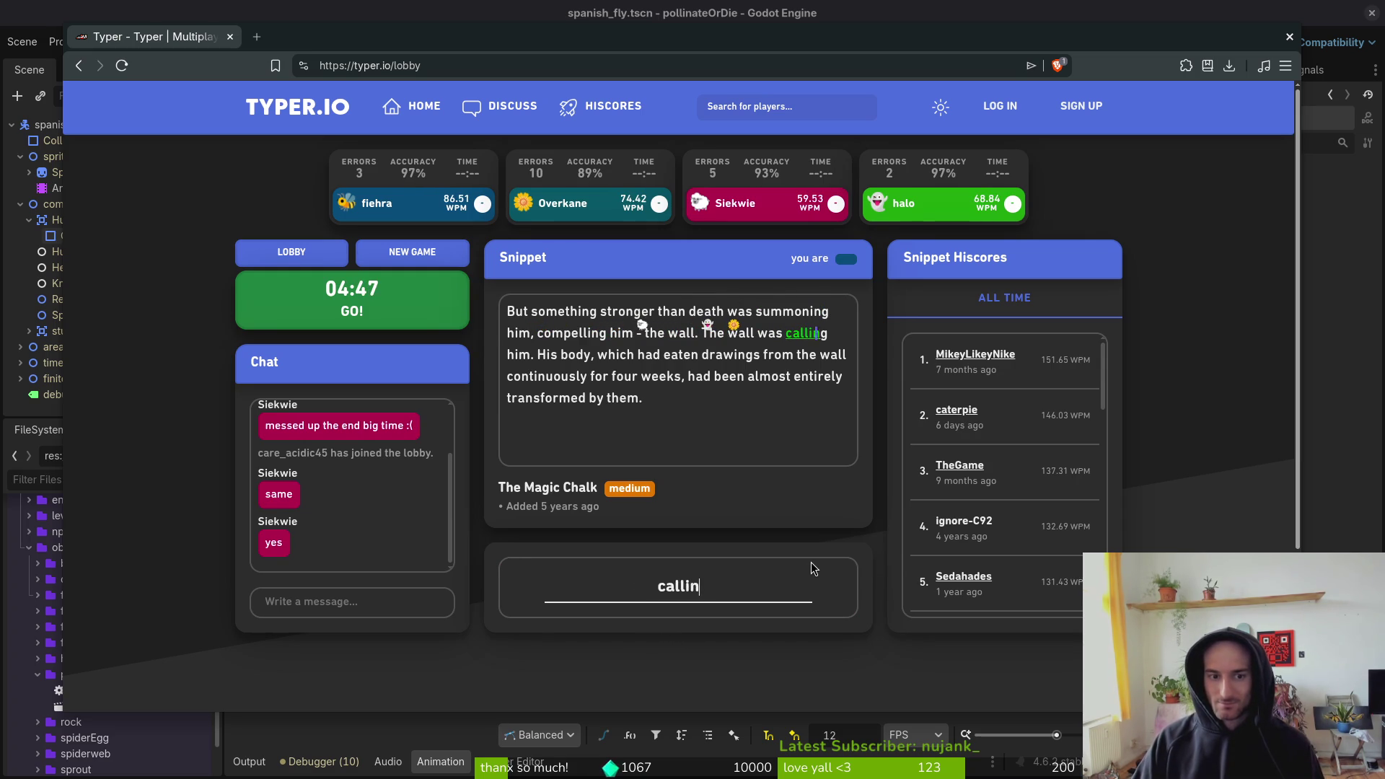
{"action": "type", "text": "g him. Hi"}
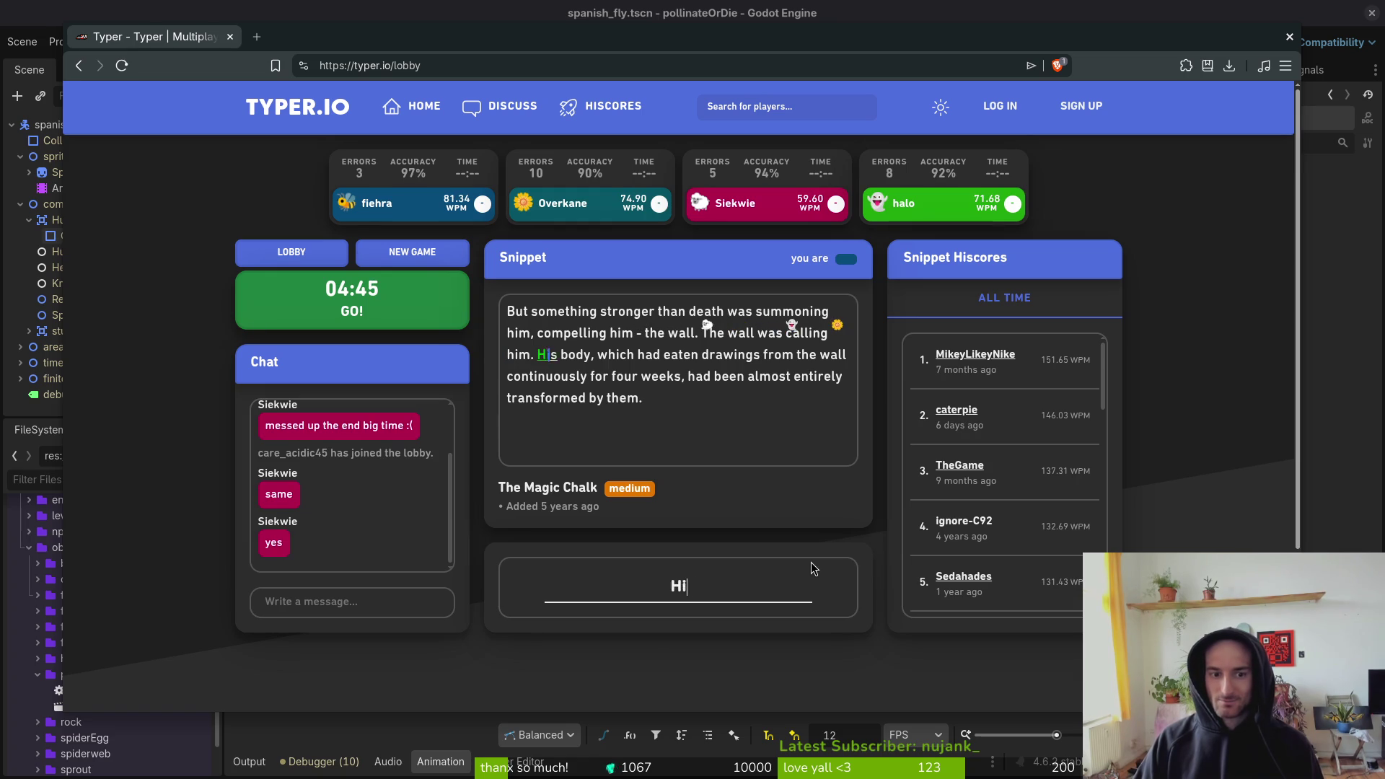
{"action": "type", "text": "dy, ch had eaten "}
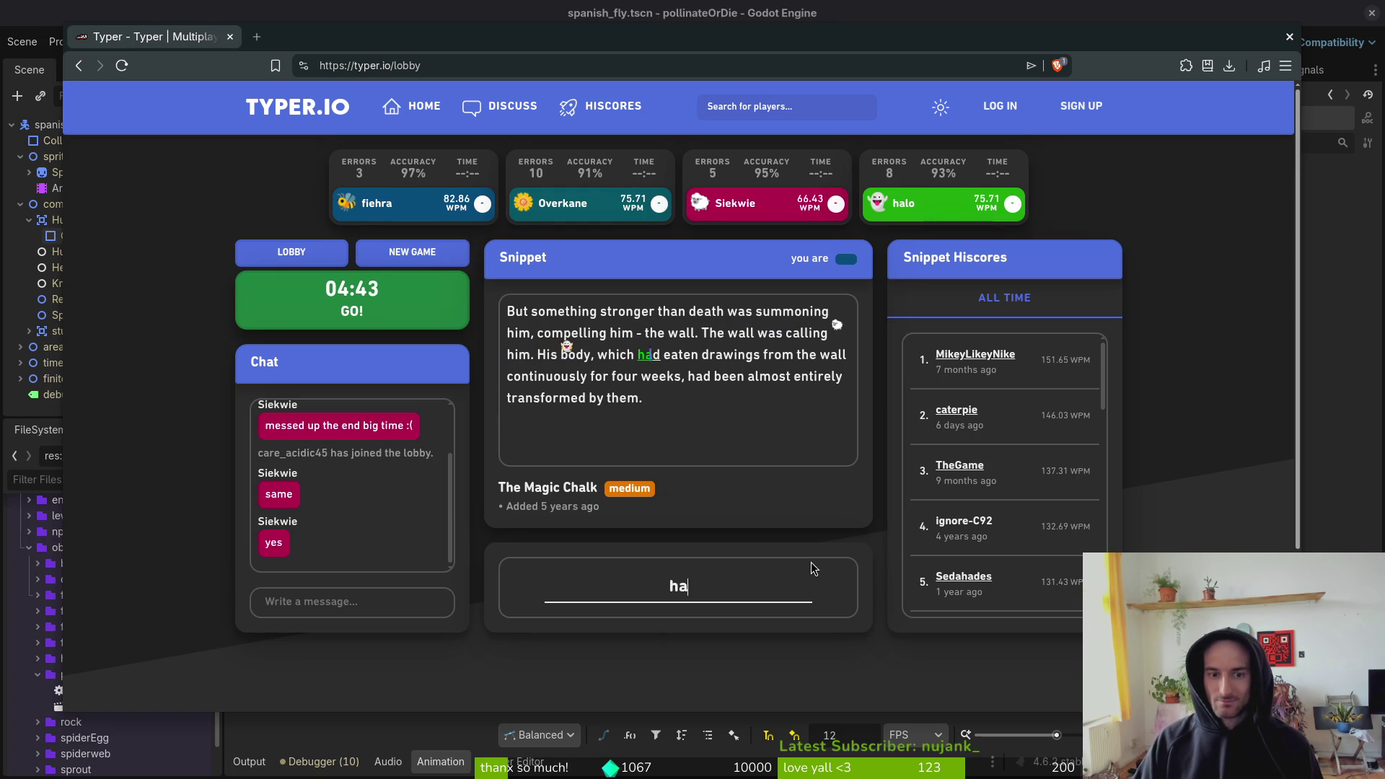
{"action": "type", "text": "ings "}
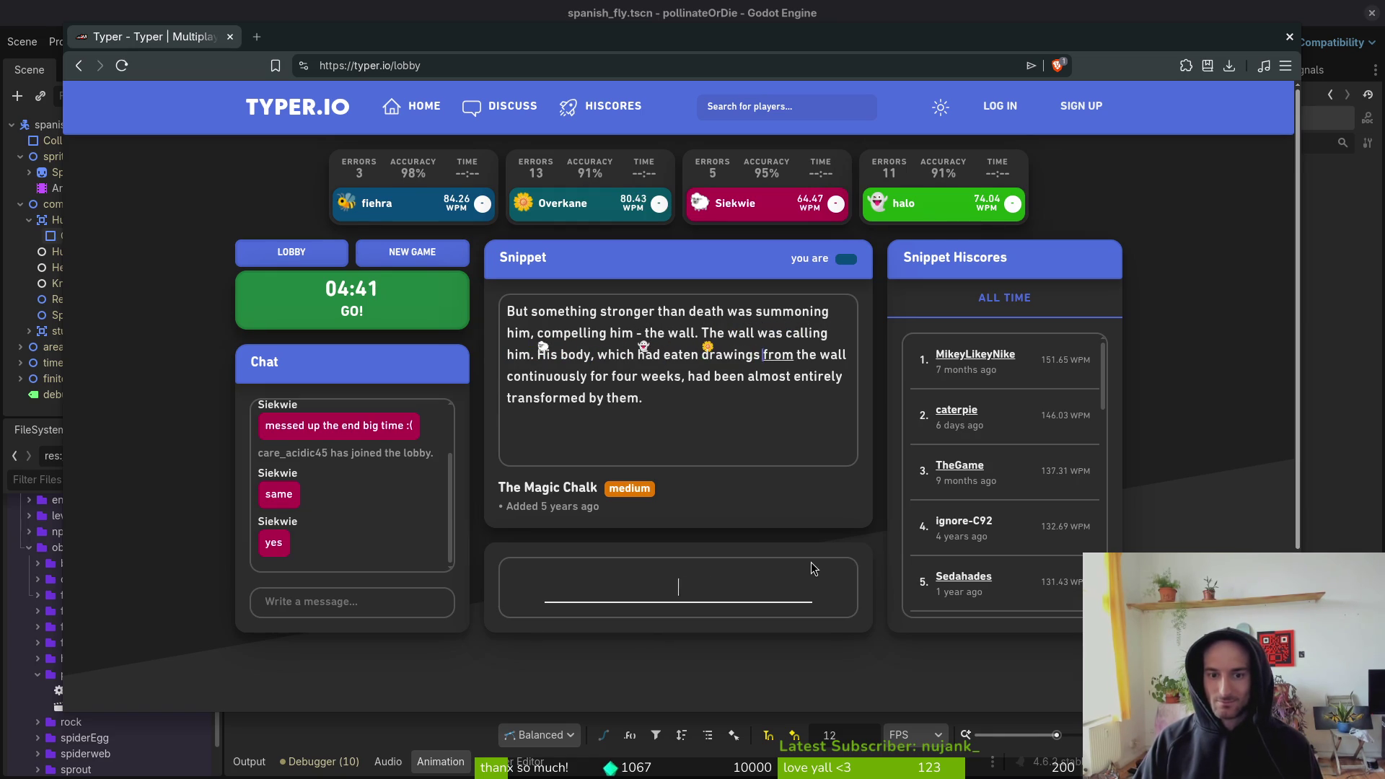
{"action": "type", "text": "the wall "}
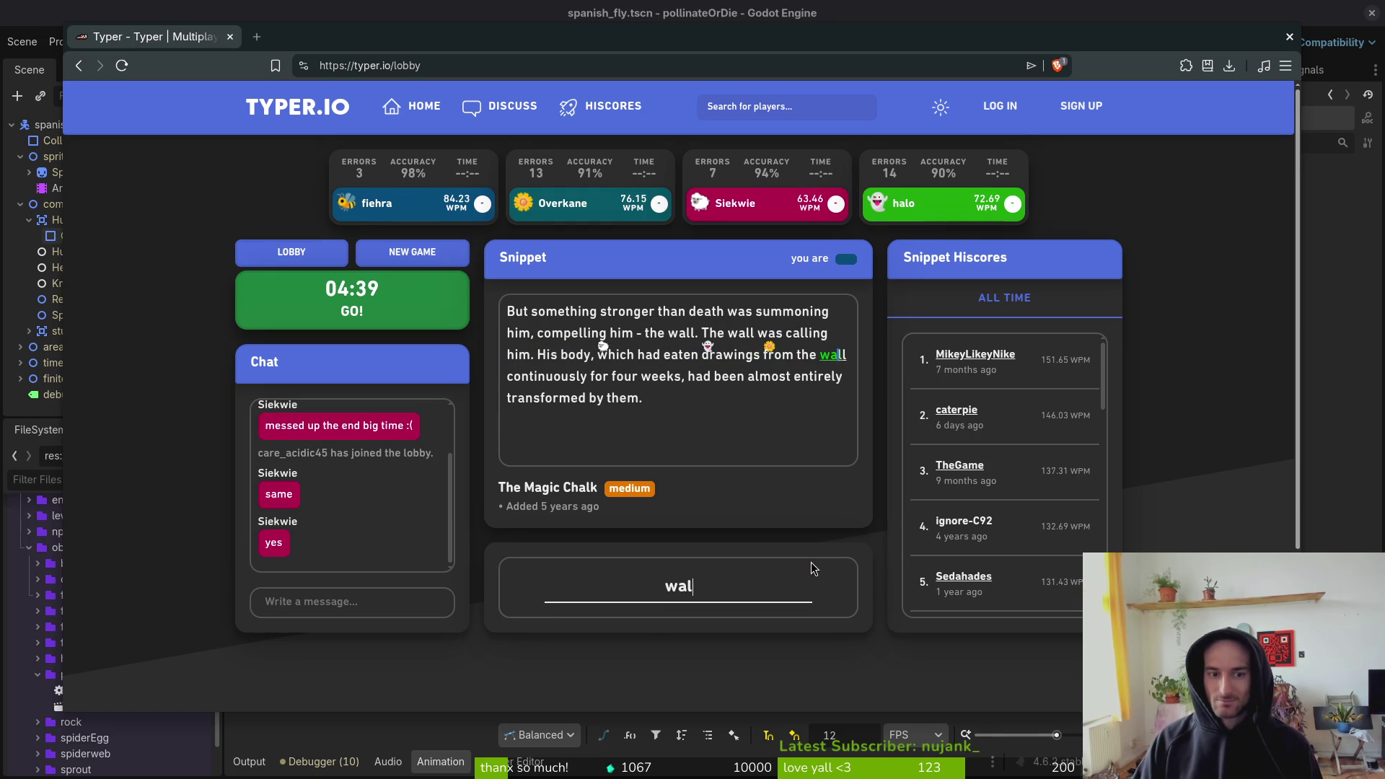
{"action": "type", "text": "contin"}
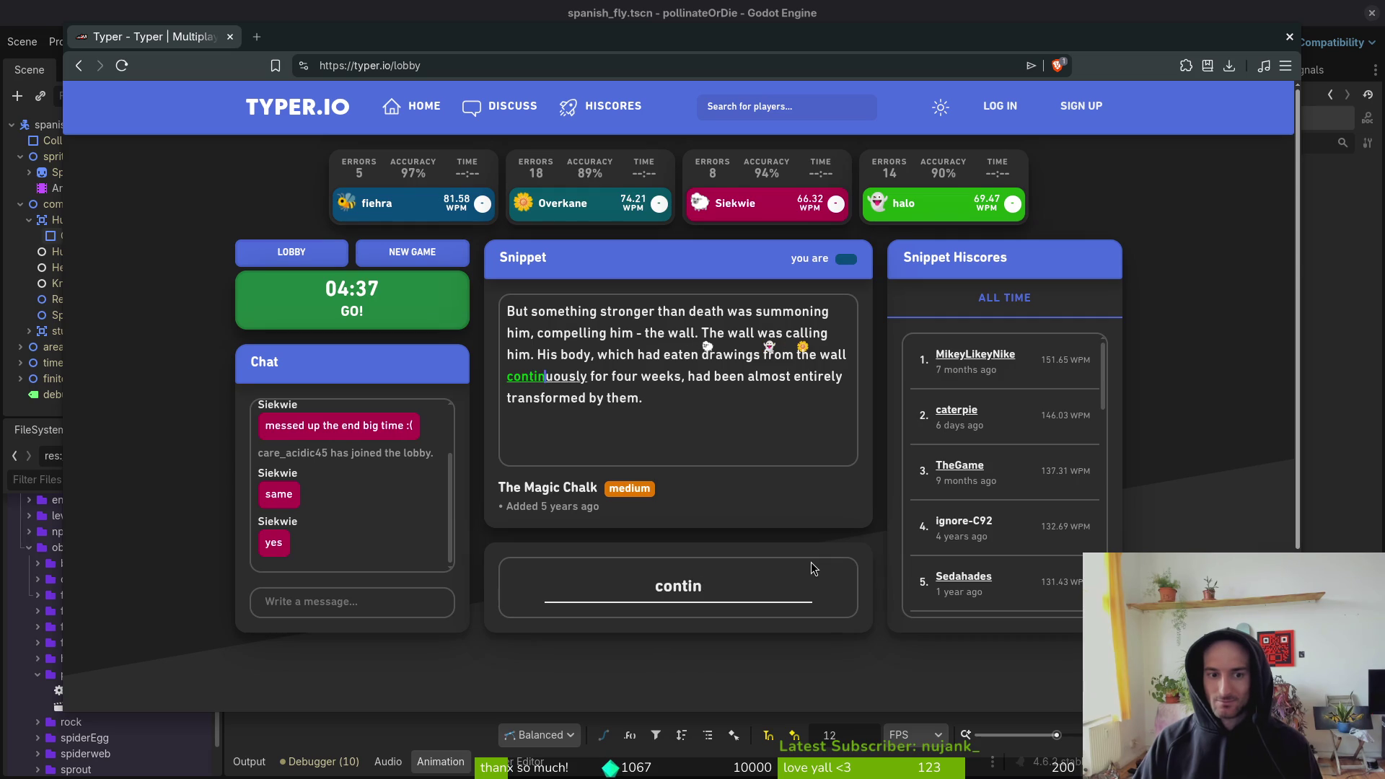
{"action": "type", "text": "uously for four w"}
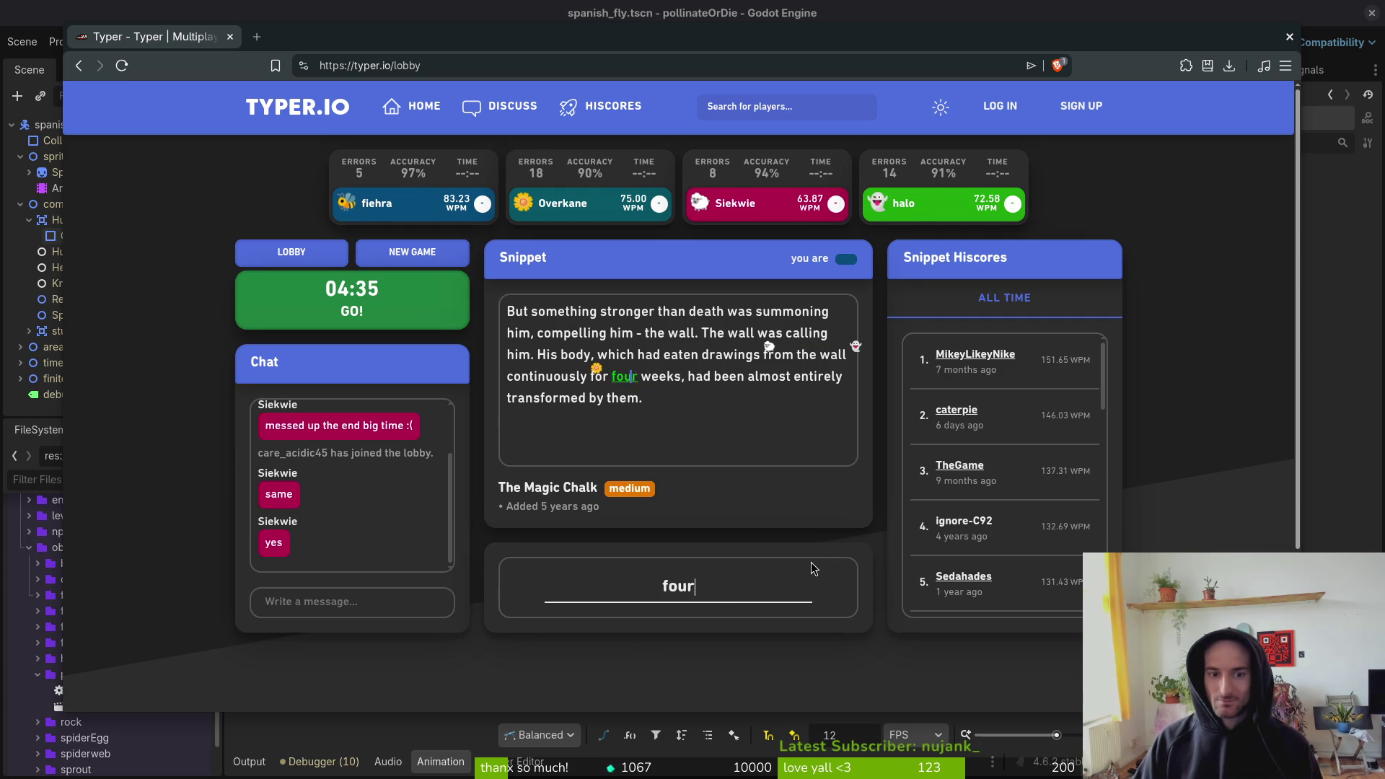
{"action": "key", "text": "BackSpace"}
{"action": "type", "text": "we"}
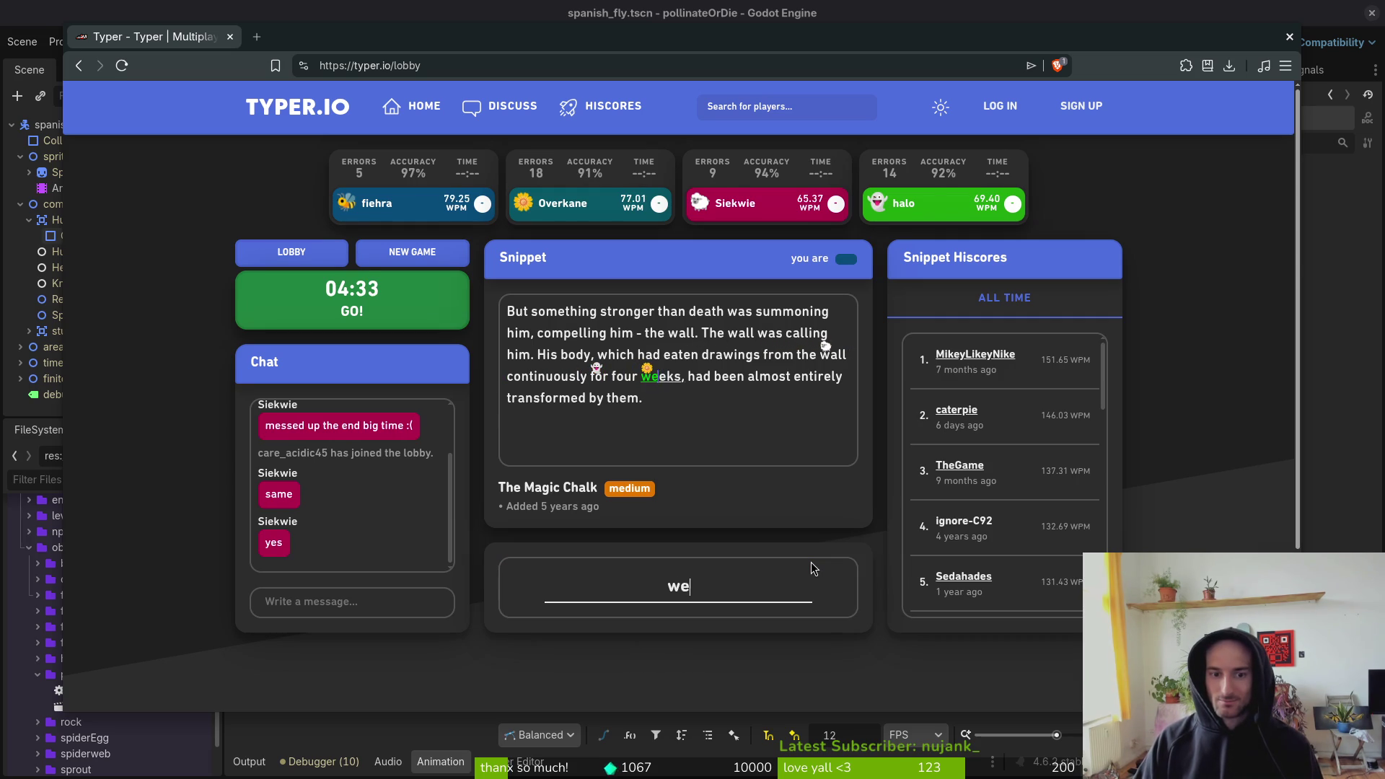
{"action": "type", "text": "eks, had been almost "}
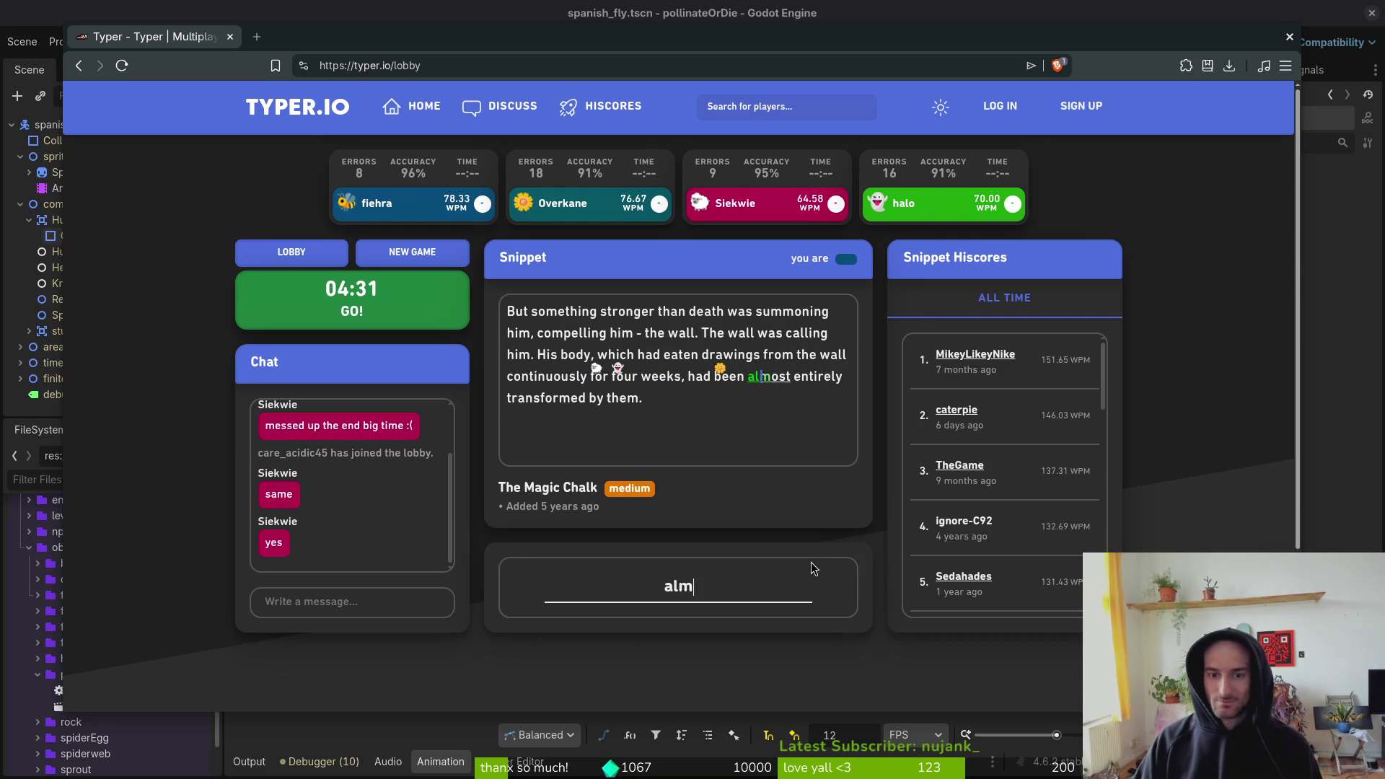
{"action": "type", "text": "entirely transformed"}
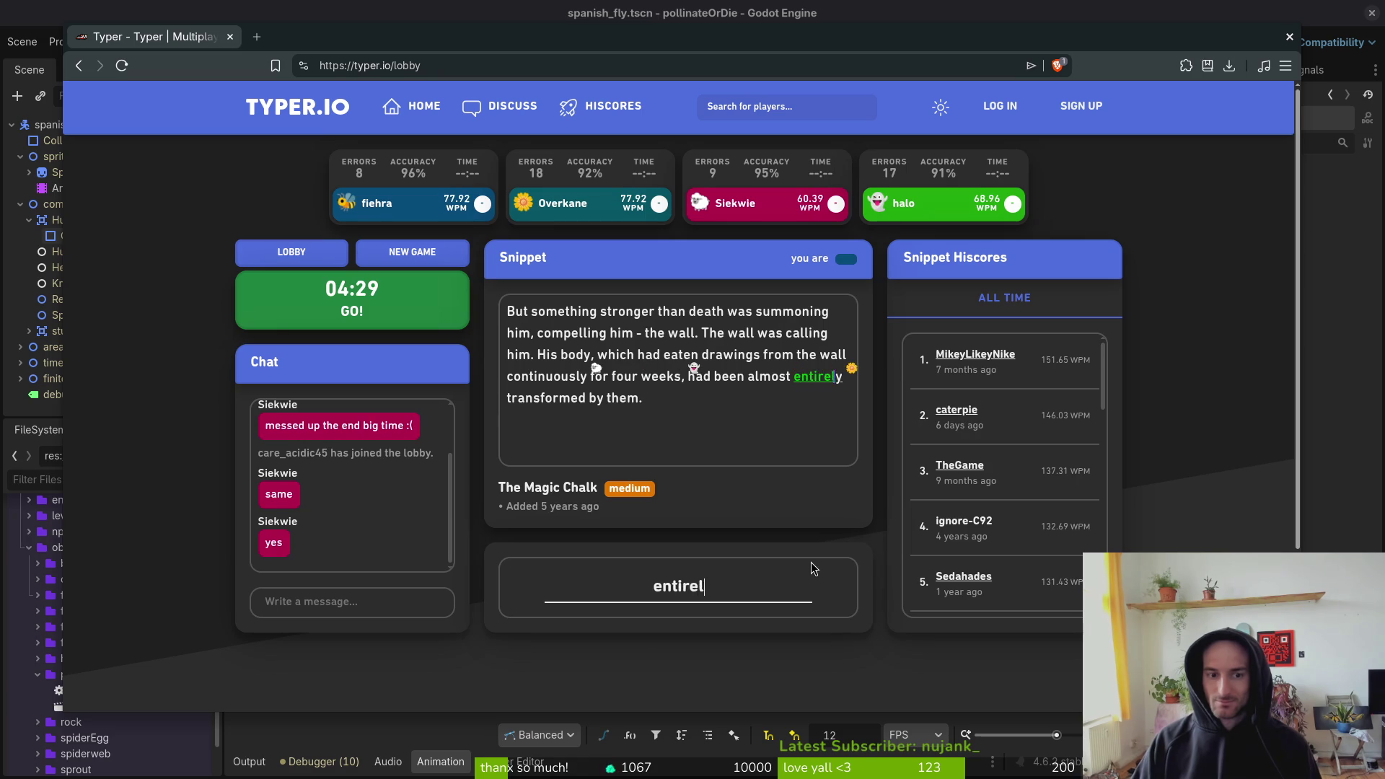
{"action": "type", "text": " by the"}
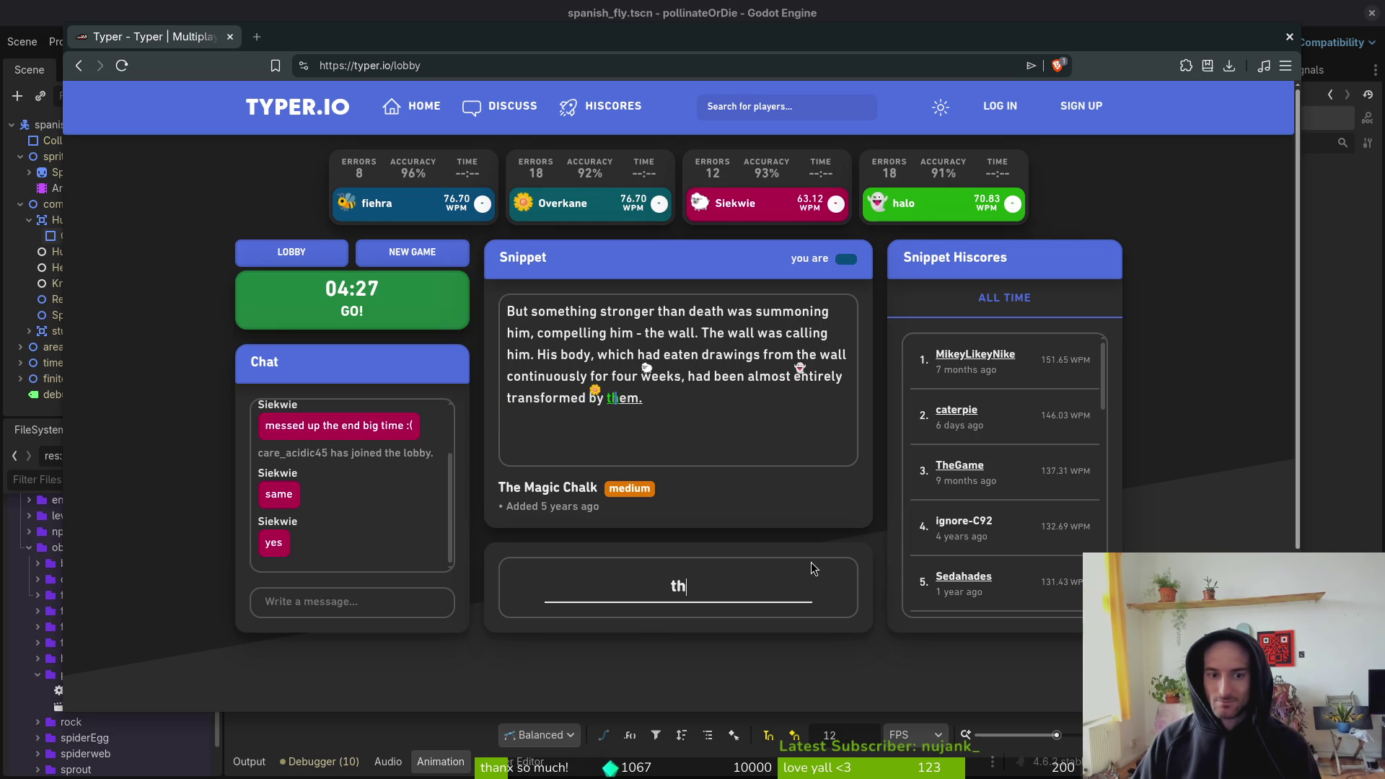
{"action": "type", "text": "m."}
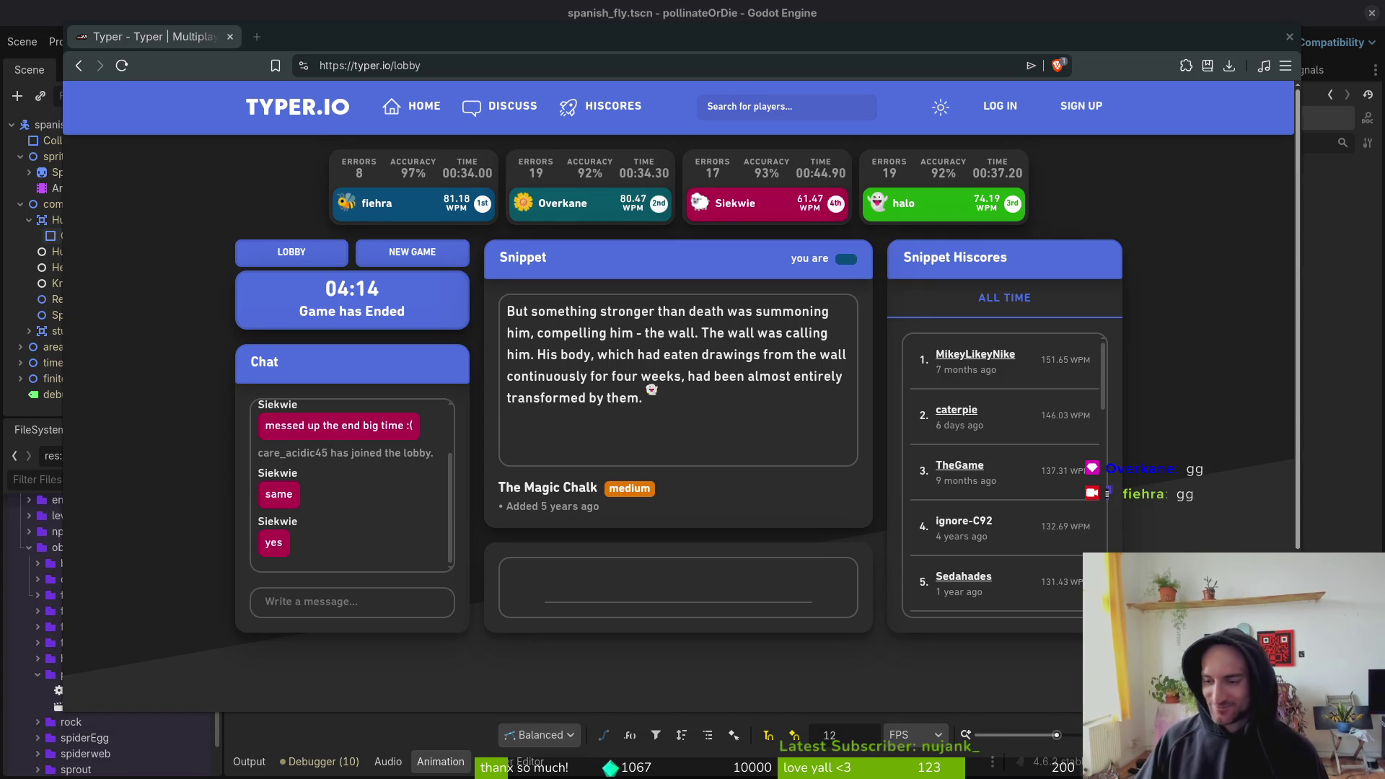
{"action": "key", "text": "alt+Tab"}
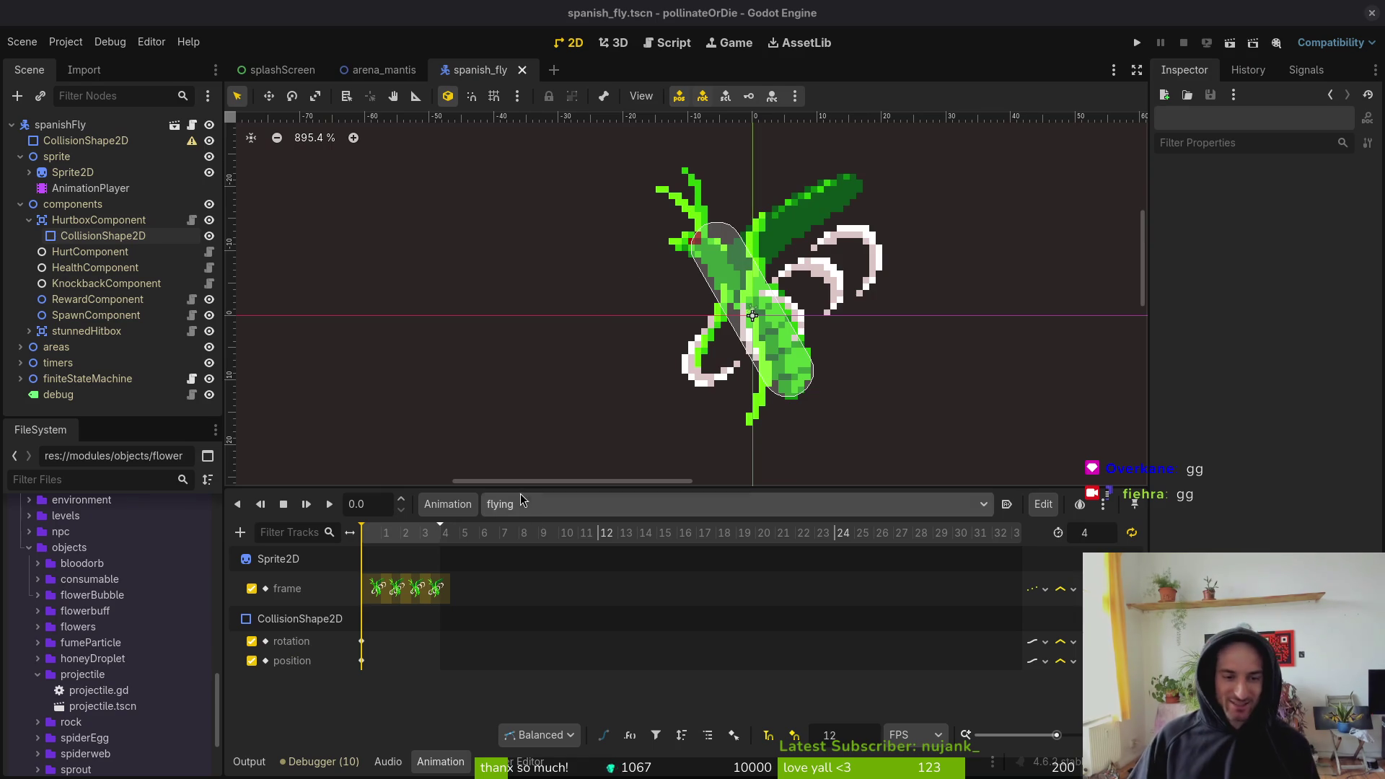
- Switch to the idle animation and rotate the hurtbox capsule to lie horizontally at 90°
{"action": "left_click", "coordinate": [541, 505]}
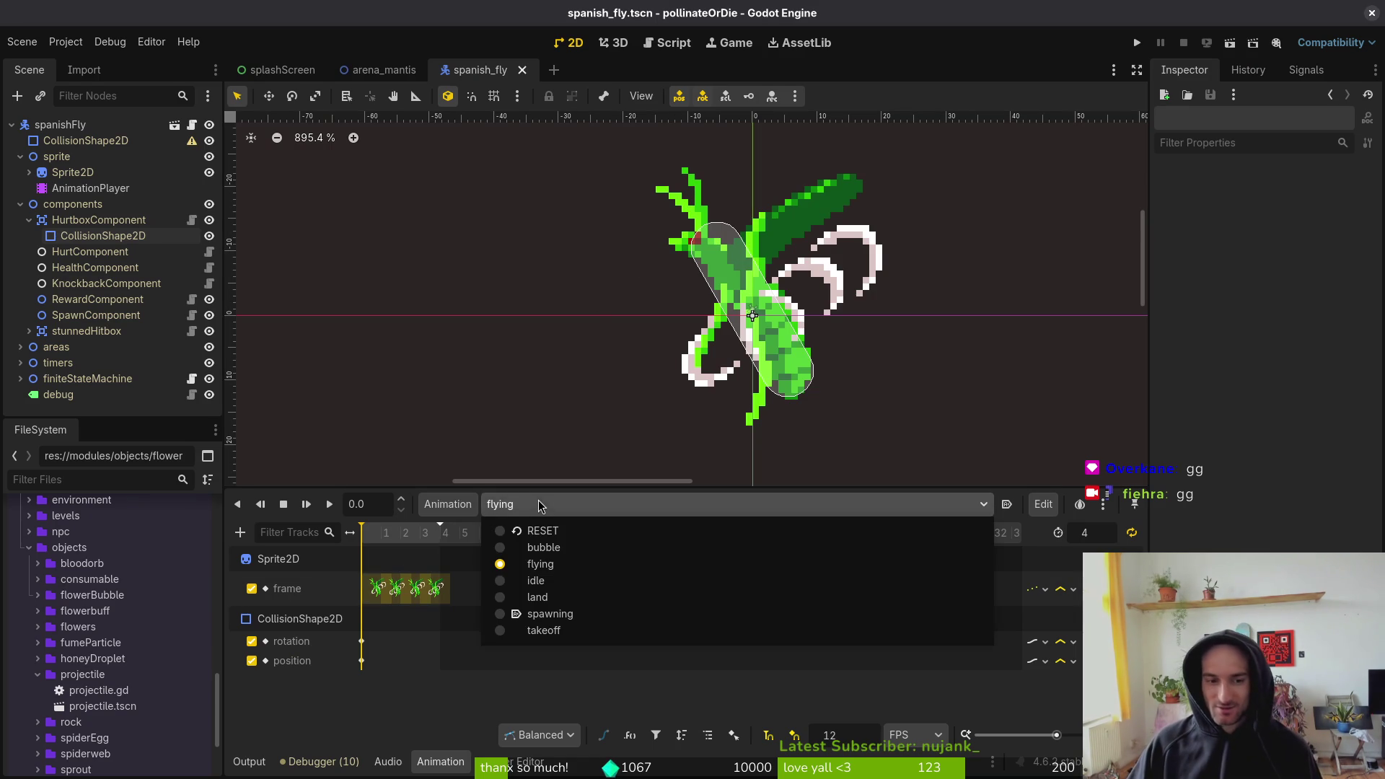
{"action": "left_click", "coordinate": [559, 582]}
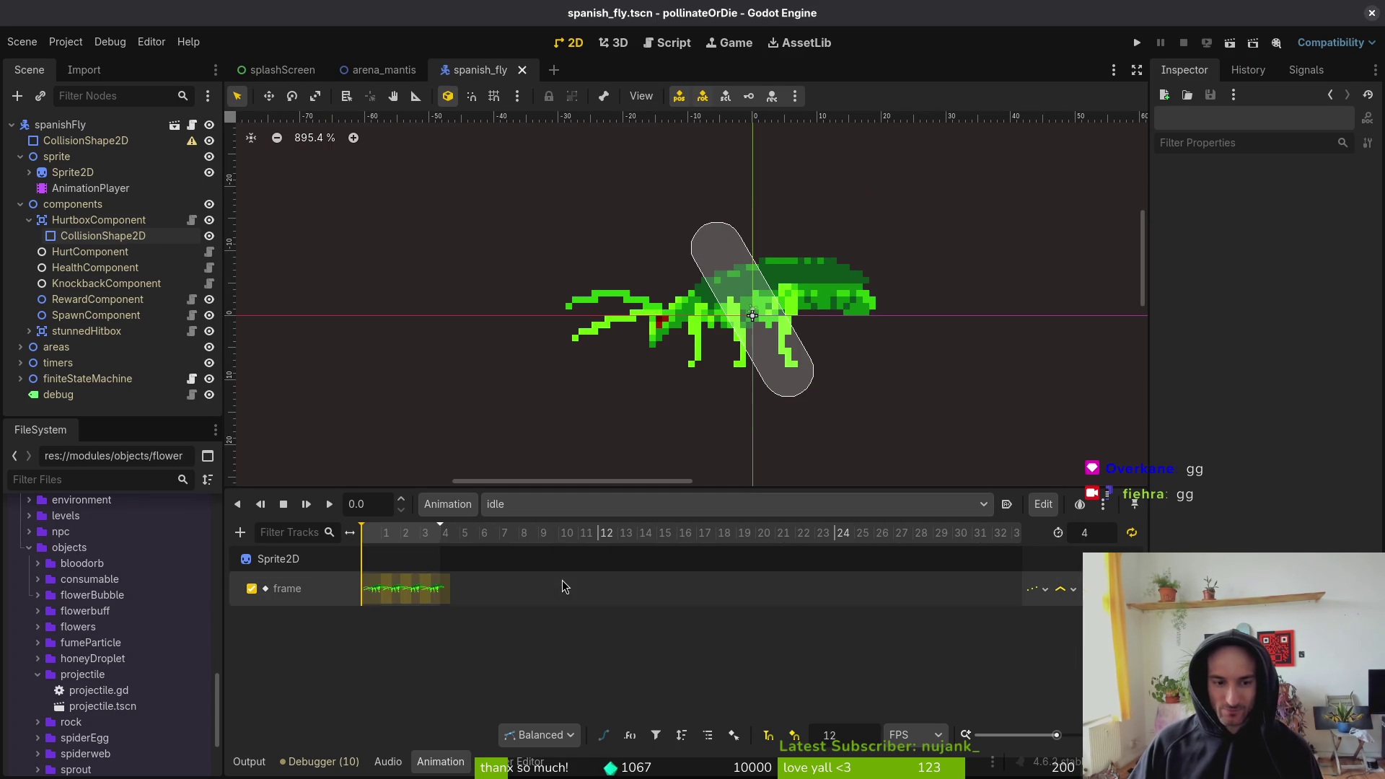
{"action": "left_click", "coordinate": [793, 369]}
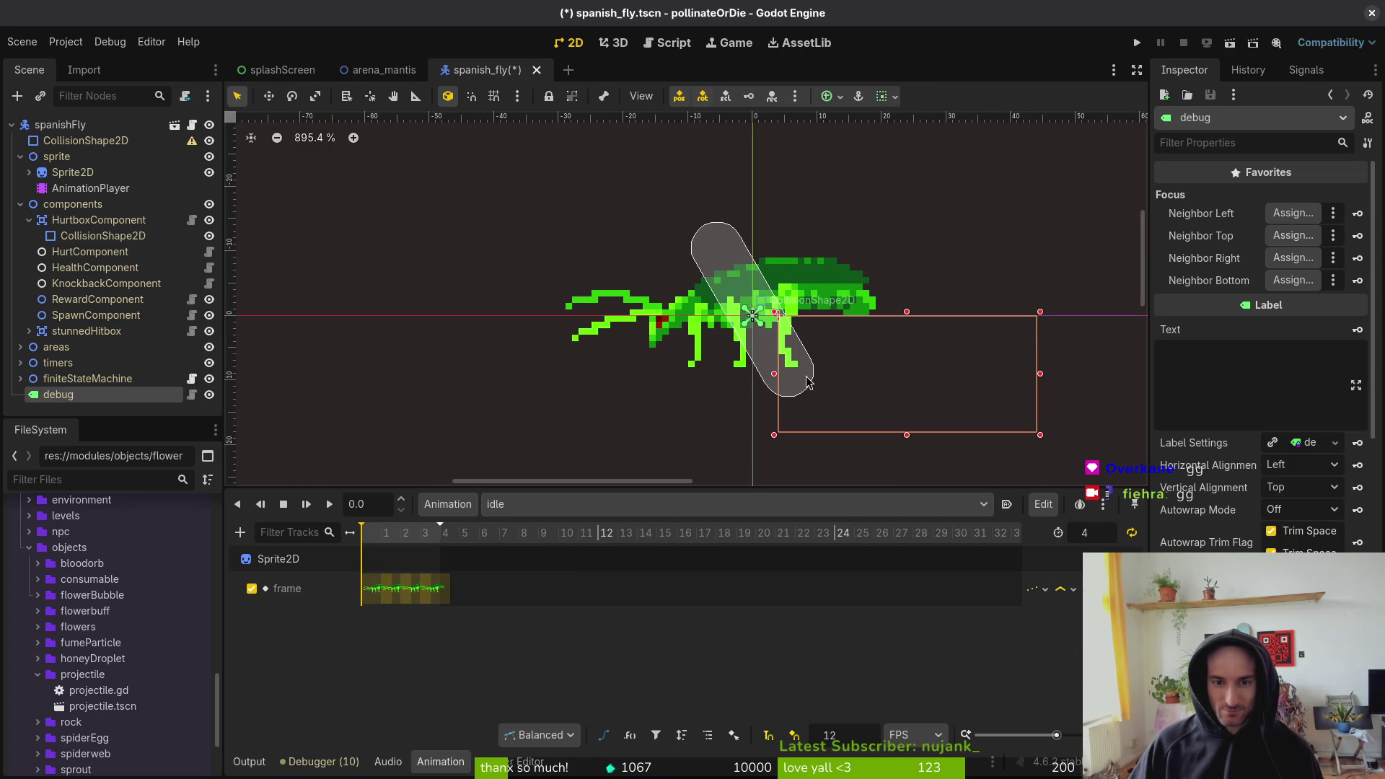
{"action": "left_click", "coordinate": [788, 380]}
{"action": "mouse_move", "coordinate": [819, 401]}
{"action": "left_mouse_down"}
{"action": "mouse_move", "coordinate": [810, 377]}
{"action": "mouse_move", "coordinate": [865, 305]}
{"action": "mouse_move", "coordinate": [858, 334]}
{"action": "left_mouse_up"}
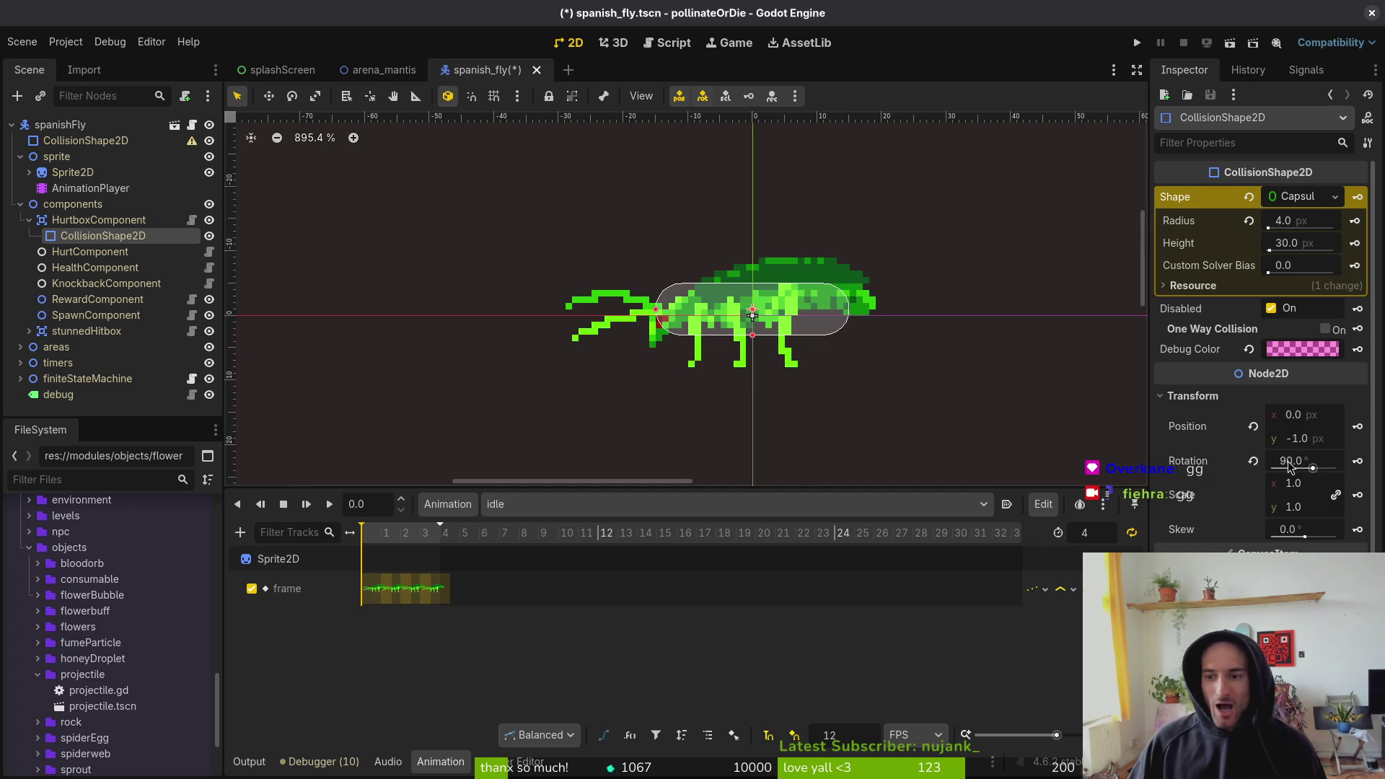
- Create the capsule's position and rotation tracks in idle, save, and switch to the land animation
{"action": "left_click", "coordinate": [1357, 429]}
{"action": "left_click", "coordinate": [750, 432]}
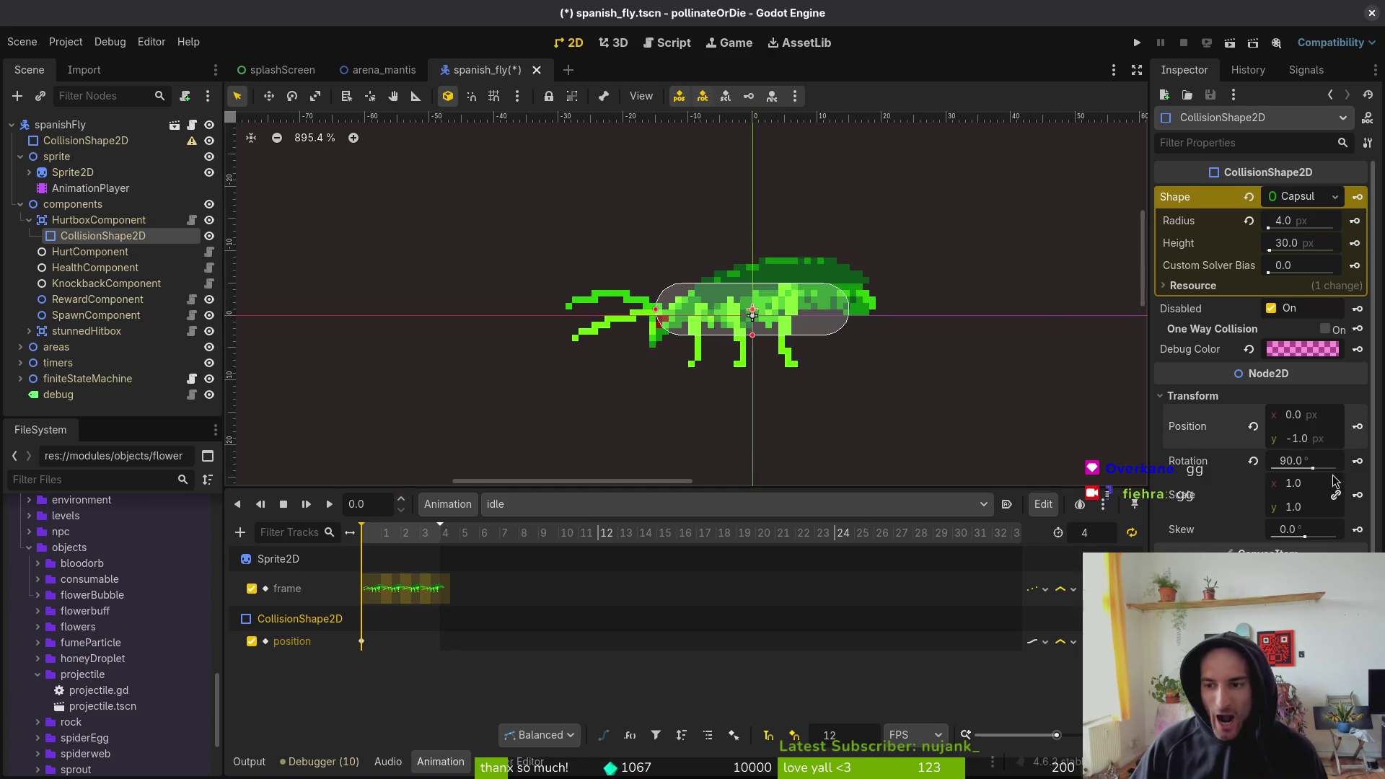
{"action": "left_click", "coordinate": [1358, 461]}
{"action": "left_click", "coordinate": [747, 430]}
{"action": "key", "text": "ctrl+s"}
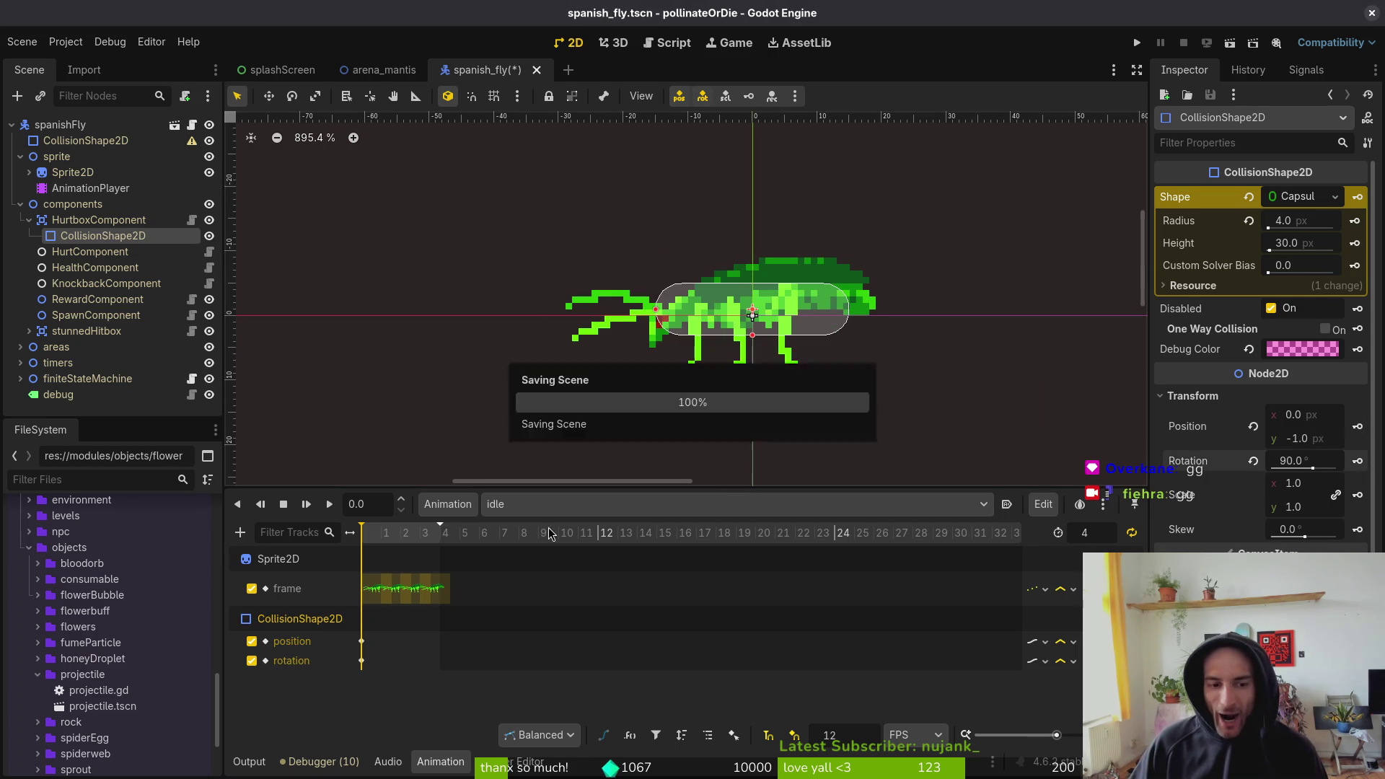
{"action": "left_click", "coordinate": [517, 504]}
{"action": "left_click", "coordinate": [548, 597]}
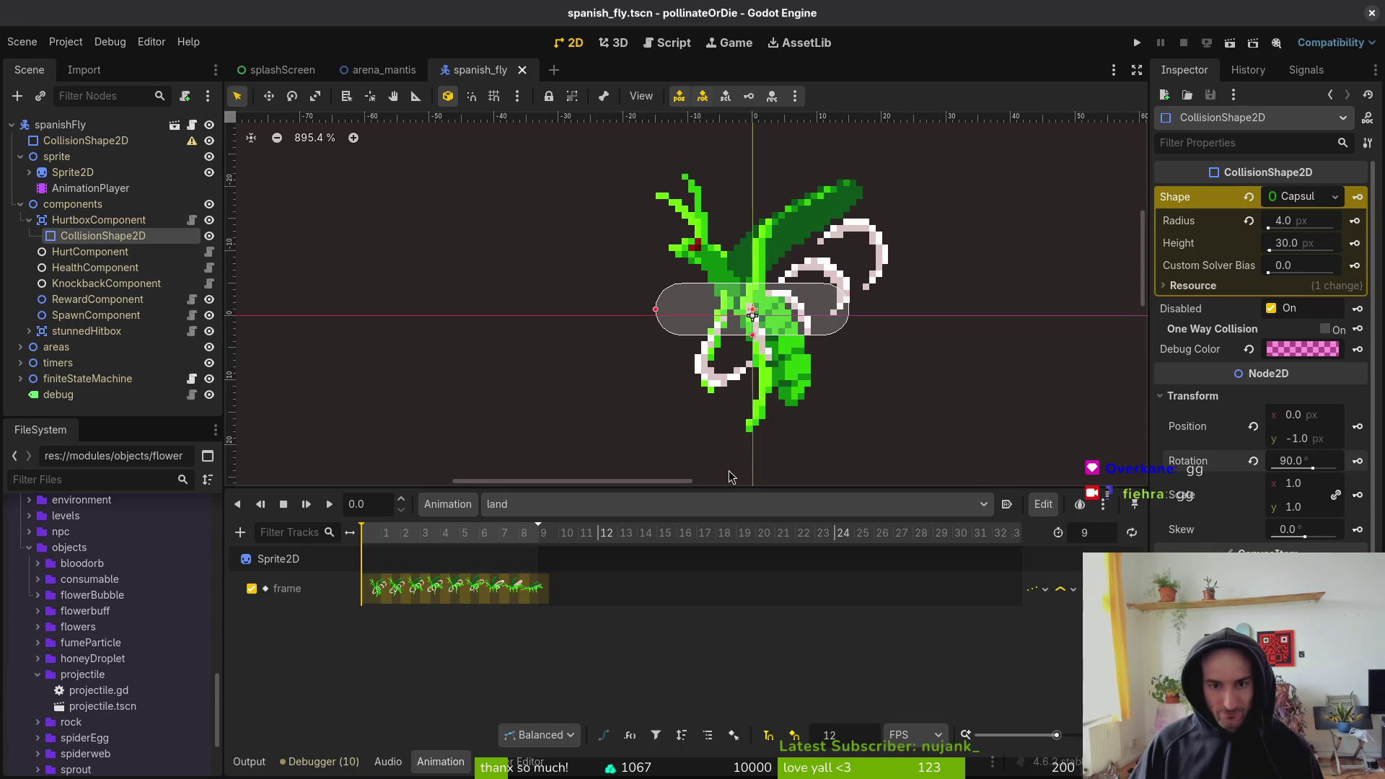
- Rotate the land capsule to 150°, nudge it down a pixel, and create its position and rotation tracks
{"action": "mouse_move", "coordinate": [833, 324]}
{"action": "left_mouse_down"}
{"action": "mouse_move", "coordinate": [802, 395]}
{"action": "mouse_move", "coordinate": [801, 383]}
{"action": "left_mouse_up"}
{"action": "key", "text": "k"}
{"action": "left_click", "coordinate": [751, 431]}
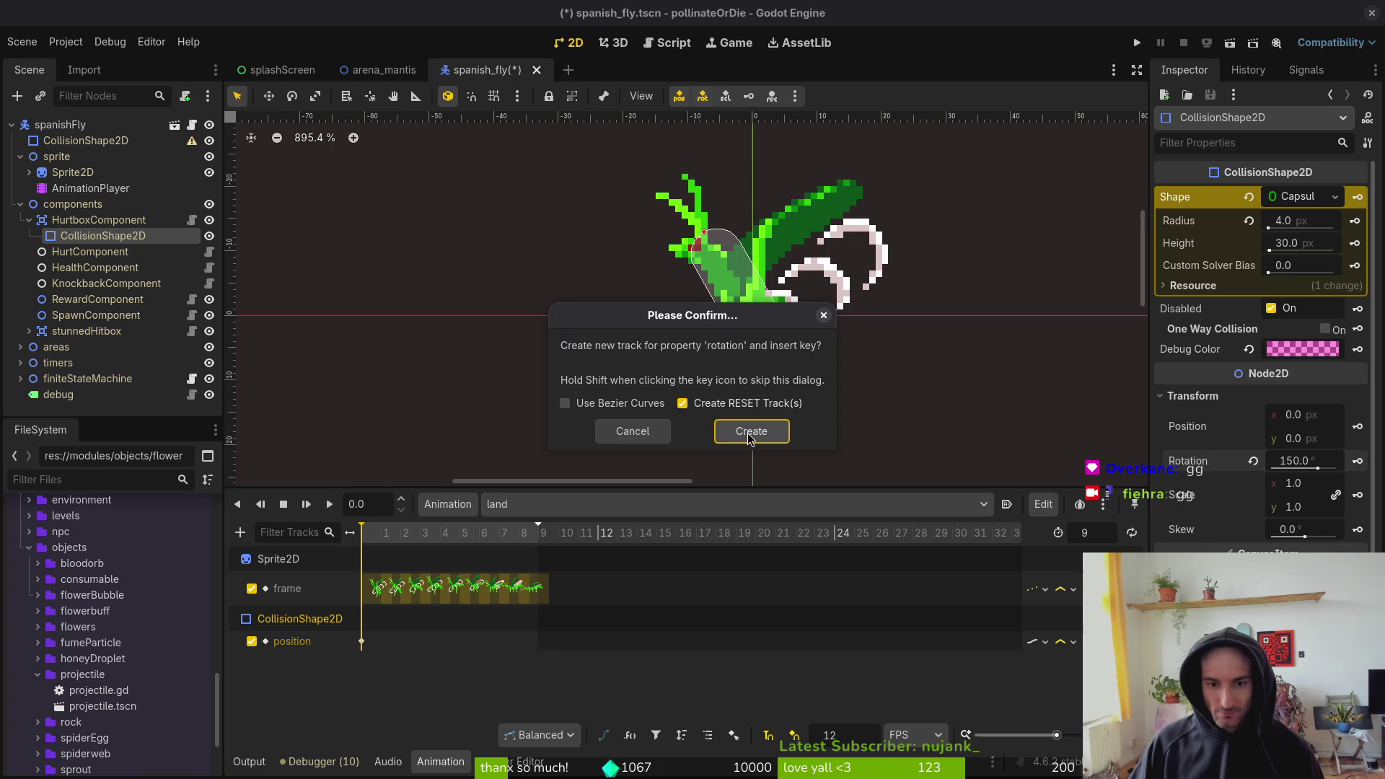
{"action": "left_click", "coordinate": [751, 431]}
{"action": "key", "text": "ctrl+s"}
- On the next frame, tilt the capsule to 135°, raise it, and key position and rotation
{"action": "key", "text": "ctrl+Right"}
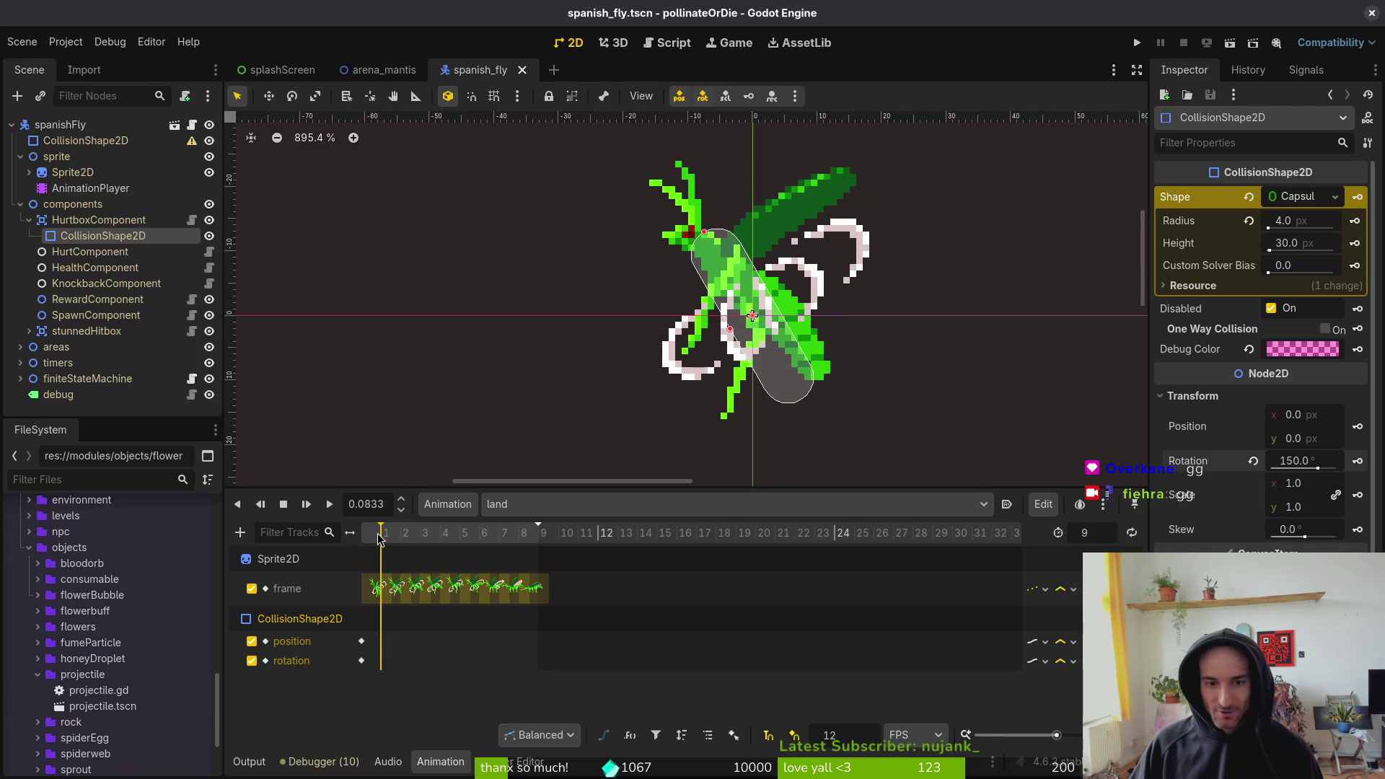
{"action": "mouse_move", "coordinate": [763, 360]}
{"action": "left_mouse_down"}
{"action": "mouse_move", "coordinate": [801, 372]}
{"action": "mouse_move", "coordinate": [802, 354]}
{"action": "left_mouse_up"}
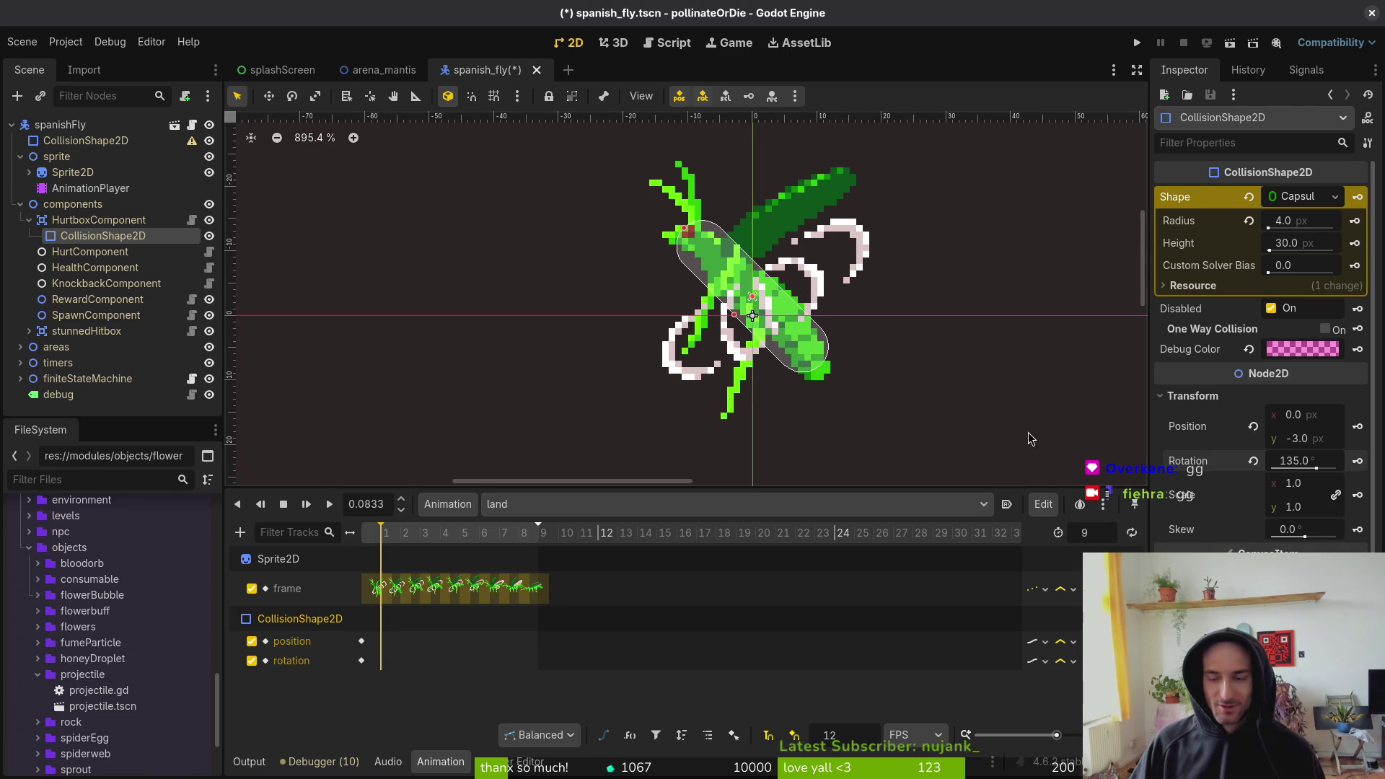
{"action": "left_click", "coordinate": [1358, 427]}
{"action": "left_click", "coordinate": [1357, 461]}
- On the following frame, rotate the capsule to 120°, raise it two pixels, and key both tracks
{"action": "key", "text": "ctrl+Right"}
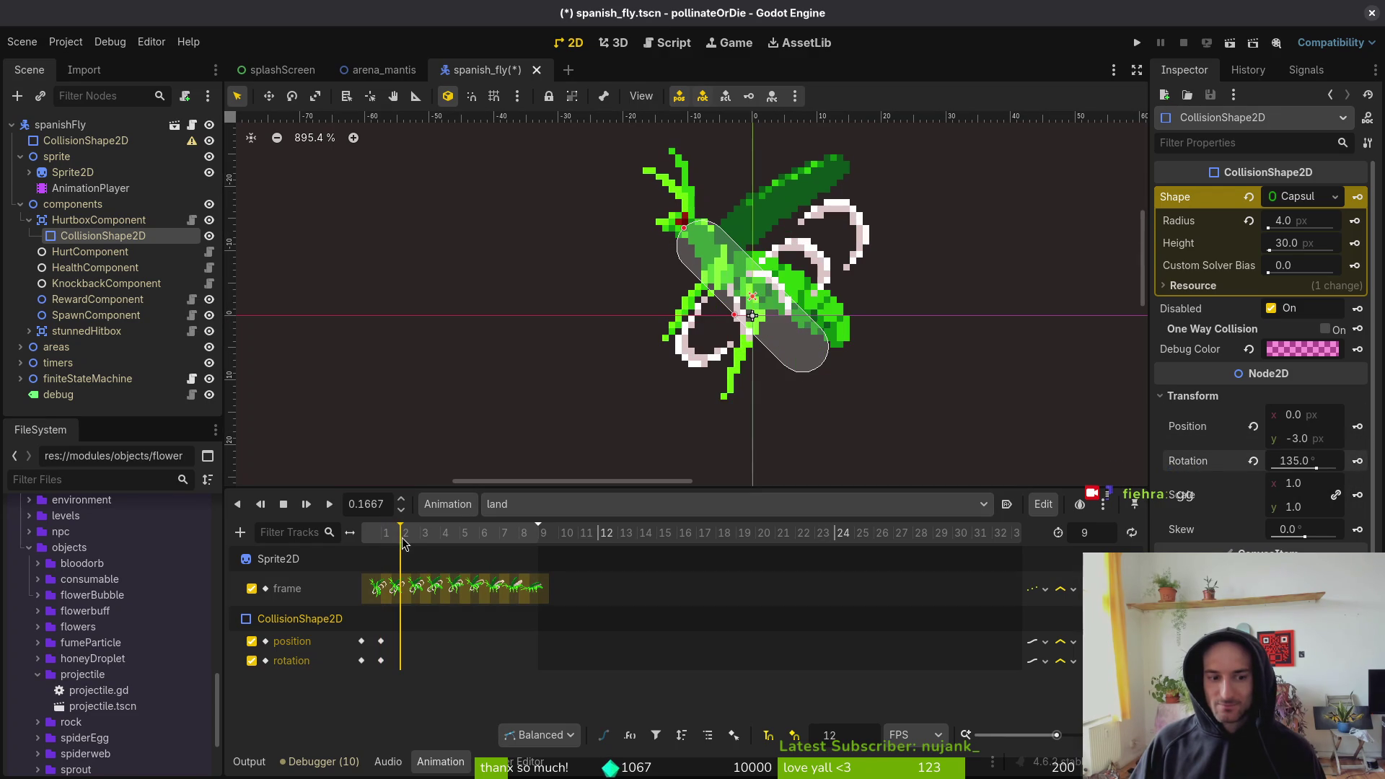
{"action": "mouse_move", "coordinate": [806, 351]}
{"action": "left_mouse_down"}
{"action": "mouse_move", "coordinate": [815, 339]}
{"action": "mouse_move", "coordinate": [802, 337]}
{"action": "mouse_move", "coordinate": [822, 332]}
{"action": "left_mouse_up"}
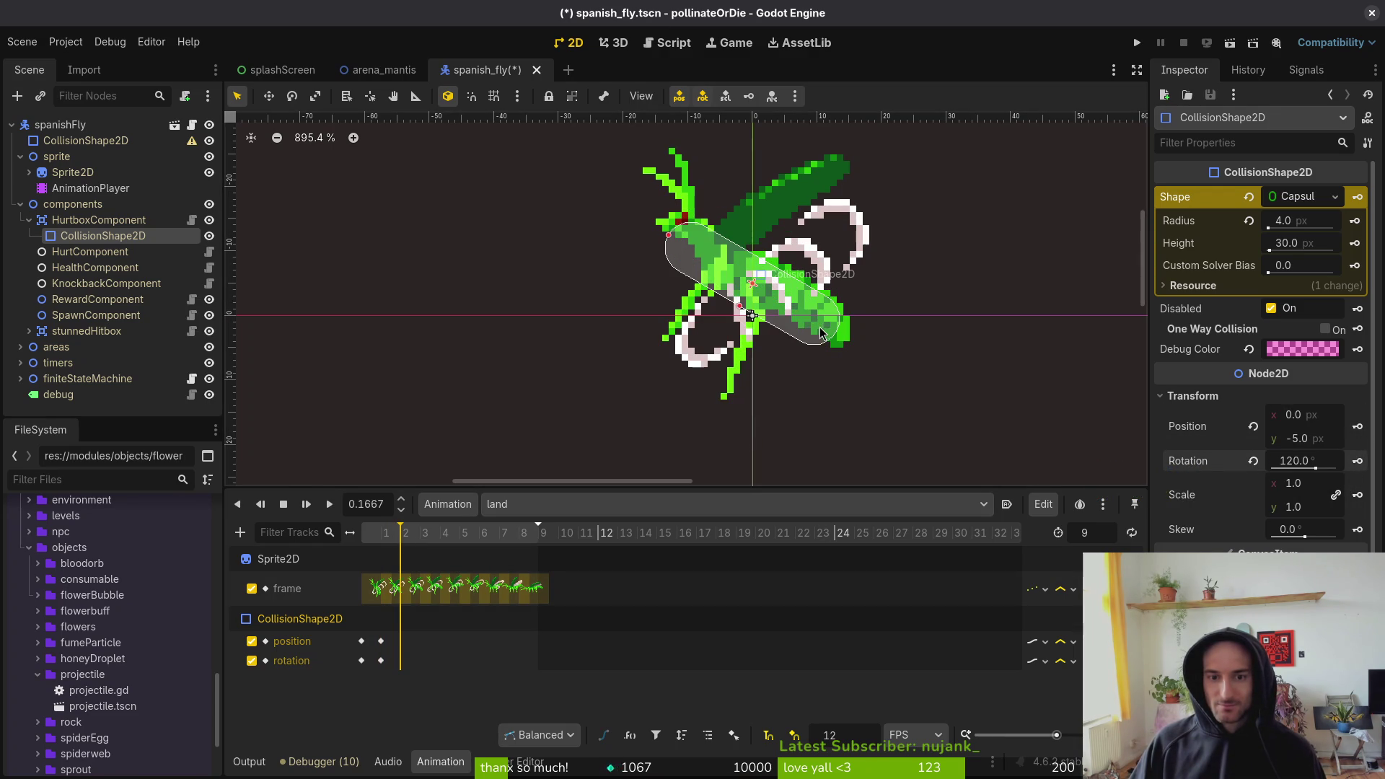
{"action": "key", "text": "Up"}
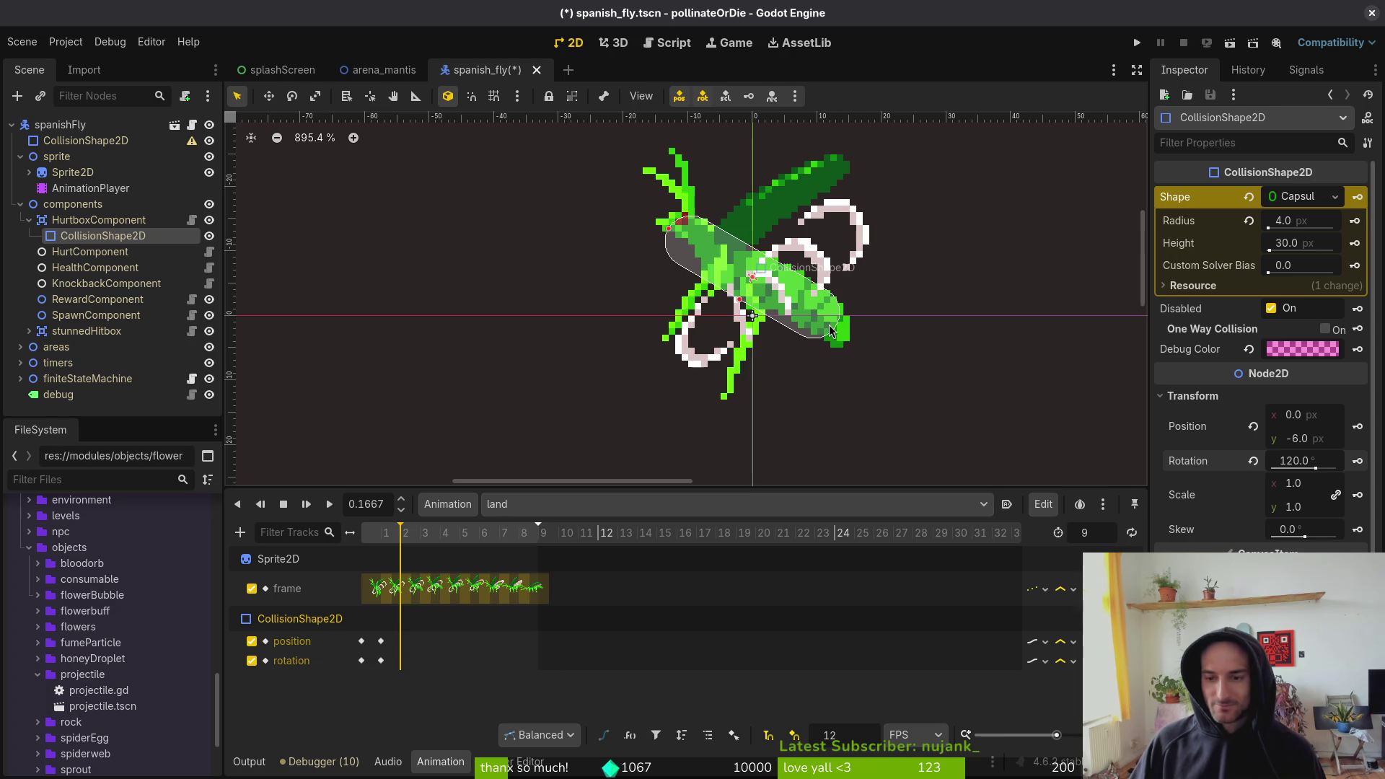
{"action": "key", "text": "Up"}
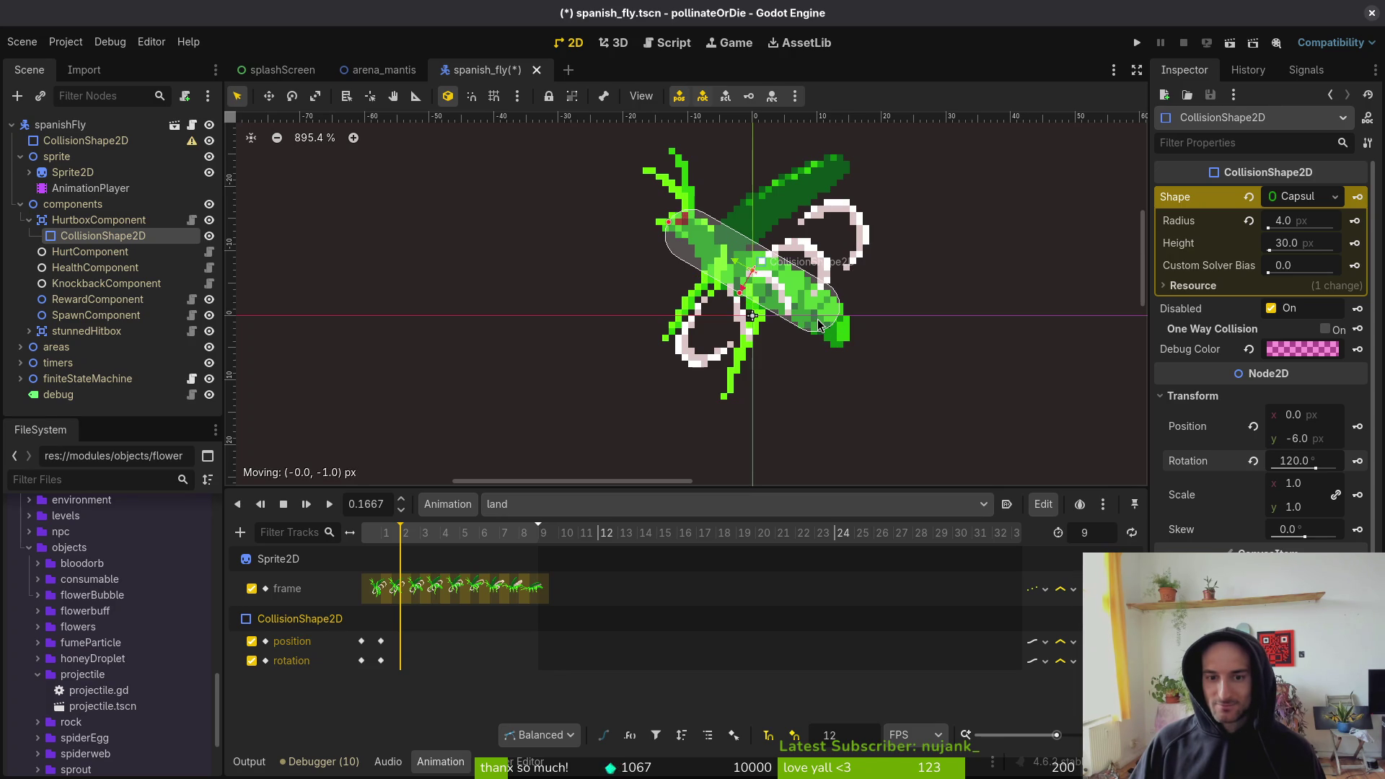
{"action": "key", "text": "ctrl+s"}
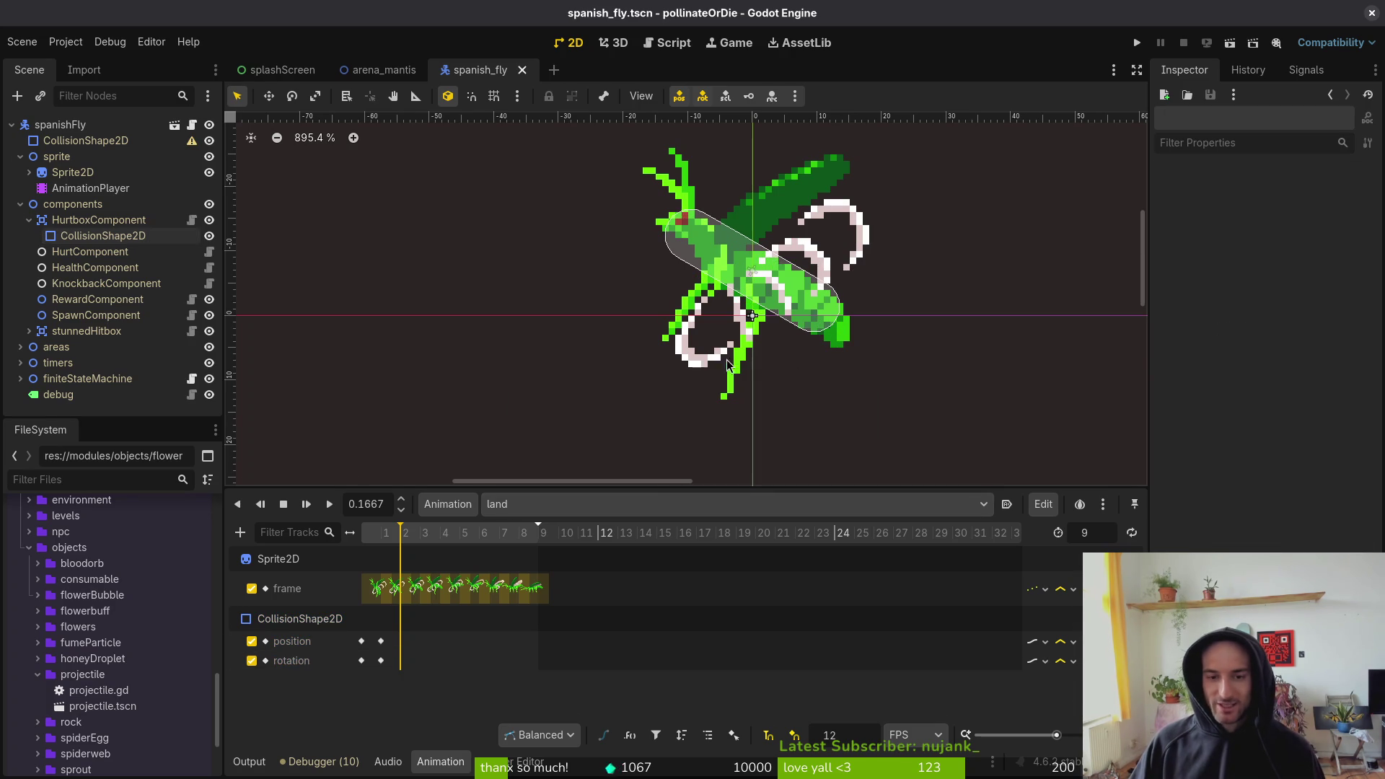
{"action": "left_click", "coordinate": [796, 304]}
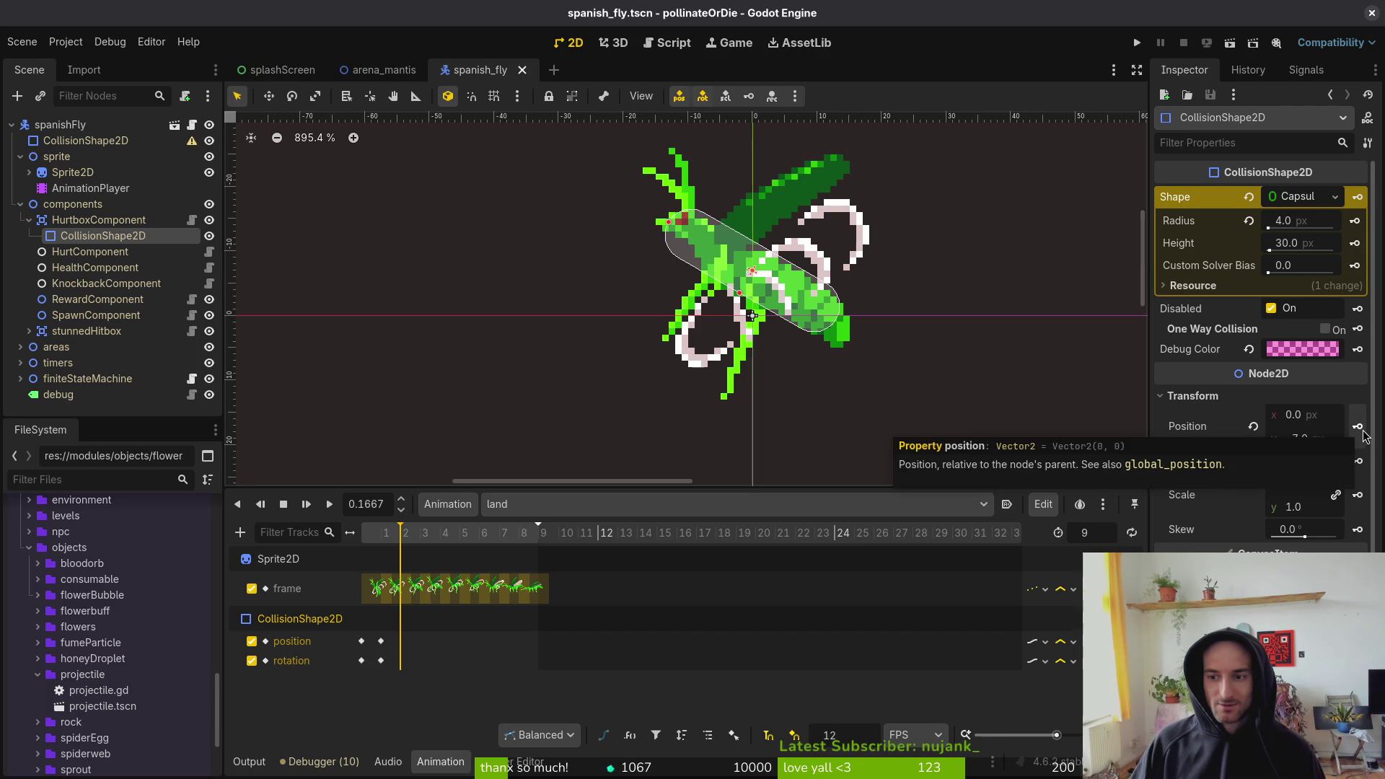
{"action": "left_click", "coordinate": [1359, 429]}
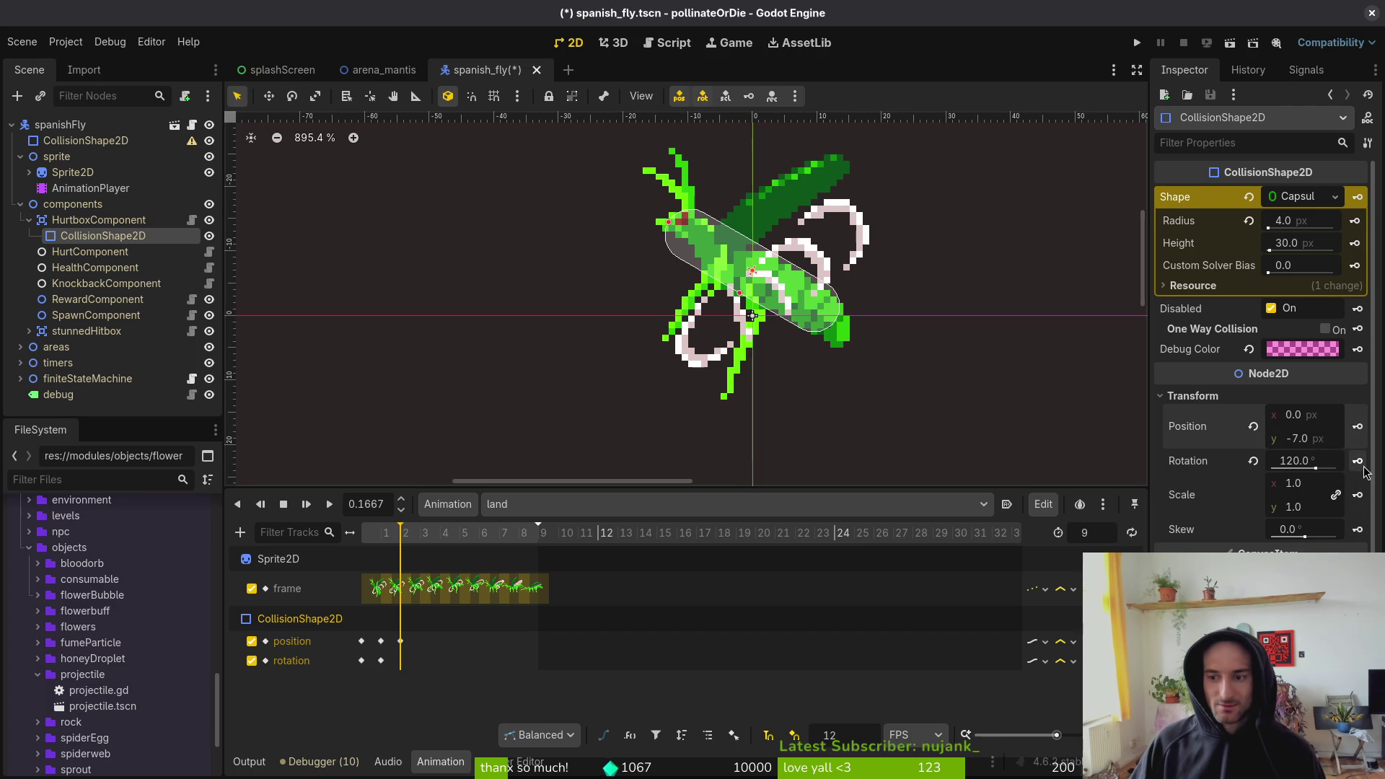
{"action": "left_click", "coordinate": [1357, 462]}
{"action": "key", "text": "ctrl+s"}
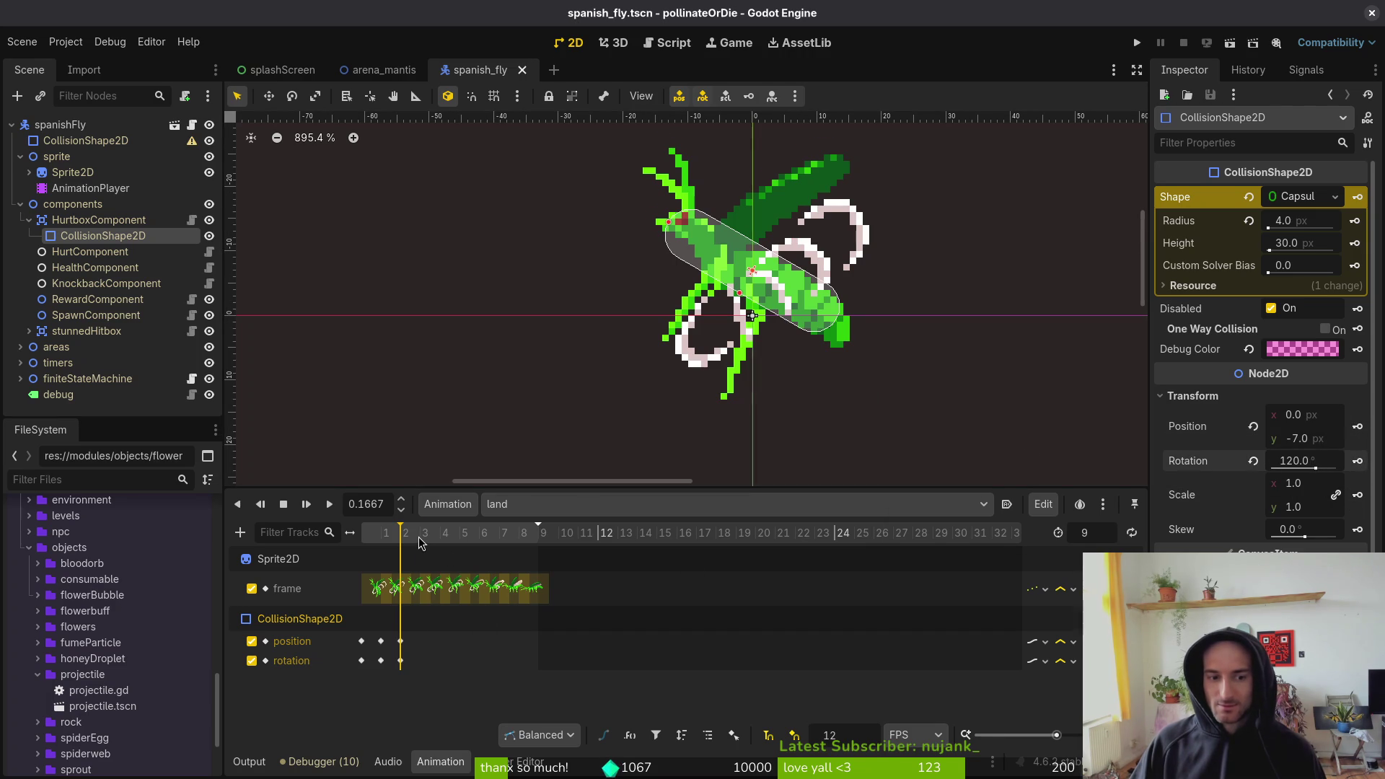
- On the next frame, raise the capsule two pixels and key its position and rotation
{"action": "left_click", "coordinate": [422, 537]}
{"action": "left_click_drag", "start_coordinate": [825, 328], "coordinate": [825, 315]}
{"action": "key", "text": "ctrl+s"}
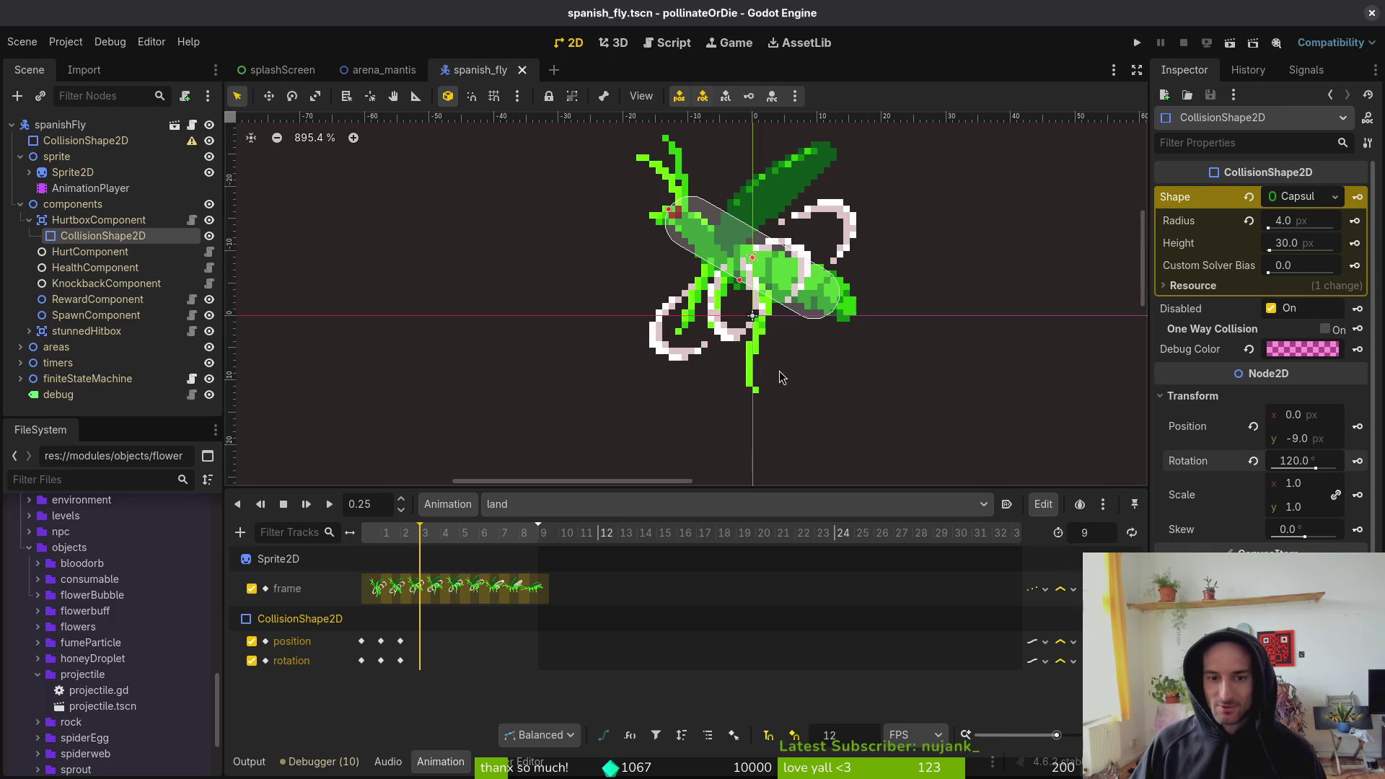
{"action": "scroll", "coordinate": [806, 359], "scroll_direction": "down", "scroll_amount": 3}
{"action": "scroll", "coordinate": [805, 337], "scroll_direction": "down", "scroll_amount": 3}
{"action": "scroll", "coordinate": [805, 336], "scroll_direction": "up", "scroll_amount": 2}
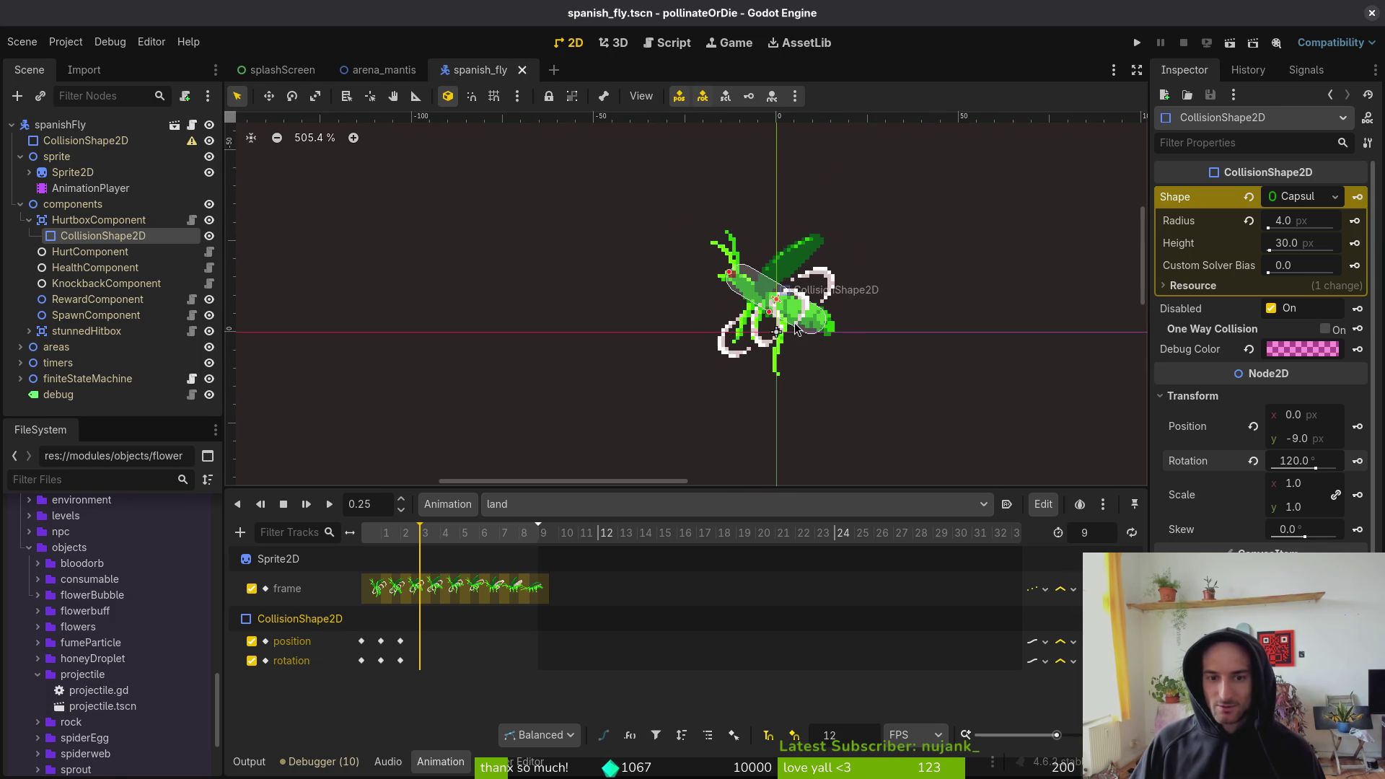
{"action": "scroll", "coordinate": [813, 335], "scroll_direction": "up", "scroll_amount": 2}
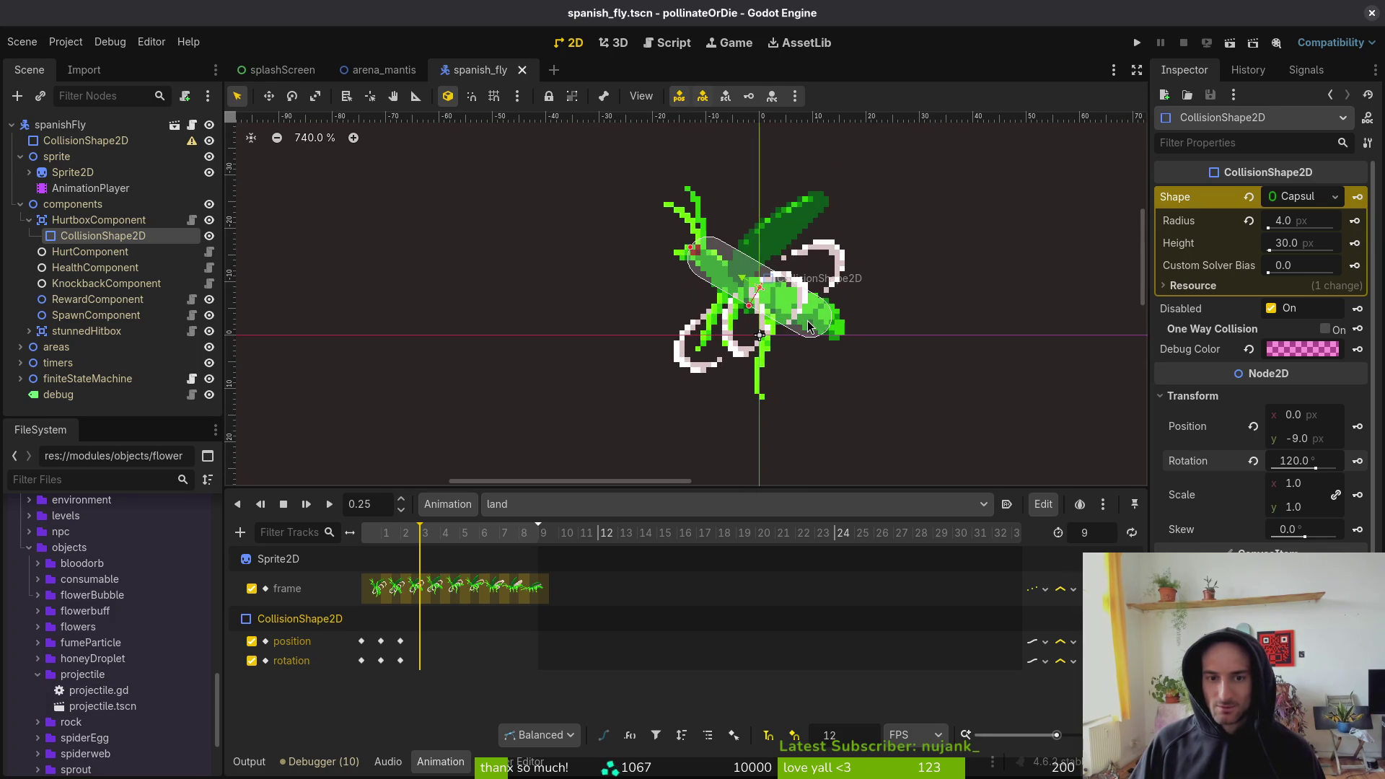
{"action": "left_click", "coordinate": [810, 328]}
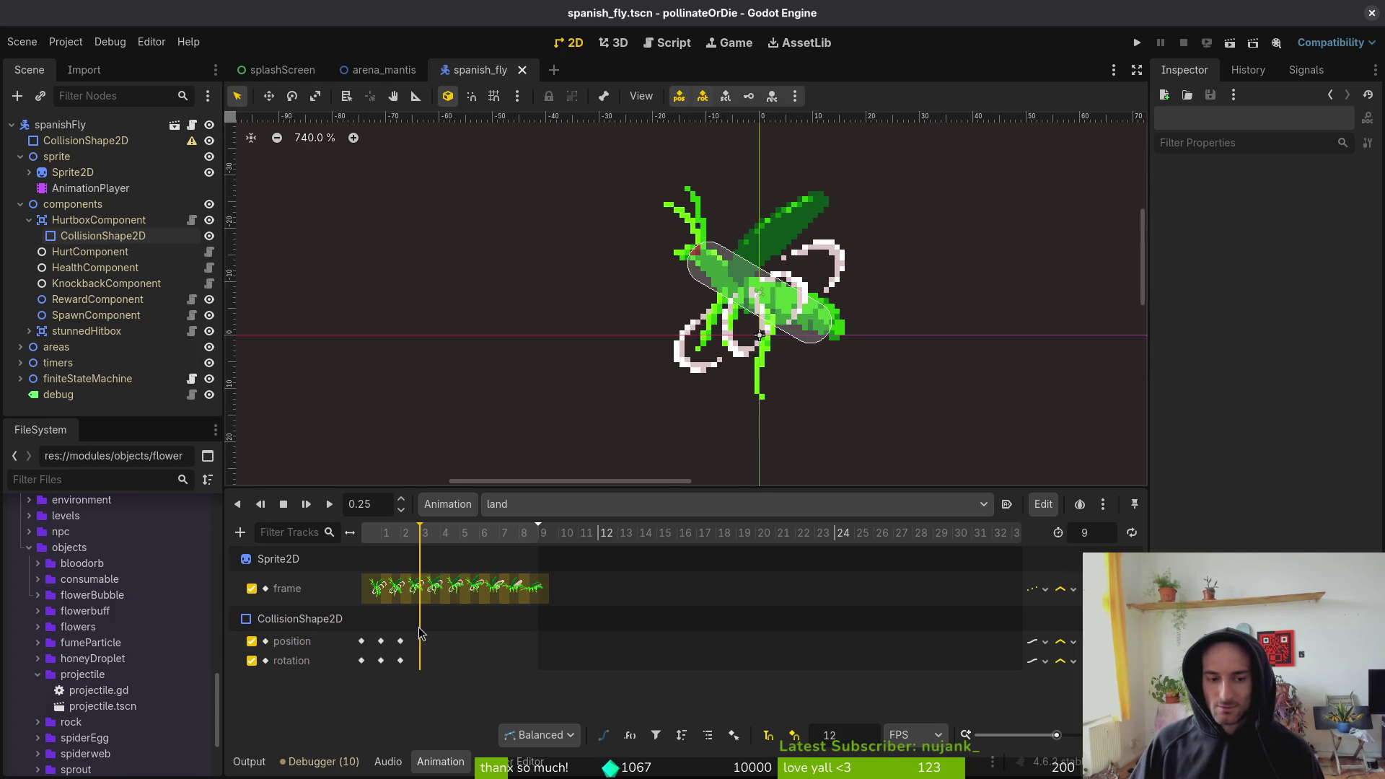
{"action": "left_click", "coordinate": [819, 284]}
{"action": "left_click", "coordinate": [1357, 426]}
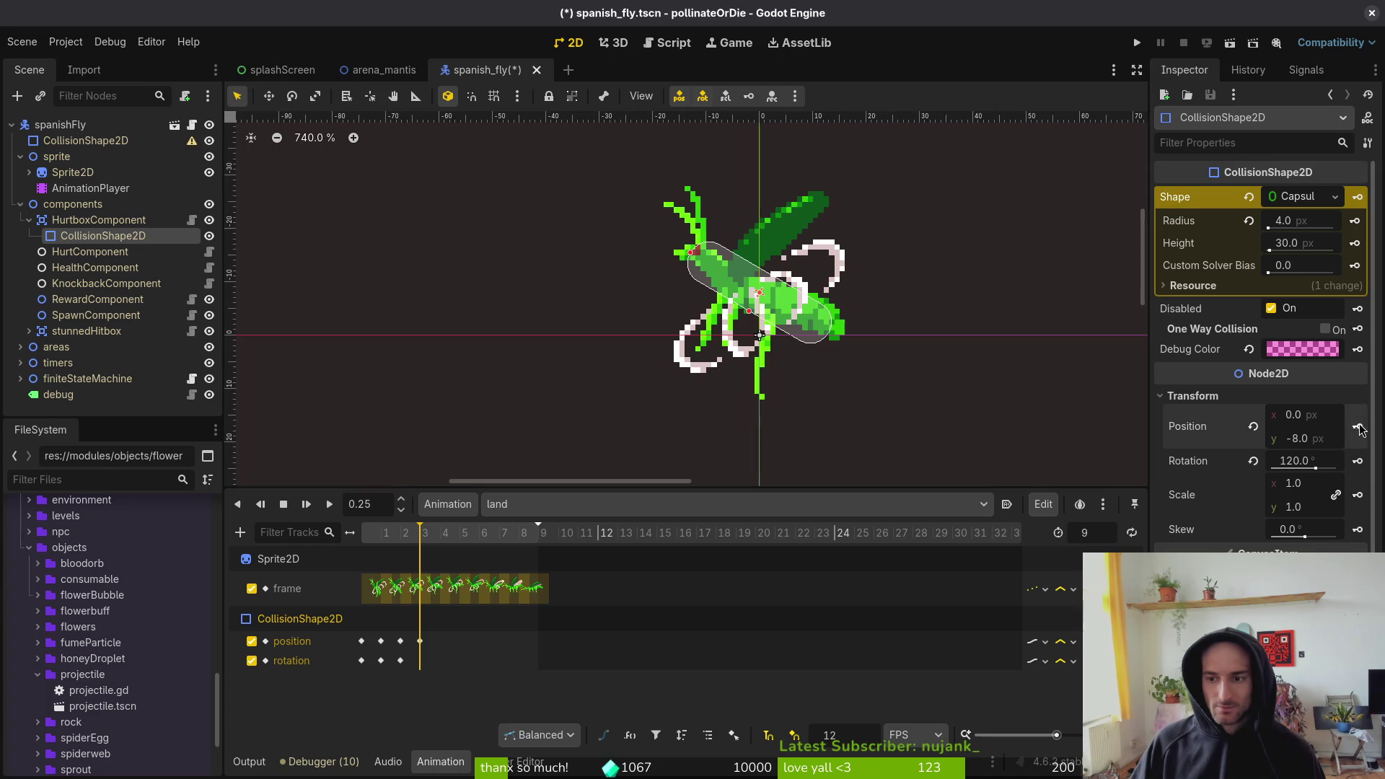
{"action": "left_click", "coordinate": [1358, 460]}
{"action": "key", "text": "ctrl+s"}
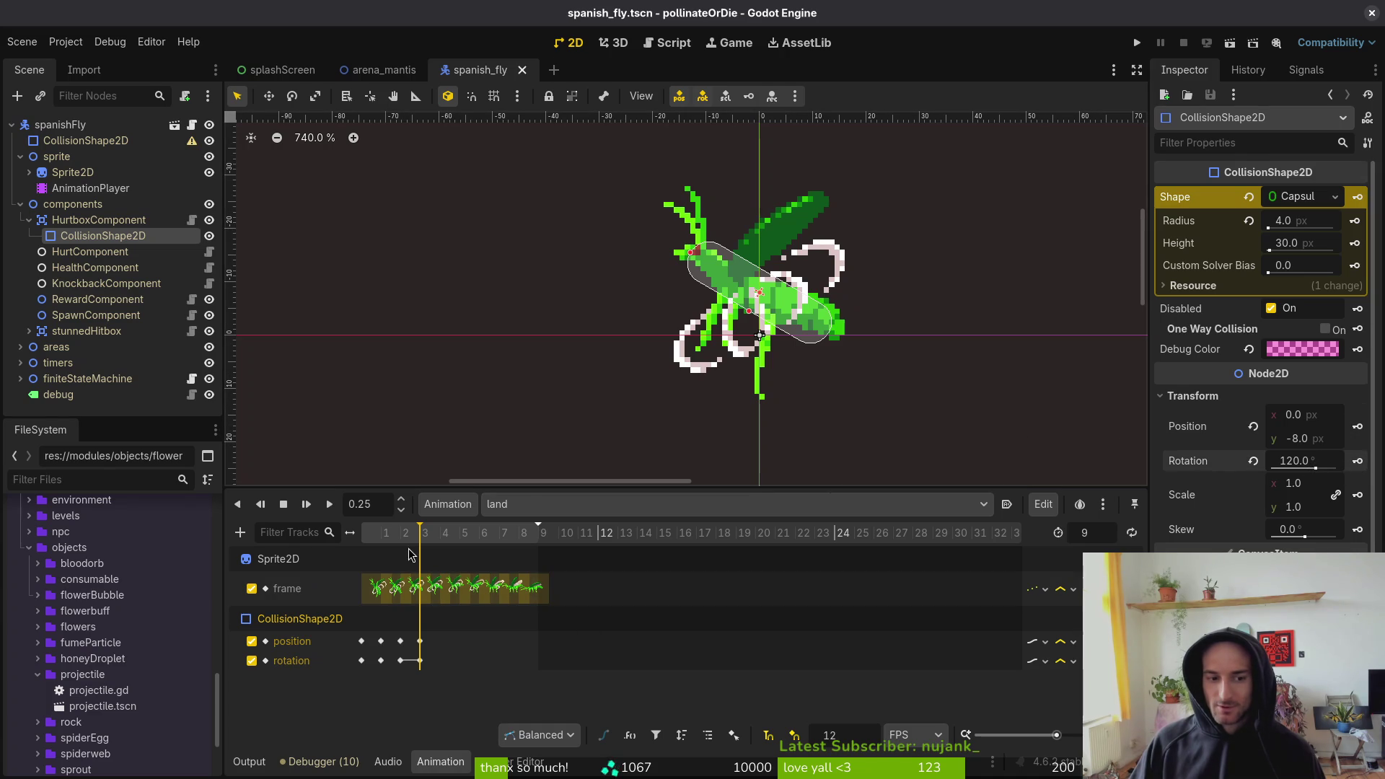
- At frame 4, rotate the capsule from 120° to 105° and key its raised position
{"action": "left_click", "coordinate": [436, 545]}
{"action": "left_click", "coordinate": [815, 336]}
{"action": "mouse_move", "coordinate": [815, 335]}
{"action": "left_mouse_down"}
{"action": "mouse_move", "coordinate": [861, 348]}
{"action": "mouse_move", "coordinate": [875, 332]}
{"action": "mouse_move", "coordinate": [815, 320]}
{"action": "left_mouse_up"}
{"action": "left_click", "coordinate": [1356, 426]}
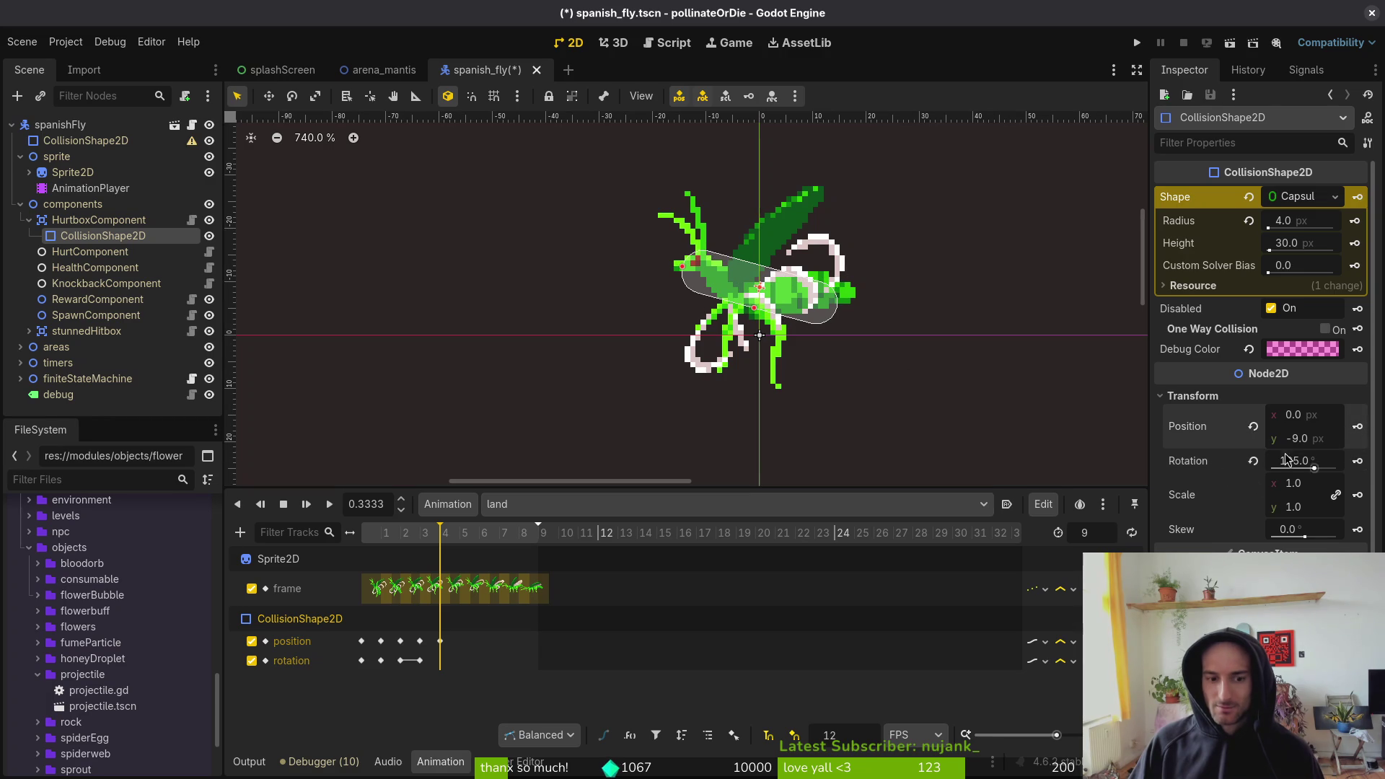
{"action": "key", "text": "ctrl+s"}
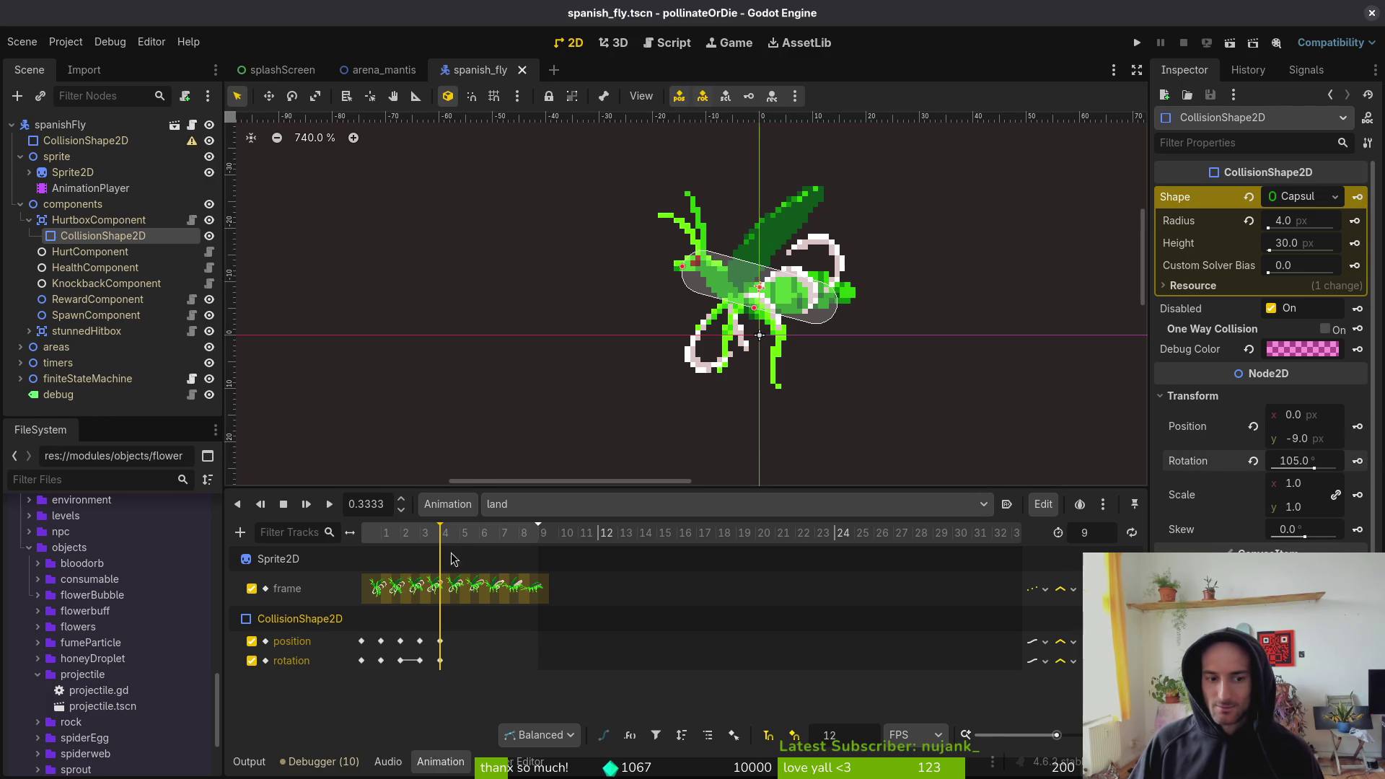
- At frame 5, rotate the capsule to horizontal 90° and key position and rotation
{"action": "left_click", "coordinate": [459, 534]}
{"action": "left_click_drag", "start_coordinate": [830, 317], "coordinate": [820, 312]}
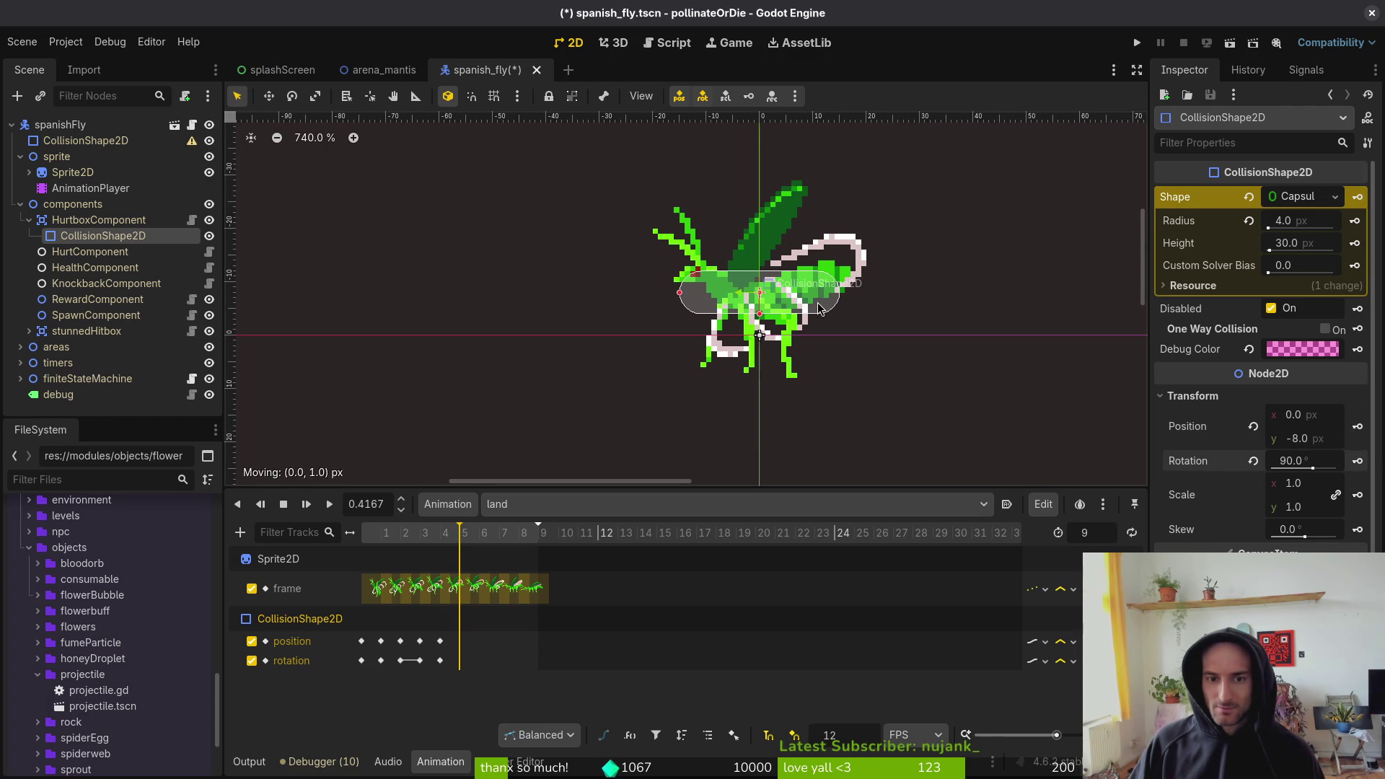
{"action": "left_click", "coordinate": [1356, 426]}
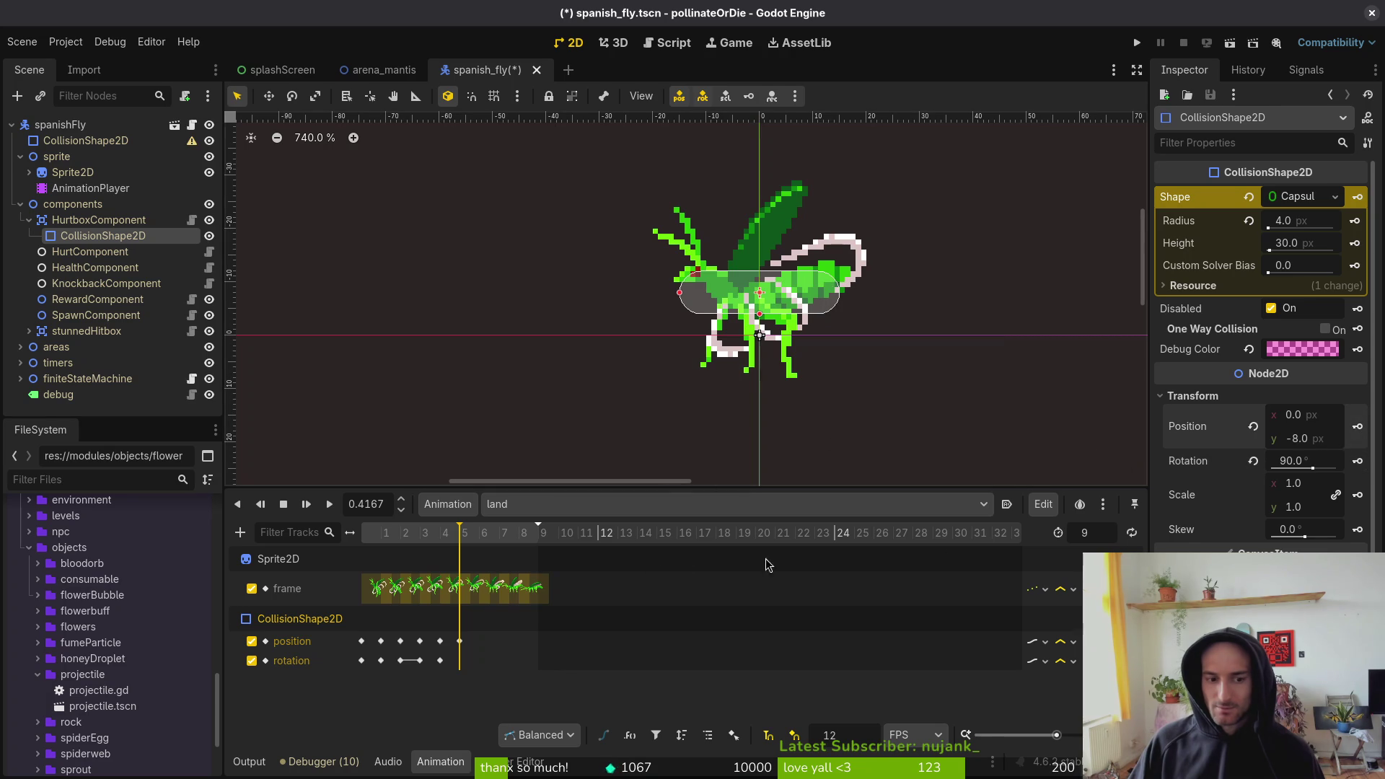
{"action": "left_click", "coordinate": [1357, 461]}
{"action": "key", "text": "ctrl+s"}
- At frame 6, lower the capsule onto the body at y −5 and key both tracks
{"action": "key", "text": "ctrl+Right"}
{"action": "left_click_drag", "start_coordinate": [820, 309], "coordinate": [823, 333]}
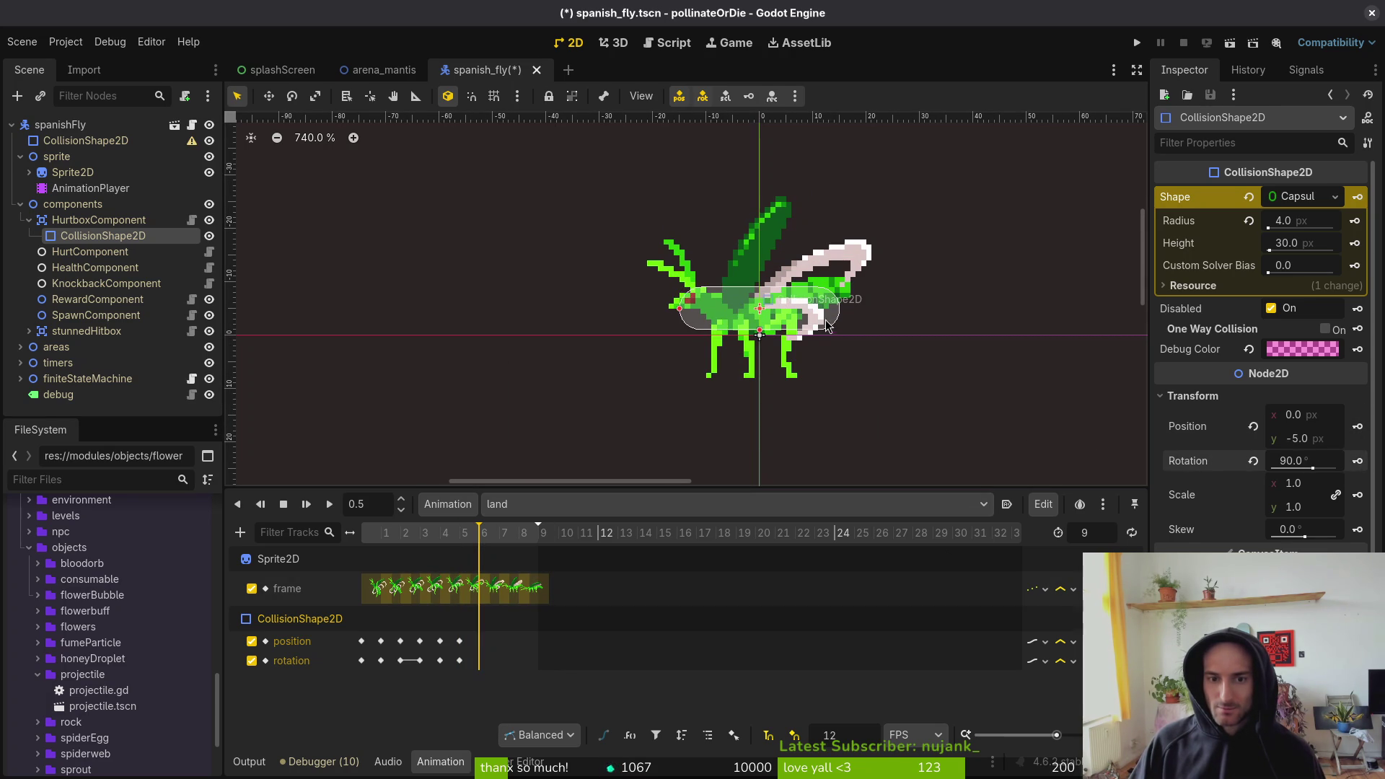
{"action": "left_click", "coordinate": [1363, 462]}
{"action": "left_click", "coordinate": [1359, 428]}
{"action": "left_click", "coordinate": [1359, 463]}
{"action": "key", "text": "ctrl+s"}
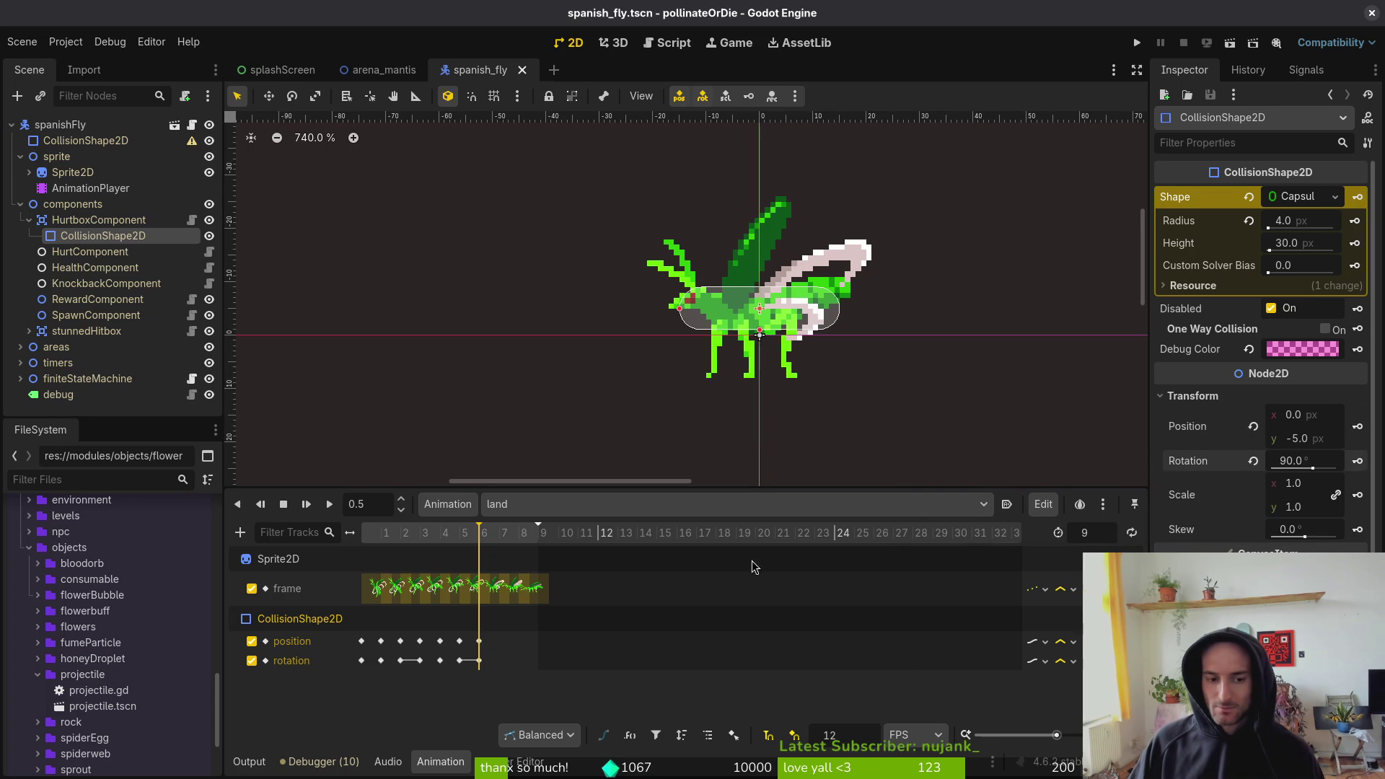
- Key the capsule at y −3 on frame 7 and y −2 on frame 8, moving the last rotation key to frame 8
{"action": "left_click", "coordinate": [499, 540]}
{"action": "left_click_drag", "start_coordinate": [807, 320], "coordinate": [807, 331]}
{"action": "key", "text": "ctrl+s"}
{"action": "left_click", "coordinate": [1357, 426]}
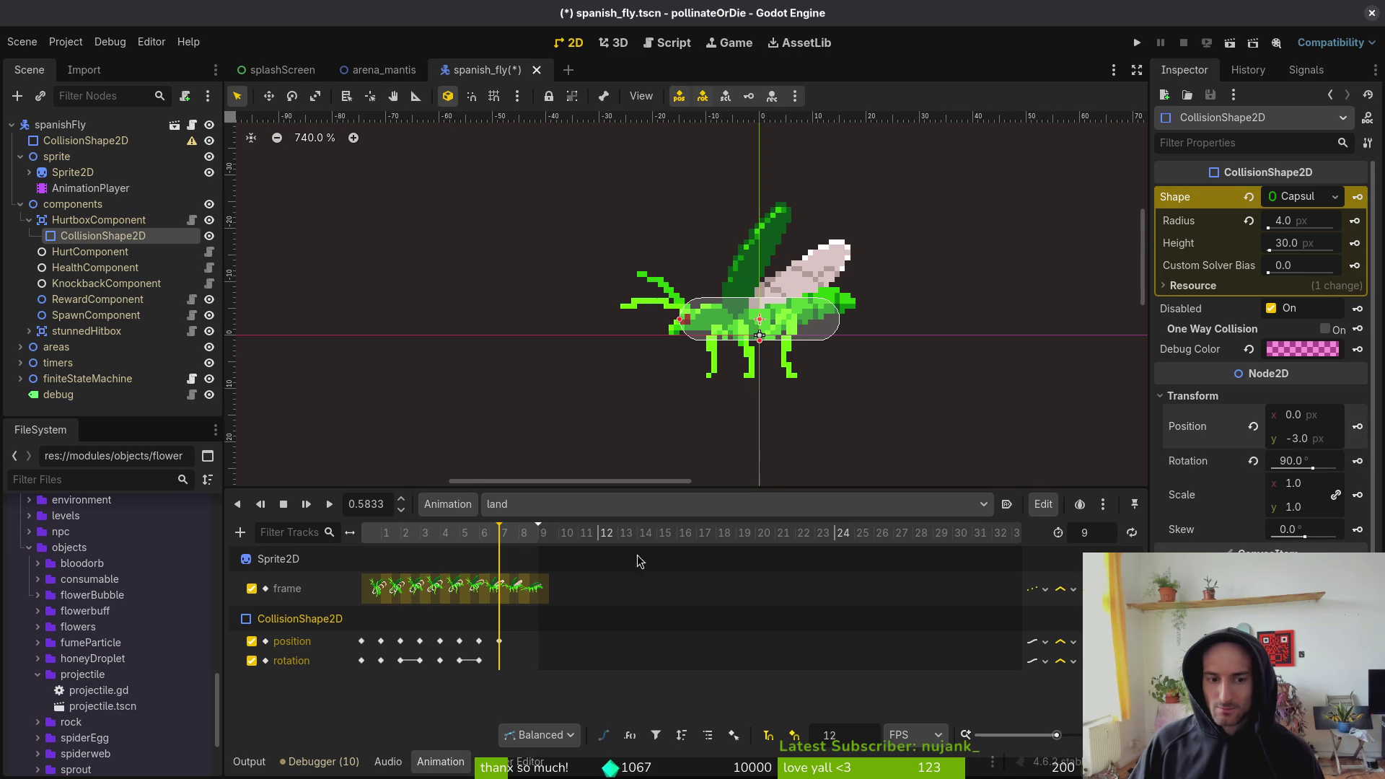
{"action": "left_click", "coordinate": [518, 547]}
{"action": "left_click_drag", "start_coordinate": [813, 331], "coordinate": [812, 336]}
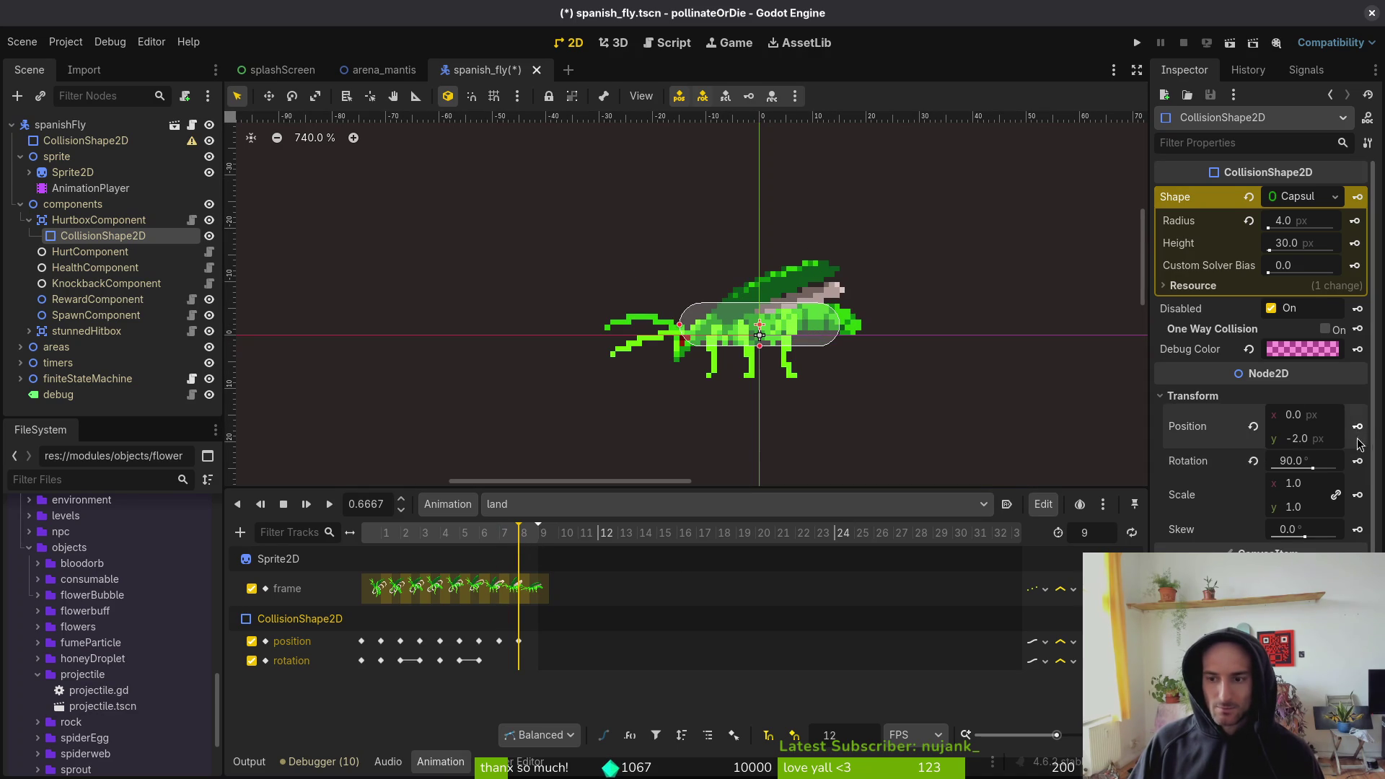
{"action": "left_click", "coordinate": [1357, 426]}
{"action": "key", "text": "ctrl+s"}
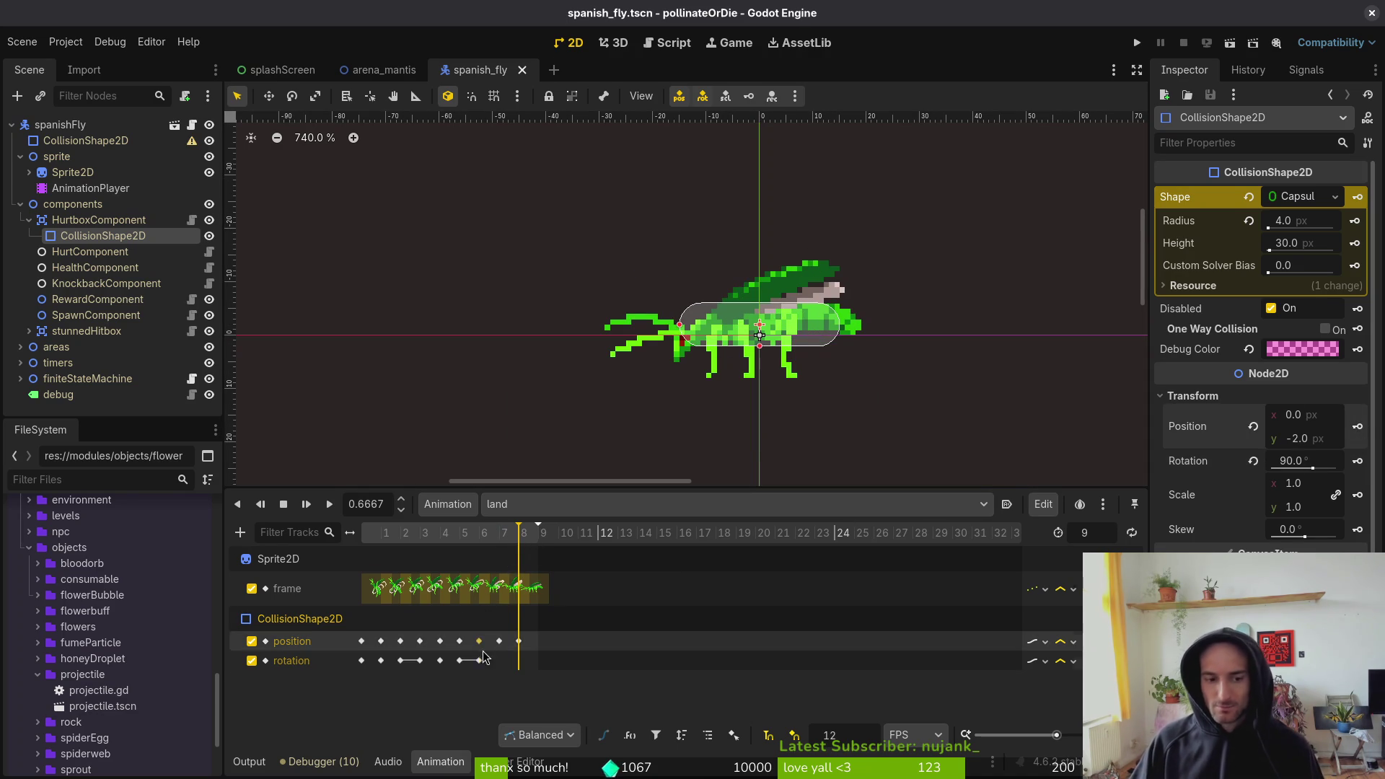
{"action": "left_click_drag", "start_coordinate": [478, 661], "coordinate": [518, 662]}
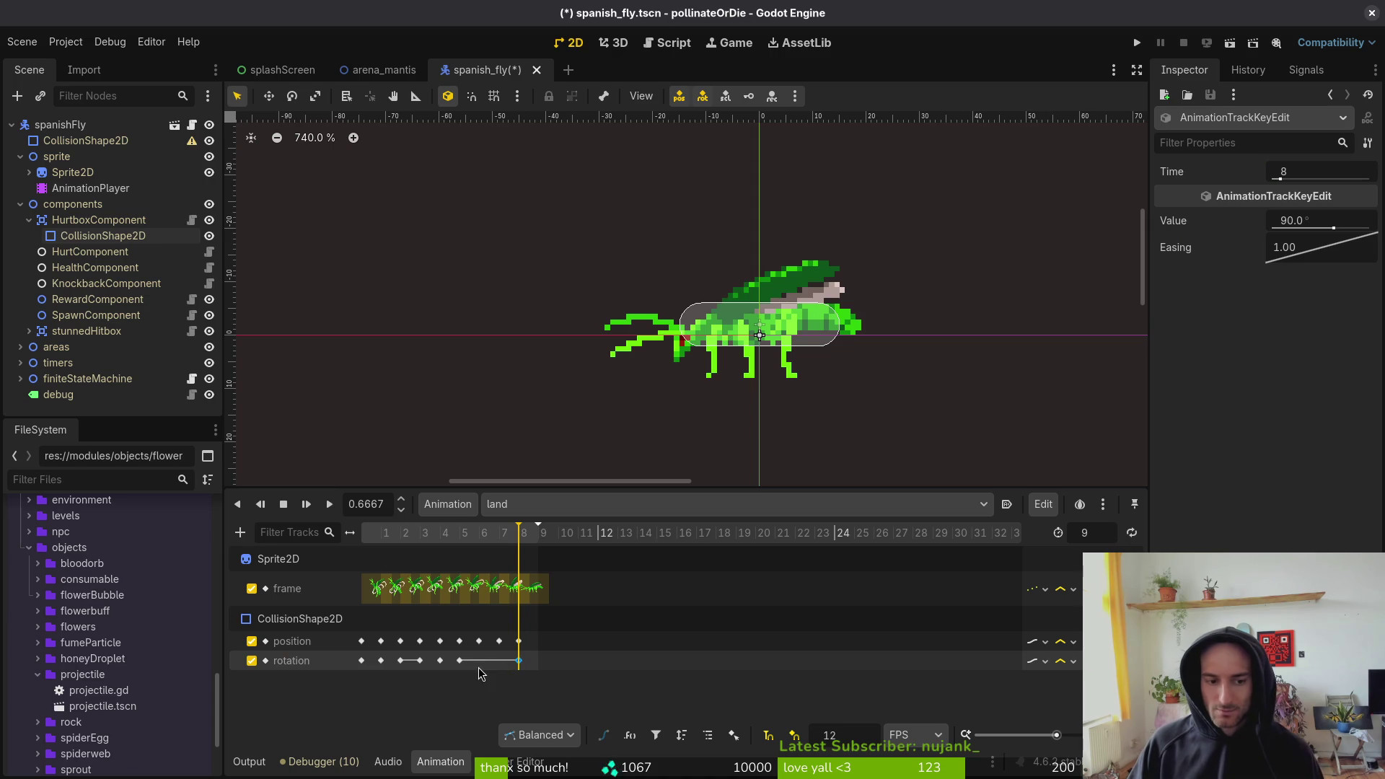
{"action": "key", "text": "ctrl+s"}
{"action": "left_click", "coordinate": [498, 504]}
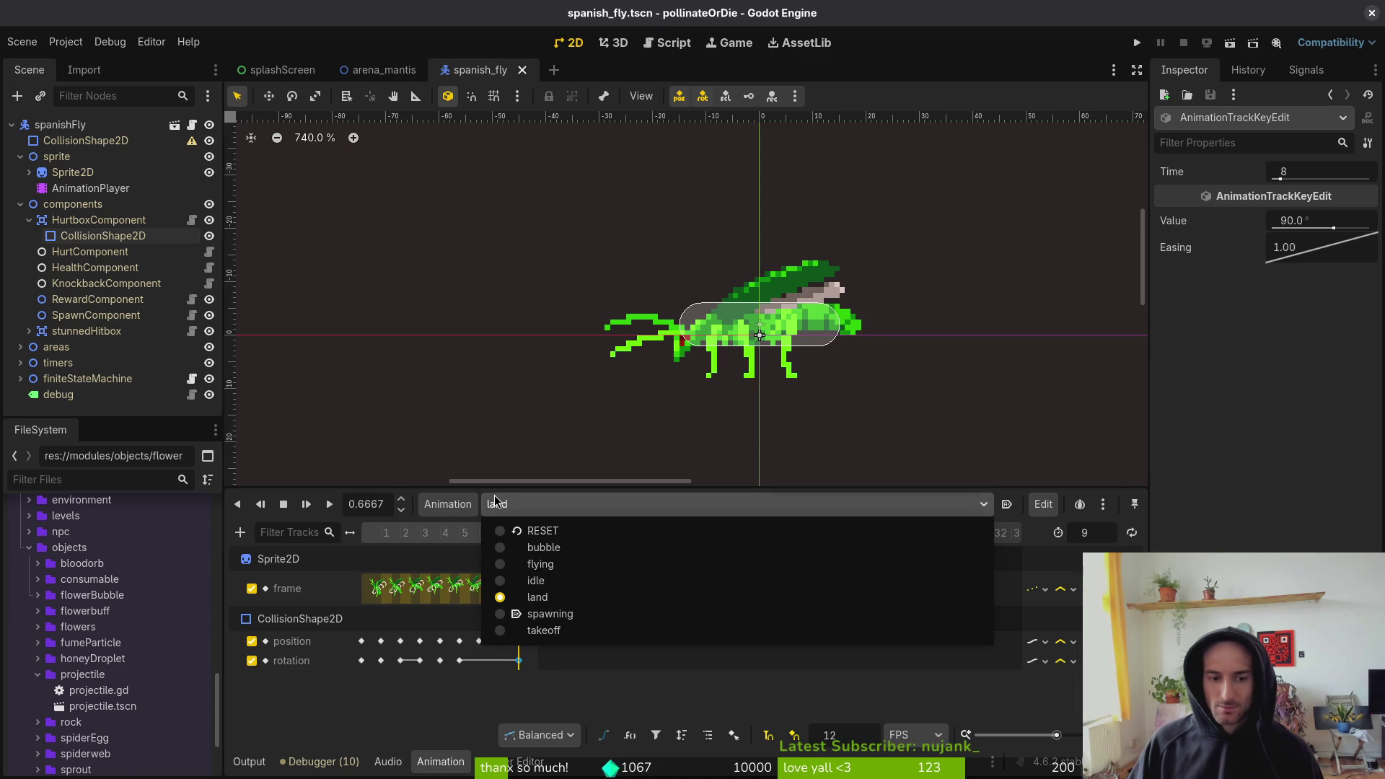
- Switch to the takeoff animation and select the hurtbox capsule, leaving it unmoved
{"action": "left_click", "coordinate": [551, 614]}
{"action": "left_click", "coordinate": [533, 504]}
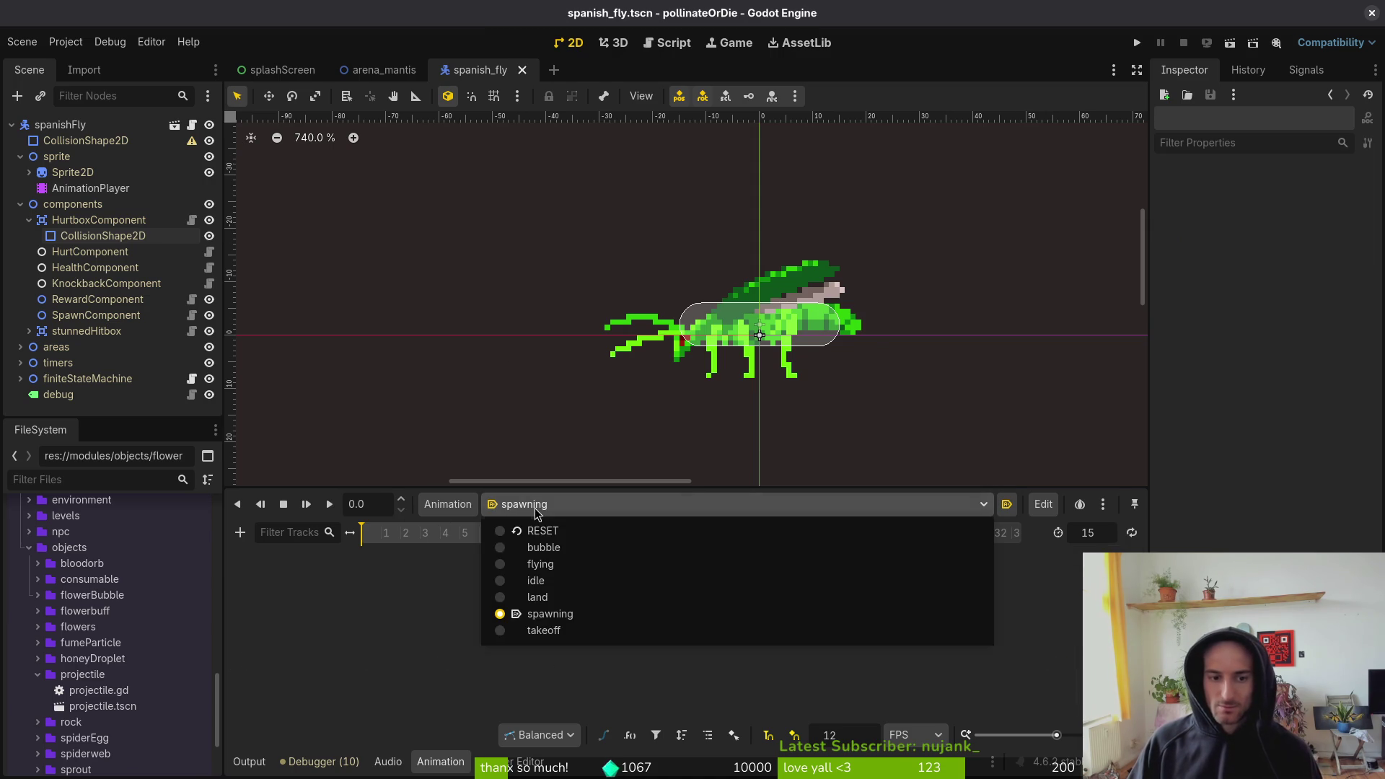
{"action": "left_click", "coordinate": [555, 630]}
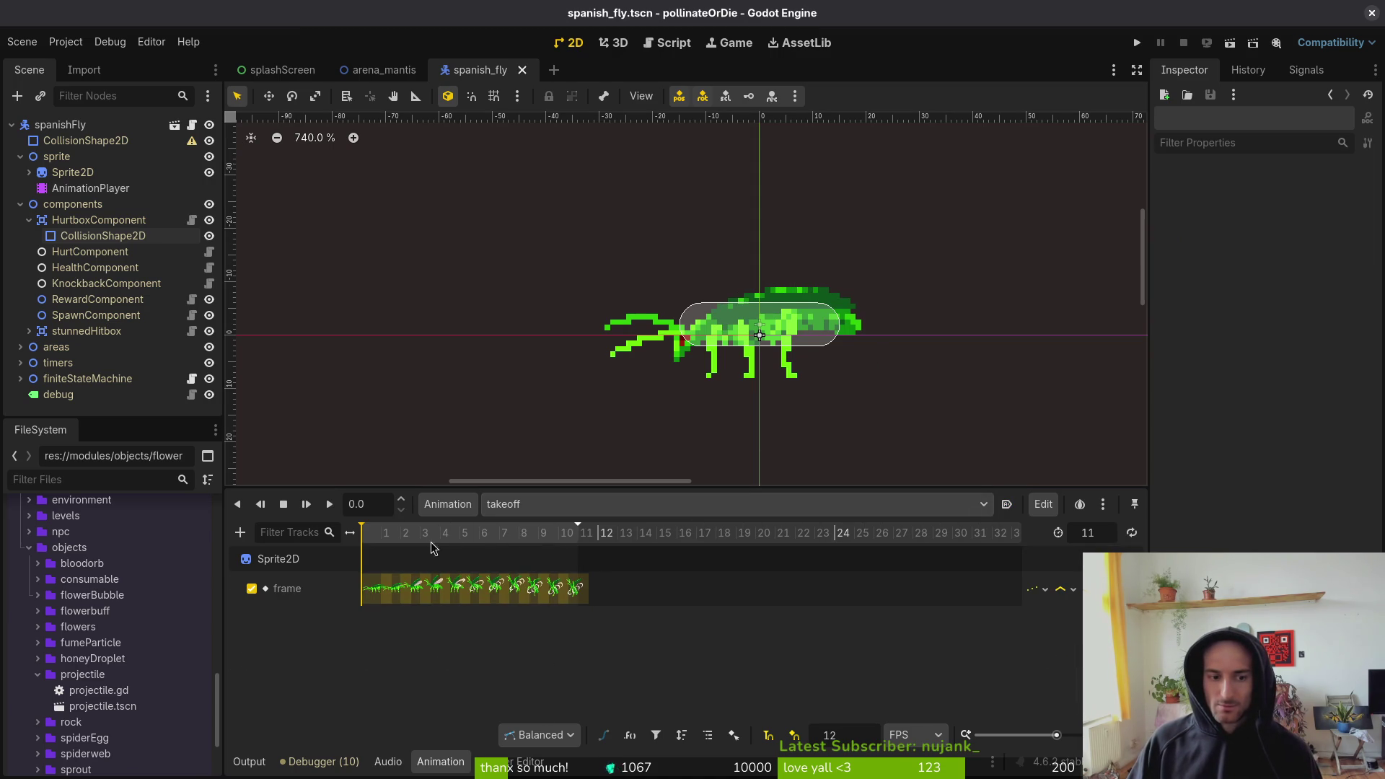
{"action": "left_click_drag", "start_coordinate": [375, 539], "coordinate": [400, 543]}
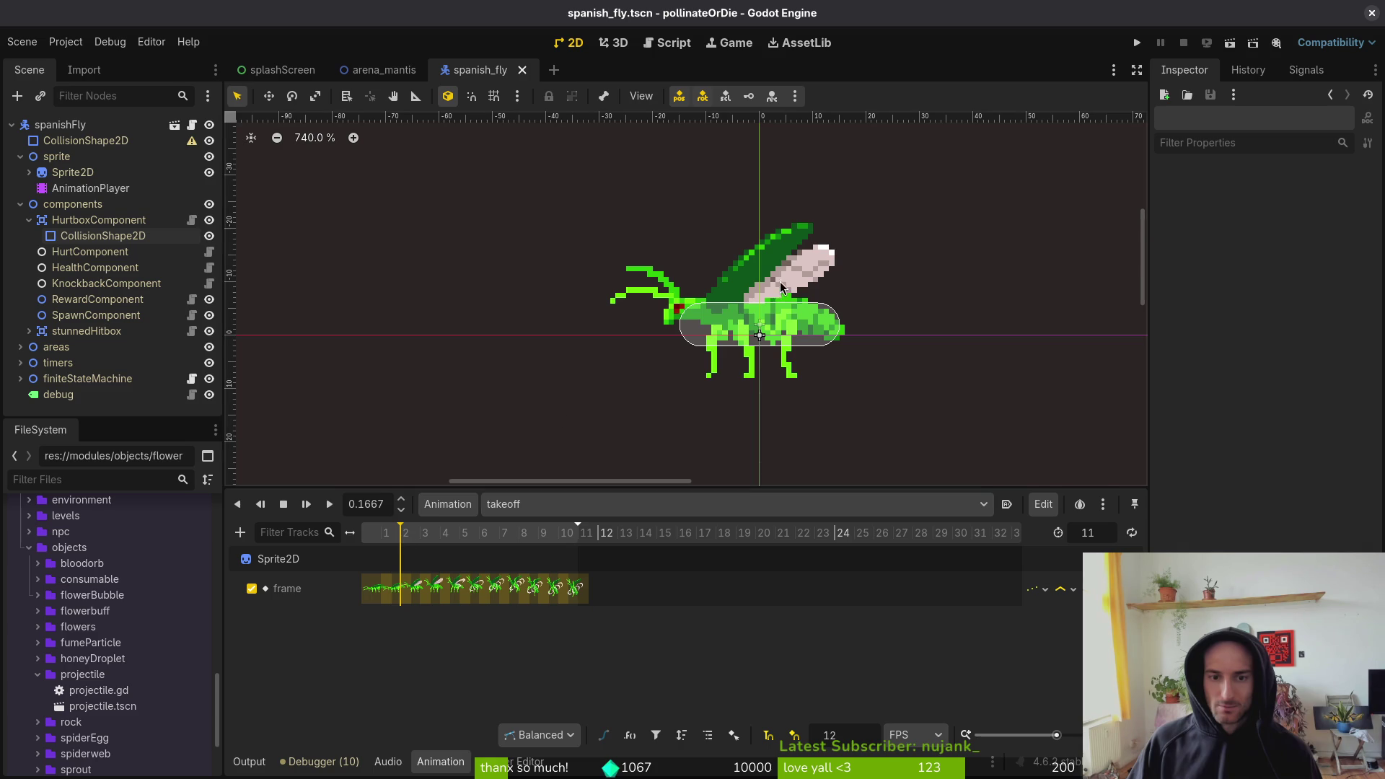
{"action": "left_click", "coordinate": [726, 328]}
{"action": "left_click_drag", "start_coordinate": [714, 331], "coordinate": [713, 325]}
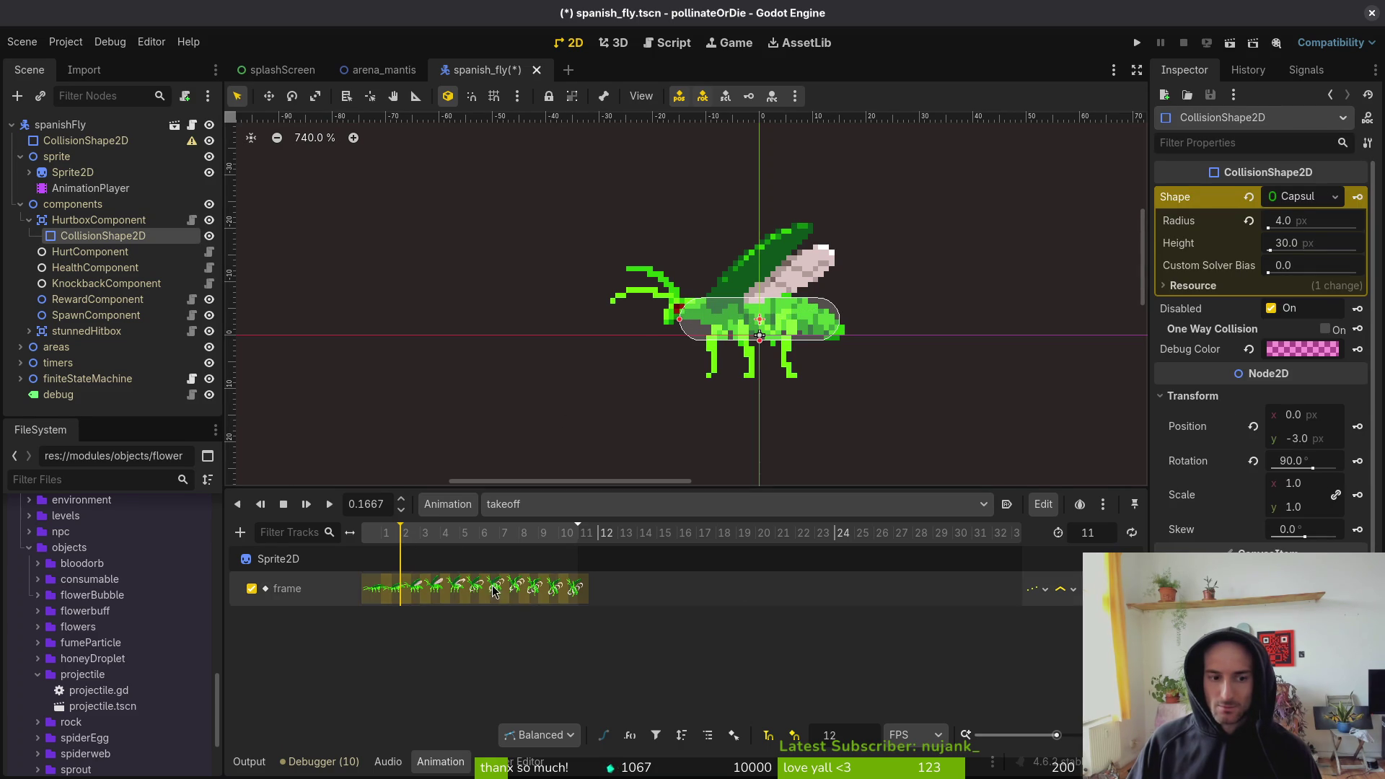
{"action": "key", "text": "ctrl+z"}
{"action": "key", "text": "ctrl+z"}
{"action": "key", "text": "ctrl+z"}
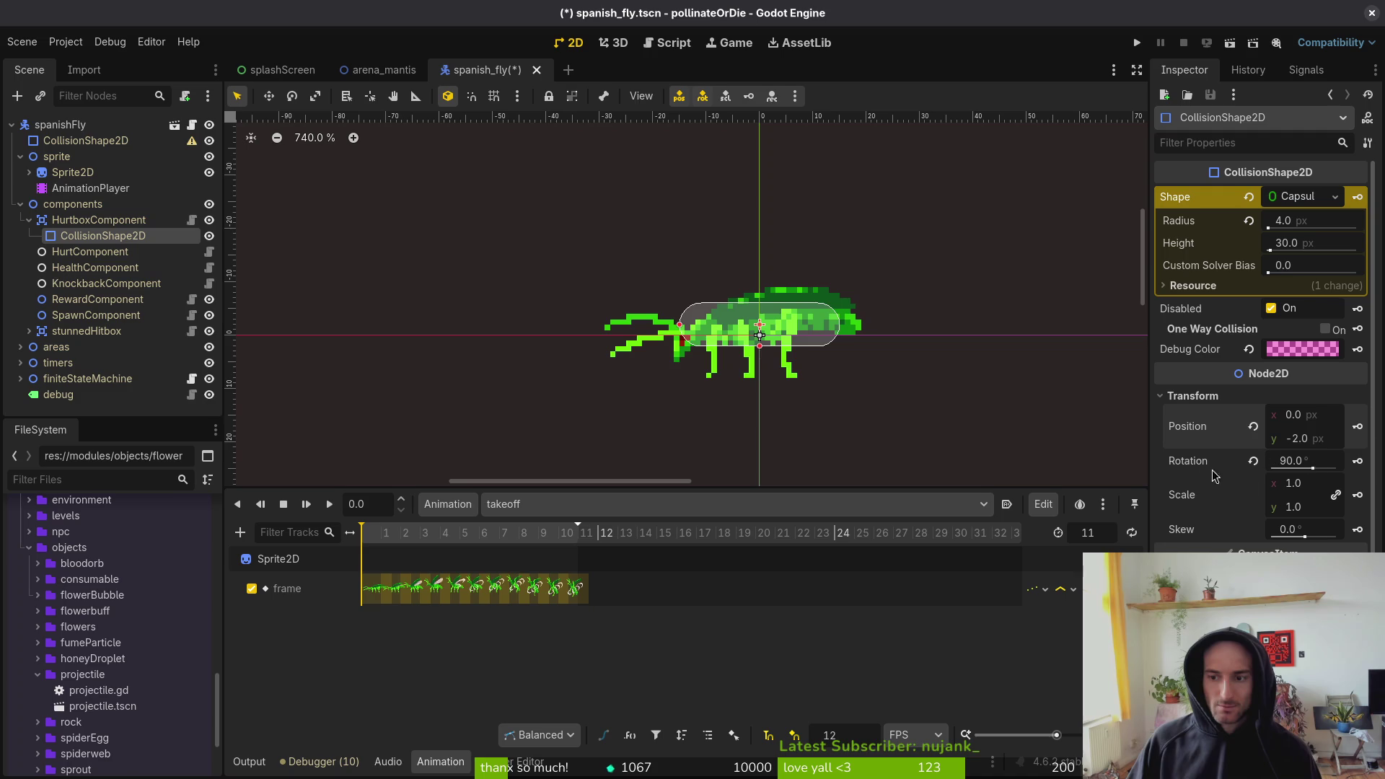
- Create capsule rotation and position tracks keyed at 0.0 s (90°, y −2 px) and save
{"action": "left_click", "coordinate": [1356, 462]}
{"action": "left_click", "coordinate": [750, 431]}
{"action": "left_click", "coordinate": [1356, 427]}
{"action": "left_click", "coordinate": [750, 430]}
{"action": "key", "text": "ctrl+s"}
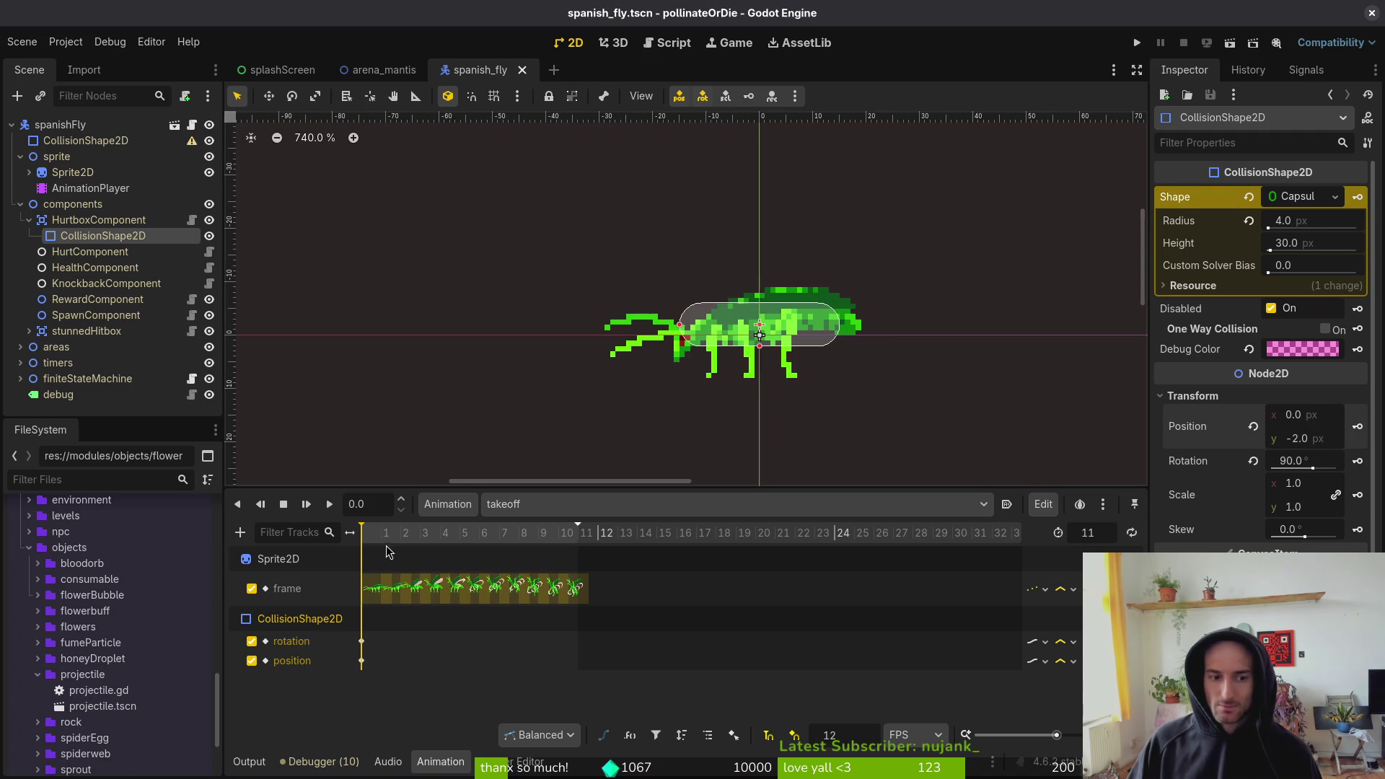
- At takeoff frame 2, raise the capsule on the fly's body and key position and rotation
{"action": "left_click", "coordinate": [386, 539]}
{"action": "left_click", "coordinate": [401, 538]}
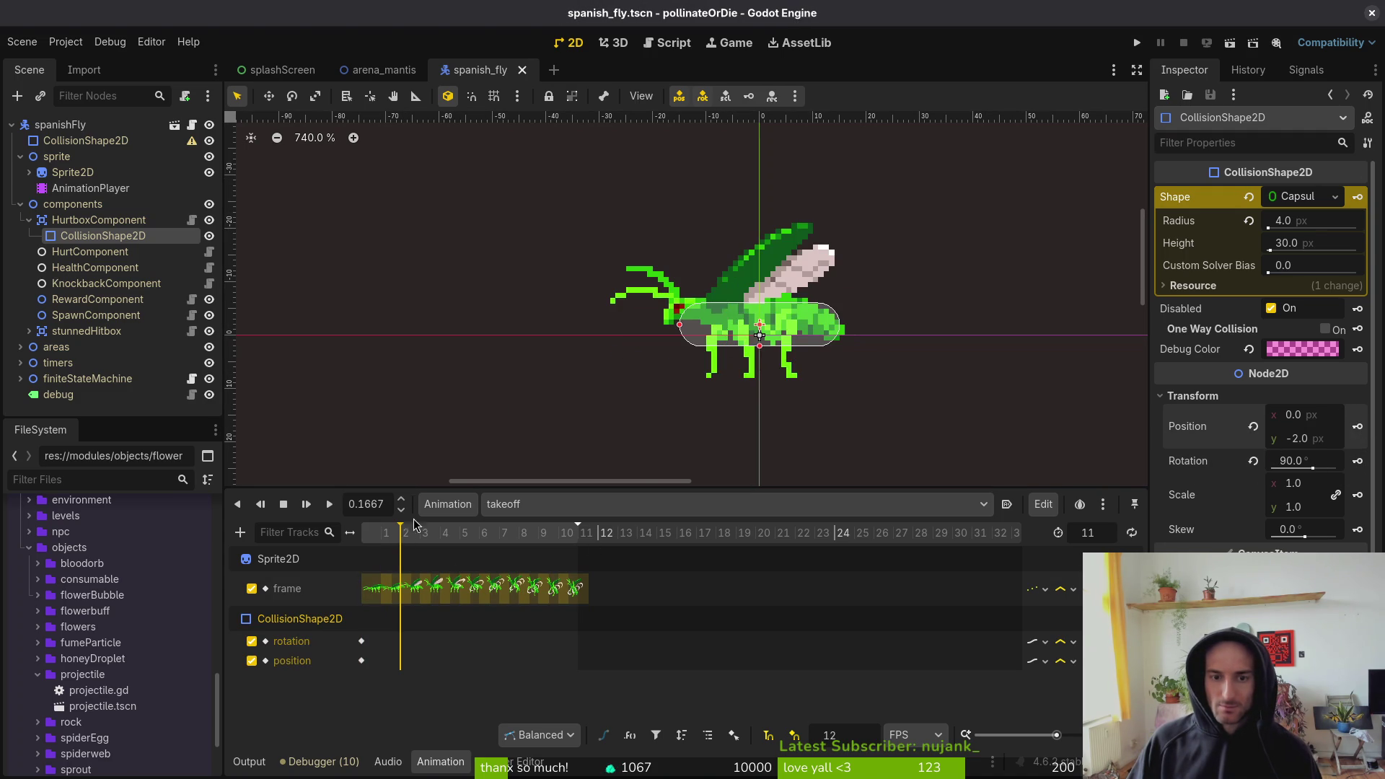
{"action": "left_click_drag", "start_coordinate": [808, 337], "coordinate": [808, 321]}
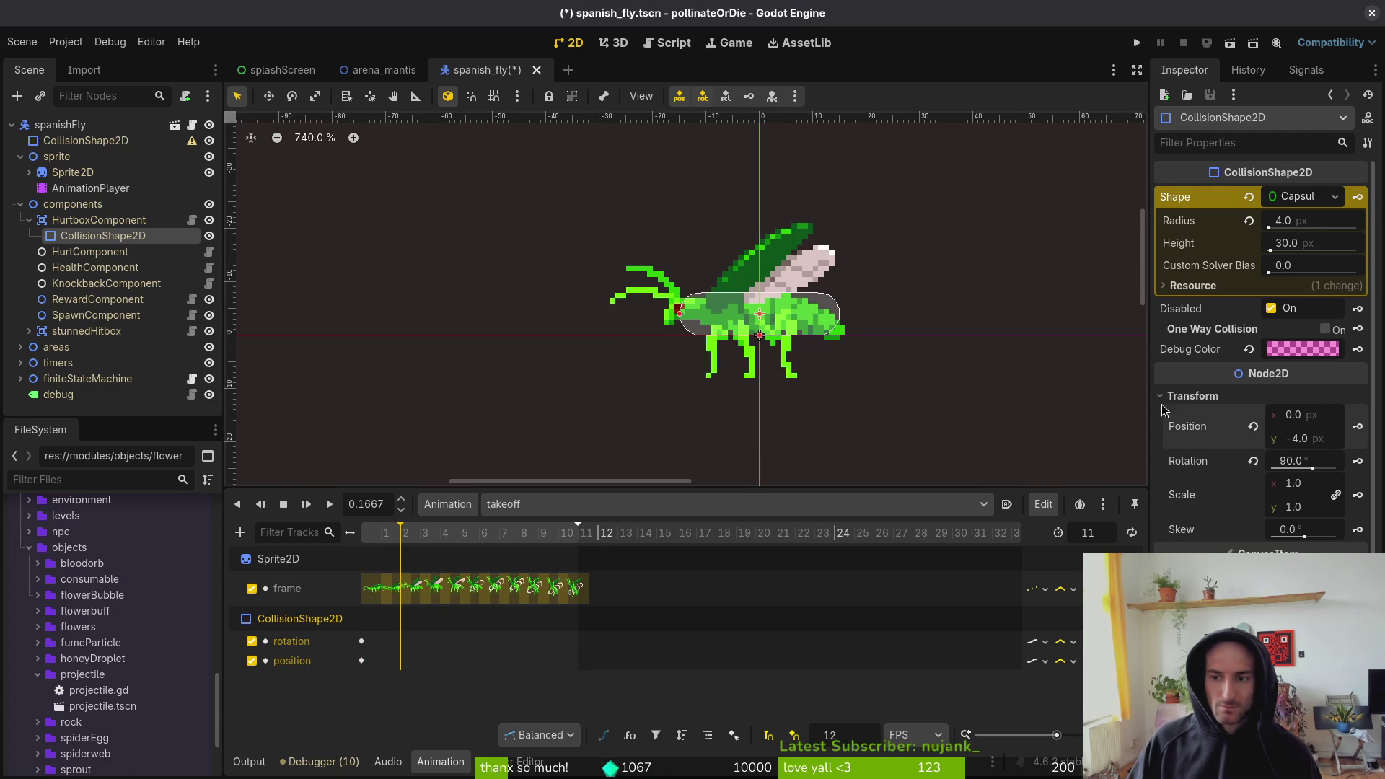
{"action": "left_click", "coordinate": [1357, 427]}
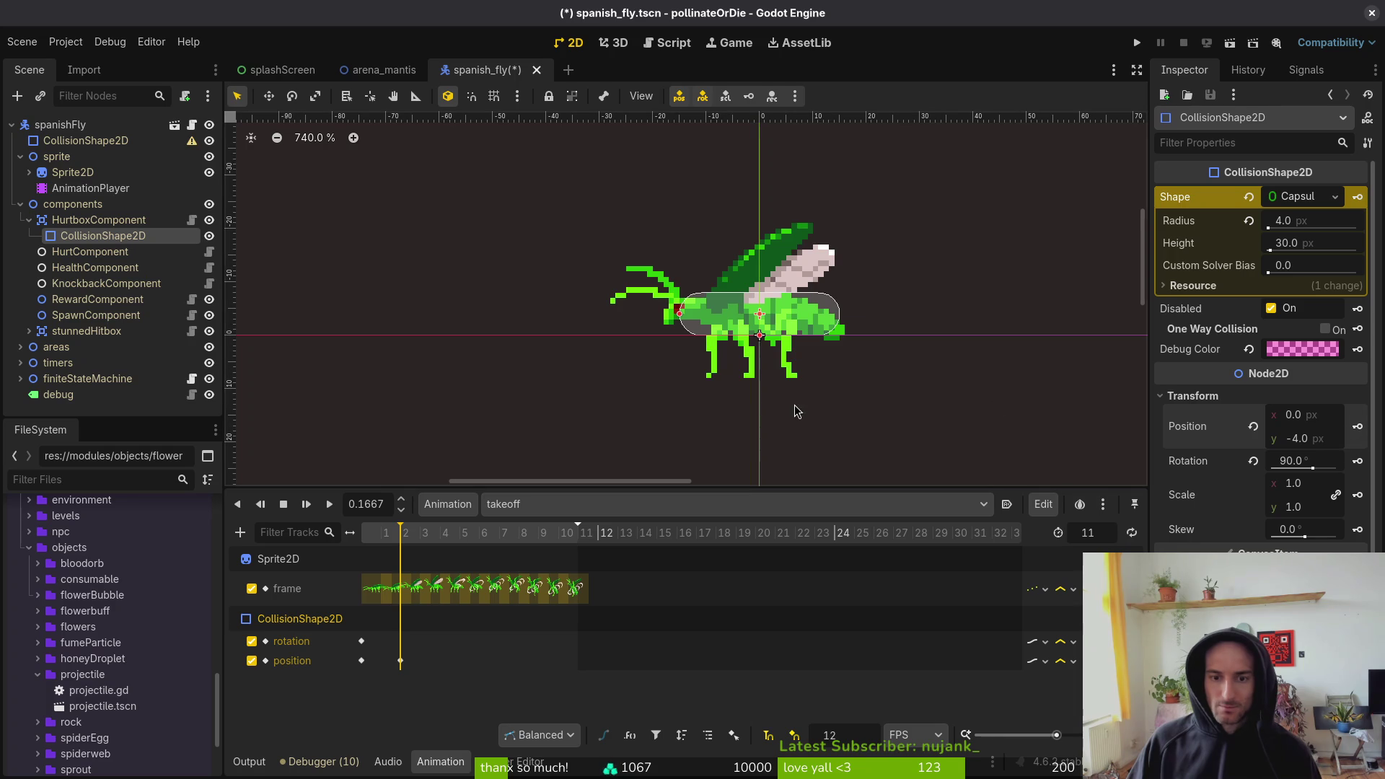
{"action": "left_click", "coordinate": [1357, 462]}
{"action": "key", "text": "ctrl+s"}
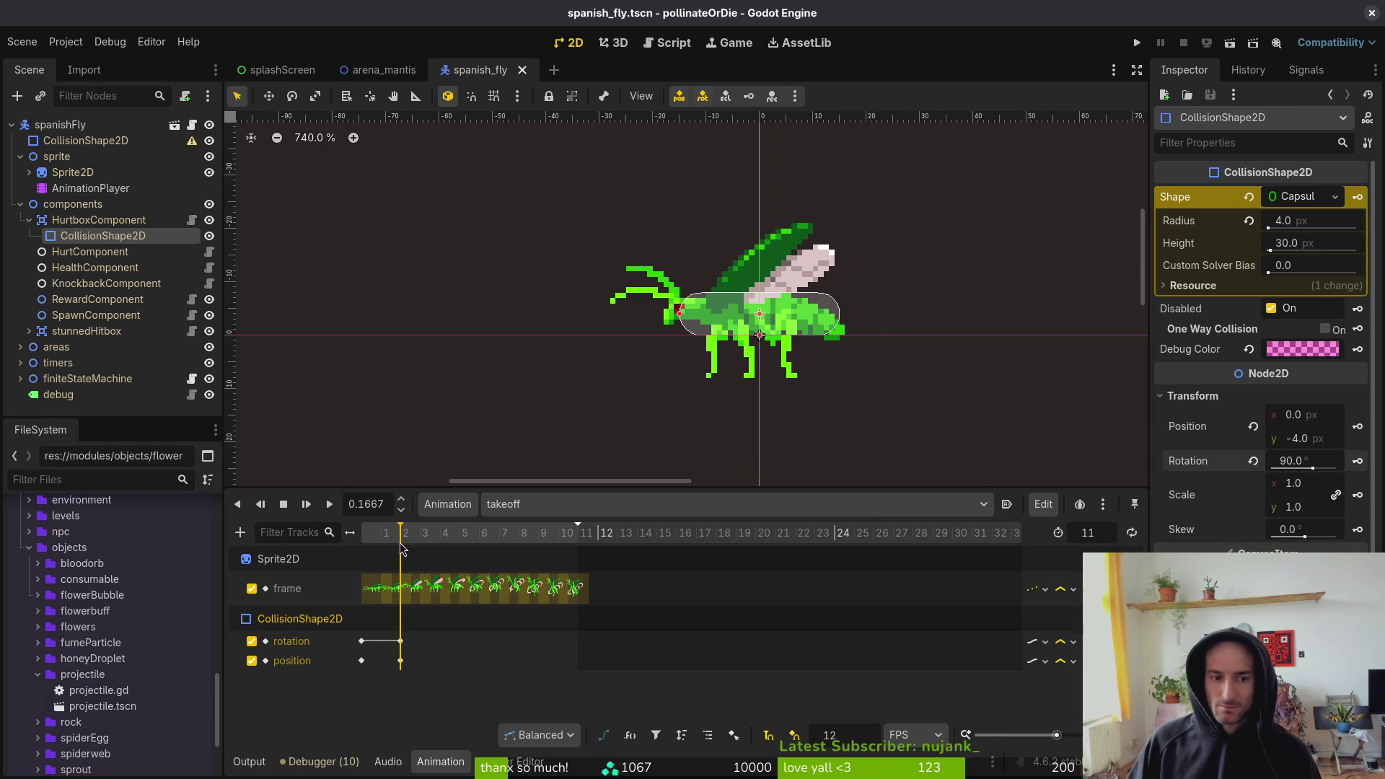
- At frame 3, rotate the capsule from 90° to 105° and key both tracks
{"action": "left_click", "coordinate": [384, 544]}
{"action": "left_click_drag", "start_coordinate": [387, 542], "coordinate": [424, 541]}
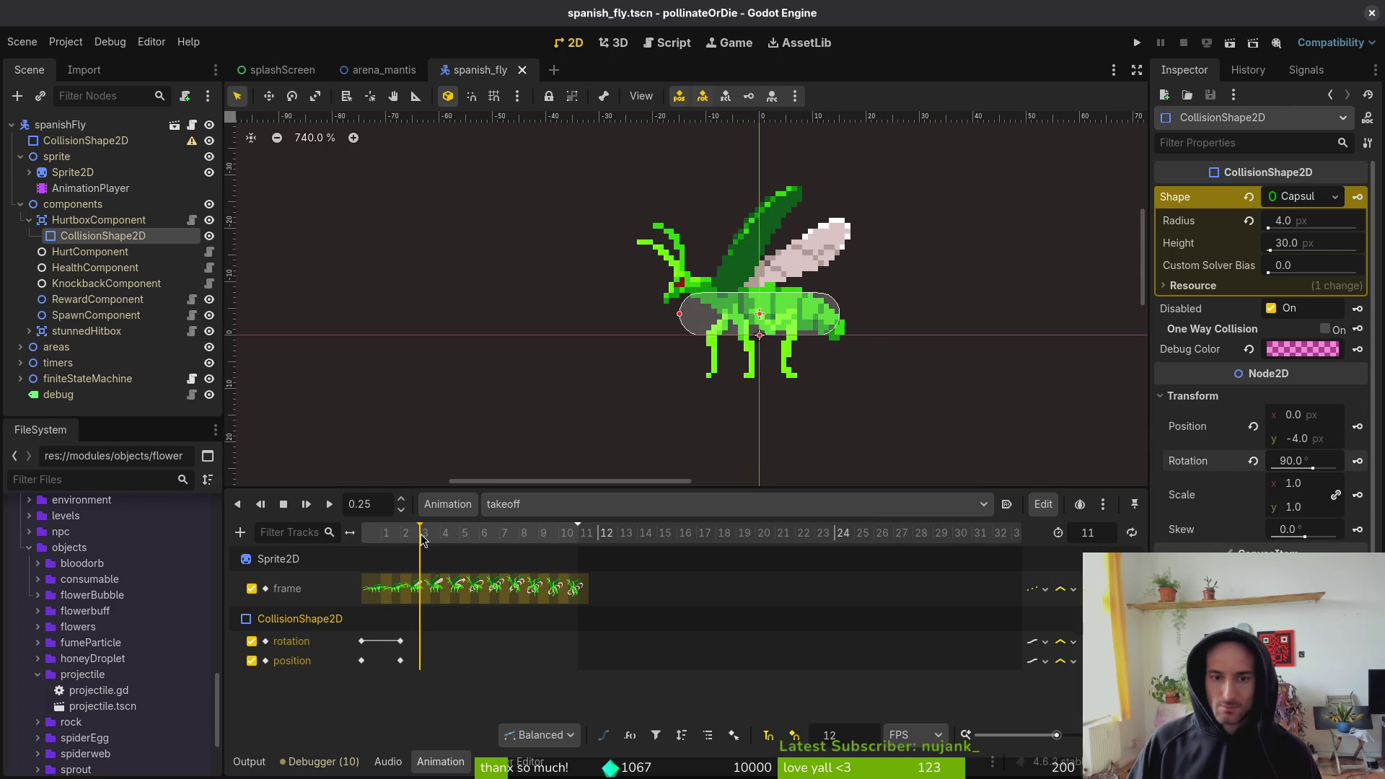
{"action": "mouse_move", "coordinate": [840, 326]}
{"action": "left_mouse_down"}
{"action": "mouse_move", "coordinate": [825, 336]}
{"action": "mouse_move", "coordinate": [809, 322]}
{"action": "left_mouse_up"}
{"action": "left_click", "coordinate": [1357, 427]}
{"action": "left_click", "coordinate": [1357, 460]}
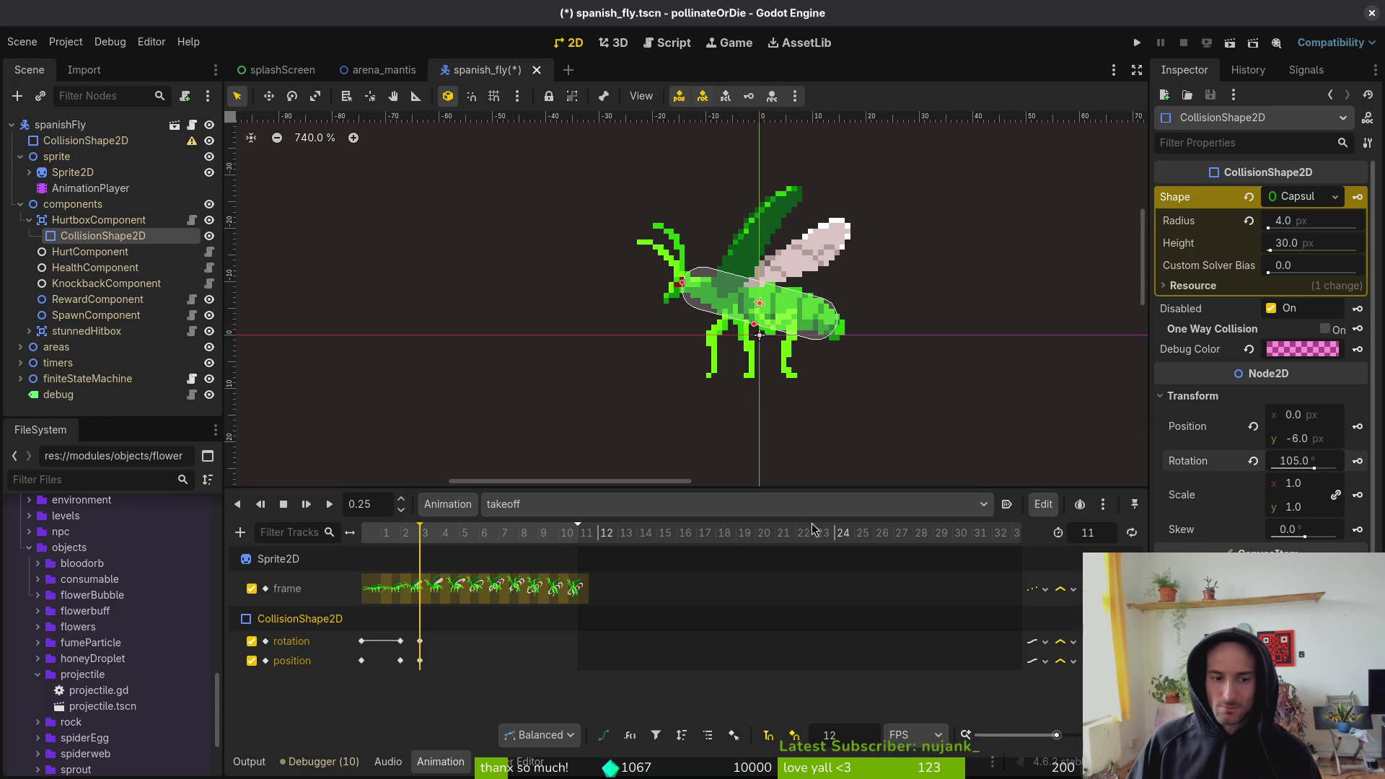
{"action": "key", "text": "ctrl+s"}
- At frame 4, tilt the capsule to match the pose and key rotation and position
{"action": "left_click", "coordinate": [440, 534]}
{"action": "left_click_drag", "start_coordinate": [826, 331], "coordinate": [823, 332]}
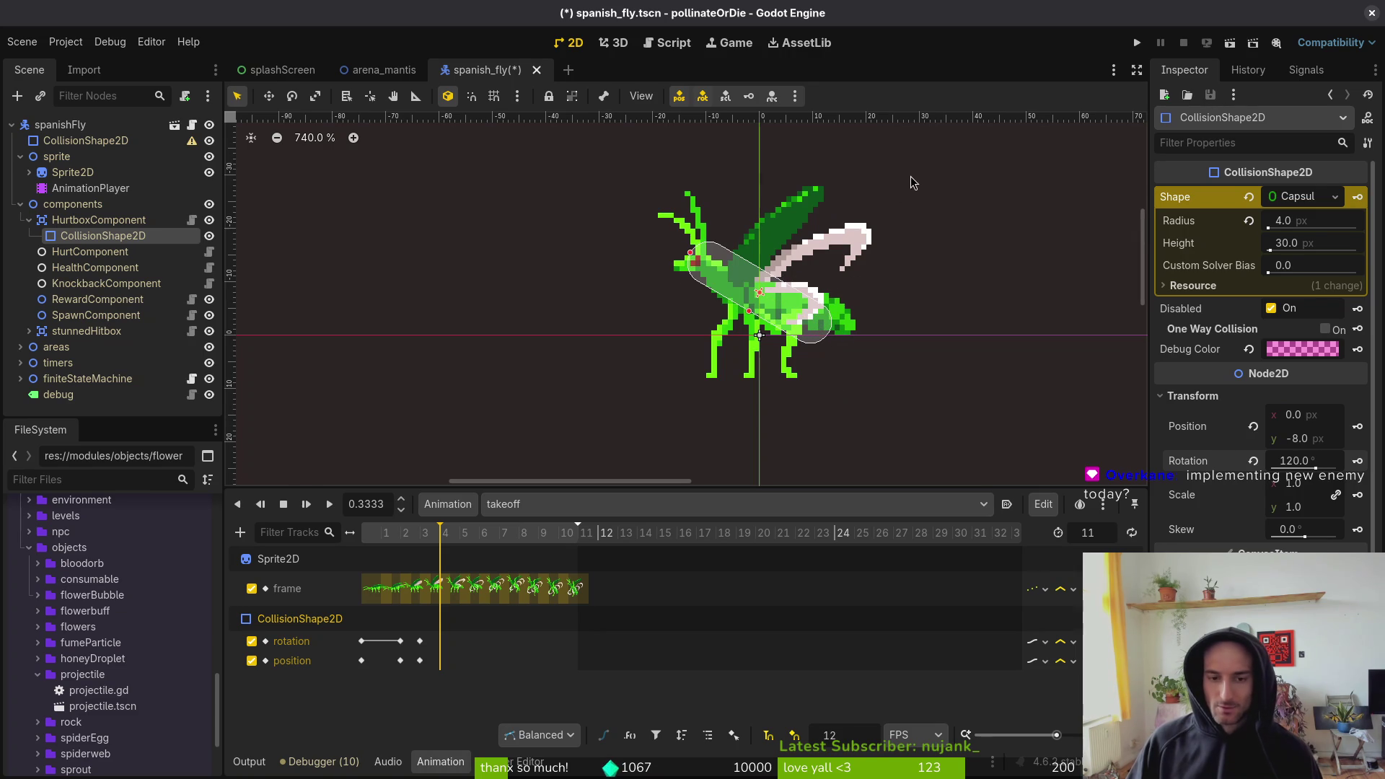
{"action": "key", "text": "ctrl+s"}
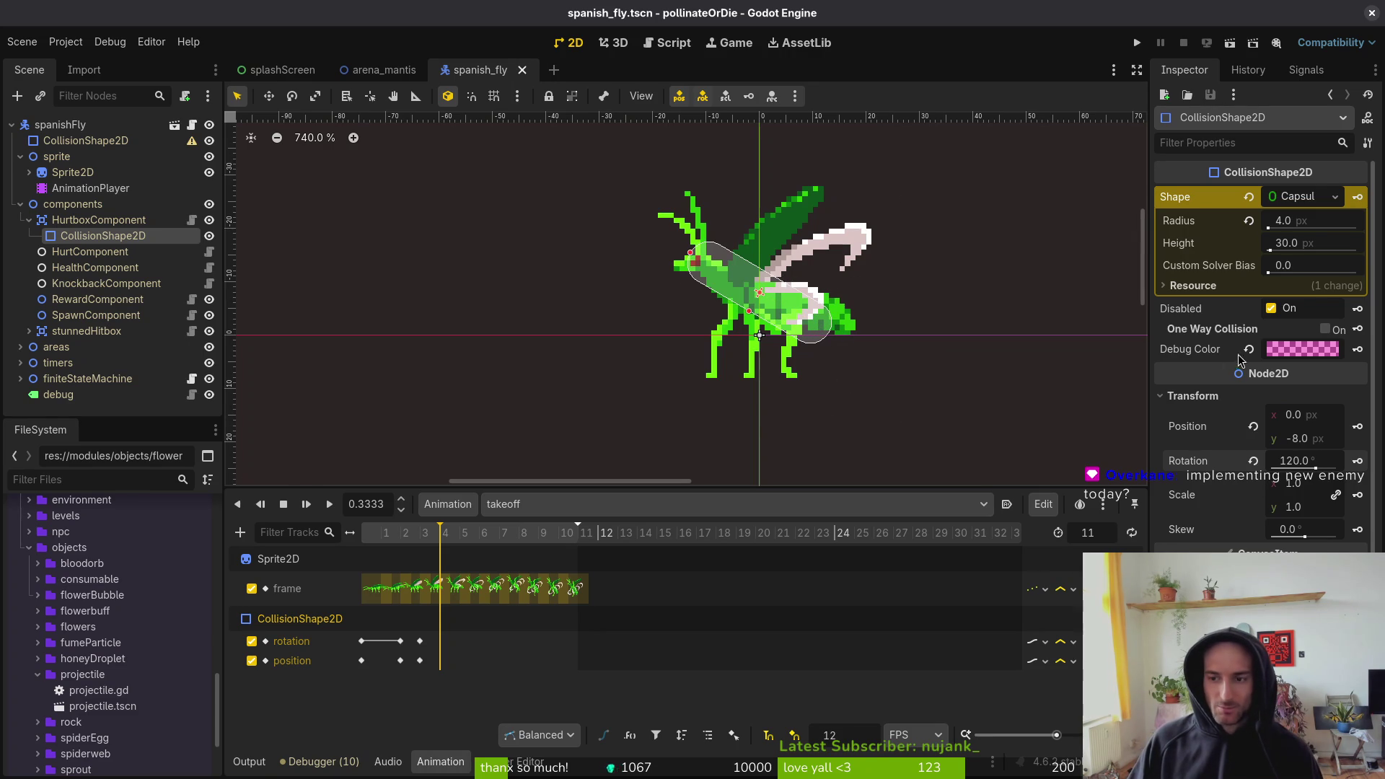
{"action": "left_click", "coordinate": [1357, 460]}
{"action": "left_click", "coordinate": [1358, 426]}
{"action": "key", "text": "ctrl+s"}
- Key the capsule's position and rotation at frame 5 and its rotation at frame 6
{"action": "left_click", "coordinate": [459, 532]}
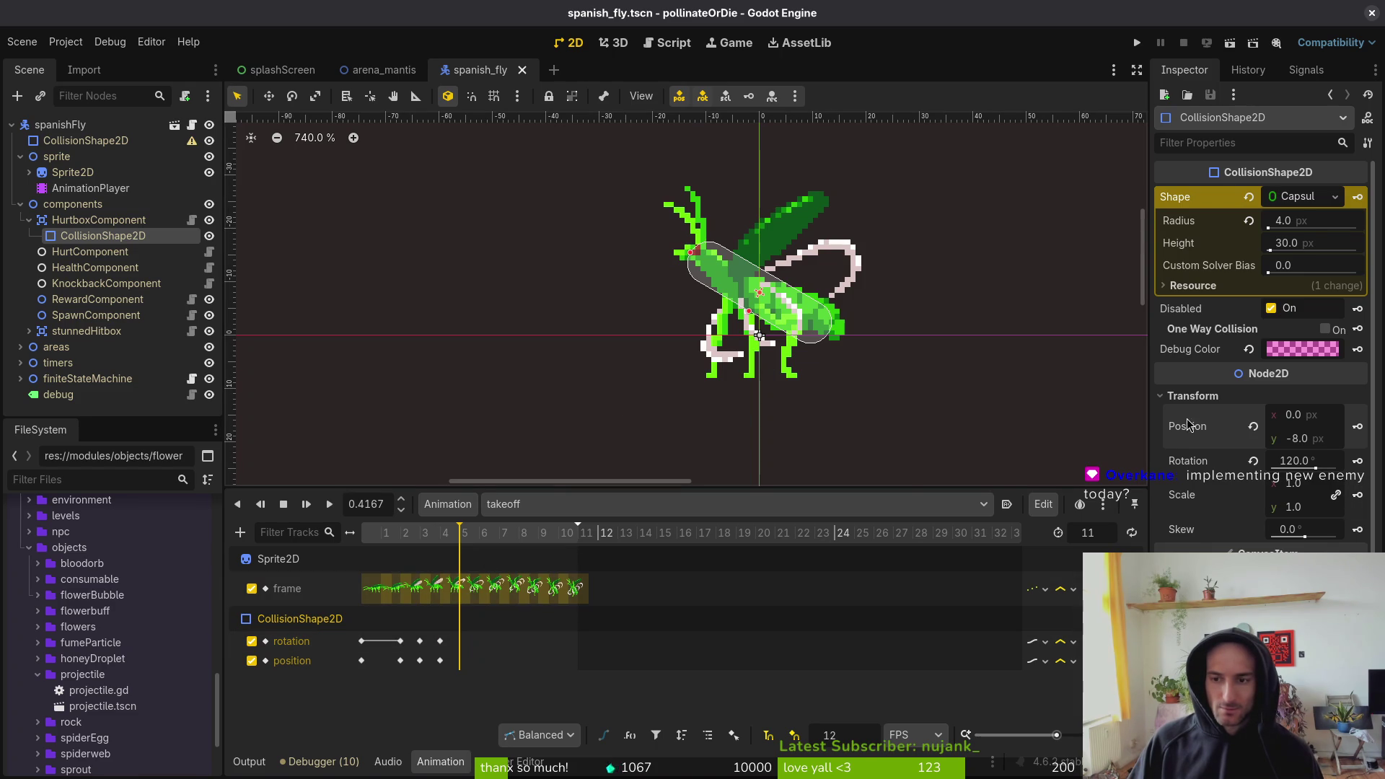
{"action": "left_click", "coordinate": [1357, 428]}
{"action": "left_click", "coordinate": [1357, 460]}
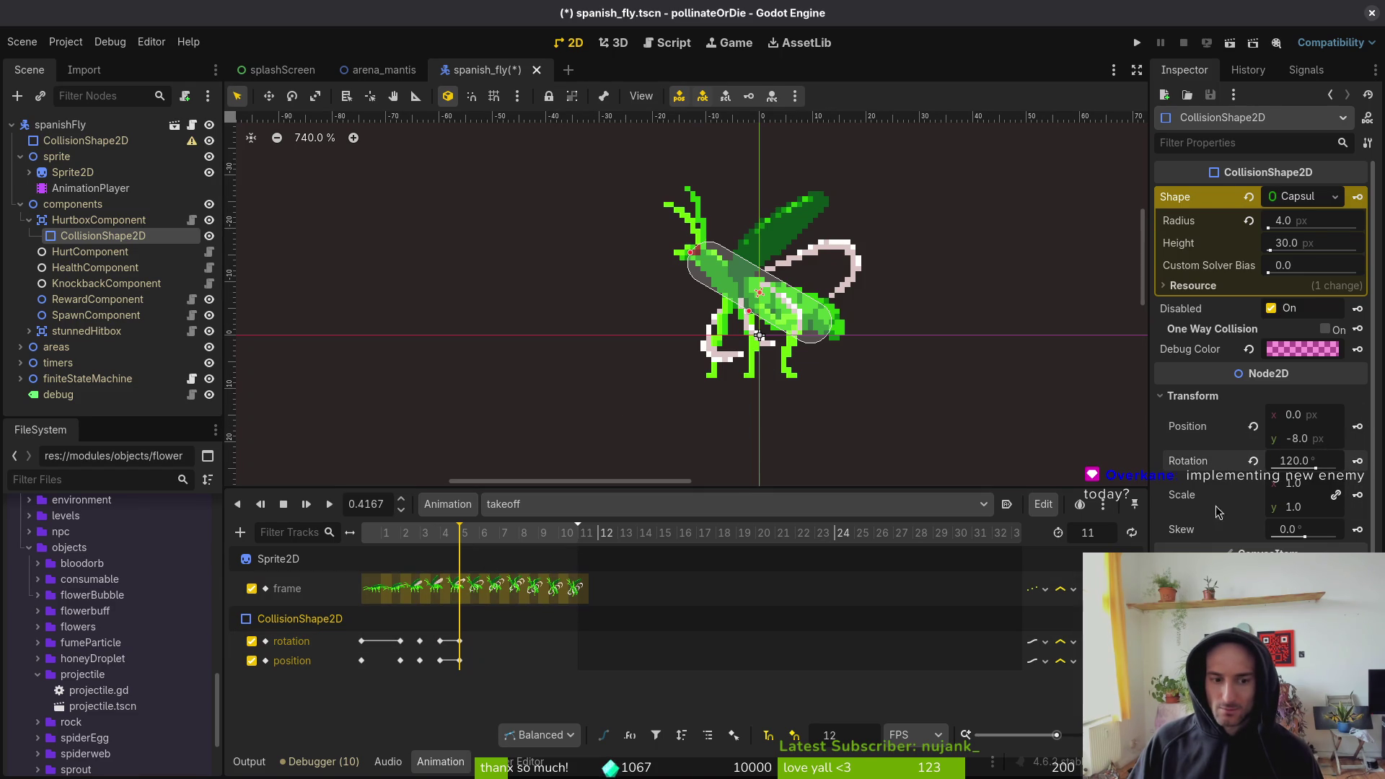
{"action": "left_click", "coordinate": [484, 533]}
{"action": "left_click", "coordinate": [1357, 460]}
- At frame 7, rotate the capsule from 120° to 135° and key both tracks
{"action": "left_click", "coordinate": [504, 533]}
{"action": "left_click_drag", "start_coordinate": [804, 322], "coordinate": [805, 337]}
{"action": "left_click", "coordinate": [1357, 427]}
{"action": "left_click", "coordinate": [1357, 461]}
{"action": "key", "text": "ctrl+s"}
- At frame 8, lower the capsule to y −7 and key its rotation and position
{"action": "left_click", "coordinate": [524, 533]}
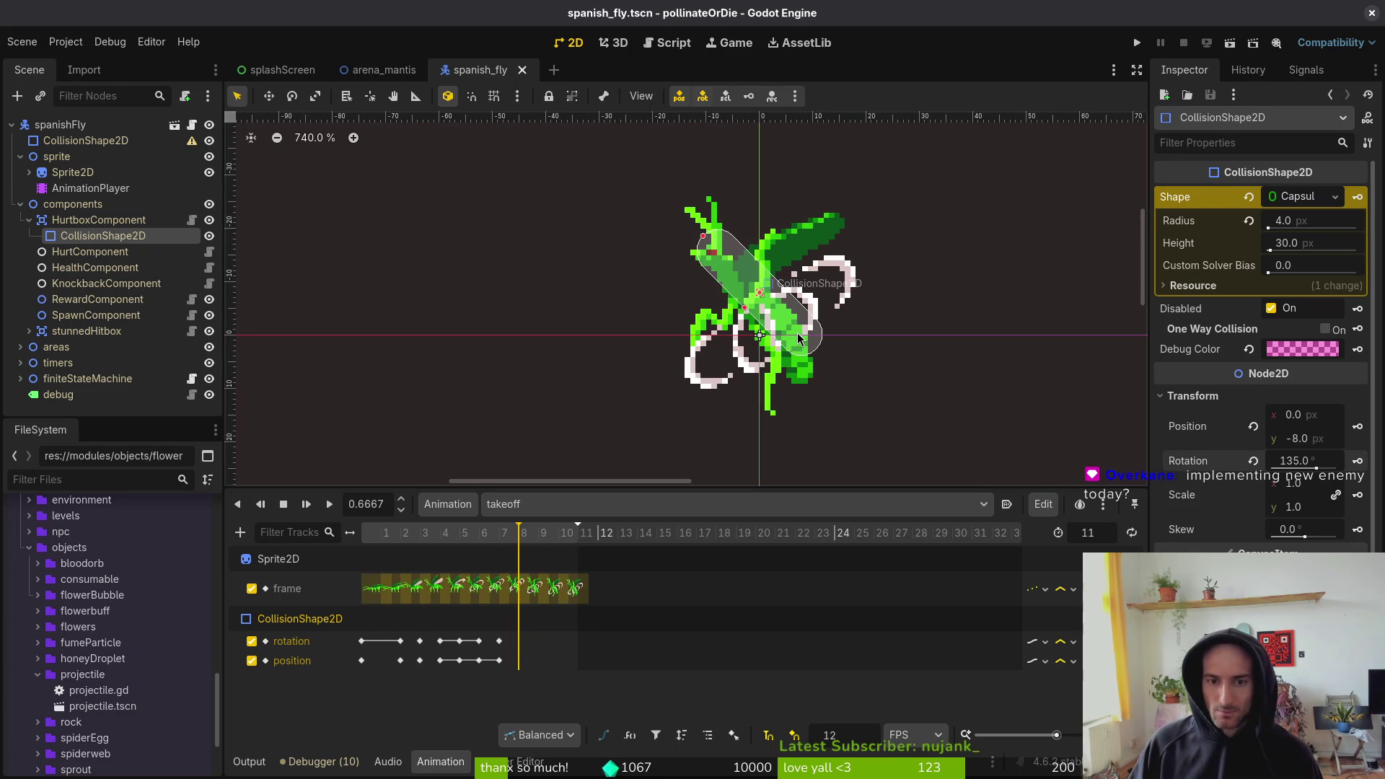
{"action": "left_click_drag", "start_coordinate": [796, 338], "coordinate": [784, 352]}
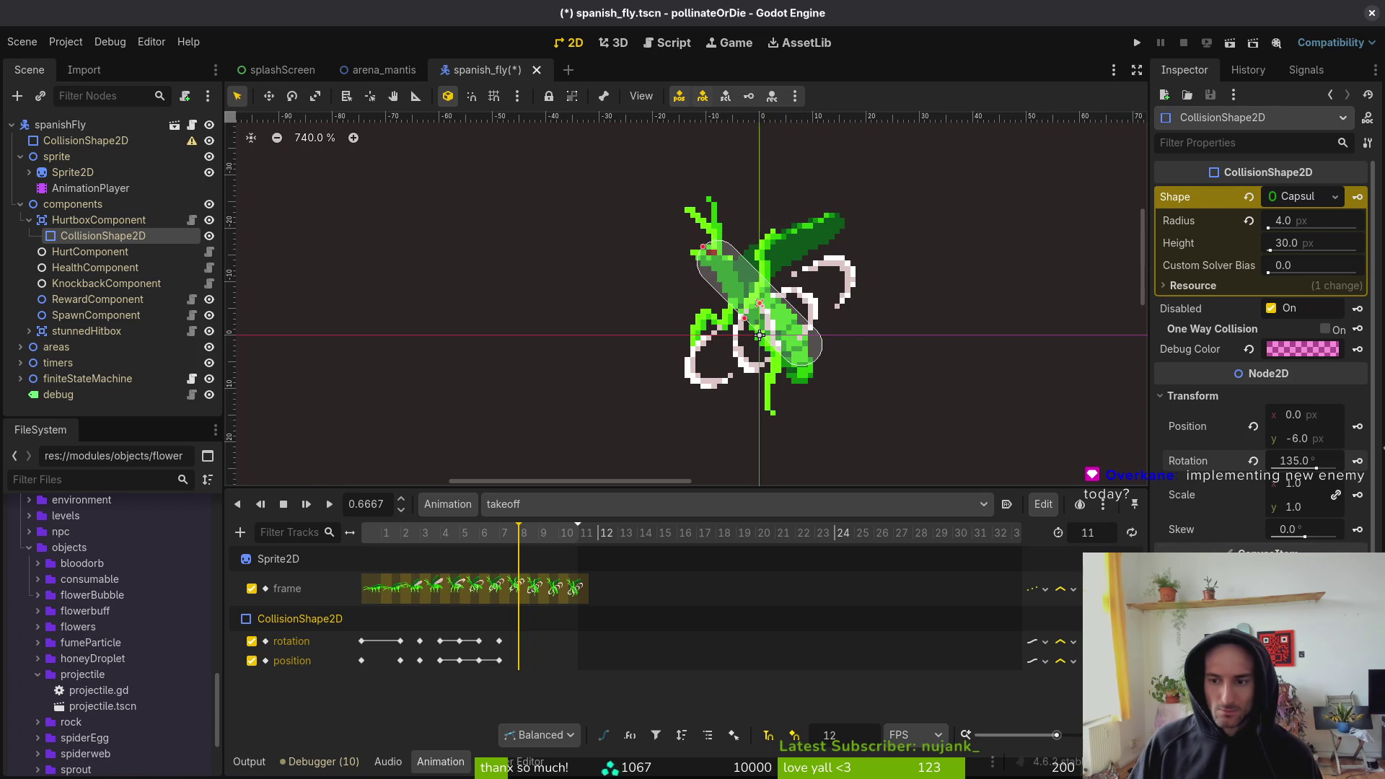
{"action": "left_click", "coordinate": [1357, 427]}
{"action": "left_click", "coordinate": [1357, 461]}
{"action": "key", "text": "ctrl+s"}
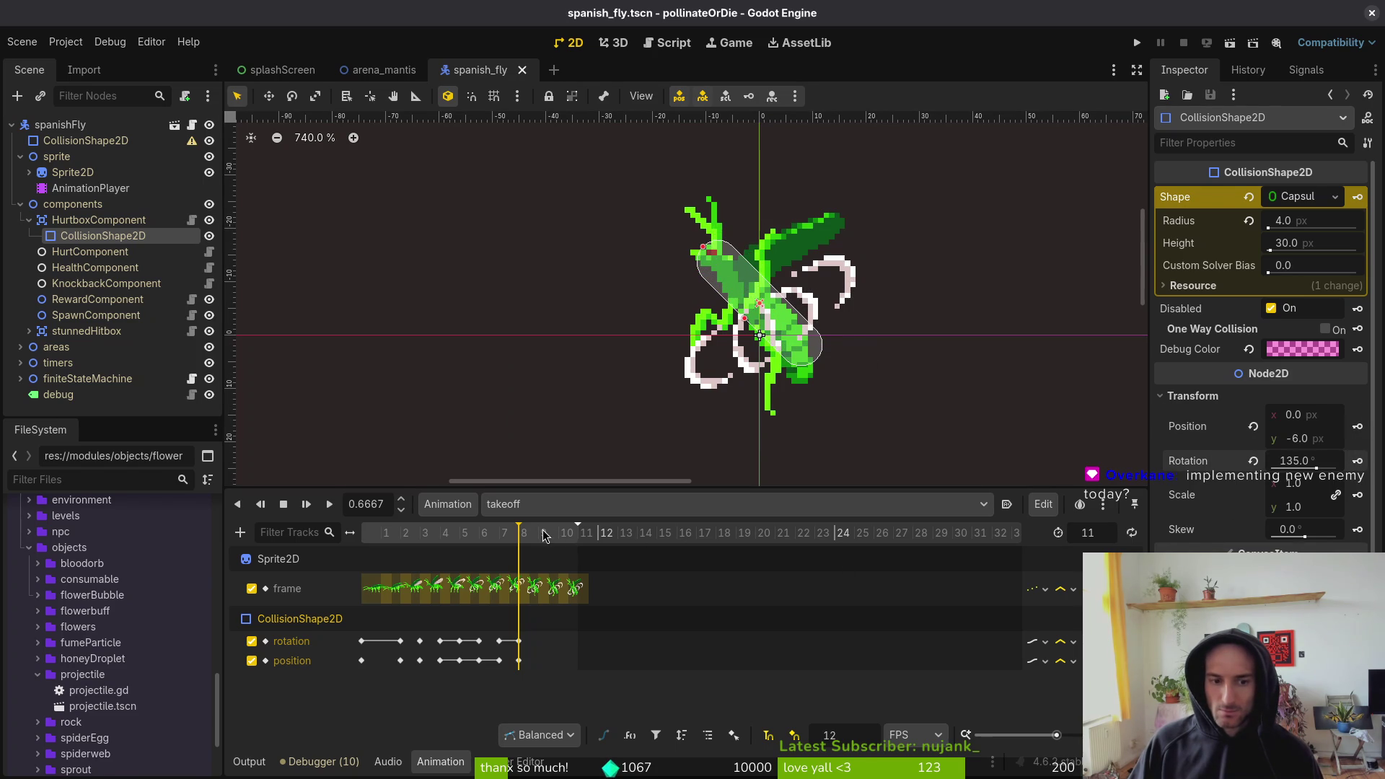
- Move the capsule down 3 px and key it at frame 9, then reposition it for frame 10
{"action": "left_click", "coordinate": [543, 533]}
{"action": "left_click_drag", "start_coordinate": [811, 343], "coordinate": [811, 361]}
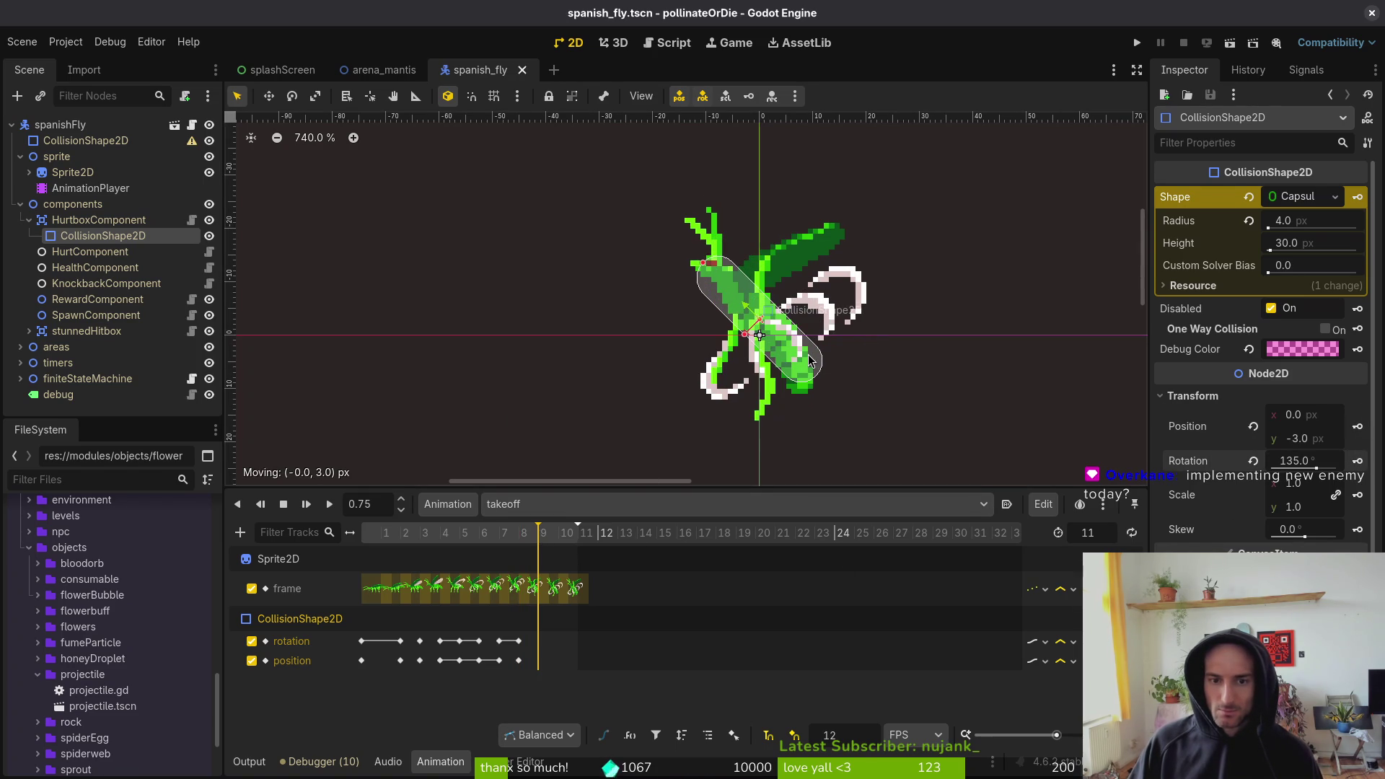
{"action": "left_click", "coordinate": [1357, 426]}
{"action": "left_click", "coordinate": [1357, 461]}
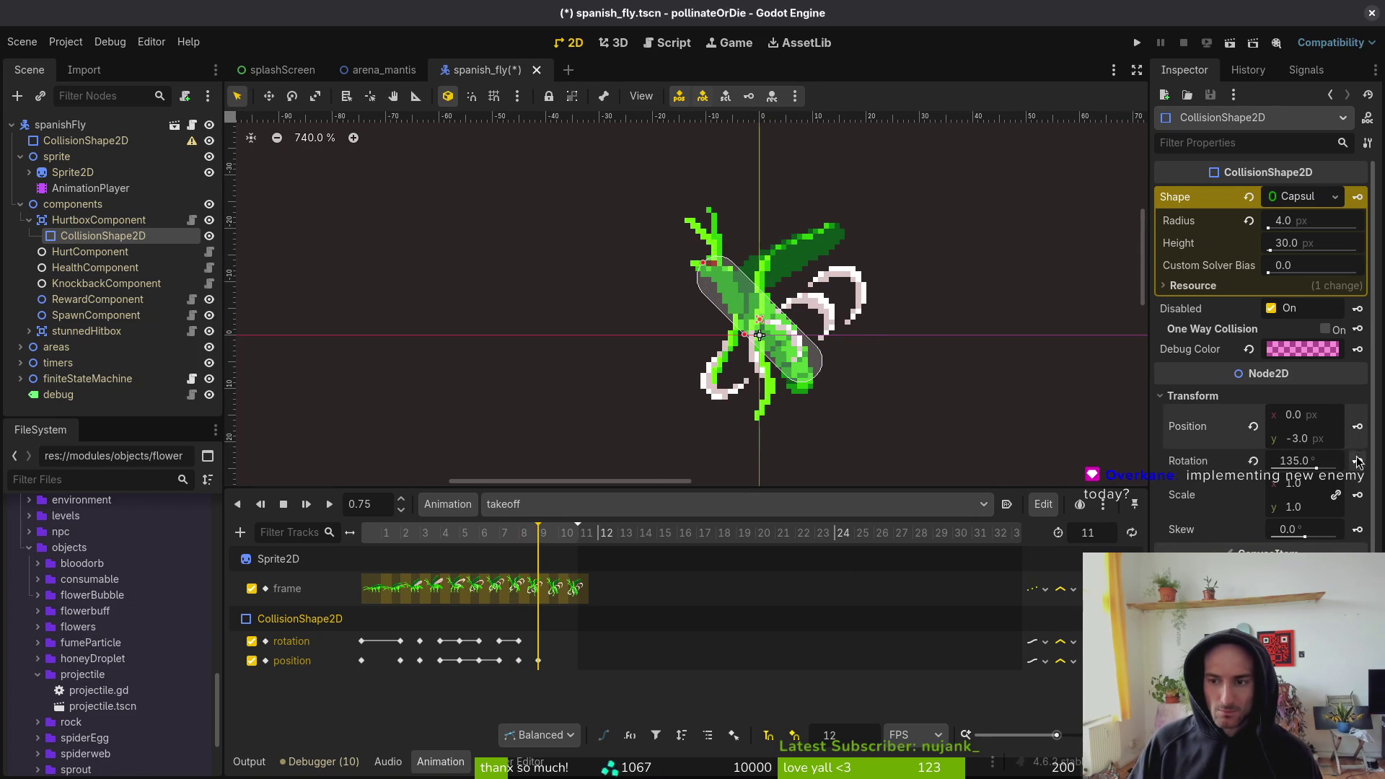
{"action": "left_click", "coordinate": [565, 535]}
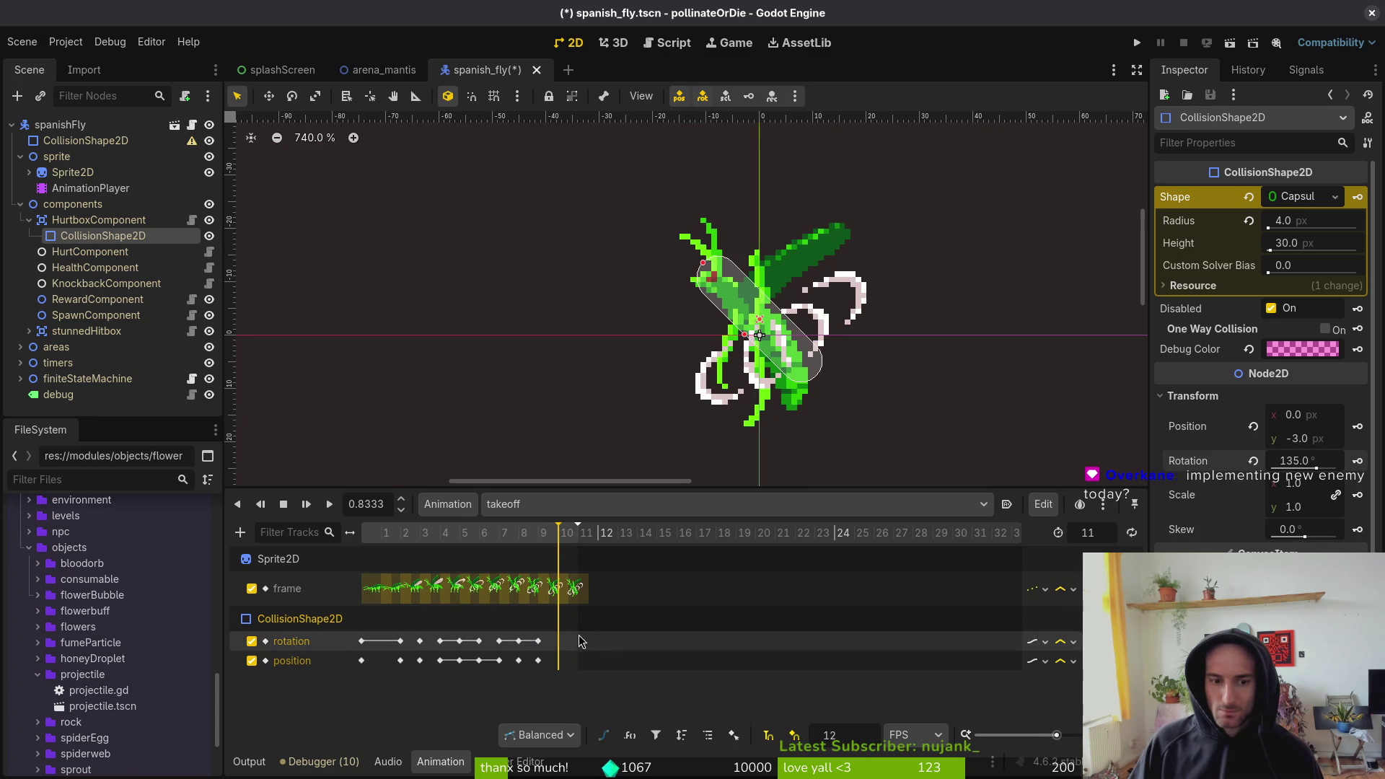
{"action": "left_click_drag", "start_coordinate": [805, 370], "coordinate": [793, 380]}
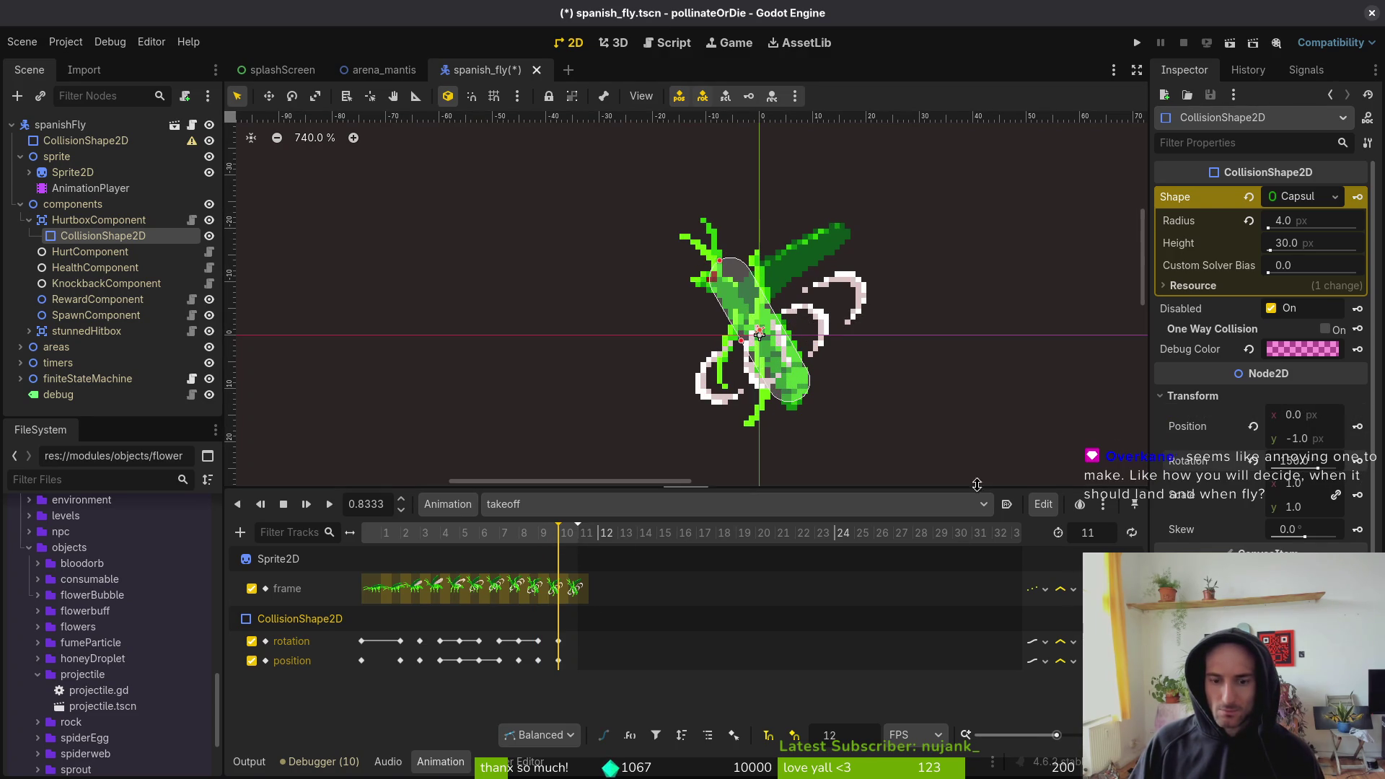
{"action": "key", "text": "ctrl+s"}
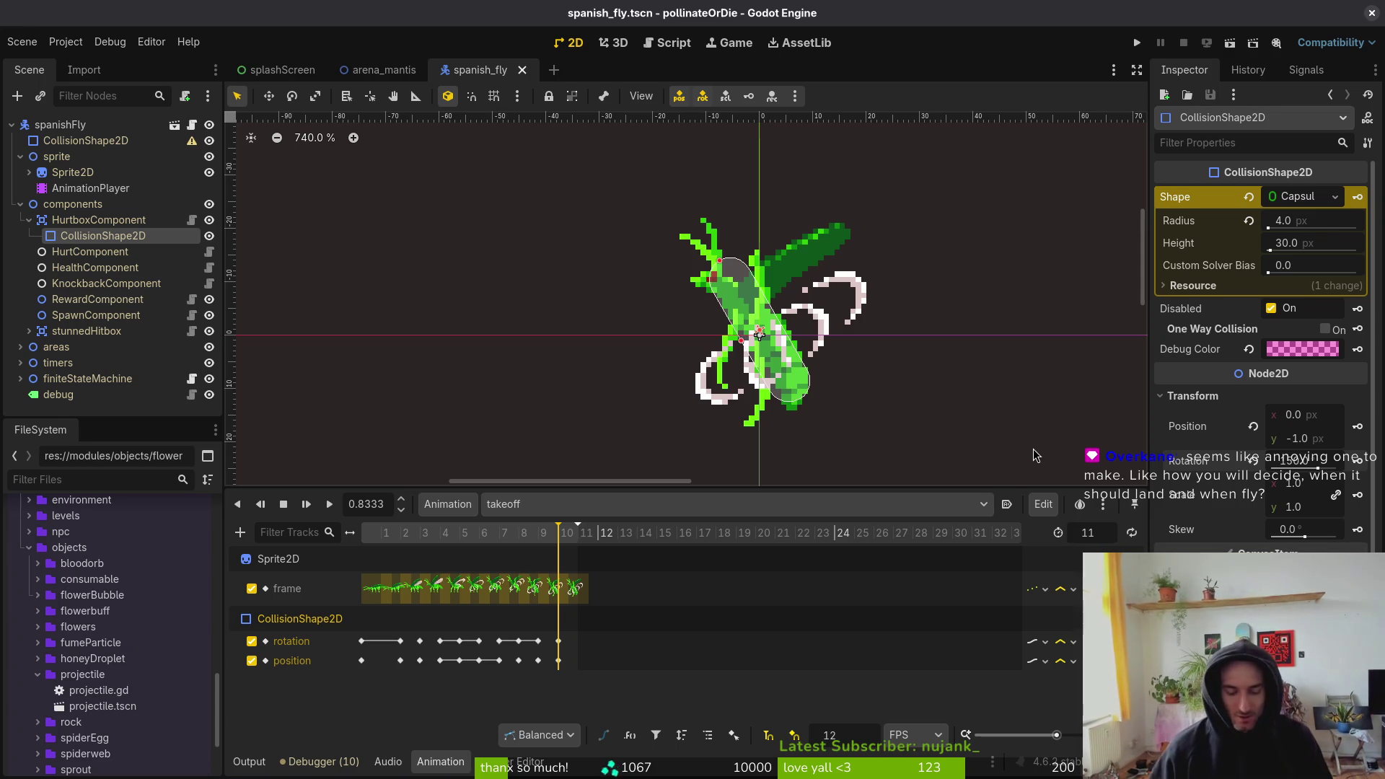
{"action": "left_click", "coordinate": [995, 420]}
- Save the scene, cycle through the spawning, idle, flying and bubble animations, and play bubble
{"action": "key", "text": "ctrl+s"}
{"action": "left_click", "coordinate": [530, 505]}
{"action": "left_click", "coordinate": [570, 613]}
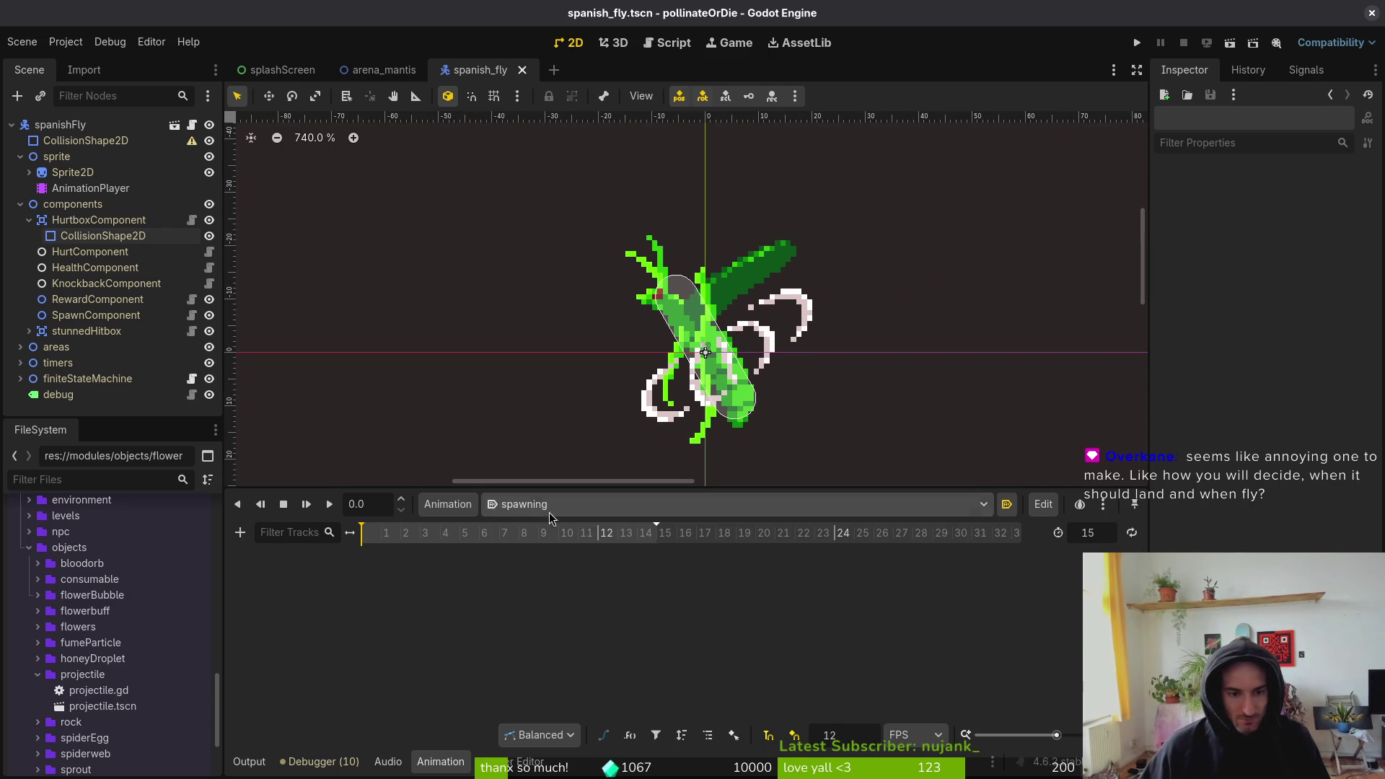
{"action": "left_click", "coordinate": [563, 504]}
{"action": "left_click", "coordinate": [566, 597]}
{"action": "left_click", "coordinate": [550, 505]}
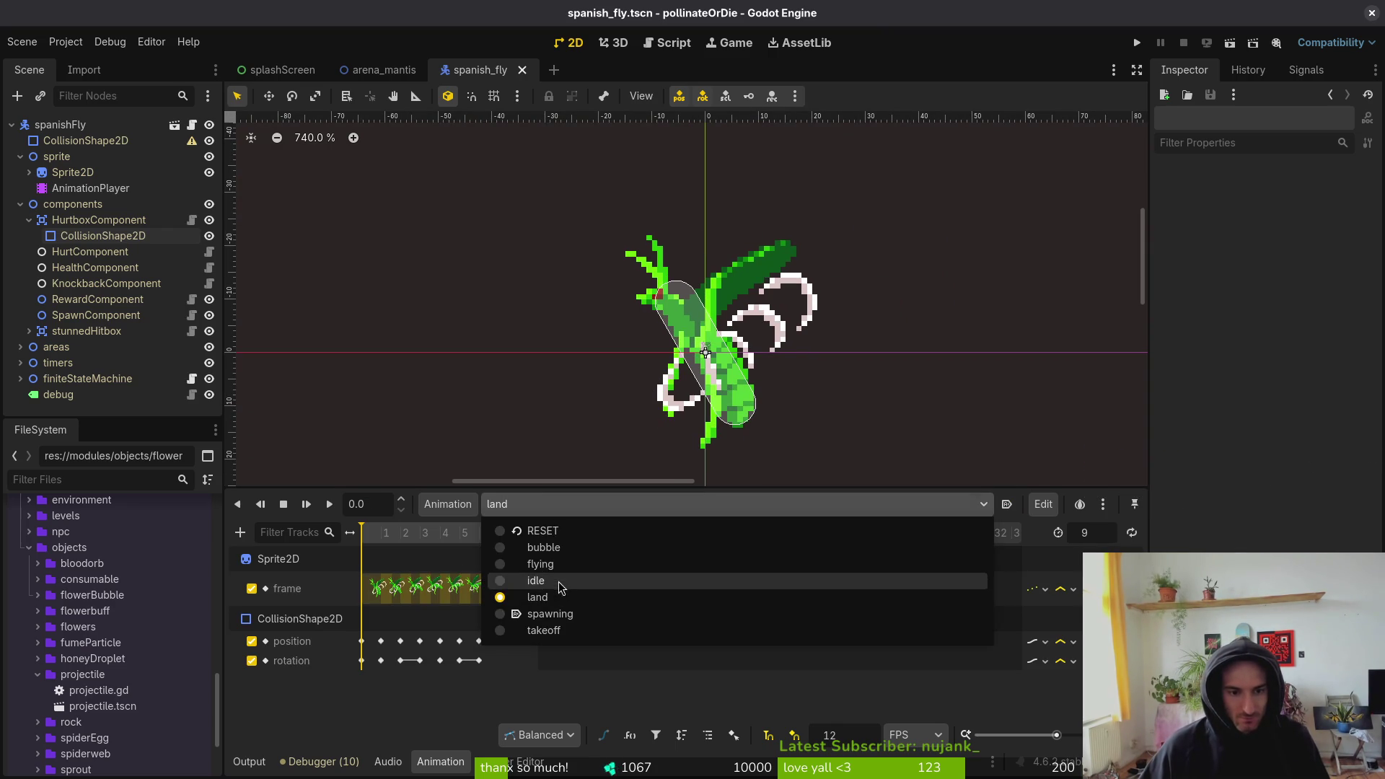
{"action": "left_click", "coordinate": [556, 581]}
{"action": "left_click", "coordinate": [529, 504]}
{"action": "left_click", "coordinate": [542, 564]}
{"action": "left_click", "coordinate": [531, 504]}
{"action": "left_click", "coordinate": [565, 554]}
{"action": "left_click", "coordinate": [327, 508]}
- Switch to and play the land animation, then the takeoff animation
{"action": "left_click", "coordinate": [537, 504]}
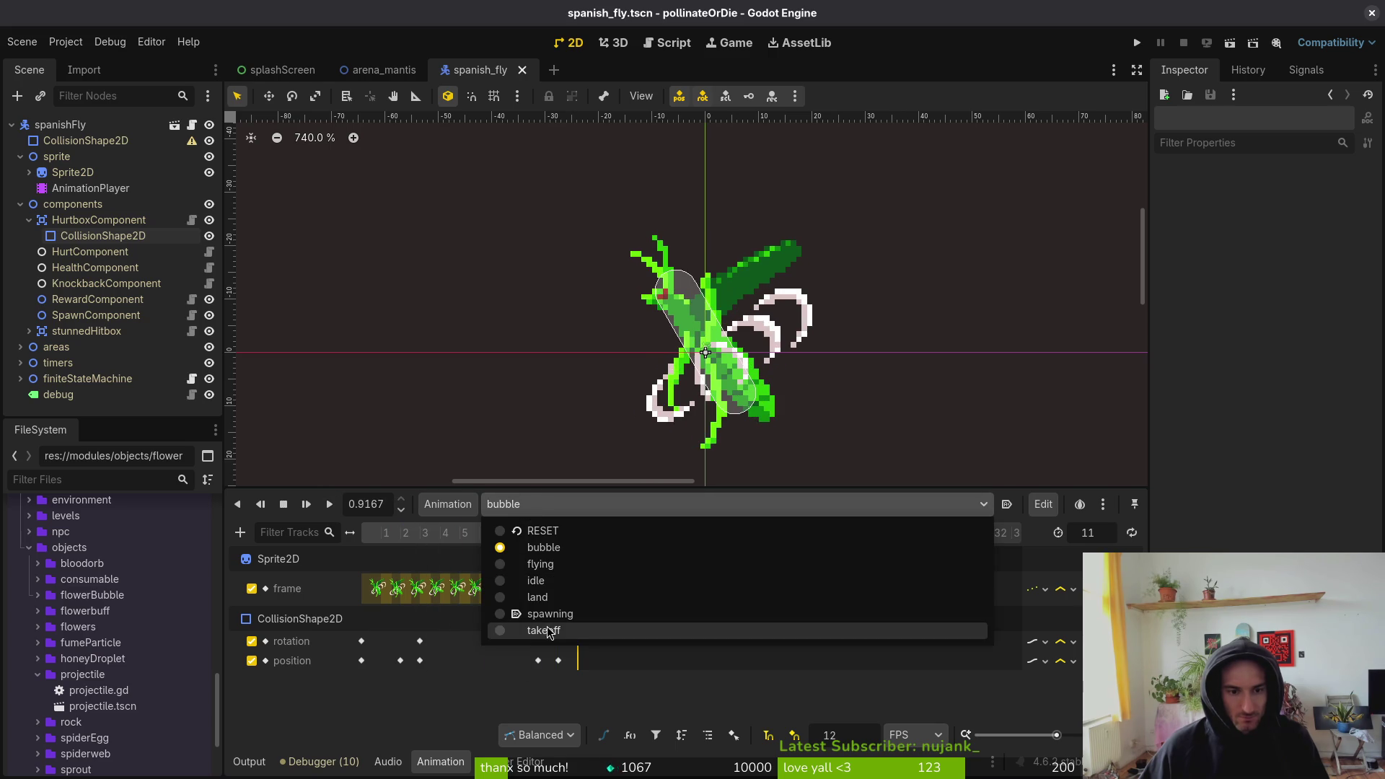
{"action": "left_click", "coordinate": [555, 603]}
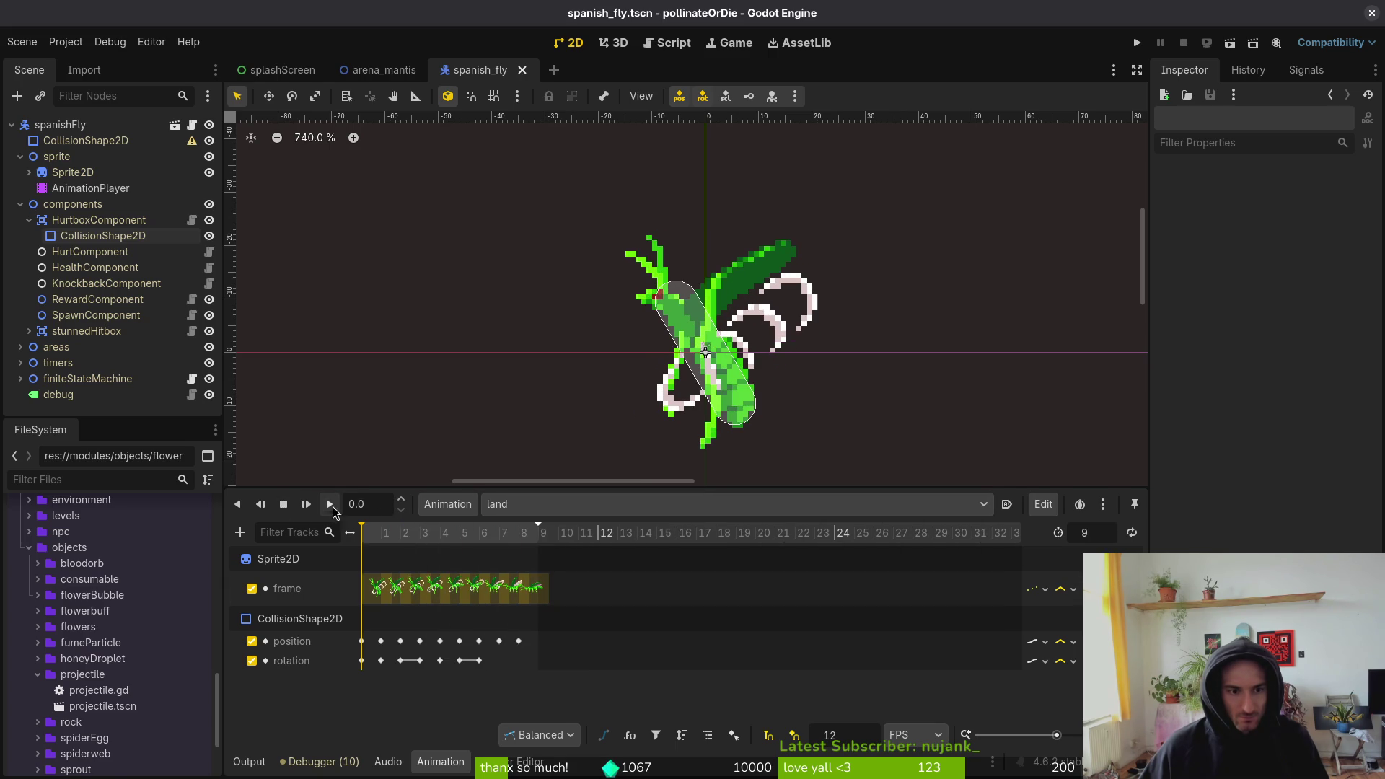
{"action": "left_click", "coordinate": [328, 507]}
{"action": "left_click", "coordinate": [537, 504]}
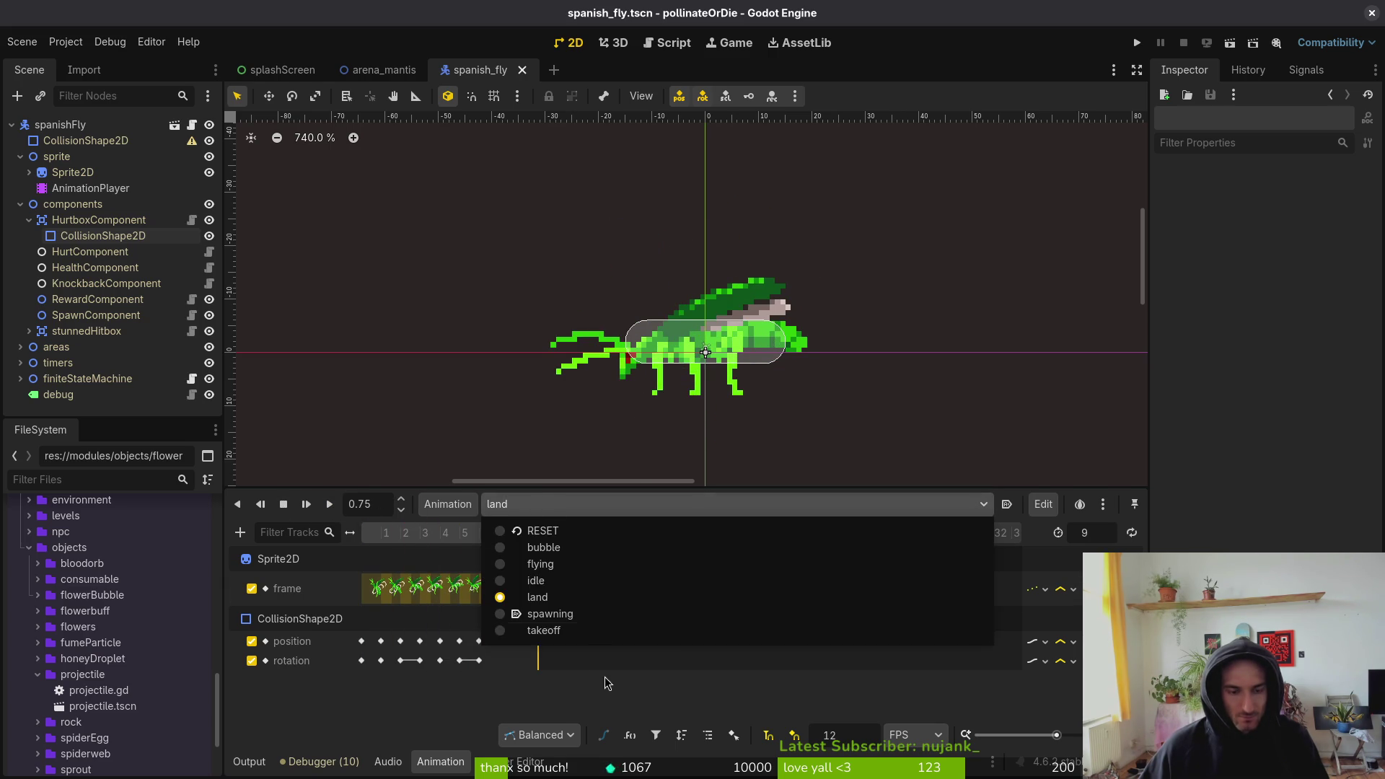
{"action": "left_click", "coordinate": [530, 633]}
{"action": "left_click", "coordinate": [328, 504]}
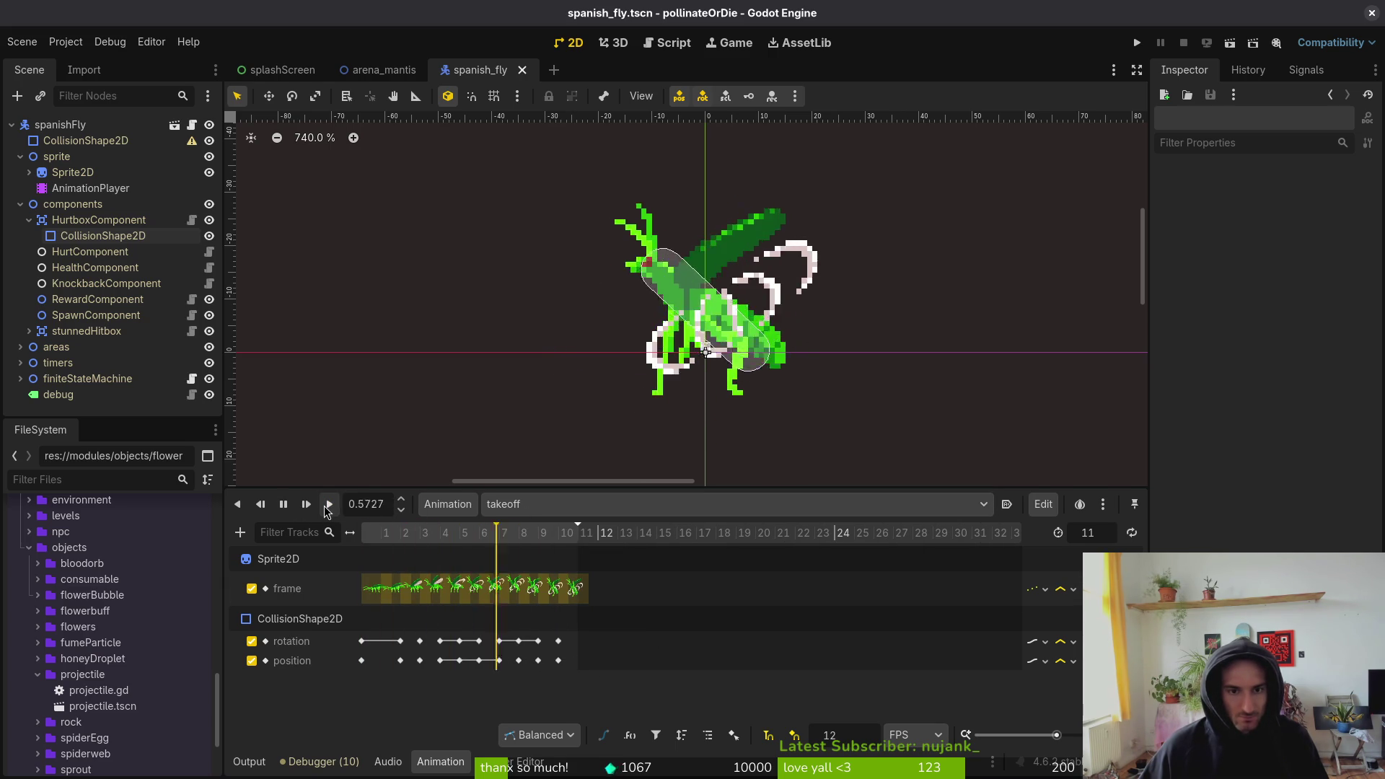
- Collapse the components and sprite groups and expand the areas group in the Scene dock
{"action": "scroll", "coordinate": [334, 291], "scroll_direction": "up", "scroll_amount": 2}
{"action": "left_click", "coordinate": [20, 205]}
{"action": "left_click", "coordinate": [21, 157]}
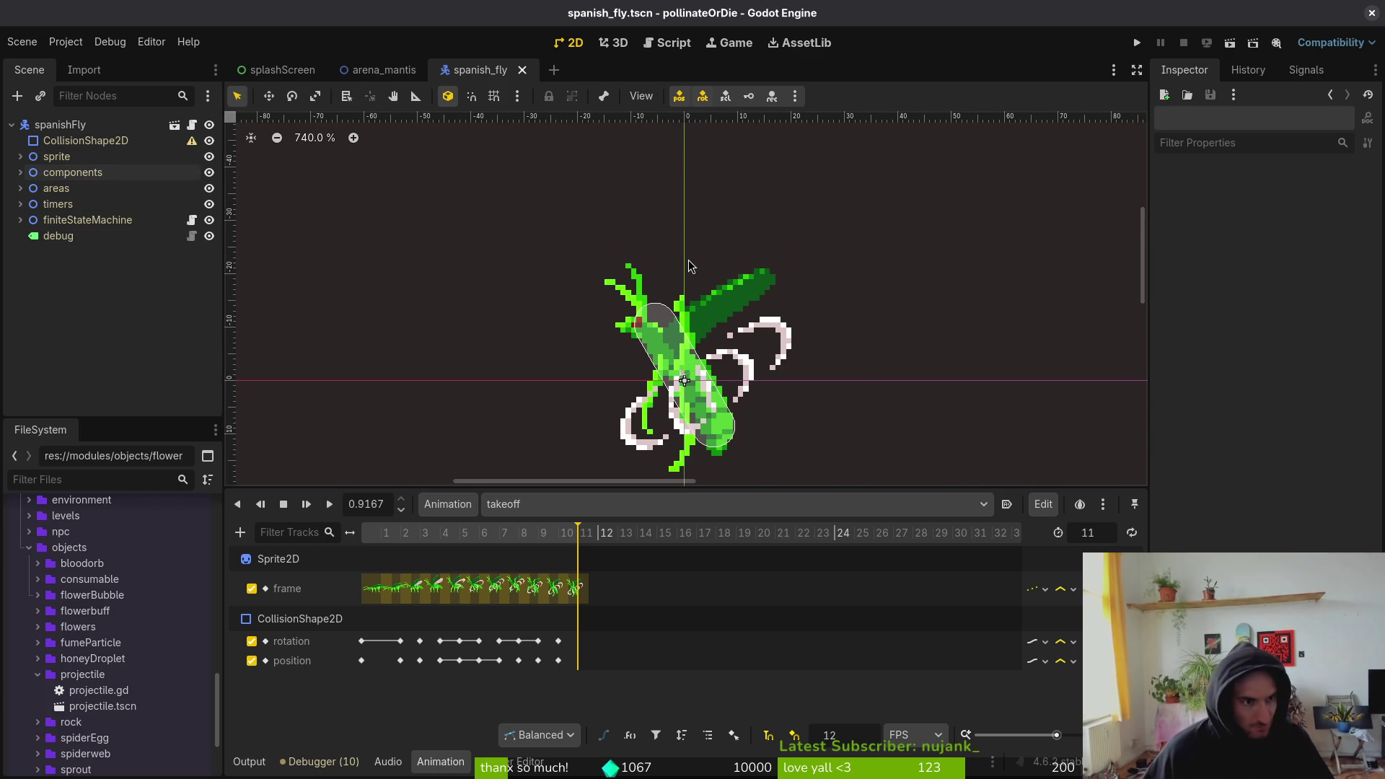
{"action": "left_click", "coordinate": [20, 189]}
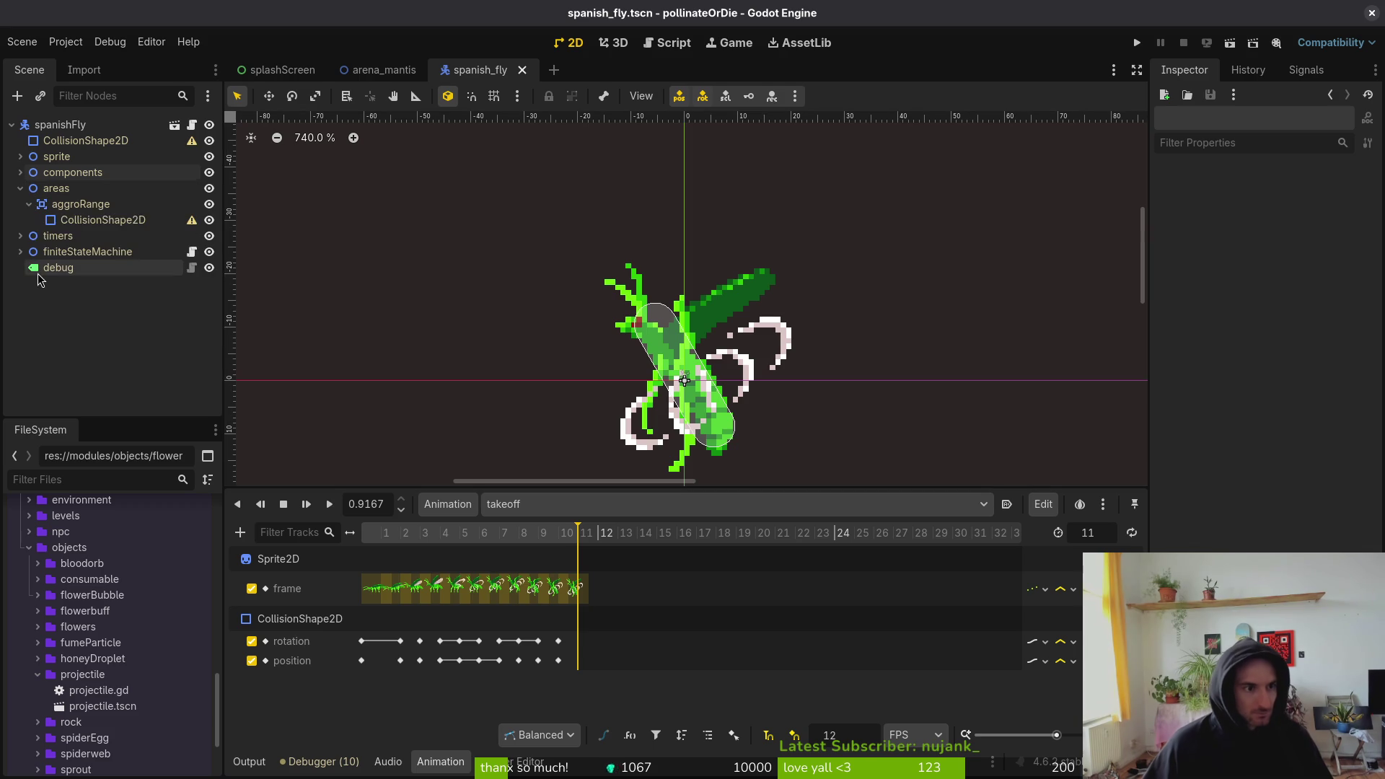
- Give aggroRange's CollisionShape2D a new CircleShape2D with a 128 px radius
{"action": "left_click", "coordinate": [118, 221]}
{"action": "scroll", "coordinate": [355, 225], "scroll_direction": "down", "scroll_amount": 4}
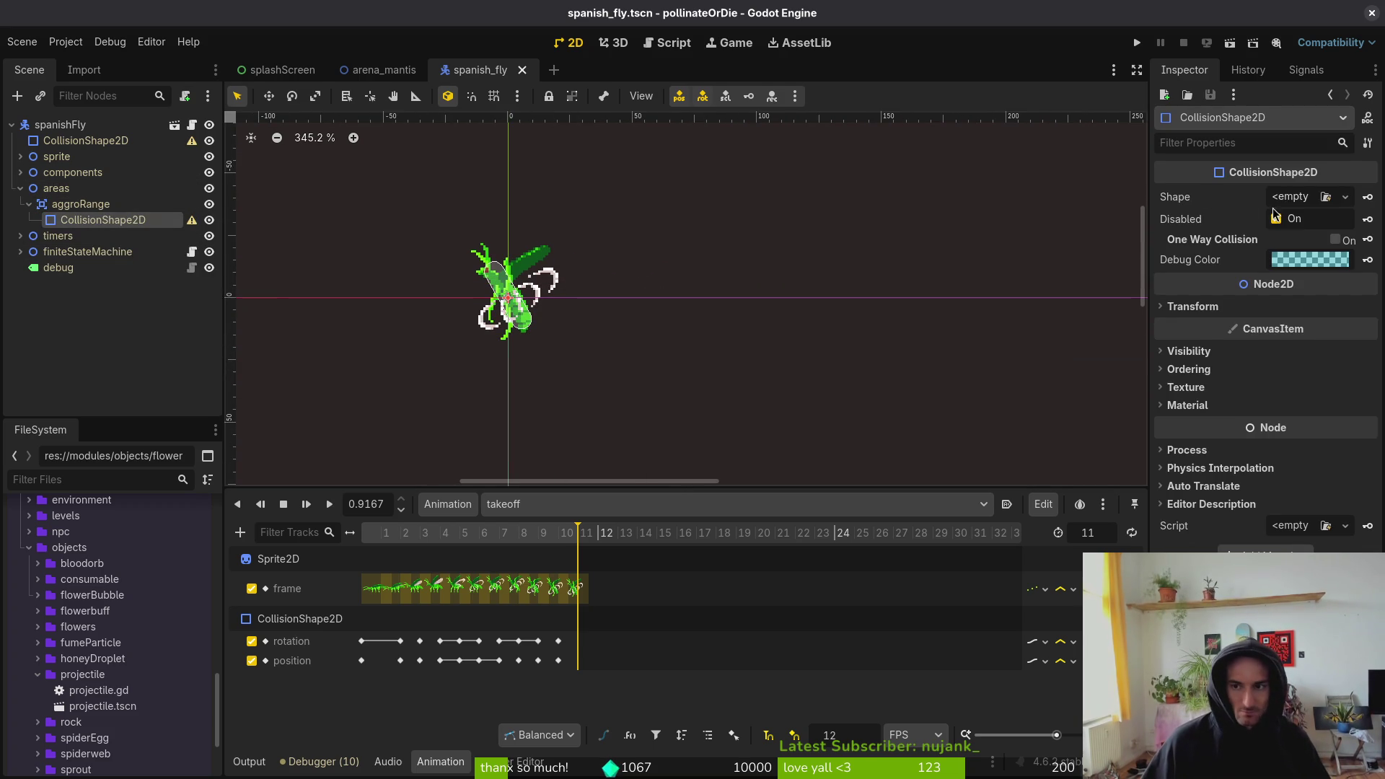
{"action": "left_click", "coordinate": [1345, 197]}
{"action": "left_click", "coordinate": [1281, 288]}
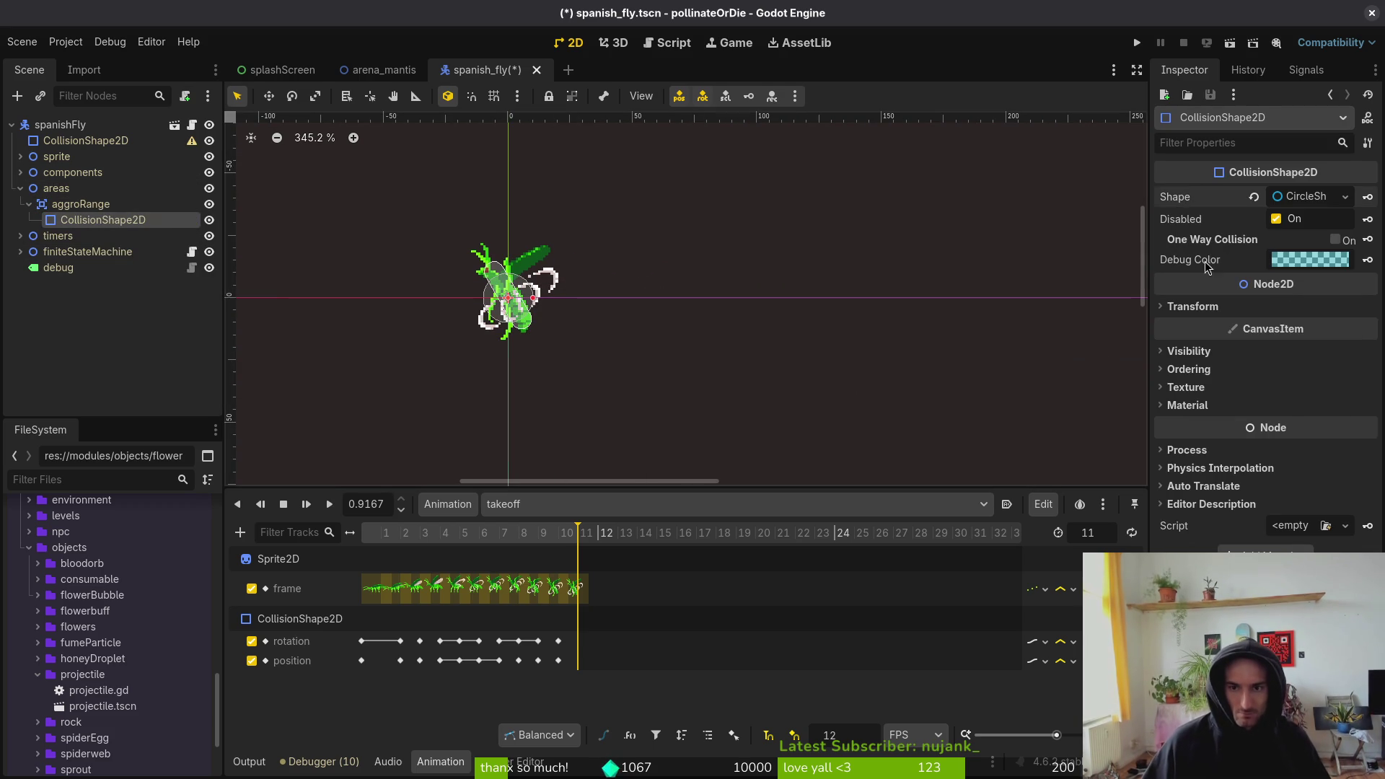
{"action": "left_click", "coordinate": [1296, 199]}
{"action": "left_click", "coordinate": [1300, 220]}
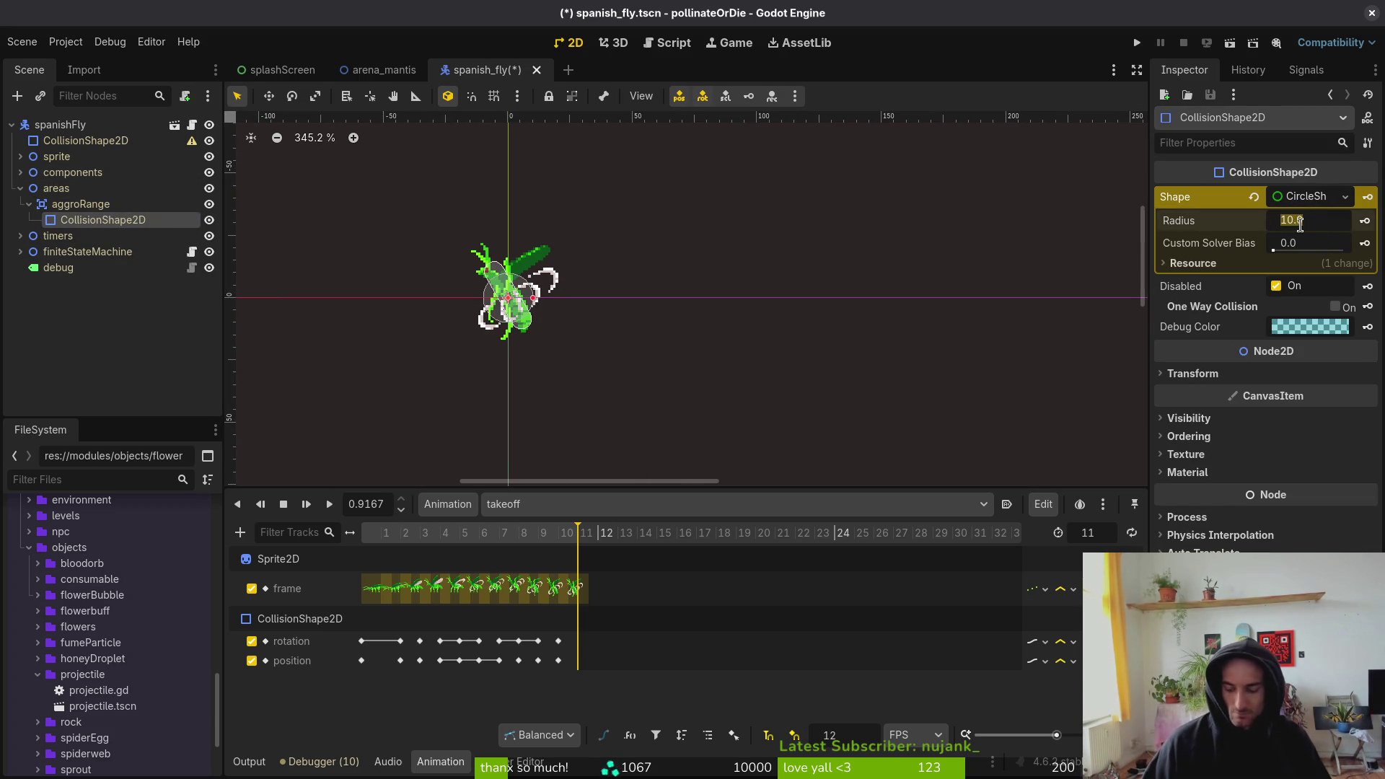
{"action": "type", "text": "128"}
{"action": "key", "text": "Return"}
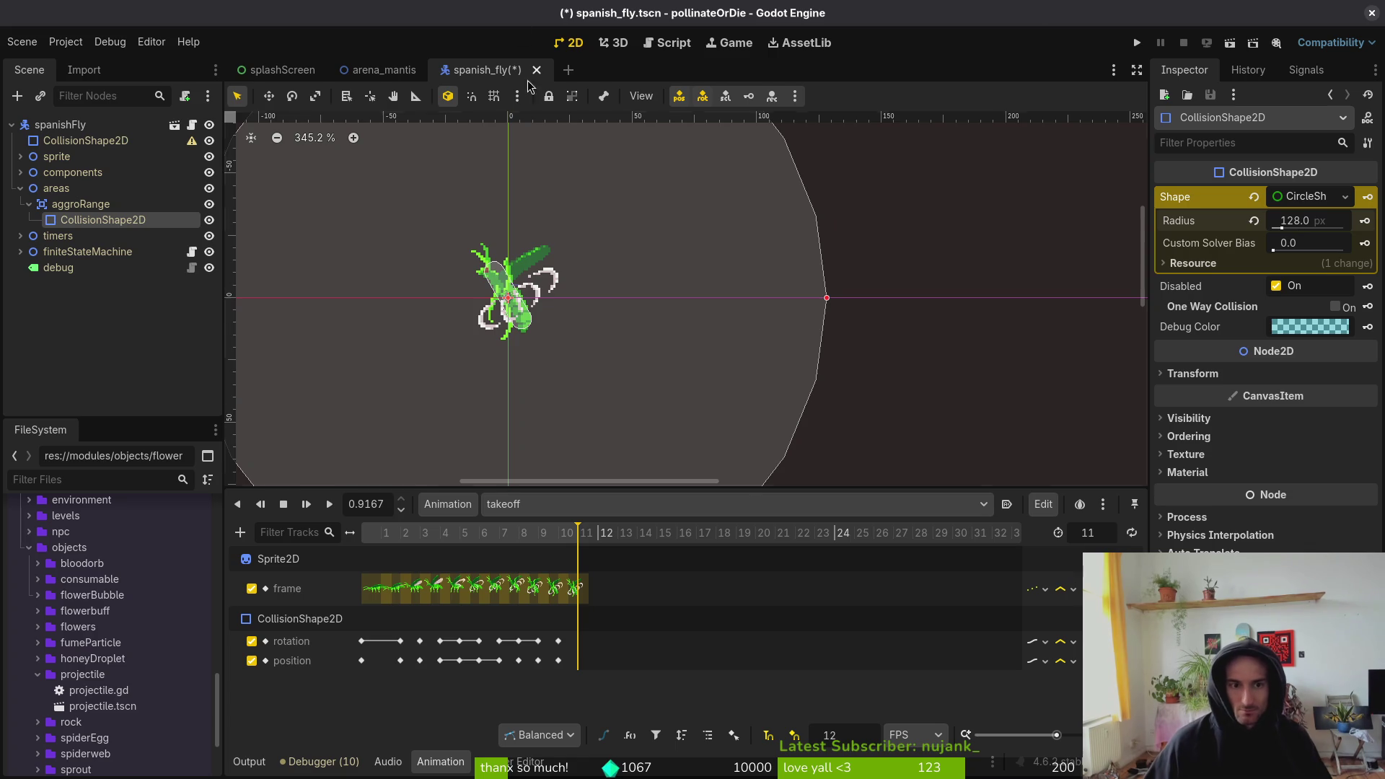
- Reduce the circle radius to 96 px and save the scene
{"action": "scroll", "coordinate": [609, 201], "scroll_direction": "down", "scroll_amount": 5}
{"action": "left_click", "coordinate": [1311, 223]}
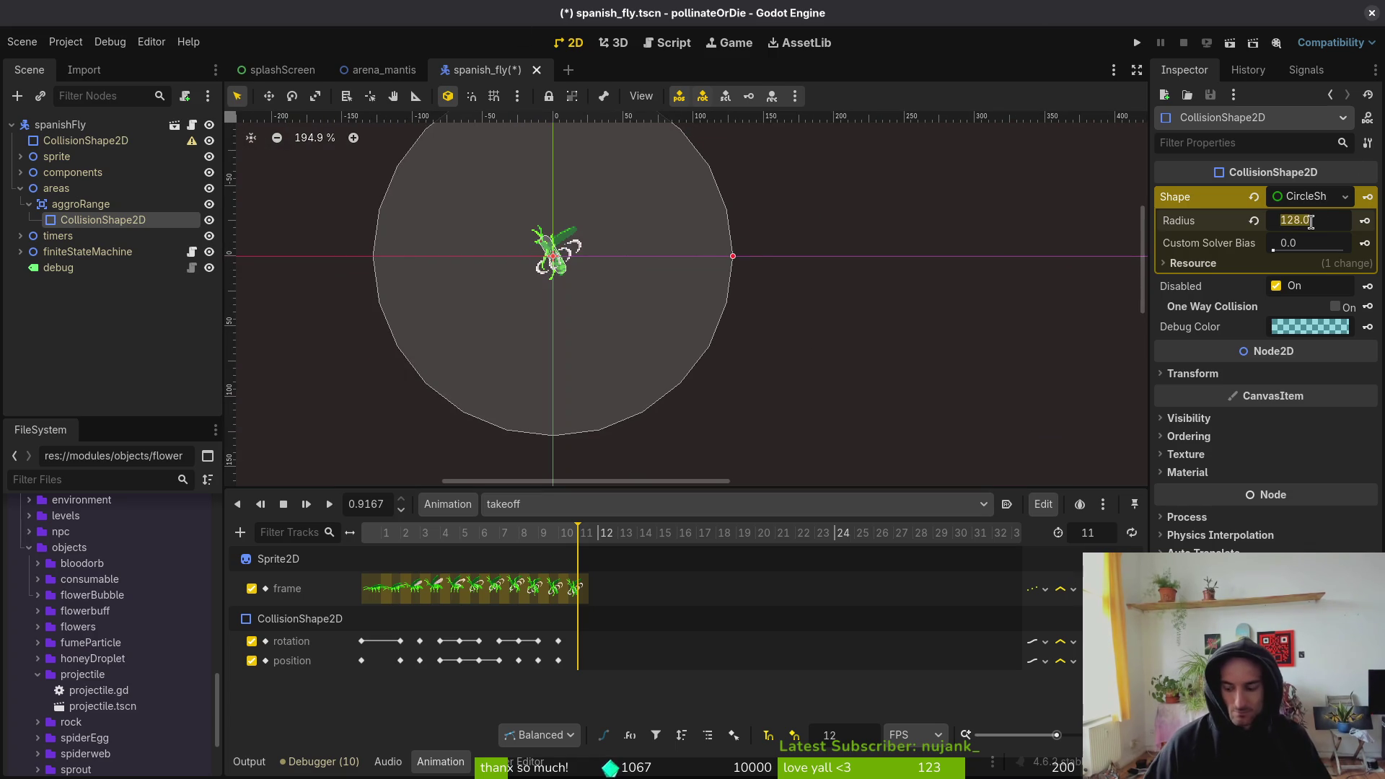
{"action": "type", "text": "96"}
{"action": "key", "text": "Return"}
{"action": "key", "text": "ctrl+s"}
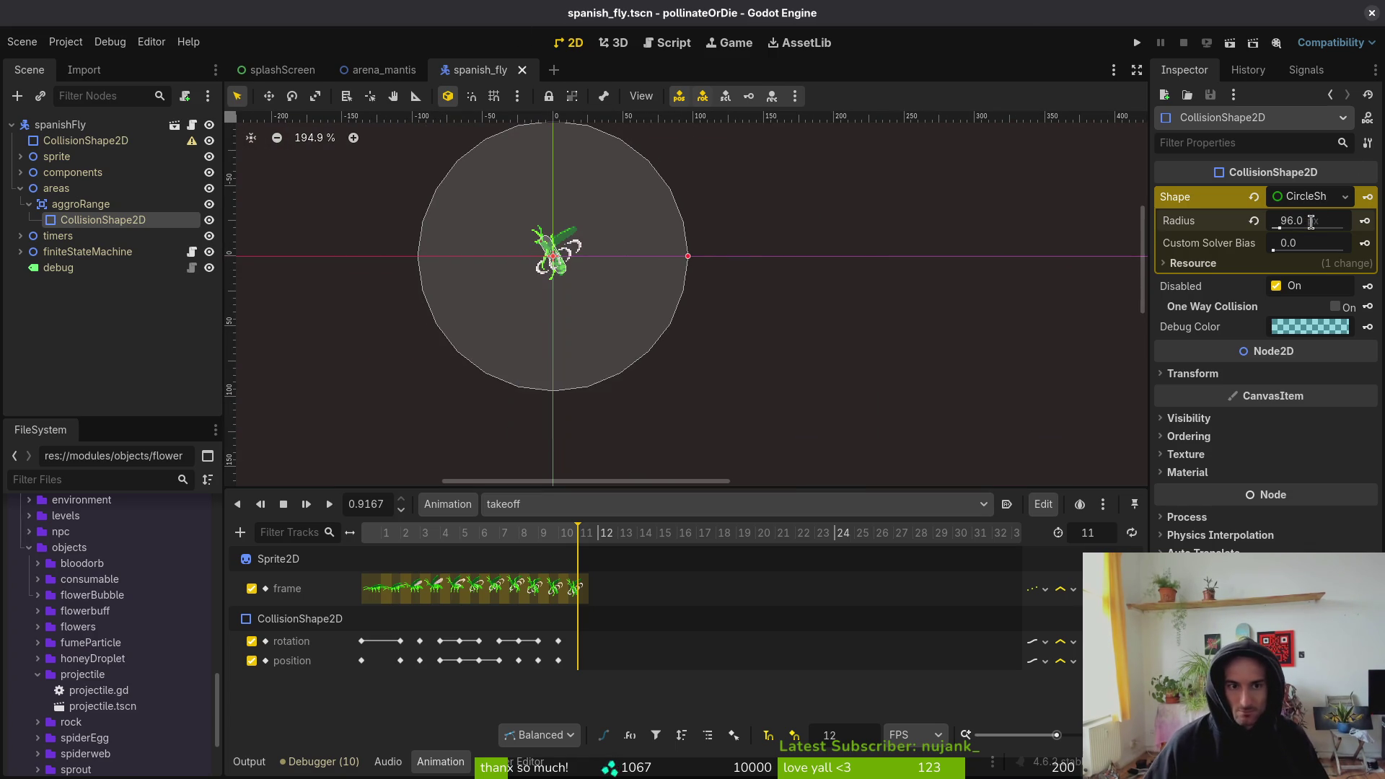
{"action": "left_click_drag", "start_coordinate": [623, 337], "coordinate": [651, 396]}
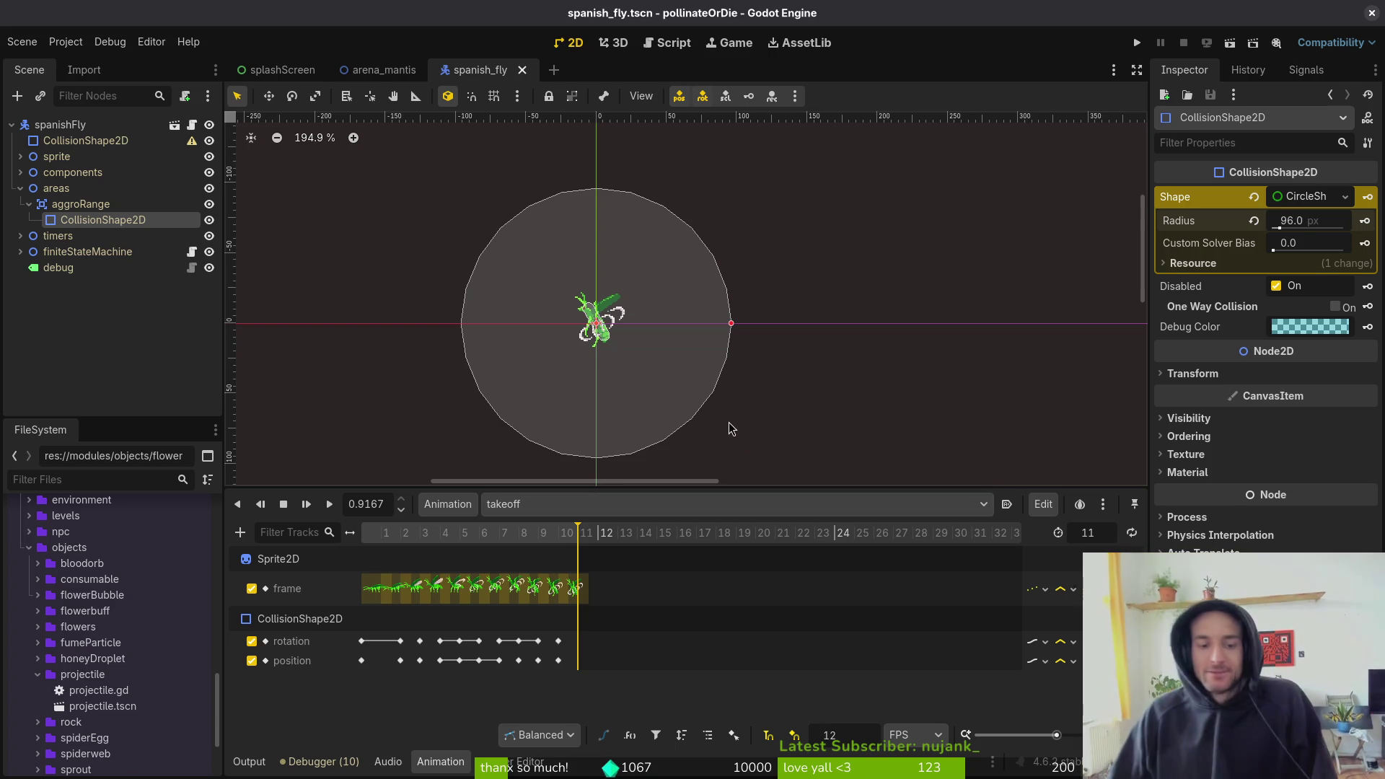
- Deselect everything on the canvas and collapse the areas group in the Scene dock
{"action": "left_click", "coordinate": [655, 367]}
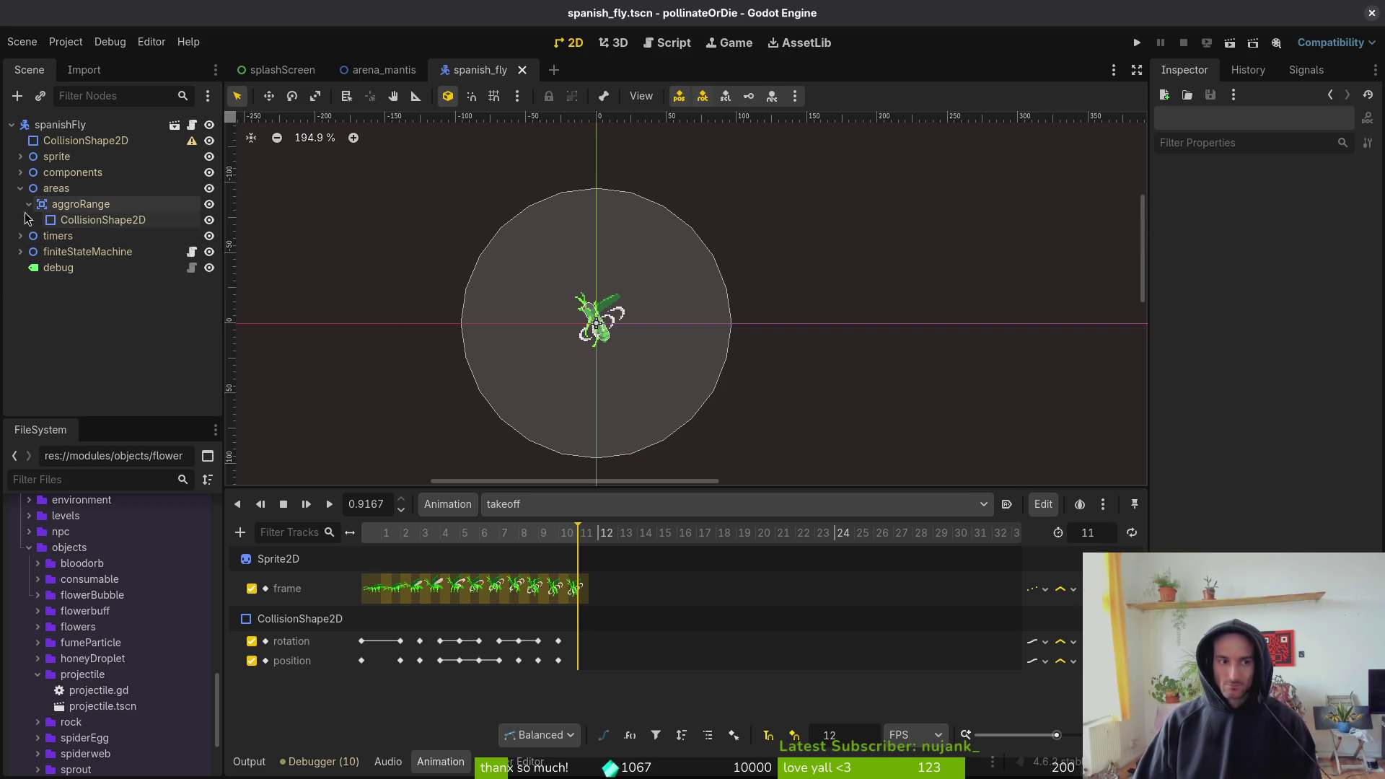
{"action": "left_click", "coordinate": [20, 189]}
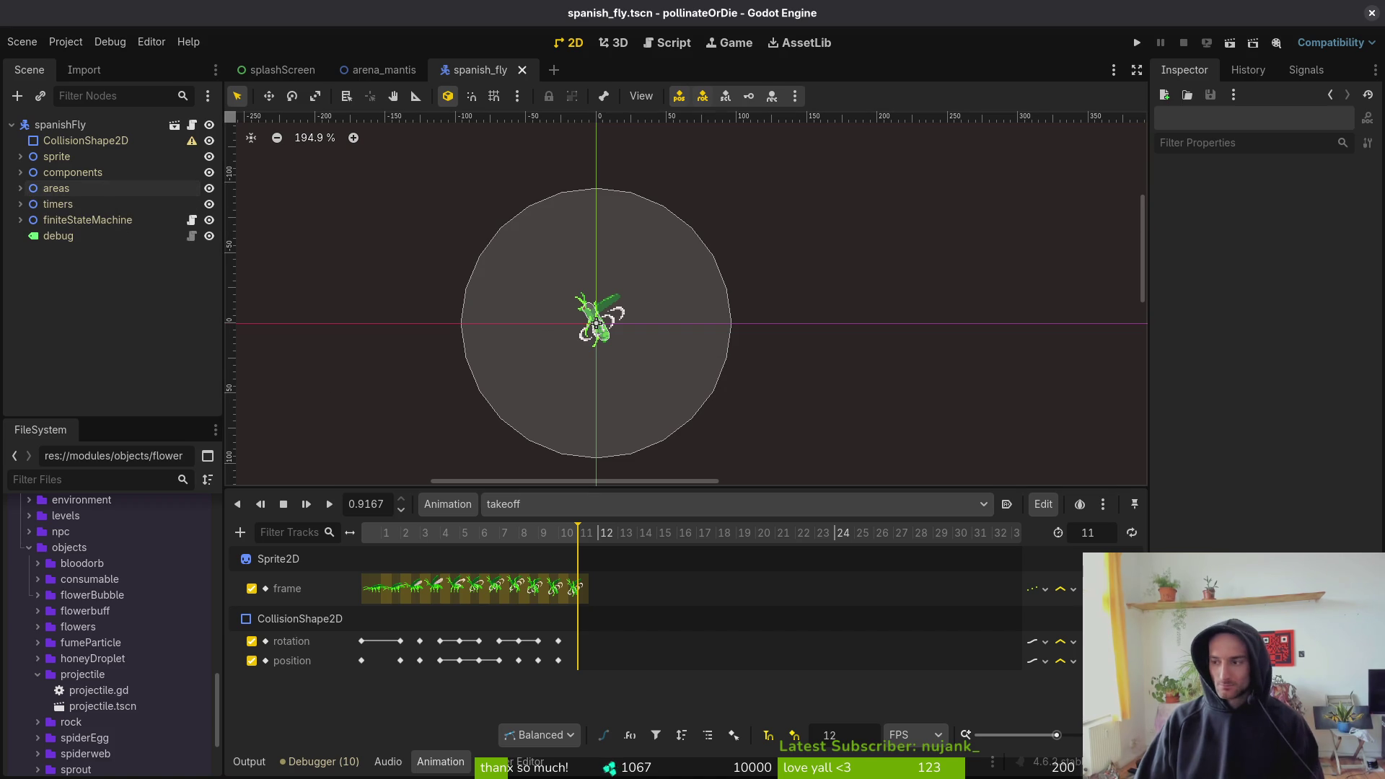
{"action": "key", "text": "r"}
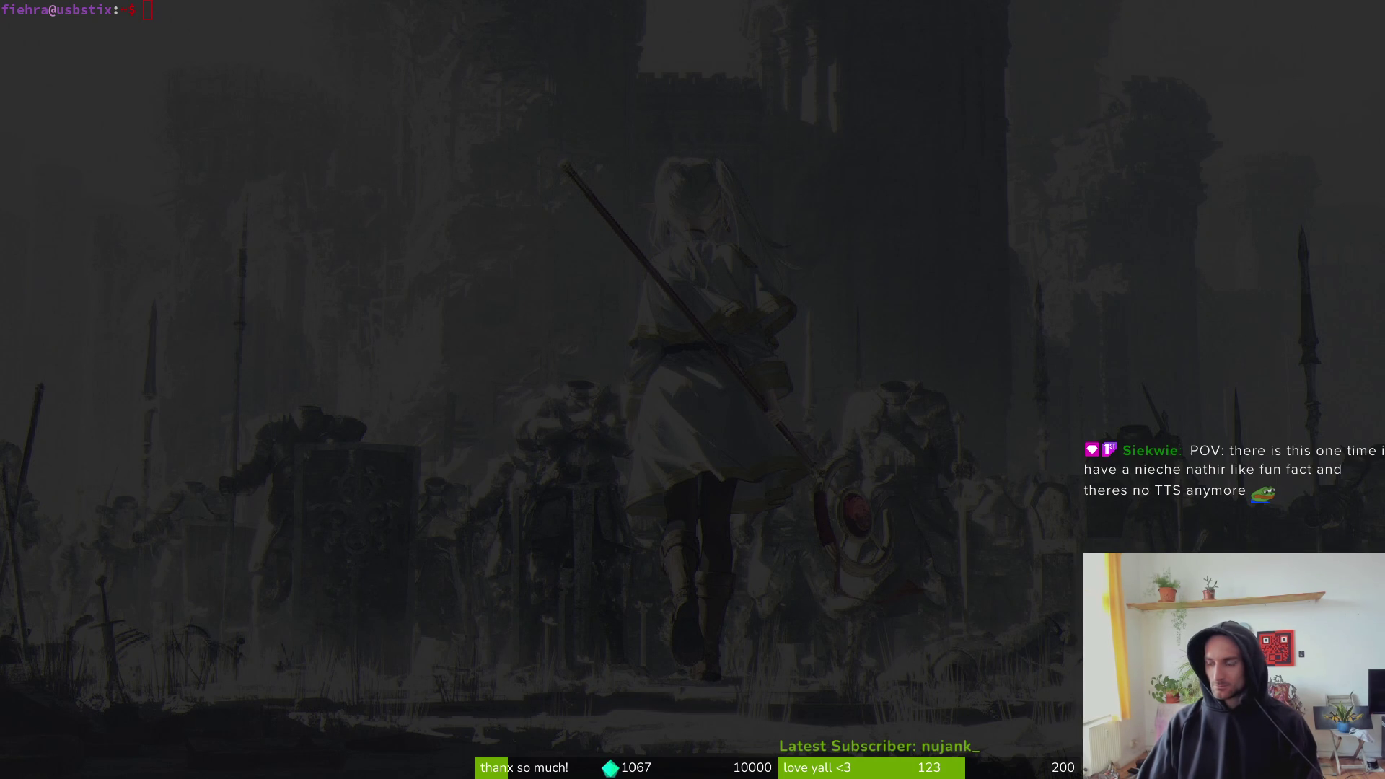
- Switch between workspaces, ending on the full-screen bash terminal
{"action": "key", "text": "super+1"}
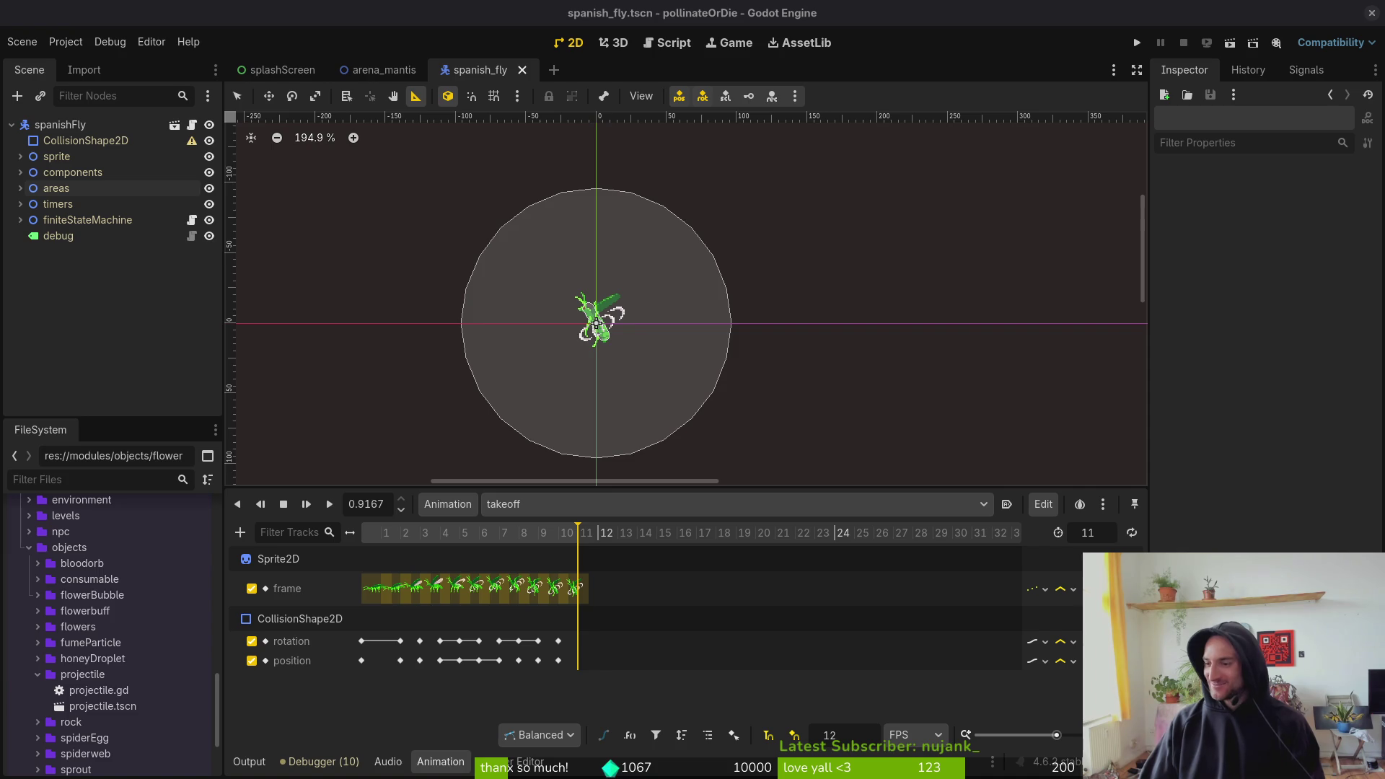
{"action": "key", "text": "super+2"}
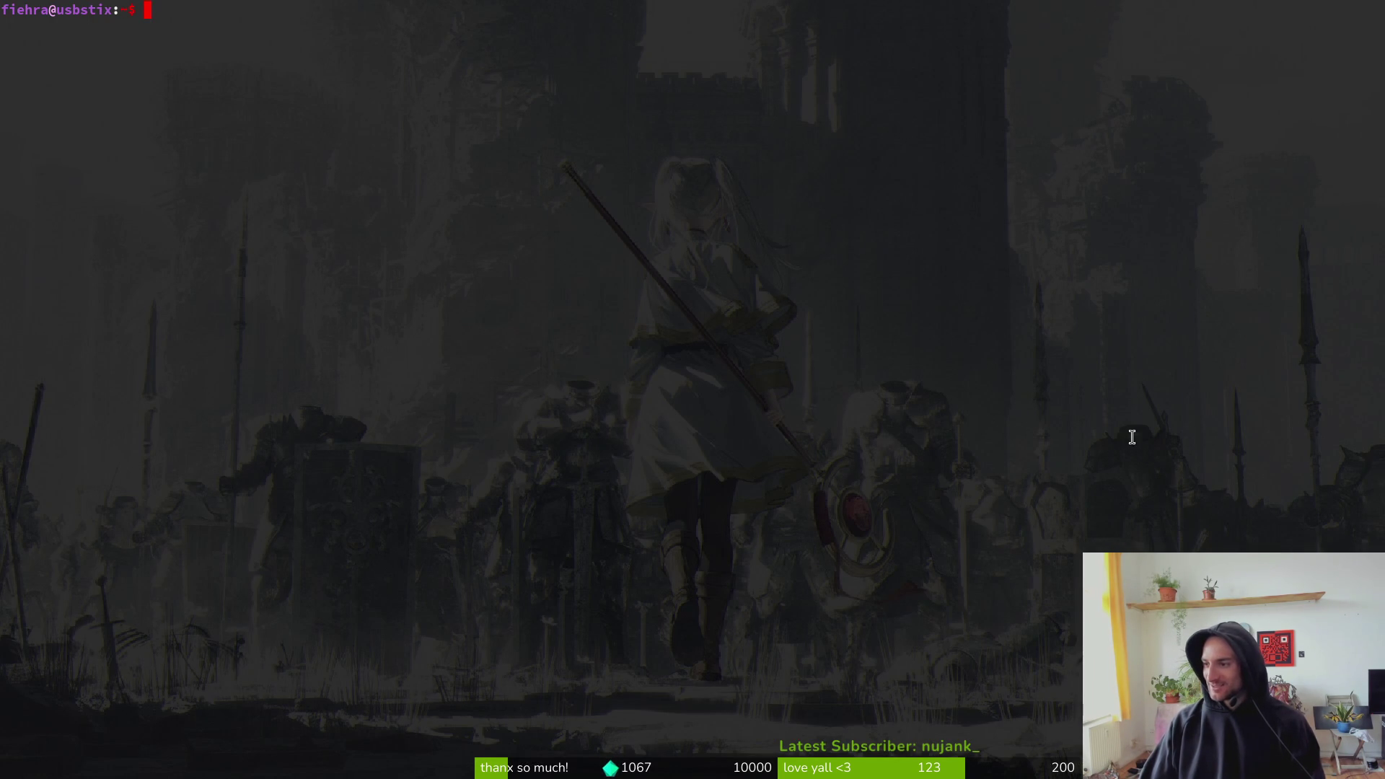
- Change into gamedev/pollinate-or-die and run 'vim .' to browse the project folder
{"action": "type", "text": "cd gamedev/pol"}
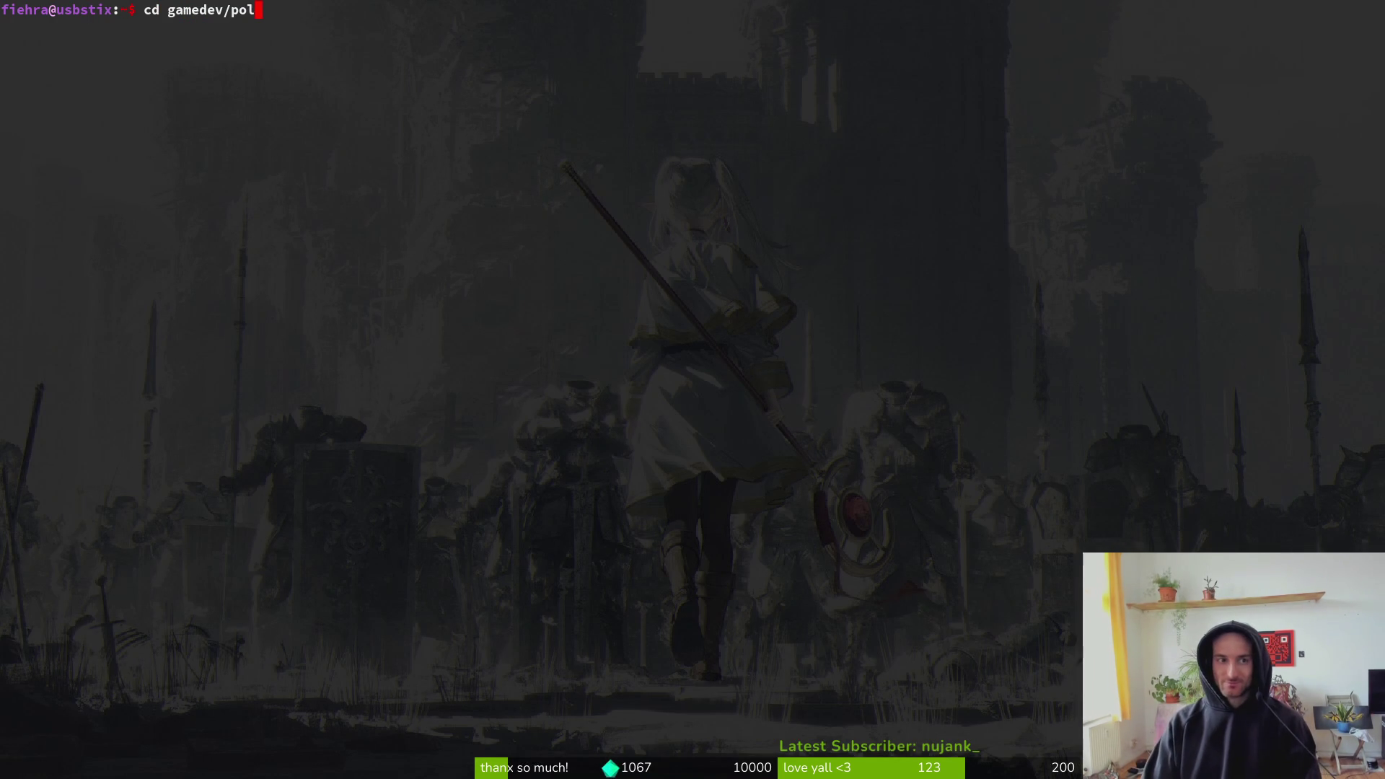
{"action": "key", "text": "Return"}
{"action": "type", "text": "c d gamedev/pol"}
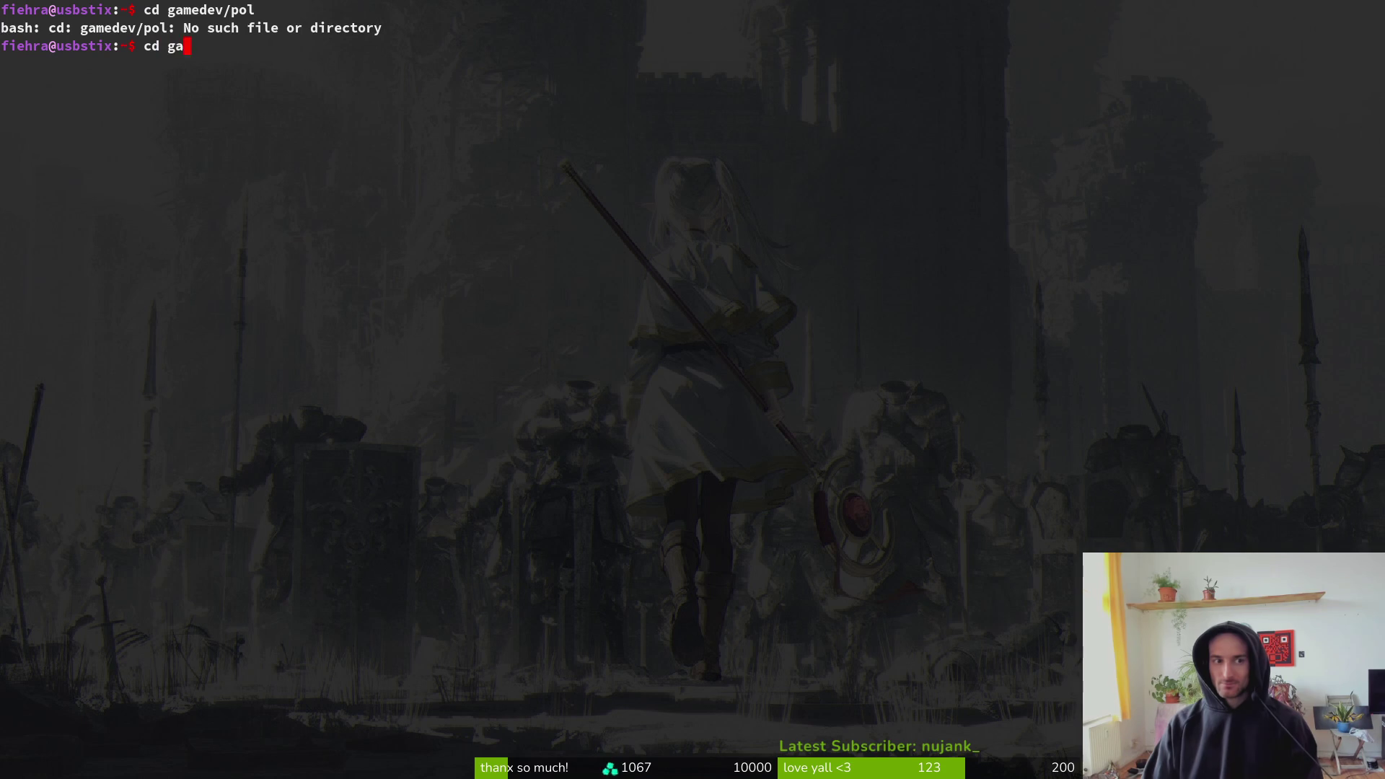
{"action": "key", "text": "Tab"}
{"action": "key", "text": "Return"}
{"action": "type", "text": "vim ."}
{"action": "key", "text": "Return"}
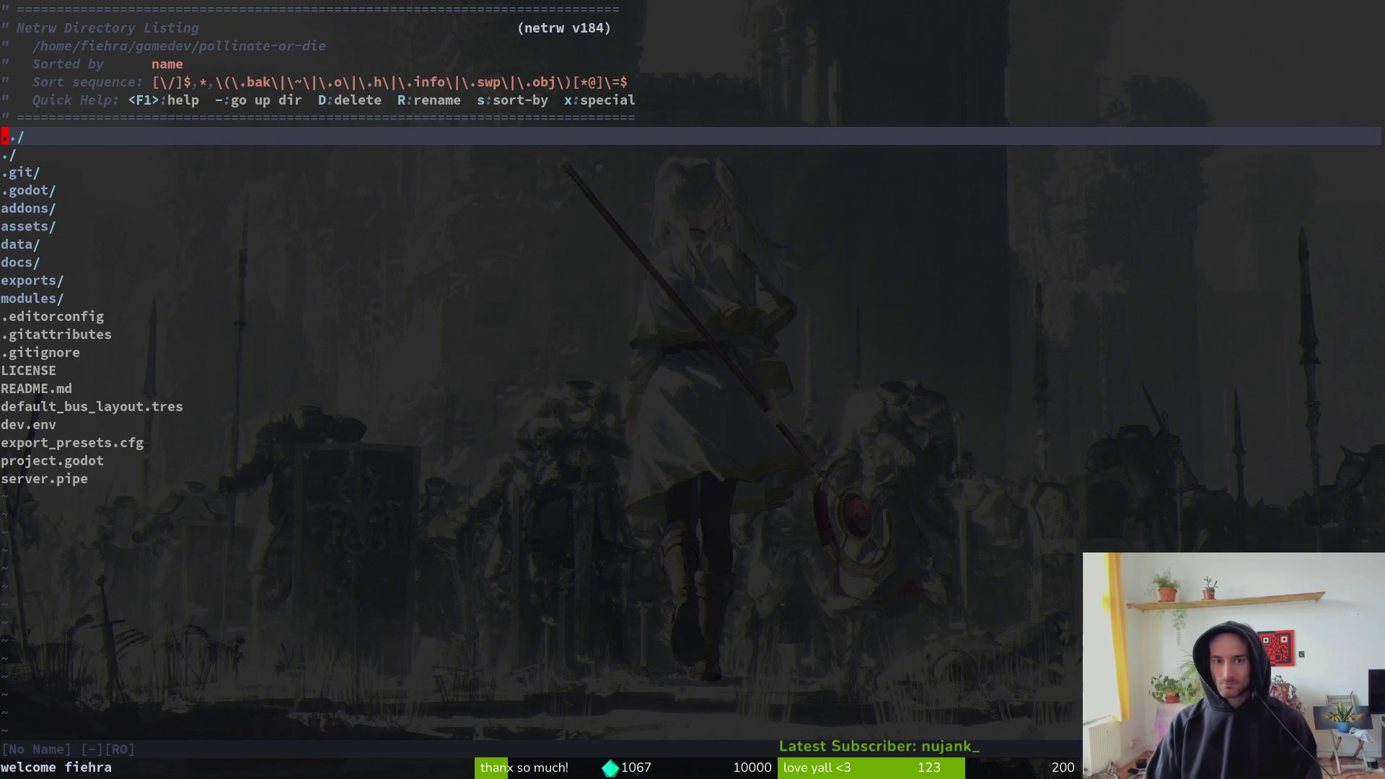
- Open spanish_fly.gd and then mosquito.gd through the Telescope file finder
{"action": "key", "text": "space"}
{"action": "key", "text": "f"}
{"action": "key", "text": "f"}
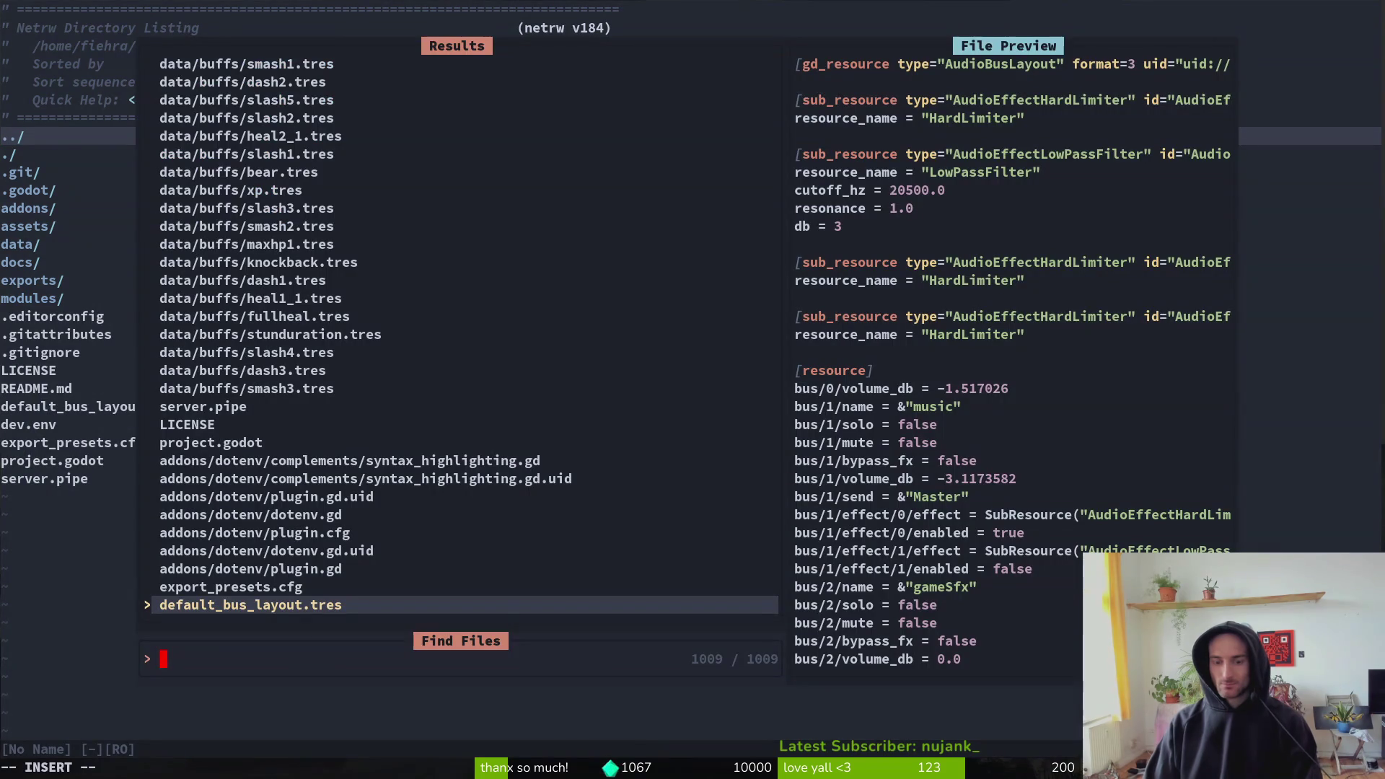
{"action": "type", "text": "spanish"}
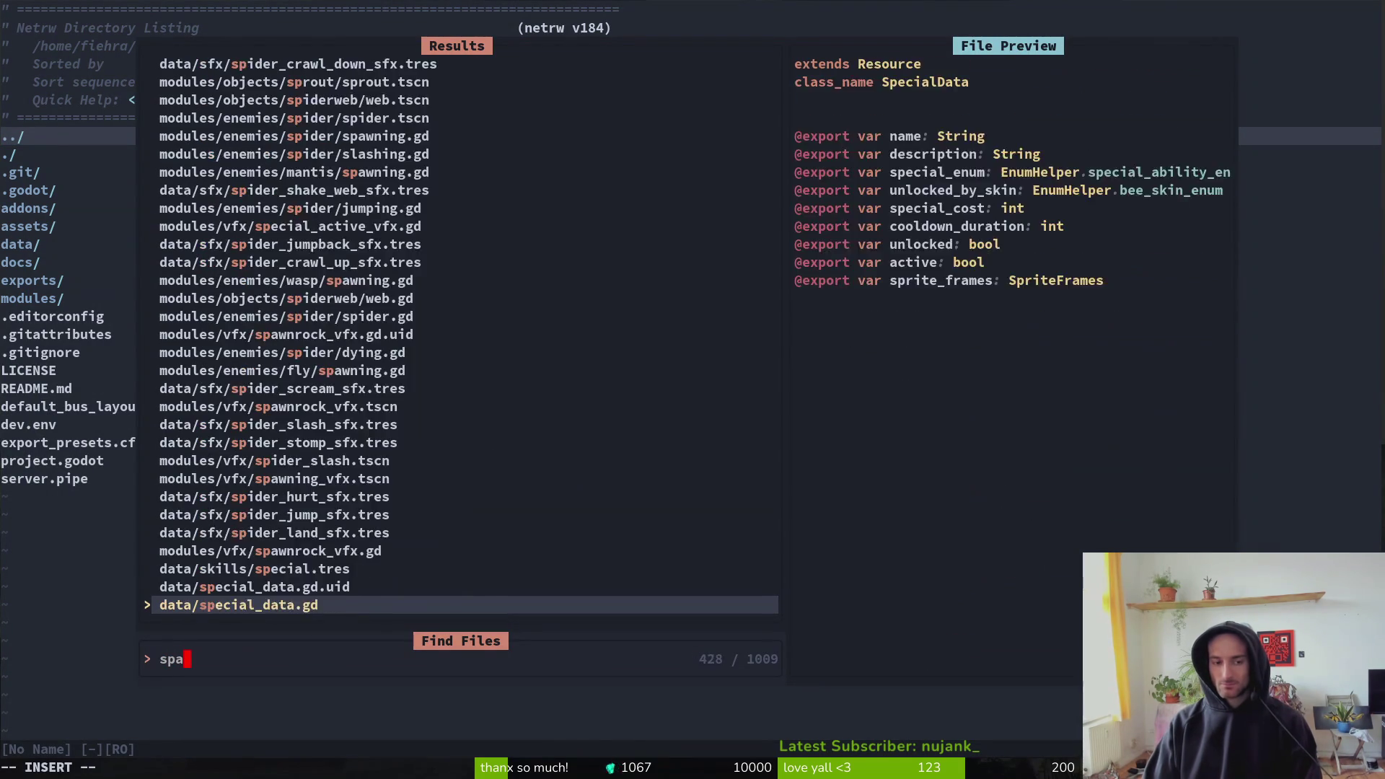
{"action": "key", "text": "Return"}
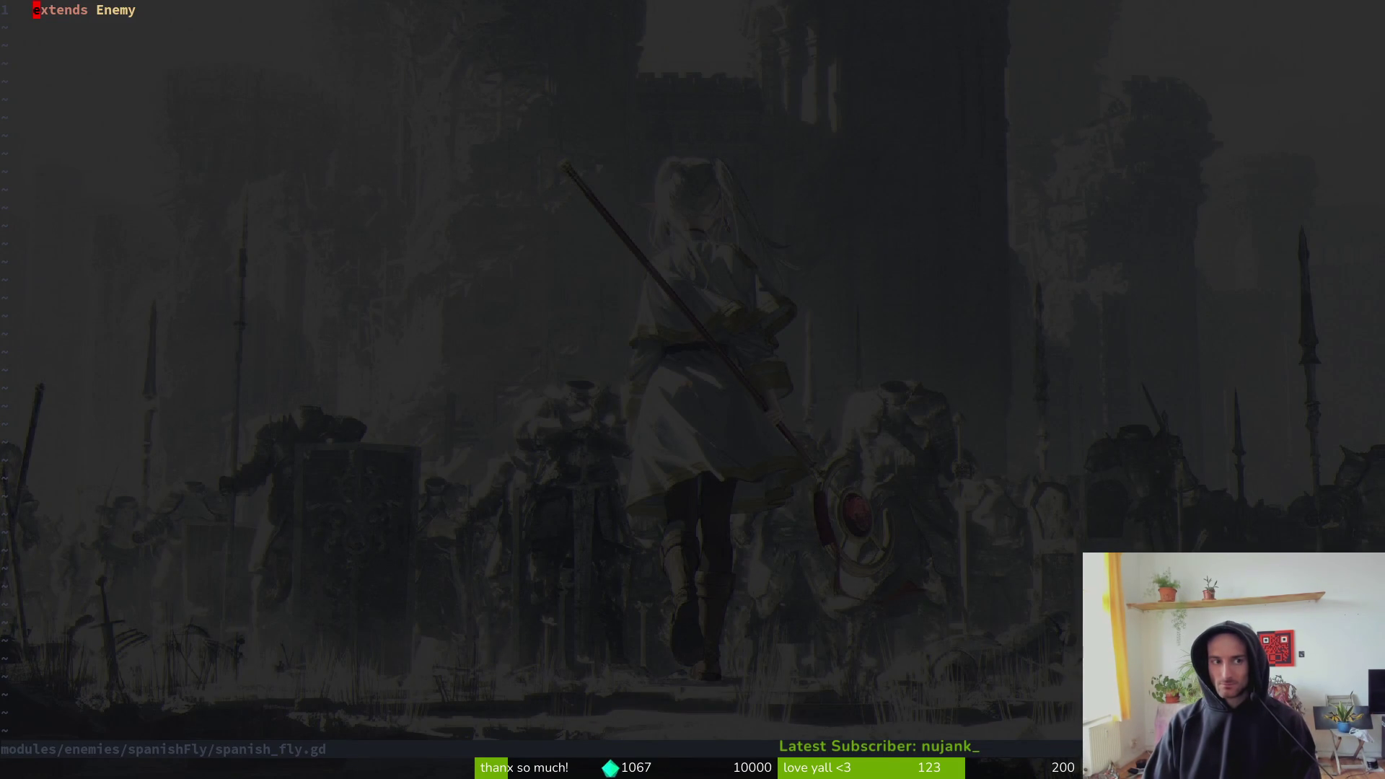
{"action": "key", "text": "space"}
{"action": "key", "text": "f"}
{"action": "key", "text": "f"}
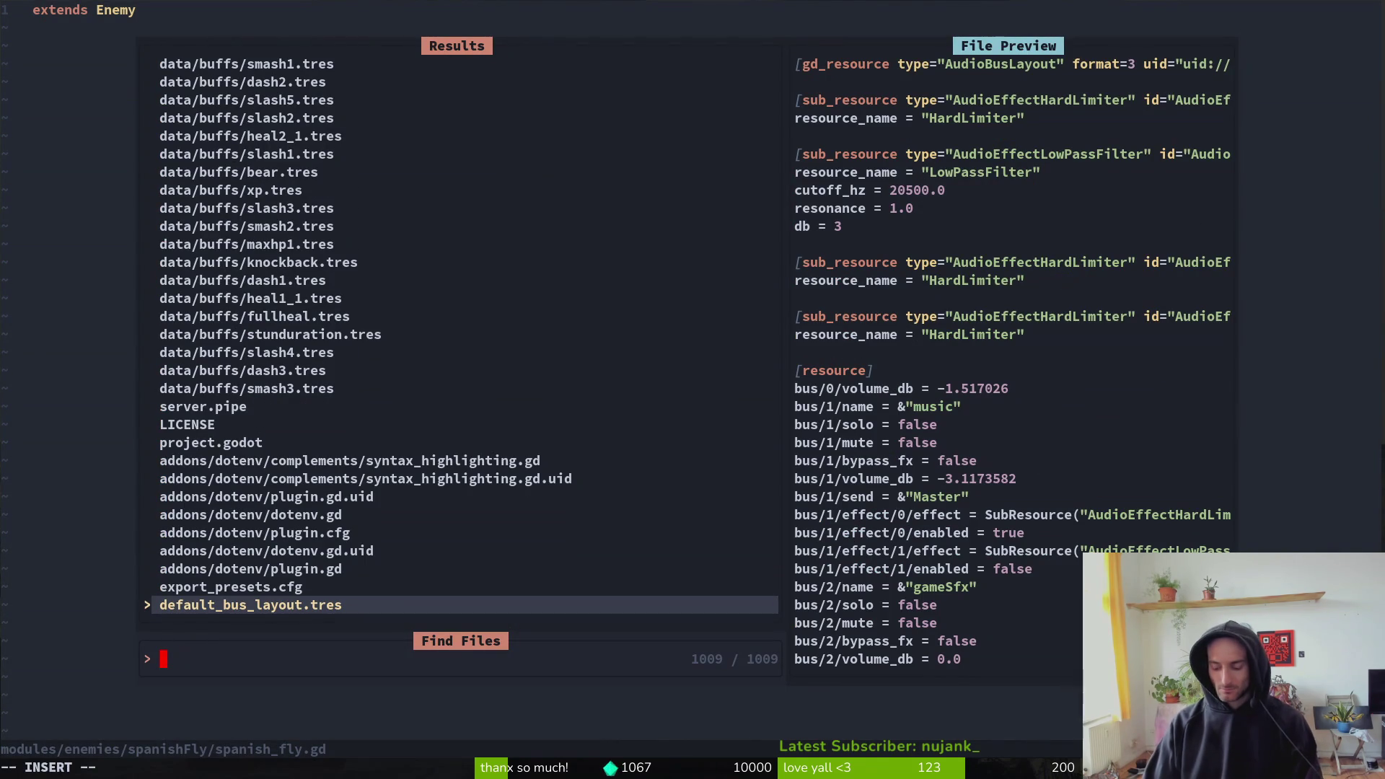
{"action": "type", "text": "mosqu"}
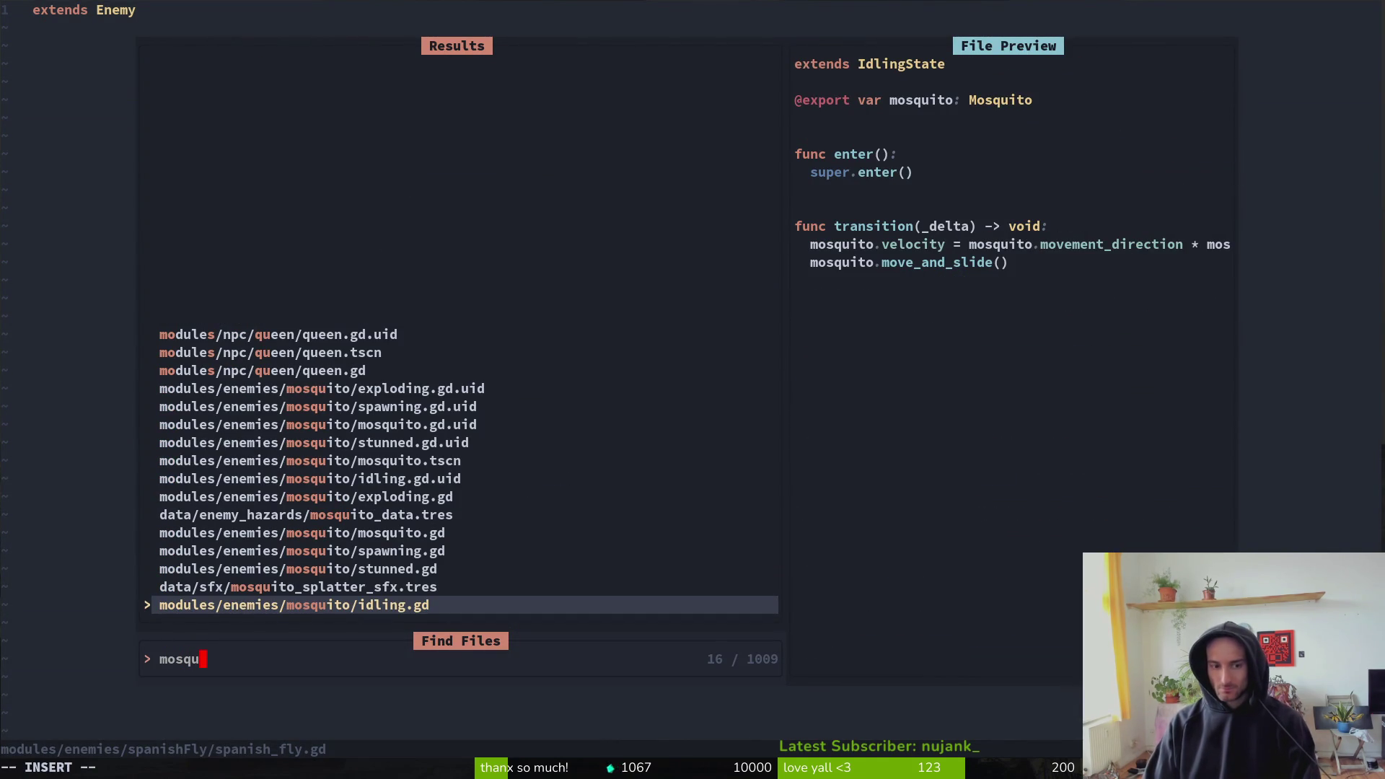
{"action": "key", "text": "Up"}
{"action": "key", "text": "Up"}
{"action": "key", "text": "Up"}
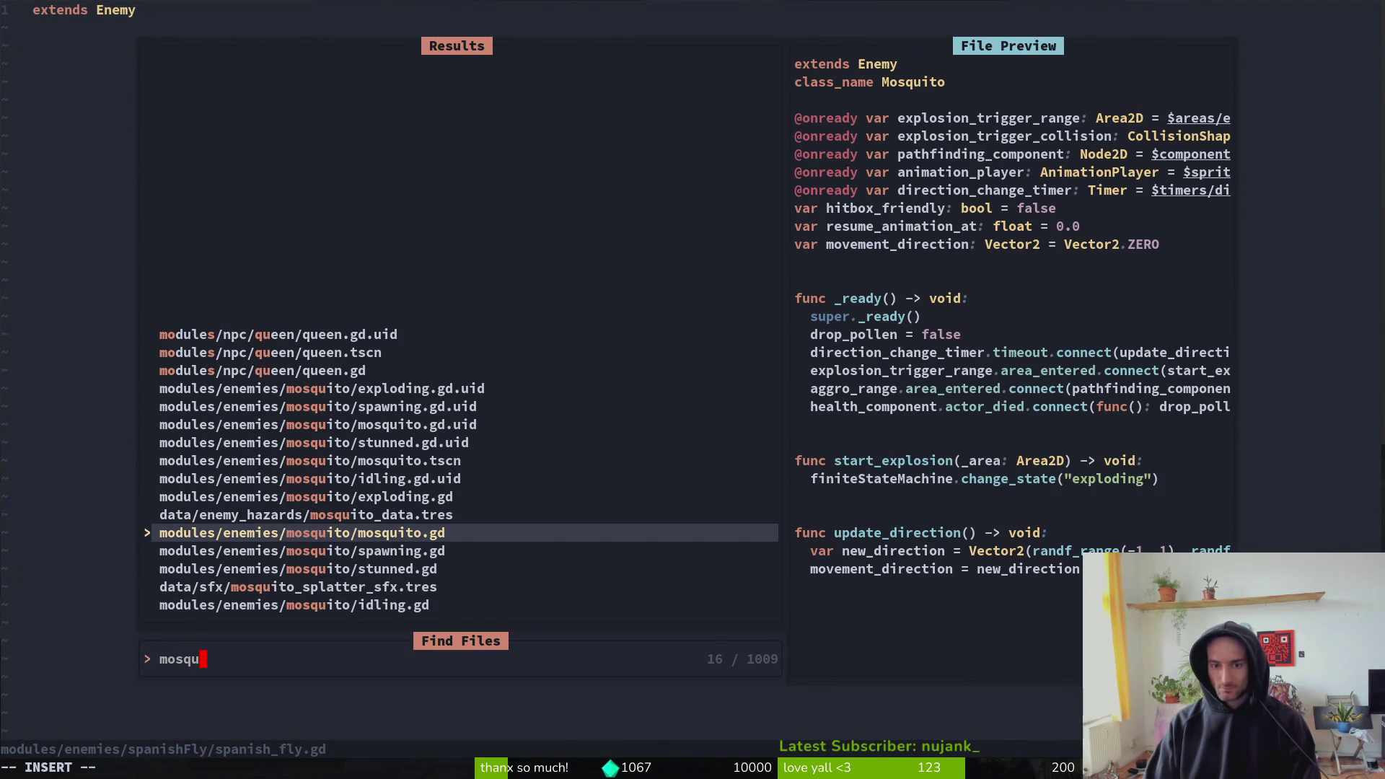
{"action": "key", "text": "Return"}
- Paste all of mosquito.gd into spanish_fly.gd, rename the class to SpanishFly, and save
{"action": "key", "text": "shift+v"}
{"action": "key", "text": "shift+g"}
{"action": "key", "text": "y"}
{"action": "key", "text": "ctrl+6"}
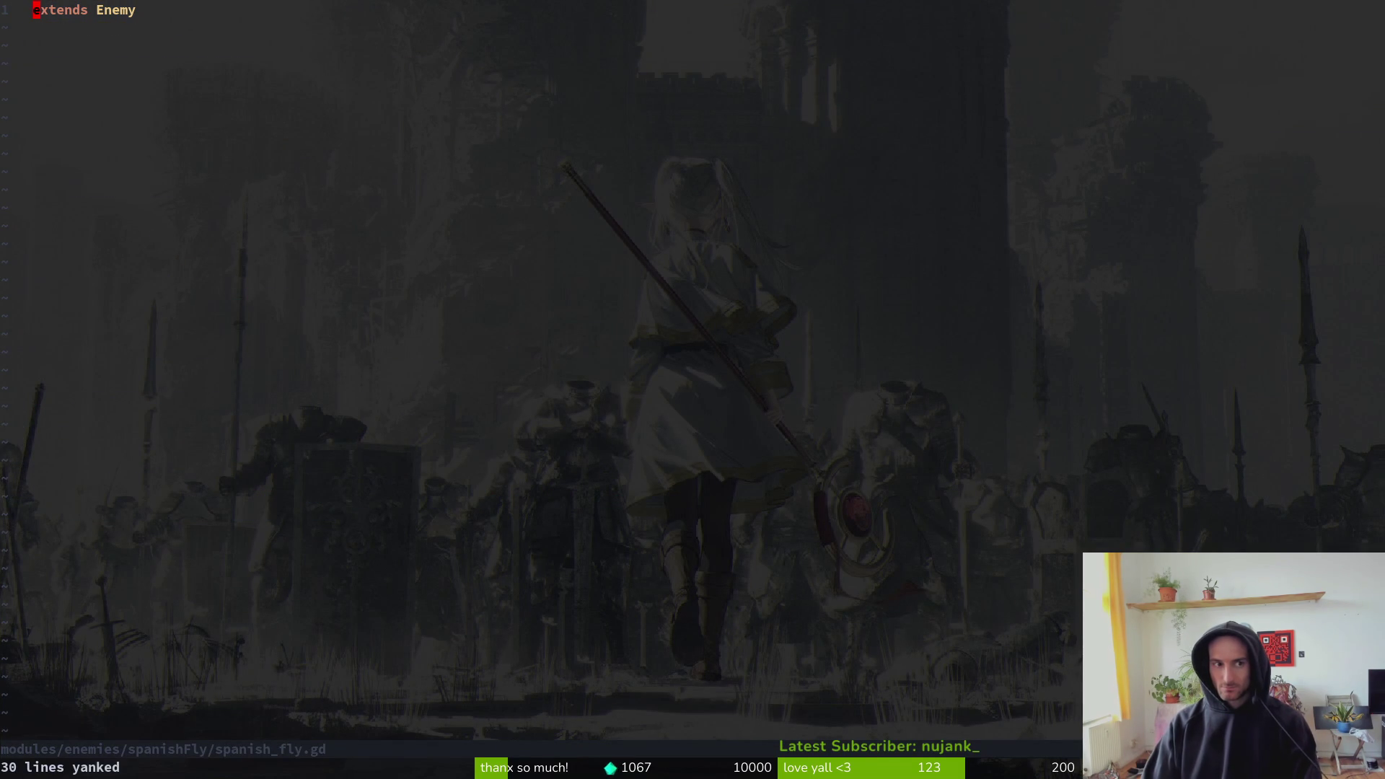
{"action": "key", "text": "p"}
{"action": "key", "text": "d"}
{"action": "key", "text": "d"}
{"action": "key", "text": "dollar"}
{"action": "type", "text": "ciwSpanishFly"}
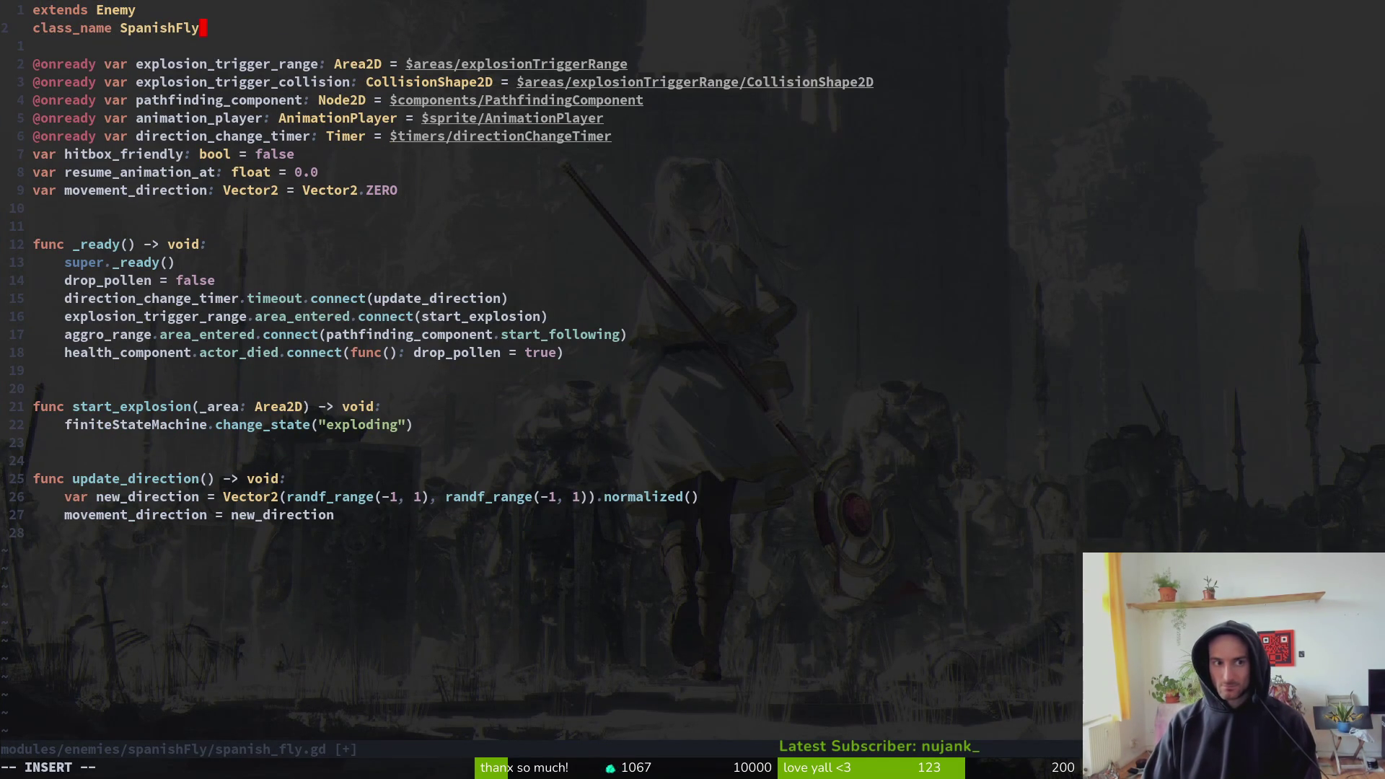
{"action": "key", "text": "Escape"}
{"action": "type", "text": ":w"}
{"action": "key", "text": "Return"}
{"action": "key", "text": "j"}
{"action": "key", "text": "j"}
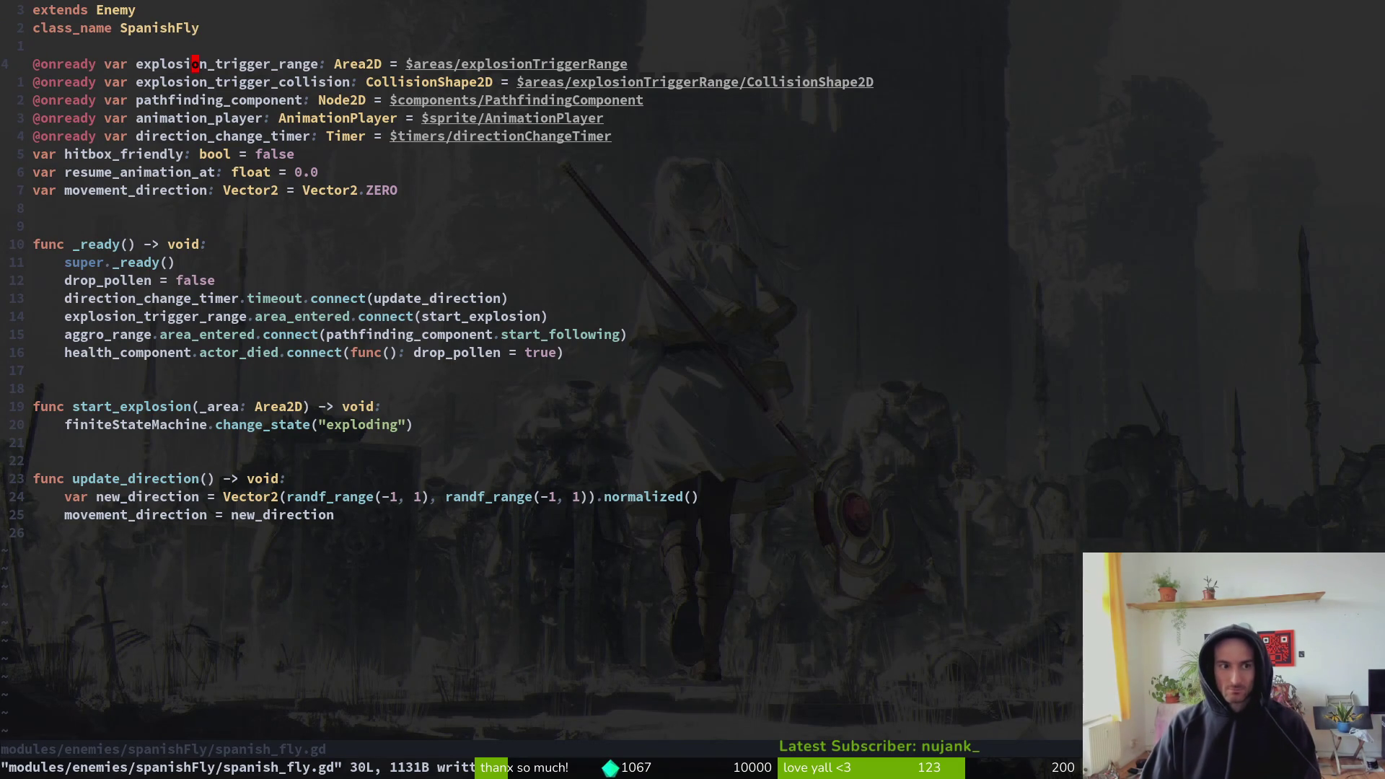
{"action": "key", "text": "space"}
{"action": "key", "text": "f"}
{"action": "key", "text": "f"}
{"action": "type", "text": "enenen"}
{"action": "key", "text": "Return"}
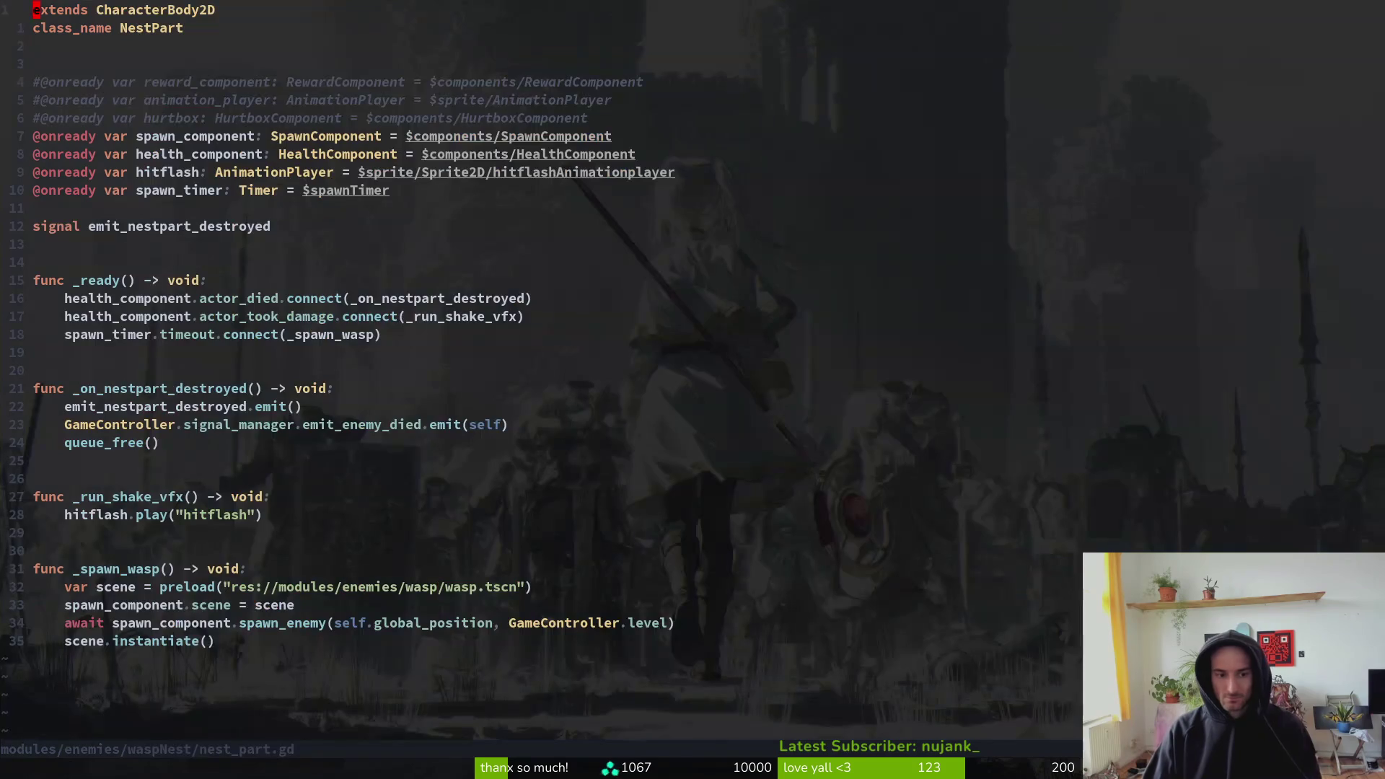
{"action": "key", "text": "space"}
{"action": "key", "text": "f"}
{"action": "key", "text": "f"}
{"action": "type", "text": "enemy"}
{"action": "key", "text": "Return"}
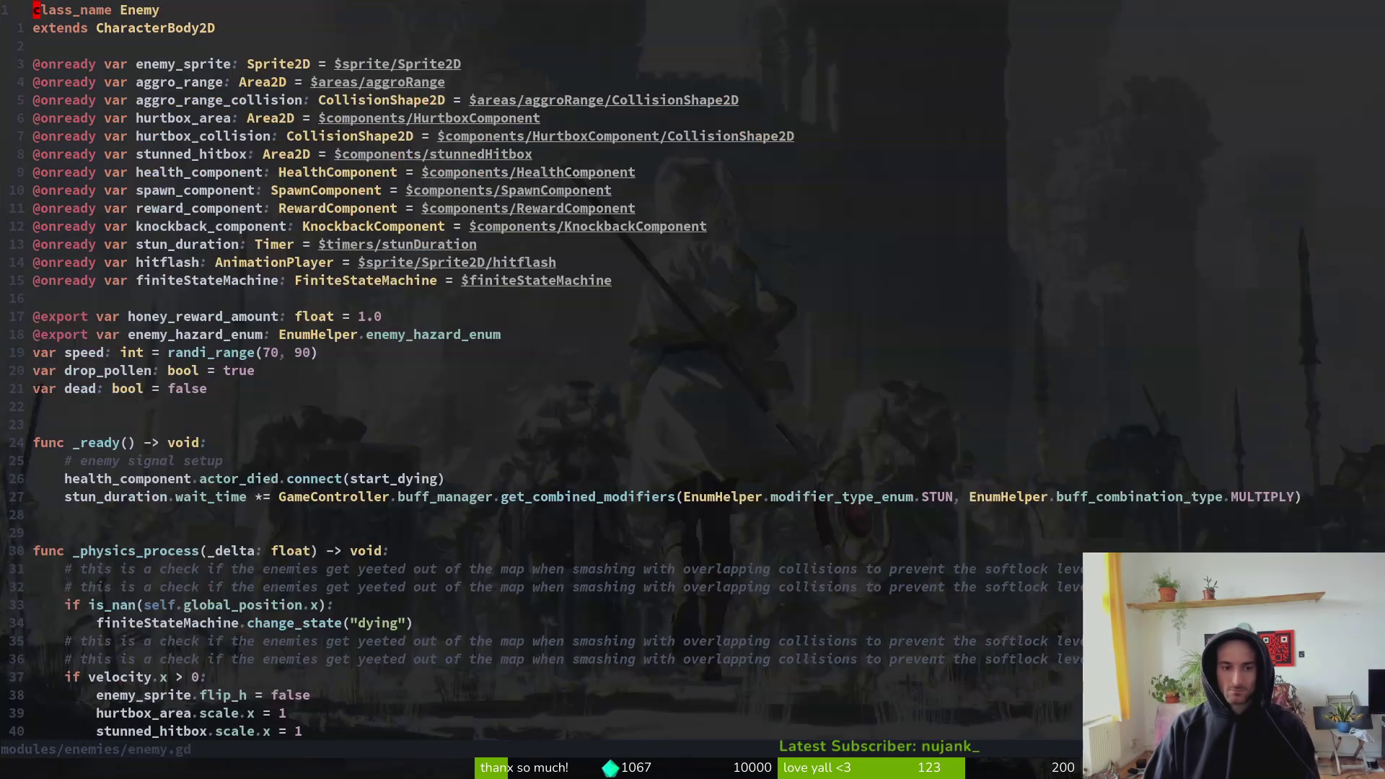
{"action": "key", "text": "space"}
{"action": "key", "text": "f"}
{"action": "key", "text": "f"}
{"action": "type", "text": "spawnfl"}
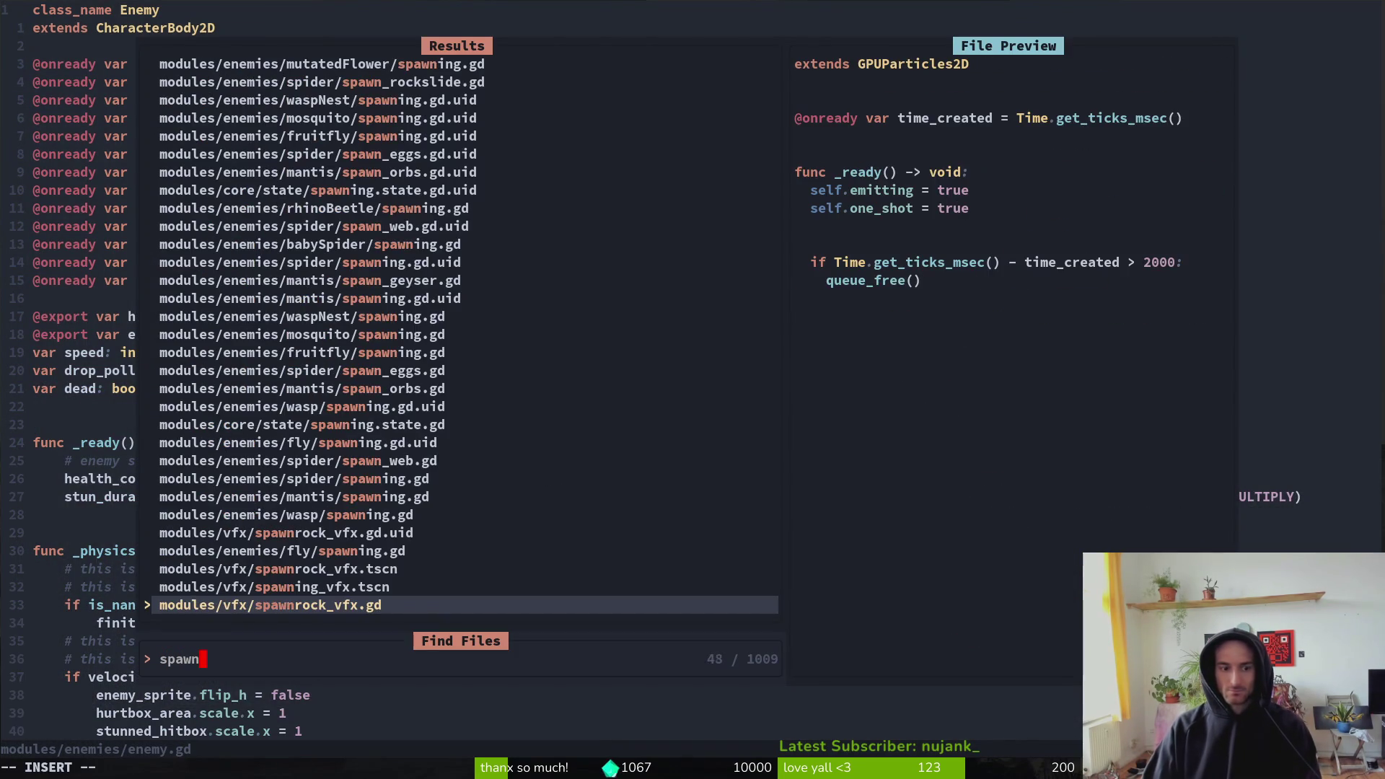
{"action": "key", "text": "BackSpace"}
{"action": "key", "text": "BackSpace"}
{"action": "key", "text": "BackSpace"}
{"action": "type", "text": "nfl"}
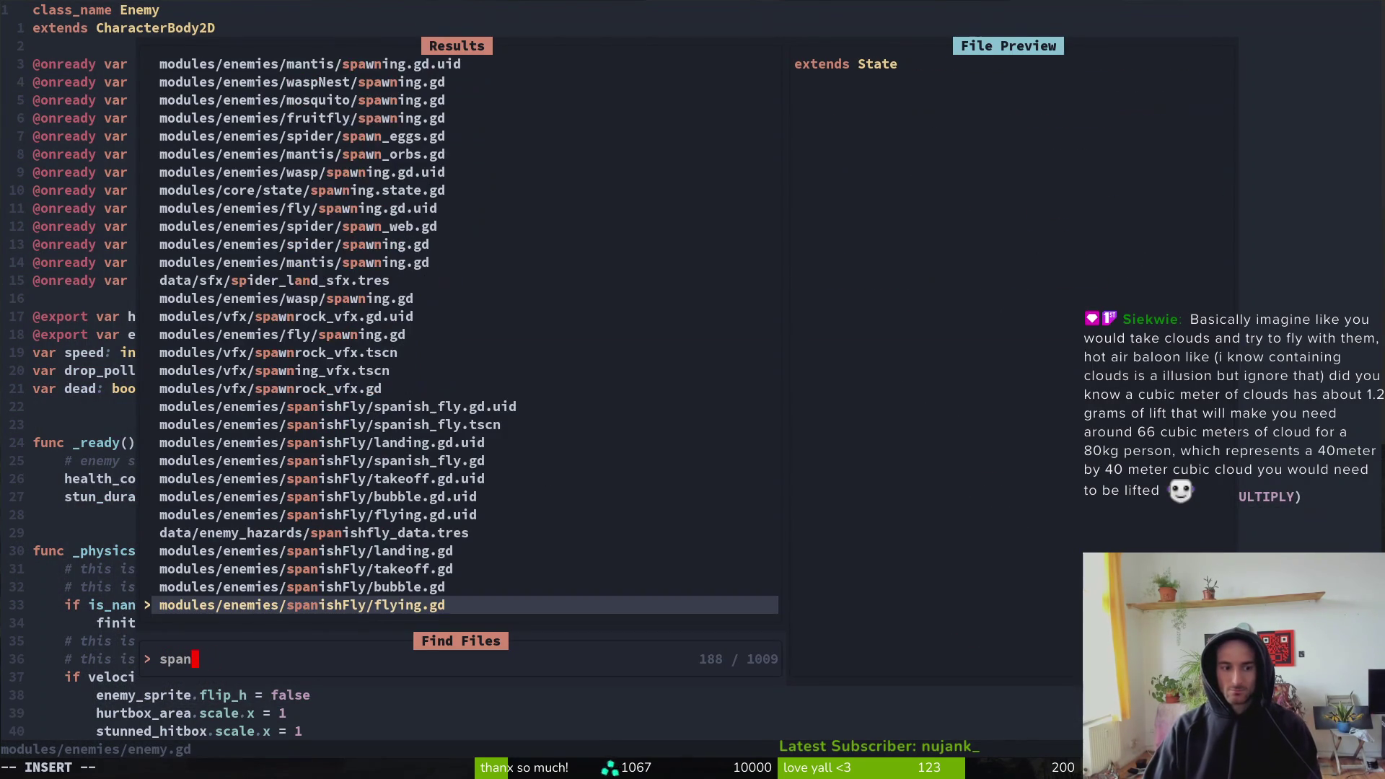
{"action": "key", "text": "Up"}
{"action": "key", "text": "Up"}
{"action": "key", "text": "Return"}
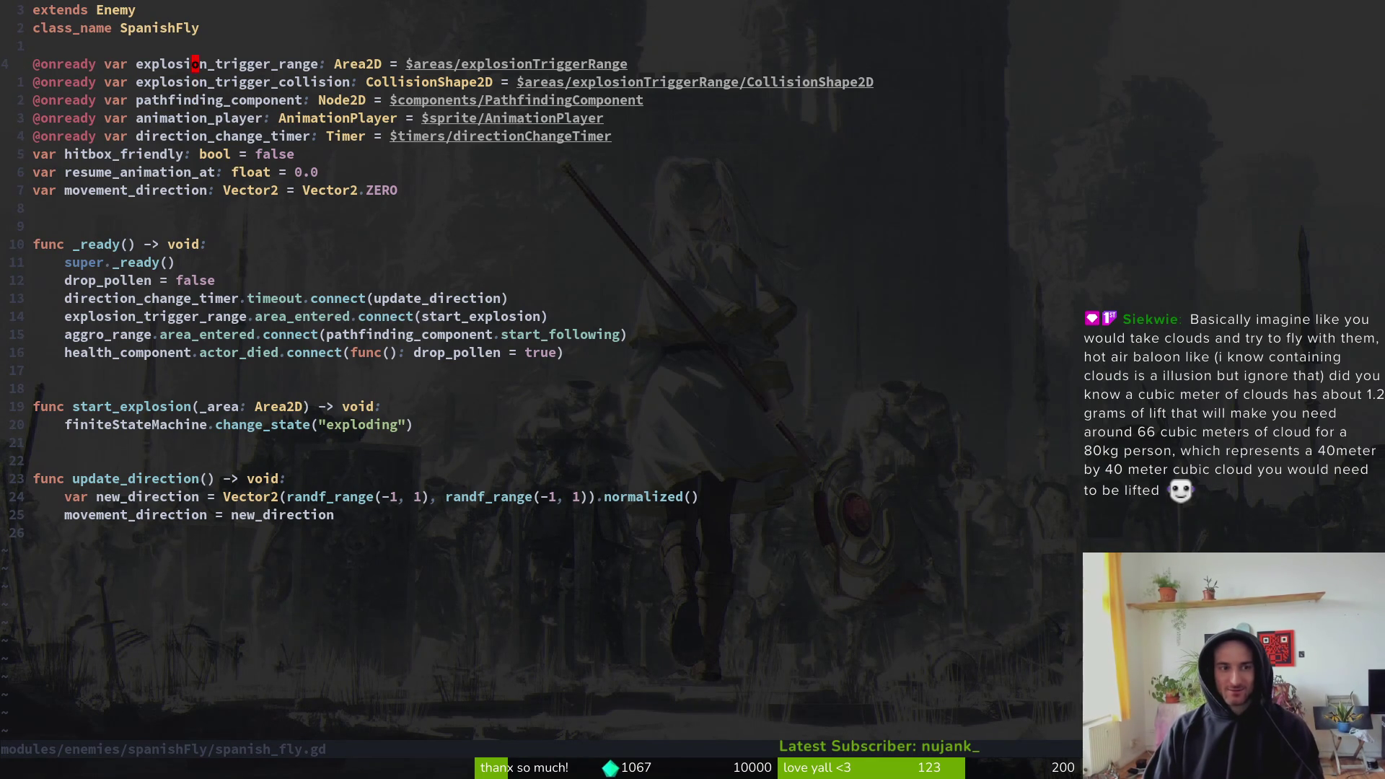
- Delete the explosion_trigger_range and pathfinding_component variable lines and save
{"action": "type", "text": "Vjd:w"}
{"action": "key", "text": "Return"}
{"action": "key", "text": "1"}
{"action": "key", "text": "2"}
{"action": "key", "text": "j"}
{"action": "key", "text": "d"}
{"action": "key", "text": "d"}
{"action": "type", "text": ":w"}
{"action": "key", "text": "Return"}
{"action": "key", "text": "k"}
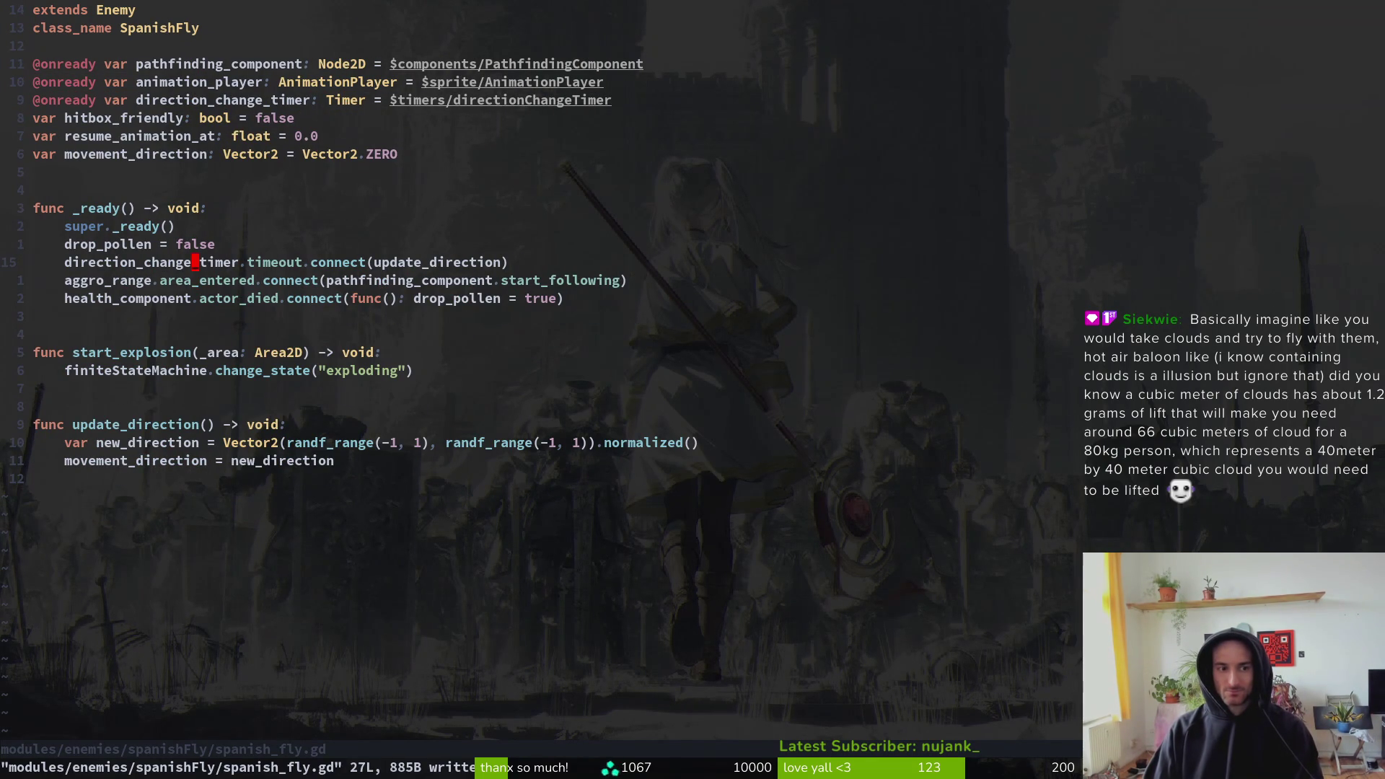
{"action": "key", "text": "j"}
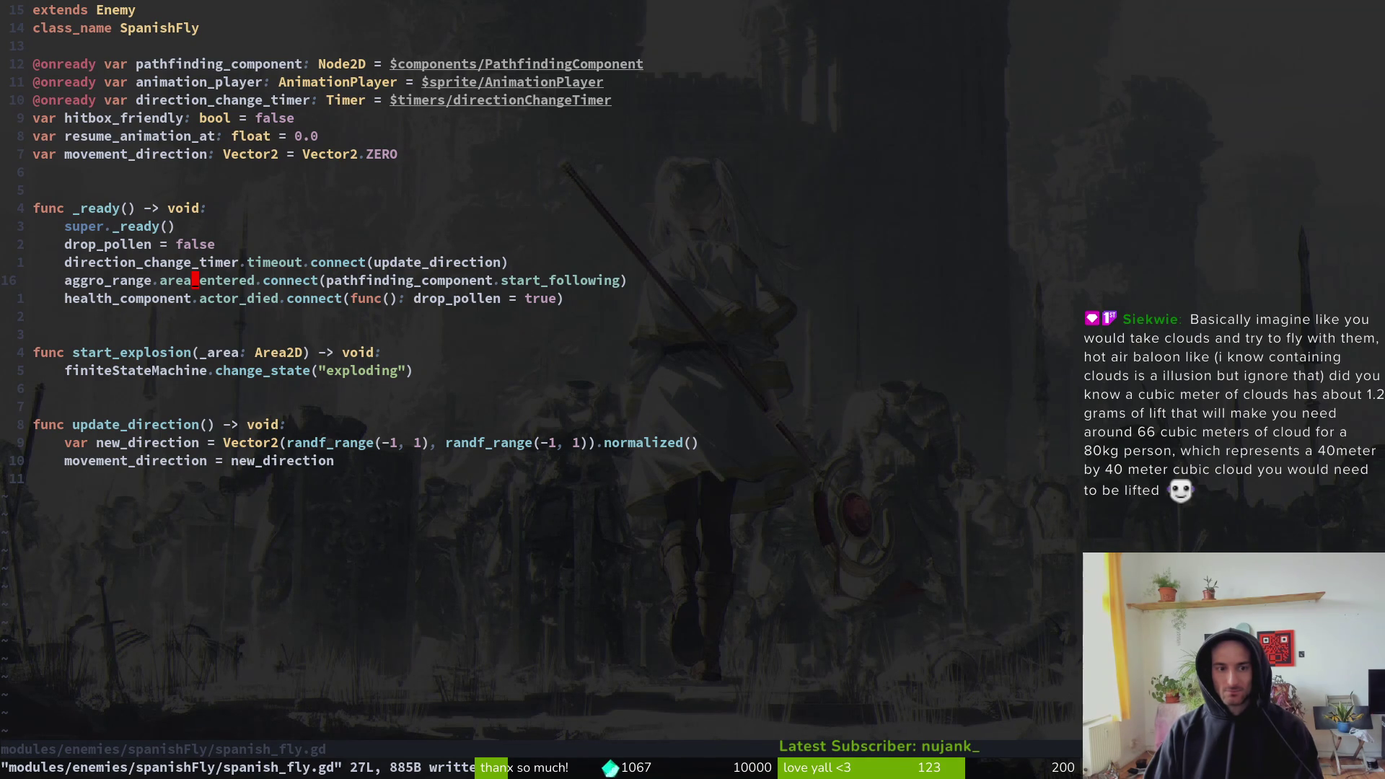
{"action": "key", "text": "w"}
{"action": "key", "text": "w"}
{"action": "key", "text": "w"}
{"action": "key", "text": "w"}
{"action": "key", "text": "k"}
{"action": "key", "text": "k"}
{"action": "key", "text": "k"}
{"action": "key", "text": "k"}
{"action": "key", "text": "d"}
{"action": "key", "text": "d"}
{"action": "key", "text": "j"}
{"action": "key", "text": "j"}
{"action": "key", "text": "j"}
- Replace aggro_range's connect argument pathfinding_component.start_following with start_avoiding and save
{"action": "key", "text": "v"}
{"action": "key", "text": "e"}
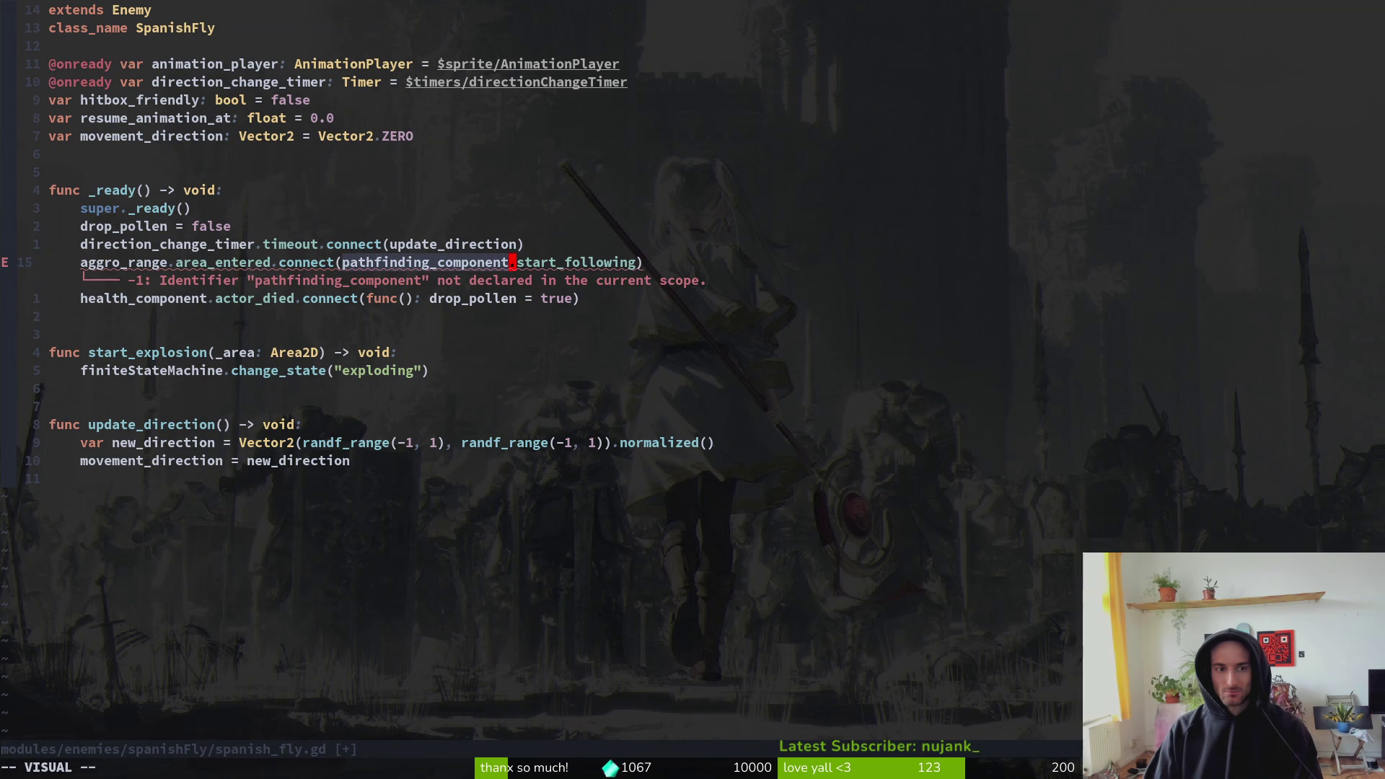
{"action": "key", "text": "e"}
{"action": "key", "text": "e"}
{"action": "key", "text": "asciicircum"}
{"action": "key", "text": "w"}
{"action": "key", "text": "w"}
{"action": "key", "text": "w"}
{"action": "key", "text": "dollar"}
{"action": "type", "text": "i_tr"}
{"action": "key", "text": "BackSpace"}
{"action": "key", "text": "BackSpace"}
{"action": "key", "text": "BackSpace"}
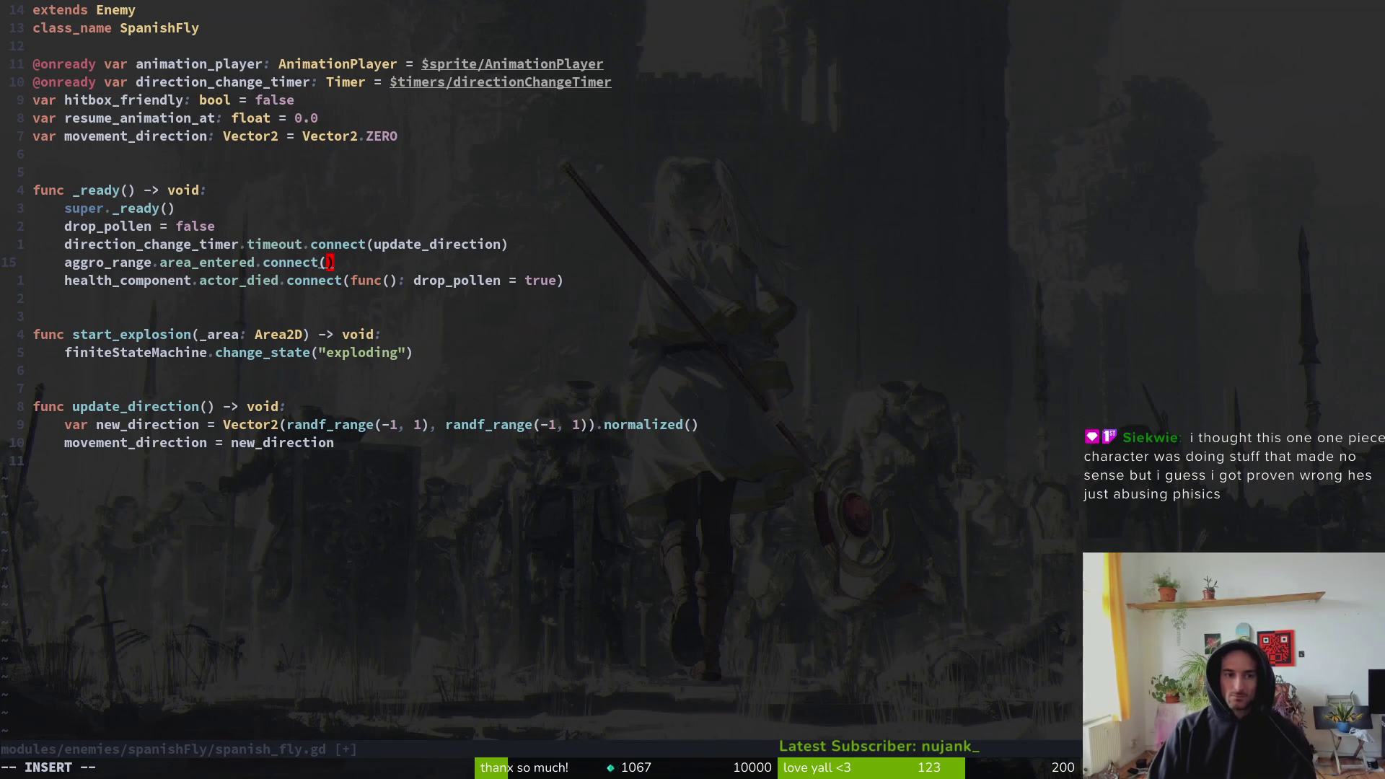
{"action": "type", "text": "start_"}
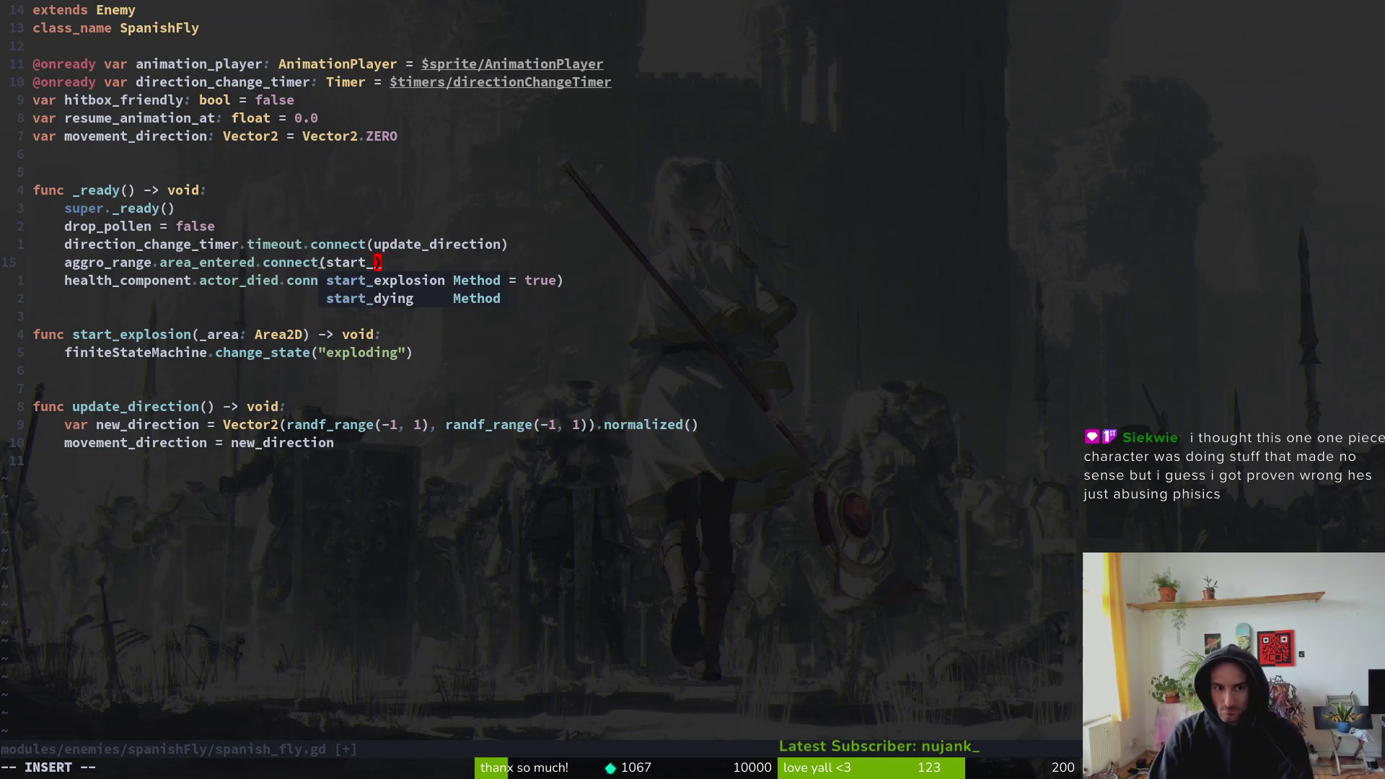
{"action": "type", "text": "avoiding"}
{"action": "key", "text": "Escape"}
{"action": "type", "text": ":w"}
{"action": "key", "text": "Return"}
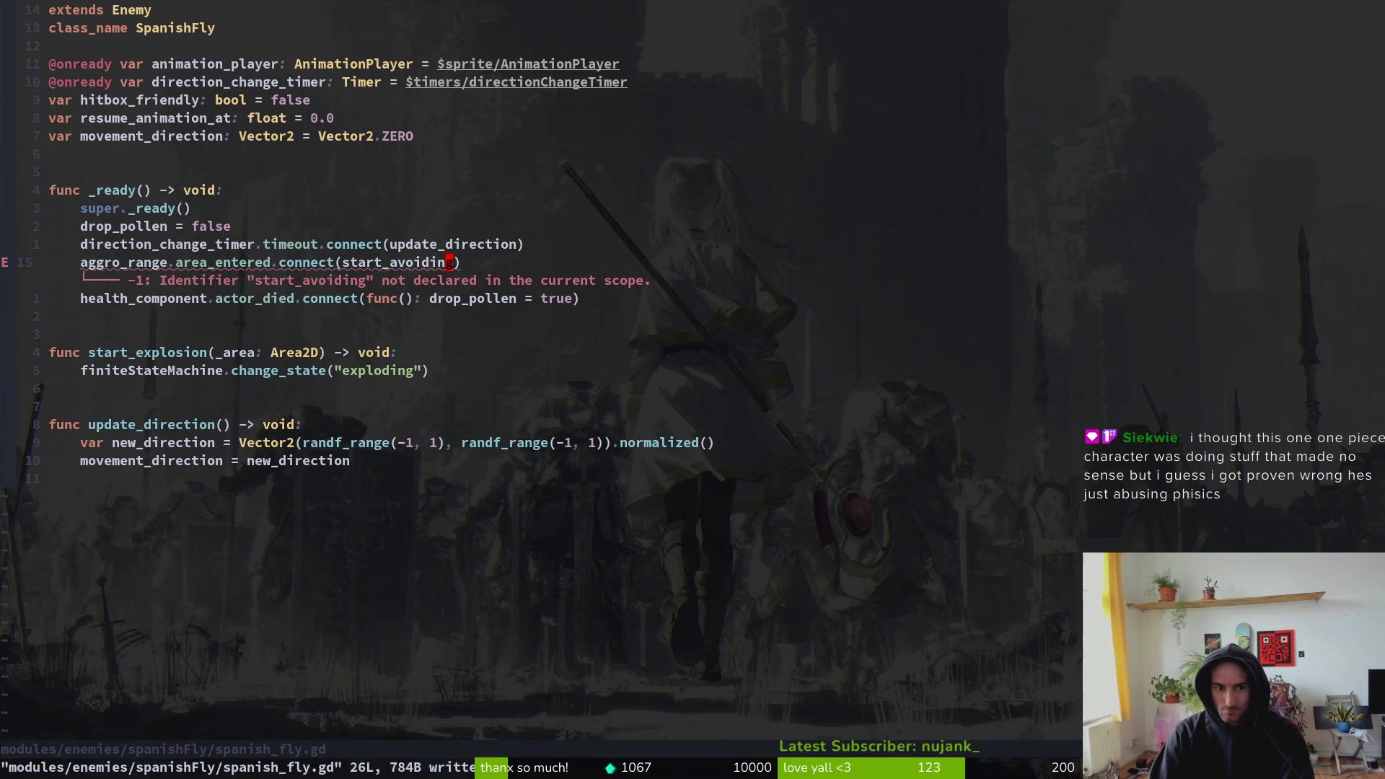
- Rename the connect callback to start_bubbles, saving the file
{"action": "type", "text": "ciwstart_bubble"}
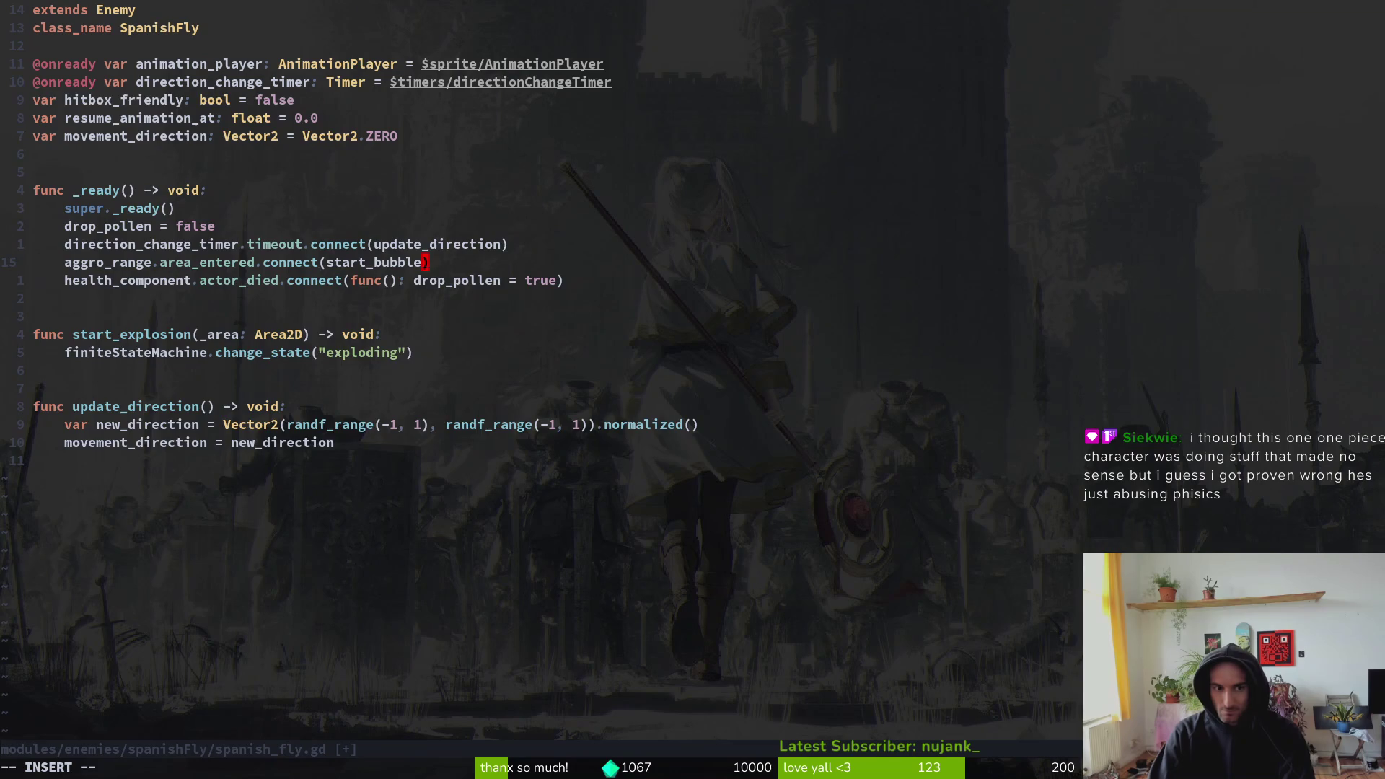
{"action": "key", "text": "Escape"}
{"action": "type", "text": ":w"}
{"action": "key", "text": "Return"}
{"action": "type", "text": "as"}
{"action": "key", "text": "Escape"}
{"action": "type", "text": ":w"}
{"action": "key", "text": "Return"}
- Rename the start_explosion function to start_bubbles and save
{"action": "key", "text": "v"}
{"action": "key", "text": "i"}
{"action": "key", "text": "w"}
{"action": "key", "text": "y"}
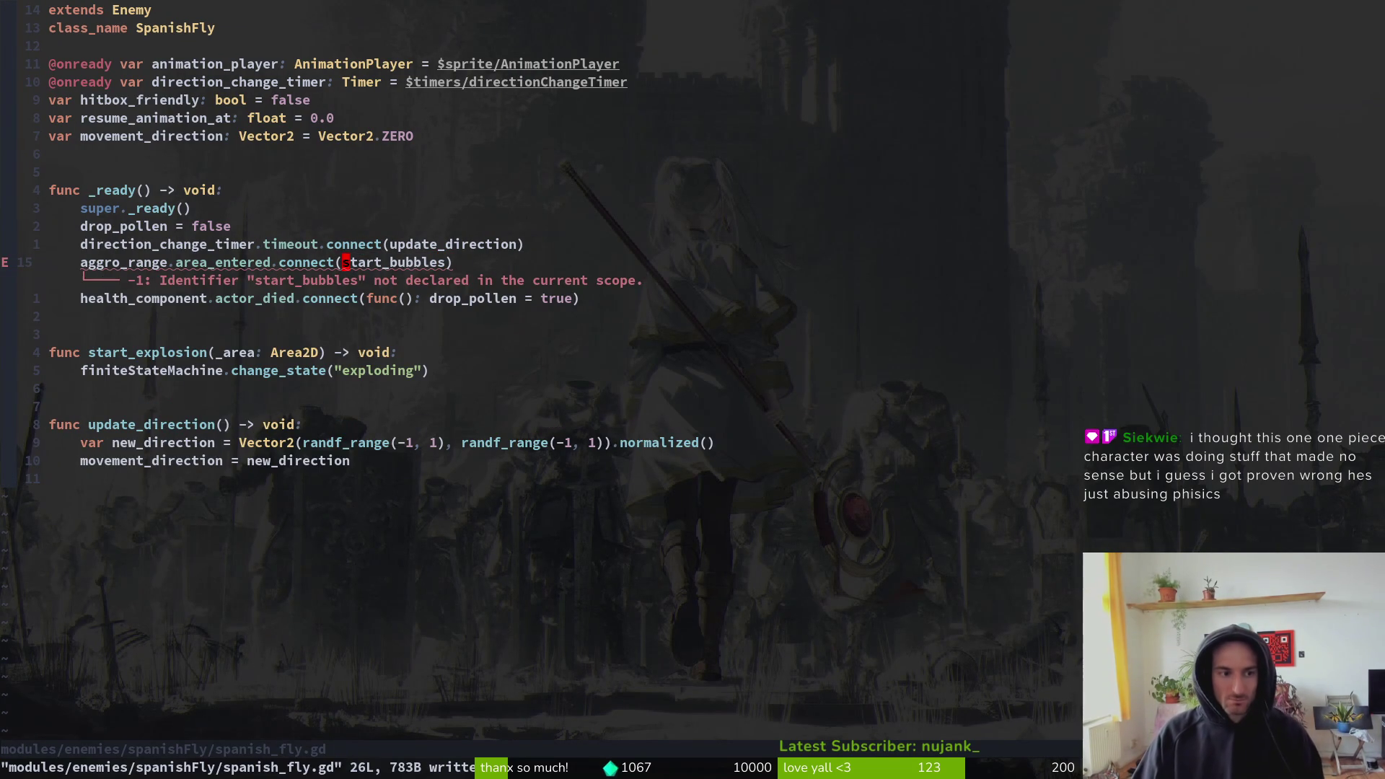
{"action": "key", "text": "j"}
{"action": "key", "text": "j"}
{"action": "key", "text": "j"}
{"action": "key", "text": "b"}
{"action": "key", "text": "b"}
{"action": "key", "text": "b"}
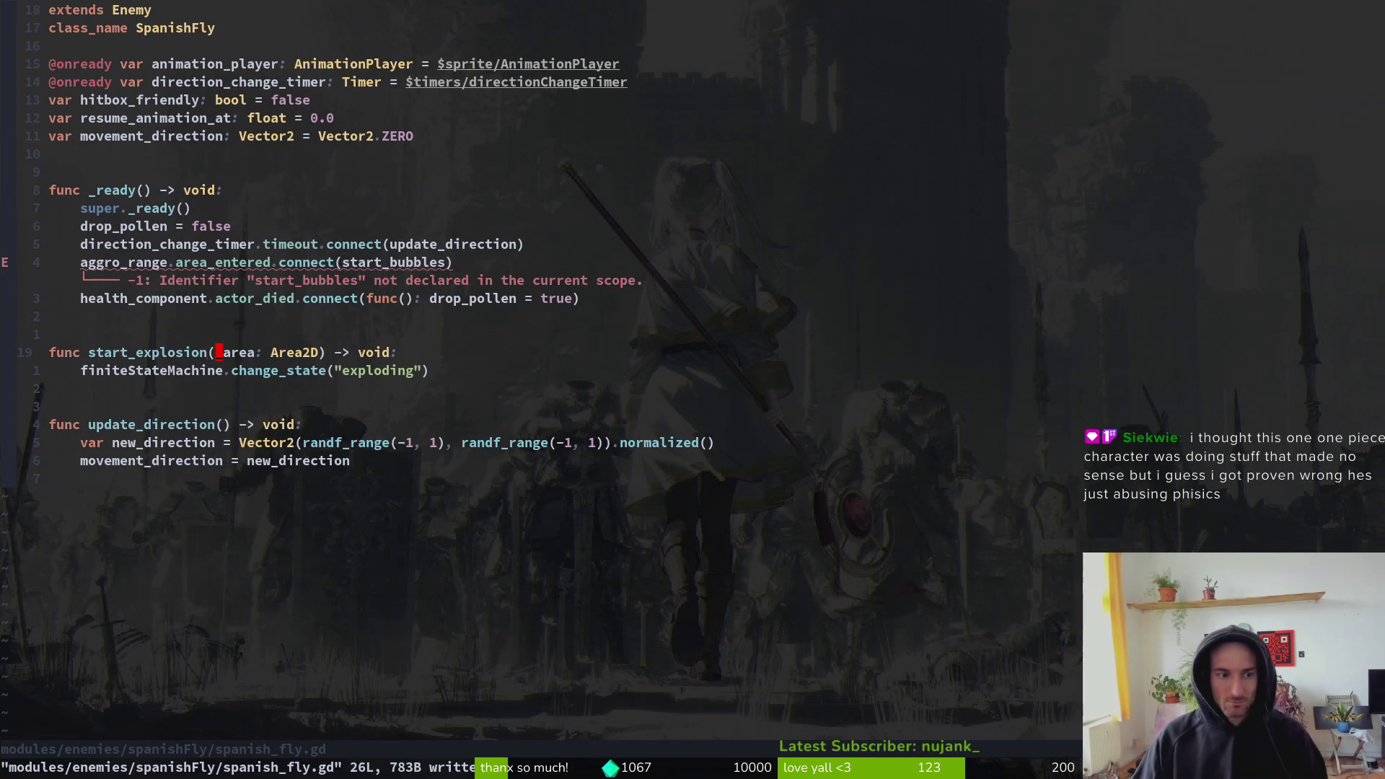
{"action": "type", "text": "viwp:w"}
{"action": "key", "text": "Return"}
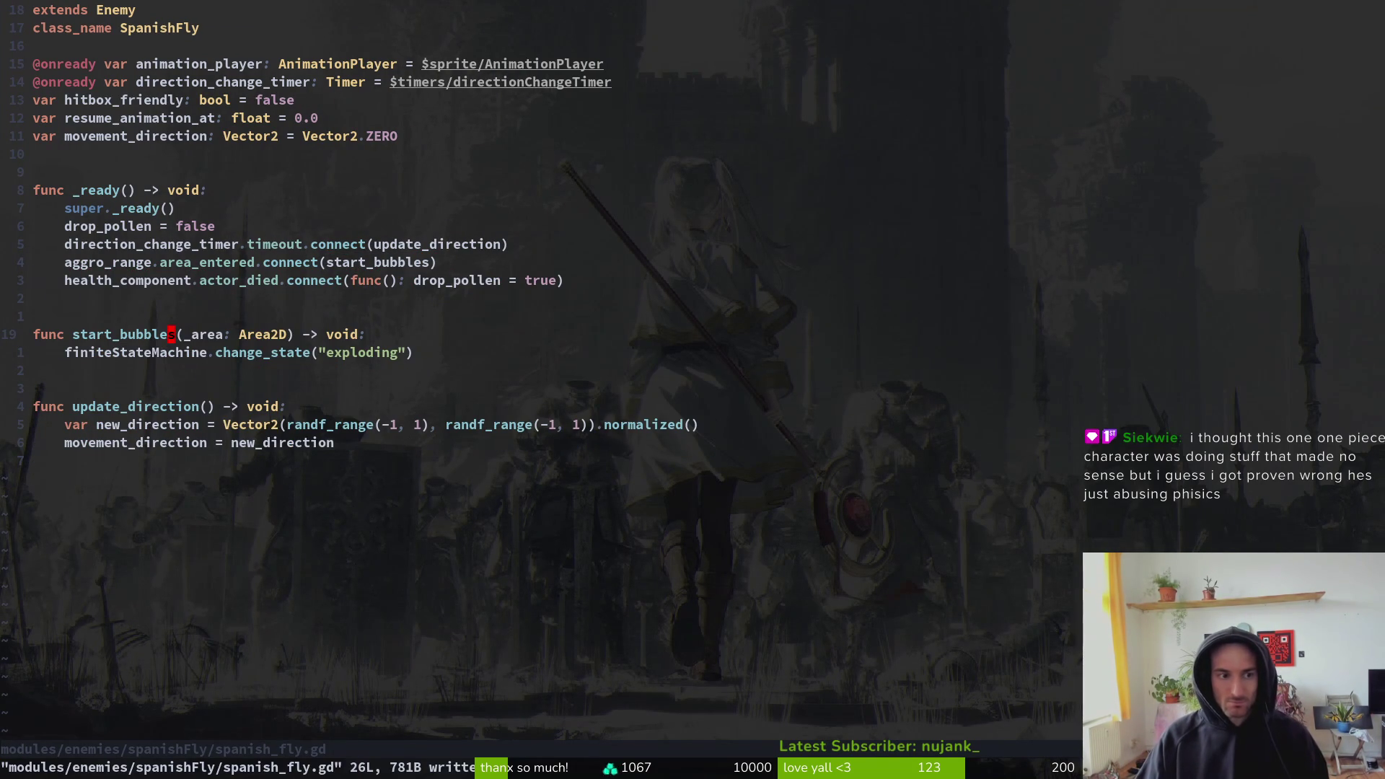
- Change the change_state argument from "exploding" to "bubbles" and save
{"action": "key", "text": "j"}
{"action": "key", "text": "w"}
{"action": "key", "text": "w"}
{"action": "key", "text": "w"}
{"action": "key", "text": "w"}
{"action": "key", "text": "c"}
{"action": "key", "text": "i"}
{"action": "key", "text": "quotedbl"}
{"action": "type", "text": "bubbles"}
{"action": "key", "text": "Escape"}
{"action": "type", "text": ":w"}
{"action": "key", "text": "Return"}
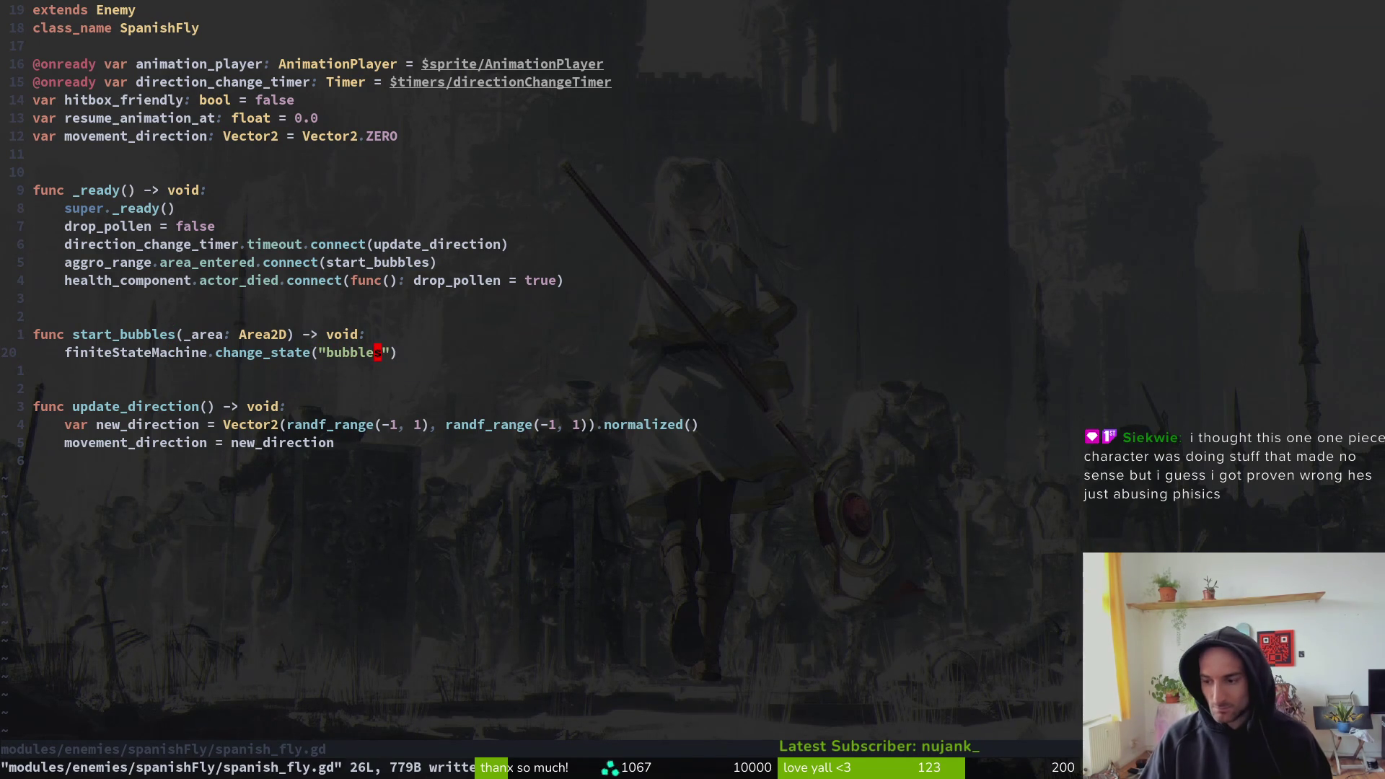
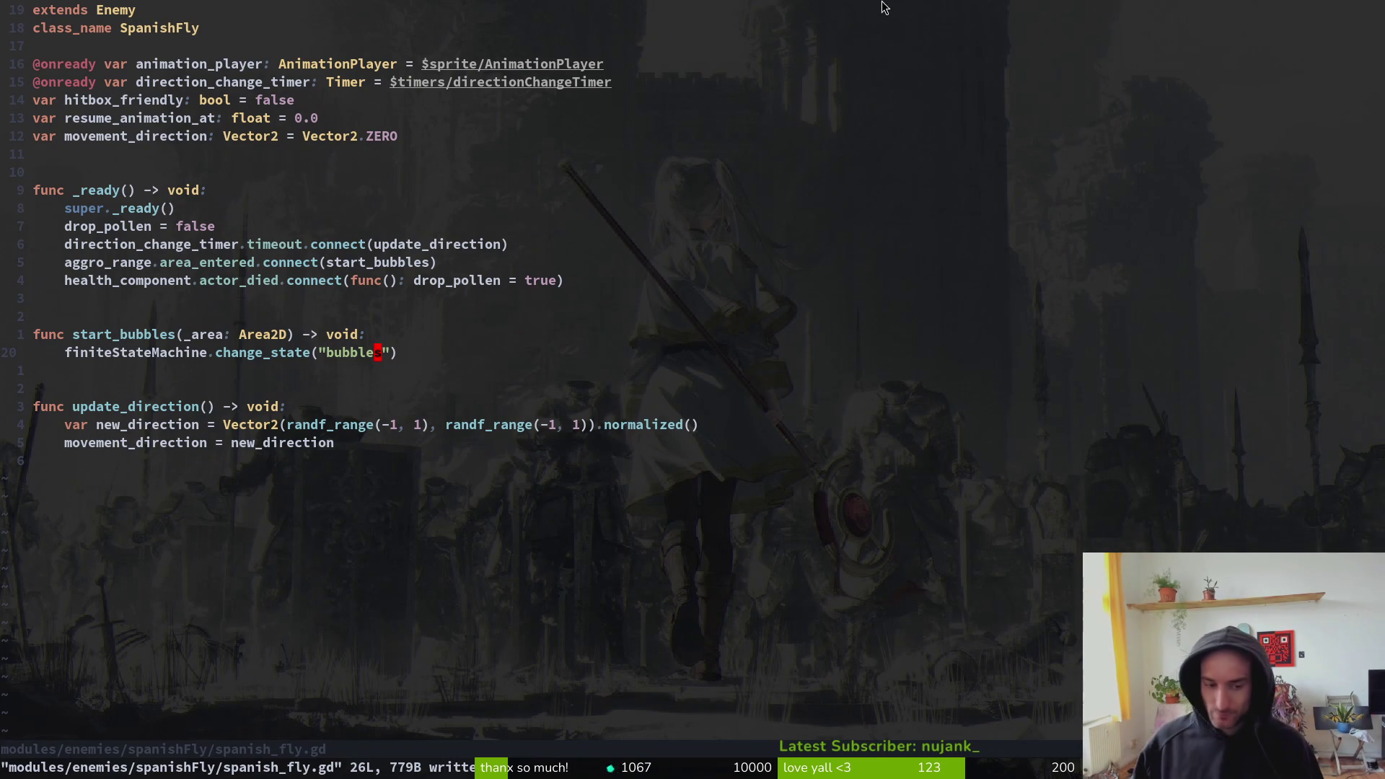
- Expand finiteStateMachine in Godot's spanish_fly scene to list its state nodes
{"action": "left_click", "coordinate": [401, 383]}
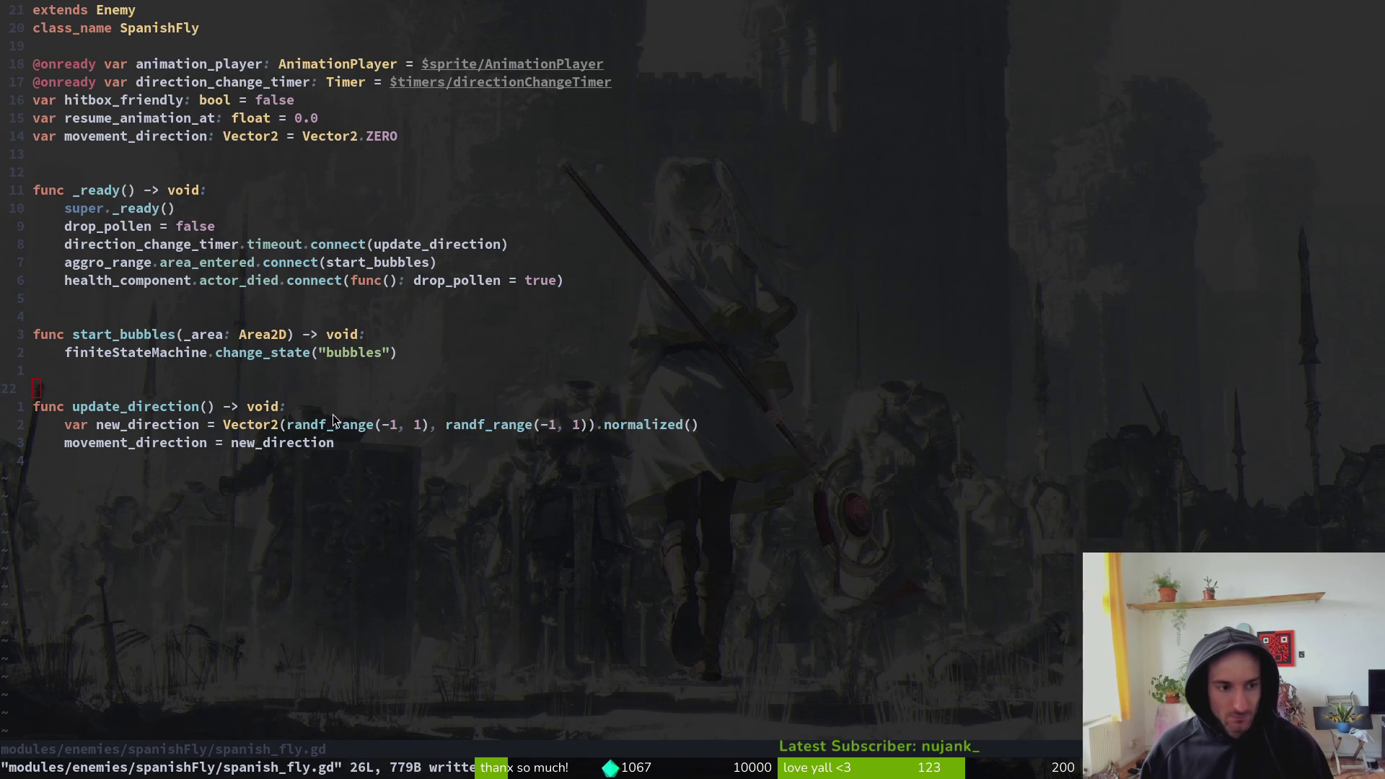
{"action": "key", "text": "alt+Tab"}
{"action": "left_click", "coordinate": [20, 220]}
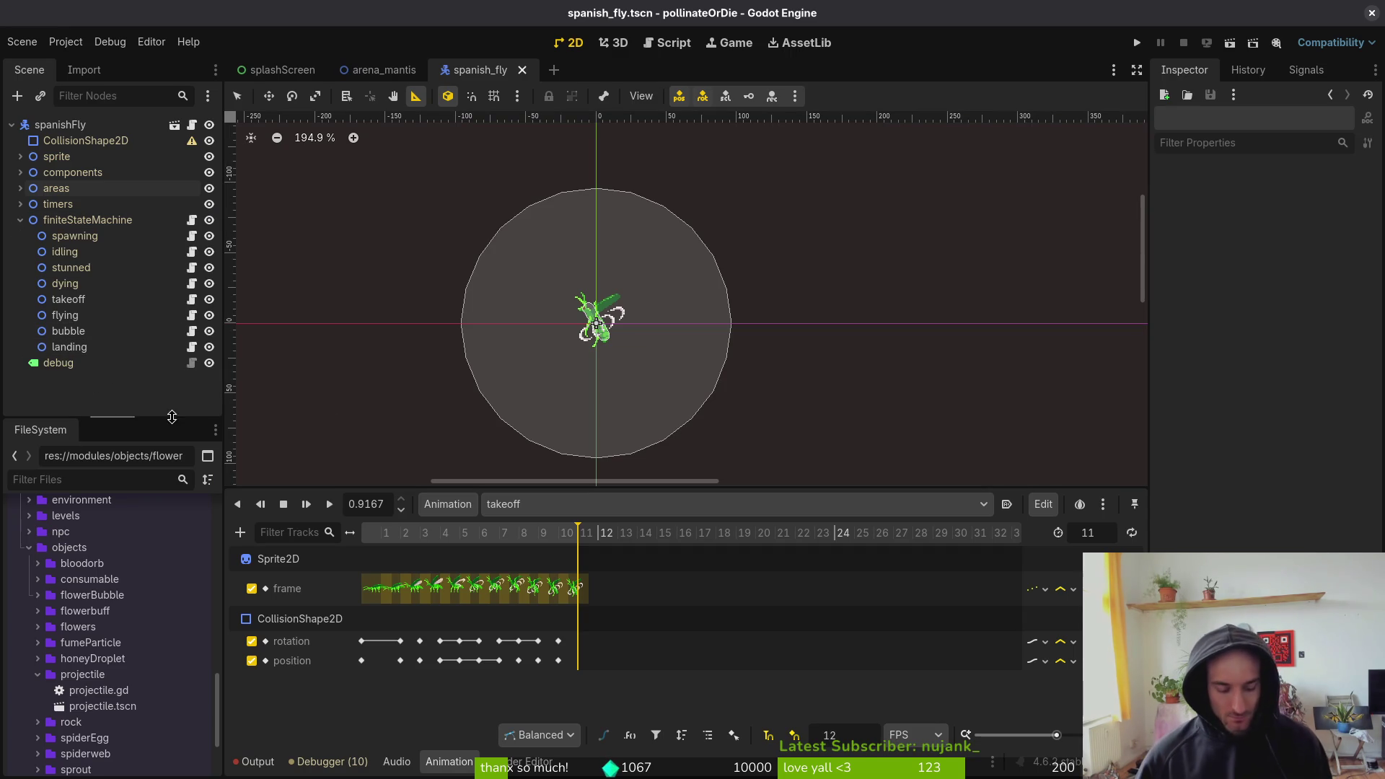
- After checking the landing node, change "bubbles" to "bubble" in start_bubbles and save spanish_fly.gd
{"action": "left_click", "coordinate": [101, 347]}
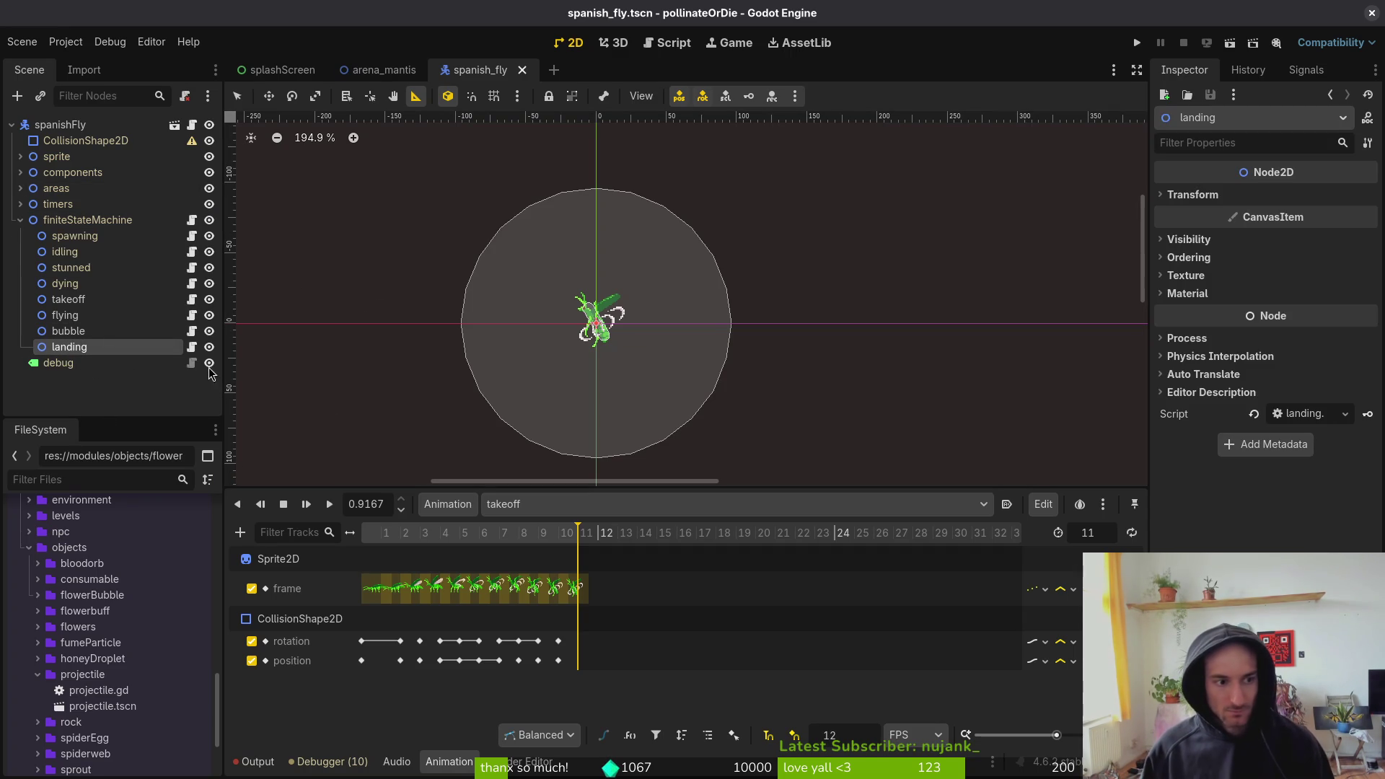
{"action": "key", "text": "alt+Tab"}
{"action": "left_click", "coordinate": [380, 354]}
{"action": "type", "text": "x:w"}
{"action": "key", "text": "Return"}
{"action": "key", "text": "j"}
{"action": "key", "text": "j"}
{"action": "key", "text": "j"}
{"action": "key", "text": "k"}
{"action": "key", "text": "k"}
{"action": "key", "text": "k"}
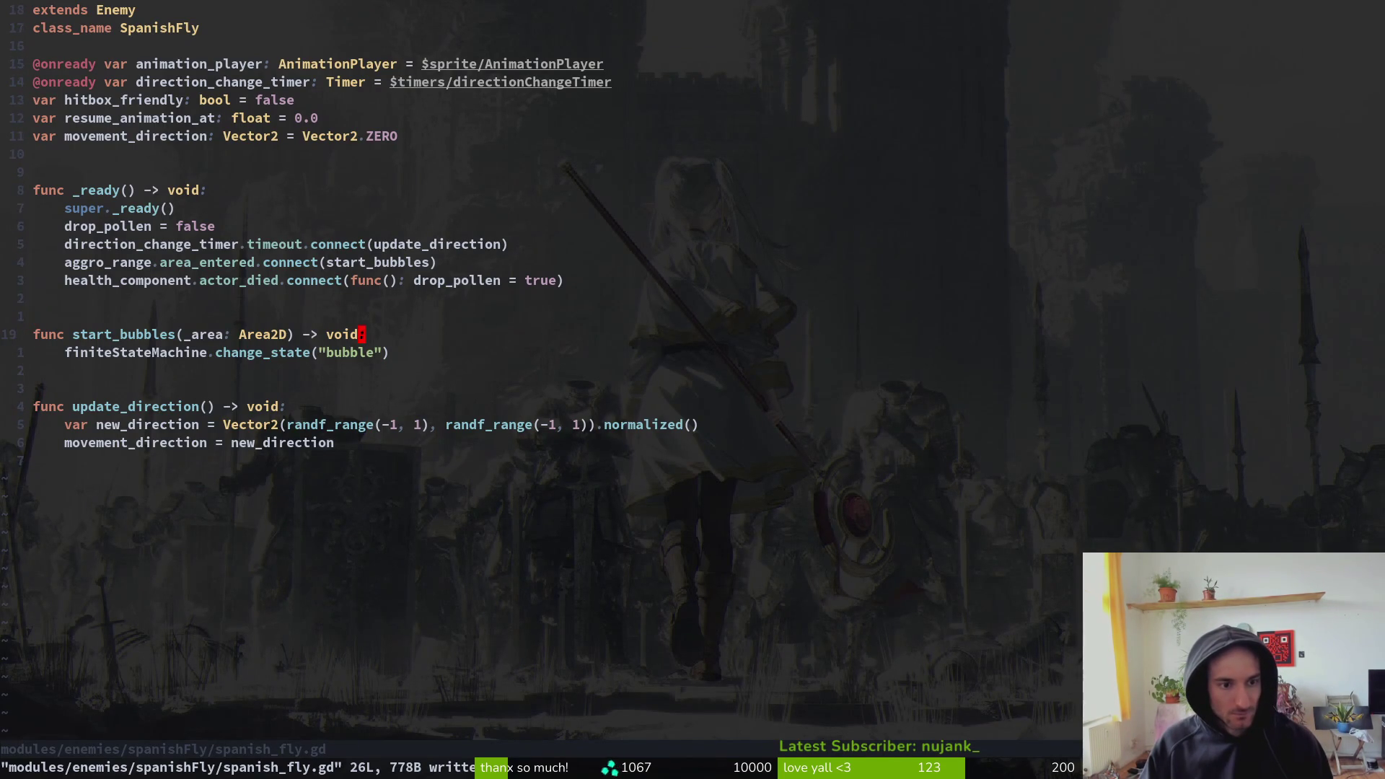
- Replace the "bubble" state string with "takeoff" and save spanish_fly.gd
{"action": "type", "text": "jci\"takeoff"}
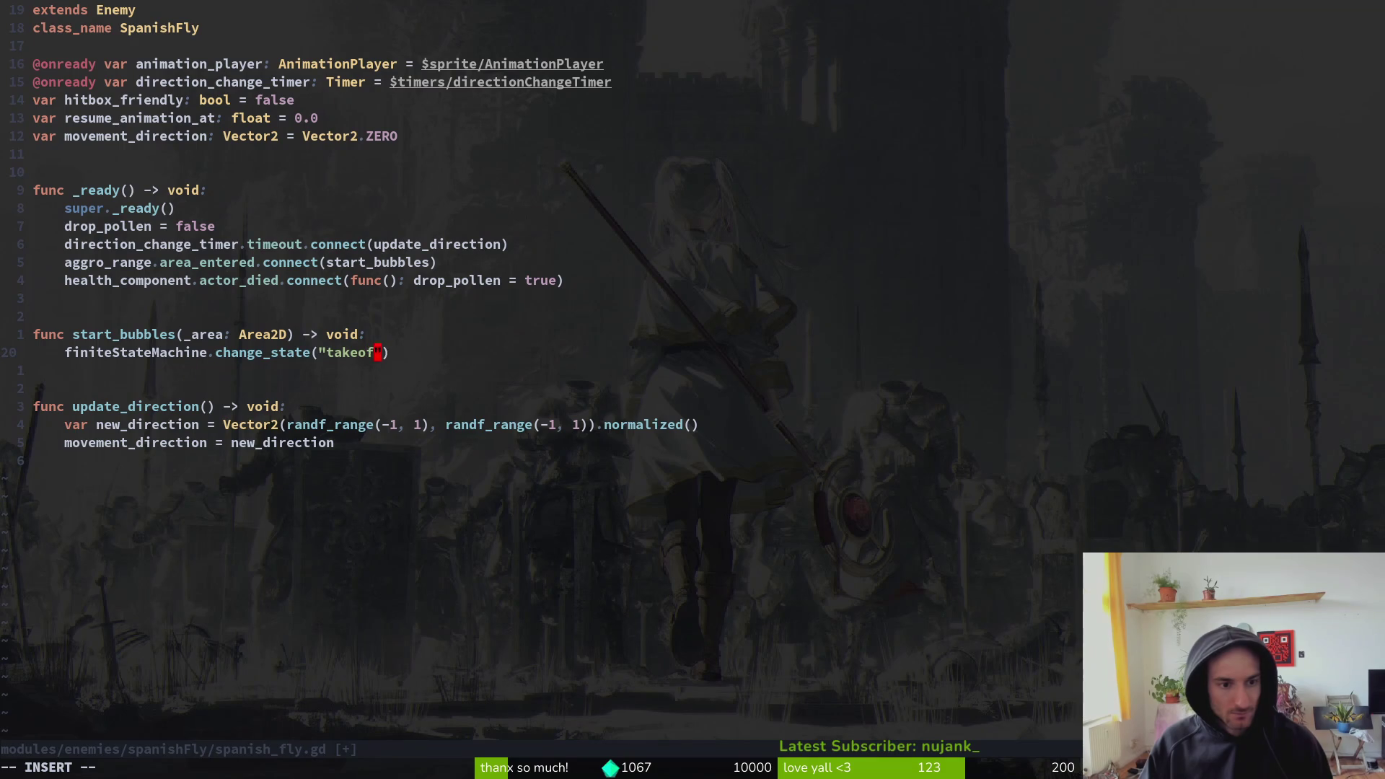
{"action": "key", "text": "Escape"}
{"action": "type", "text": ":w"}
{"action": "key", "text": "Return"}
- Rename start_bubbles to start_takeoff throughout the file with :%s/bubbles/takeoff/g
{"action": "type", "text": "k:%s/bubbles/takeoff/g"}
{"action": "key", "text": "Return"}
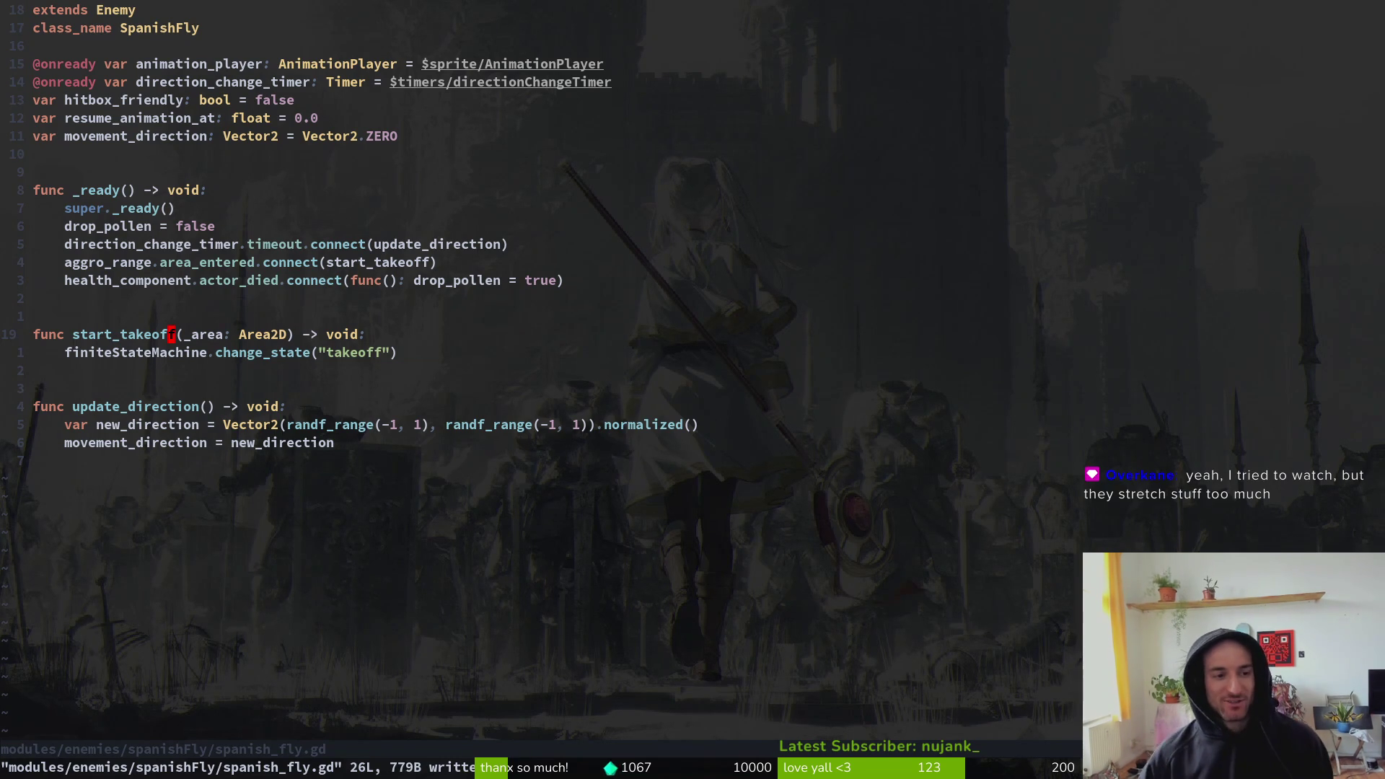
{"action": "key", "text": "k"}
{"action": "key", "text": "k"}
{"action": "key", "text": "k"}
{"action": "key", "text": "j"}
{"action": "key", "text": "j"}
{"action": "key", "text": "j"}
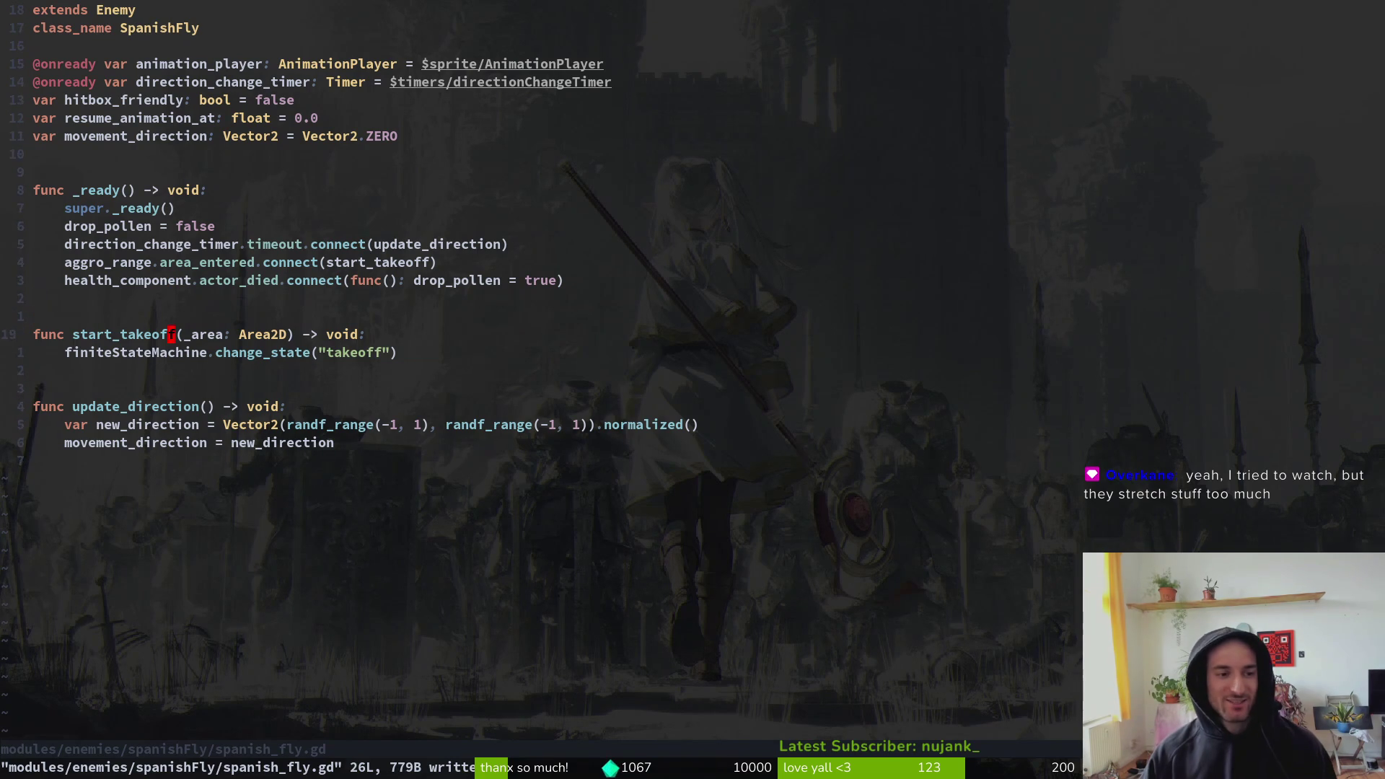
{"action": "key", "text": "k"}
{"action": "key", "text": "k"}
{"action": "key", "text": "k"}
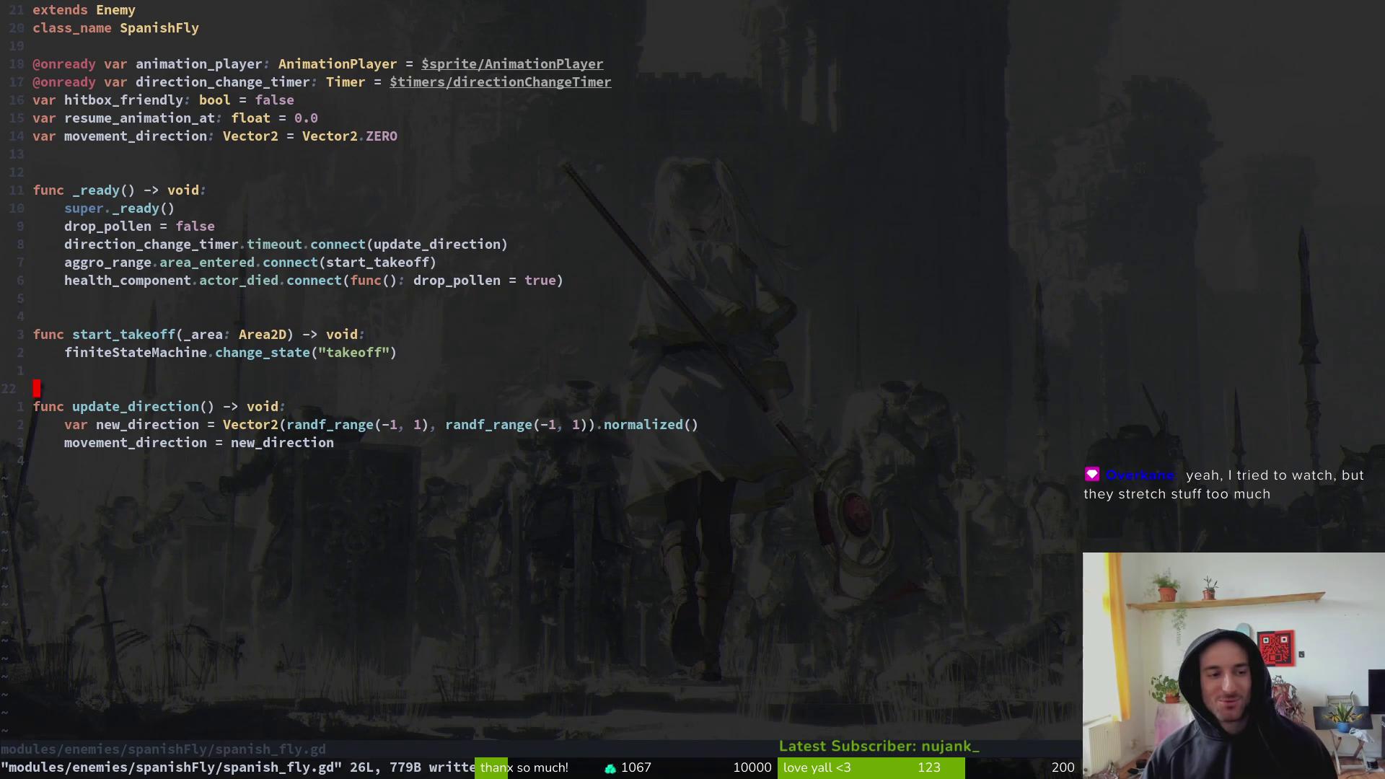
{"action": "key", "text": "k"}
{"action": "key", "text": "k"}
{"action": "key", "text": "k"}
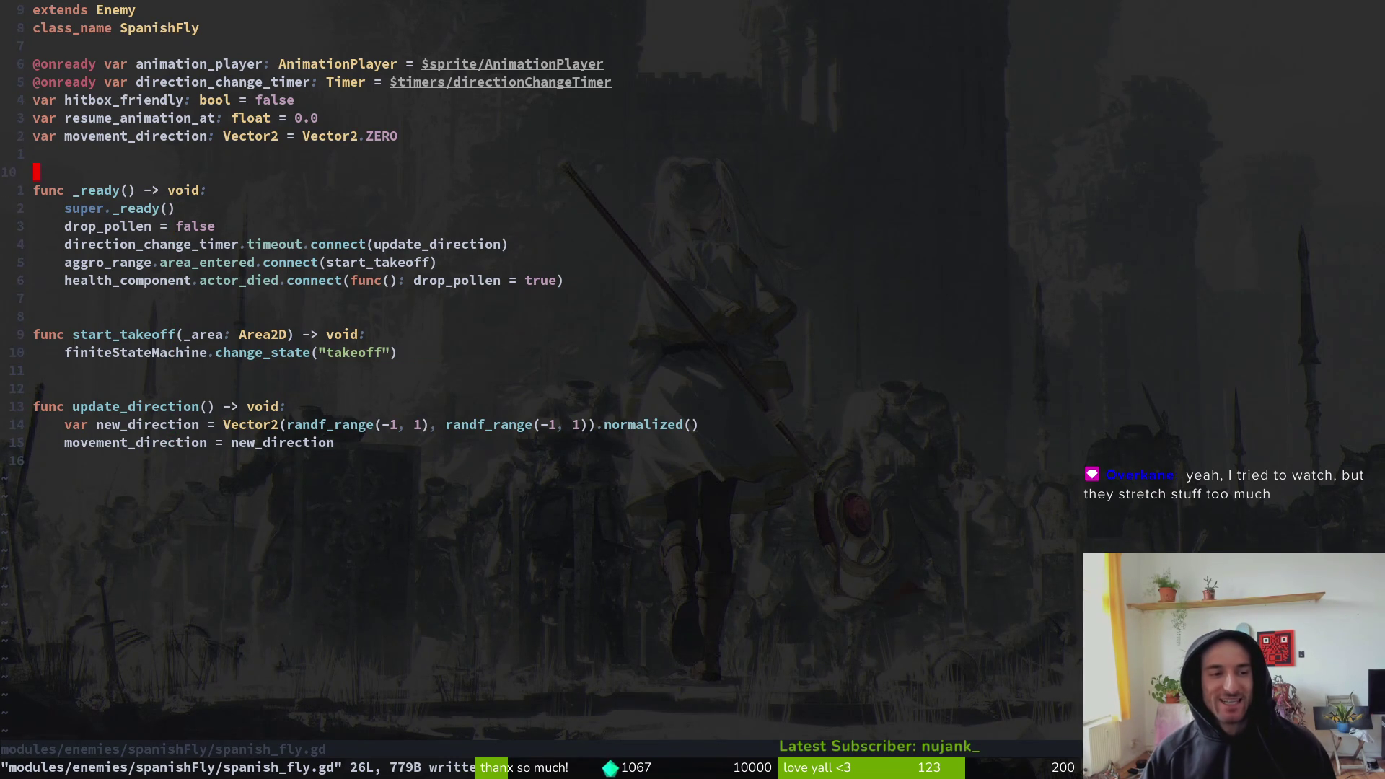
{"action": "key", "text": "j"}
{"action": "key", "text": "j"}
{"action": "key", "text": "j"}
{"action": "key", "text": "k"}
{"action": "key", "text": "k"}
{"action": "key", "text": "k"}
{"action": "key", "text": "k"}
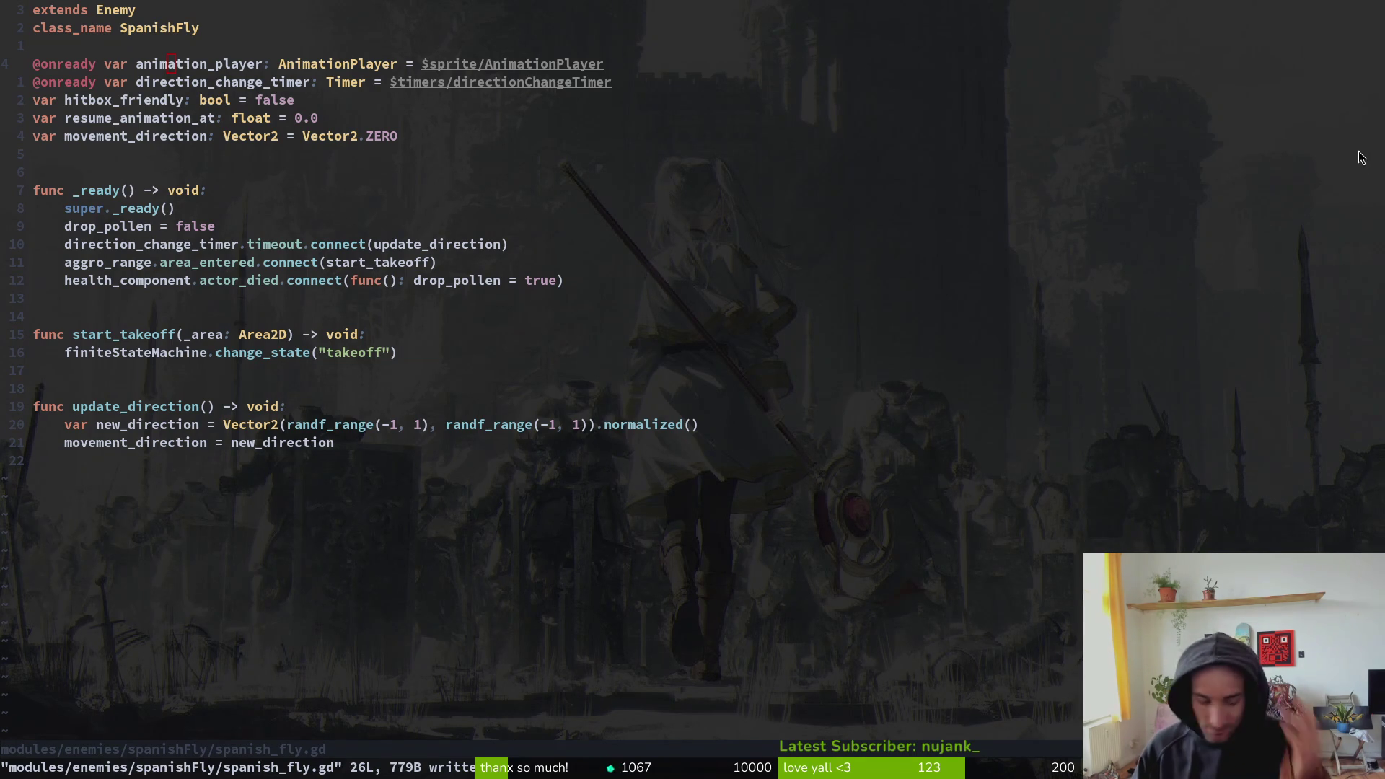
{"action": "left_click", "coordinate": [56, 389]}
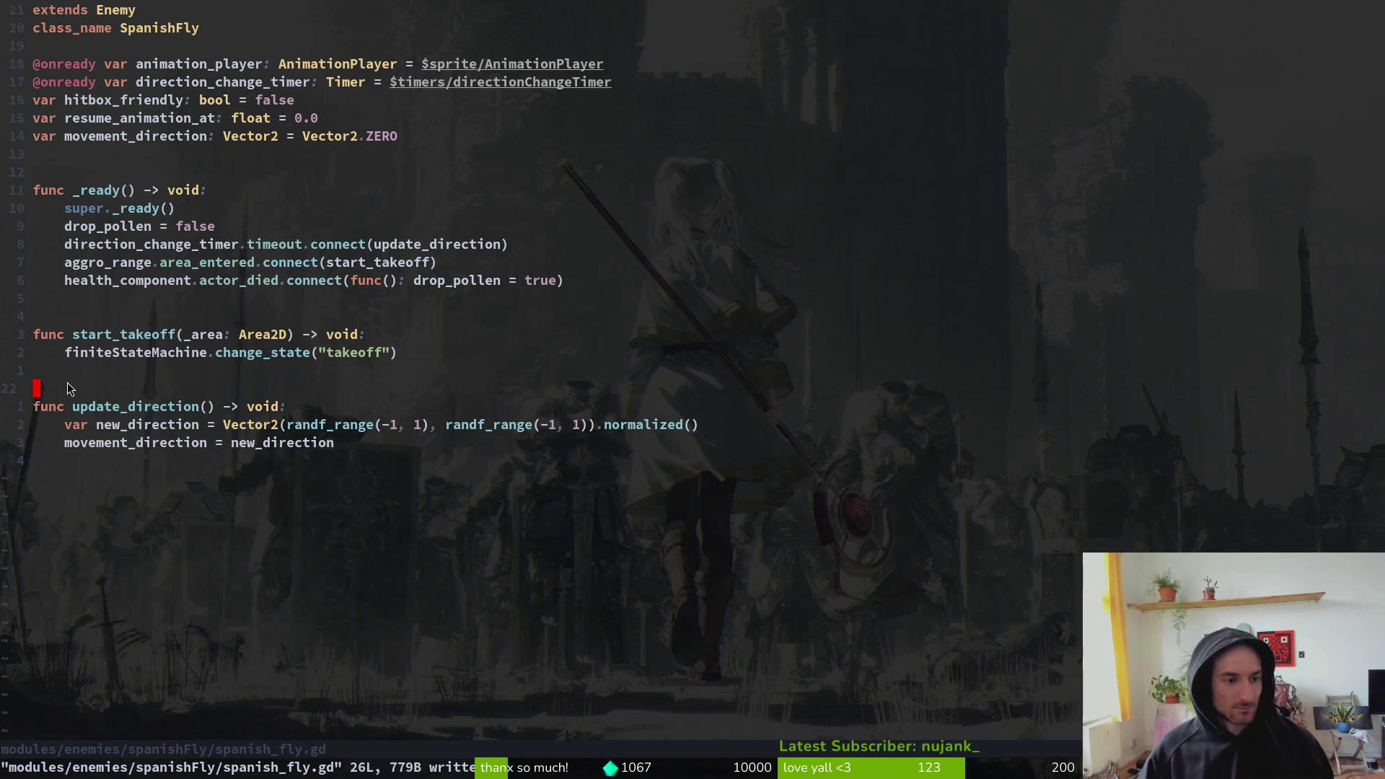
- Open takeoff.gd in a vertical split, add blank lines below extends State, and save
{"action": "key", "text": "space"}
{"action": "key", "text": "f"}
{"action": "key", "text": "f"}
{"action": "type", "text": "takeof"}
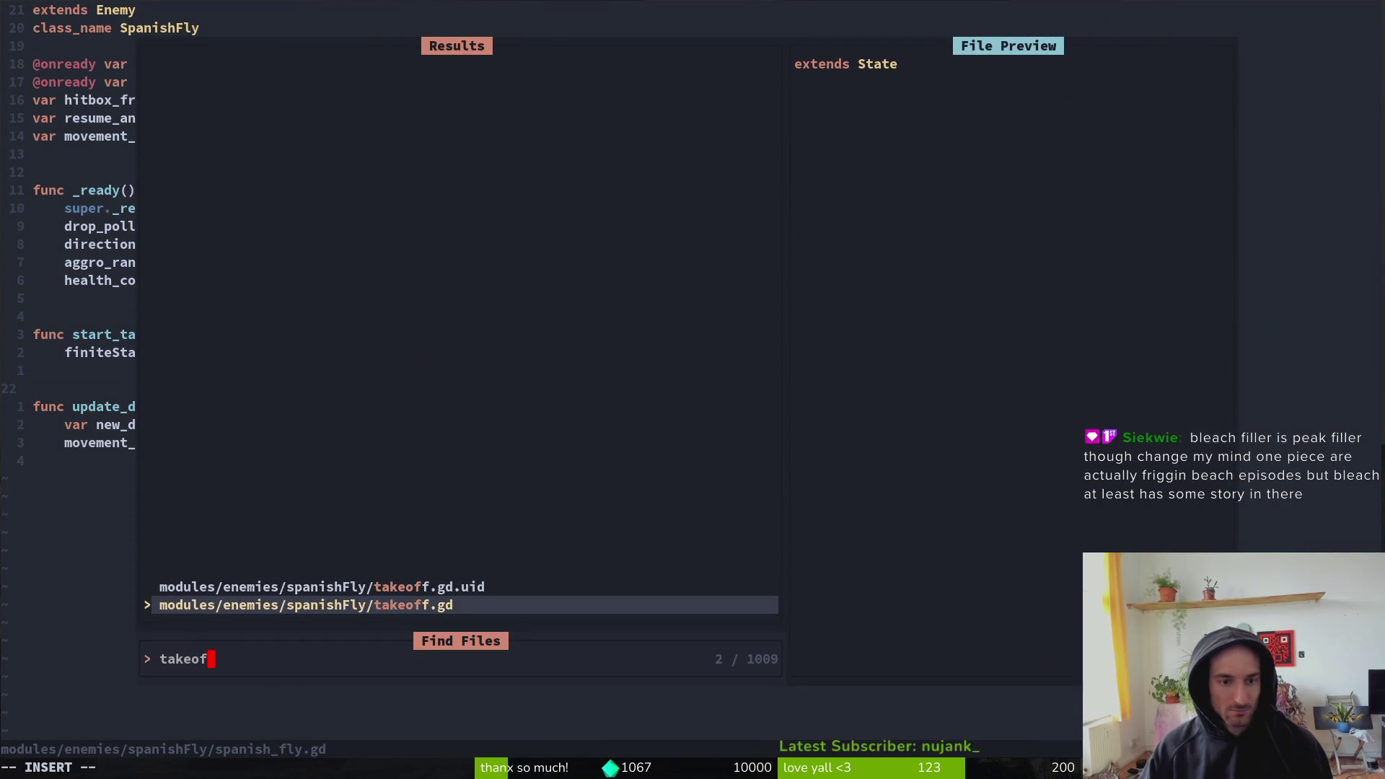
{"action": "key", "text": "ctrl+v"}
{"action": "key", "text": "o"}
{"action": "key", "text": "Return"}
{"action": "key", "text": "Return"}
{"action": "key", "text": "Escape"}
{"action": "key", "text": "ctrl+s"}
- Open fruitfly's idling.gd in the other split via the file finder
{"action": "key", "text": "space"}
{"action": "key", "text": "f"}
{"action": "key", "text": "f"}
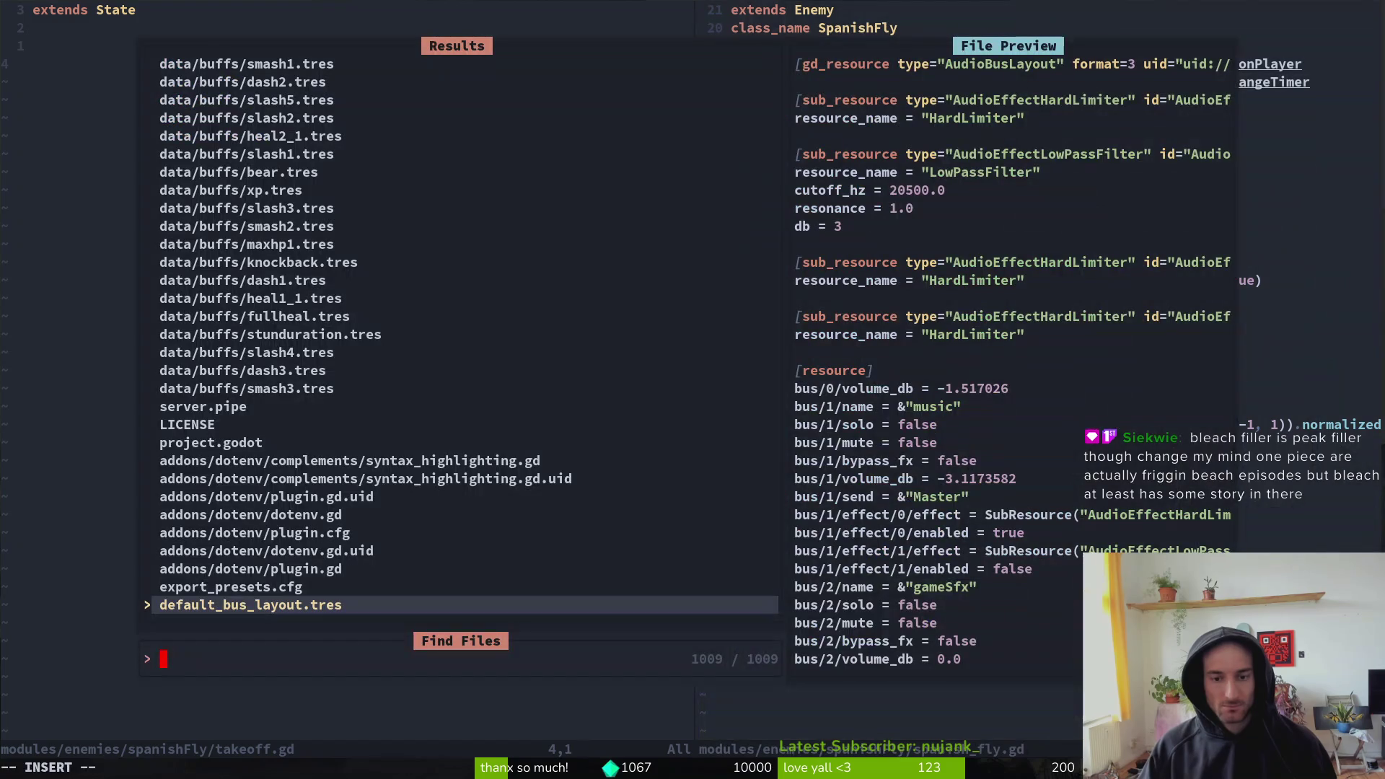
{"action": "type", "text": "idling"}
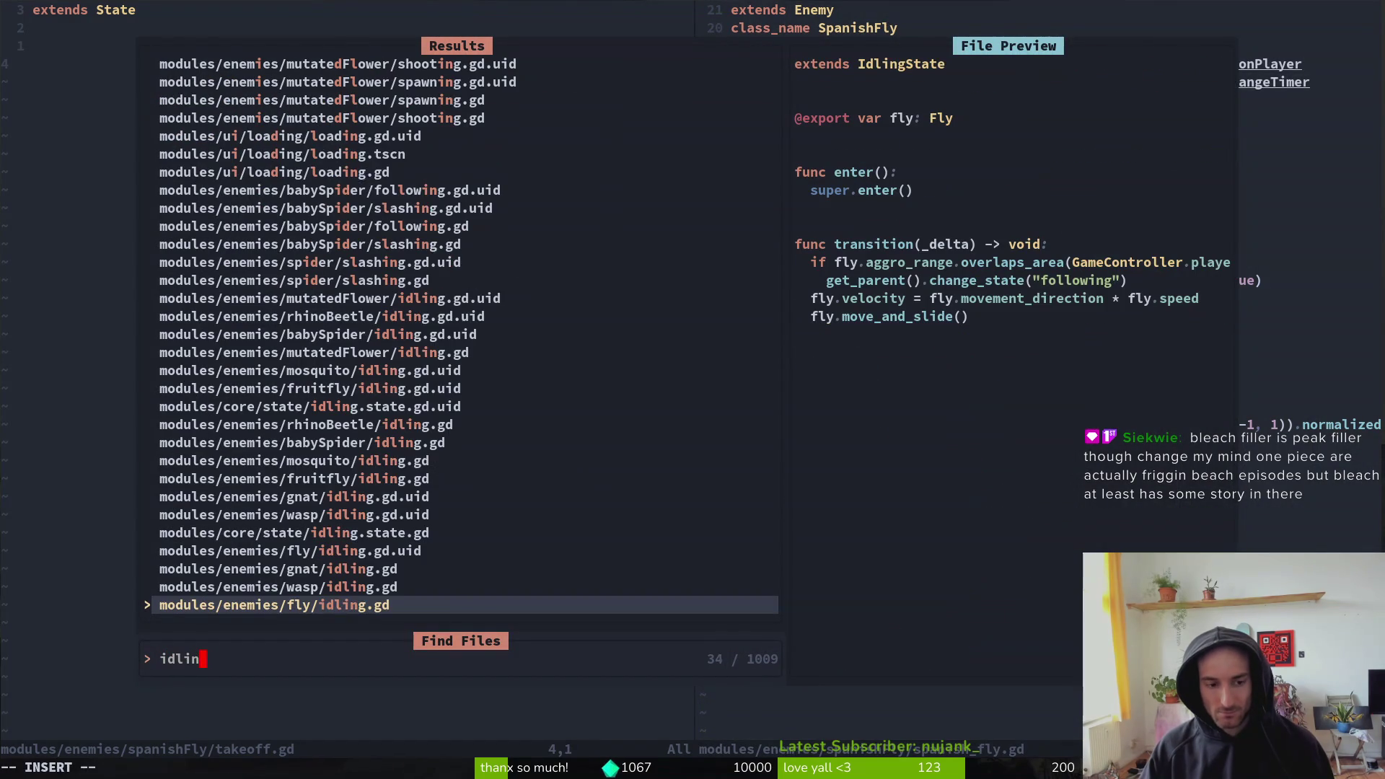
{"action": "key", "text": "Up"}
{"action": "key", "text": "Up"}
{"action": "key", "text": "Up"}
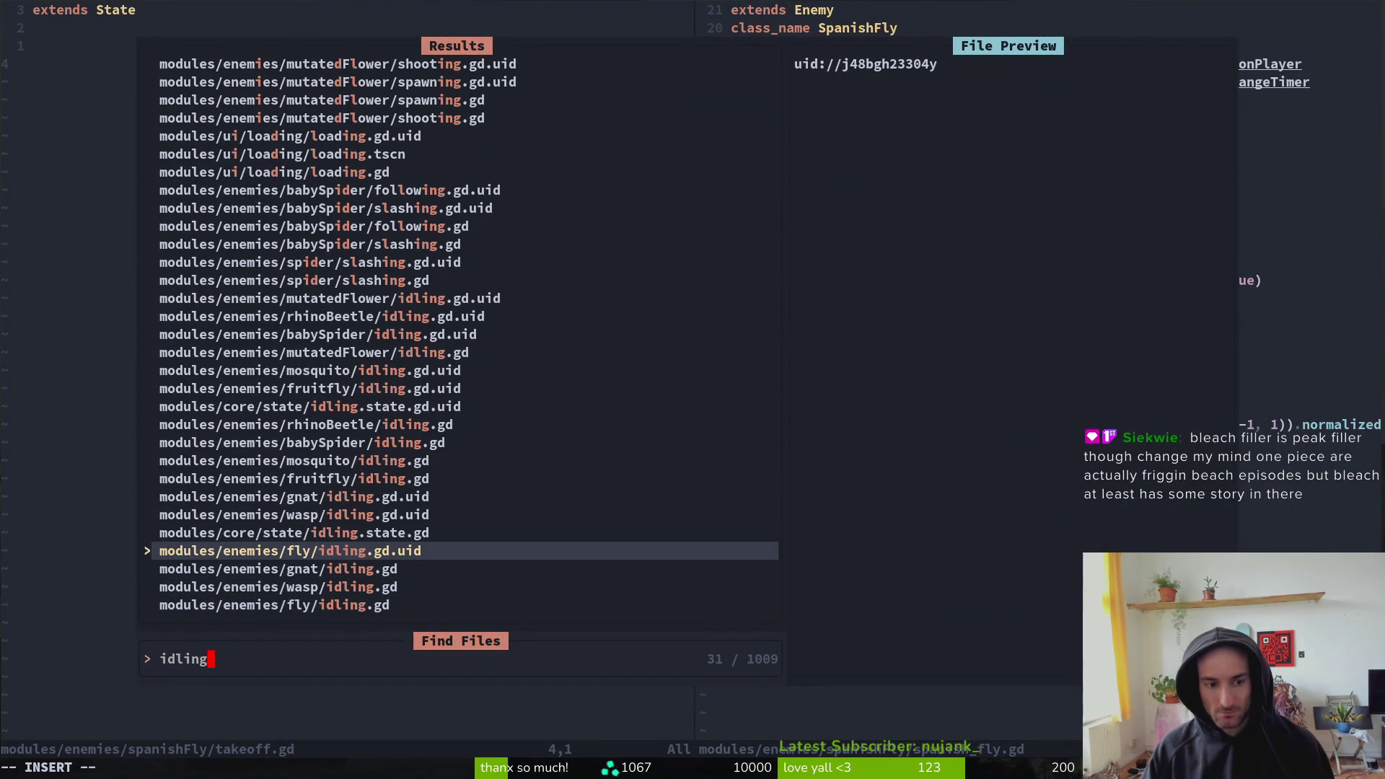
{"action": "key", "text": "Up"}
{"action": "key", "text": "Up"}
{"action": "key", "text": "Up"}
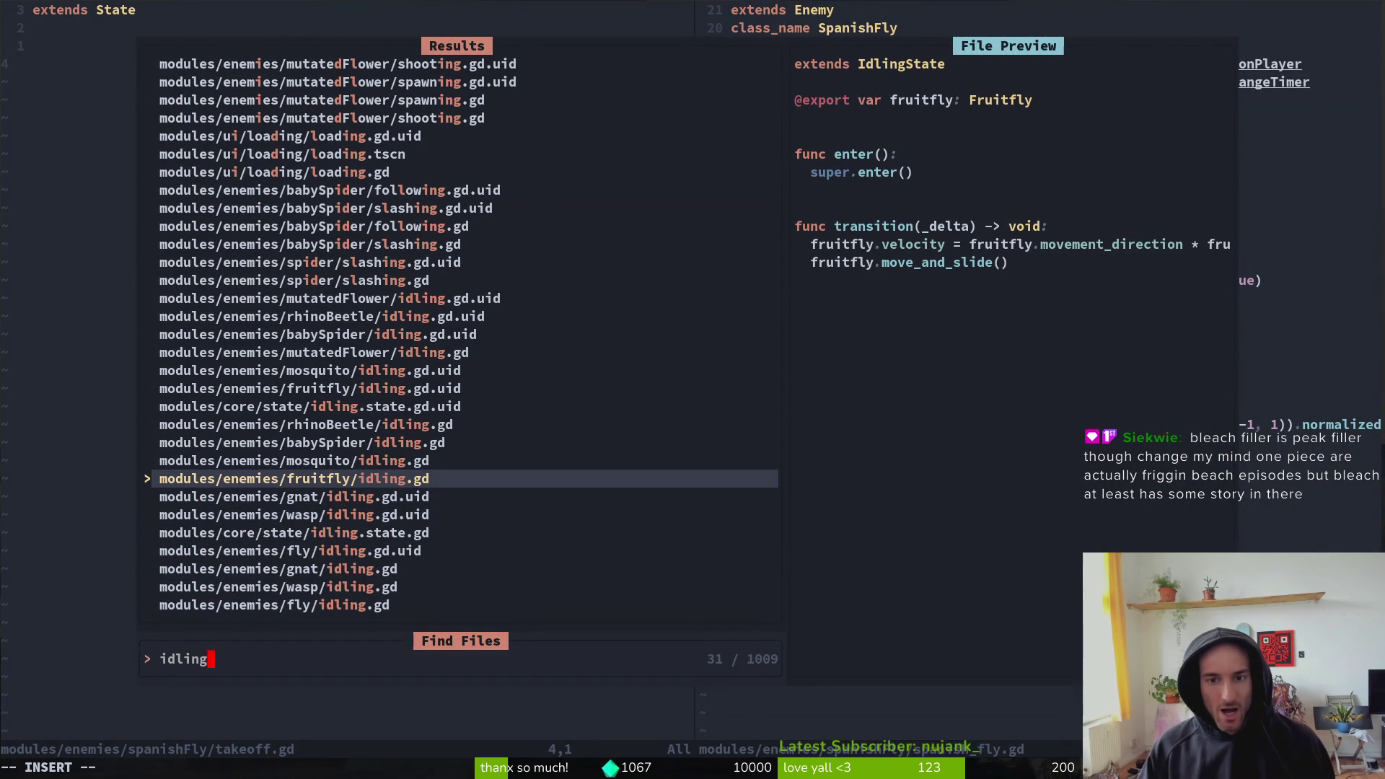
{"action": "key", "text": "Return"}
- Copy all of idling.gd into takeoff.gd and delete the extra extends IdlingState and blank lines
{"action": "key", "text": "V"}
{"action": "key", "text": "G"}
{"action": "key", "text": "y"}
{"action": "key", "text": "ctrl+h"}
{"action": "key", "text": "p"}
{"action": "key", "text": "k"}
{"action": "key", "text": "k"}
{"action": "key", "text": "k"}
{"action": "key", "text": "d"}
{"action": "key", "text": "d"}
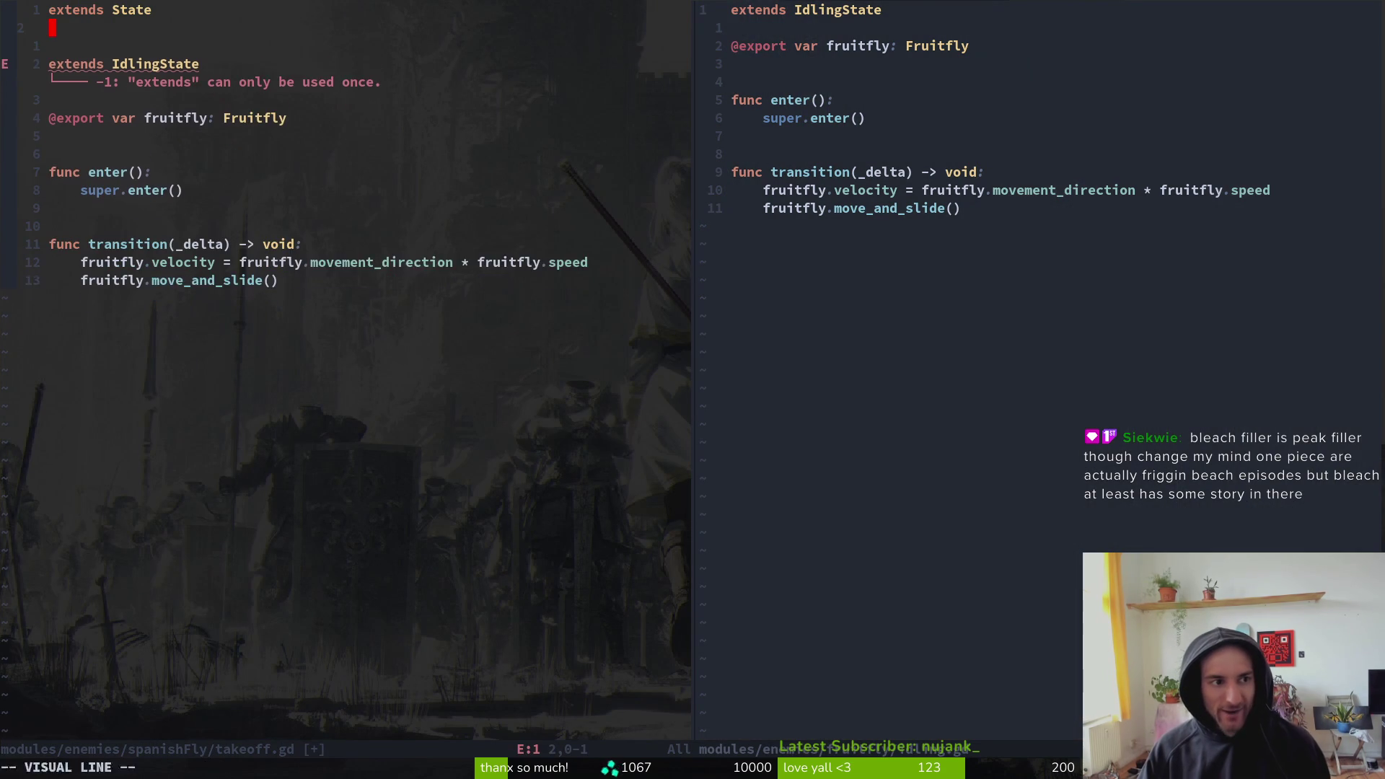
{"action": "key", "text": "d"}
{"action": "key", "text": "d"}
{"action": "key", "text": "d"}
{"action": "key", "text": "d"}
{"action": "key", "text": "d"}
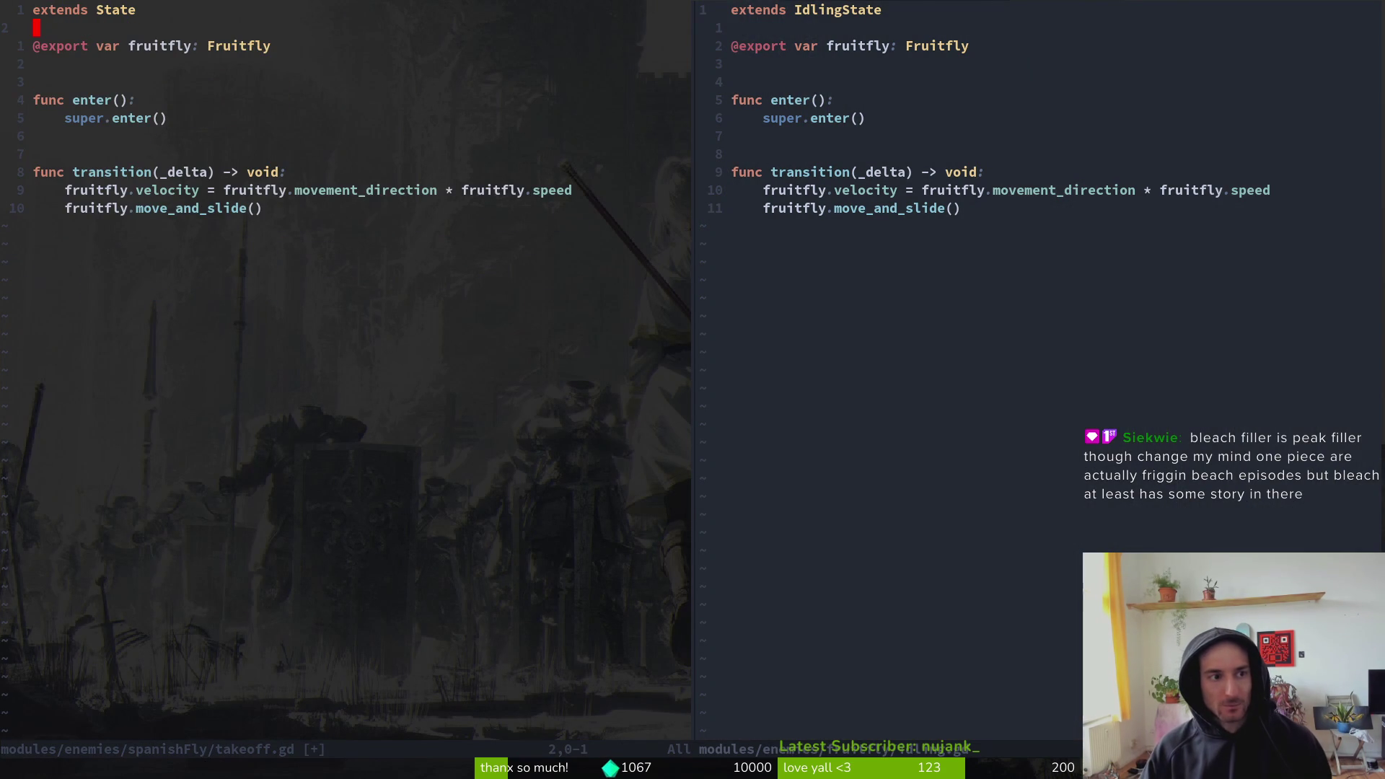
- Rename the export variable to spanish_fly with type SpanishFly and save takeoff.gd
{"action": "key", "text": "j"}
{"action": "key", "text": "w"}
{"action": "key", "text": "w"}
{"action": "key", "text": "w"}
{"action": "type", "text": "cwsdp"}
{"action": "key", "text": "BackSpace"}
{"action": "key", "text": "BackSpace"}
{"action": "type", "text": "panishfly"}
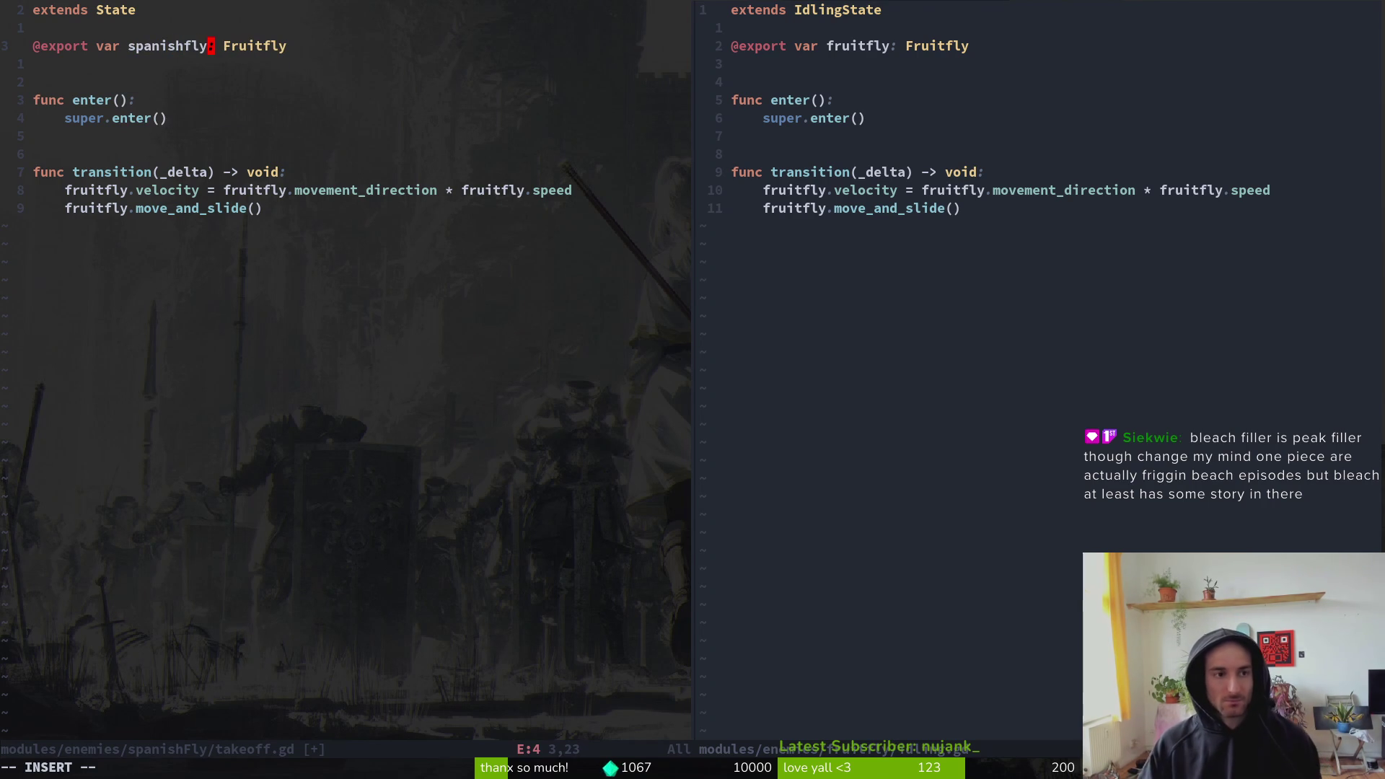
{"action": "key", "text": "BackSpace"}
{"action": "key", "text": "BackSpace"}
{"action": "key", "text": "BackSpace"}
{"action": "type", "text": "_fly"}
{"action": "key", "text": "Right"}
{"action": "key", "text": "Right"}
{"action": "key", "text": "ctrl+o"}
{"action": "type", "text": "DSpan"}
{"action": "key", "text": "Tab"}
{"action": "key", "text": "Escape"}
{"action": "type", "text": ":w"}
{"action": "key", "text": "Return"}
- Add a start_moving() -> void function that sets can_move = true below the transition code
{"action": "key", "text": "j"}
{"action": "key", "text": "j"}
{"action": "key", "text": "j"}
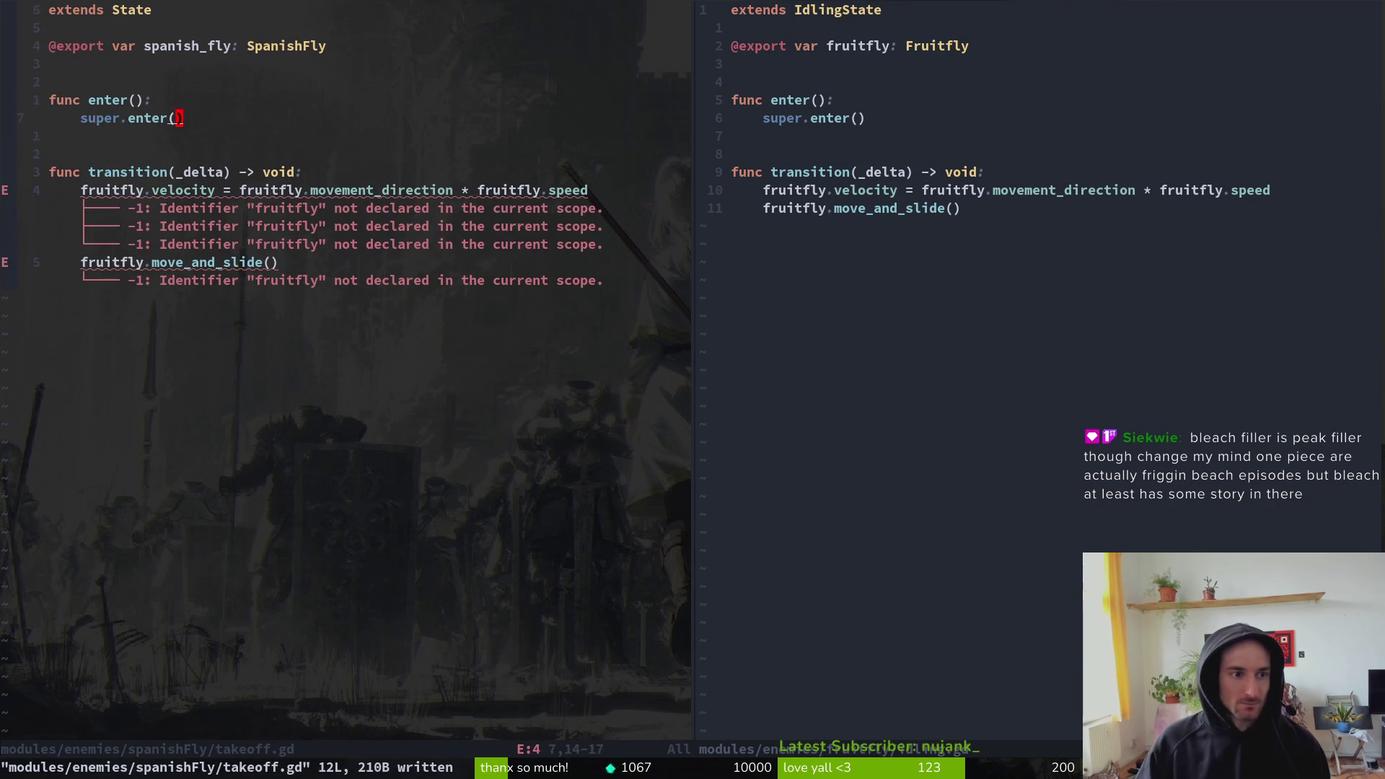
{"action": "key", "text": "j"}
{"action": "key", "text": "b"}
{"action": "key", "text": "b"}
{"action": "key", "text": "b"}
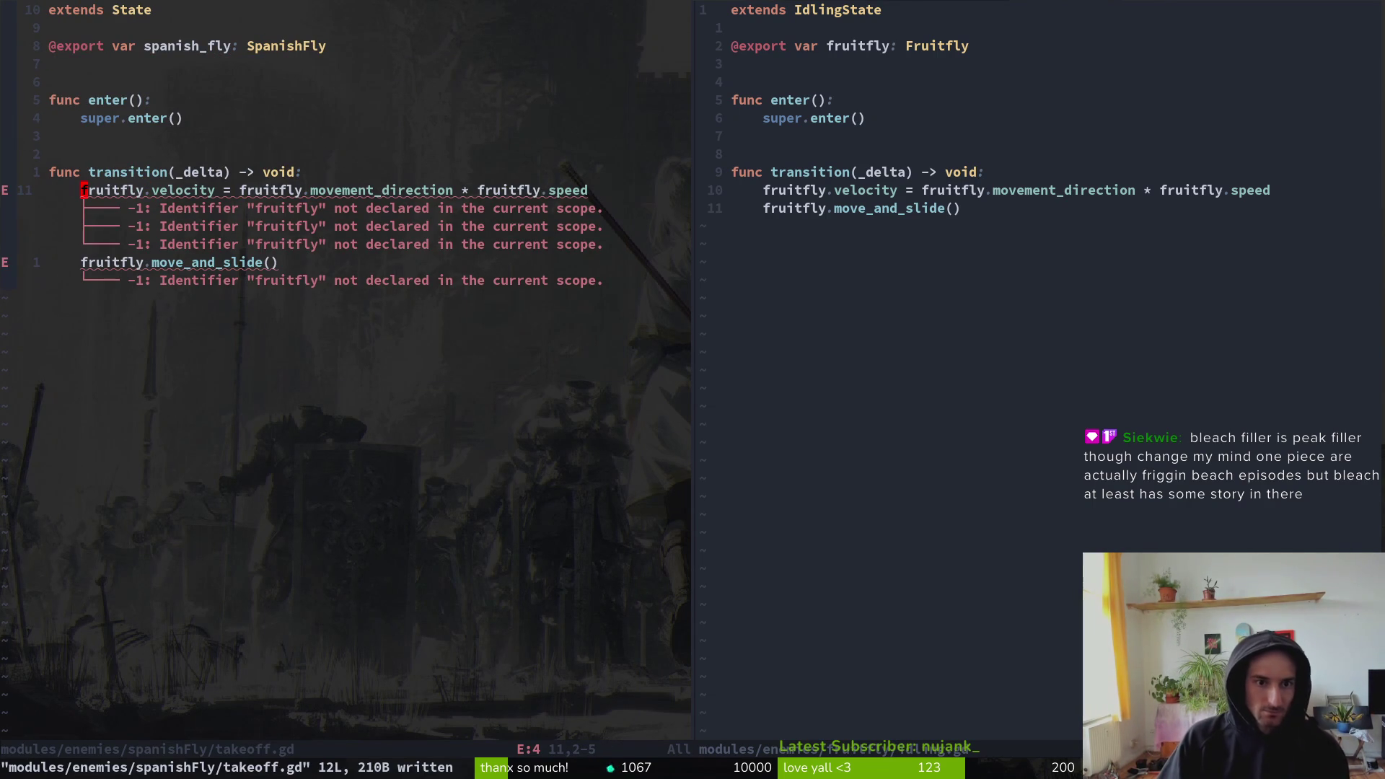
{"action": "key", "text": "e"}
{"action": "key", "text": "a"}
{"action": "key", "text": "v"}
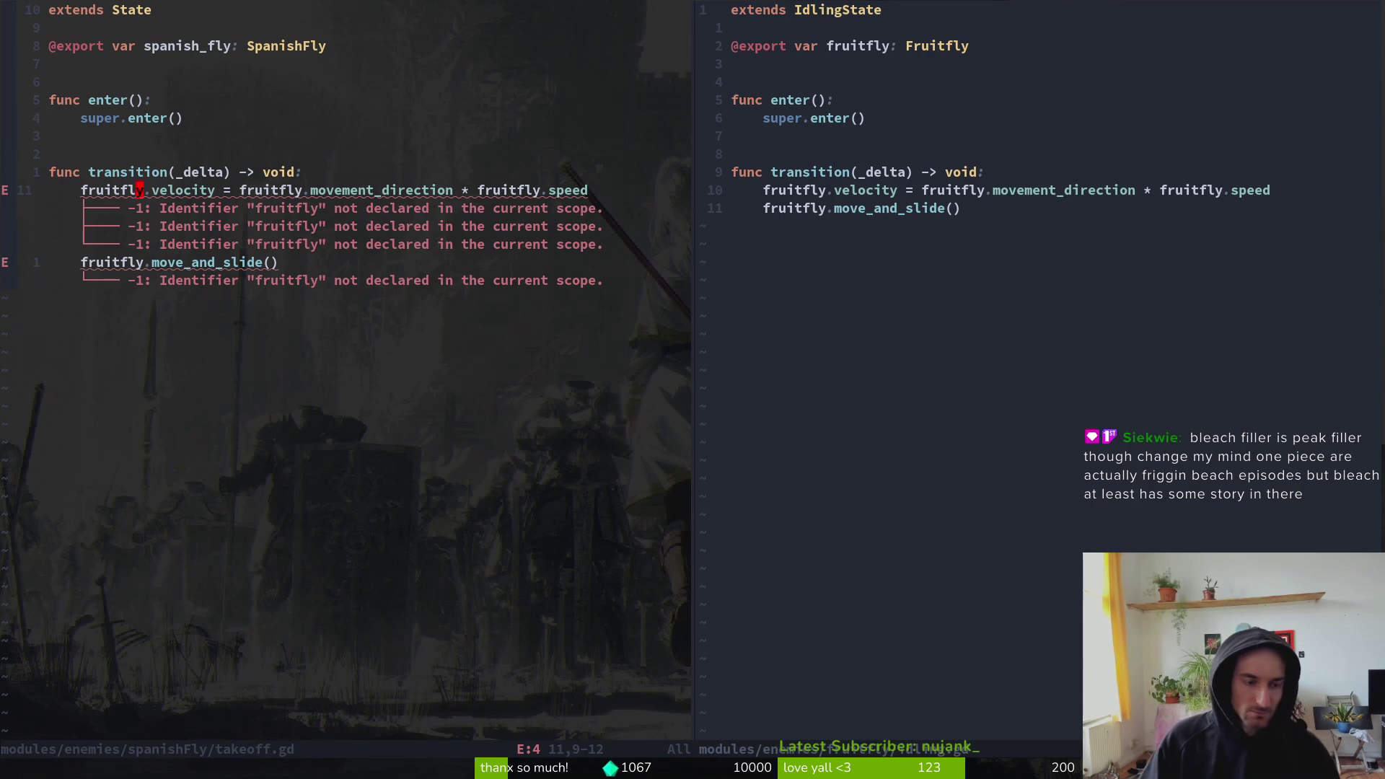
{"action": "key", "text": "b"}
{"action": "key", "text": "y"}
{"action": "key", "text": "j"}
{"action": "key", "text": "e"}
{"action": "key", "text": "o"}
{"action": "key", "text": "Return"}
{"action": "key", "text": "Return"}
{"action": "key", "text": "BackSpace"}
{"action": "type", "text": "func _star"}
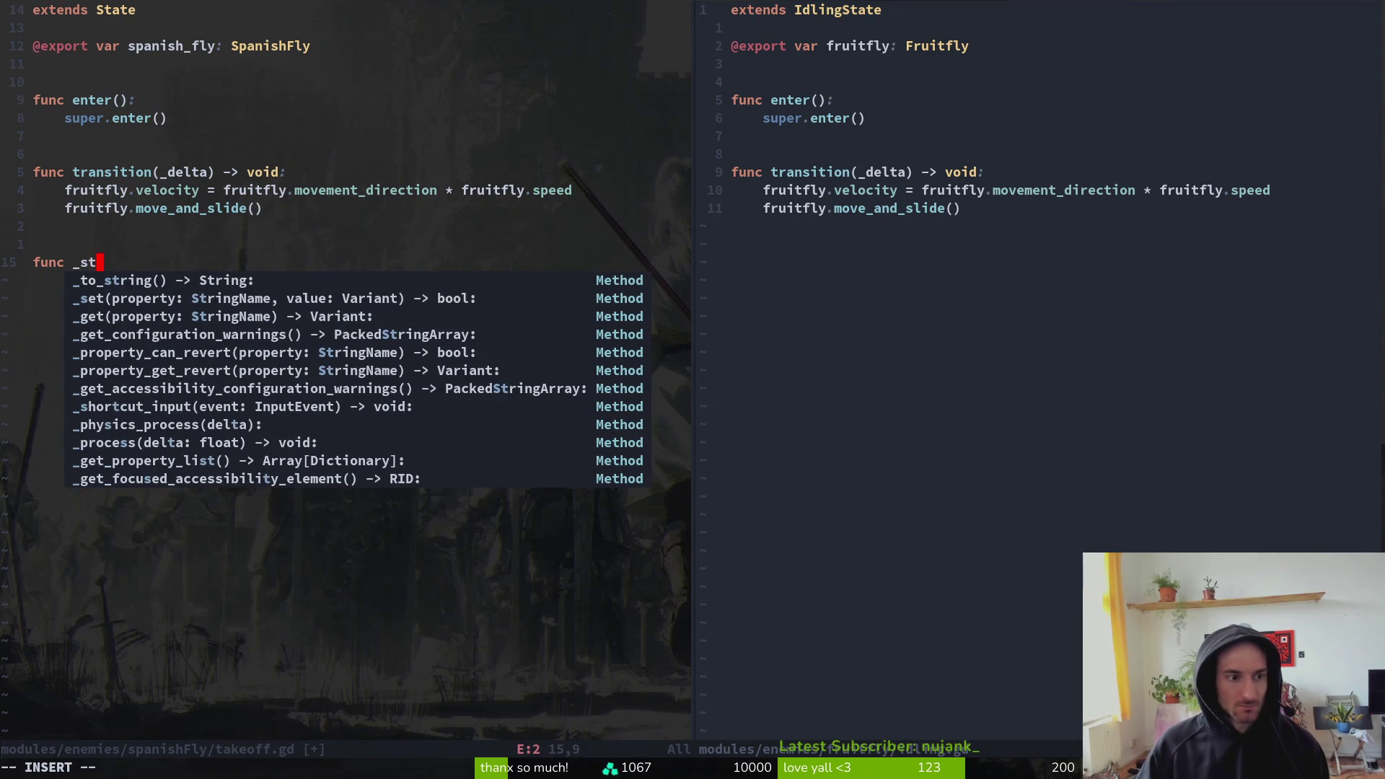
{"action": "key", "text": "BackSpace"}
{"action": "key", "text": "BackSpace"}
{"action": "key", "text": "BackSpace"}
{"action": "type", "text": "start_movin"}
{"action": "type", "text": "g()"}
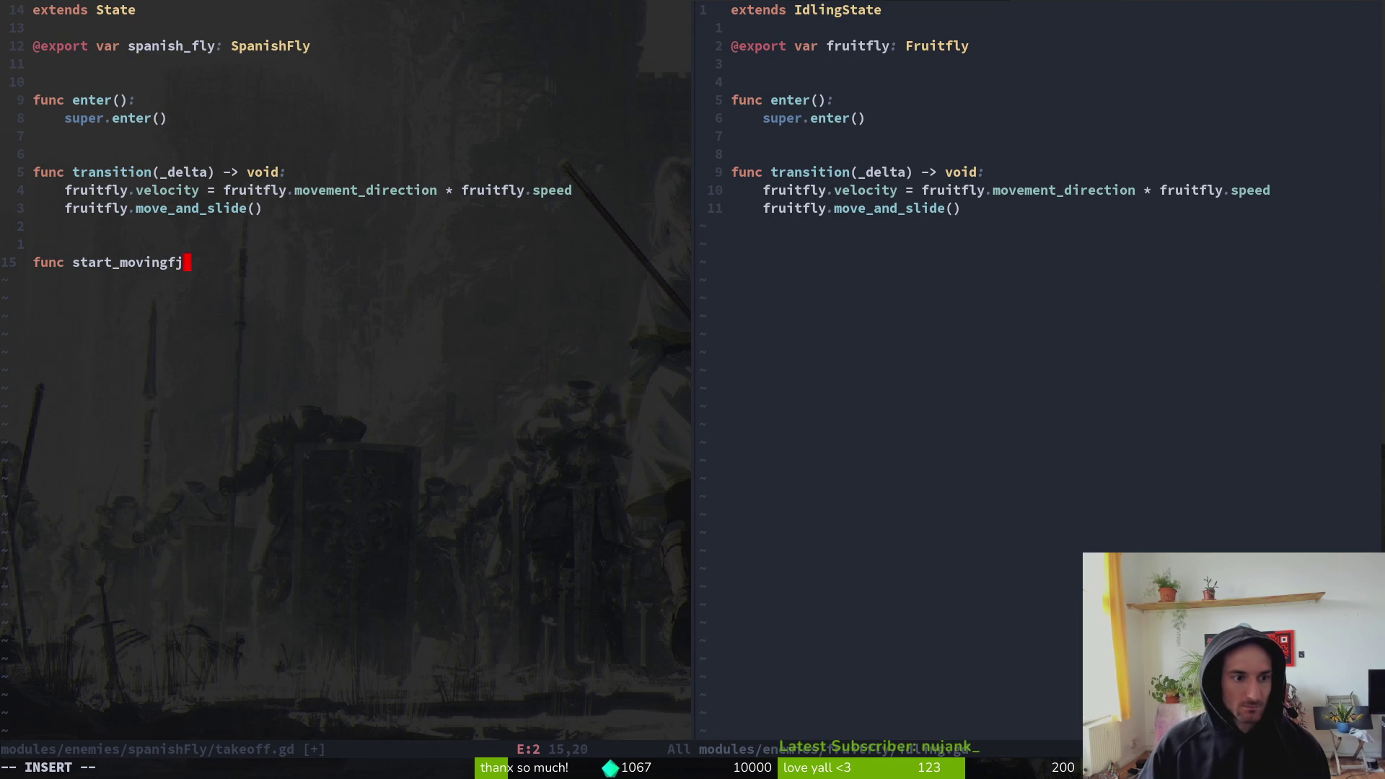
{"action": "type", "text": " -> void:"}
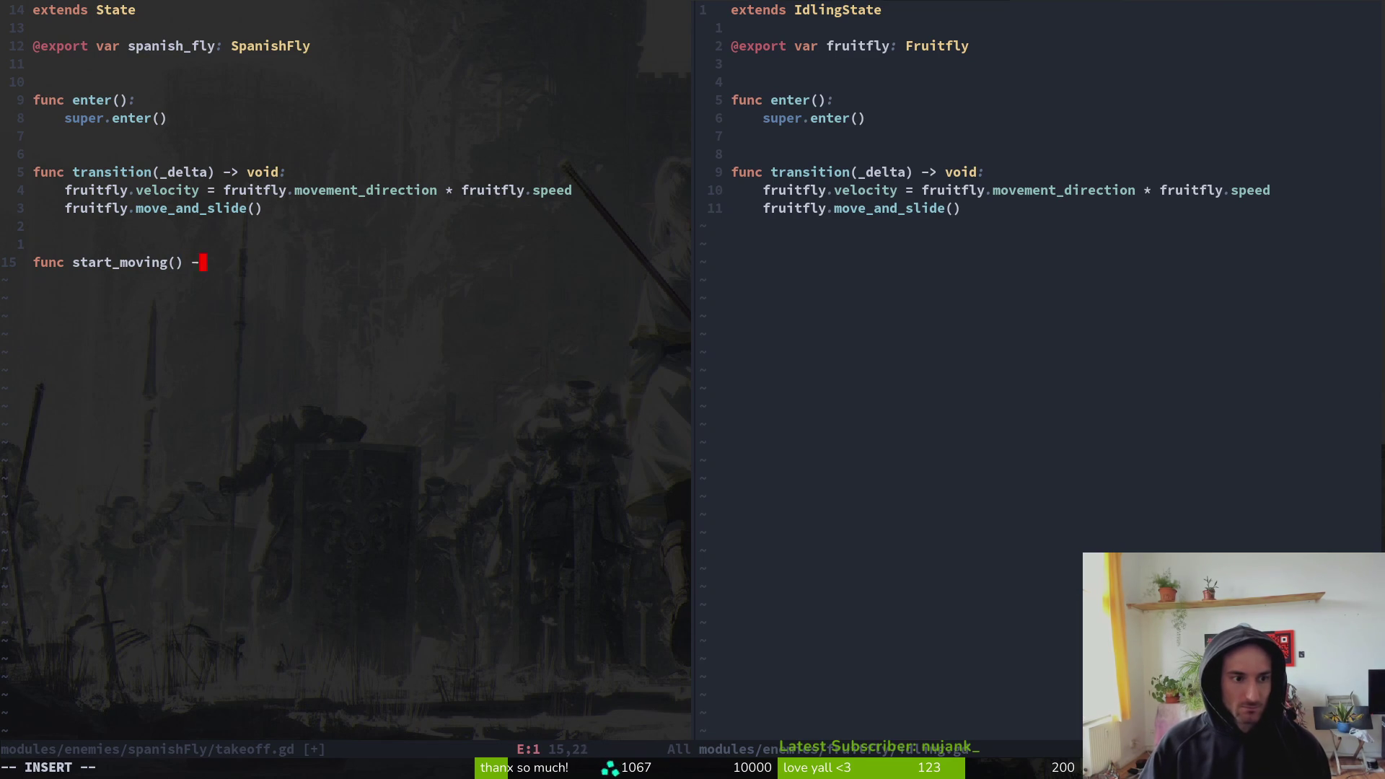
{"action": "key", "text": "Return"}
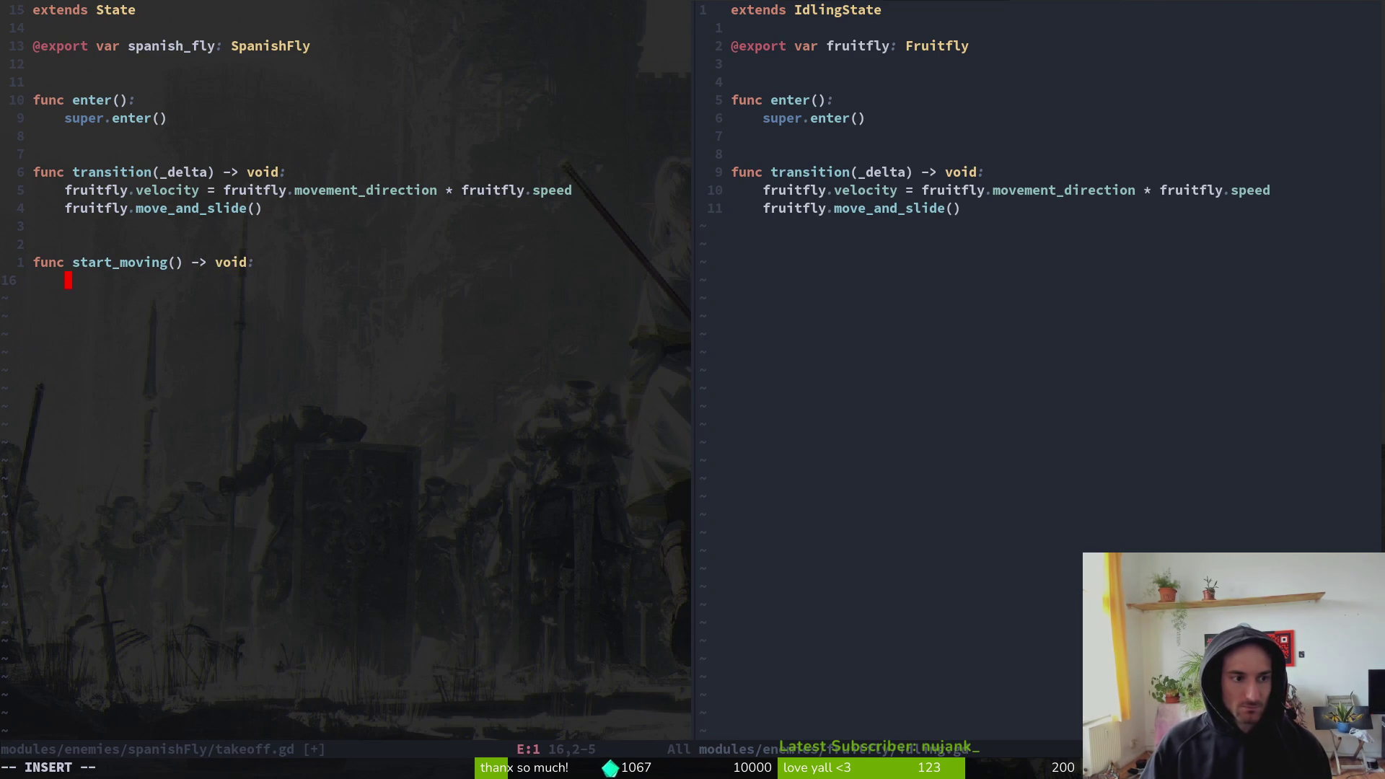
{"action": "type", "text": "can_move "}
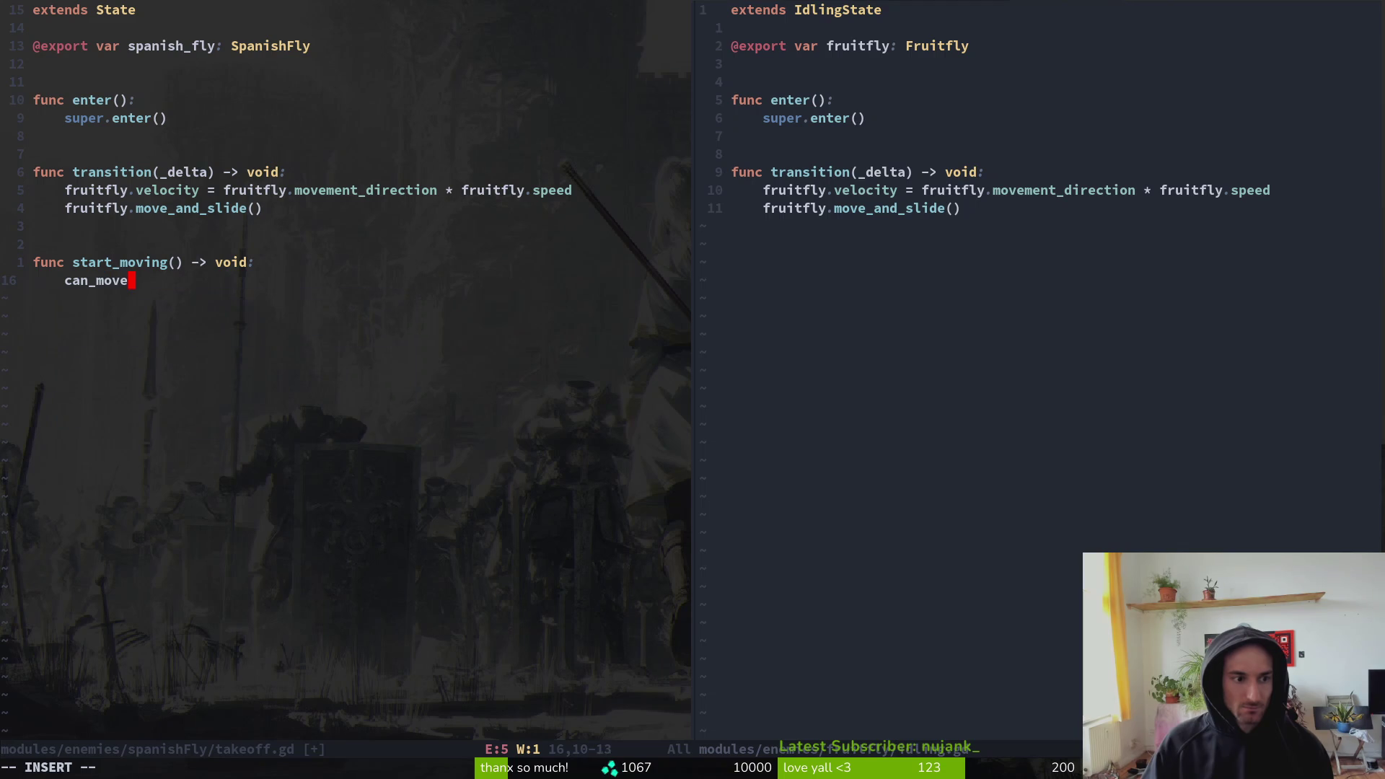
{"action": "type", "text": "= t"}
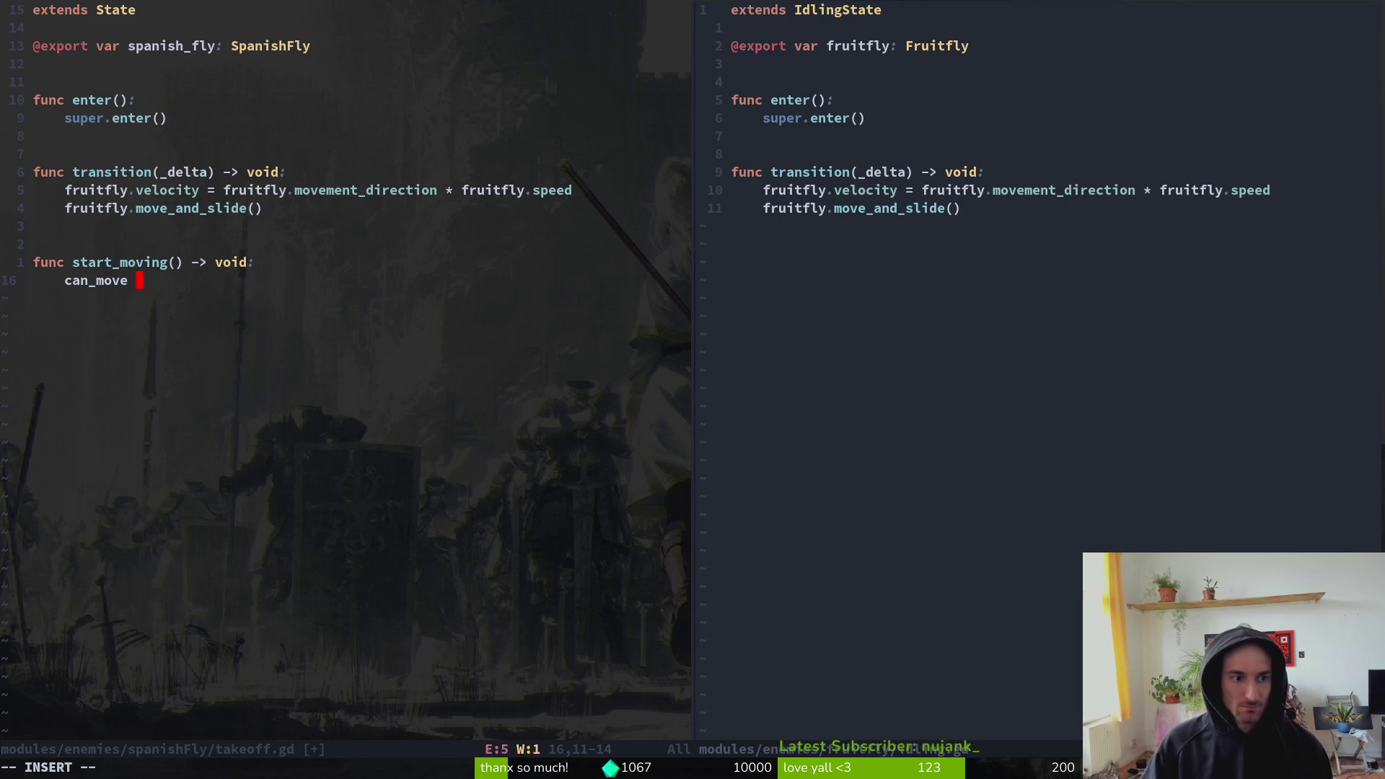
{"action": "type", "text": "rue"}
{"action": "key", "text": "Escape"}
{"action": "key", "text": "asciicircum"}
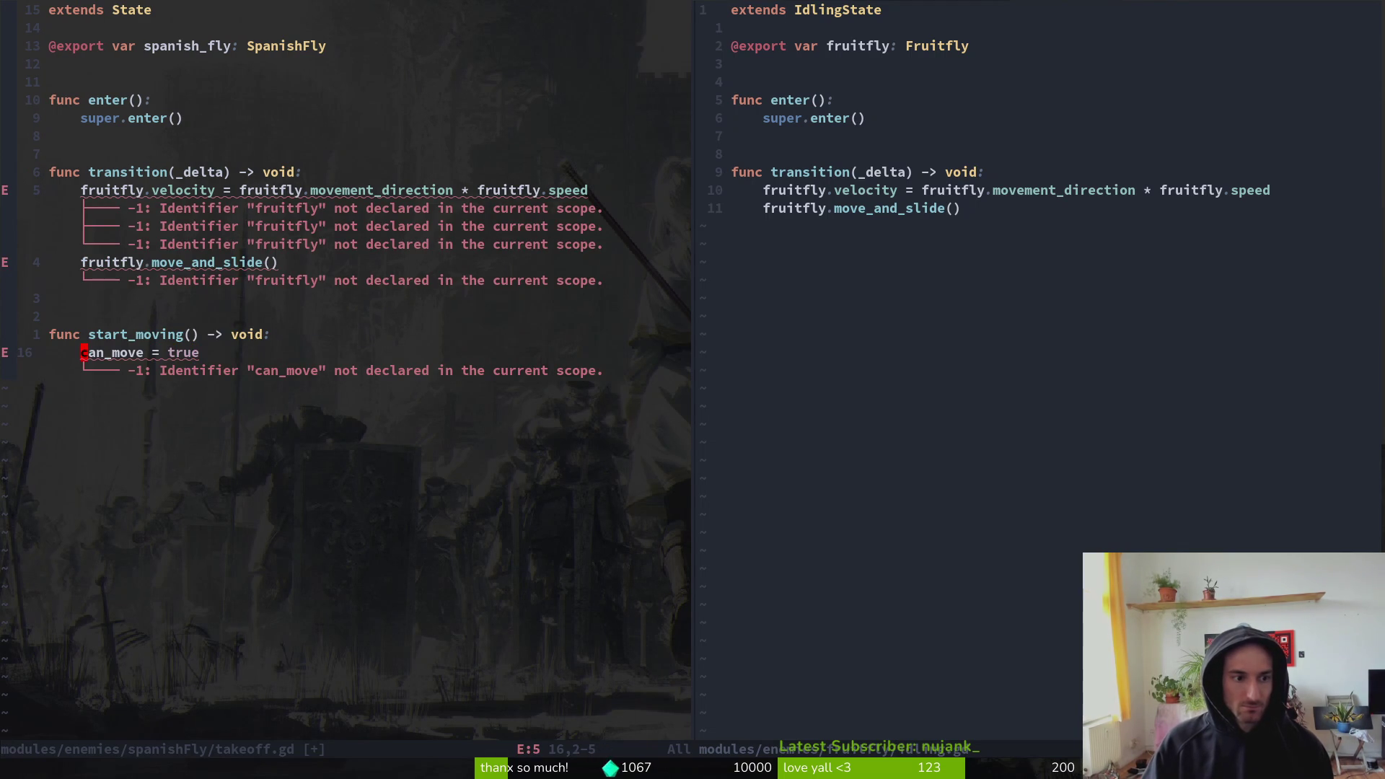
- Declare var can_move: bool = false under the spanish_fly export and save
{"action": "key", "text": "1"}
{"action": "key", "text": "3"}
{"action": "key", "text": "k"}
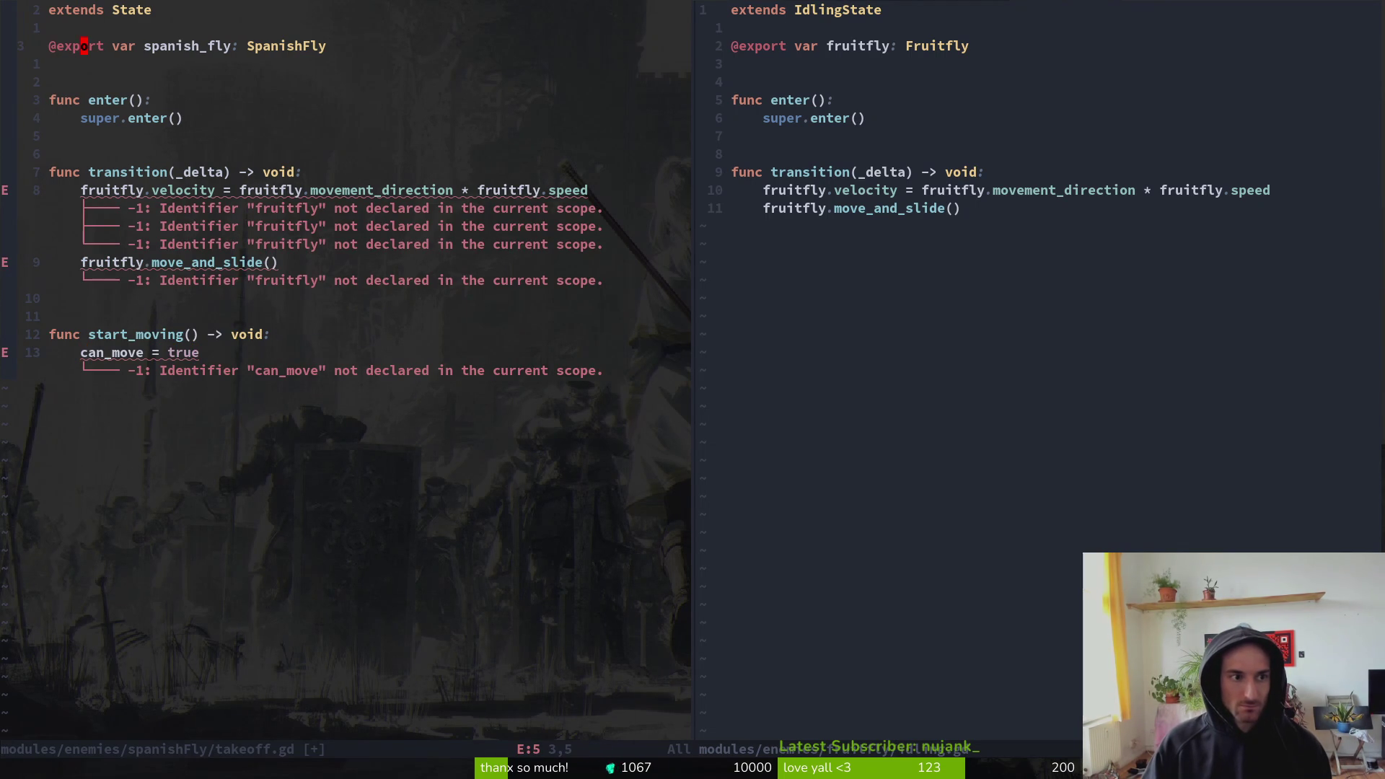
{"action": "type", "text": "puo"}
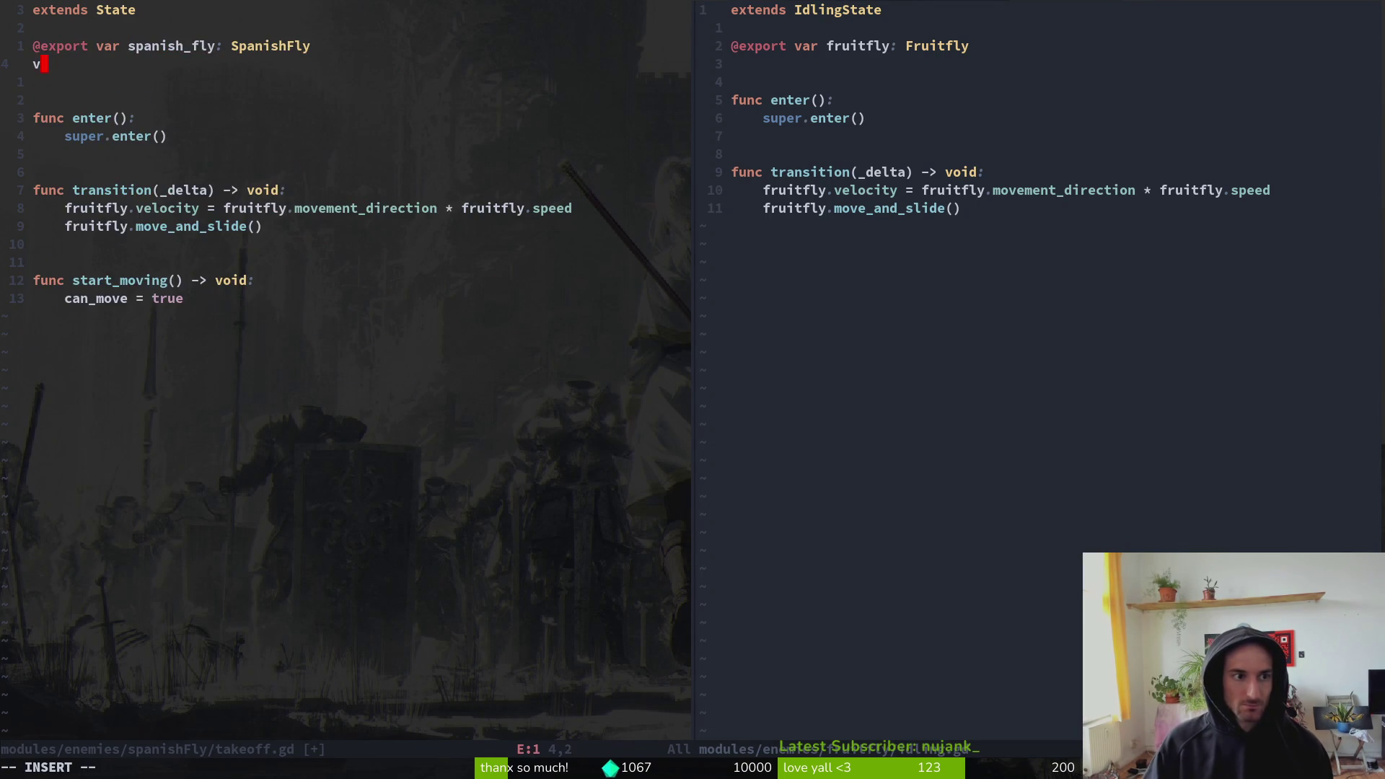
{"action": "type", "text": "var can_move"}
{"action": "key", "text": "Escape"}
{"action": "type", "text": "an_move"}
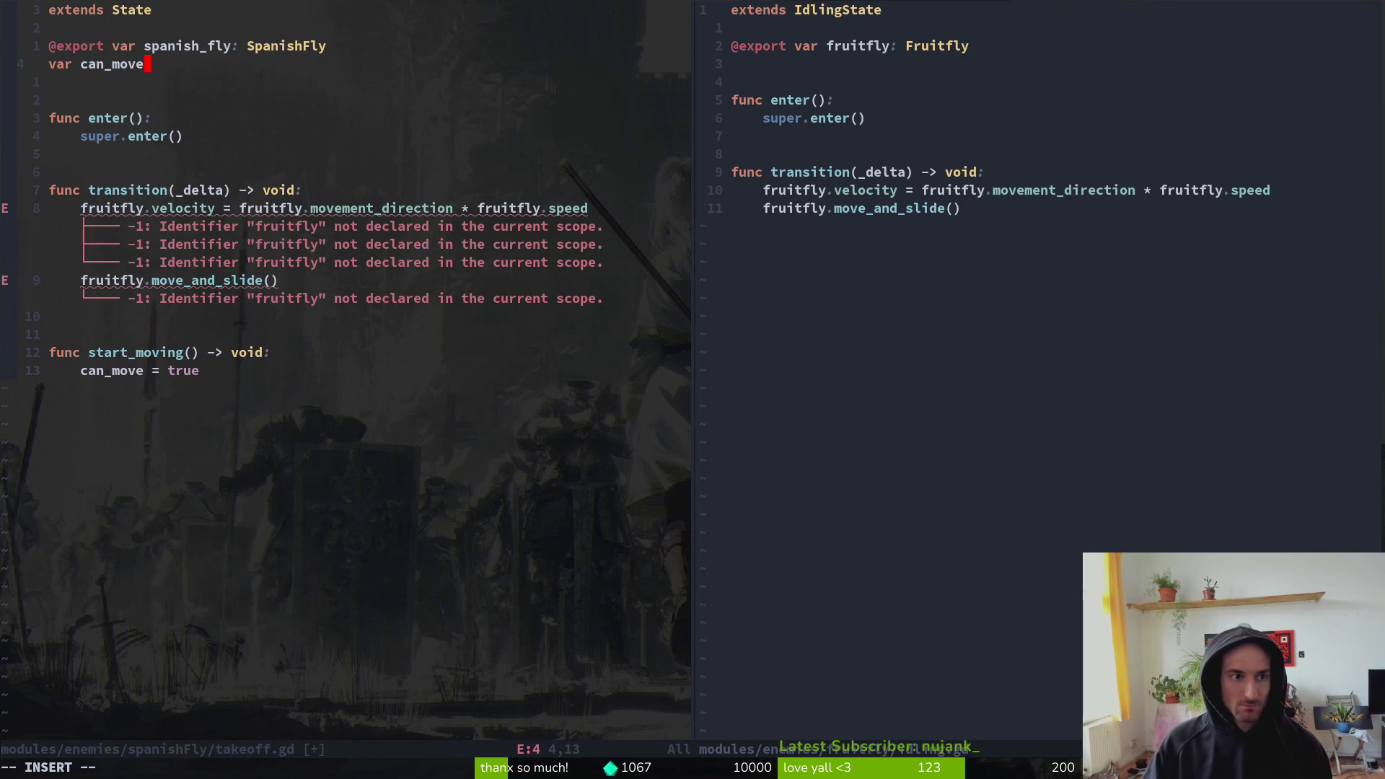
{"action": "type", "text": ": bool = "}
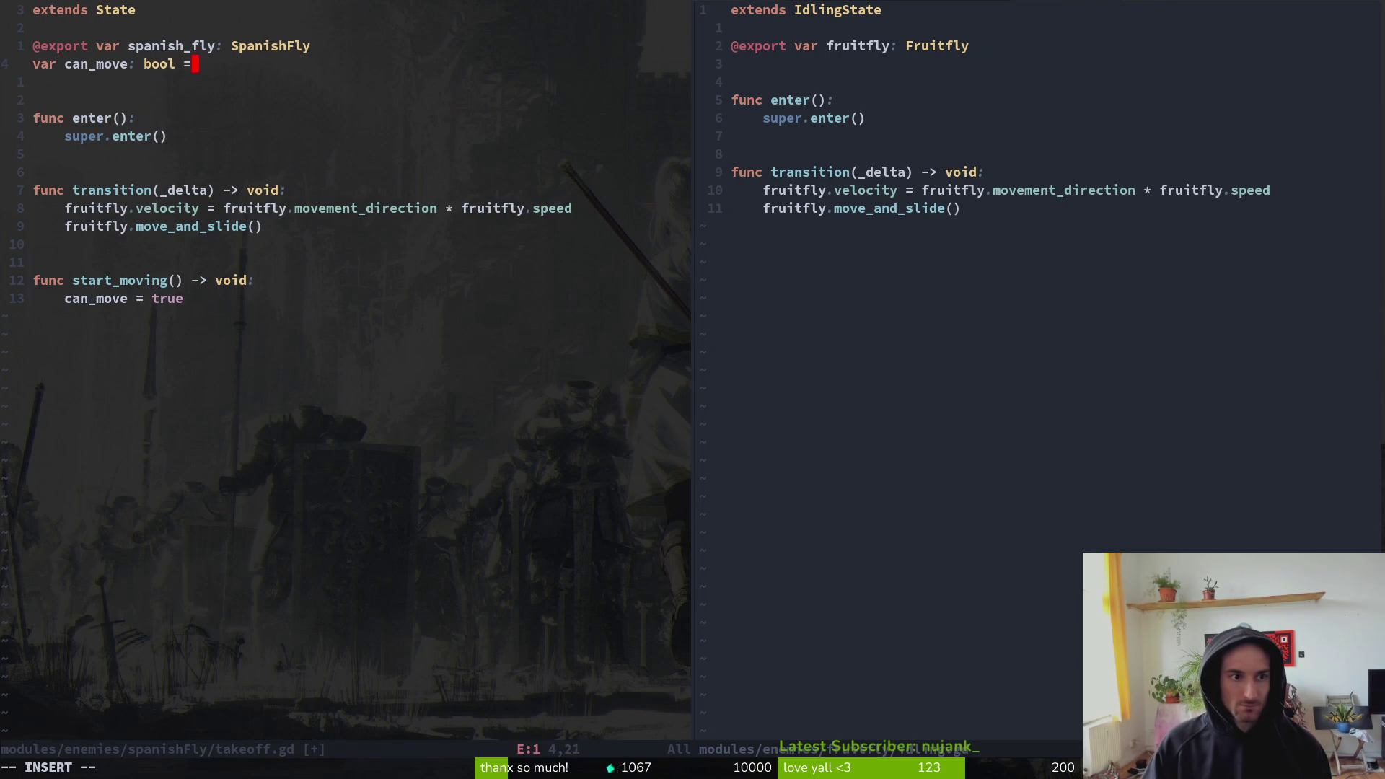
{"action": "type", "text": "false"}
{"action": "key", "text": "Escape"}
{"action": "type", "text": ":write"}
{"action": "key", "text": "Return"}
- Replace the fruitfly references on the velocity line with spanish_fly and save
{"action": "key", "text": "8"}
{"action": "key", "text": "j"}
{"action": "key", "text": "b"}
{"action": "key", "text": "b"}
{"action": "key", "text": "b"}
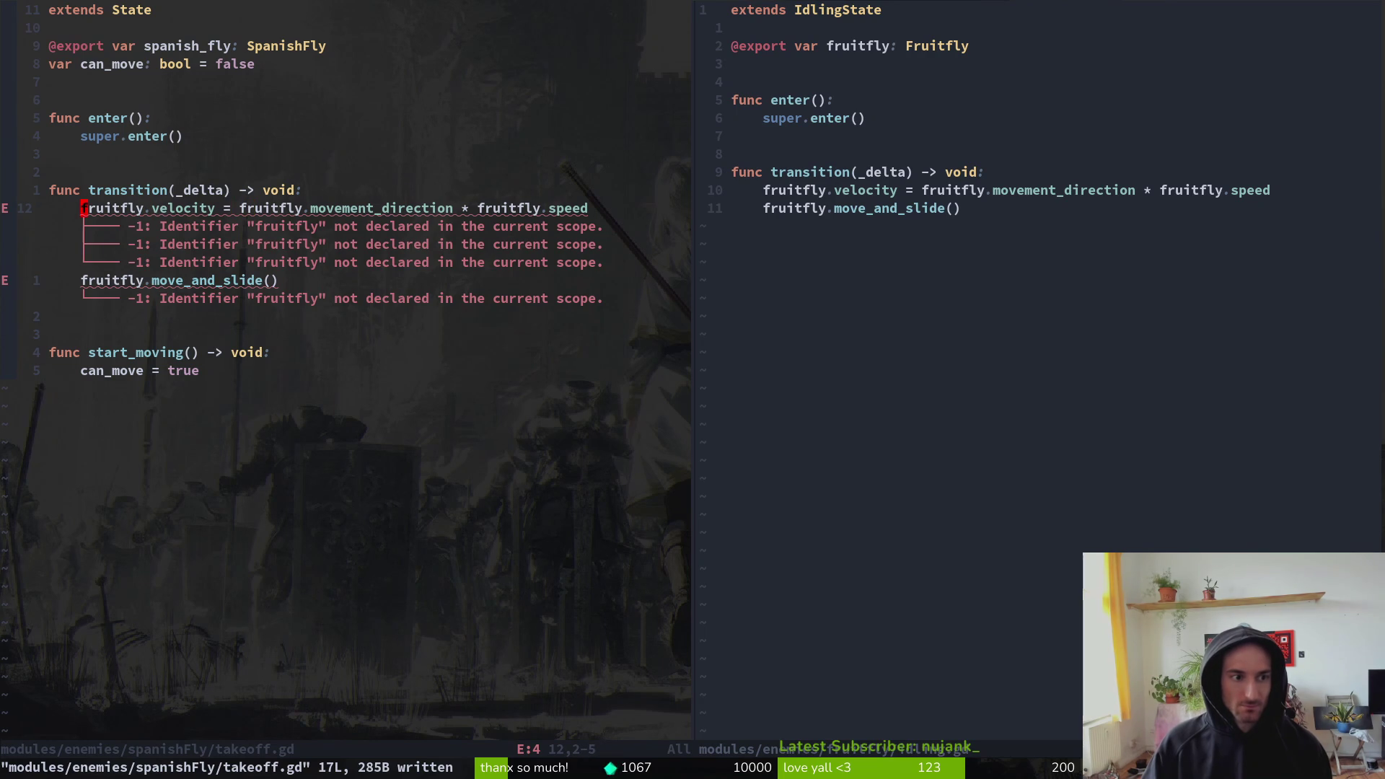
{"action": "type", "text": "cwspan"}
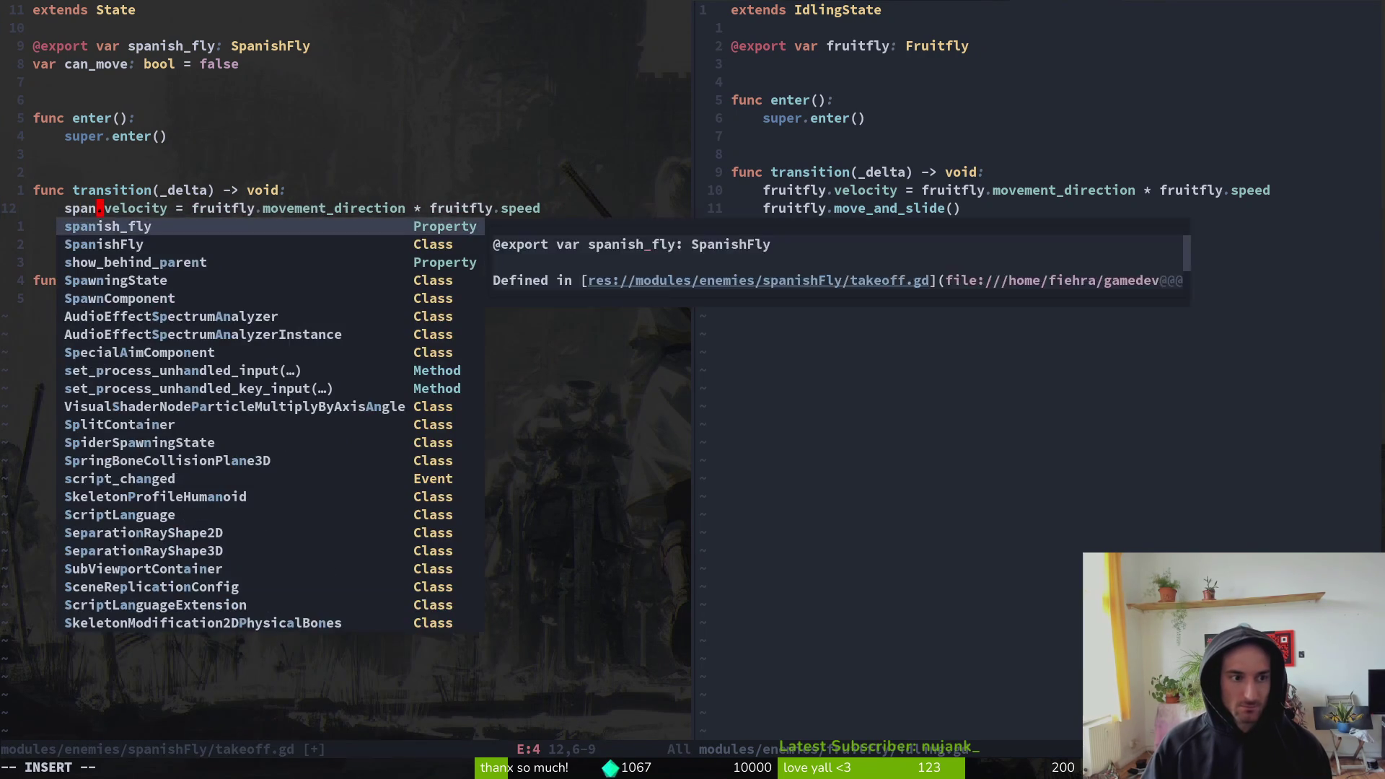
{"action": "key", "text": "Return"}
{"action": "key", "text": "Escape"}
{"action": "key", "text": "w"}
{"action": "key", "text": "l"}
{"action": "key", "text": "c"}
{"action": "key", "text": "i"}
{"action": "key", "text": "p"}
{"action": "key", "text": "Escape"}
{"action": "key", "text": "u"}
{"action": "key", "text": "w"}
- Change the speed and move_and_slide references from fruitfly to spanish_fly and save
{"action": "key", "text": "w"}
{"action": "key", "text": "w"}
{"action": "key", "text": "w"}
{"action": "type", "text": "cwspani"}
{"action": "key", "text": "Return"}
{"action": "key", "text": "Escape"}
{"action": "type", "text": ":w"}
{"action": "key", "text": "Return"}
{"action": "key", "text": "w"}
{"action": "key", "text": "w"}
{"action": "key", "text": "w"}
{"action": "type", "text": "wcwspa"}
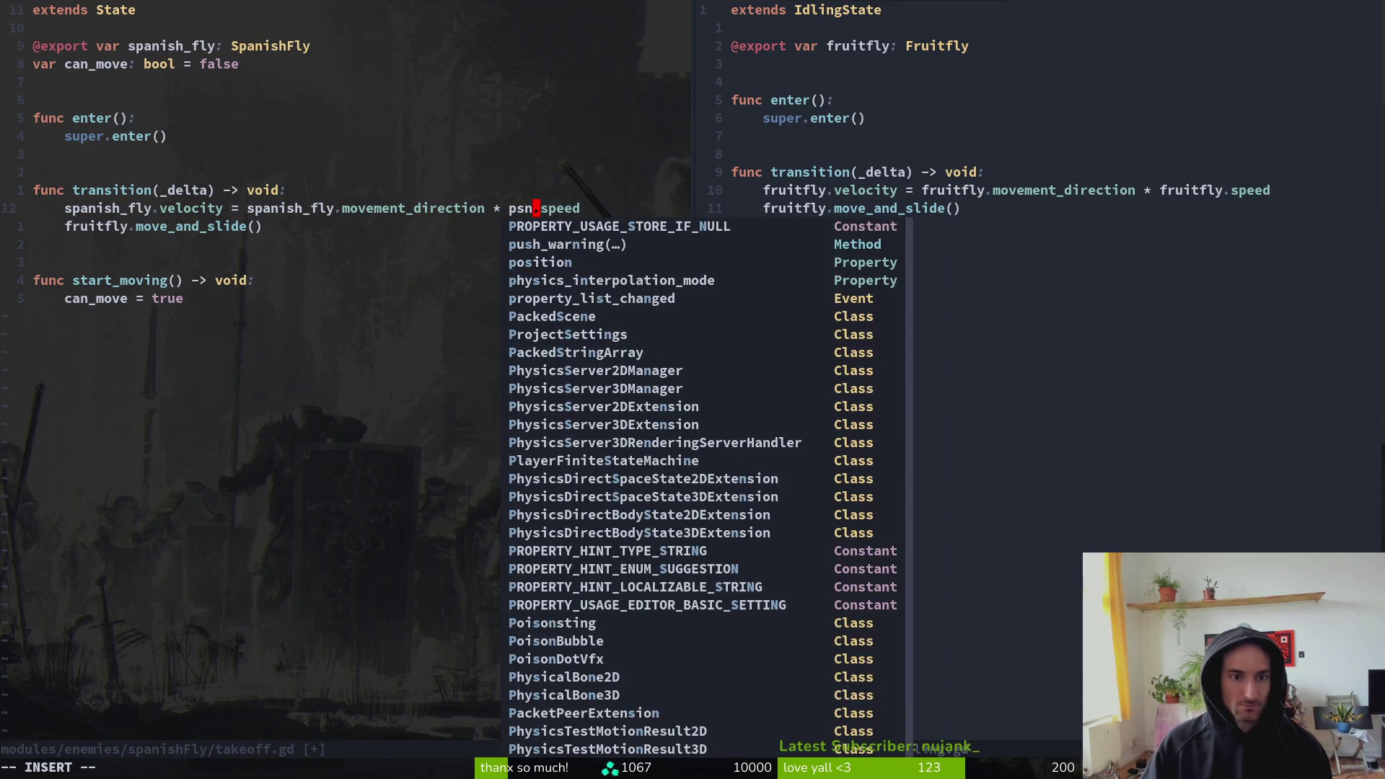
{"action": "key", "text": "Return"}
{"action": "key", "text": "Escape"}
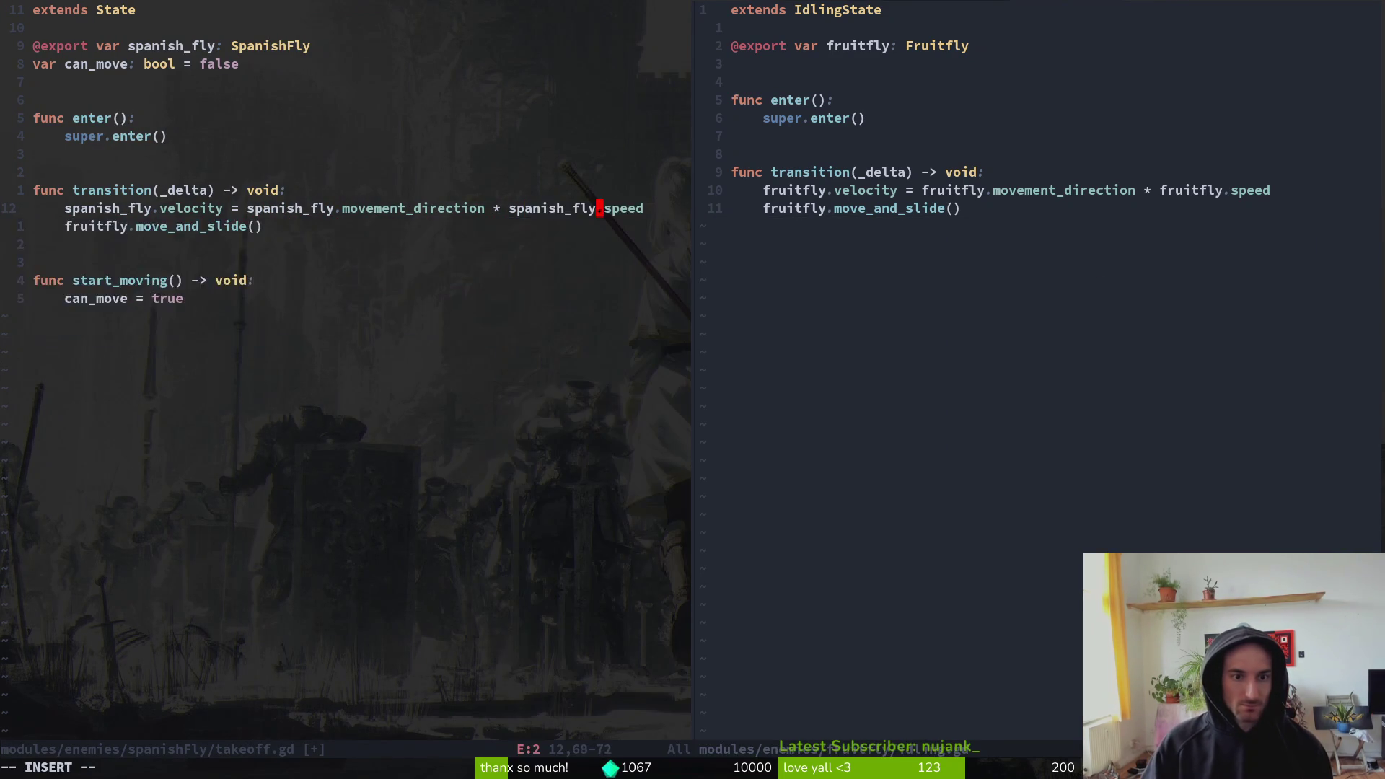
{"action": "type", "text": ":w"}
{"action": "key", "text": "Return"}
{"action": "key", "text": "j"}
{"action": "key", "text": "b"}
{"action": "key", "text": "b"}
{"action": "key", "text": "b"}
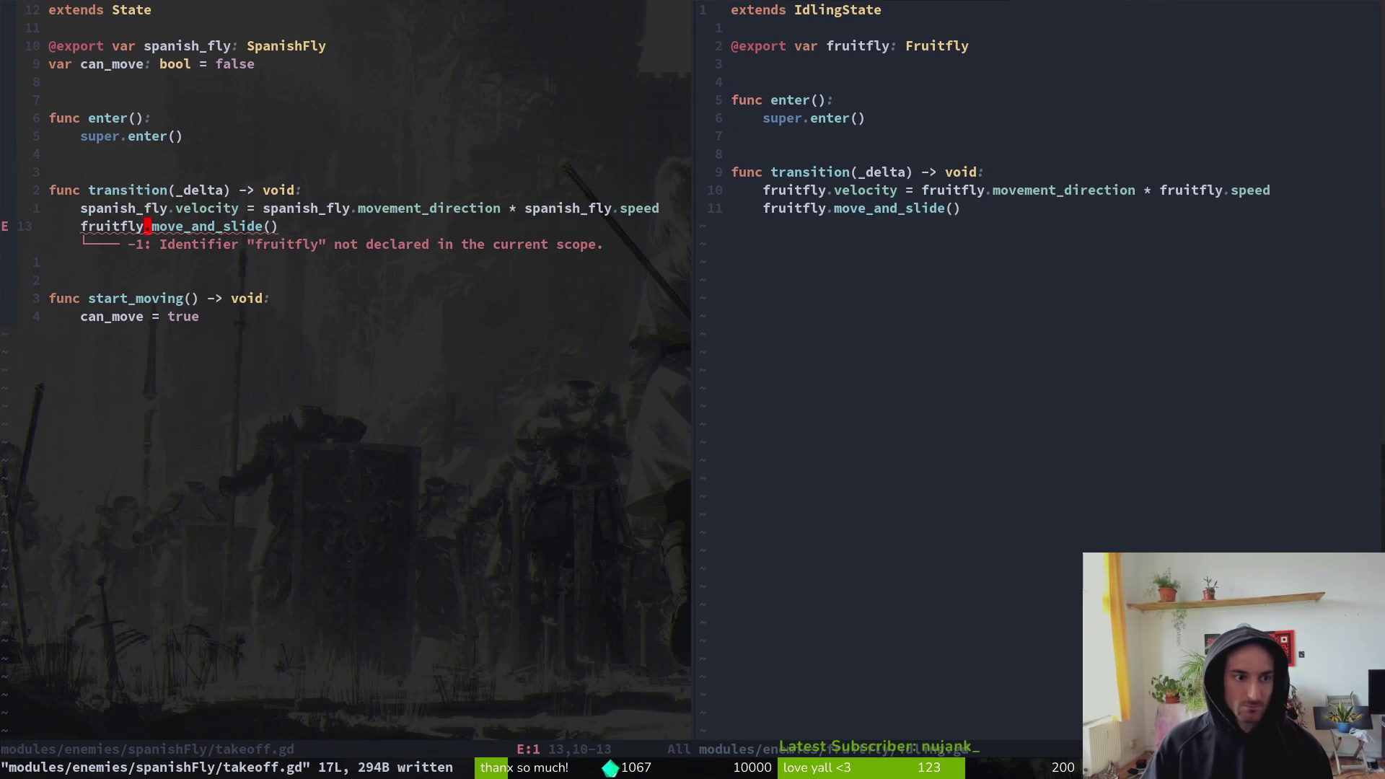
{"action": "type", "text": "cwspa"}
{"action": "key", "text": "Return"}
{"action": "key", "text": "Escape"}
{"action": "type", "text": ":w"}
{"action": "key", "text": "Return"}
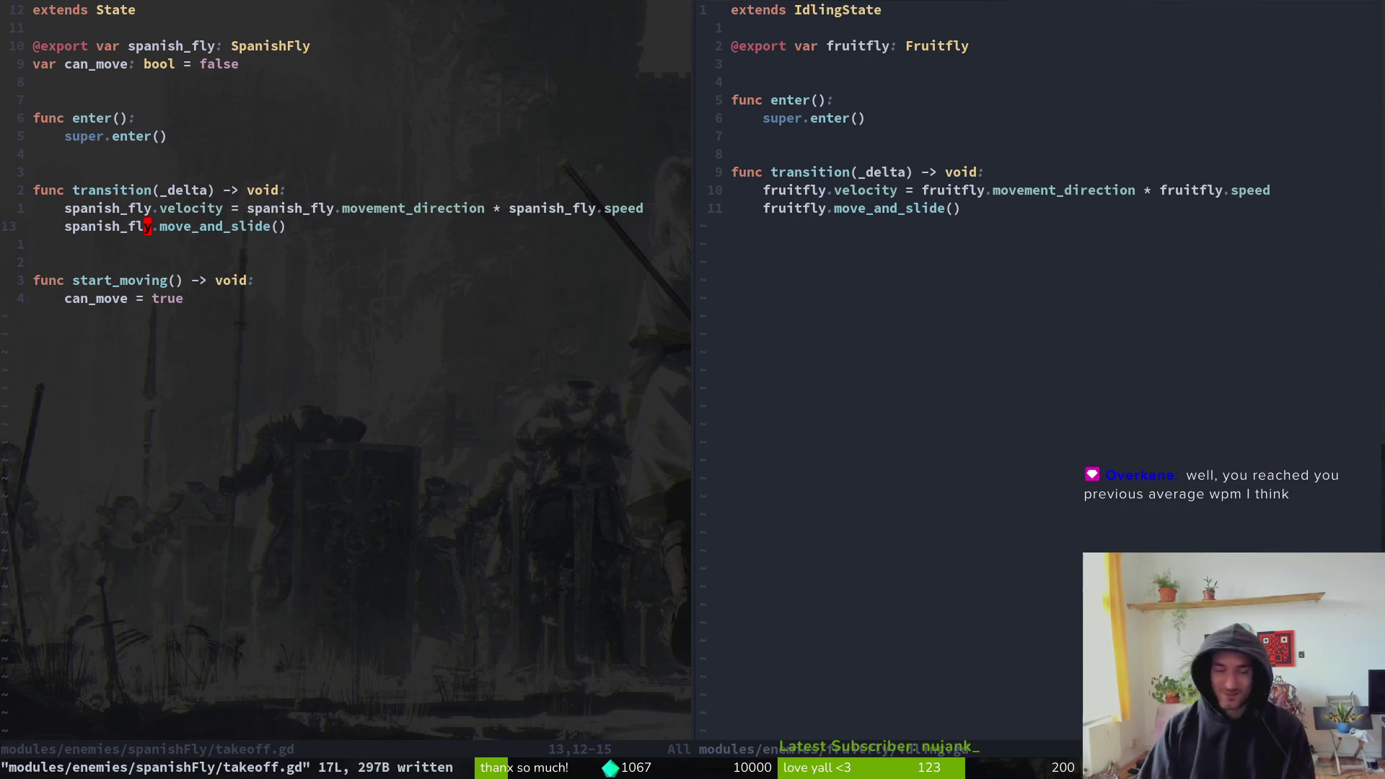
- Wrap the velocity and move_and_slide lines in an 'if can_move:' block and save
{"action": "left_click", "coordinate": [294, 263]}
{"action": "left_click", "coordinate": [193, 192]}
{"action": "type", "text": "oif can_move:"}
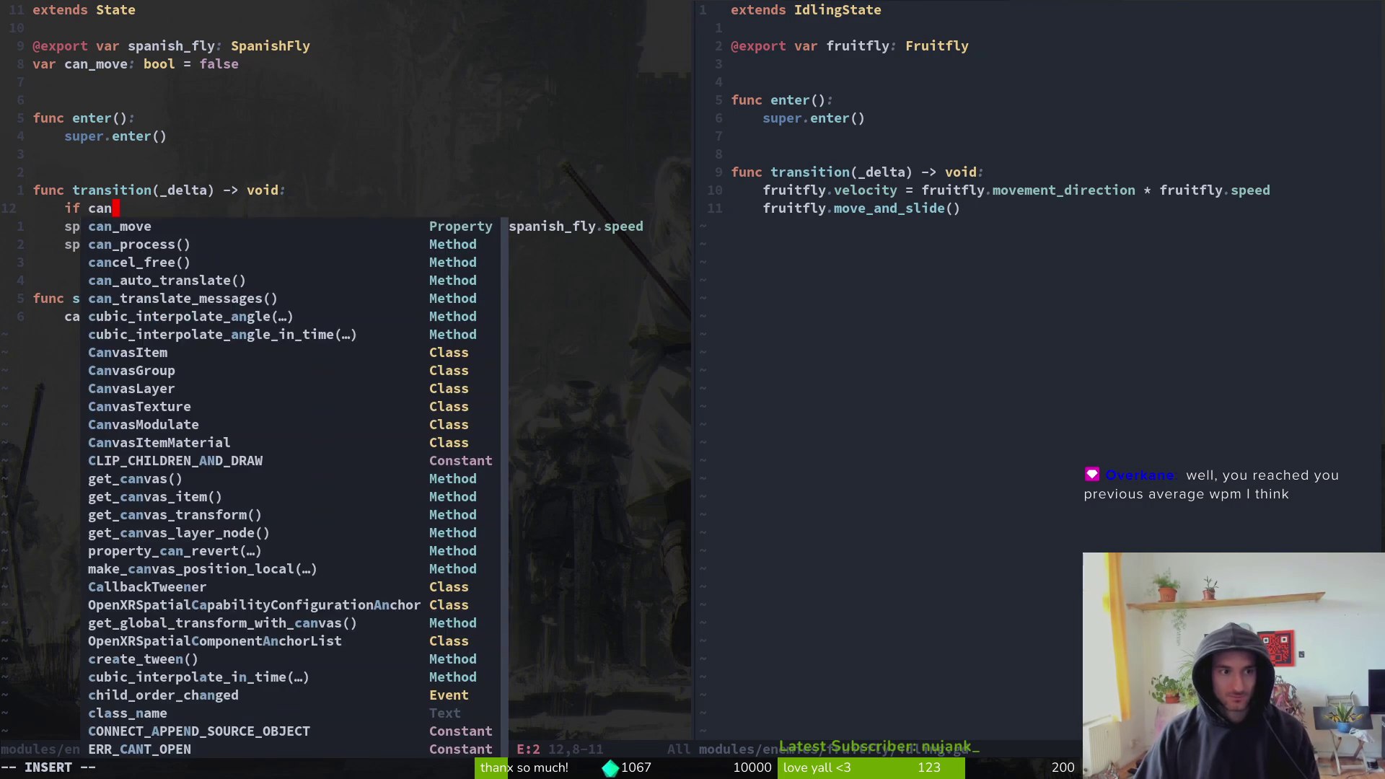
{"action": "key", "text": "Escape"}
{"action": "key", "text": "j"}
{"action": "key", "text": "shift+v"}
{"action": "key", "text": "j"}
{"action": "key", "text": "Escape"}
{"action": "key", "text": "g"}
{"action": "key", "text": "v"}
{"action": "key", "text": "greater"}
{"action": "type", "text": ":w"}
{"action": "key", "text": "Return"}
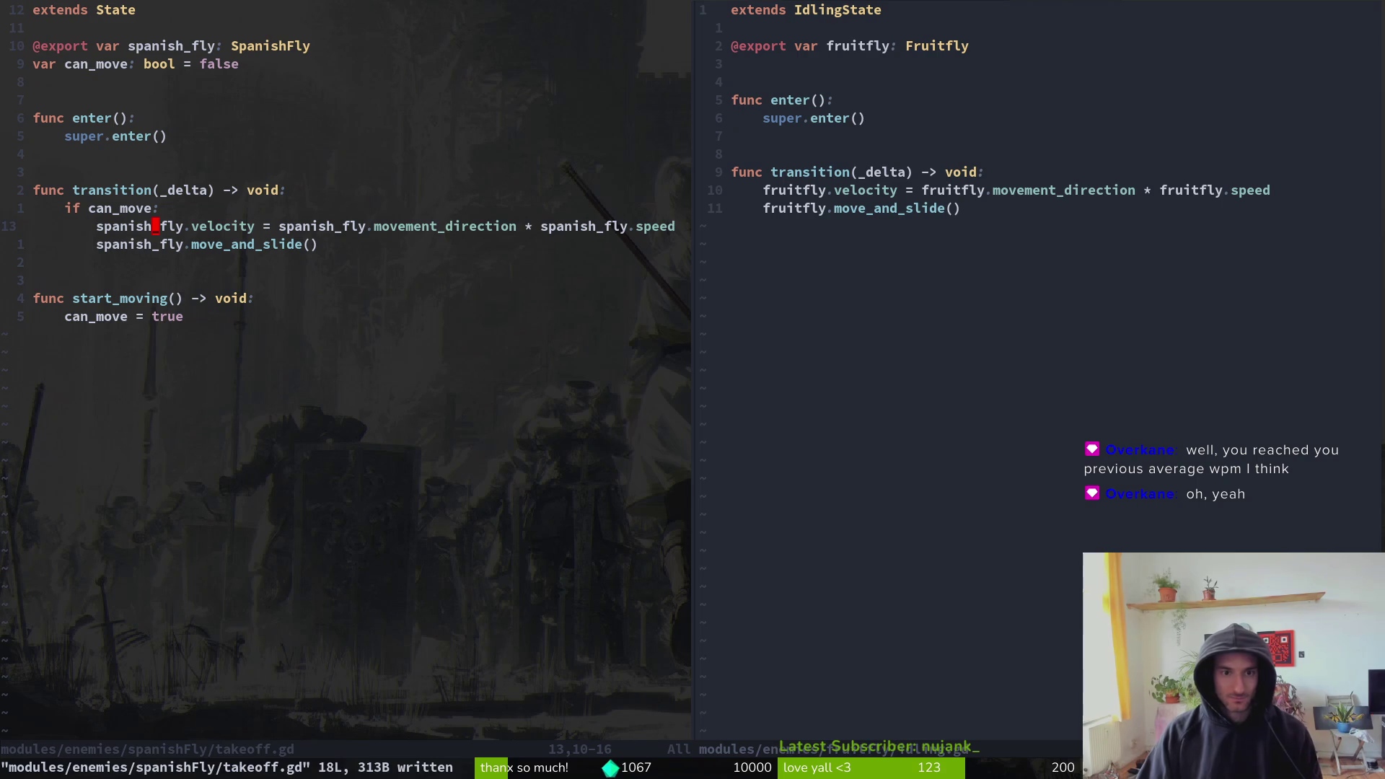
- Move up to the spanish_fly export line and save takeoff.gd again
{"action": "key", "text": "braceleft"}
{"action": "key", "text": "k"}
{"action": "key", "text": "dollar"}
{"action": "key", "text": "k"}
{"action": "key", "text": "j"}
{"action": "key", "text": "h"}
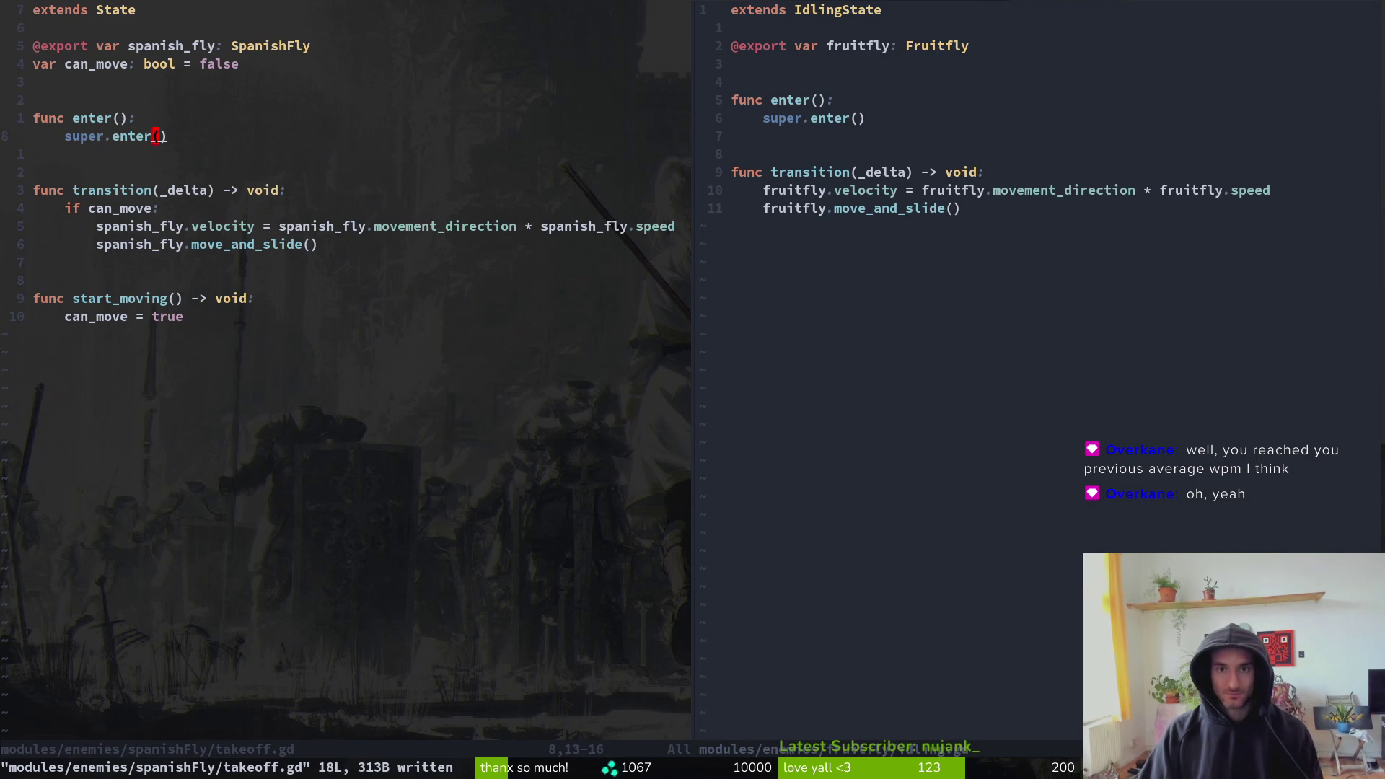
{"action": "key", "text": "k"}
{"action": "key", "text": "k"}
{"action": "key", "text": "k"}
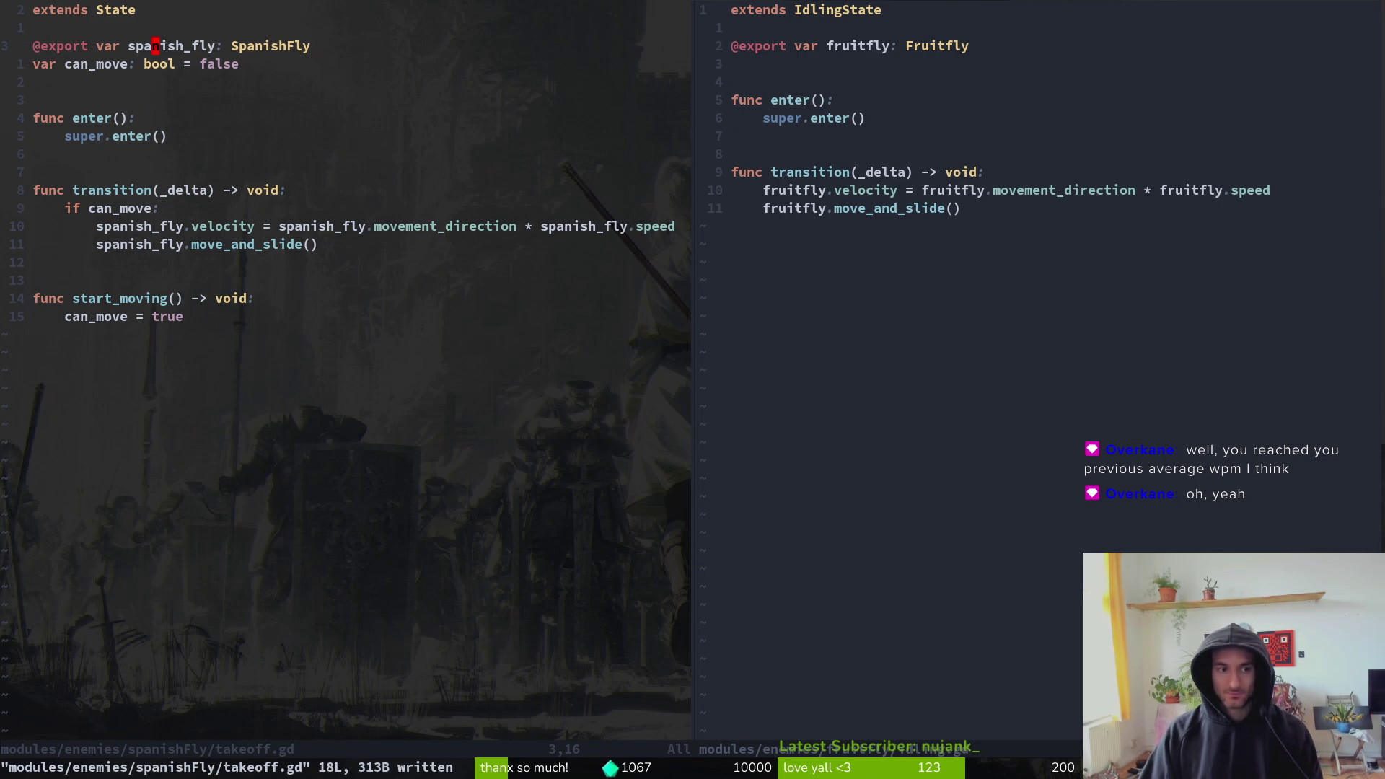
{"action": "key", "text": "ctrl+s"}
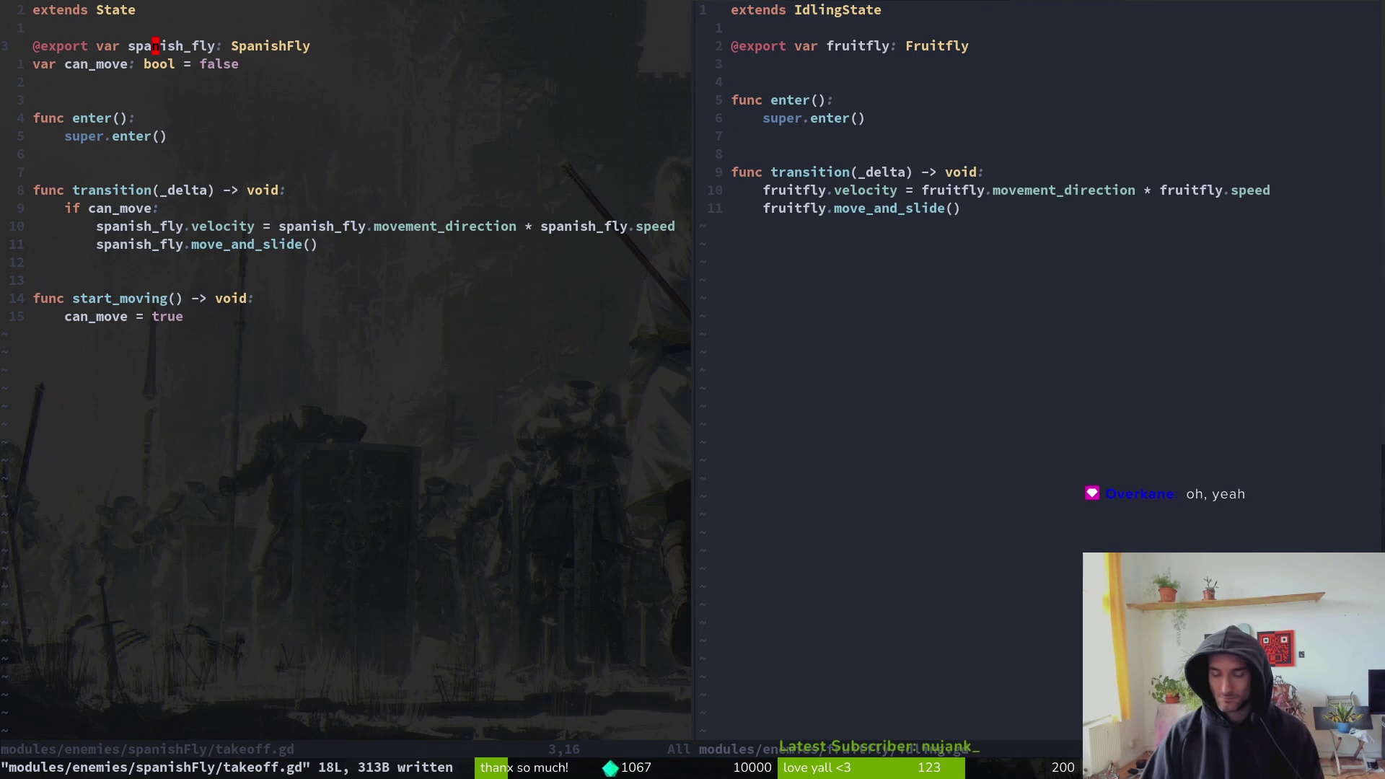
- Open modules/player/jumping.gd in the right split and move down to its var normal line
{"action": "key", "text": "ctrl+w"}
{"action": "key", "text": "l"}
{"action": "key", "text": "space"}
{"action": "key", "text": "f"}
{"action": "key", "text": "f"}
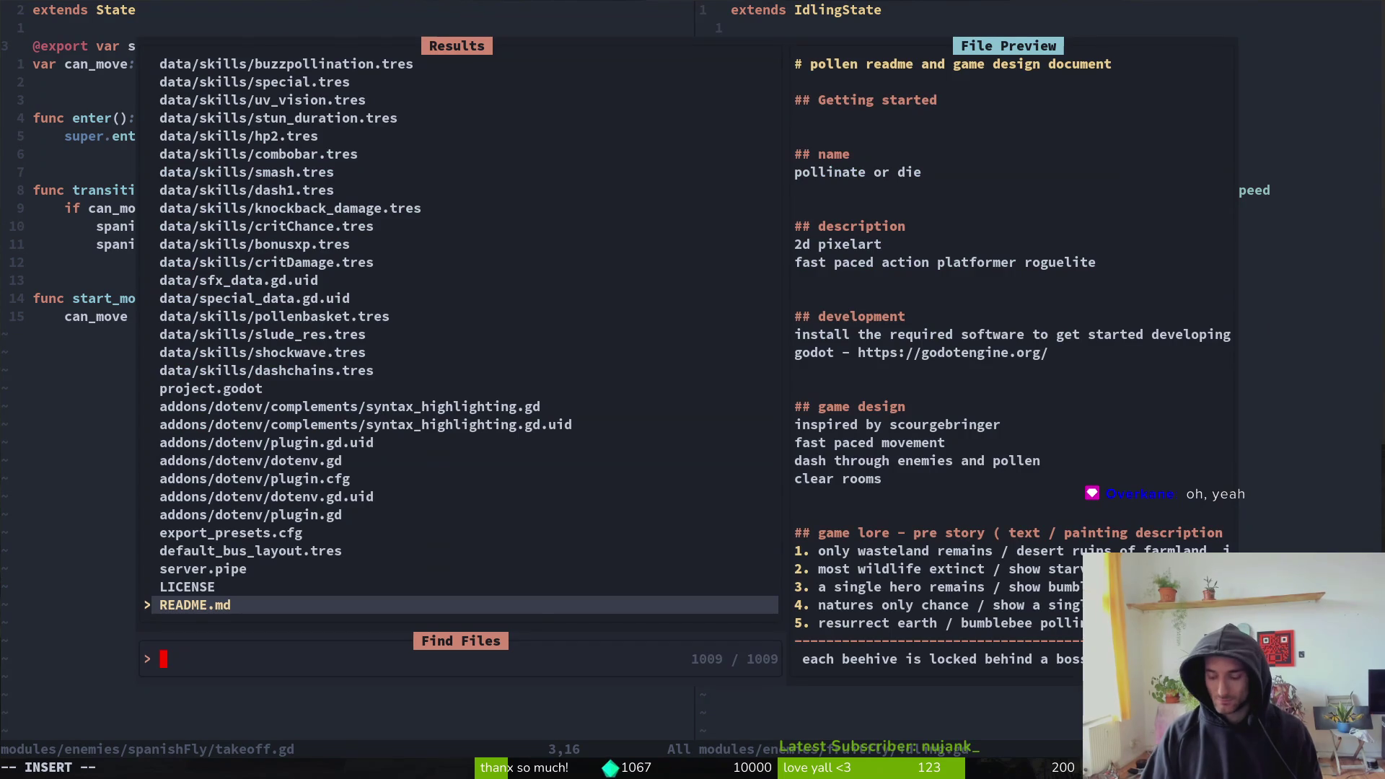
{"action": "type", "text": "jumping"}
{"action": "key", "text": "Return"}
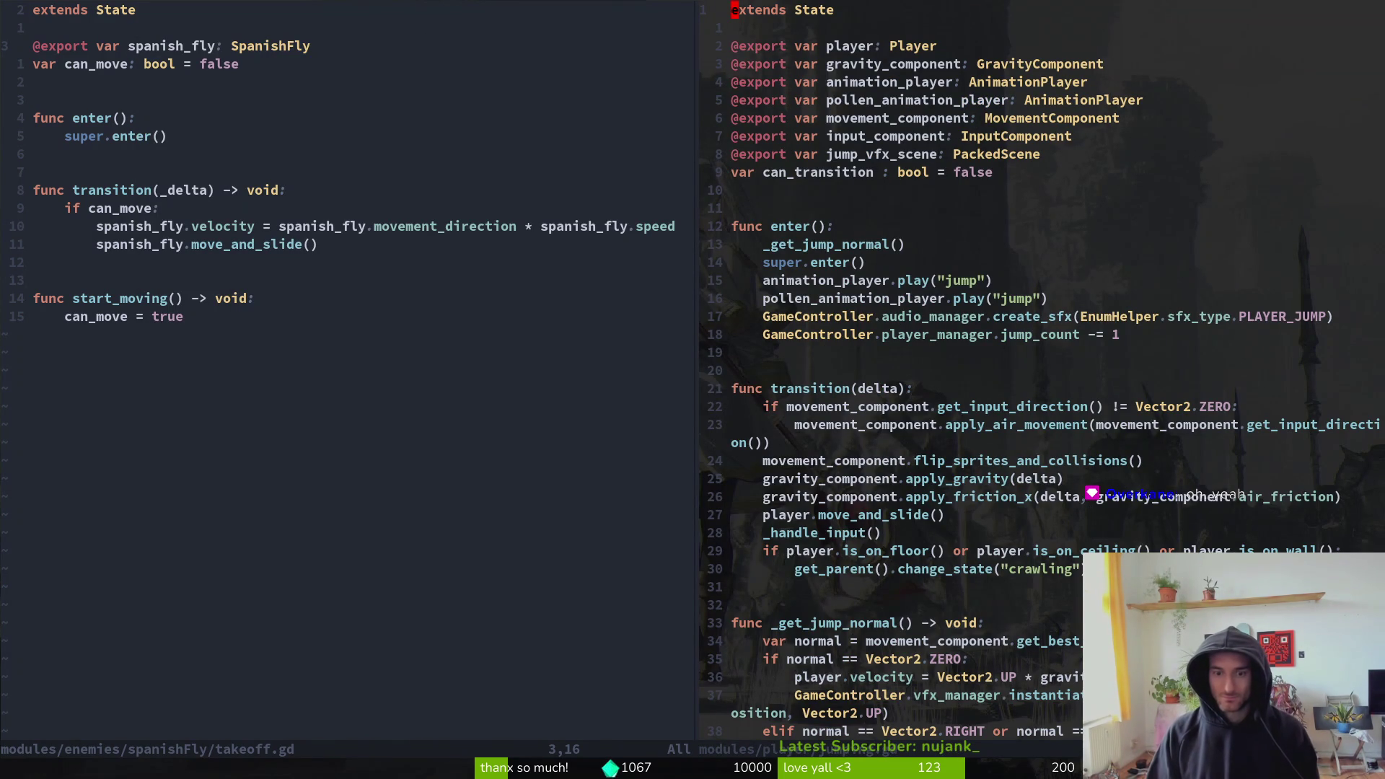
{"action": "key", "text": "j"}
{"action": "key", "text": "3"}
{"action": "key", "text": "3"}
{"action": "key", "text": "j"}
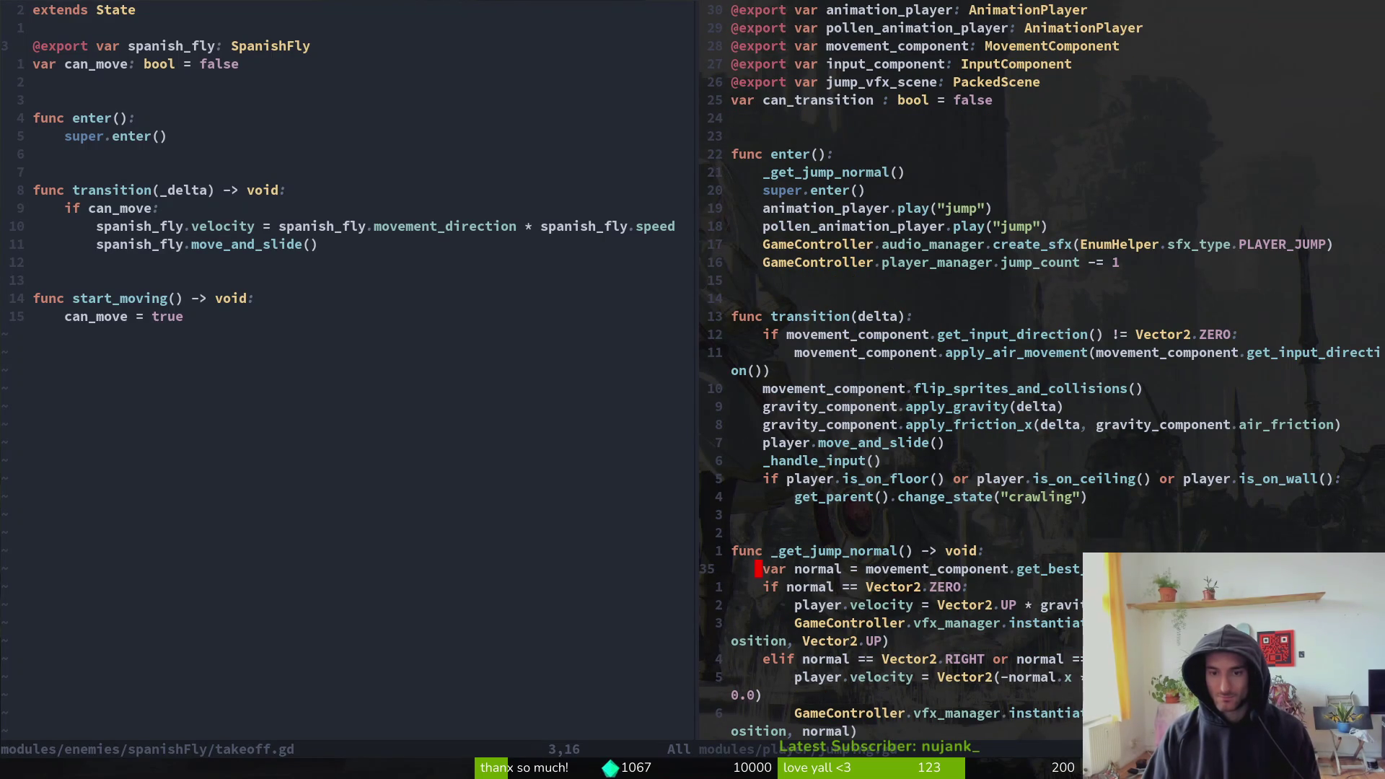
- Yank the first three lines of _get_jump_normal in jumping.gd
{"action": "key", "text": "k"}
{"action": "key", "text": "shift+v"}
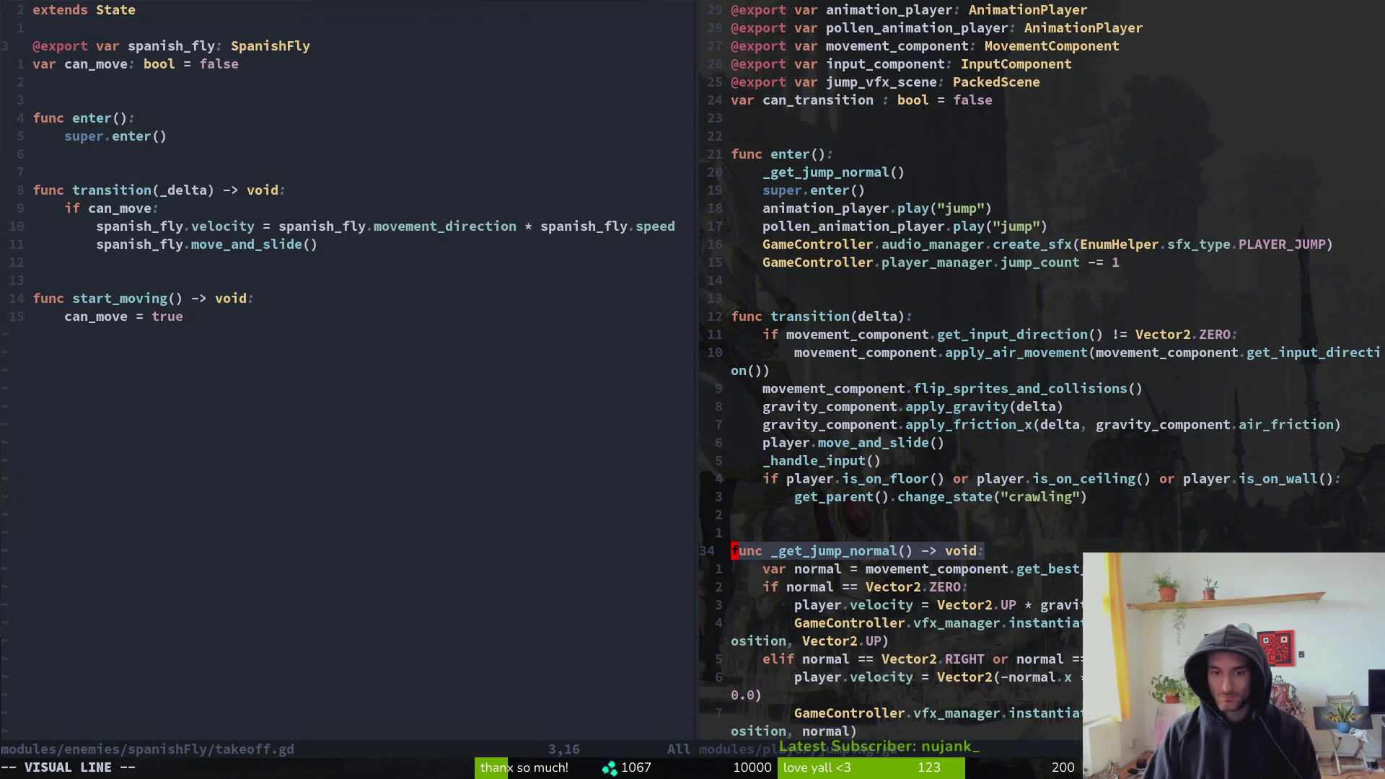
{"action": "key", "text": "j"}
{"action": "key", "text": "j"}
{"action": "key", "text": "j"}
{"action": "key", "text": "j"}
{"action": "key", "text": "j"}
{"action": "key", "text": "j"}
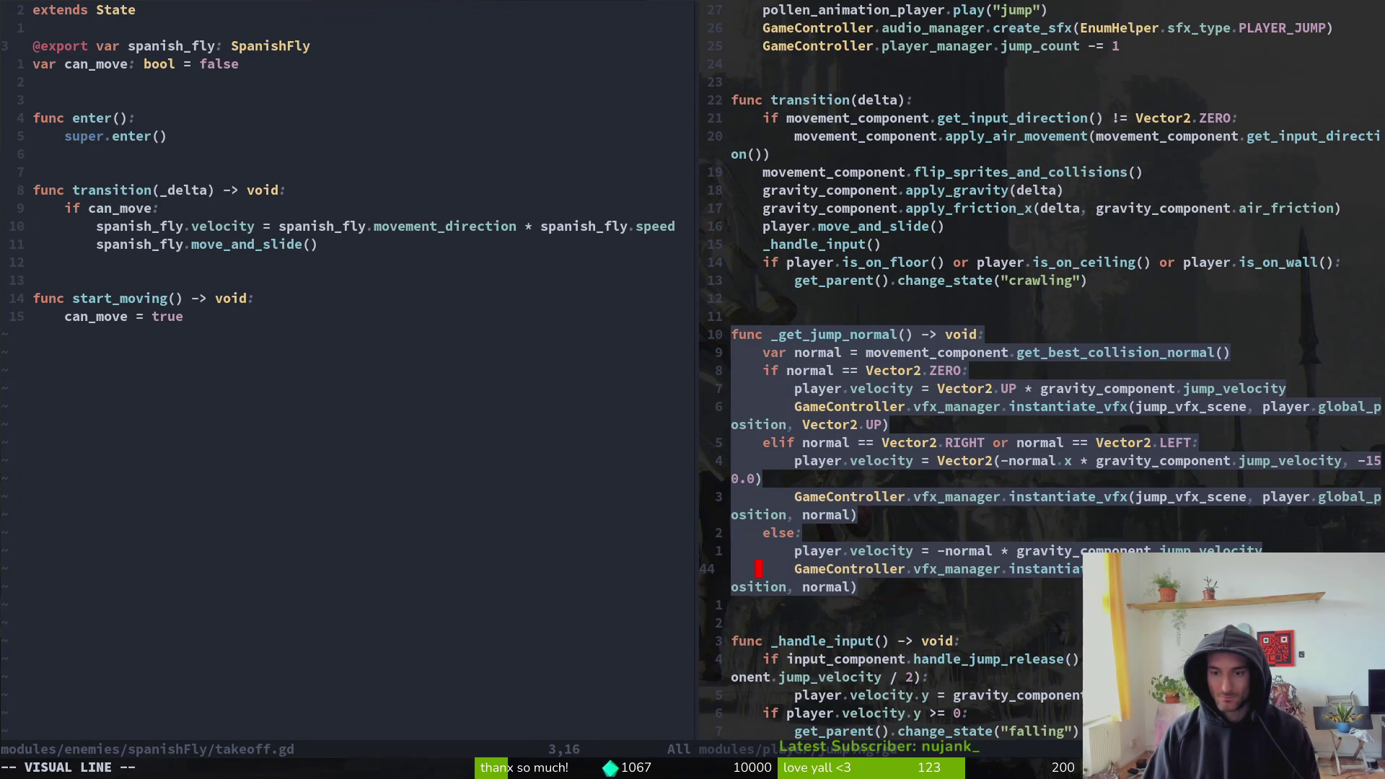
{"action": "key", "text": "Escape"}
{"action": "key", "text": "k"}
{"action": "key", "text": "k"}
{"action": "key", "text": "7"}
{"action": "key", "text": "k"}
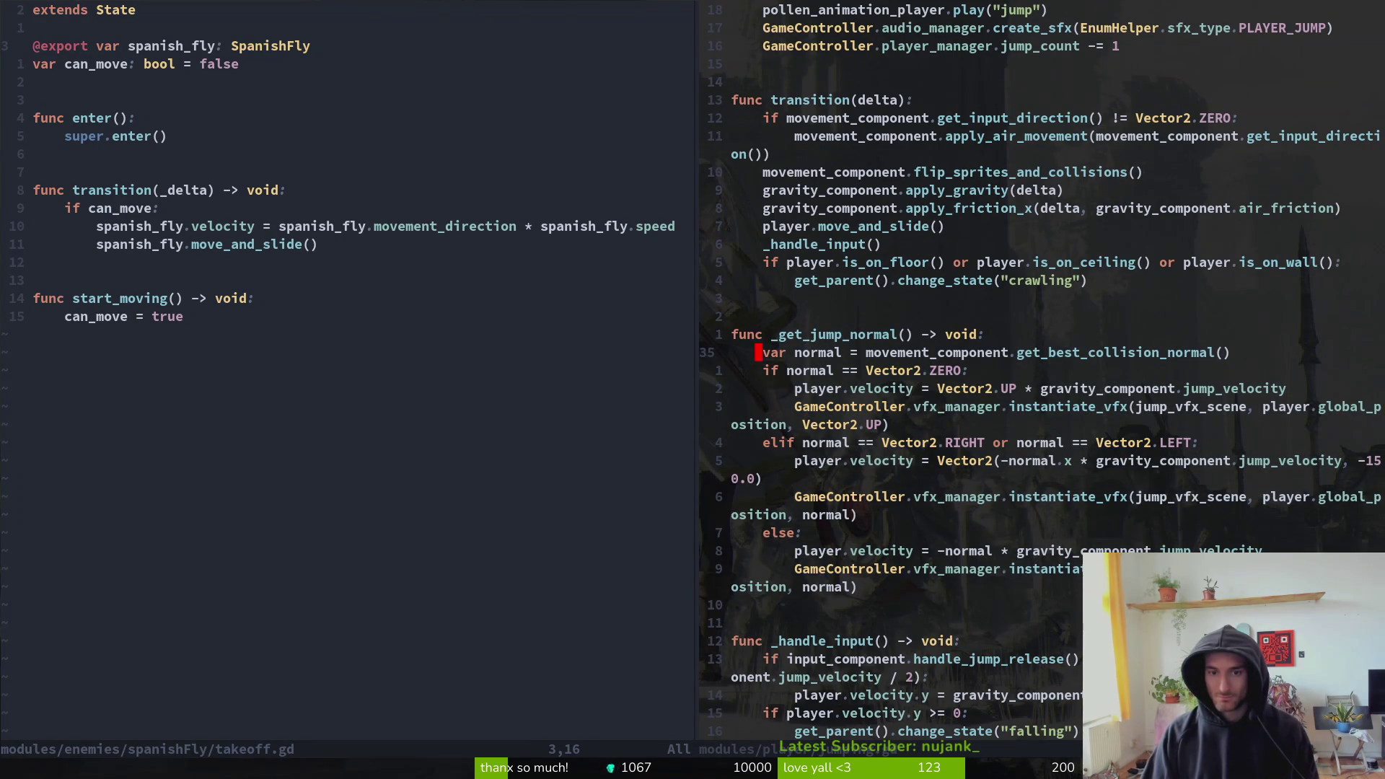
{"action": "key", "text": "V"}
{"action": "key", "text": "Escape"}
{"action": "key", "text": "k"}
{"action": "key", "text": "V"}
{"action": "key", "text": "j"}
- Paste the copied lines into takeoff.gd below start_moving, add blank lines above, and save
{"action": "key", "text": "j"}
{"action": "key", "text": "y"}
{"action": "key", "text": "ctrl+w"}
{"action": "key", "text": "h"}
{"action": "key", "text": "j"}
{"action": "key", "text": "j"}
{"action": "key", "text": "j"}
{"action": "key", "text": "p"}
{"action": "key", "text": "O"}
{"action": "key", "text": "Return"}
{"action": "key", "text": "Escape"}
{"action": "type", "text": ":w"}
{"action": "key", "text": "Return"}
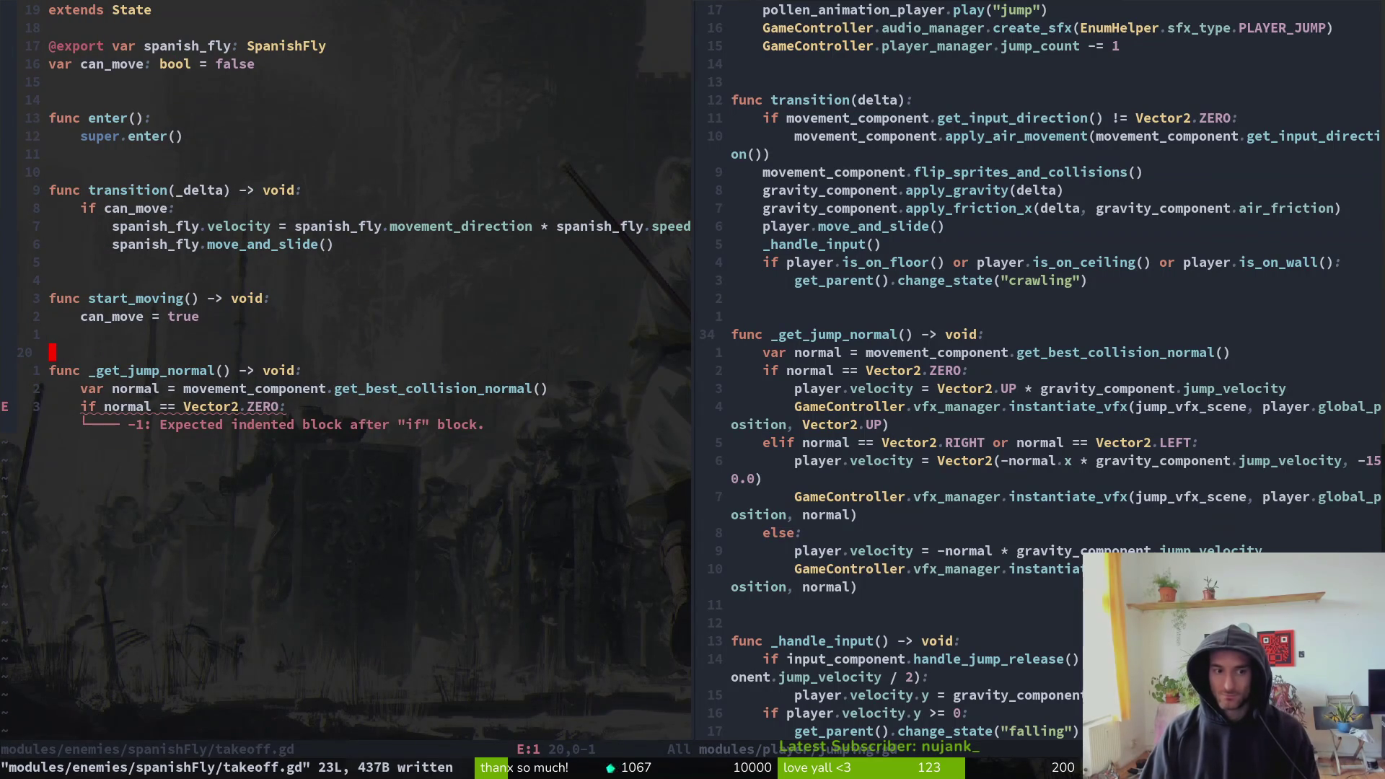
- Close the takeoff.gd split with :q, leaving only jumping.gd in the window
{"action": "key", "text": "ctrl+w"}
{"action": "key", "text": "l"}
{"action": "key", "text": "j"}
{"action": "key", "text": "j"}
{"action": "key", "text": "j"}
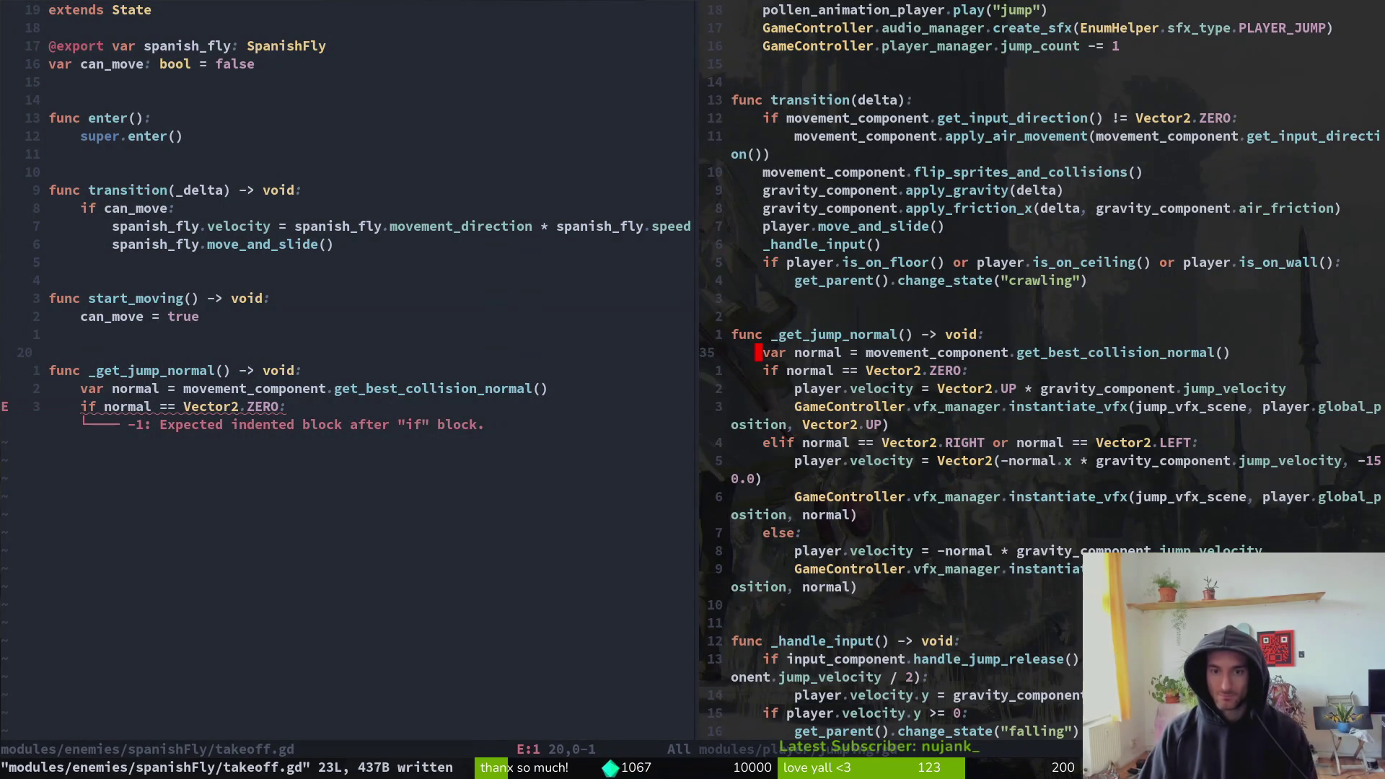
{"action": "key", "text": "shift+v"}
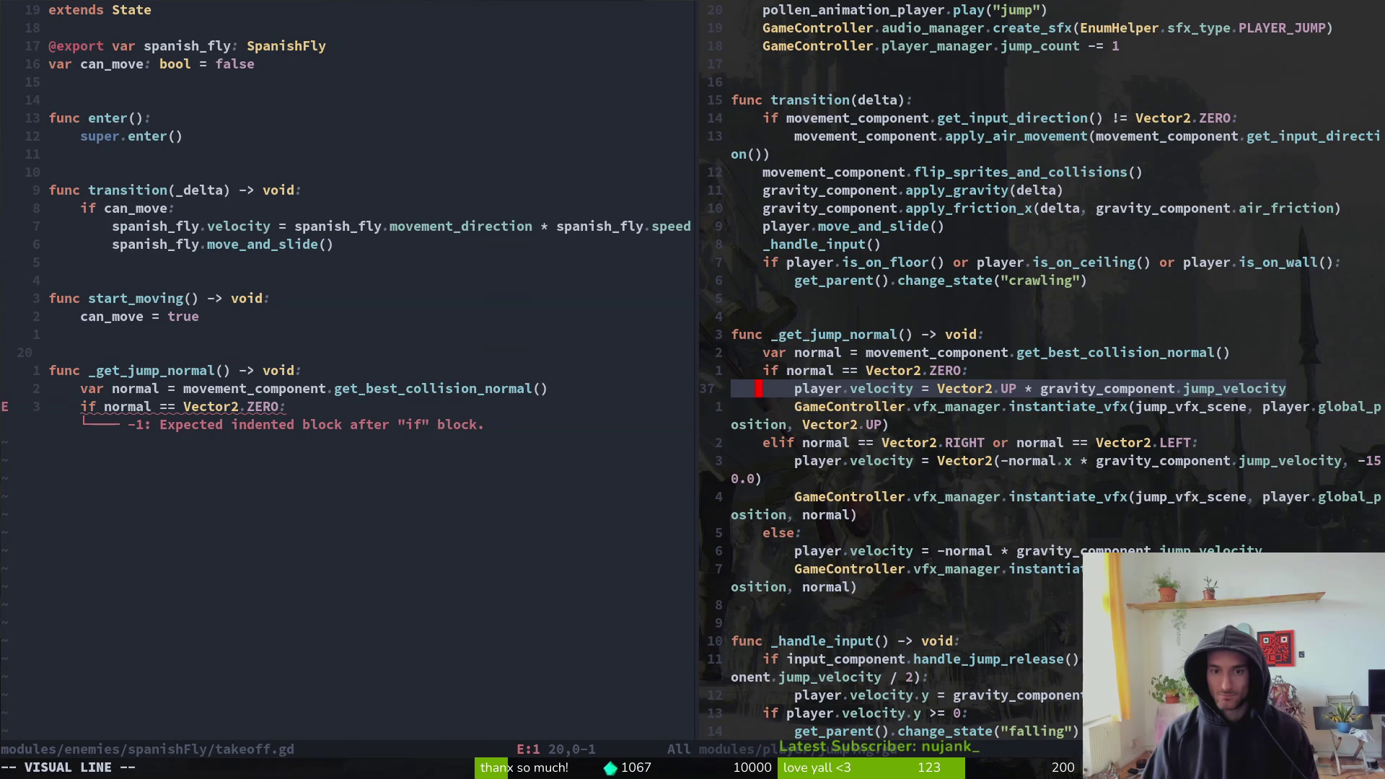
{"action": "key", "text": "k"}
{"action": "key", "text": "Escape"}
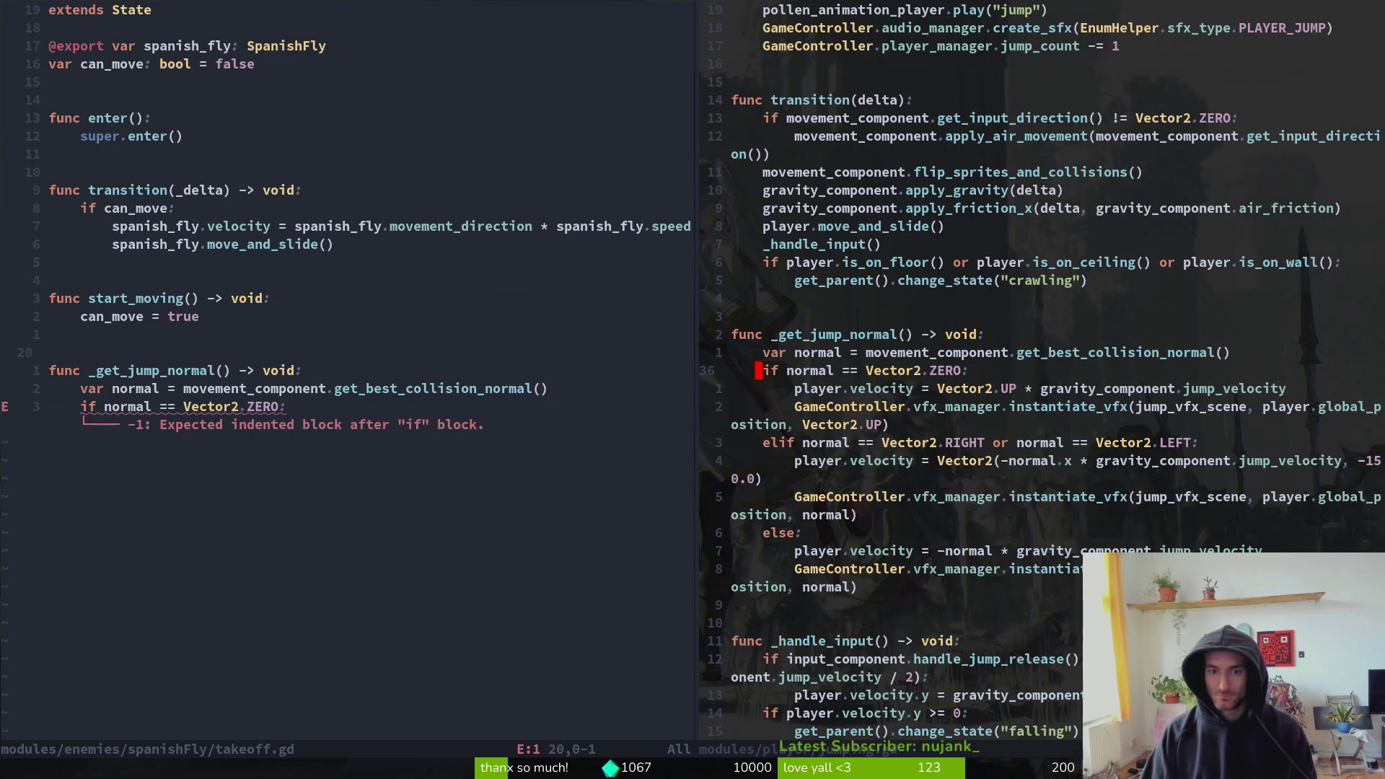
{"action": "key", "text": "ctrl+w"}
{"action": "type", "text": "h:q"}
{"action": "key", "text": "Return"}
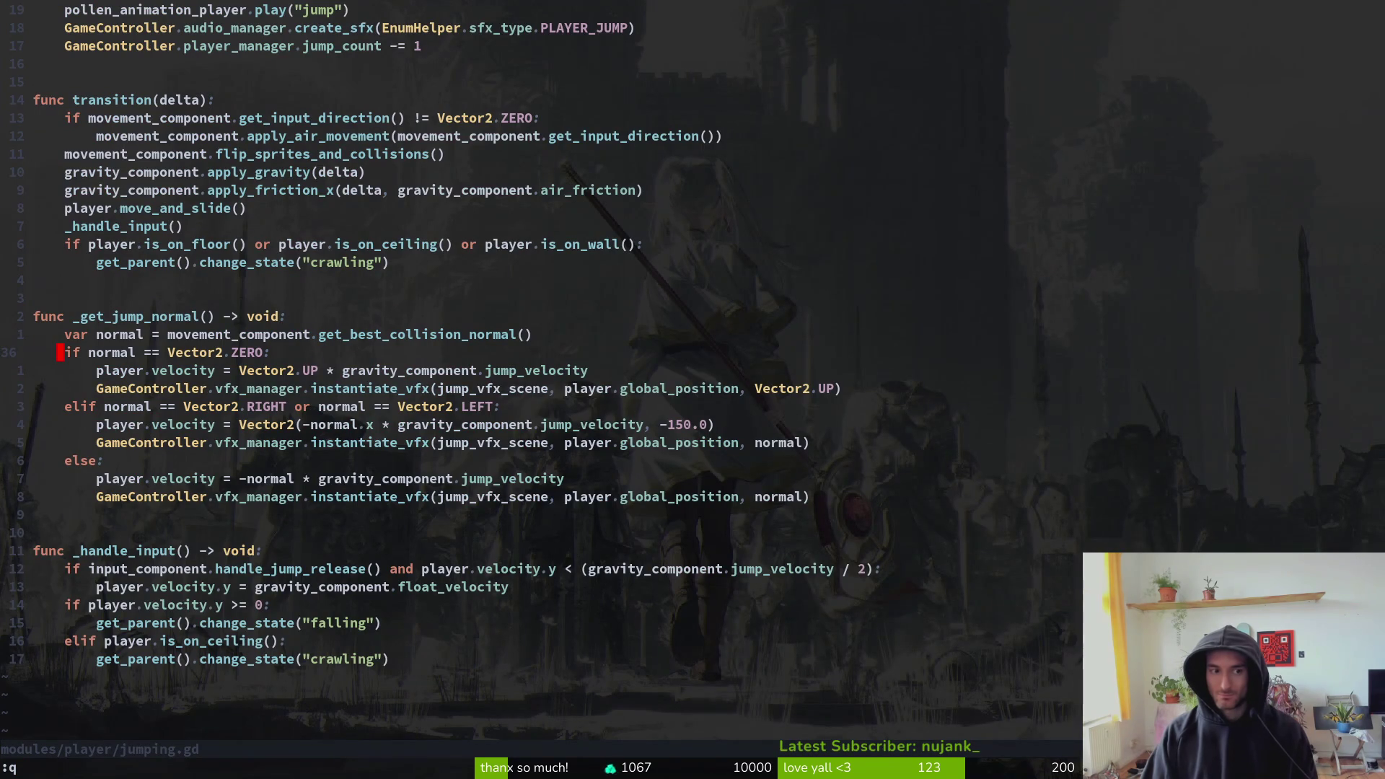
- Yank the two lines of jumping.gd's if normal block
{"action": "key", "text": "shift+v"}
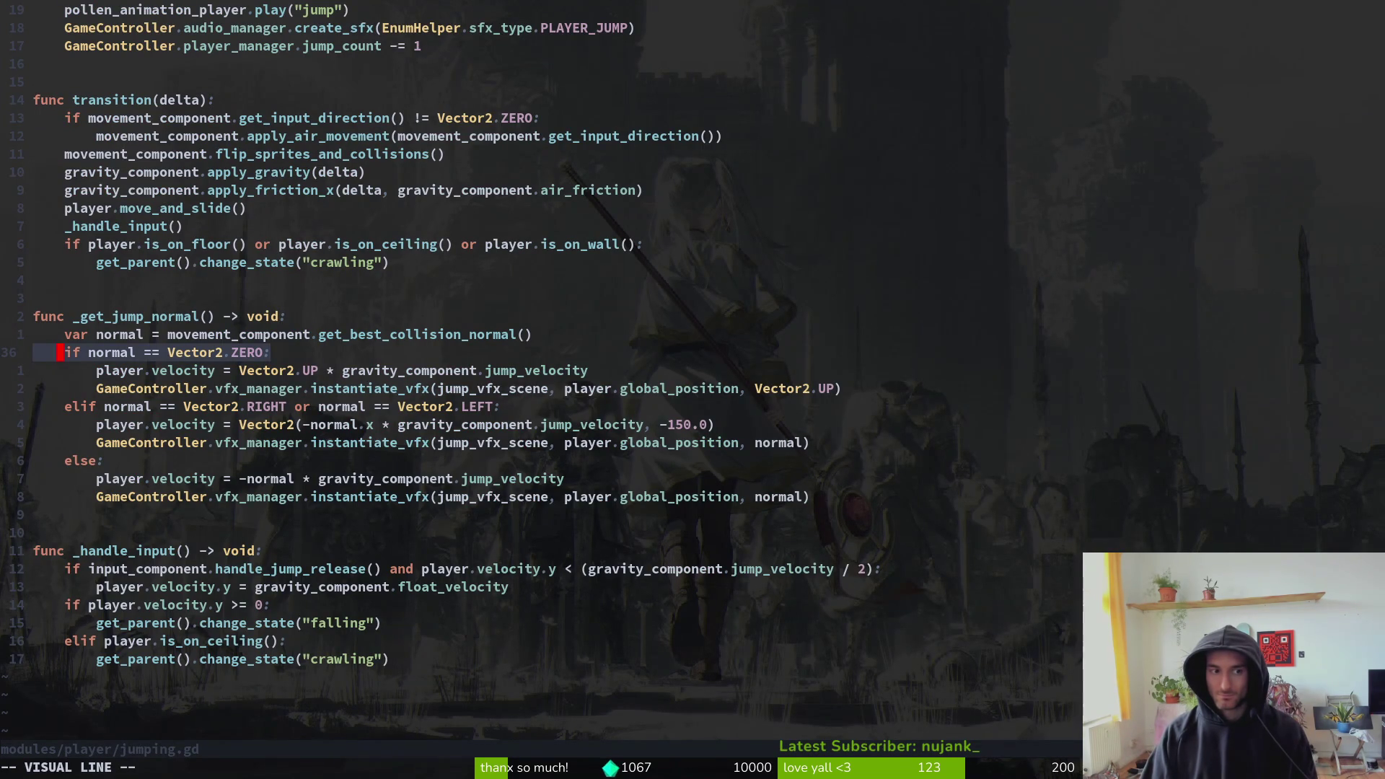
{"action": "key", "text": "j"}
{"action": "key", "text": "j"}
{"action": "key", "text": "y"}
{"action": "key", "text": "j"}
{"action": "key", "text": "j"}
{"action": "key", "text": "j"}
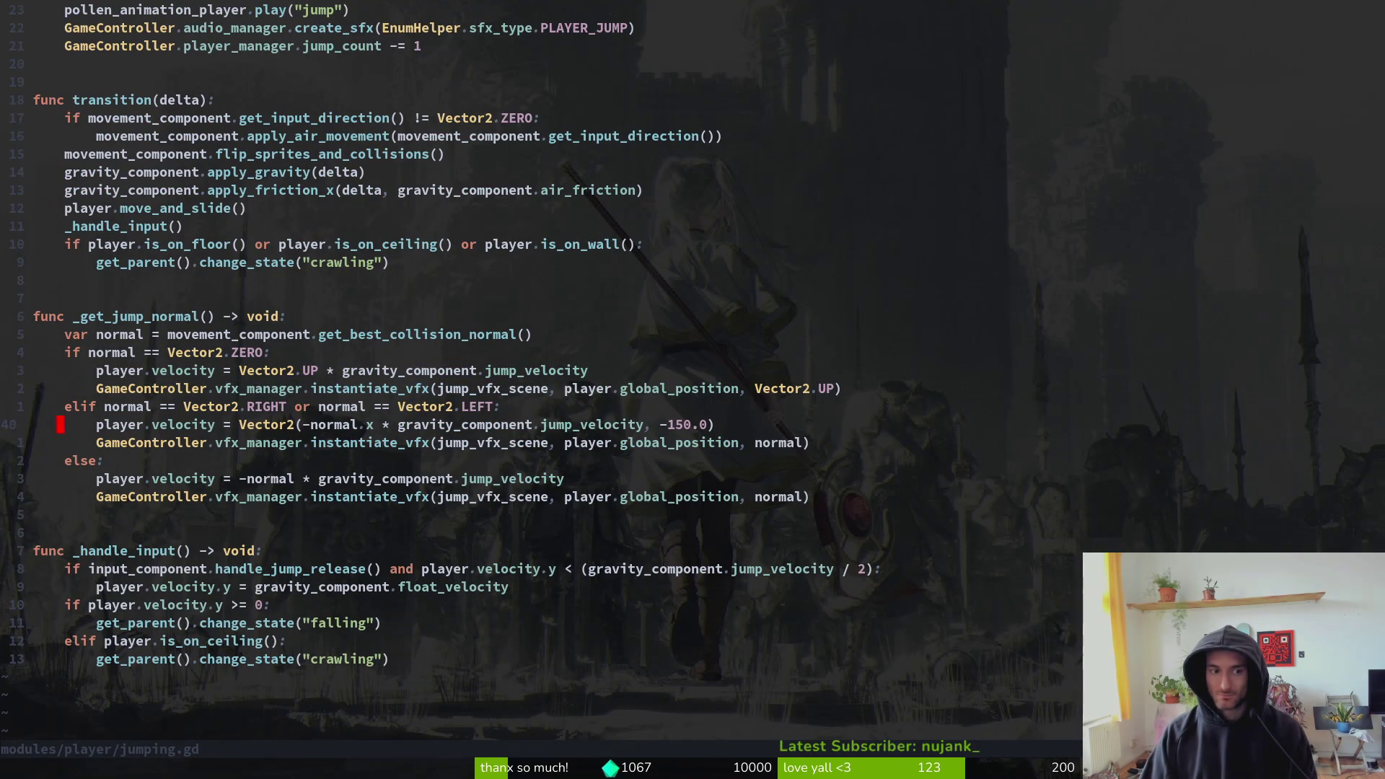
{"action": "key", "text": "shift+v"}
{"action": "key", "text": "j"}
{"action": "key", "text": "y"}
{"action": "key", "text": "ctrl+o"}
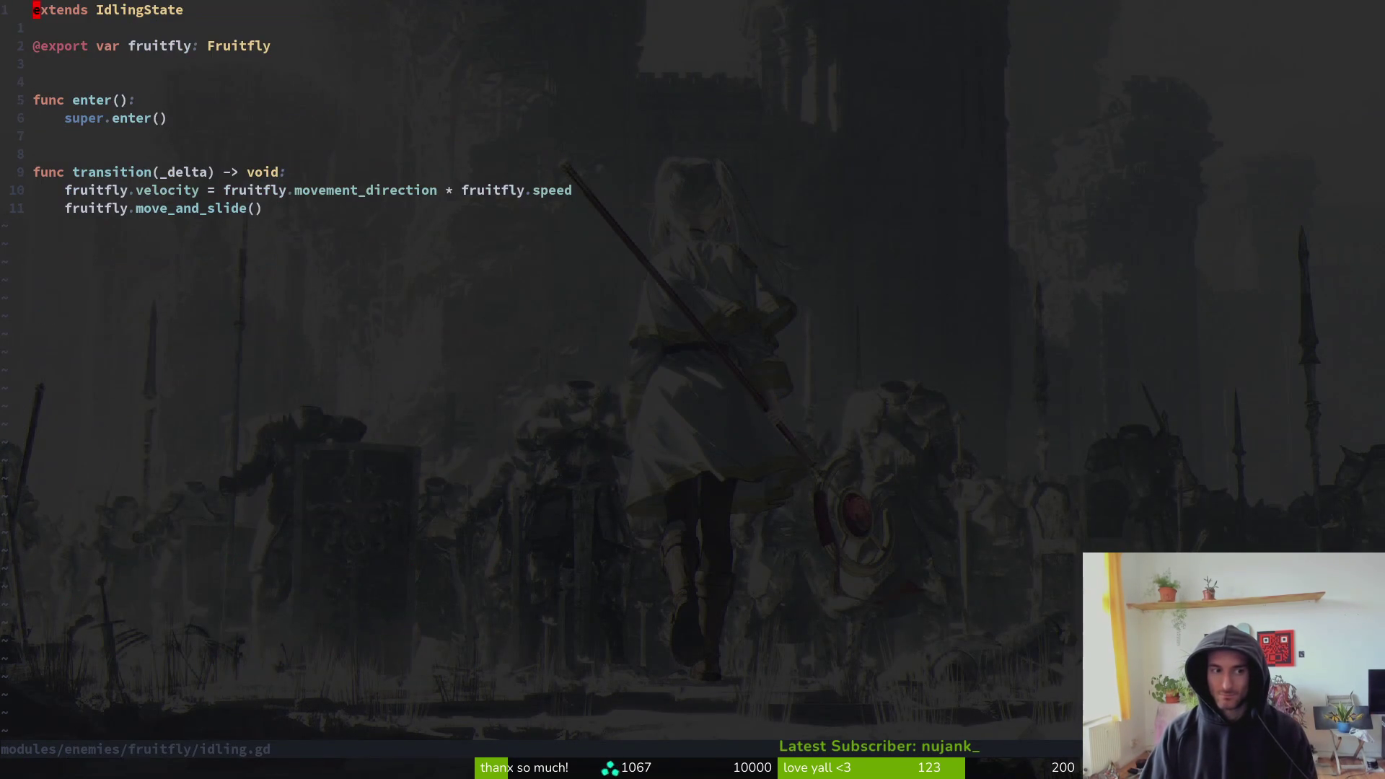
{"action": "key", "text": "ctrl+i"}
- Open the SpanishFly takeoff.gd, paste the lines under the if, and change player to spanish_fly
{"action": "key", "text": "space"}
{"action": "key", "text": "f"}
{"action": "key", "text": "f"}
{"action": "type", "text": "spflta"}
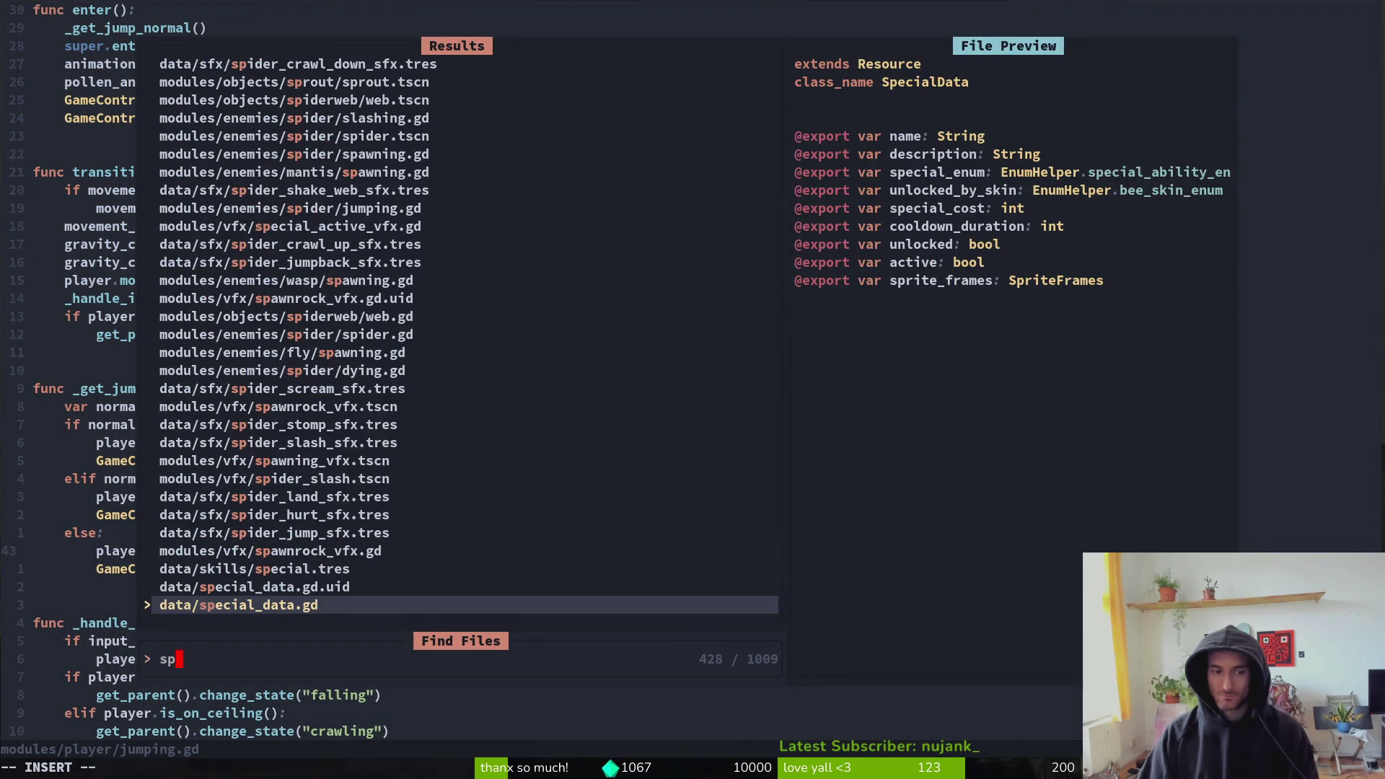
{"action": "key", "text": "Return"}
{"action": "key", "text": "j"}
{"action": "key", "text": "j"}
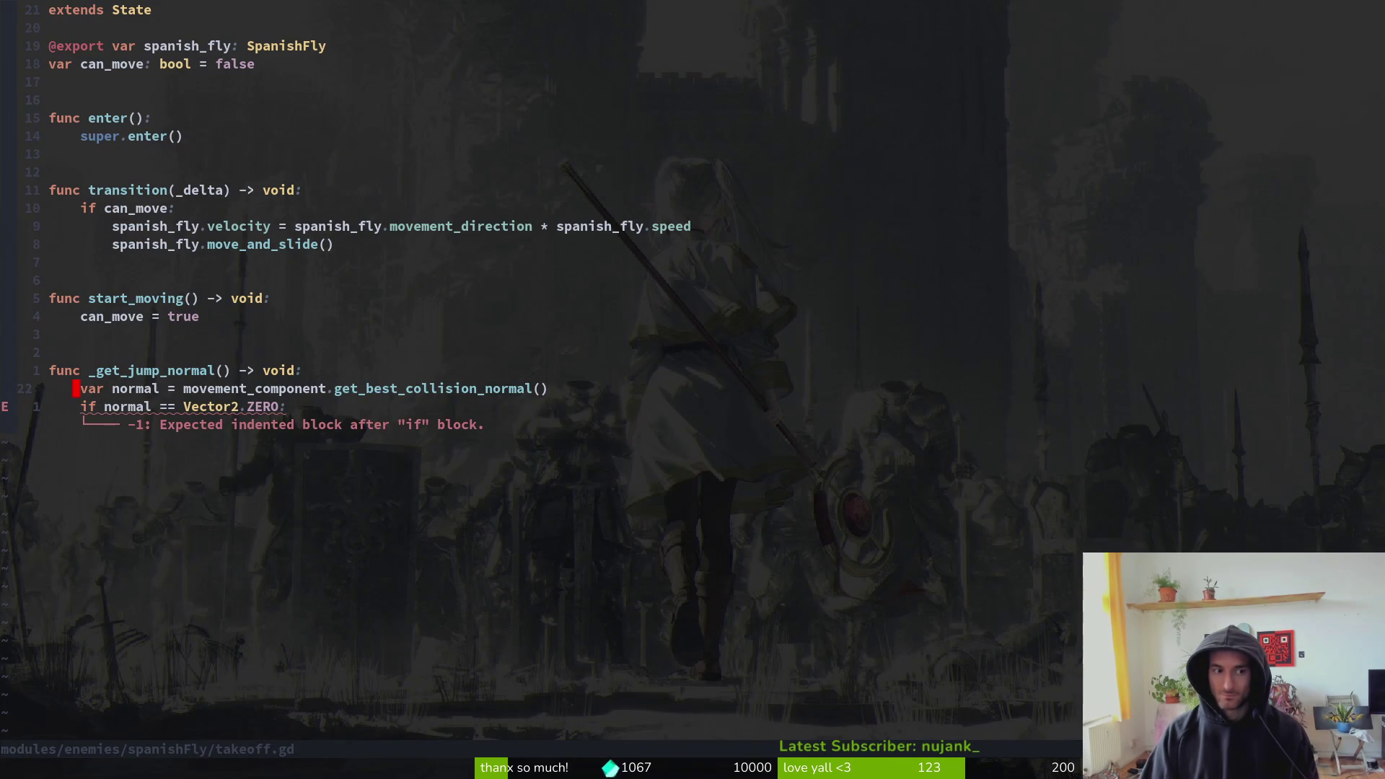
{"action": "key", "text": "j"}
{"action": "key", "text": "p"}
{"action": "type", "text": "cwspa"}
{"action": "key", "text": "Return"}
{"action": "key", "text": "Escape"}
- Replace gravity_component.jump_velocity with 100 so velocity is -normal * 100, and save
{"action": "key", "text": "l"}
{"action": "key", "text": "W"}
{"action": "key", "text": "W"}
{"action": "key", "text": "l"}
{"action": "key", "text": "w"}
{"action": "key", "text": "w"}
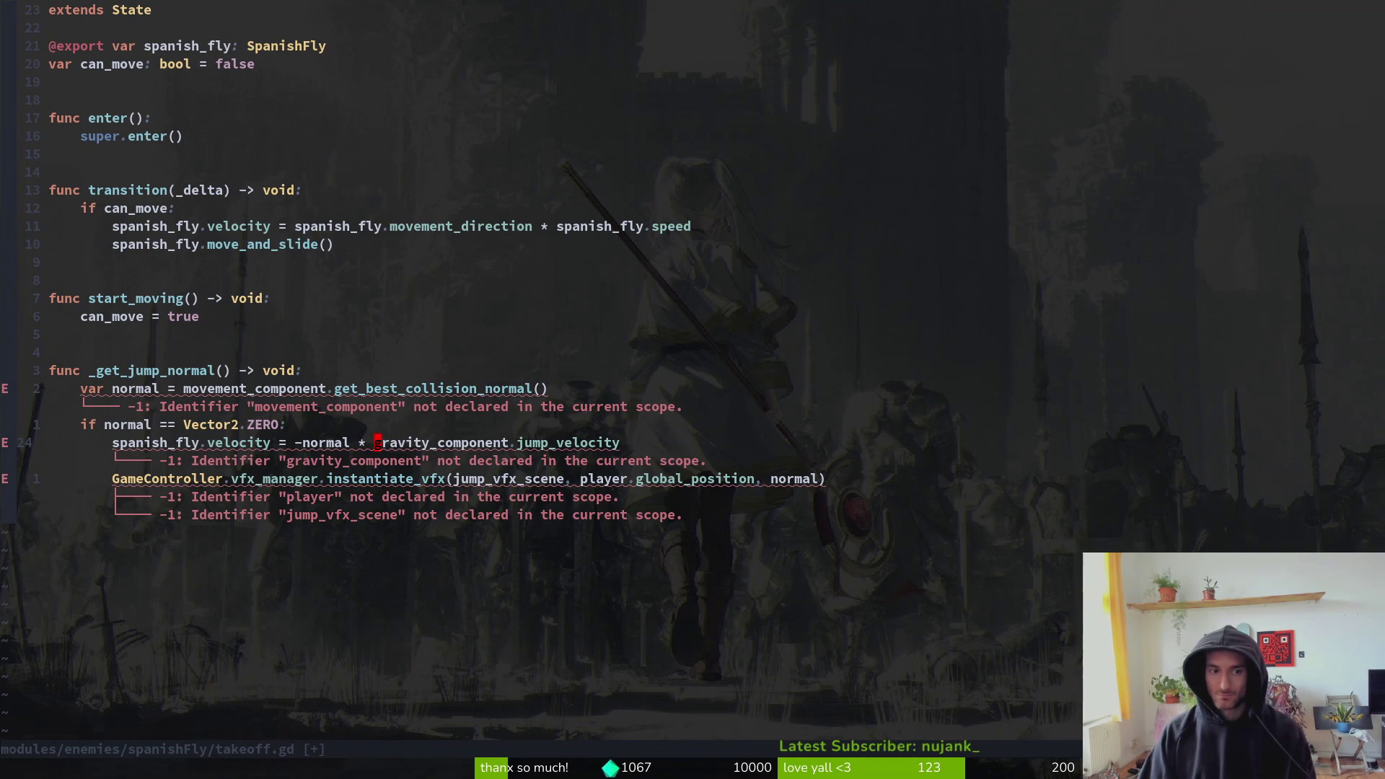
{"action": "key", "text": "v"}
{"action": "key", "text": "e"}
{"action": "key", "text": "W"}
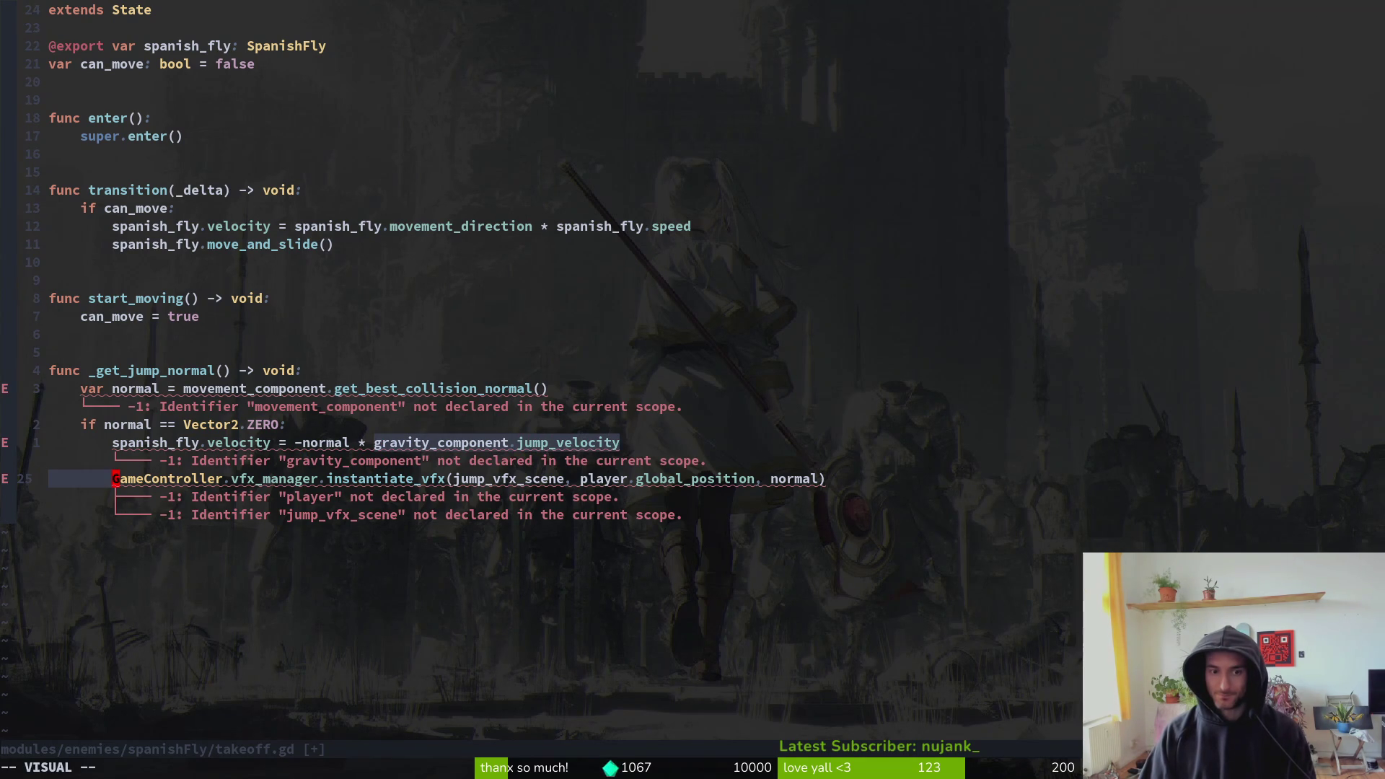
{"action": "key", "text": "k"}
{"action": "key", "text": "dollar"}
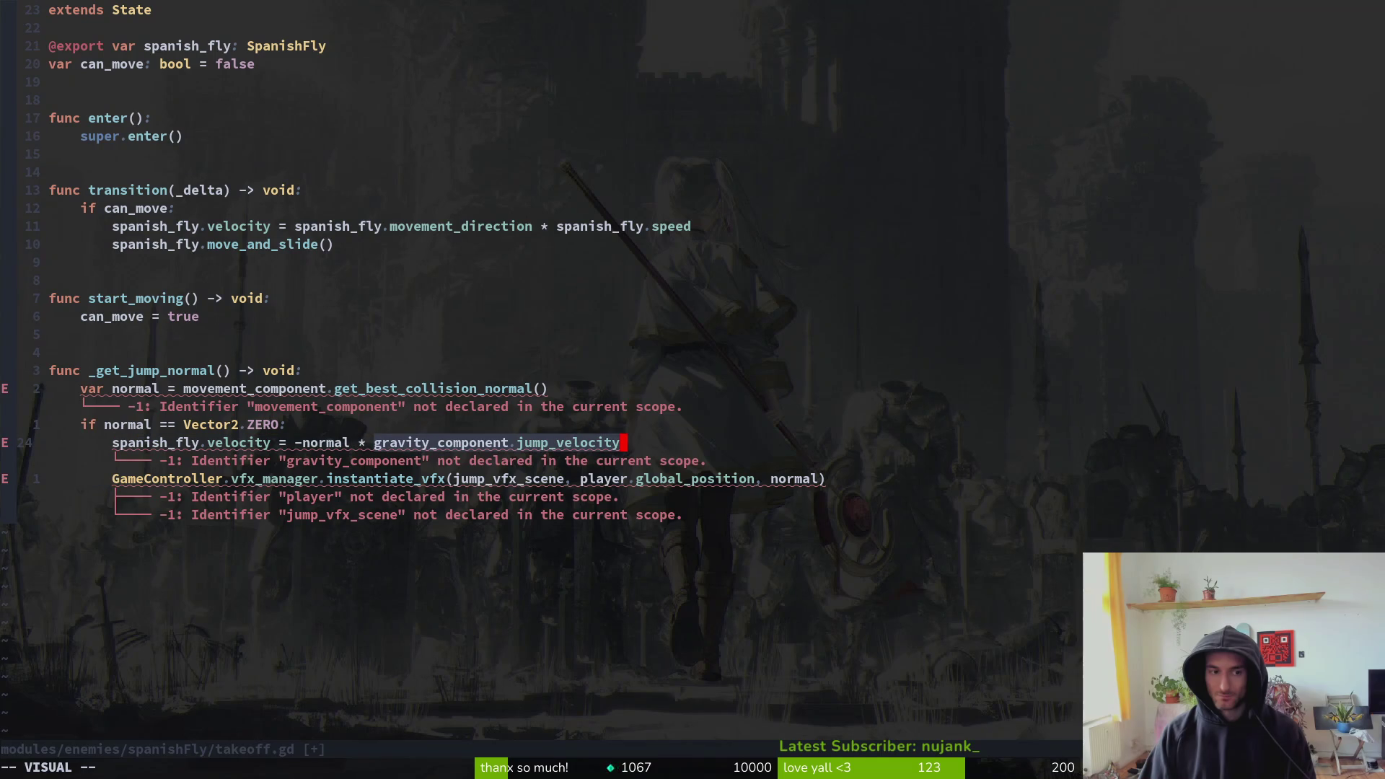
{"action": "key", "text": "d"}
{"action": "type", "text": "al * "}
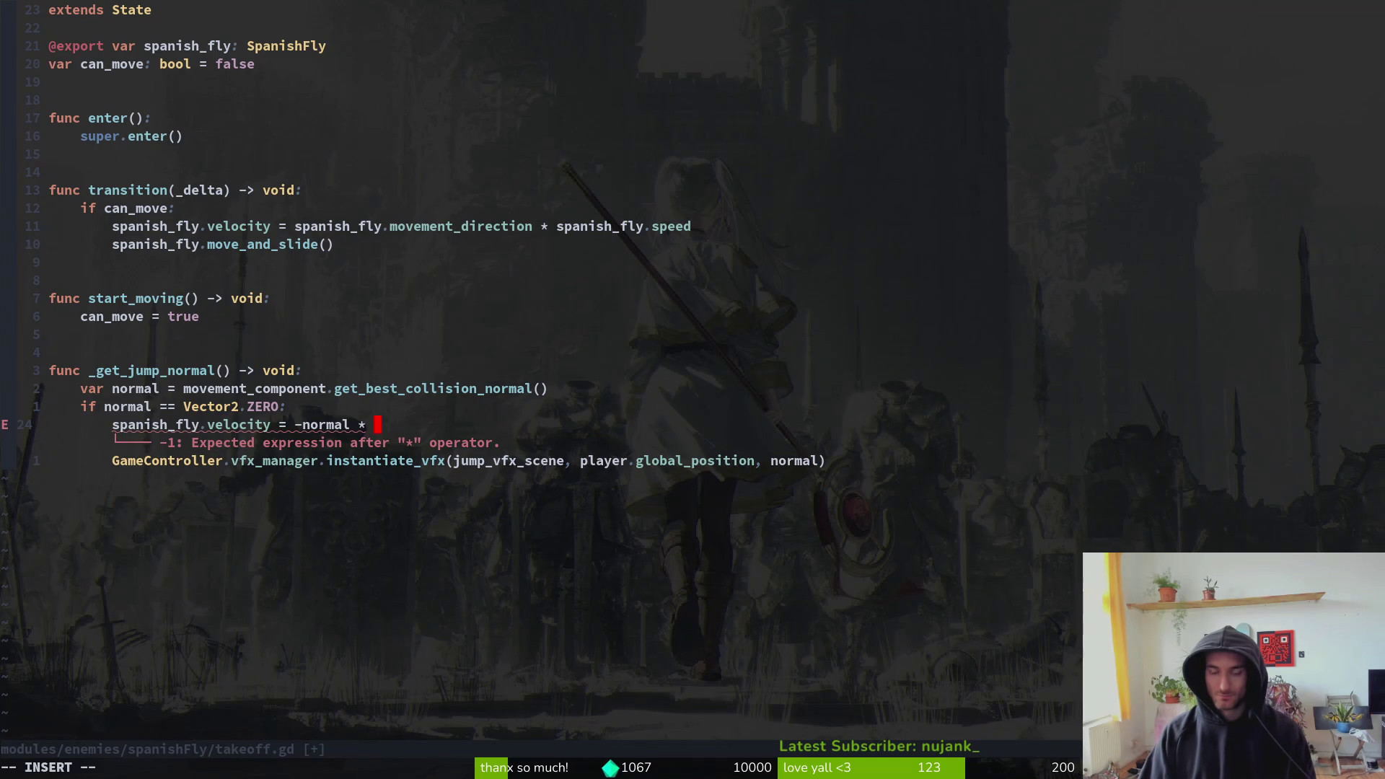
{"action": "type", "text": "100"}
{"action": "key", "text": "Escape"}
{"action": "type", "text": ":write"}
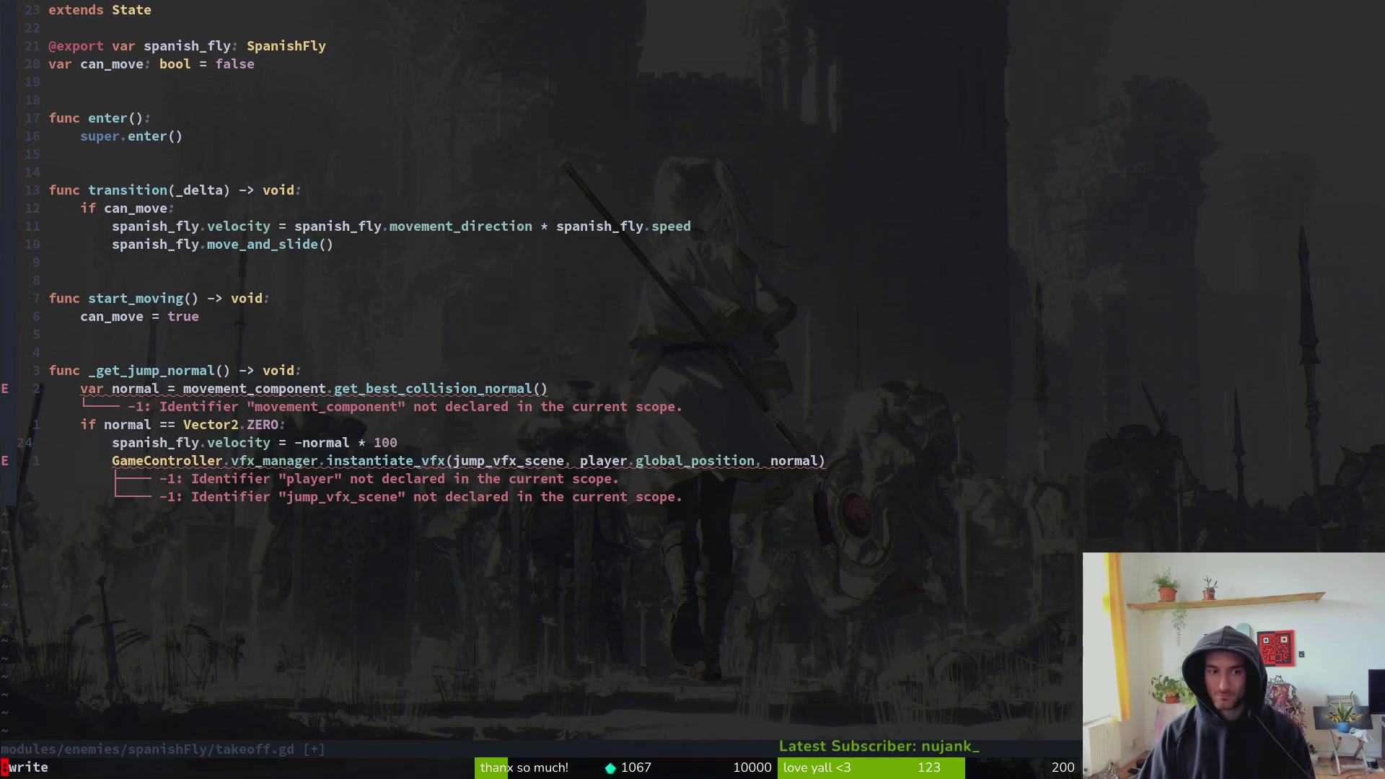
{"action": "key", "text": "Return"}
{"action": "key", "text": "k"}
{"action": "key", "text": "k"}
{"action": "key", "text": "k"}
{"action": "key", "text": "j"}
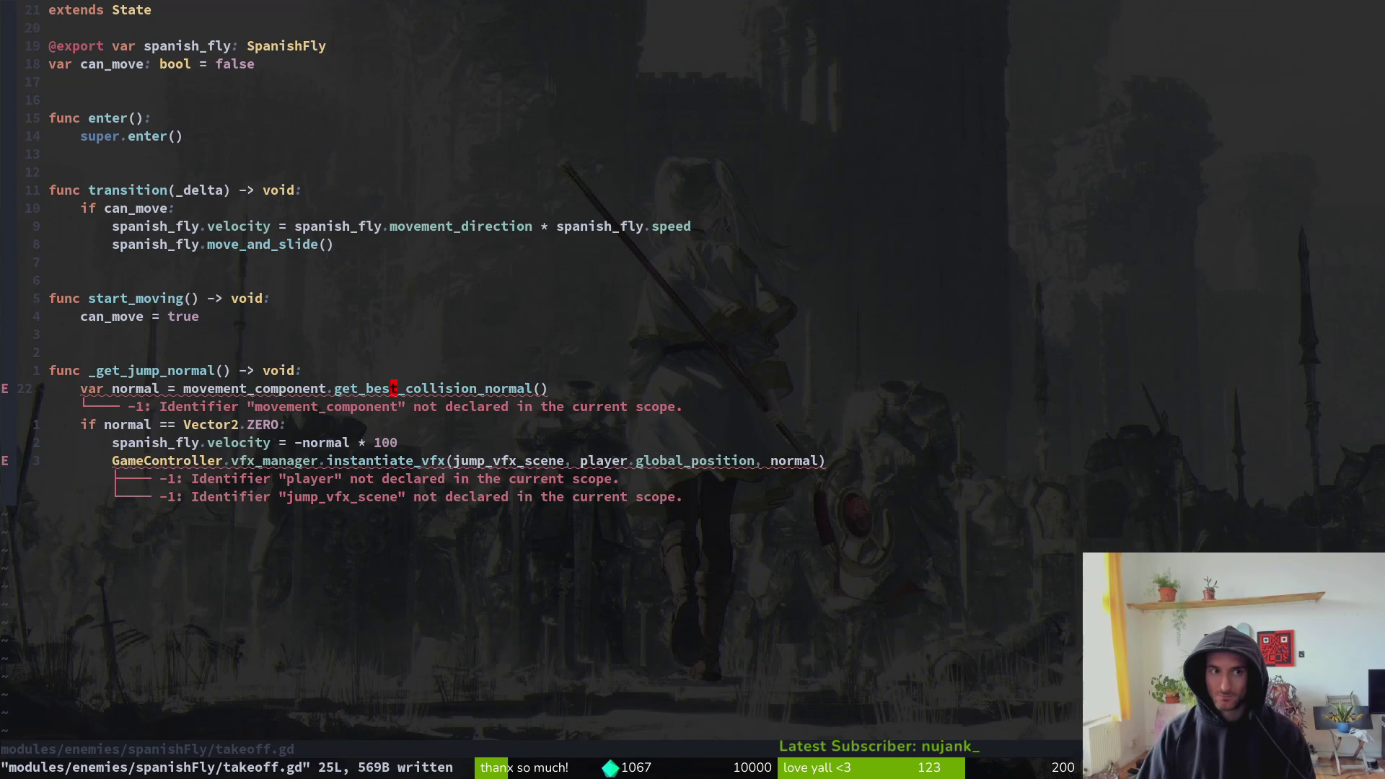
- Duplicate the spanish_fly export line in takeoff.gd
{"action": "key", "text": "1"}
{"action": "key", "text": "9"}
{"action": "key", "text": "k"}
{"action": "key", "text": "V"}
{"action": "key", "text": "d"}
{"action": "key", "text": "u"}
{"action": "key", "text": "V"}
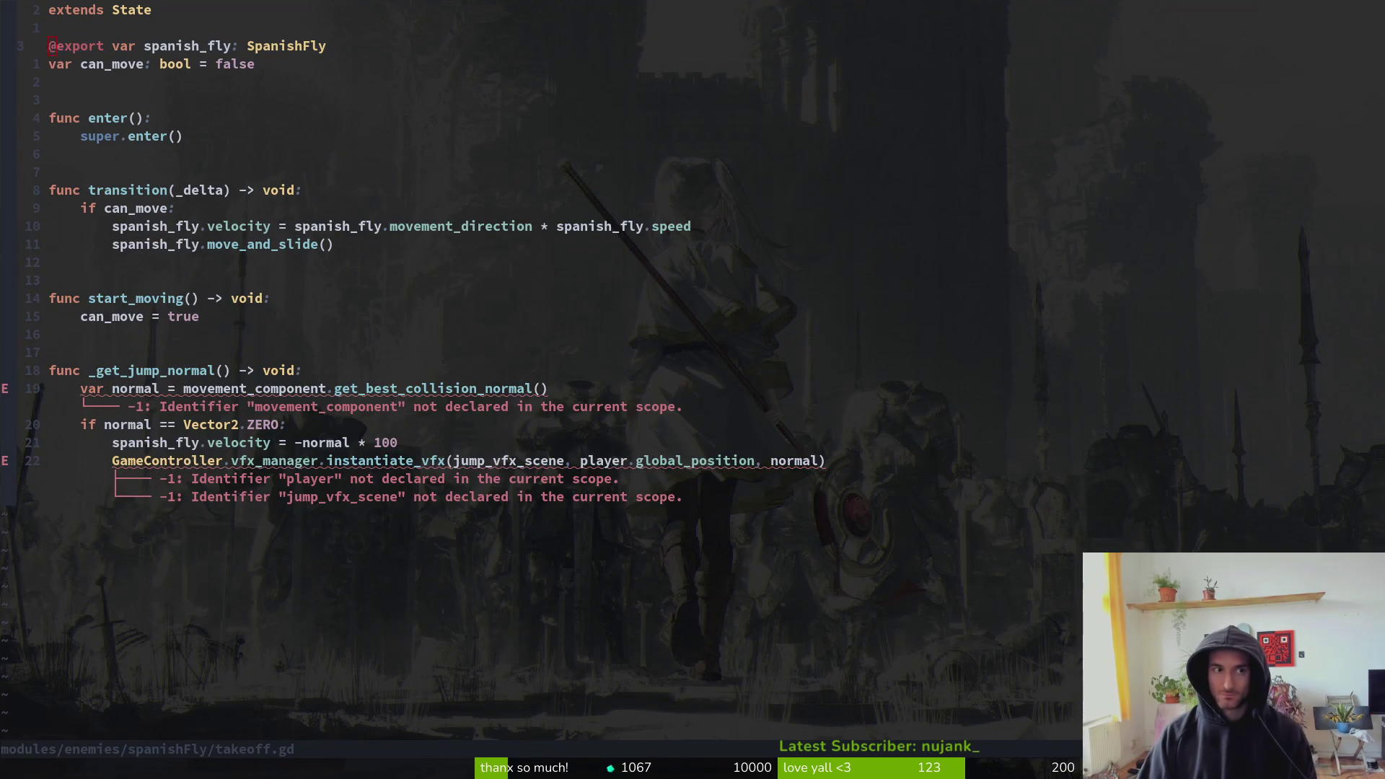
{"action": "key", "text": "y"}
{"action": "key", "text": "p"}
{"action": "key", "text": "w"}
{"action": "key", "text": "w"}
{"action": "type", "text": "wcwmovement_component"}
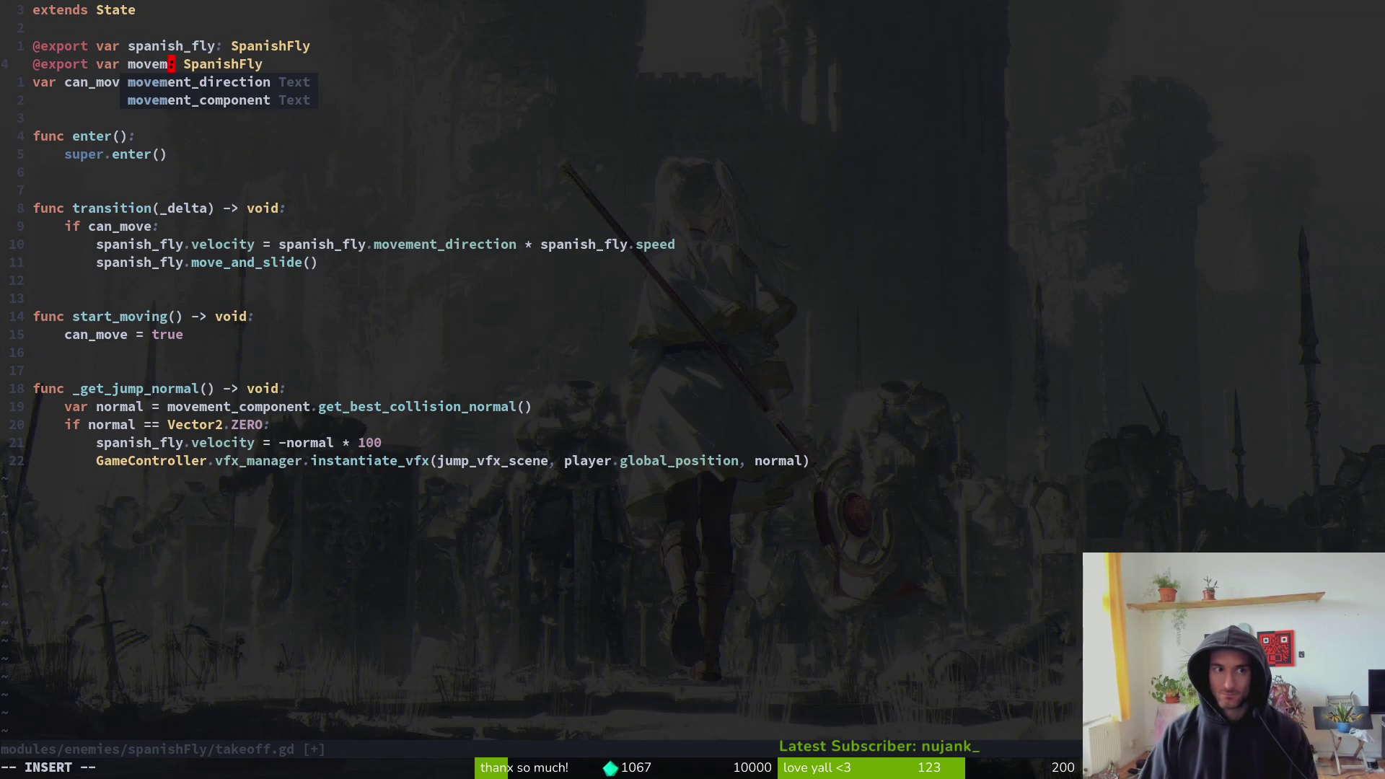
- Change the duplicate to export movement_component: MovementComponent and save
{"action": "key", "text": "Escape"}
{"action": "key", "text": "w"}
{"action": "key", "text": "w"}
{"action": "type", "text": "CMovementComponent"}
{"action": "key", "text": "Escape"}
{"action": "type", "text": ":w"}
{"action": "key", "text": "Return"}
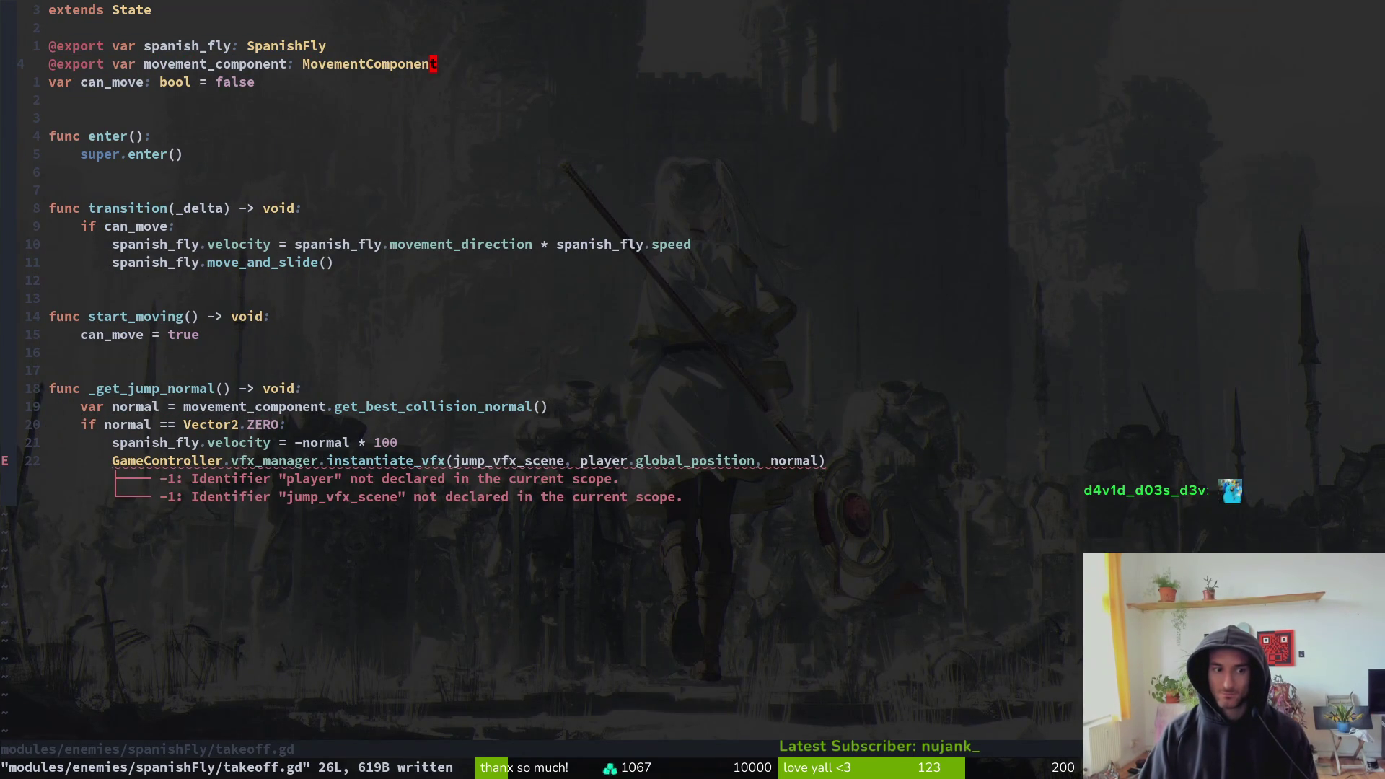
- Delete the GameController instantiate_vfx call line from _get_jump_normal and save
{"action": "key", "text": "G"}
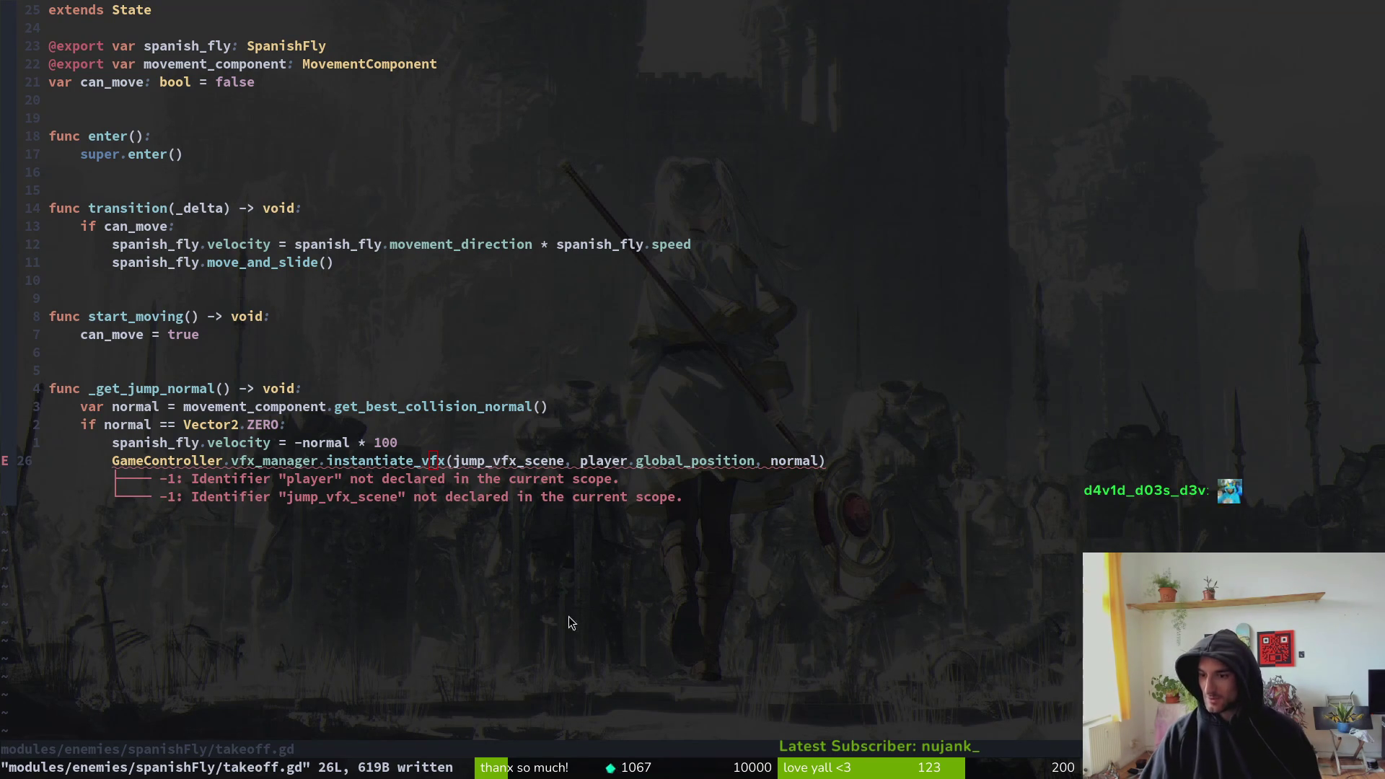
{"action": "left_click", "coordinate": [408, 468]}
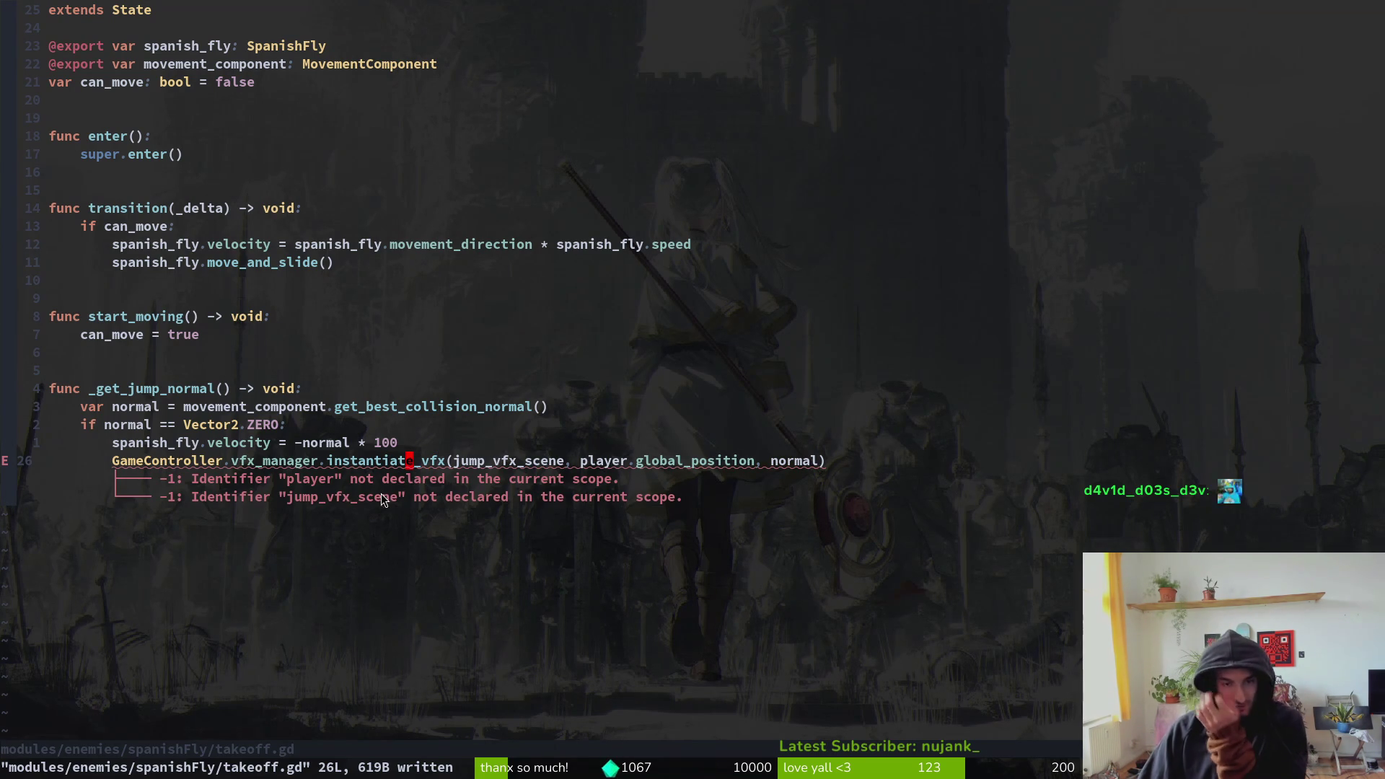
{"action": "key", "text": "d"}
{"action": "key", "text": "d"}
{"action": "type", "text": ":w"}
{"action": "key", "text": "Return"}
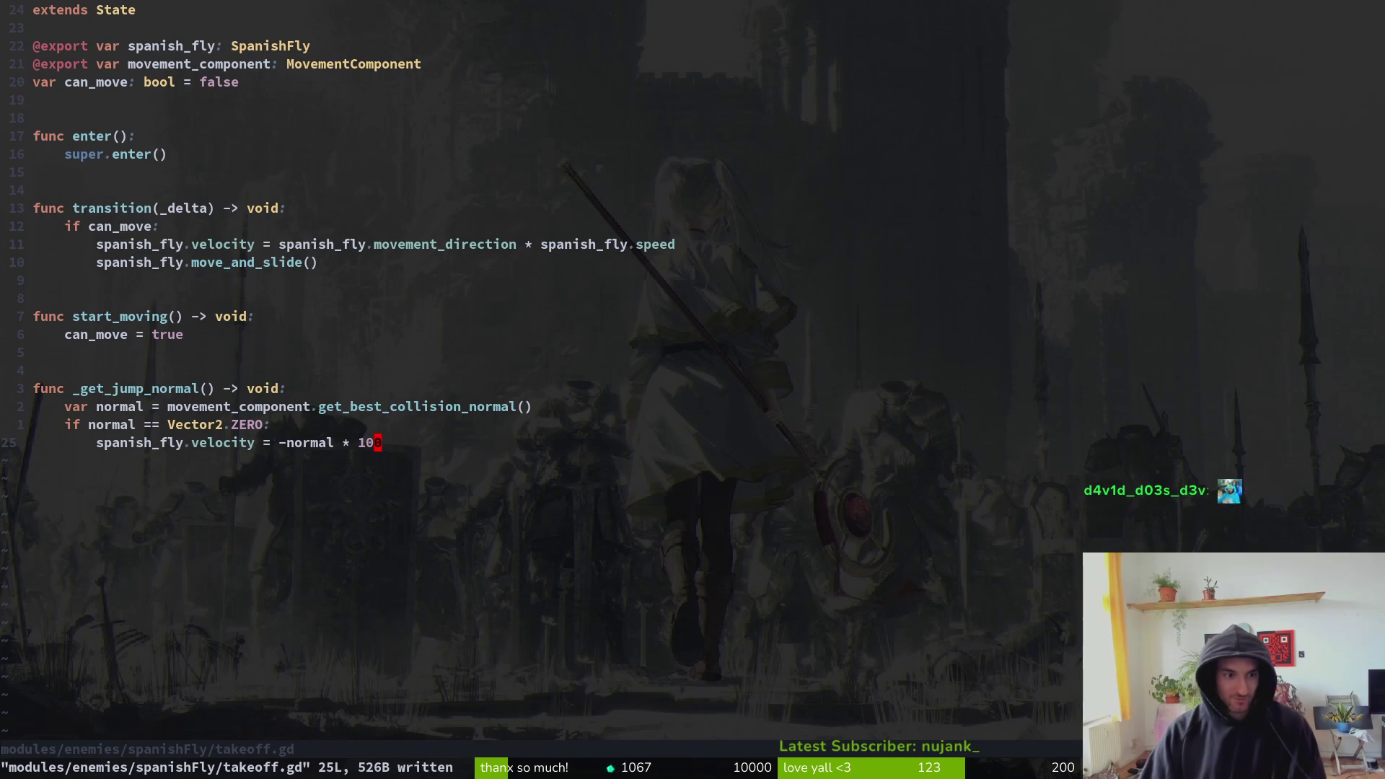
{"action": "key", "text": "k"}
{"action": "key", "text": "k"}
{"action": "key", "text": "k"}
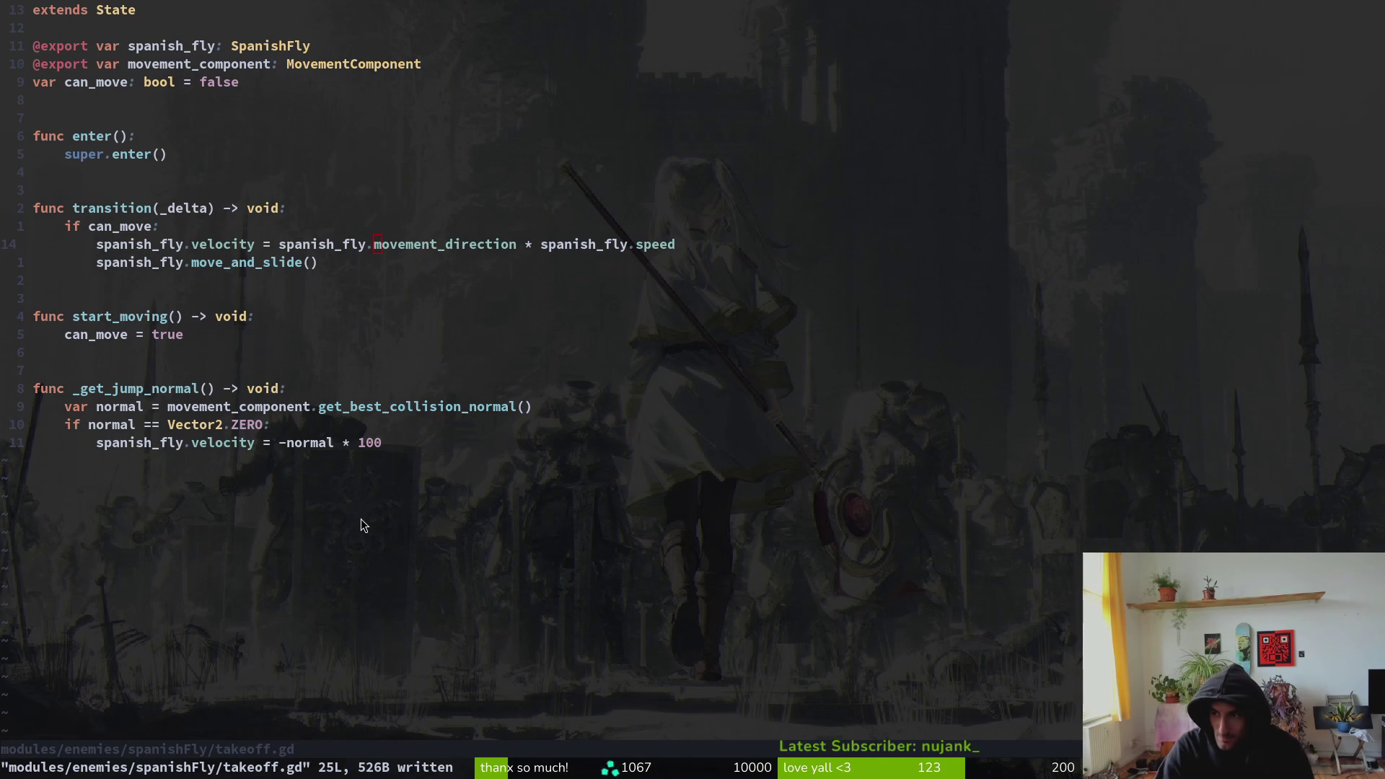
{"action": "key", "text": "space"}
{"action": "key", "text": "f"}
{"action": "key", "text": "f"}
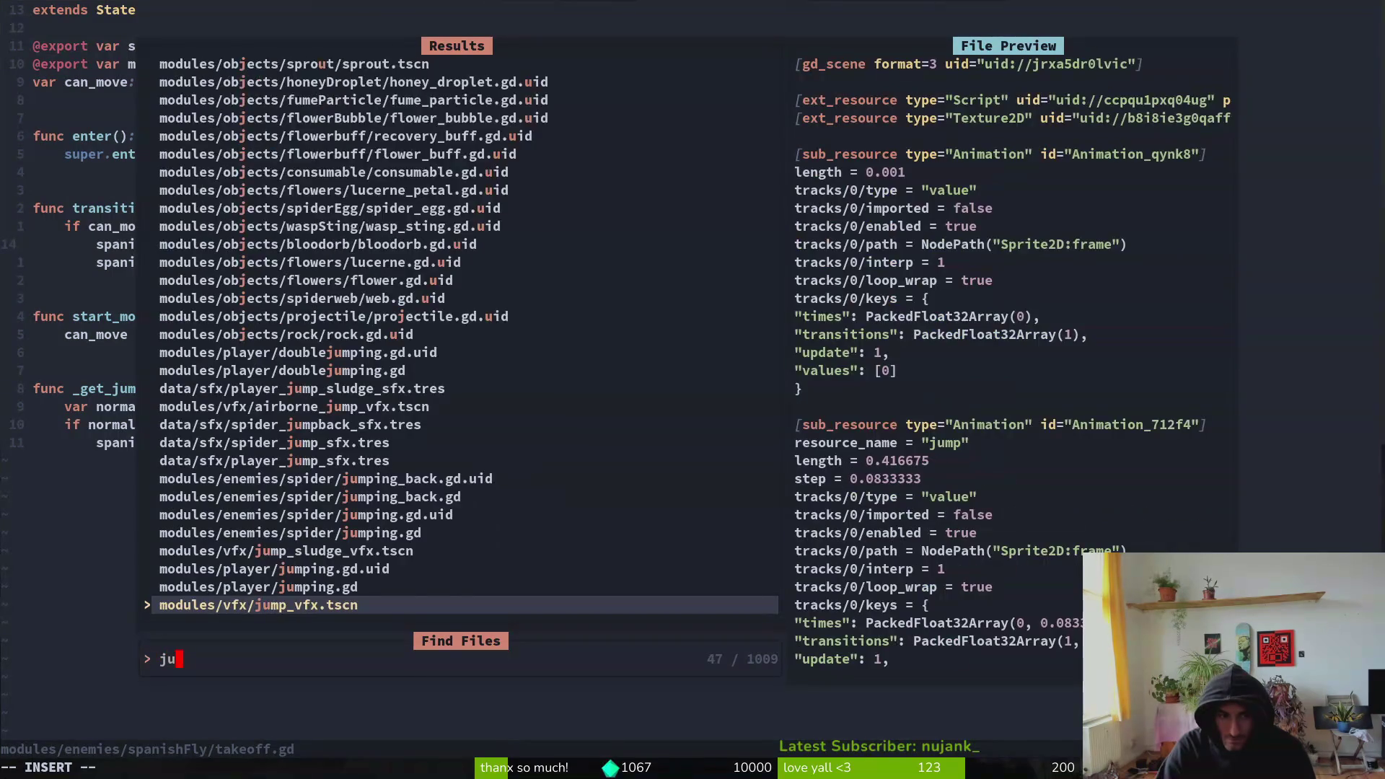
{"action": "type", "text": "jumping"}
{"action": "key", "text": "Return"}
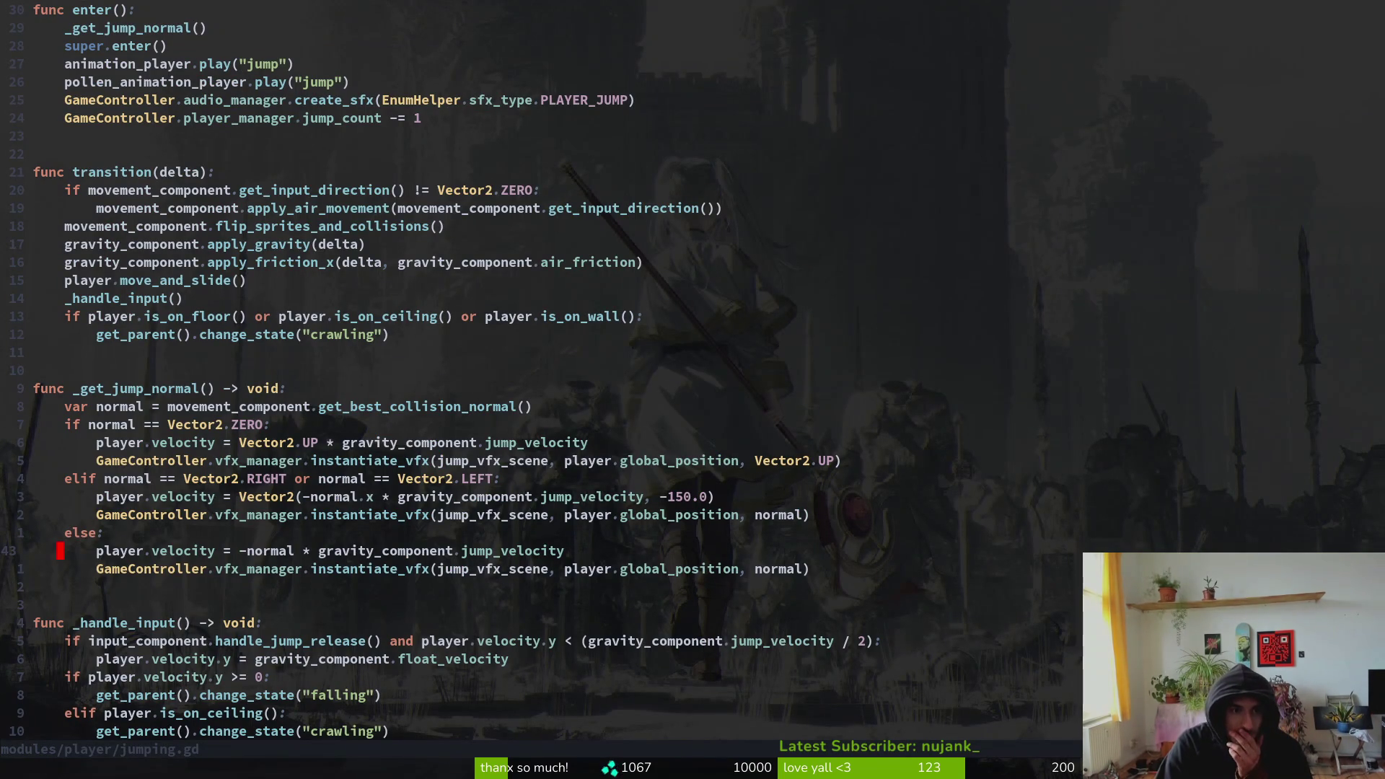
{"action": "key", "text": "k"}
{"action": "key", "text": "k"}
{"action": "key", "text": "k"}
{"action": "key", "text": "k"}
{"action": "key", "text": "k"}
{"action": "key", "text": "k"}
{"action": "key", "text": "k"}
{"action": "key", "text": "k"}
{"action": "key", "text": "k"}
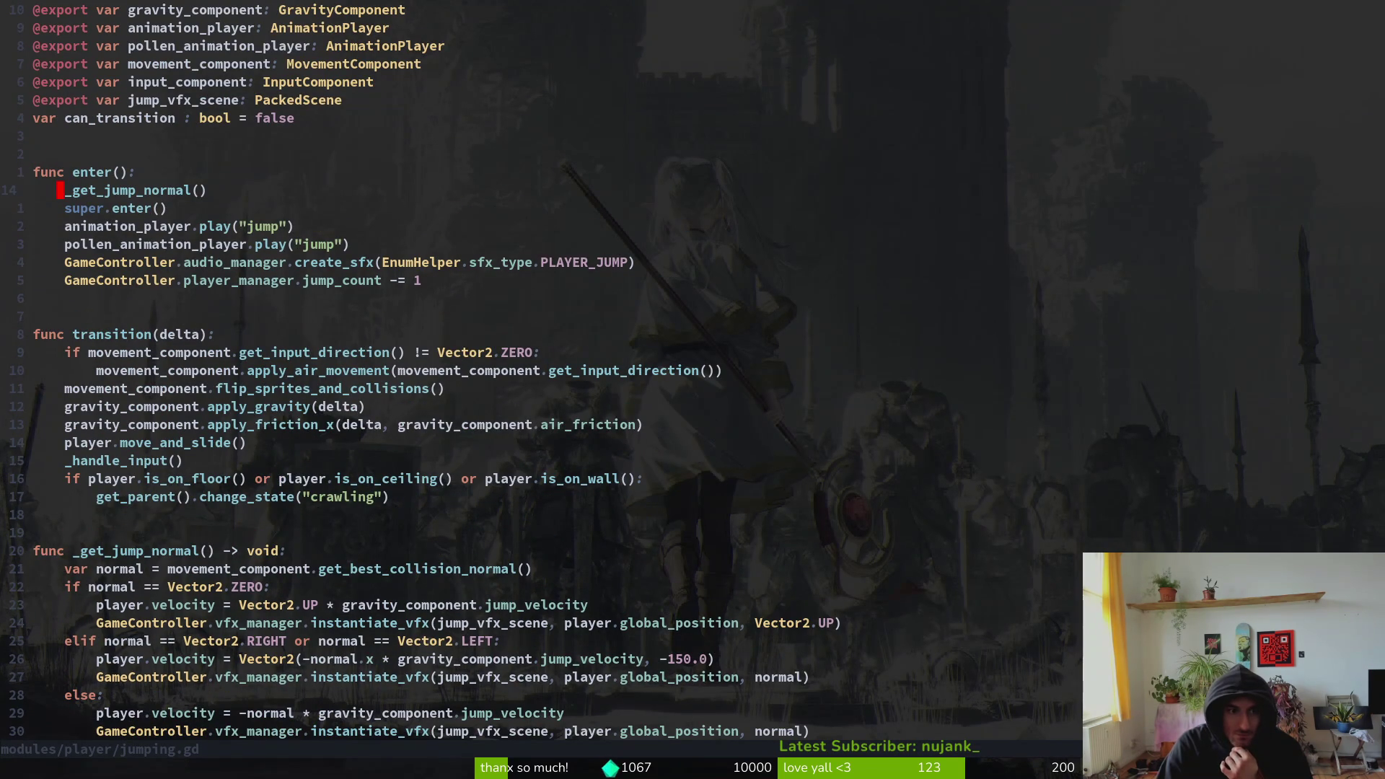
{"action": "key", "text": "j"}
{"action": "key", "text": "j"}
{"action": "key", "text": "j"}
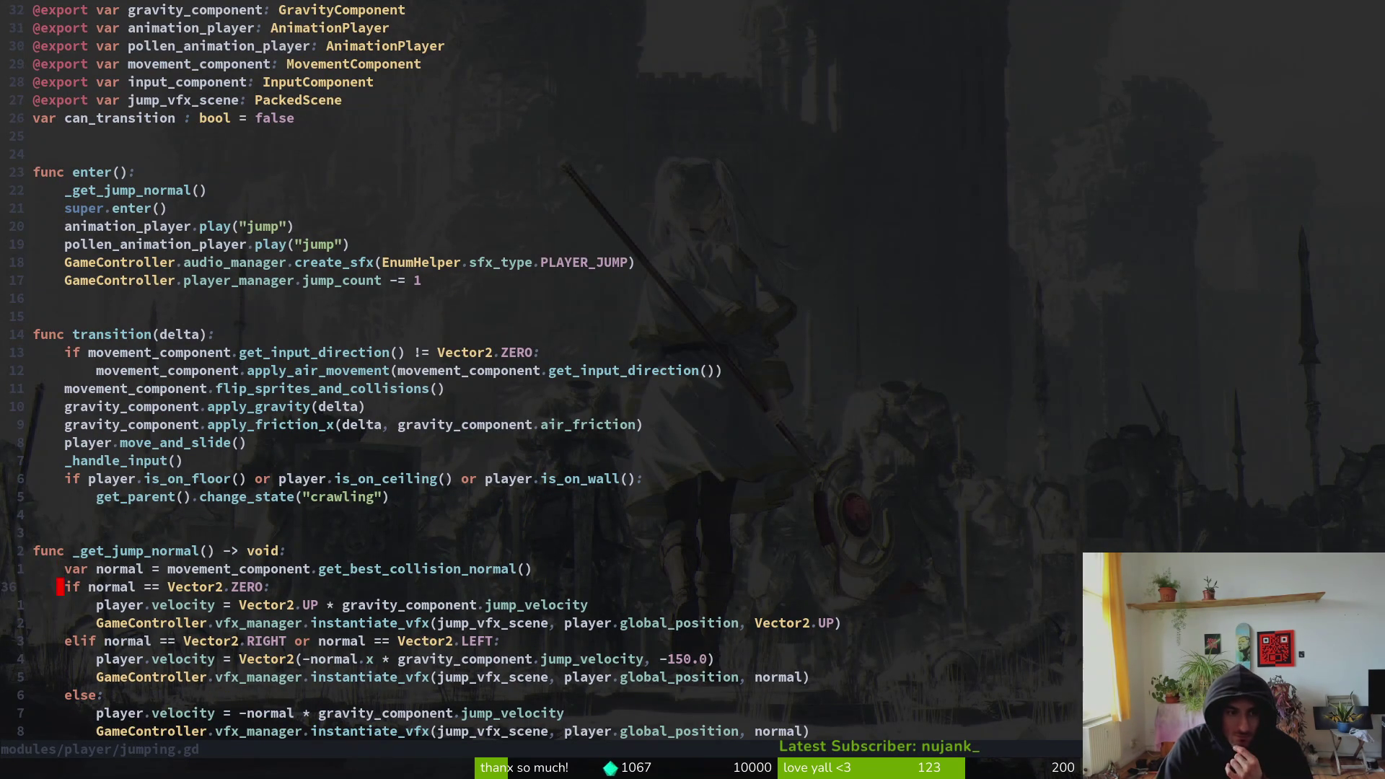
{"action": "key", "text": "j"}
{"action": "key", "text": "j"}
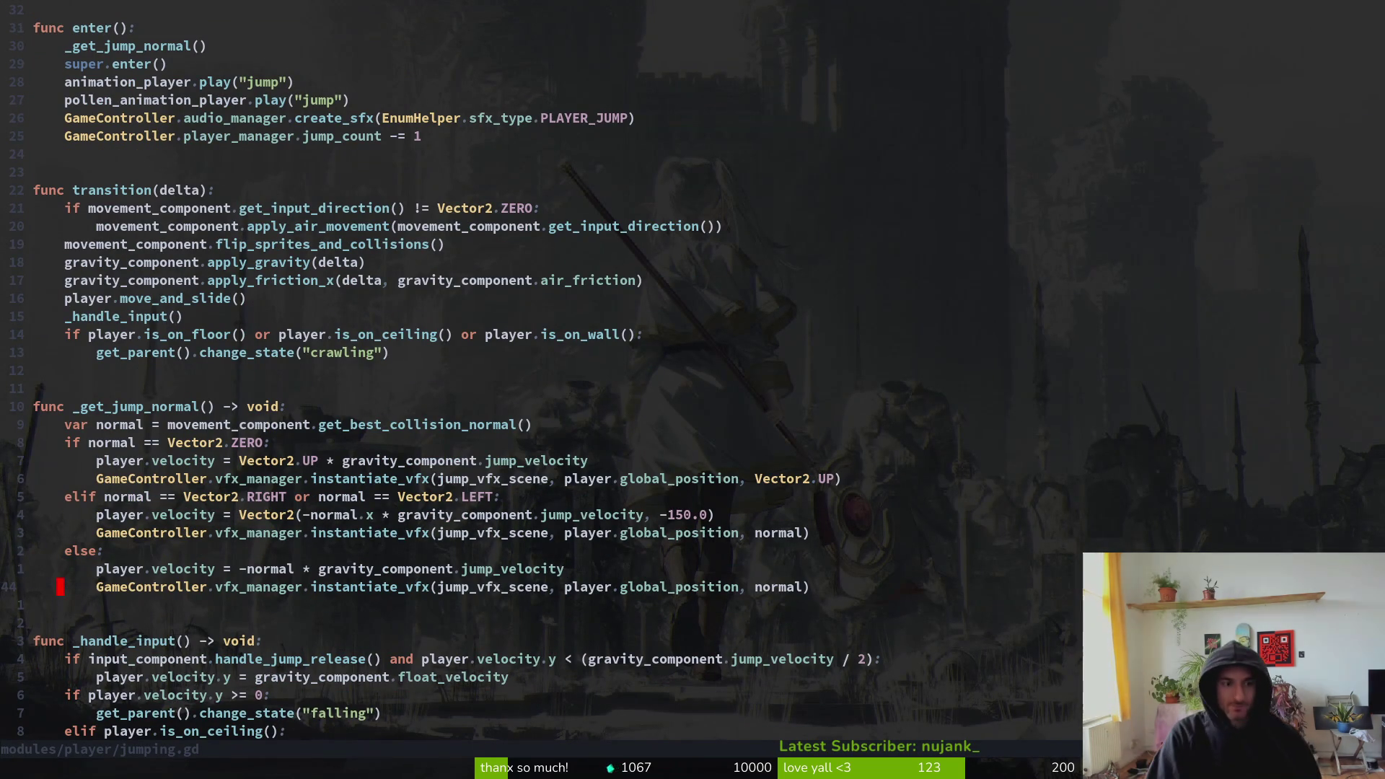
{"action": "key", "text": "k"}
{"action": "key", "text": "shift+v"}
{"action": "key", "text": "y"}
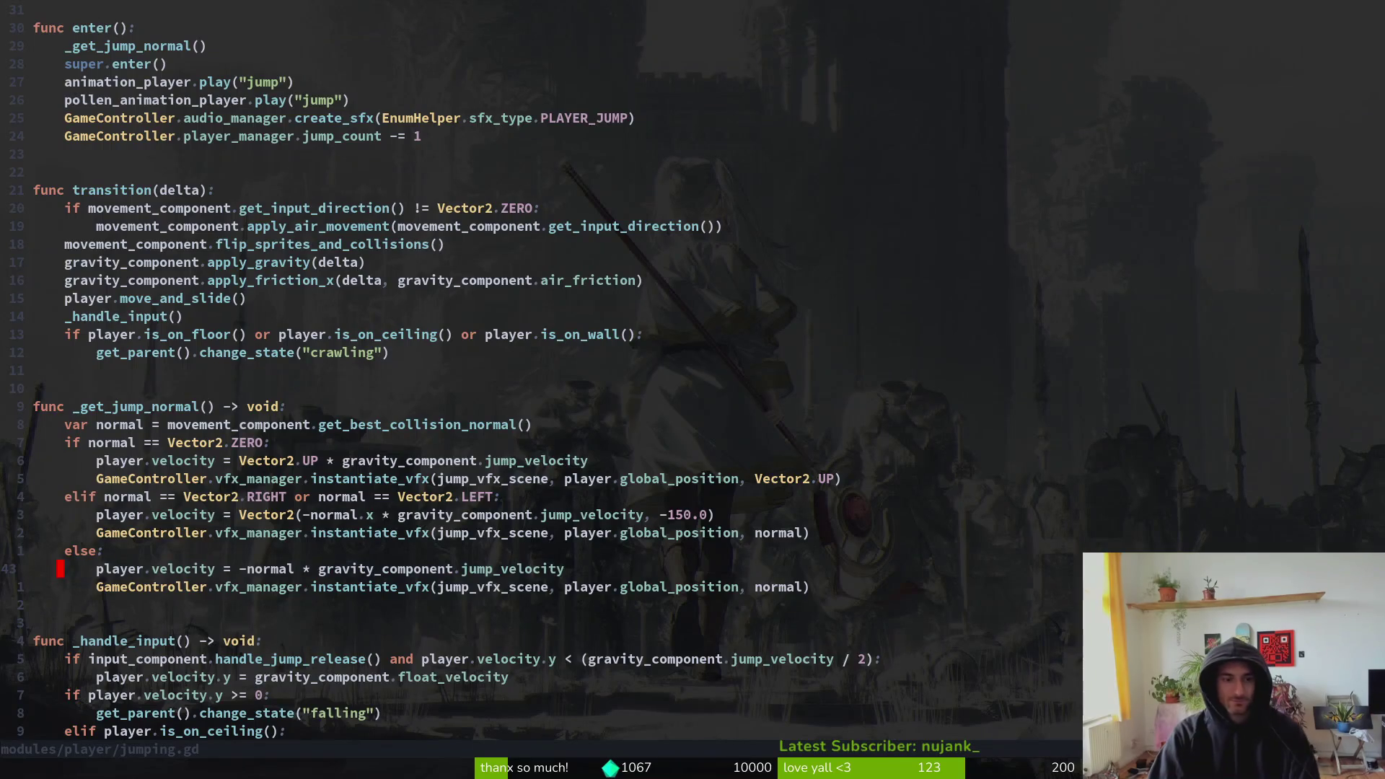
{"action": "key", "text": "ctrl+6"}
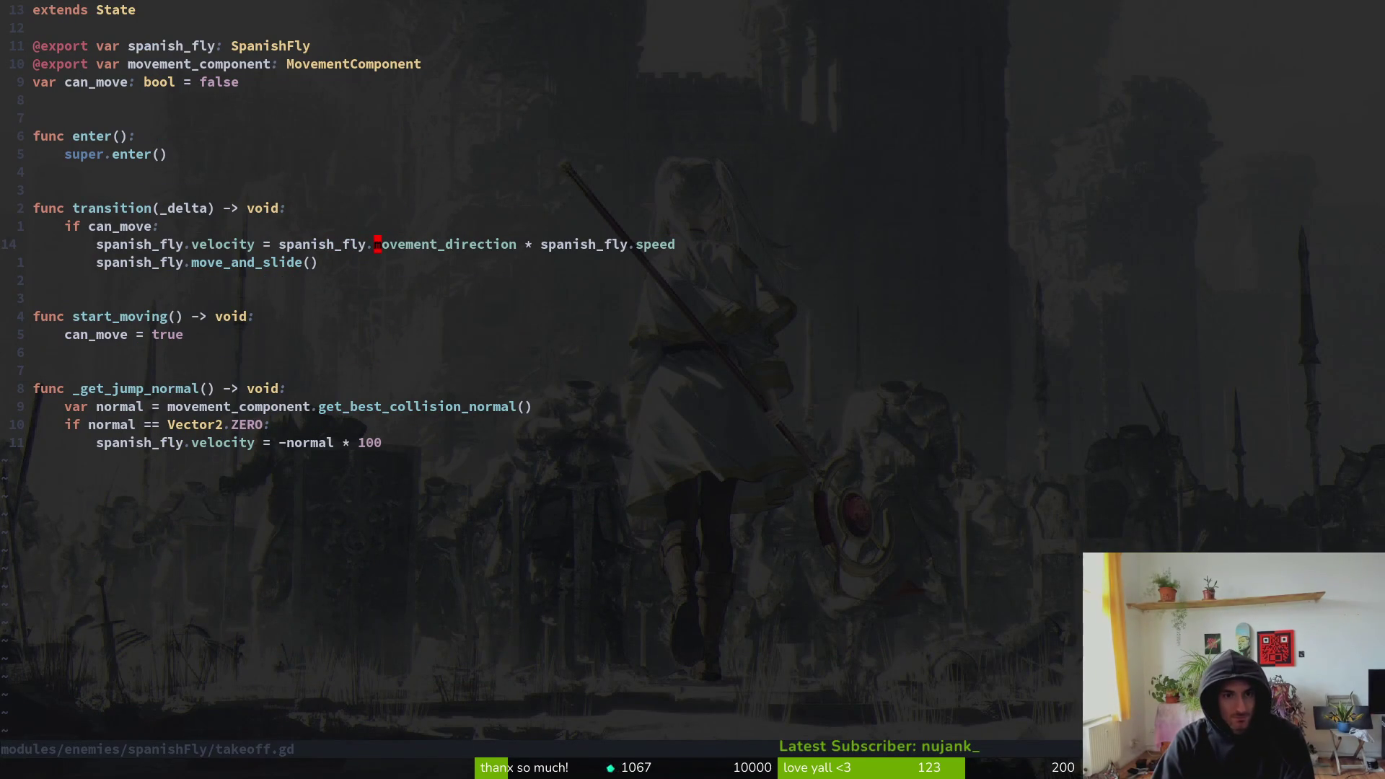
- Try a standalone _get_jump_normal() call above the velocity line, then remove it and save
{"action": "key", "text": "shift+o"}
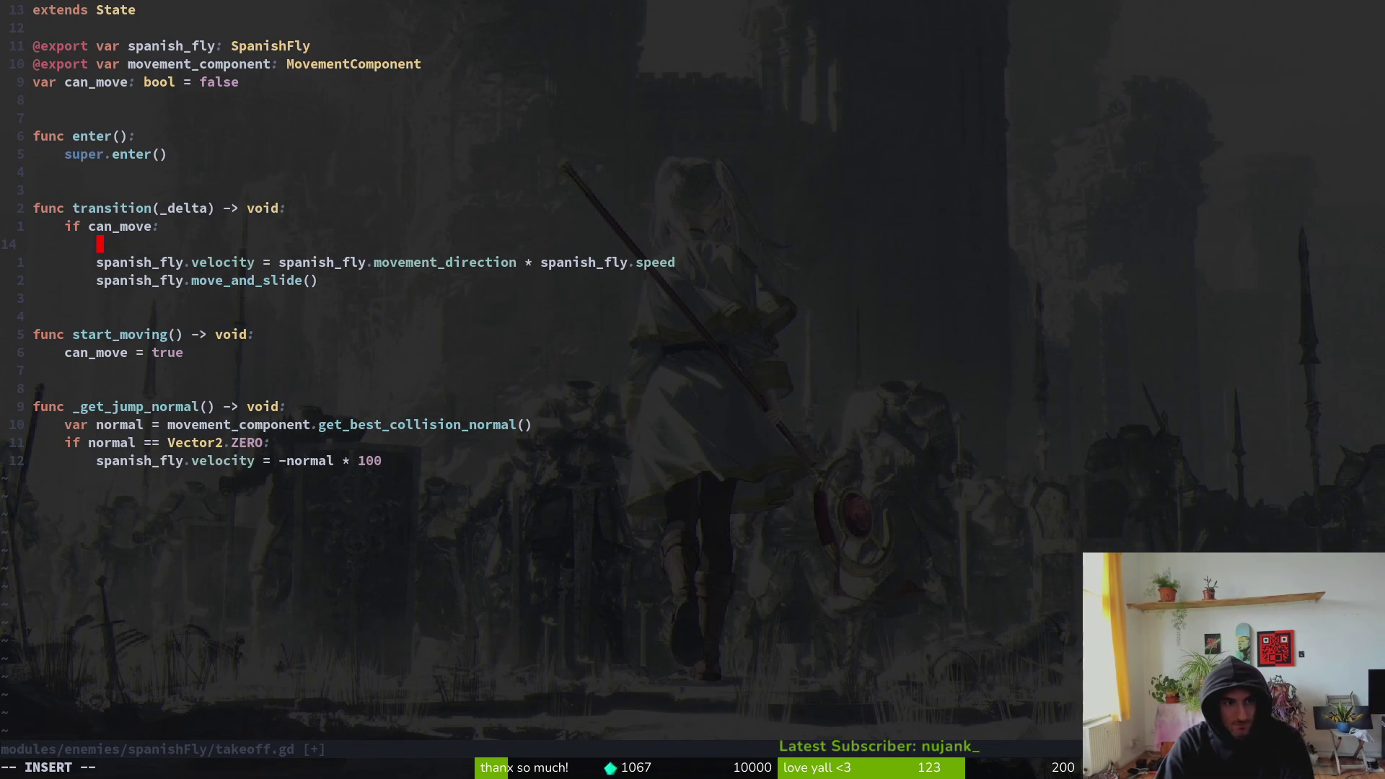
{"action": "type", "text": "_get"}
{"action": "key", "text": "Return"}
{"action": "key", "text": "Escape"}
{"action": "key", "text": "j"}
{"action": "key", "text": "d"}
{"action": "key", "text": "d"}
{"action": "type", "text": ":w"}
{"action": "key", "text": "Return"}
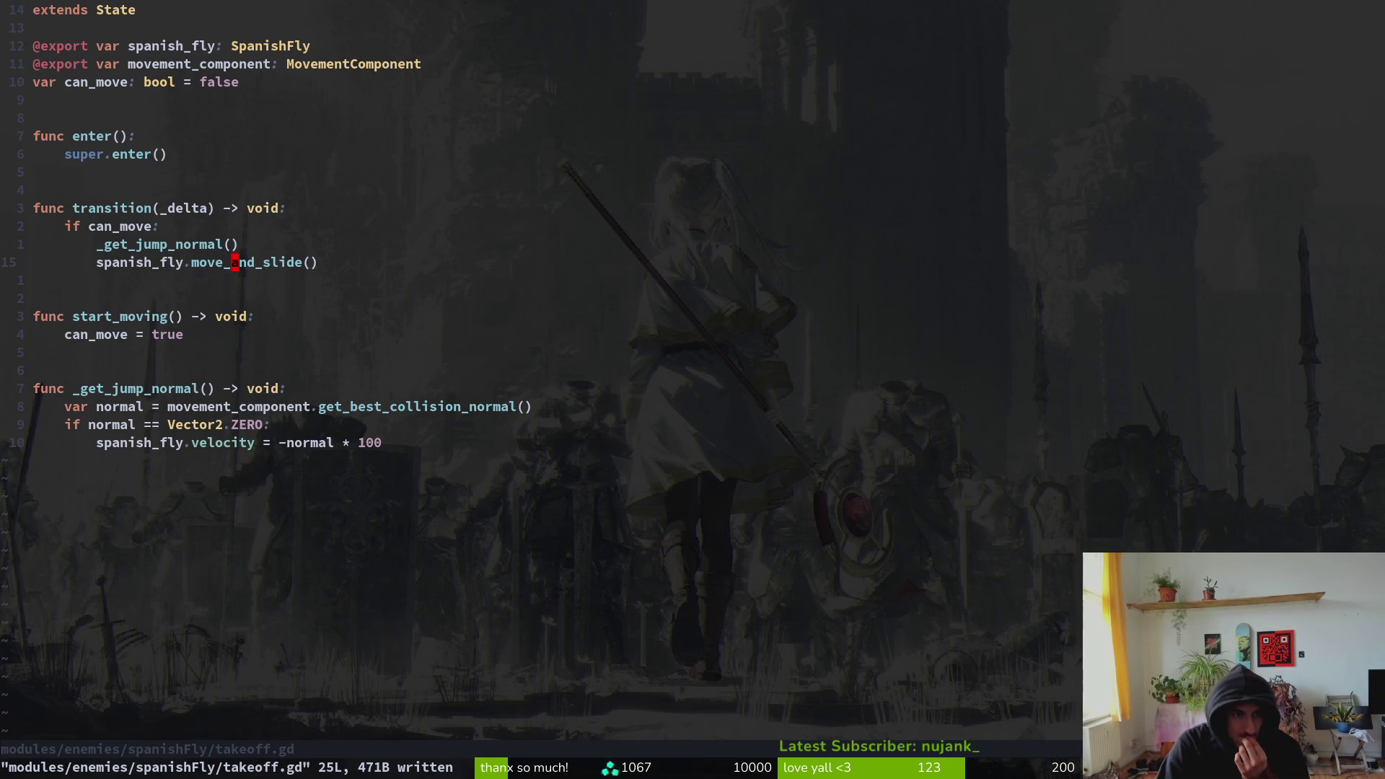
{"action": "key", "text": "u"}
{"action": "key", "text": "k"}
{"action": "key", "text": "w"}
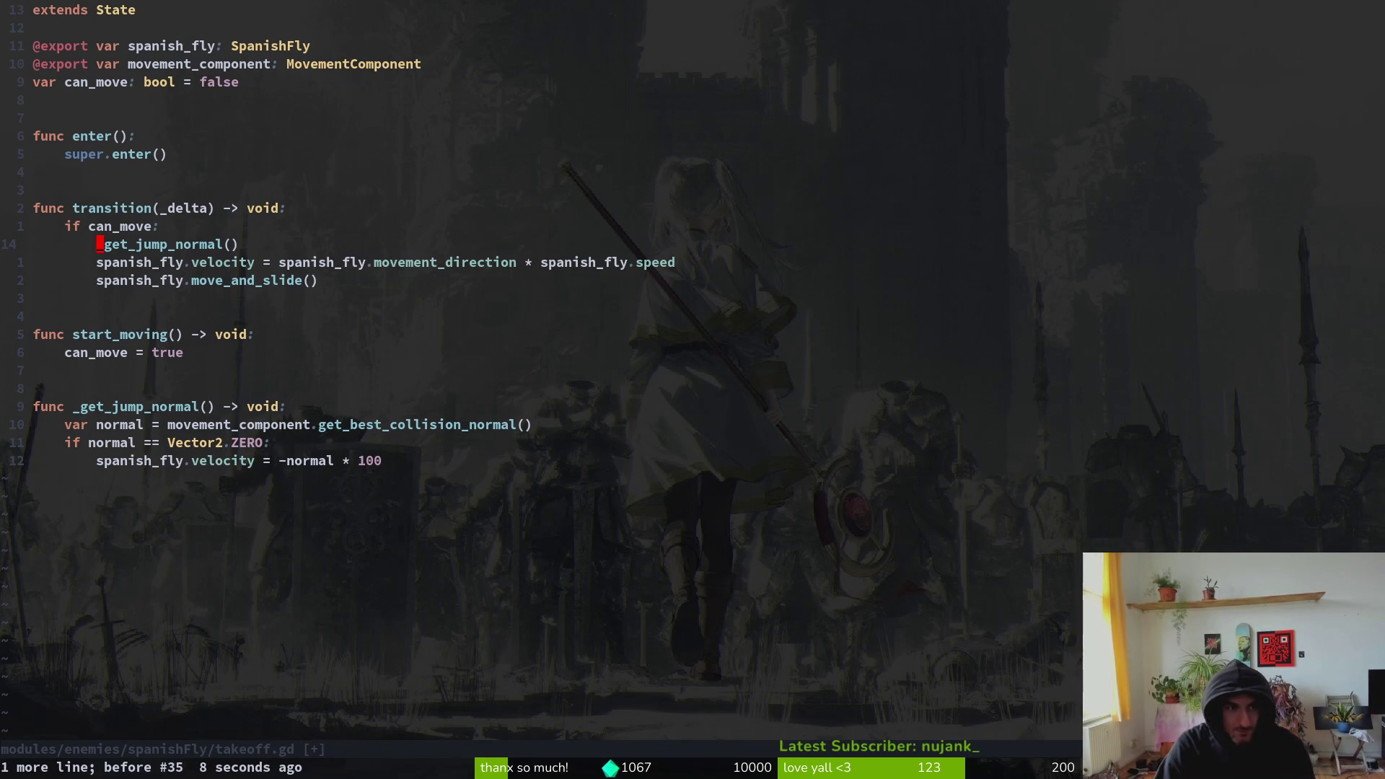
{"action": "key", "text": "d"}
{"action": "key", "text": "d"}
{"action": "type", "text": ":w"}
{"action": "key", "text": "Return"}
- Replace spanish_fly.movement_direction in the velocity expression with _get_jump_normal() and save
{"action": "key", "text": "w"}
{"action": "key", "text": "w"}
{"action": "key", "text": "w"}
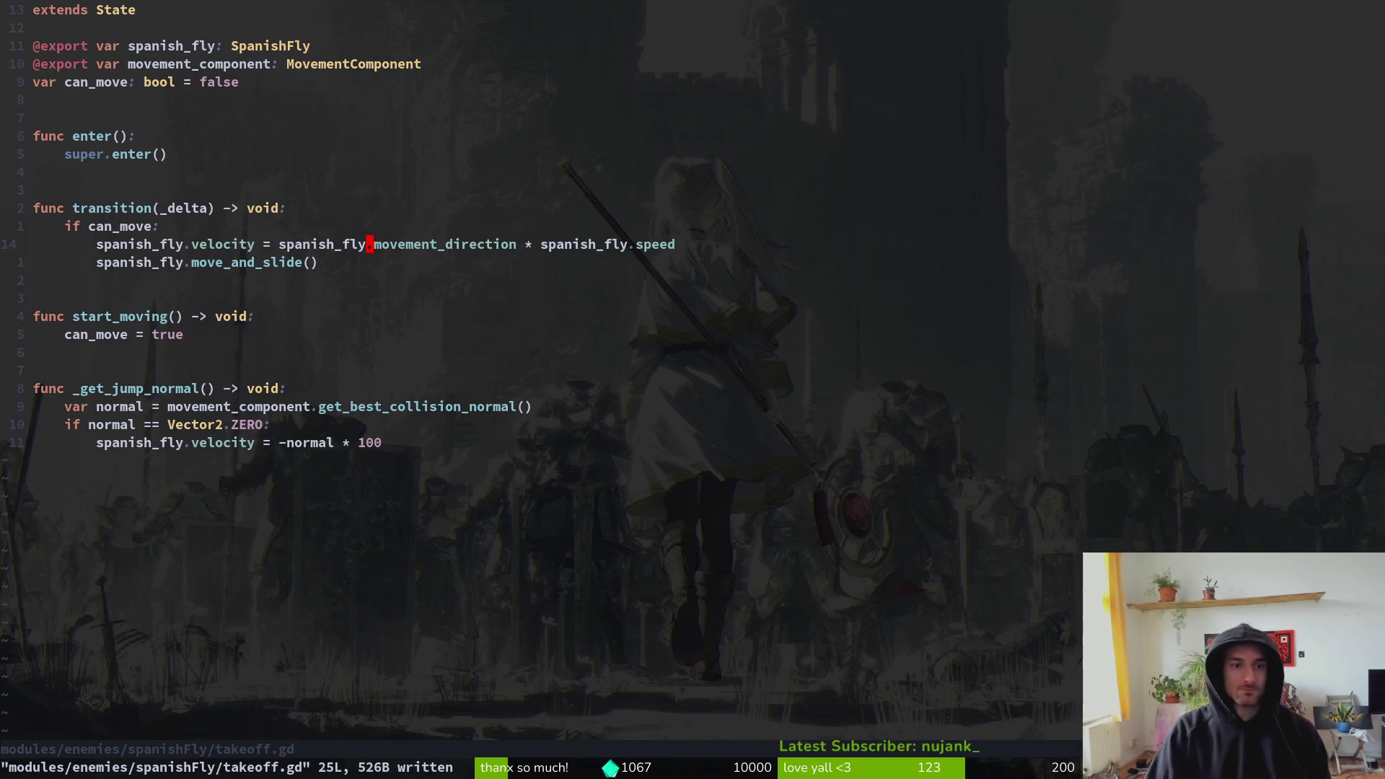
{"action": "key", "text": "c"}
{"action": "key", "text": "w"}
{"action": "key", "text": "BackSpace"}
{"action": "key", "text": "BackSpace"}
{"action": "key", "text": "BackSpace"}
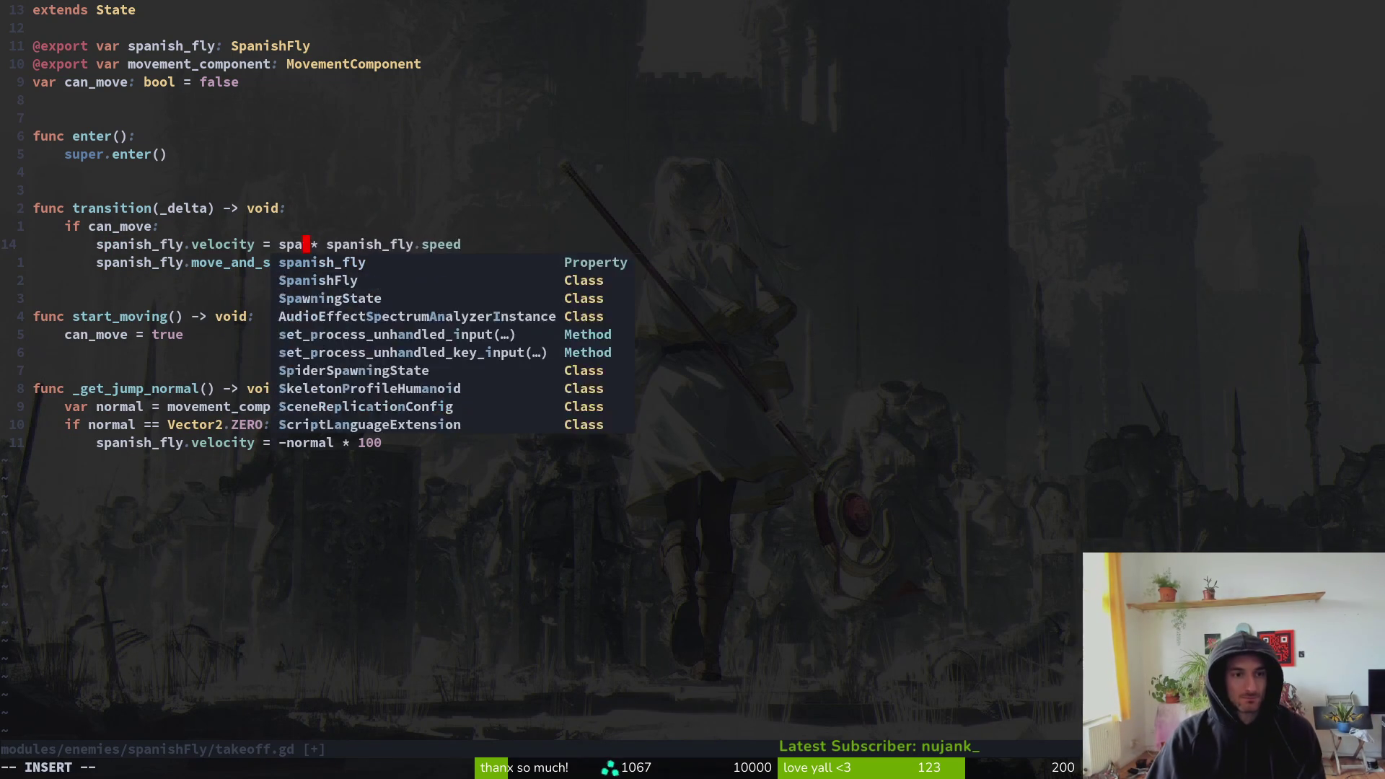
{"action": "type", "text": "_get"}
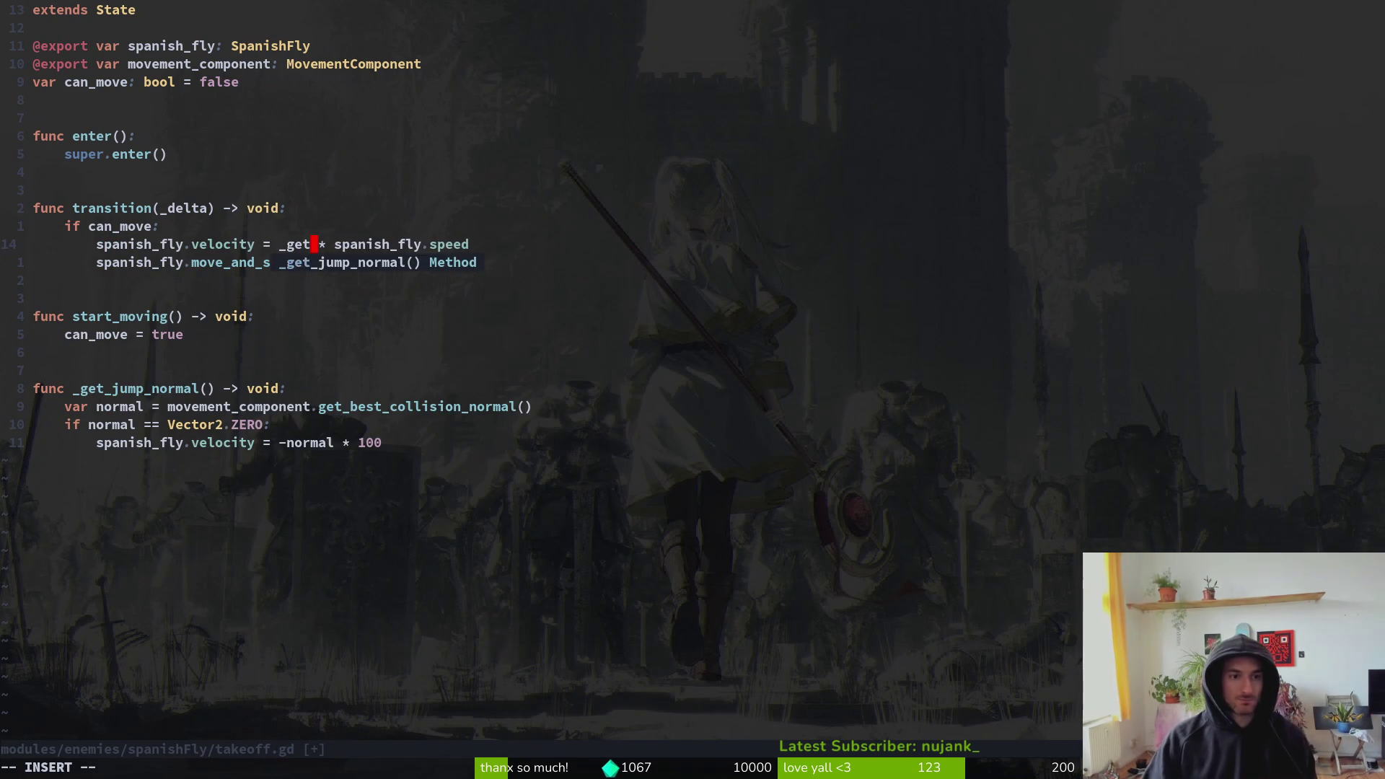
{"action": "key", "text": "Return"}
{"action": "key", "text": "Escape"}
{"action": "type", "text": ":w"}
{"action": "key", "text": "Return"}
- Change _get_jump_normal's return type from void to Vector2 and save
{"action": "key", "text": "j"}
{"action": "key", "text": "j"}
{"action": "key", "text": "j"}
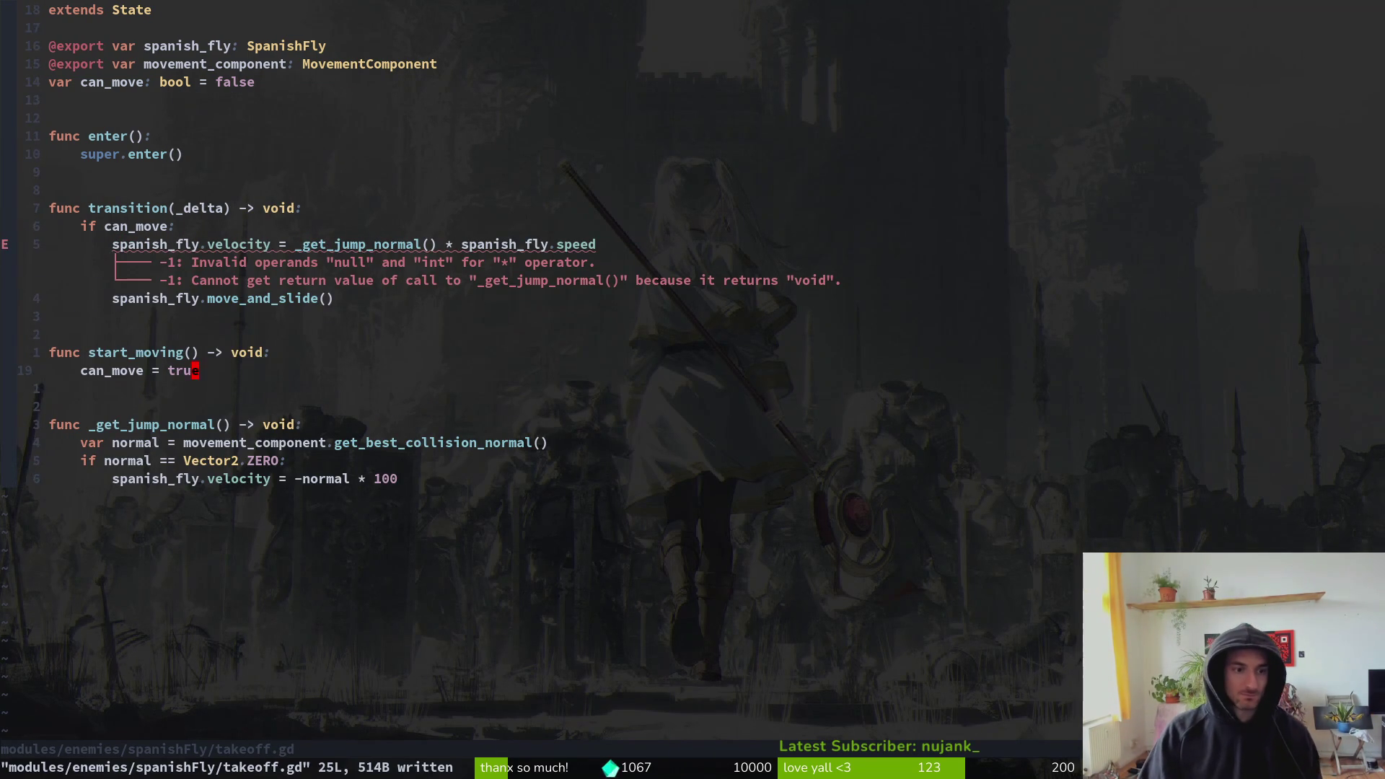
{"action": "type", "text": "hciwVe"}
{"action": "key", "text": "Return"}
{"action": "key", "text": "Escape"}
{"action": "type", "text": ":w"}
{"action": "key", "text": "Return"}
- Add a 'return normal' line right after var normal in _get_jump_normal
{"action": "key", "text": "j"}
{"action": "key", "text": "j"}
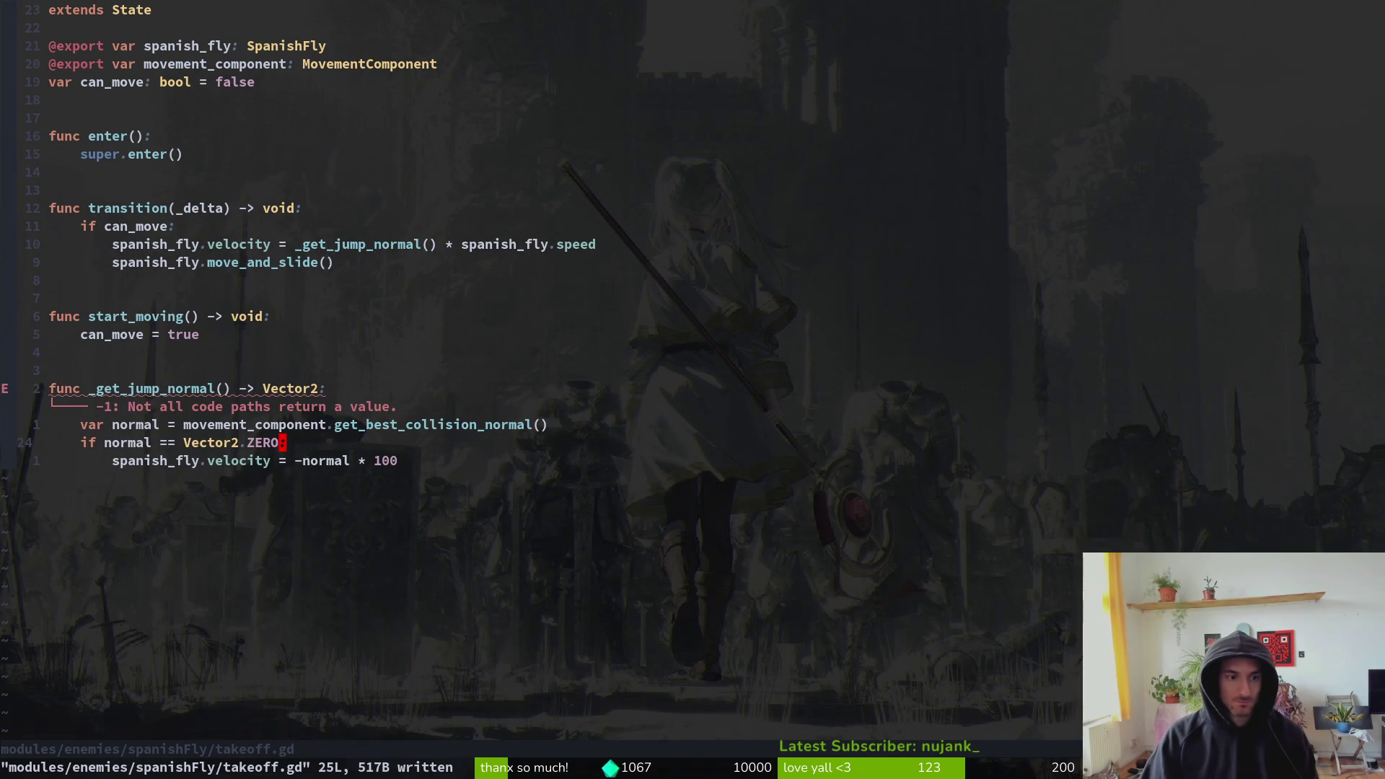
{"action": "key", "text": "k"}
{"action": "key", "text": "o"}
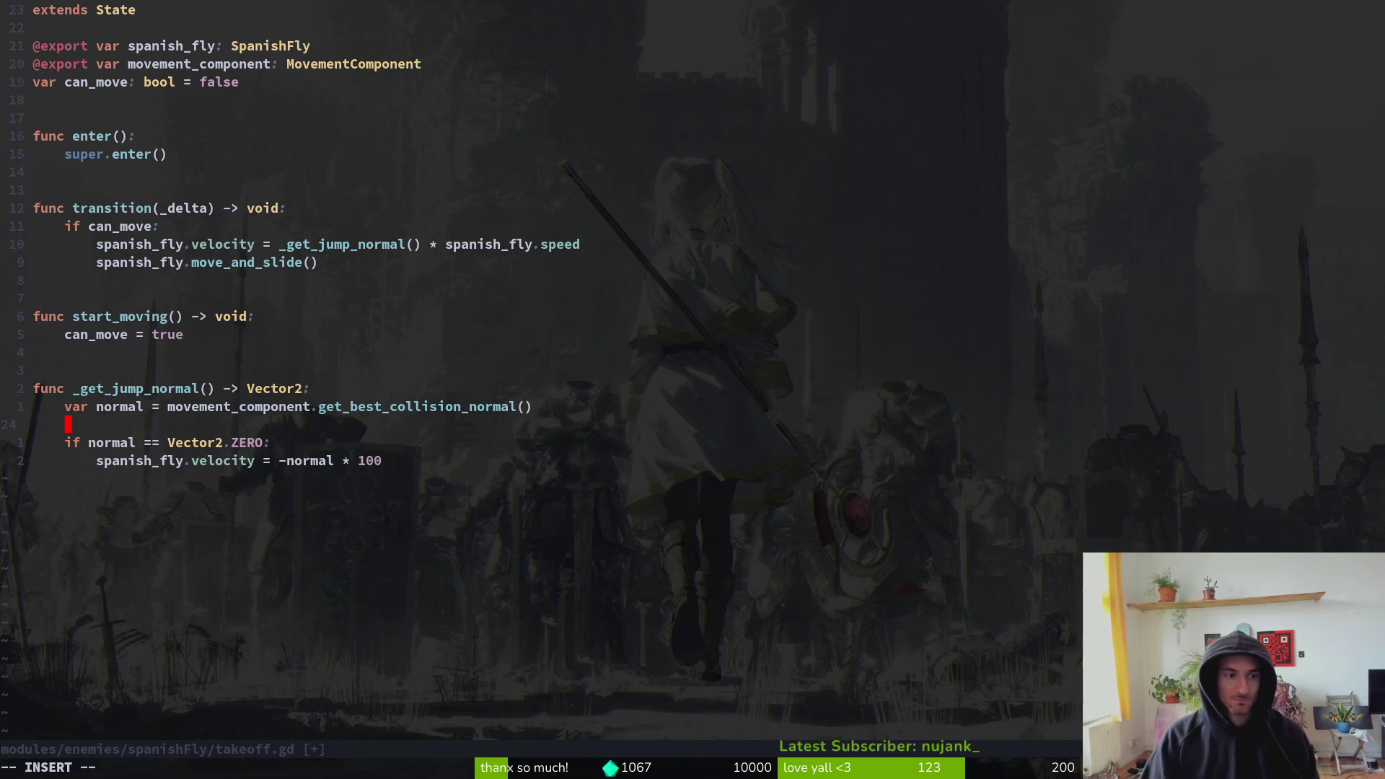
{"action": "key", "text": "Escape"}
{"action": "key", "text": "d"}
{"action": "key", "text": "d"}
{"action": "key", "text": "O"}
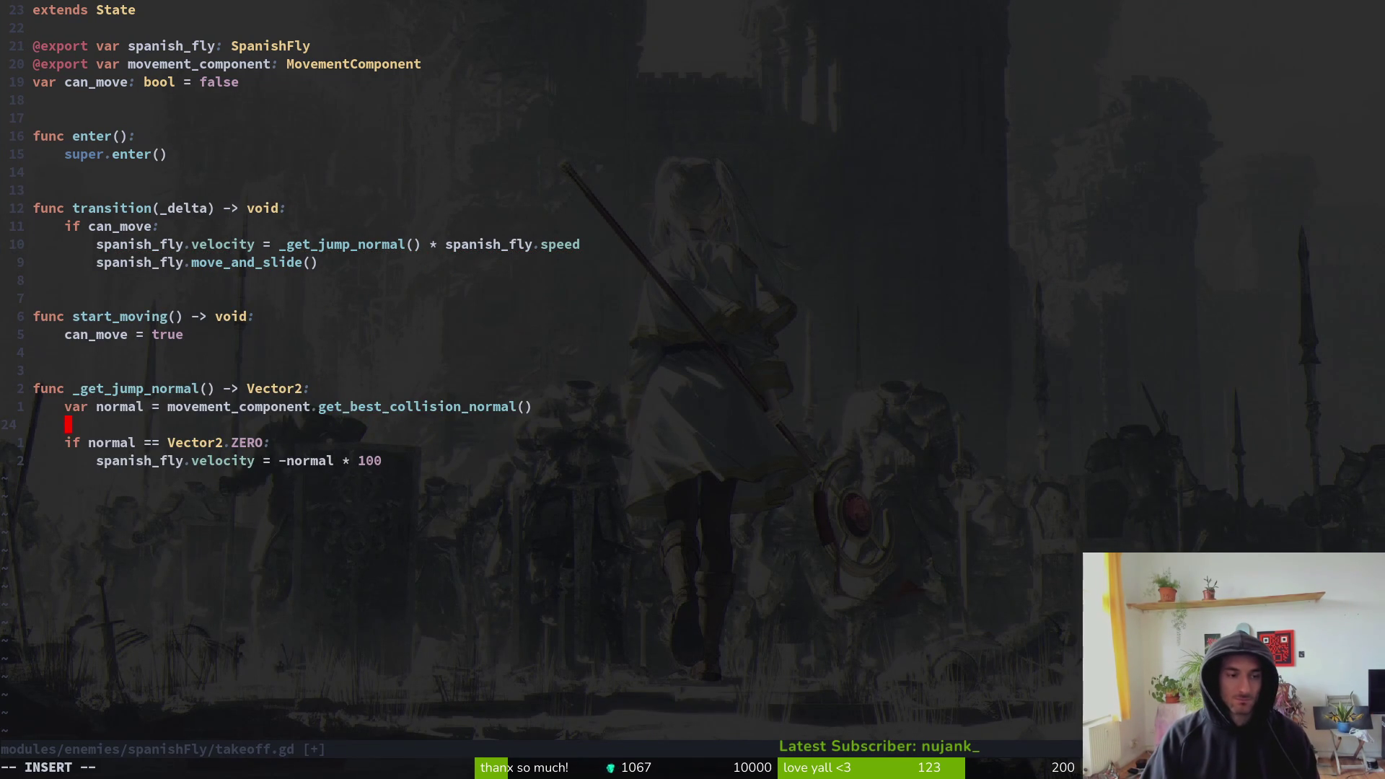
{"action": "key", "text": "Escape"}
{"action": "key", "text": "d"}
{"action": "key", "text": "d"}
{"action": "type", "text": "koreturn "}
{"action": "type", "text": "normal"}
{"action": "key", "text": "Escape"}
- Delete the leftover 'spanish_fly.velocity = -normal * 100' line and save takeoff.gd
{"action": "key", "text": "j"}
{"action": "key", "text": "d"}
{"action": "key", "text": "d"}
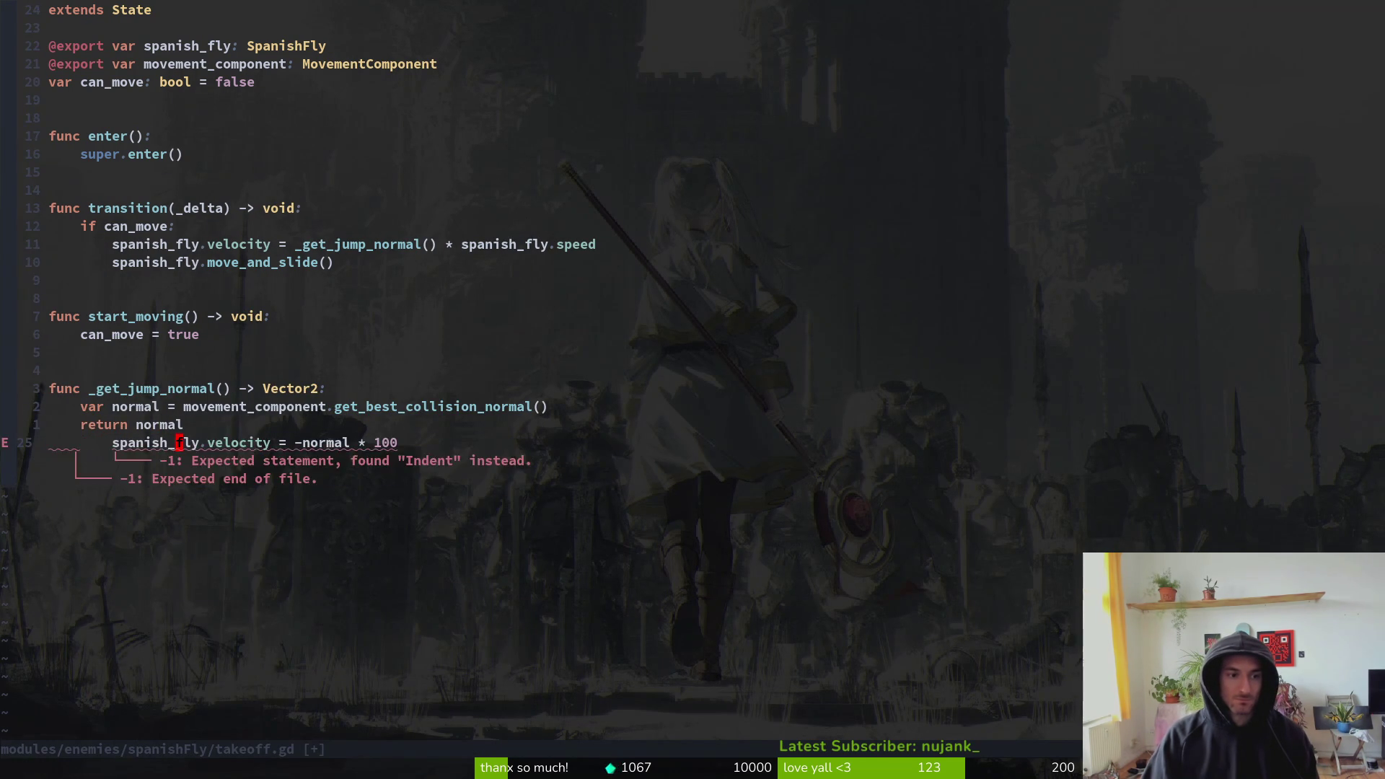
{"action": "key", "text": "d"}
{"action": "key", "text": "d"}
{"action": "type", "text": ":w"}
{"action": "key", "text": "Return"}
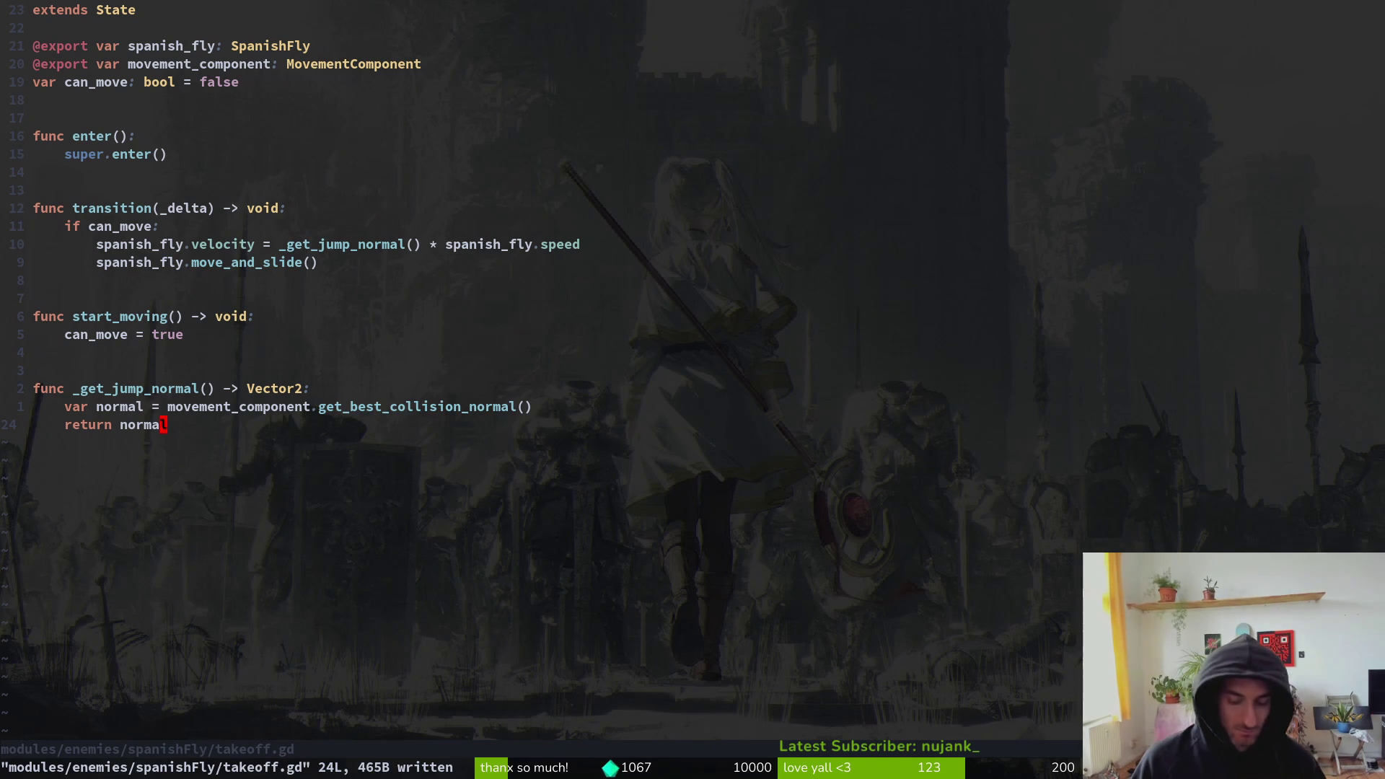
- Duplicate the spanish_fly export line in takeoff.gd
{"action": "key", "text": "ctrl+s"}
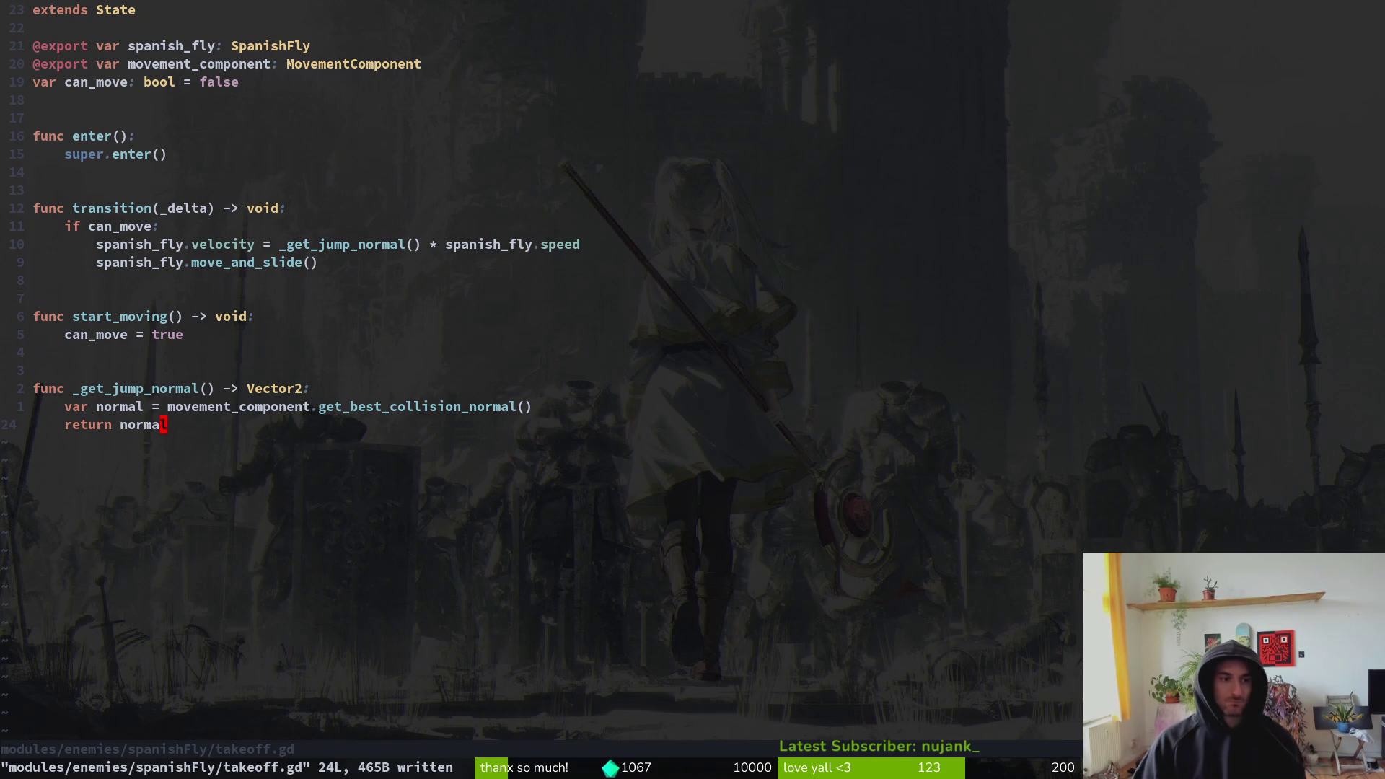
{"action": "key", "text": "k"}
{"action": "key", "text": "k"}
{"action": "key", "text": "k"}
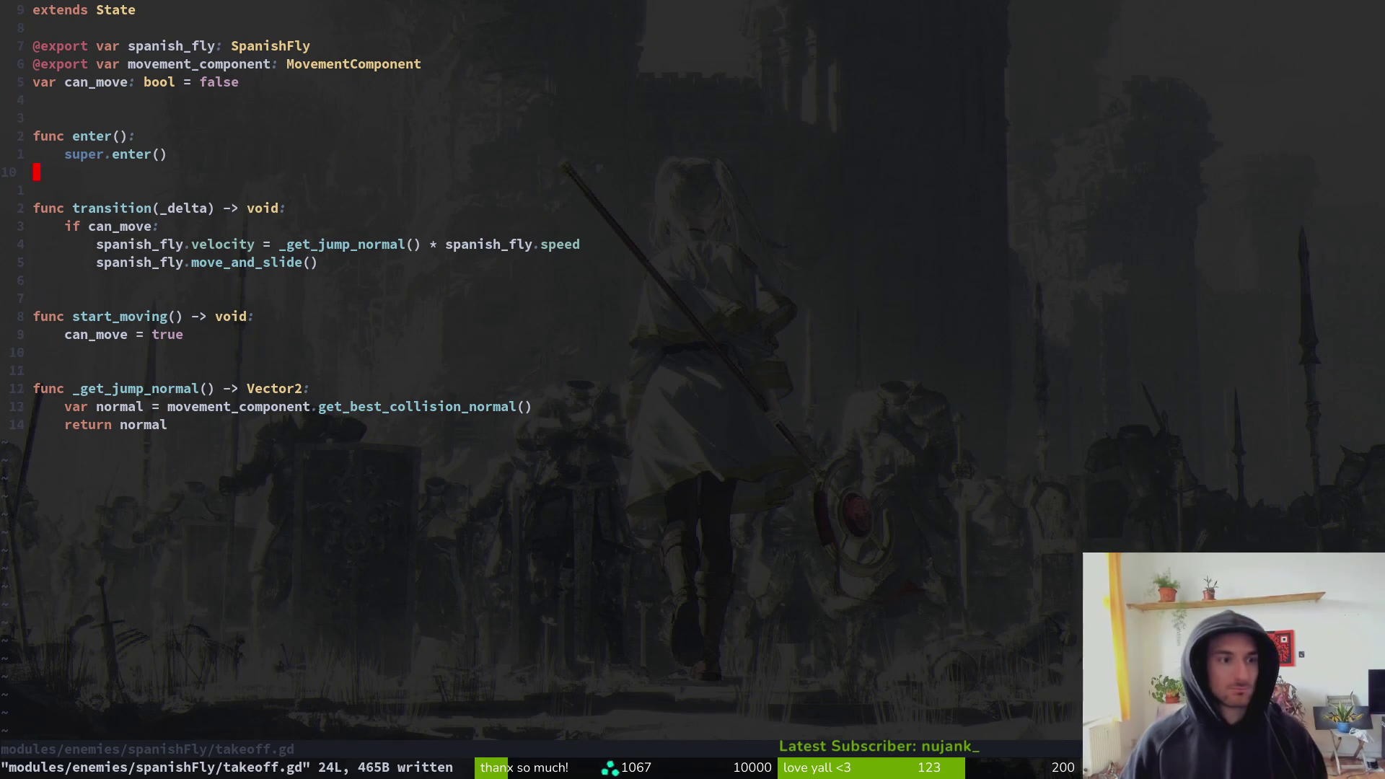
{"action": "key", "text": "o"}
{"action": "key", "text": "Escape"}
{"action": "key", "text": "k"}
{"action": "key", "text": "k"}
{"action": "key", "text": "k"}
{"action": "key", "text": "y"}
{"action": "key", "text": "y"}
{"action": "key", "text": "p"}
- Rename the copied export to animation_player of type AnimationPlayer and save
{"action": "key", "text": "w"}
{"action": "key", "text": "w"}
{"action": "type", "text": "wciwanimations"}
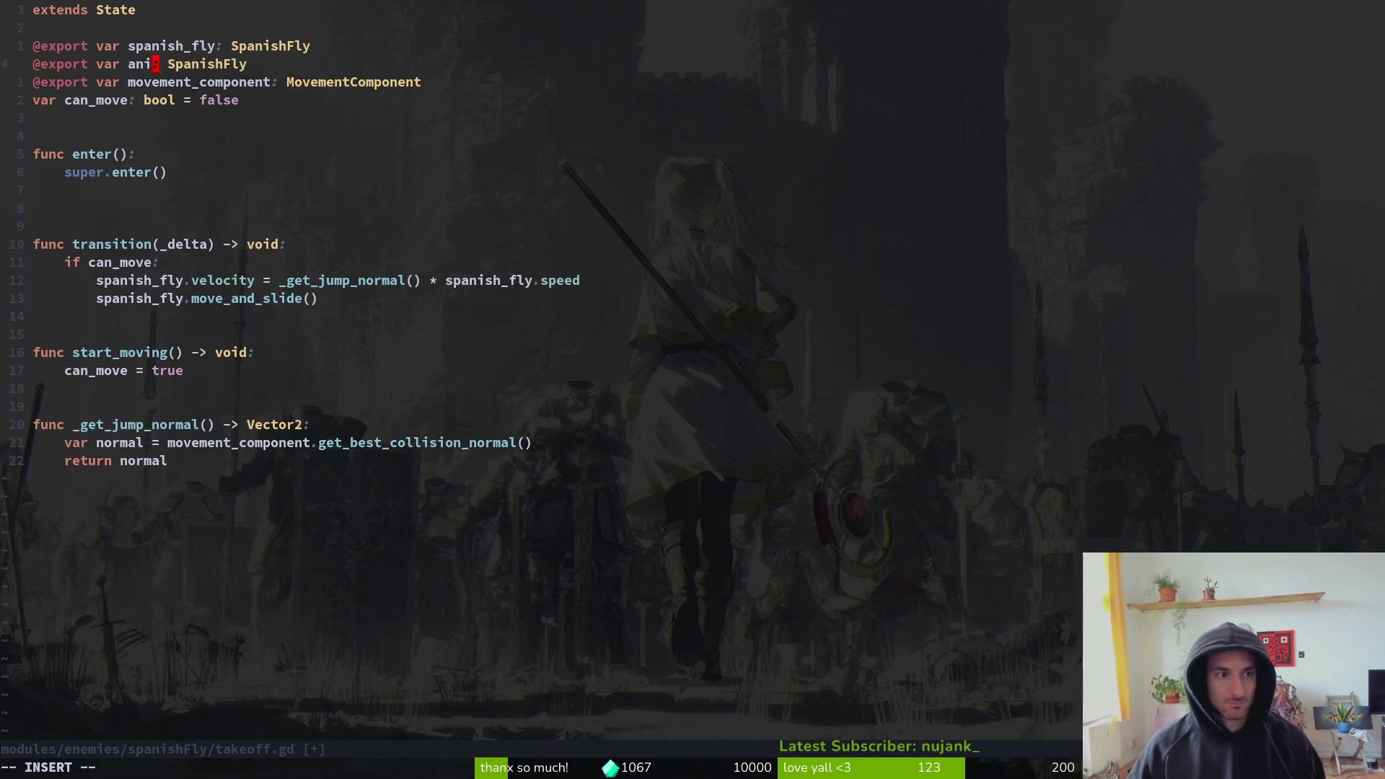
{"action": "key", "text": "BackSpace"}
{"action": "type", "text": "_player"}
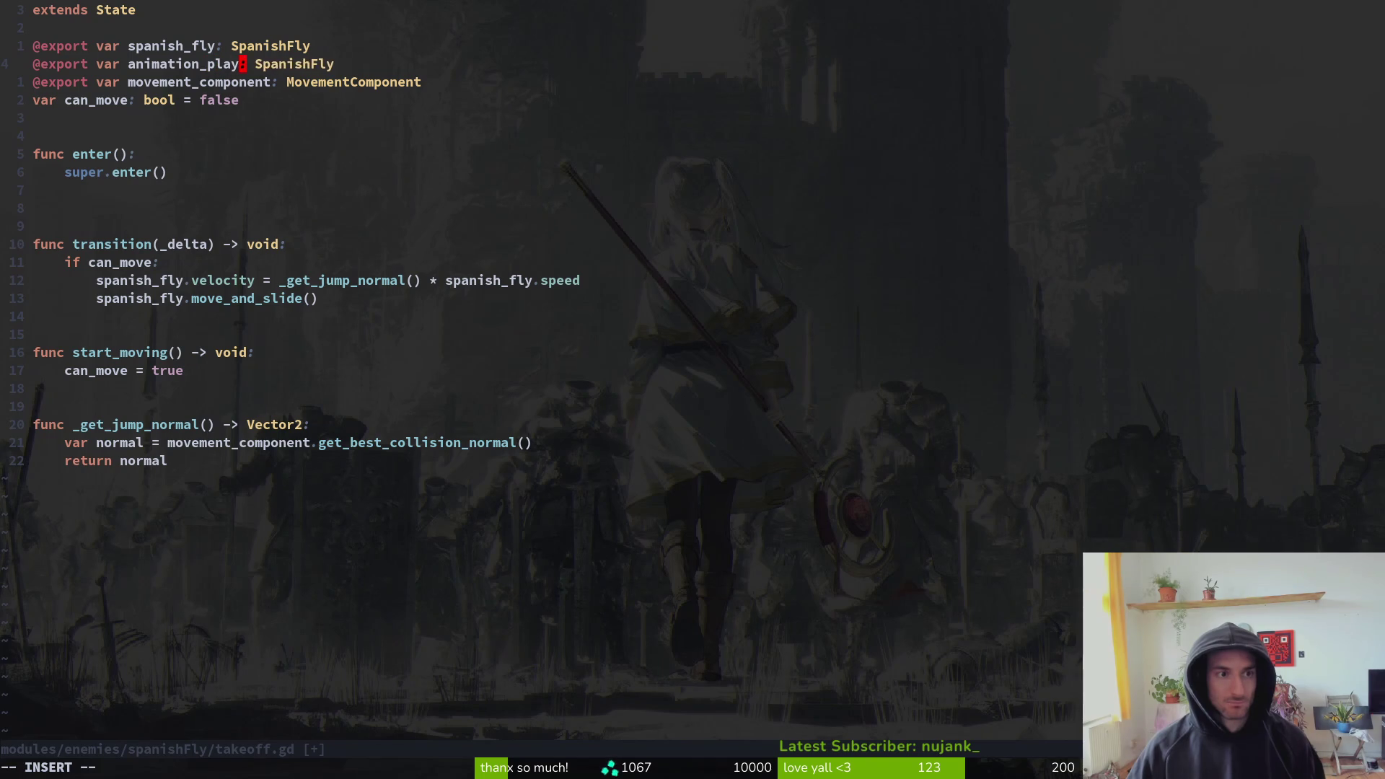
{"action": "key", "text": "Escape"}
{"action": "key", "text": "w"}
{"action": "key", "text": "w"}
{"action": "type", "text": "ciwAnimP"}
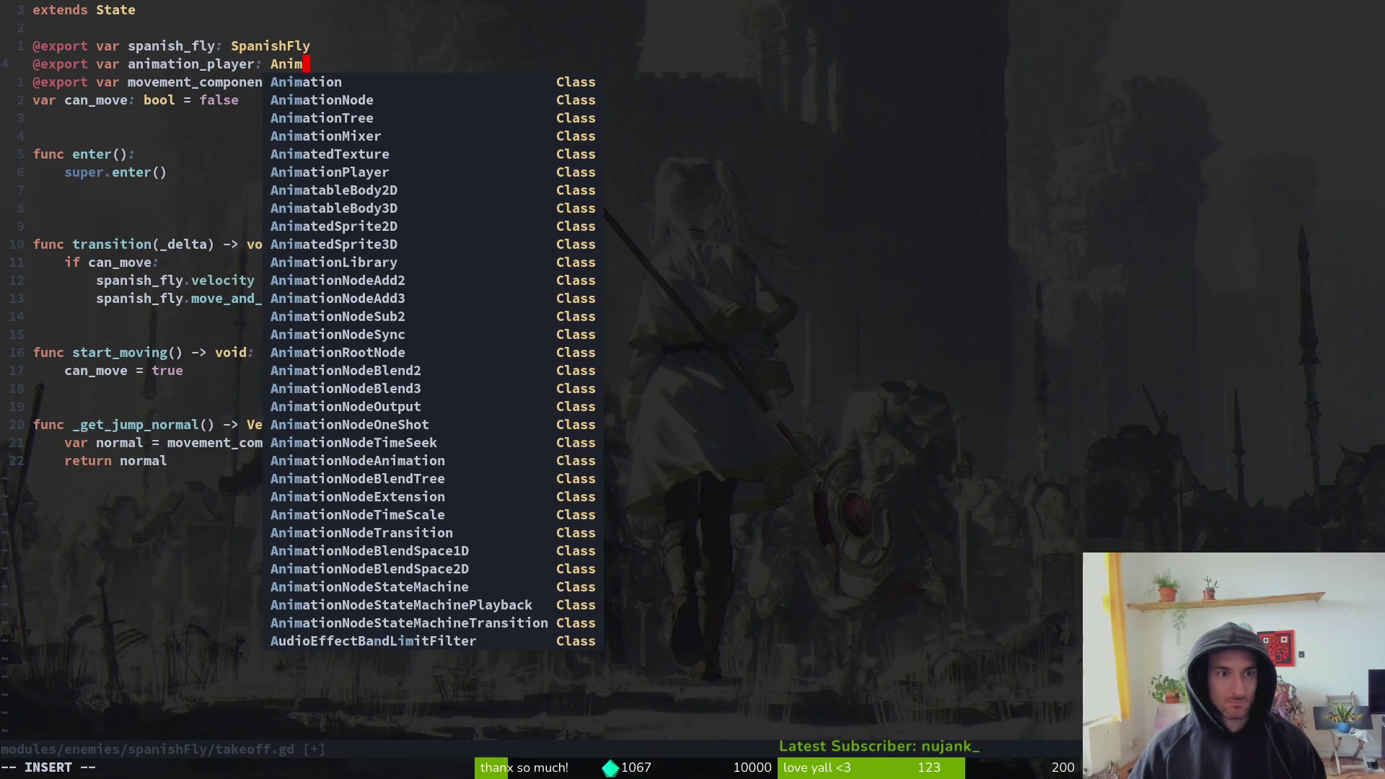
{"action": "key", "text": "Return"}
{"action": "key", "text": "Escape"}
{"action": "type", "text": ":w"}
{"action": "key", "text": "Return"}
{"action": "key", "text": "j"}
{"action": "key", "text": "j"}
{"action": "key", "text": "j"}
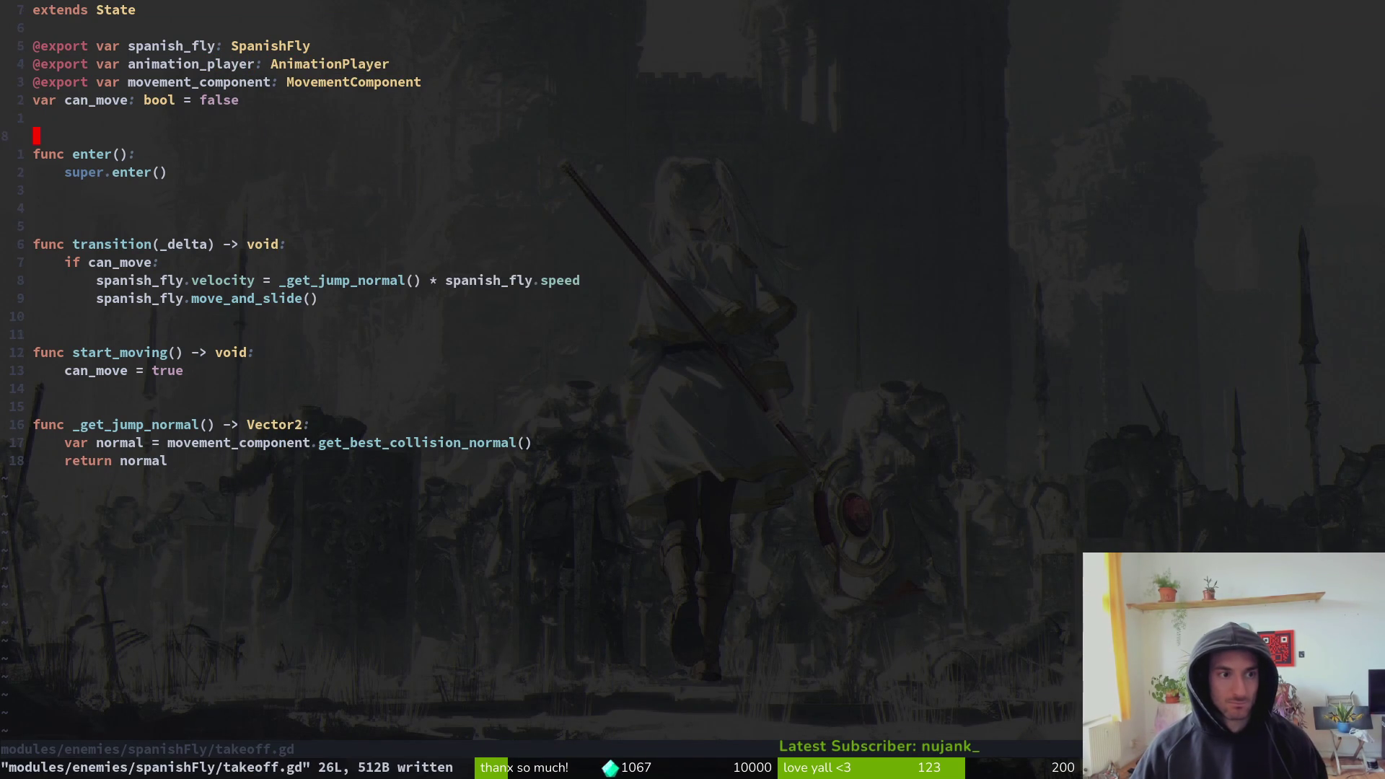
- Add animation_player.play("takeoff") inside enter() and save takeoff.gd
{"action": "type", "text": "joanim"}
{"action": "key", "text": "Return"}
{"action": "type", "text": ".play(\""}
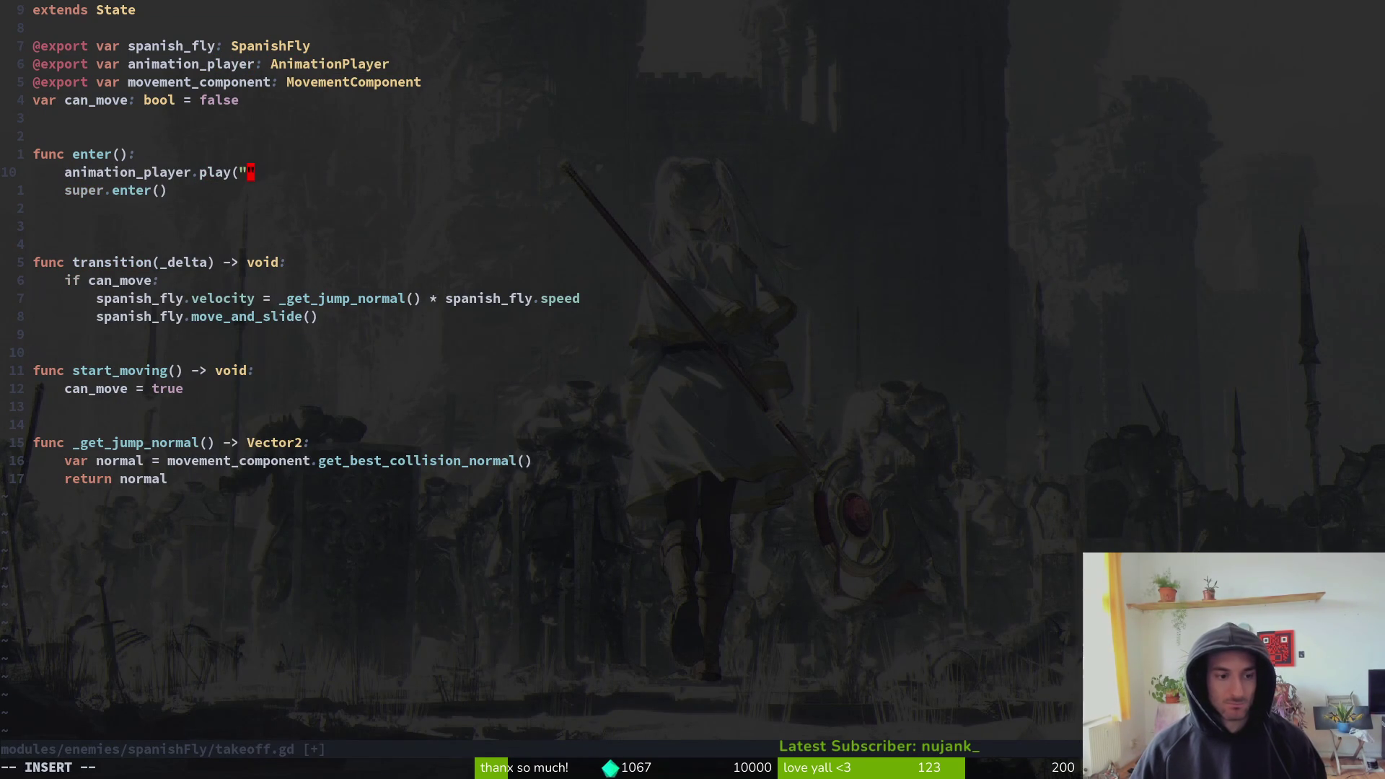
{"action": "type", "text": "takeoff\")"}
{"action": "key", "text": "Escape"}
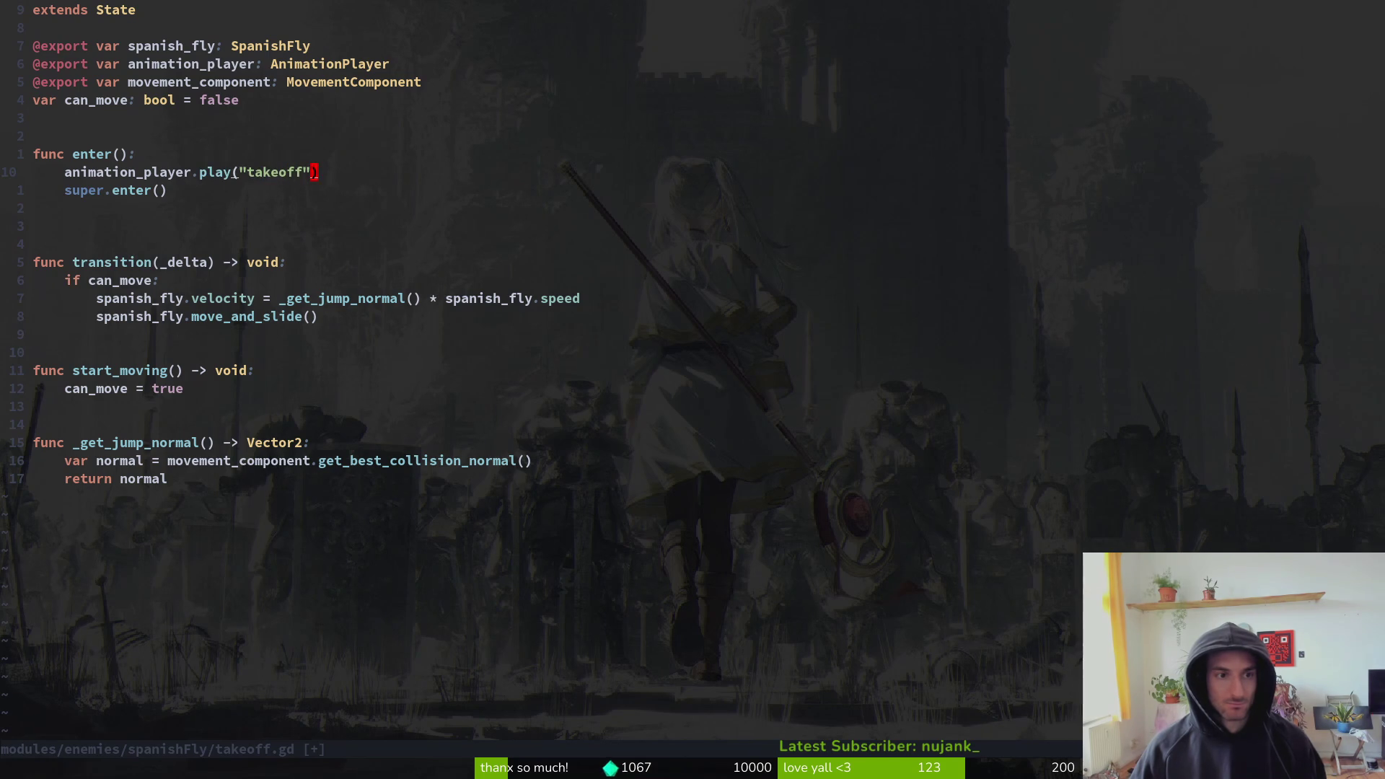
{"action": "type", "text": ":w"}
{"action": "key", "text": "Return"}
{"action": "key", "text": "ctrl+6"}
{"action": "key", "text": "ctrl+6"}
- Open spawn_web.gd via the file finder and yank its 16-line _on_animation_finished block
{"action": "key", "text": "space"}
{"action": "key", "text": "f"}
{"action": "key", "text": "f"}
{"action": "type", "text": "sp"}
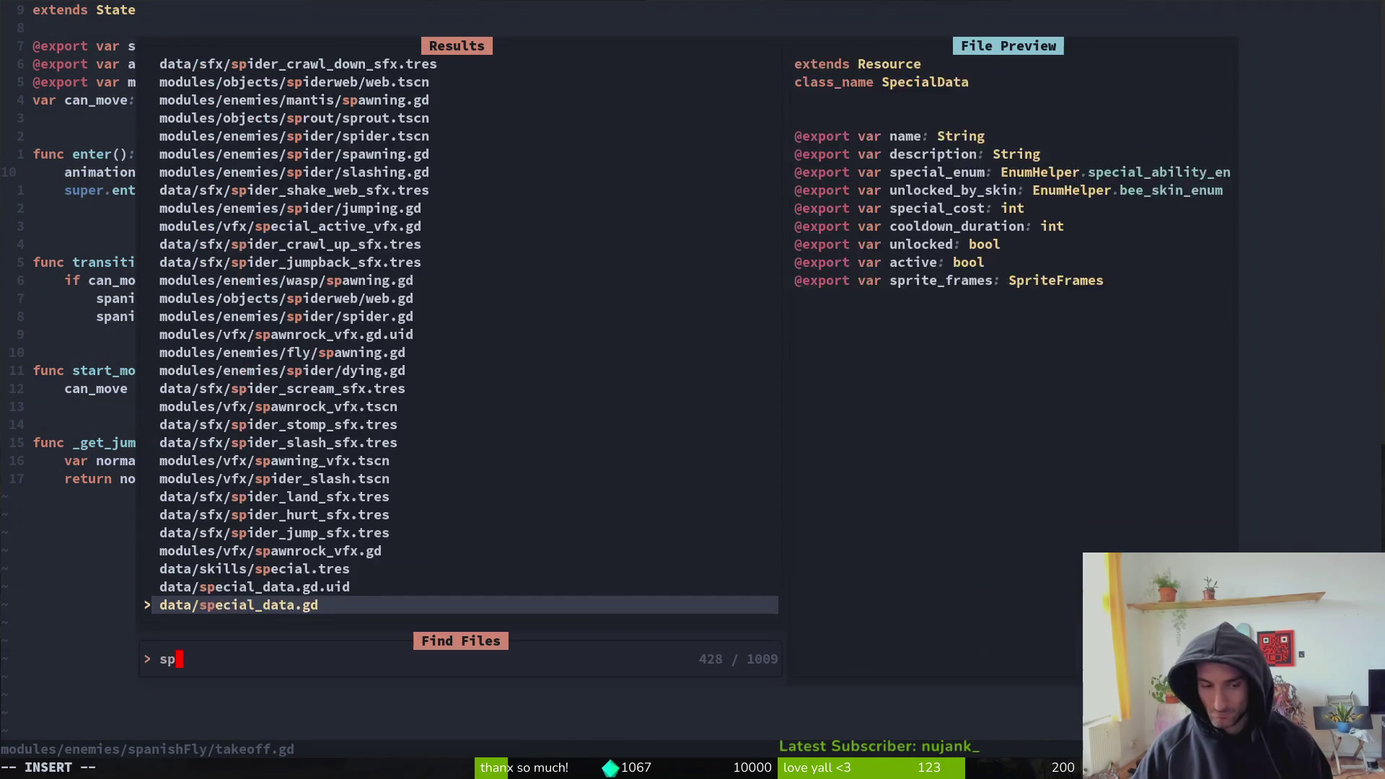
{"action": "type", "text": "idersaw"}
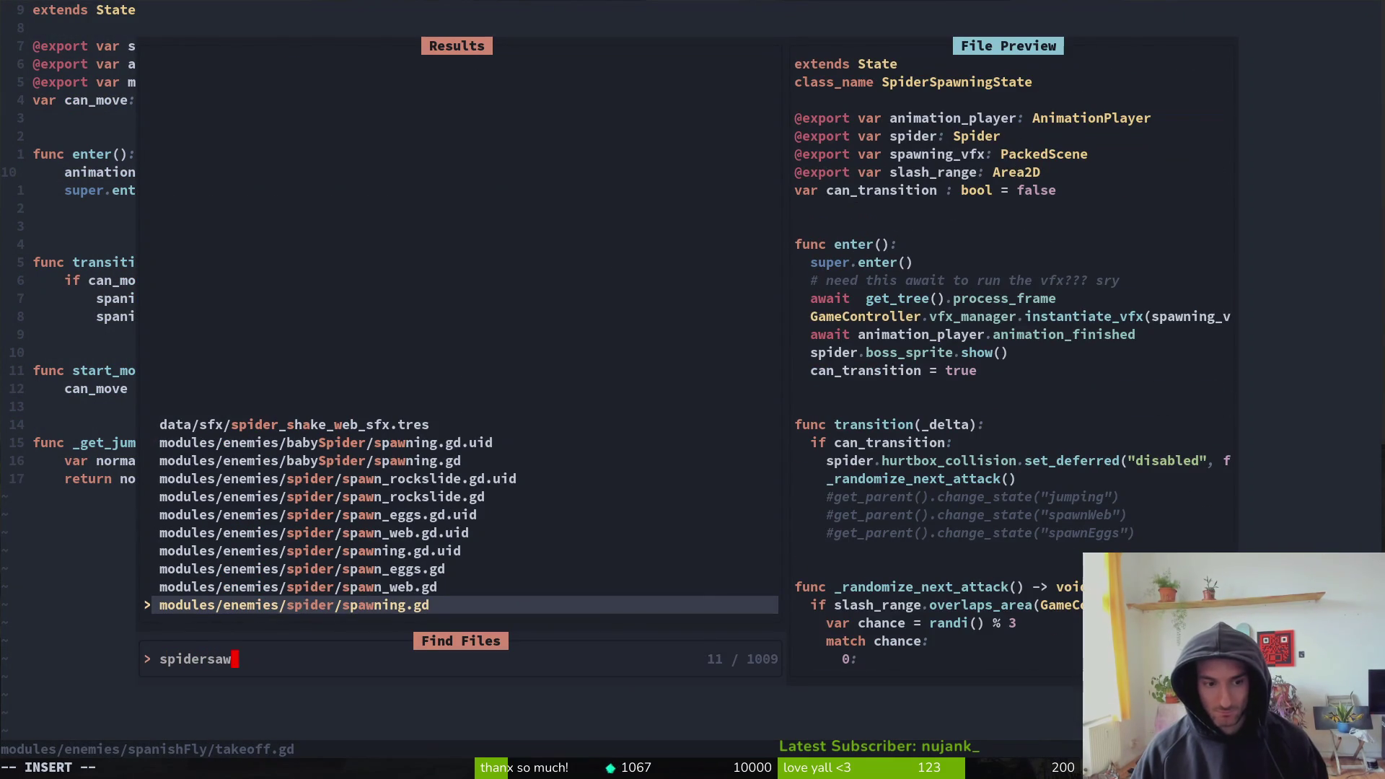
{"action": "key", "text": "Up"}
{"action": "key", "text": "Return"}
{"action": "key", "text": "shift+g"}
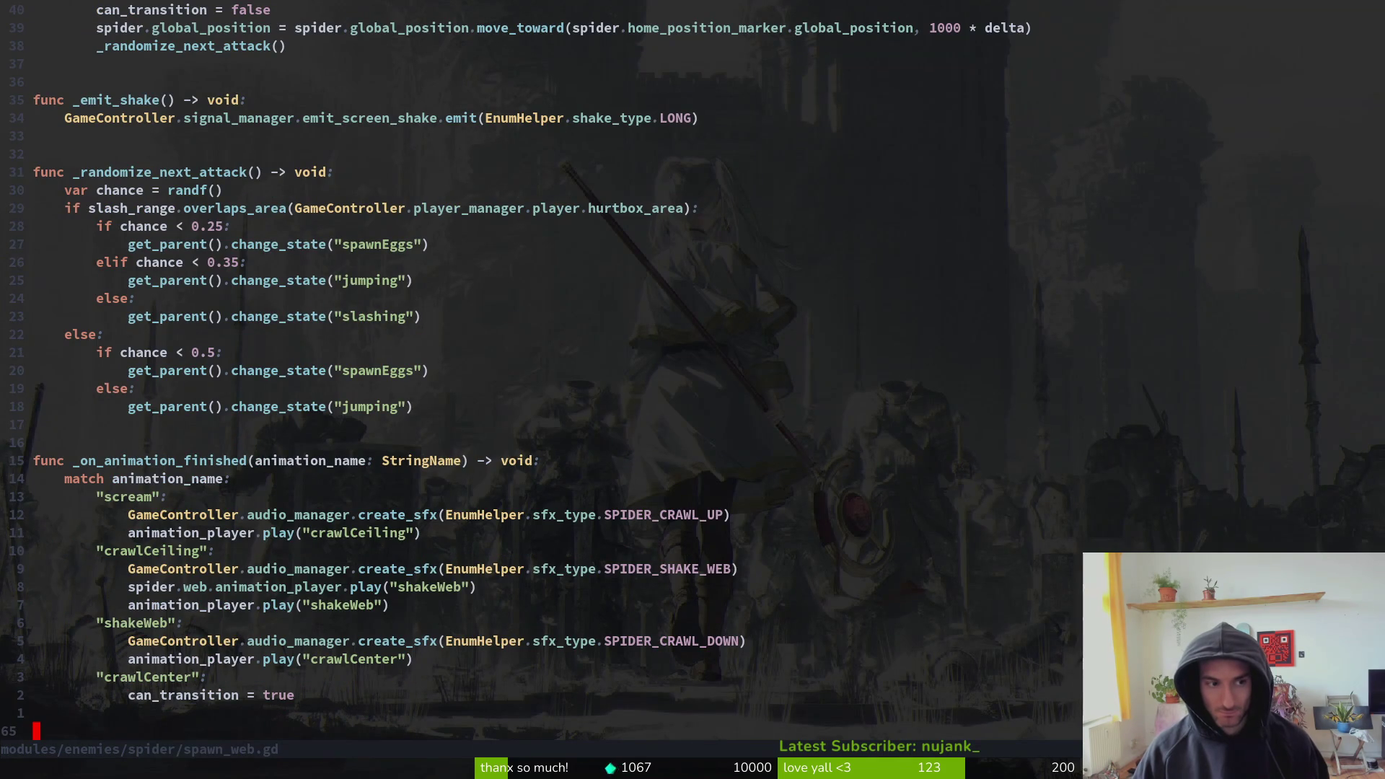
{"action": "key", "text": "6"}
{"action": "key", "text": "k"}
{"action": "key", "text": "8"}
{"action": "key", "text": "k"}
- Save spawn_web.gd and return to the blank line after enter() in takeoff.gd
{"action": "key", "text": "k"}
{"action": "key", "text": "shift+v"}
{"action": "type", "text": "j14jy:w"}
{"action": "key", "text": "Return"}
{"action": "key", "text": "ctrl+6"}
- Paste the handler below 'return normal' in takeoff.gd with a separating blank line, and save
{"action": "key", "text": "j"}
{"action": "key", "text": "}"}
{"action": "key", "text": "}"}
{"action": "key", "text": "}"}
{"action": "type", "text": "p:w"}
{"action": "key", "text": "Return"}
{"action": "key", "text": "o"}
{"action": "key", "text": "Escape"}
{"action": "type", "text": ":w"}
{"action": "key", "text": "Return"}
{"action": "key", "text": "ctrl+6"}
{"action": "key", "text": "k"}
{"action": "key", "text": "k"}
{"action": "key", "text": "k"}
{"action": "key", "text": "k"}
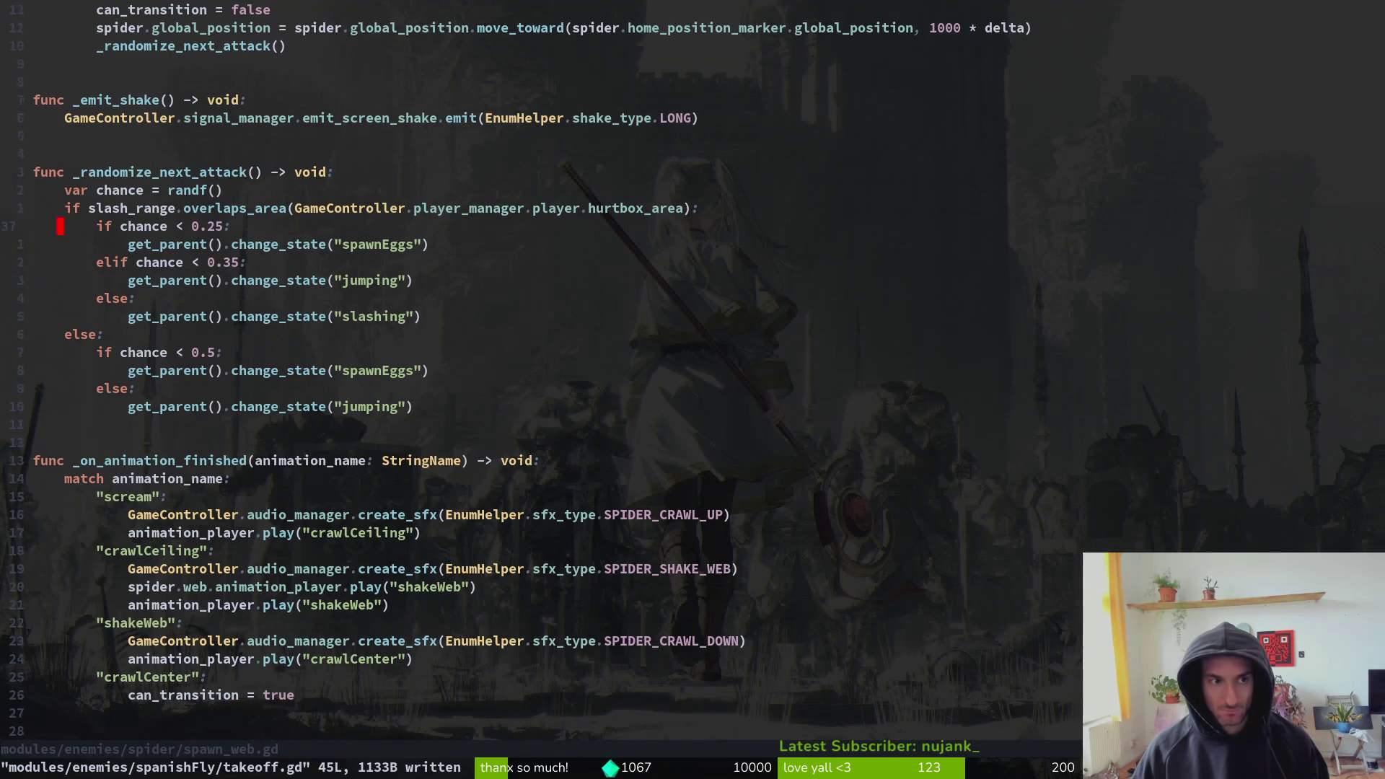
{"action": "key", "text": "{"}
{"action": "key", "text": "{"}
{"action": "key", "text": "{"}
{"action": "key", "text": "j"}
{"action": "key", "text": "j"}
{"action": "key", "text": "j"}
{"action": "key", "text": "k"}
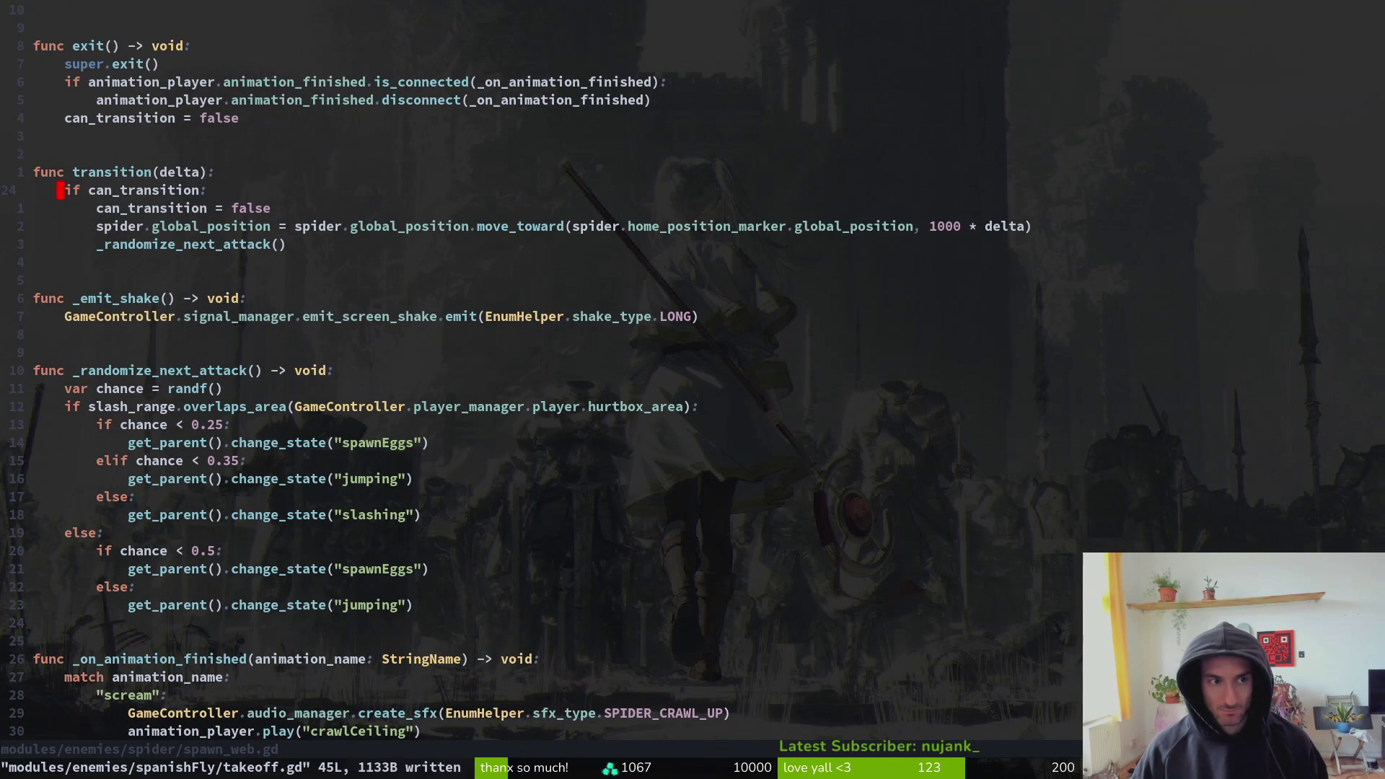
{"action": "key", "text": "k"}
{"action": "key", "text": "k"}
{"action": "key", "text": "k"}
{"action": "key", "text": "k"}
{"action": "key", "text": "k"}
{"action": "type", "text": ":w"}
{"action": "key", "text": "Return"}
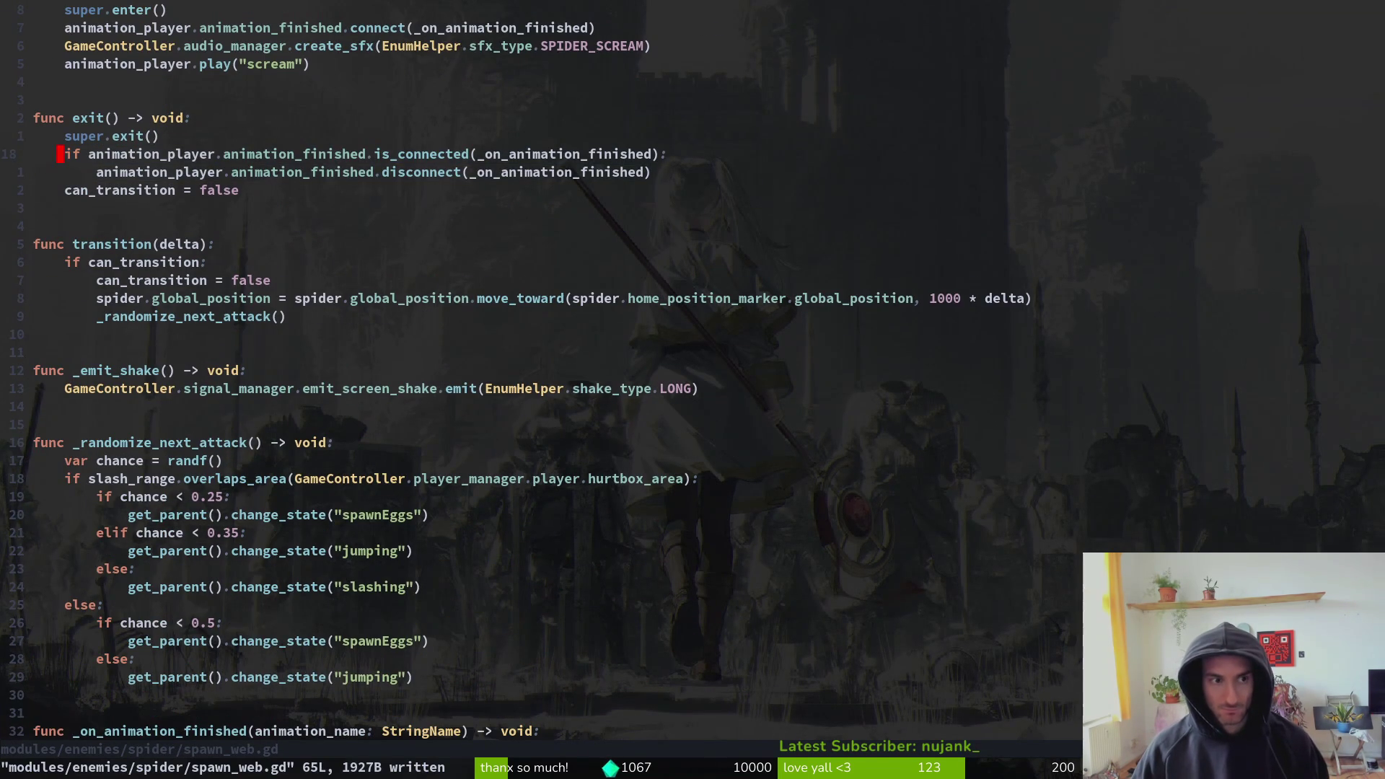
{"action": "key", "text": "ctrl+6"}
{"action": "key", "text": "{"}
{"action": "key", "text": "{"}
{"action": "key", "text": "{"}
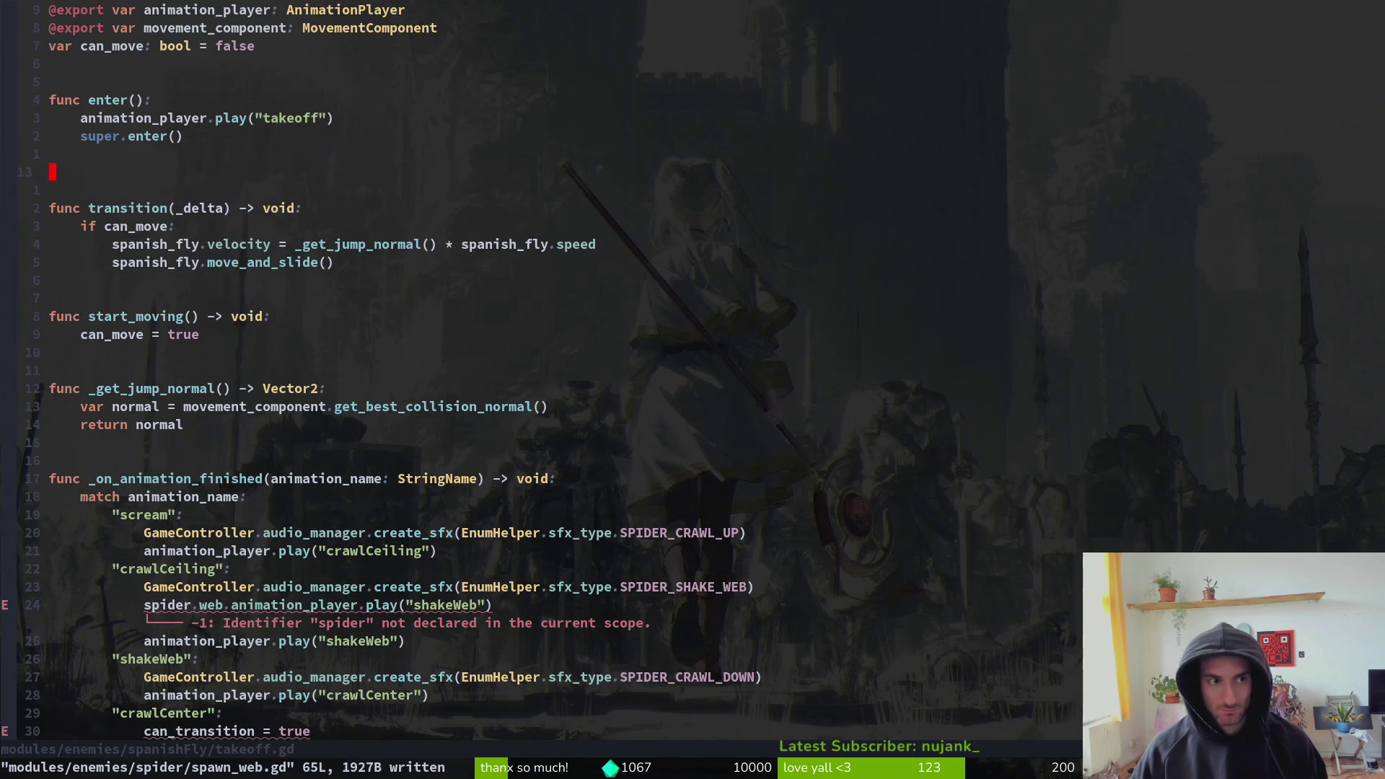
- Write a new exit() function header and paste the disconnect lines under it
{"action": "type", "text": "ofunc _ex"}
{"action": "key", "text": "BackSpace"}
{"action": "key", "text": "BackSpace"}
{"action": "key", "text": "BackSpace"}
{"action": "type", "text": "exit():"}
{"action": "key", "text": "Escape"}
{"action": "key", "text": "p"}
- Copy the super.exit() line from spawn_web.gd into exit() and save takeoff.gd
{"action": "key", "text": "ctrl+6"}
{"action": "key", "text": "k"}
{"action": "key", "text": "y"}
{"action": "key", "text": "y"}
{"action": "key", "text": "ctrl+6"}
{"action": "key", "text": "p"}
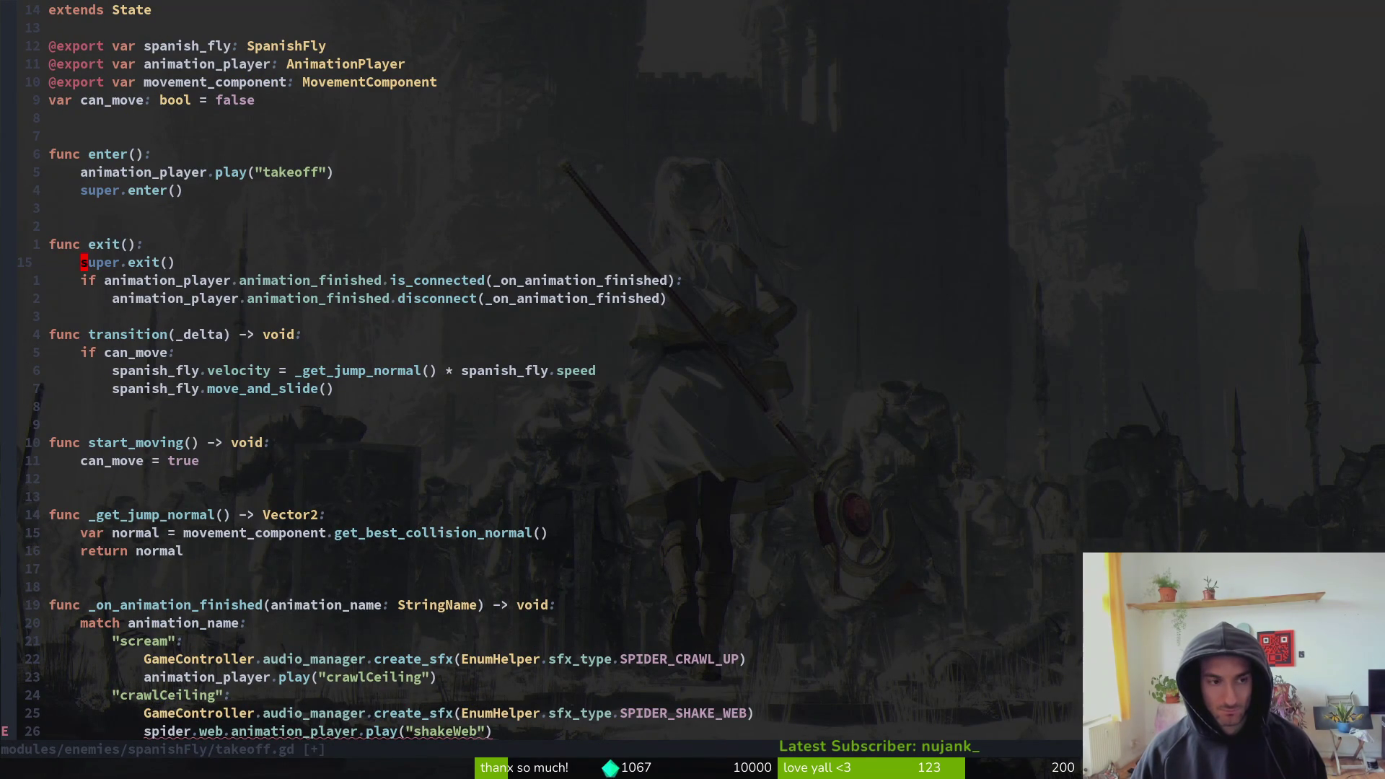
{"action": "key", "text": "ctrl+6"}
{"action": "key", "text": "k"}
{"action": "key", "text": "y"}
{"action": "key", "text": "y"}
{"action": "key", "text": "ctrl+6"}
{"action": "type", "text": "kVp"}
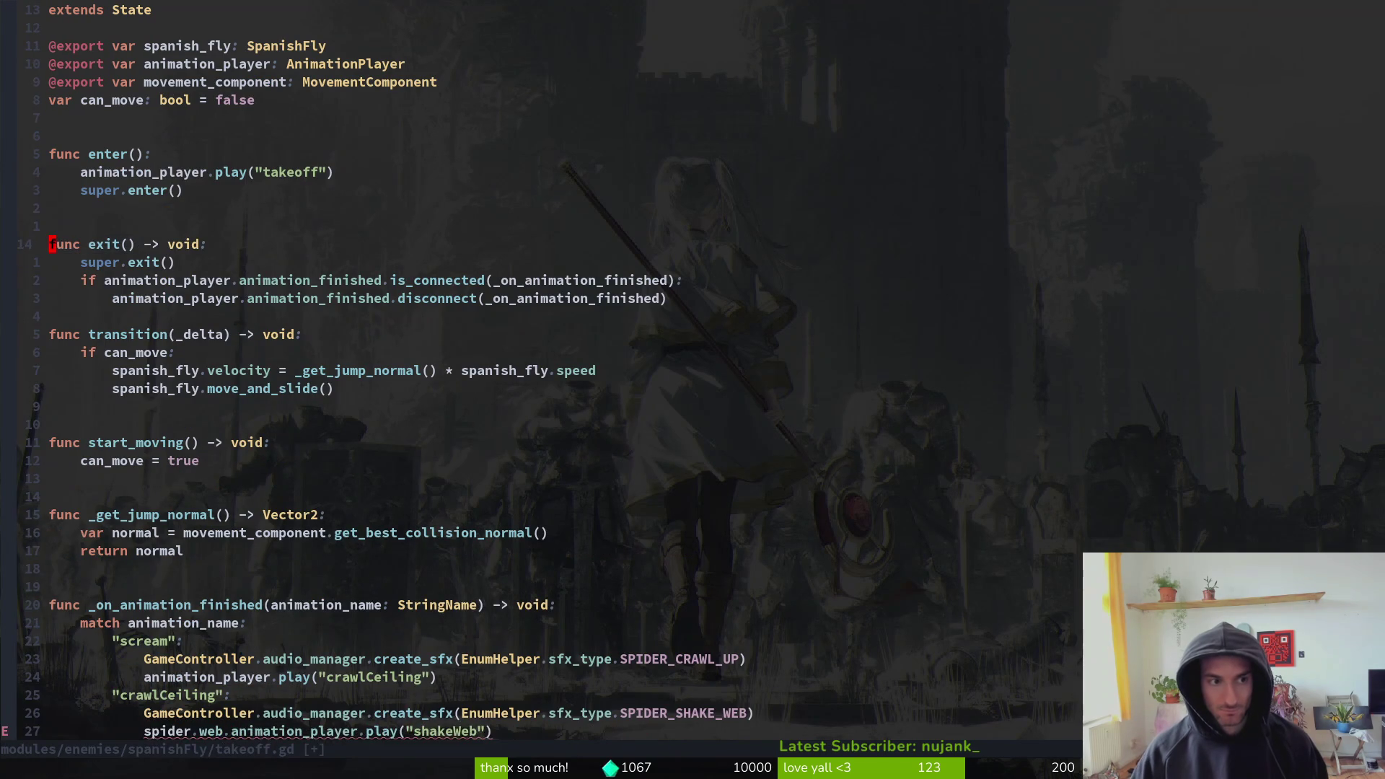
{"action": "type", "text": ":w"}
{"action": "key", "text": "Return"}
- Replace the enter() header with spawn_web.gd's typed '-> void' header, keeping the name enter, and save
{"action": "key", "text": "ctrl+6"}
{"action": "key", "text": "V"}
{"action": "key", "text": "k"}
{"action": "key", "text": "y"}
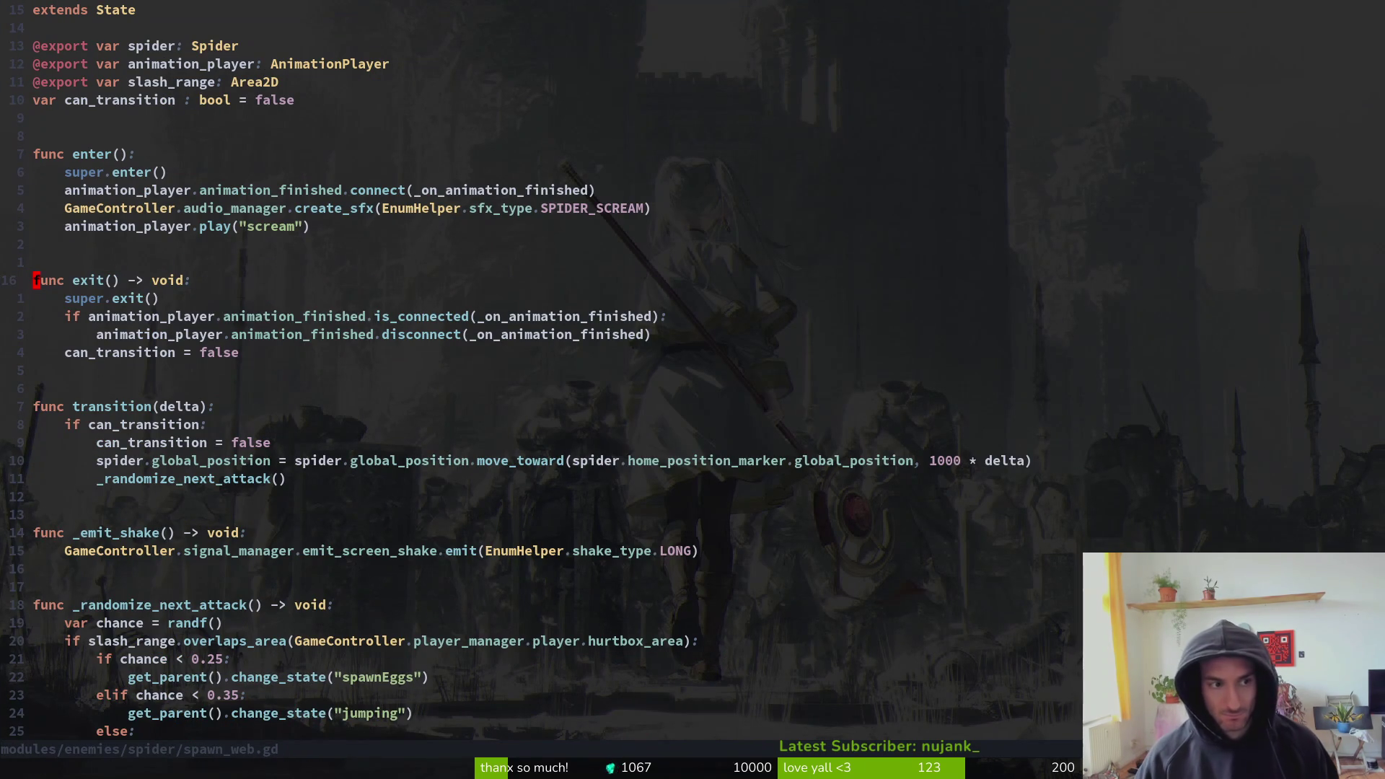
{"action": "key", "text": "ctrl+6"}
{"action": "key", "text": "k"}
{"action": "key", "text": "k"}
{"action": "key", "text": "k"}
{"action": "key", "text": "k"}
{"action": "key", "text": "V"}
{"action": "key", "text": "p"}
{"action": "key", "text": "w"}
{"action": "key", "text": "w"}
{"action": "type", "text": "hciwenter"}
{"action": "key", "text": "Escape"}
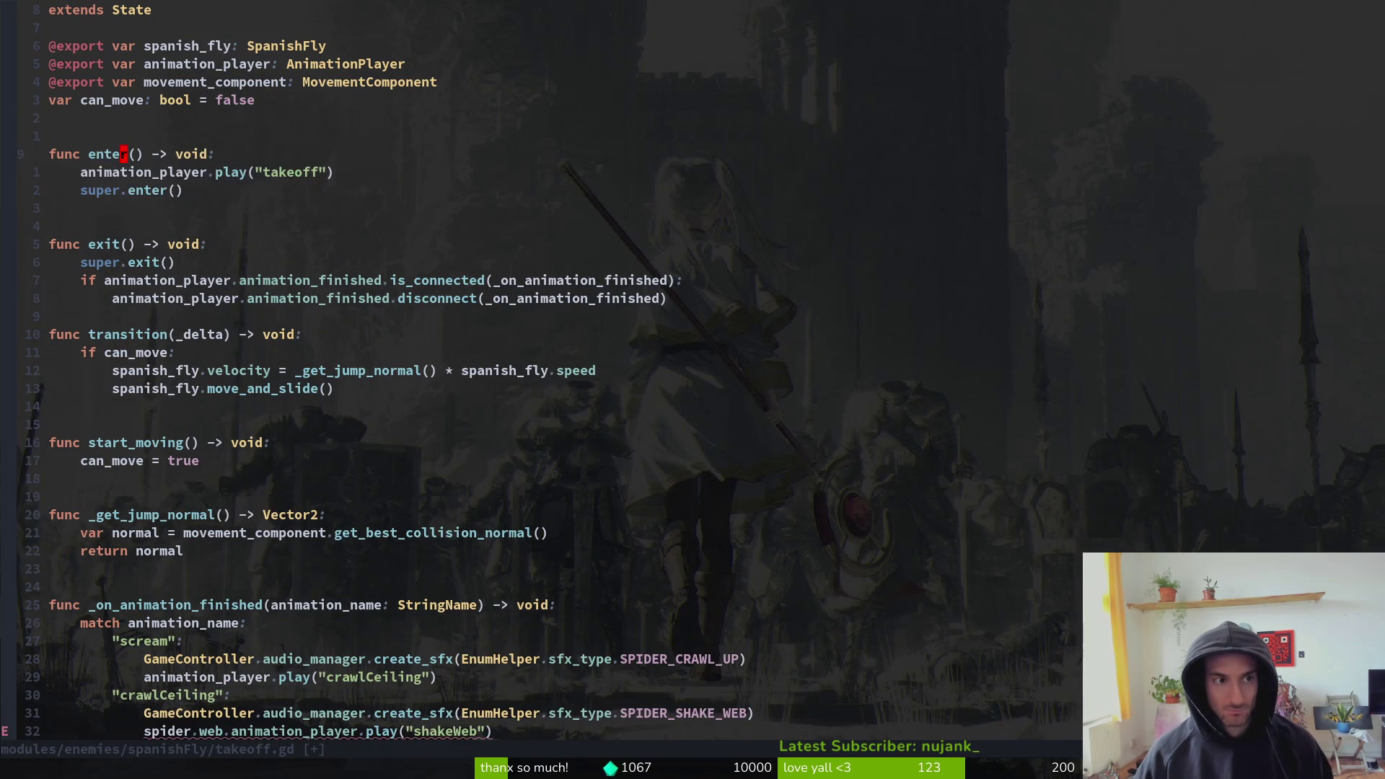
{"action": "type", "text": ":w"}
{"action": "key", "text": "Return"}
- Copy the _on_animation_finished connect line into enter() after super.enter() and save
{"action": "key", "text": "ctrl+6"}
{"action": "key", "text": "k"}
{"action": "key", "text": "k"}
{"action": "key", "text": "k"}
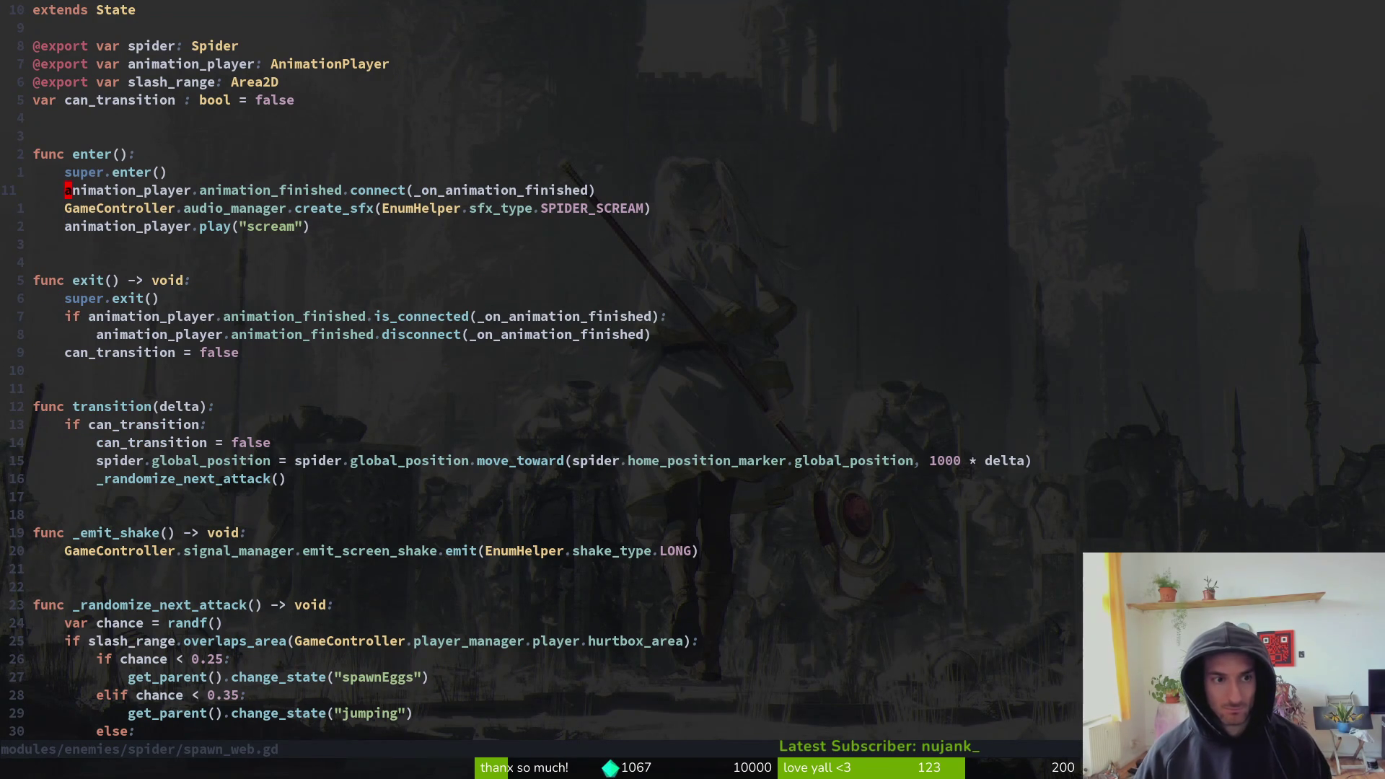
{"action": "key", "text": "ctrl+6"}
{"action": "type", "text": "jpkVdp:w"}
{"action": "key", "text": "Return"}
{"action": "key", "text": "j"}
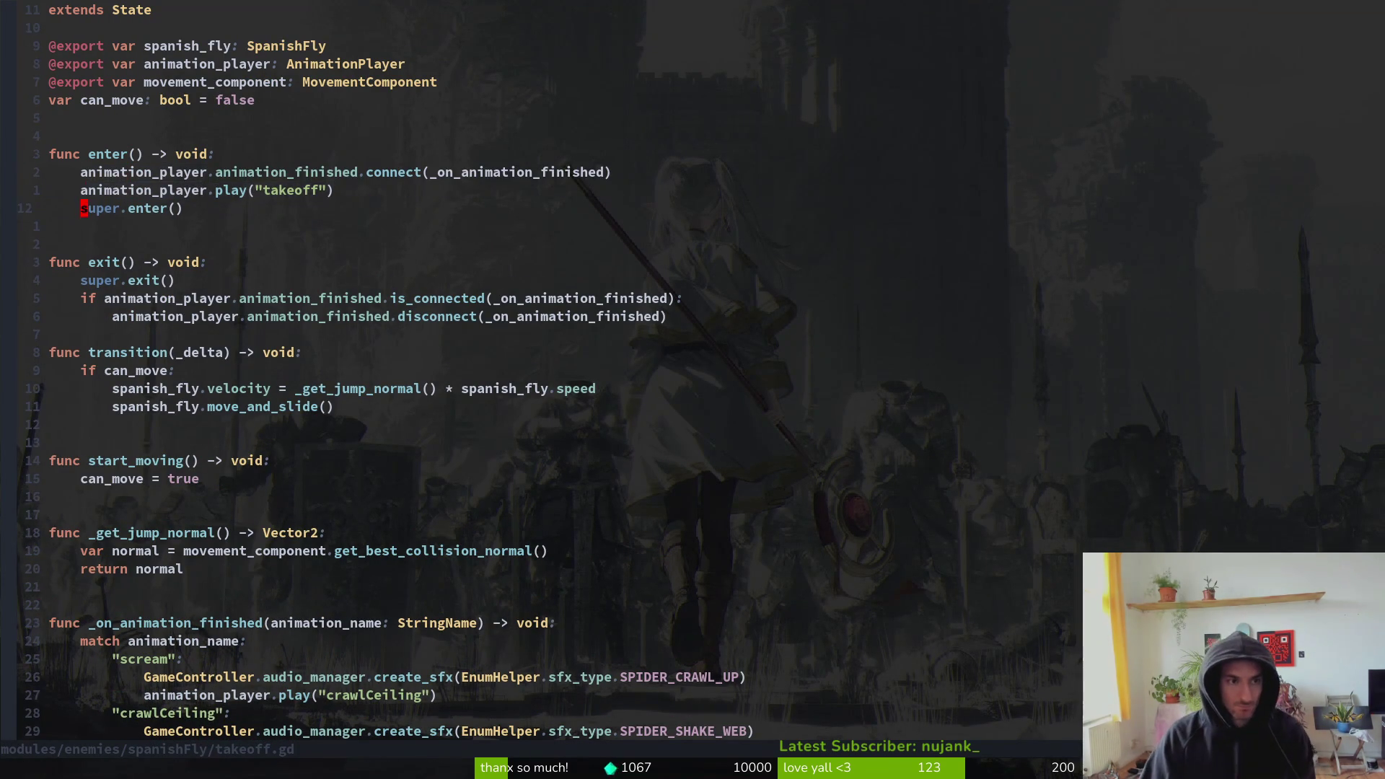
{"action": "key", "text": "d"}
{"action": "key", "text": "d"}
{"action": "key", "text": "k"}
{"action": "key", "text": "k"}
{"action": "type", "text": "P:w"}
{"action": "key", "text": "Return"}
- Add a blank line before transition(), save, and move down to the handler's spider.web line
{"action": "key", "text": "ctrl+6"}
{"action": "key", "text": "ctrl+6"}
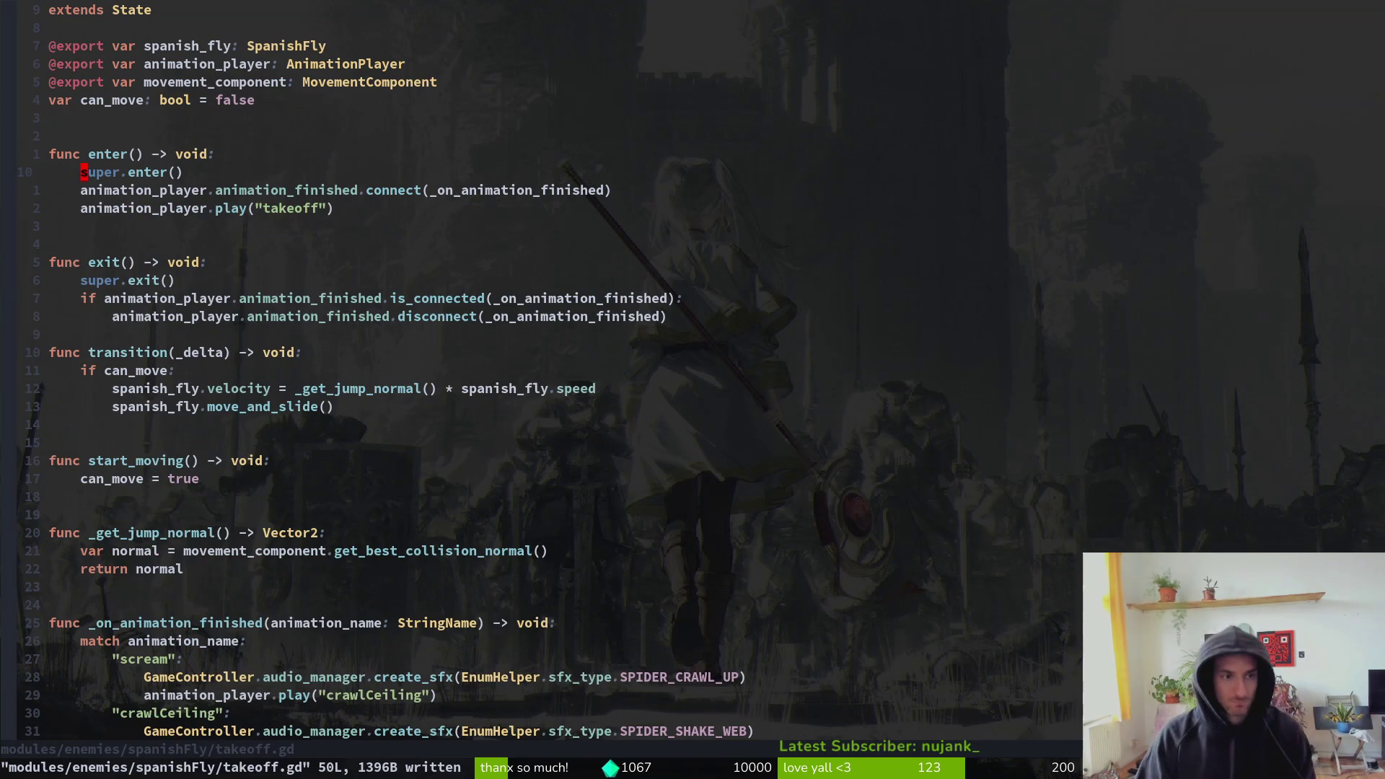
{"action": "key", "text": "j"}
{"action": "key", "text": "j"}
{"action": "key", "text": "j"}
{"action": "key", "text": "j"}
{"action": "key", "text": "j"}
{"action": "key", "text": "j"}
{"action": "key", "text": "j"}
{"action": "key", "text": "j"}
{"action": "key", "text": "o"}
{"action": "key", "text": "Escape"}
{"action": "type", "text": ":w"}
{"action": "key", "text": "Return"}
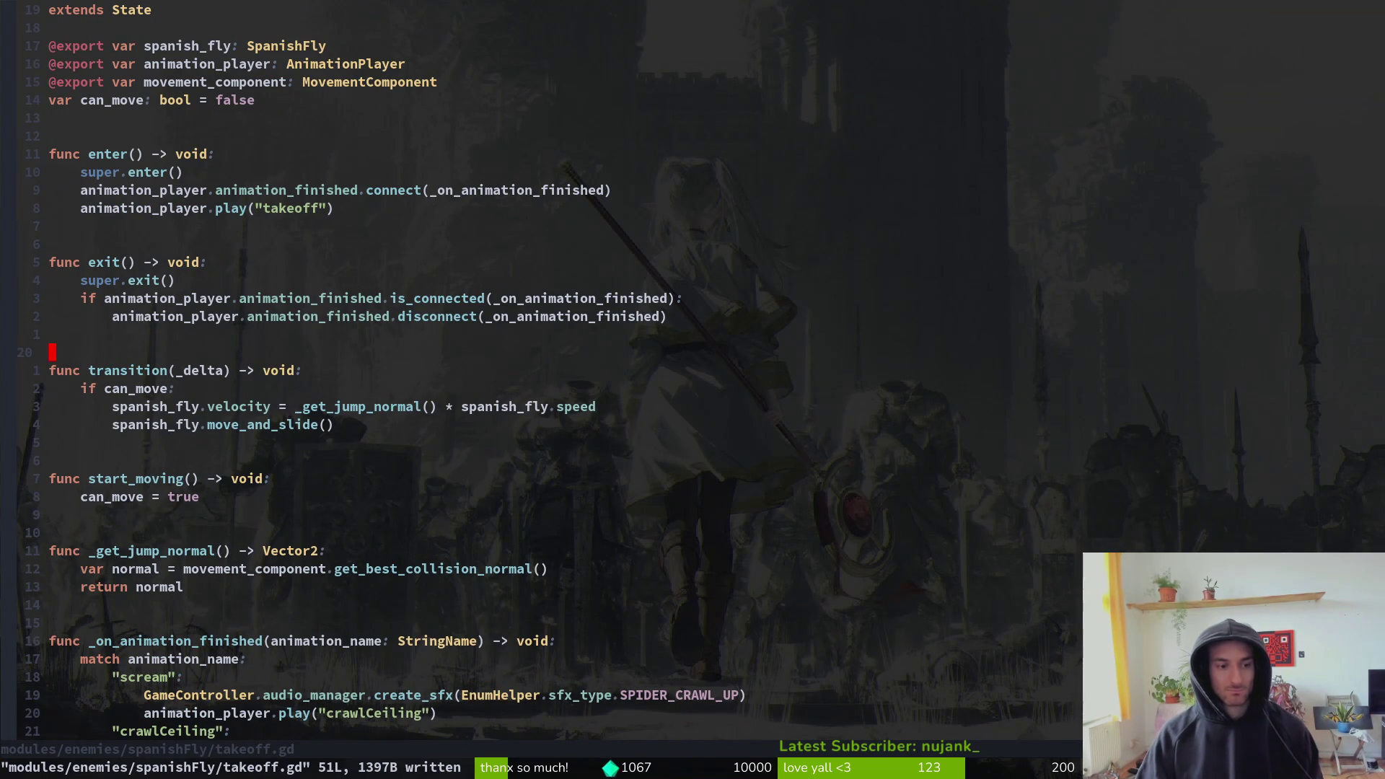
{"action": "key", "text": "1"}
{"action": "key", "text": "6"}
{"action": "key", "text": "j"}
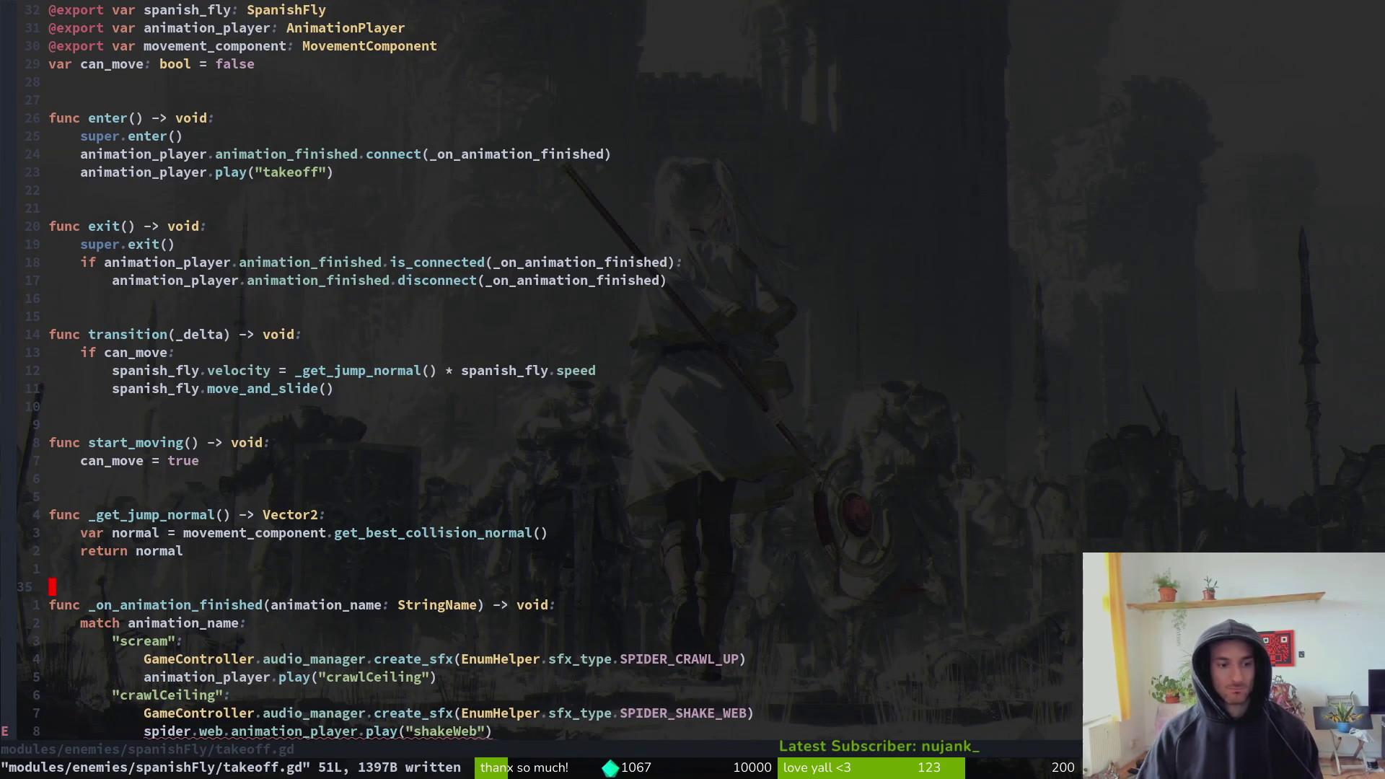
{"action": "key", "text": "f"}
{"action": "key", "text": "_"}
{"action": "key", "text": ";"}
{"action": "key", "text": "j"}
{"action": "key", "text": "j"}
{"action": "key", "text": "j"}
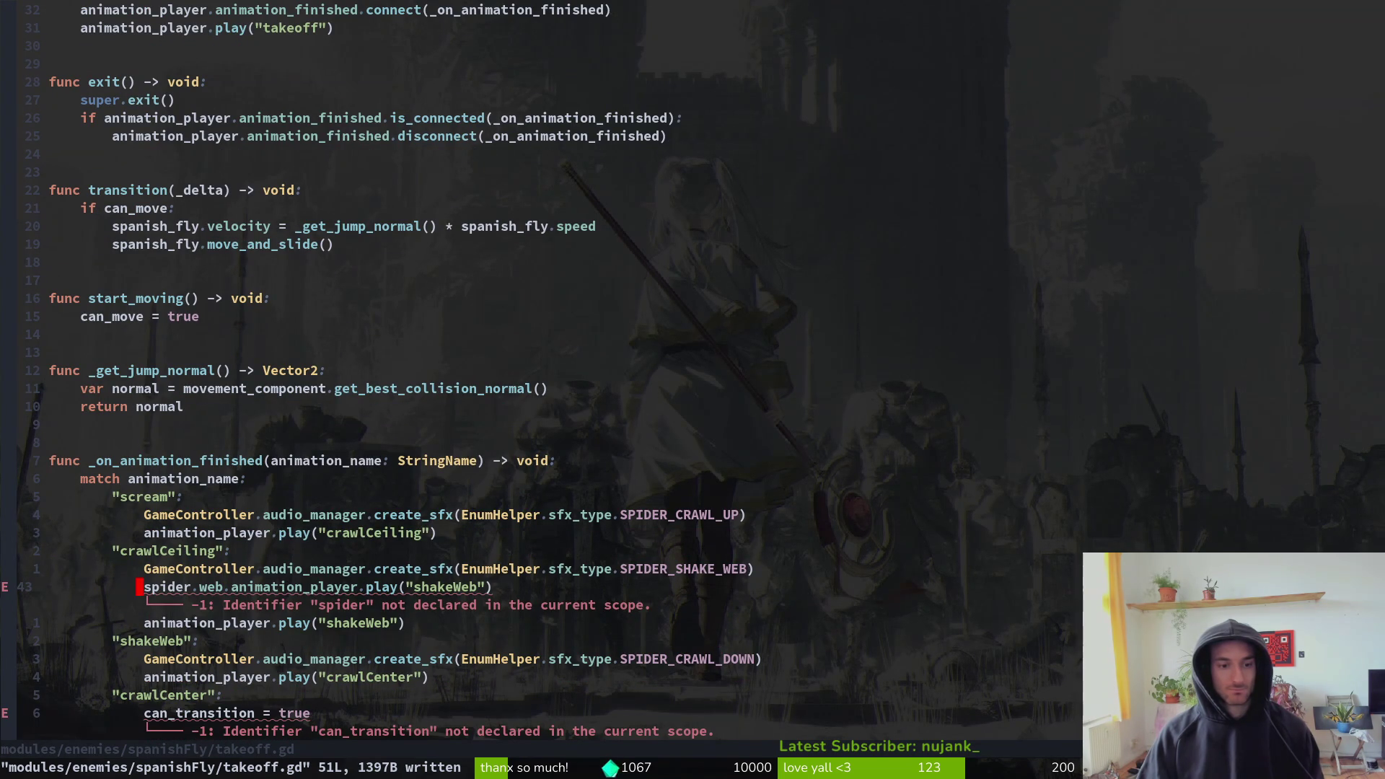
- Rename the scream branch to takeoff and make it set can_transition = true
{"action": "key", "text": "k"}
{"action": "key", "text": "k"}
{"action": "key", "text": "k"}
{"action": "type", "text": "tak"}
{"action": "type", "text": "cwtakeoff"}
{"action": "key", "text": "Escape"}
{"action": "type", "text": "off"}
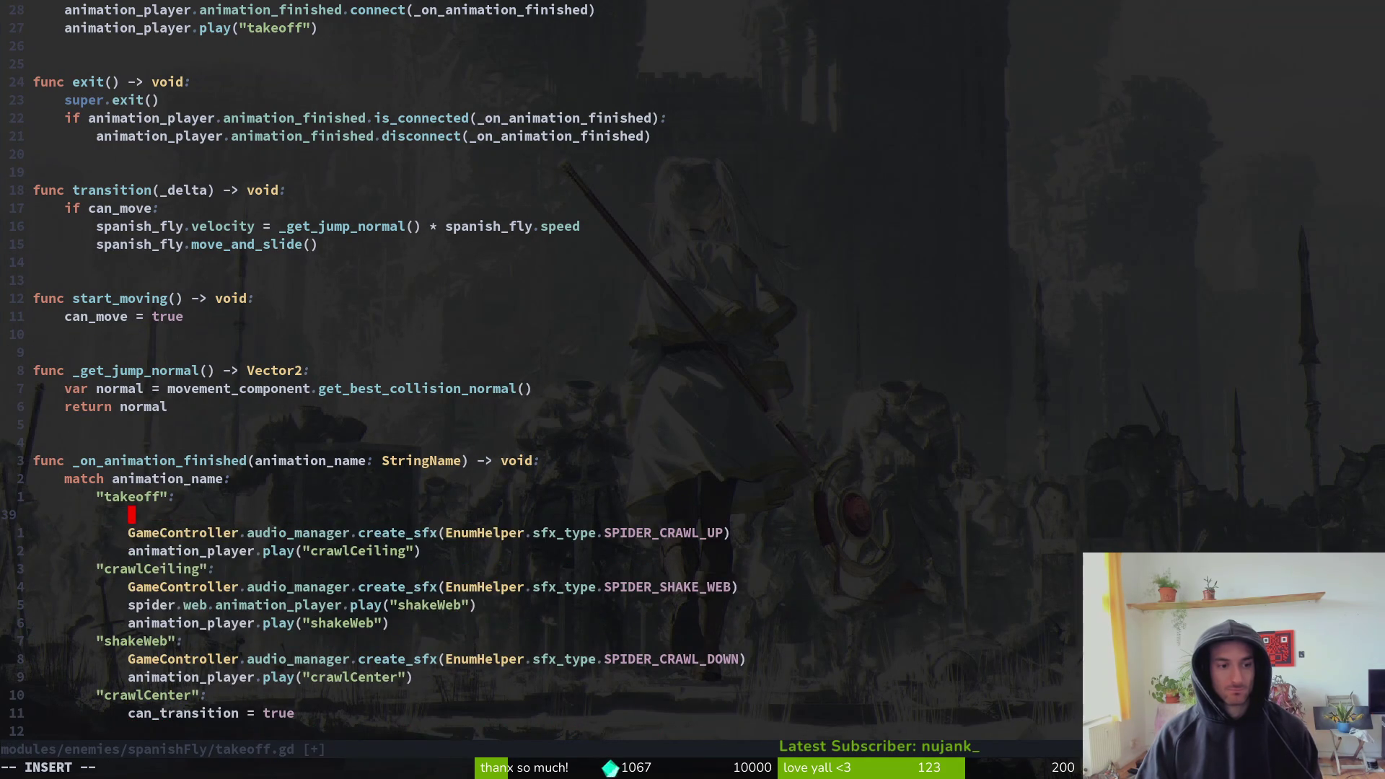
{"action": "type", "text": "can"}
{"action": "key", "text": "Tab"}
{"action": "key", "text": "Tab"}
{"action": "key", "text": "Tab"}
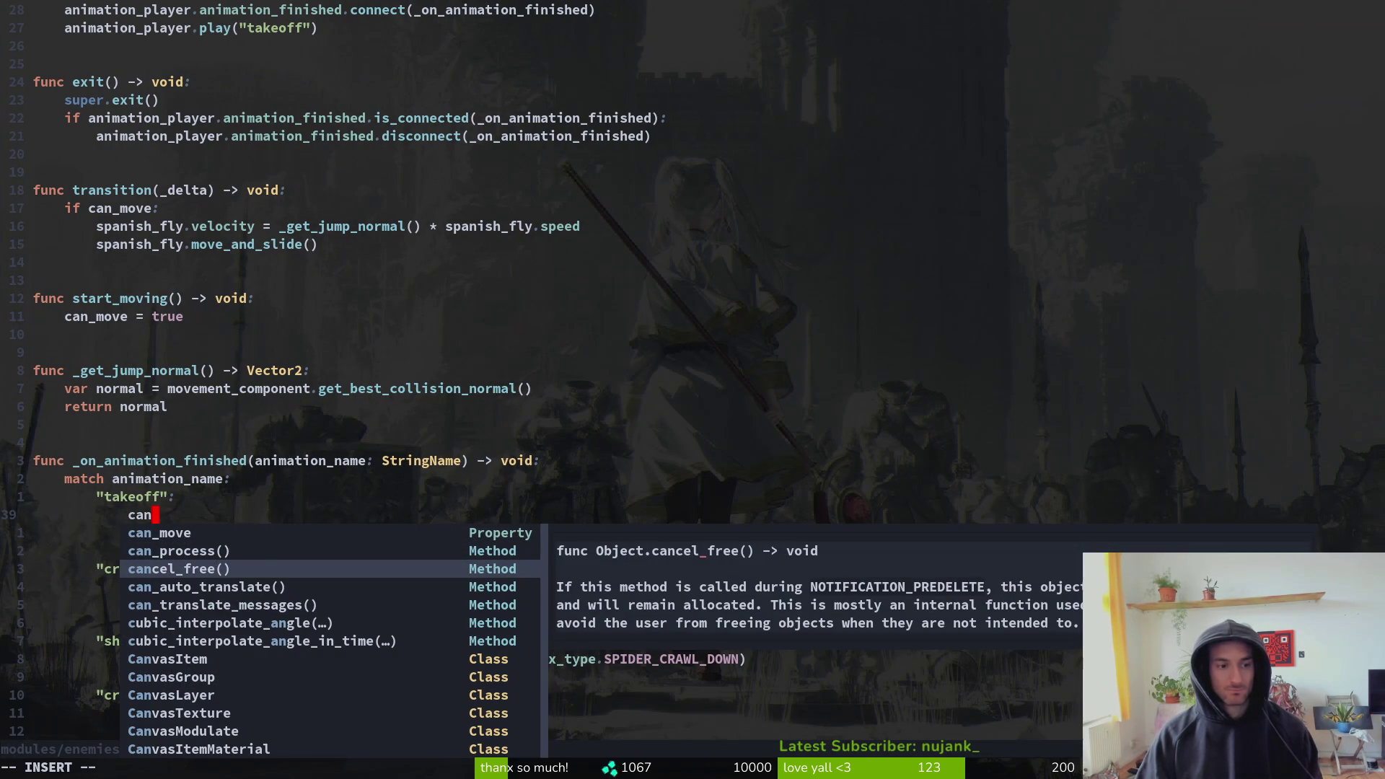
{"action": "key", "text": "shift+Tab"}
{"action": "key", "text": "shift+Tab"}
{"action": "key", "text": "Return"}
{"action": "type", "text": "-"}
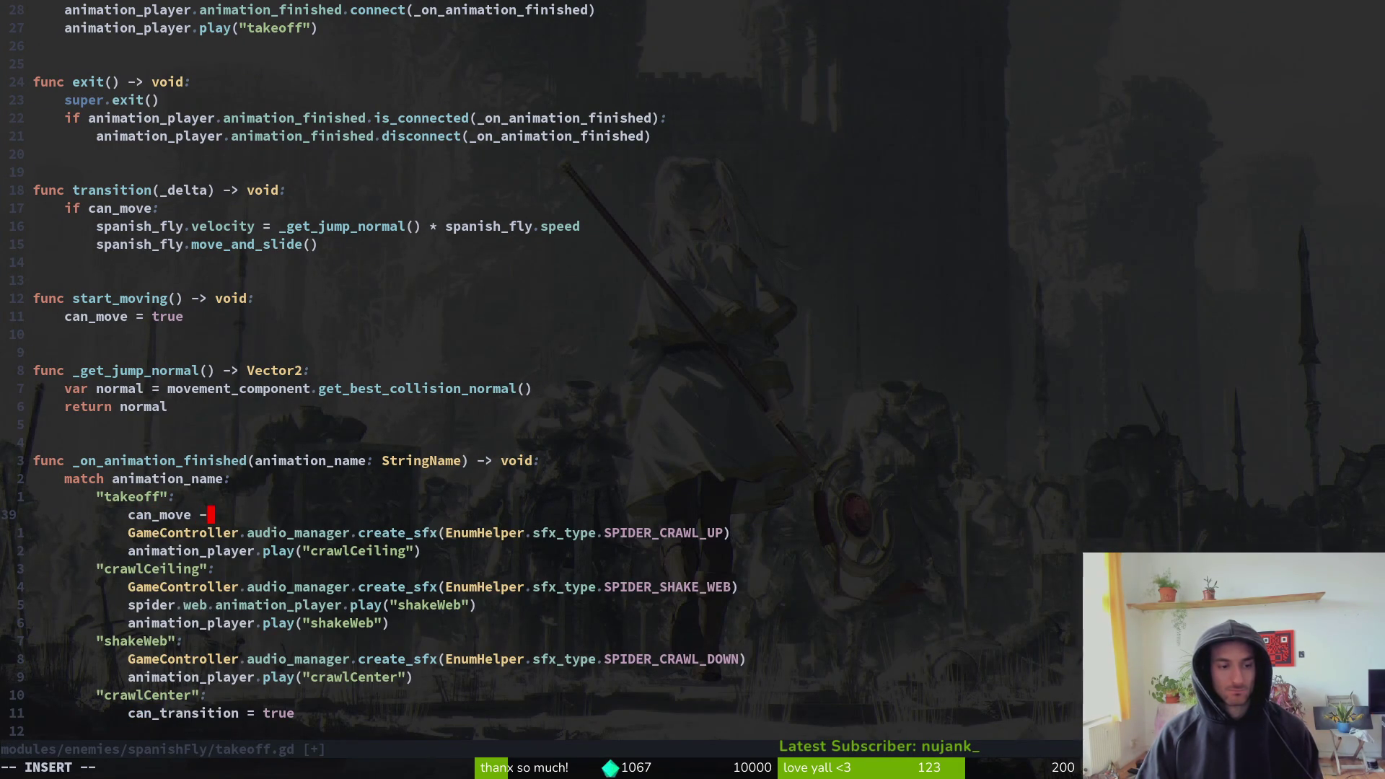
{"action": "type", "text": "="}
{"action": "key", "text": "BackSpace"}
{"action": "key", "text": "BackSpace"}
{"action": "key", "text": "BackSpace"}
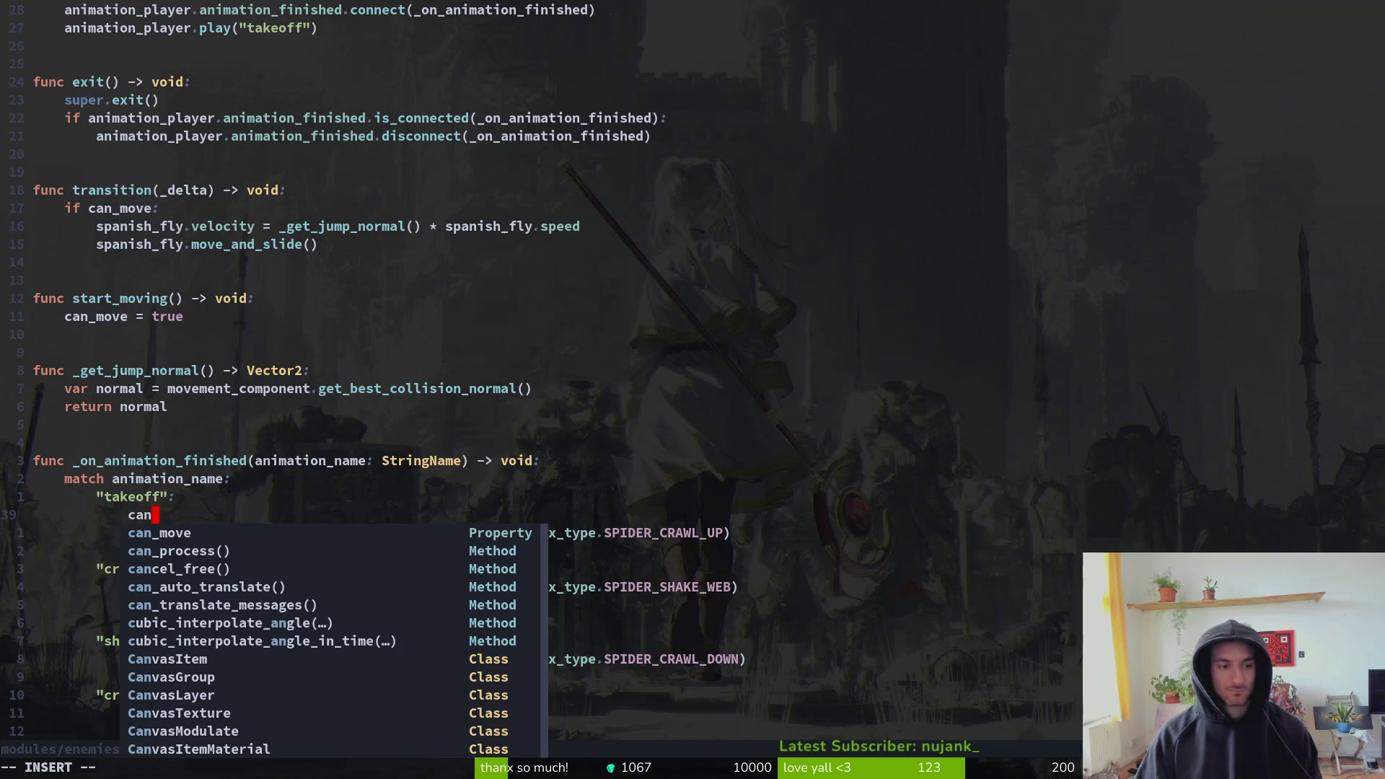
{"action": "type", "text": "_transition - tr"}
{"action": "key", "text": "BackSpace"}
{"action": "key", "text": "BackSpace"}
{"action": "key", "text": "BackSpace"}
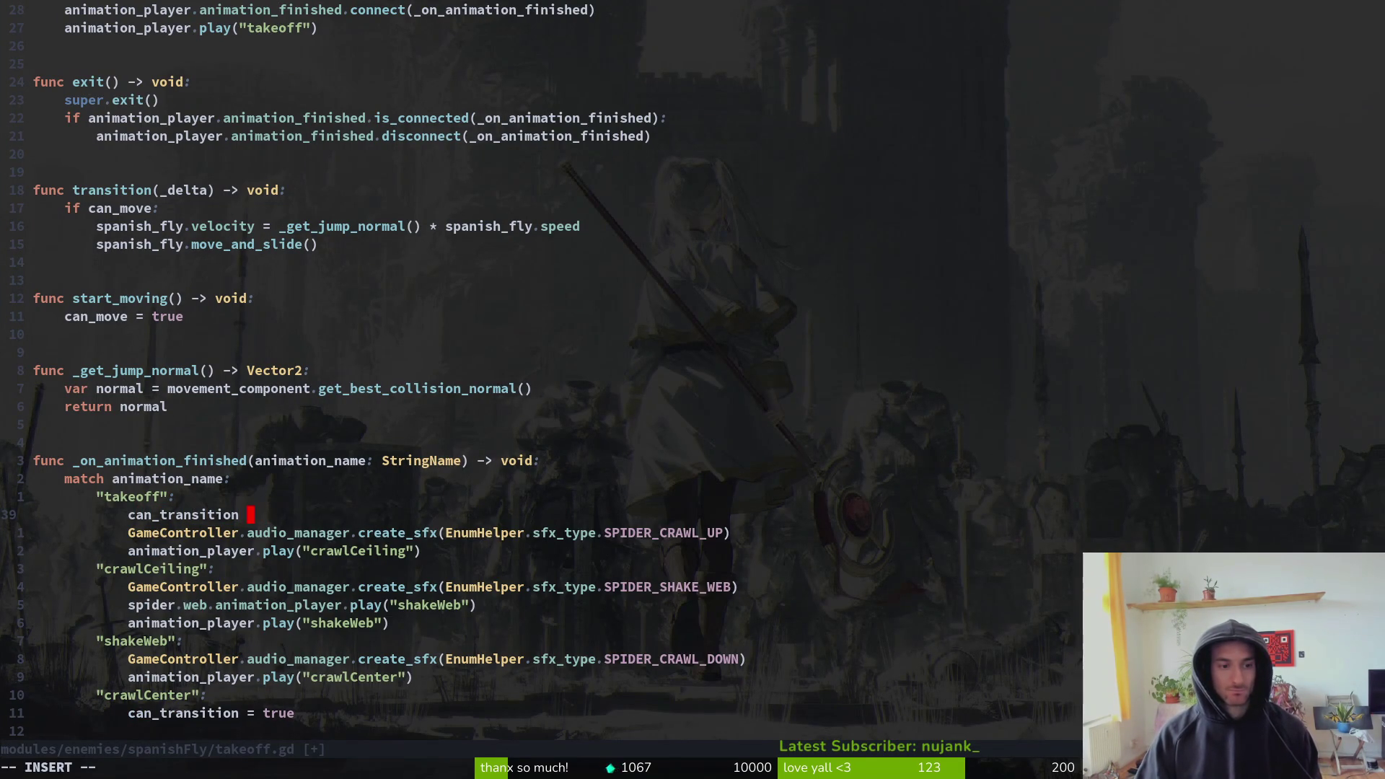
{"action": "type", "text": "true"}
{"action": "key", "text": "Escape"}
{"action": "key", "text": "j"}
- Delete the leftover spider animation branches below the takeoff case and save
{"action": "key", "text": "shift+v"}
{"action": "key", "text": "j"}
{"action": "key", "text": "j"}
{"action": "key", "text": "j"}
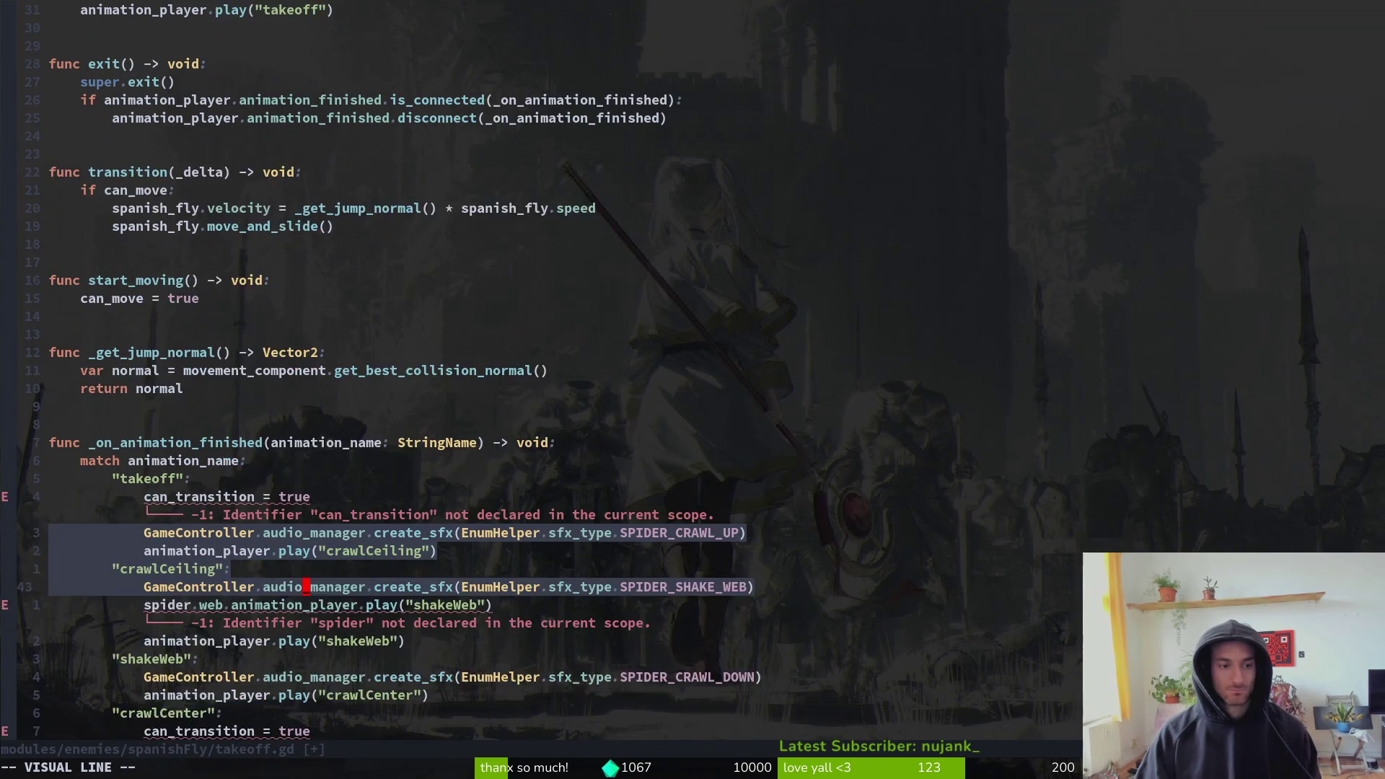
{"action": "key", "text": "j"}
{"action": "key", "text": "j"}
{"action": "key", "text": "j"}
{"action": "key", "text": "j"}
{"action": "key", "text": "d"}
{"action": "key", "text": "d"}
{"action": "key", "text": "d"}
{"action": "key", "text": "u"}
{"action": "key", "text": "d"}
{"action": "key", "text": "d"}
{"action": "type", "text": "k:w"}
{"action": "key", "text": "Return"}
{"action": "key", "text": "k"}
{"action": "key", "text": "k"}
{"action": "key", "text": "k"}
{"action": "key", "text": "j"}
{"action": "key", "text": "j"}
{"action": "key", "text": "j"}
- Copy the can_transition declaration from spawn_web.gd into takeoff.gd's variables and save
{"action": "key", "text": "w"}
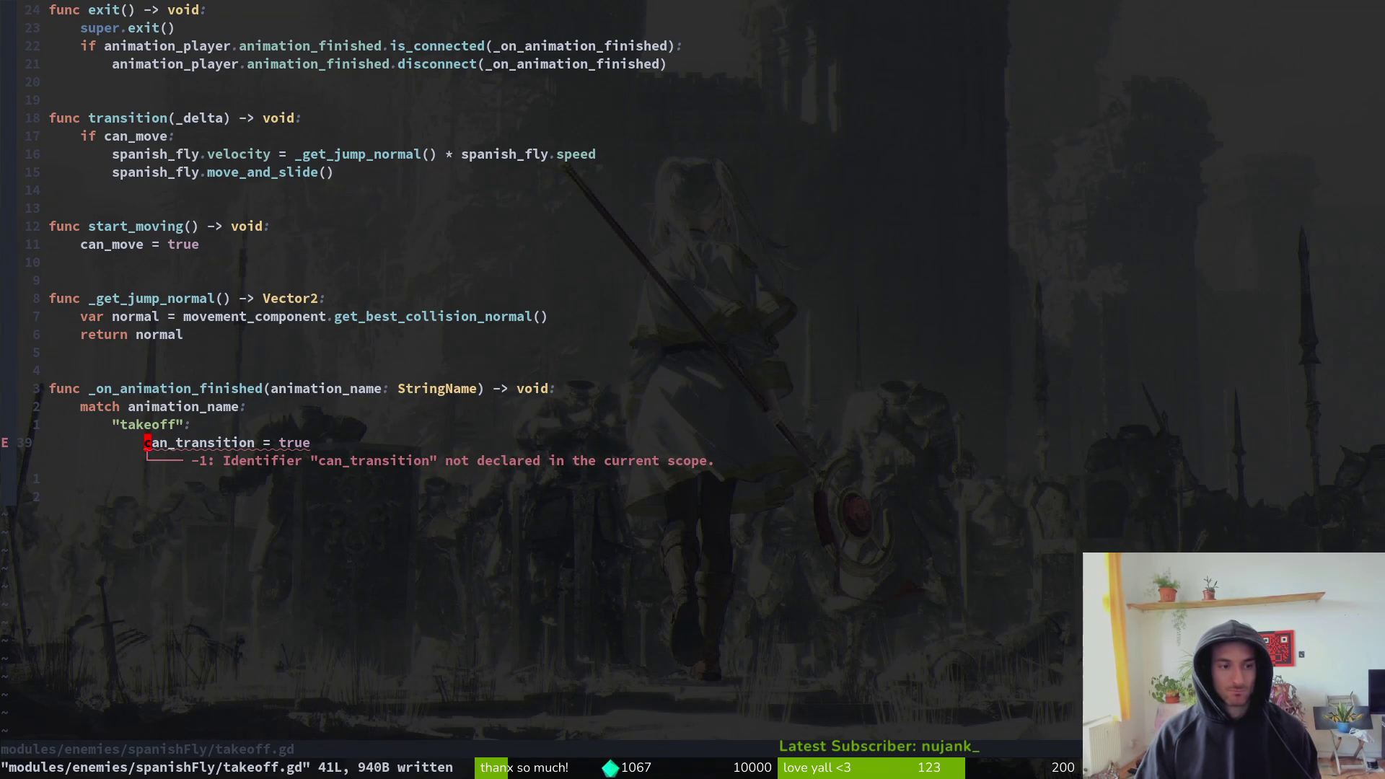
{"action": "key", "text": "v"}
{"action": "key", "text": "e"}
{"action": "key", "text": "y"}
{"action": "key", "text": "ctrl+o"}
{"action": "key", "text": "k"}
{"action": "key", "text": "k"}
{"action": "key", "text": "k"}
{"action": "key", "text": "k"}
{"action": "key", "text": "k"}
{"action": "key", "text": "w"}
{"action": "key", "text": "ctrl+6"}
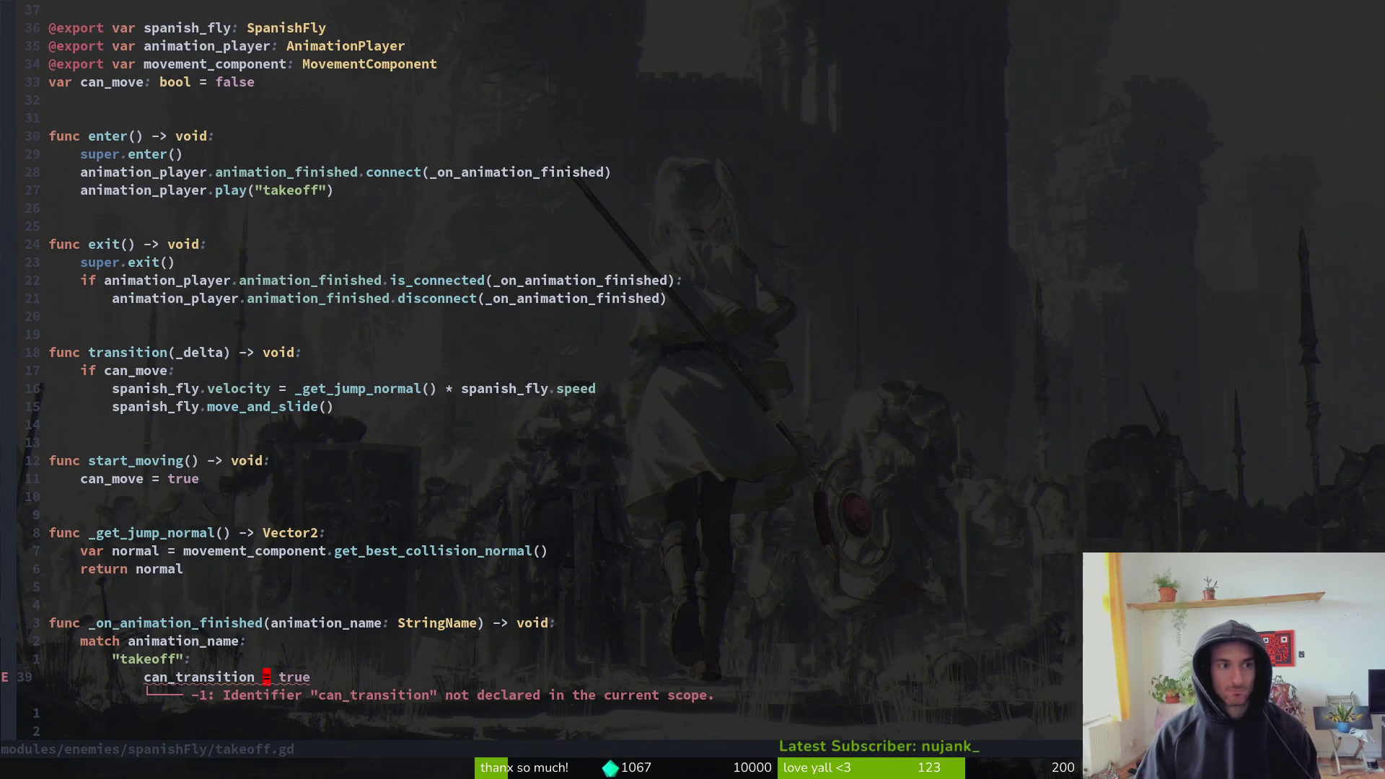
{"action": "key", "text": "3"}
{"action": "key", "text": "3"}
{"action": "type", "text": "kp:w"}
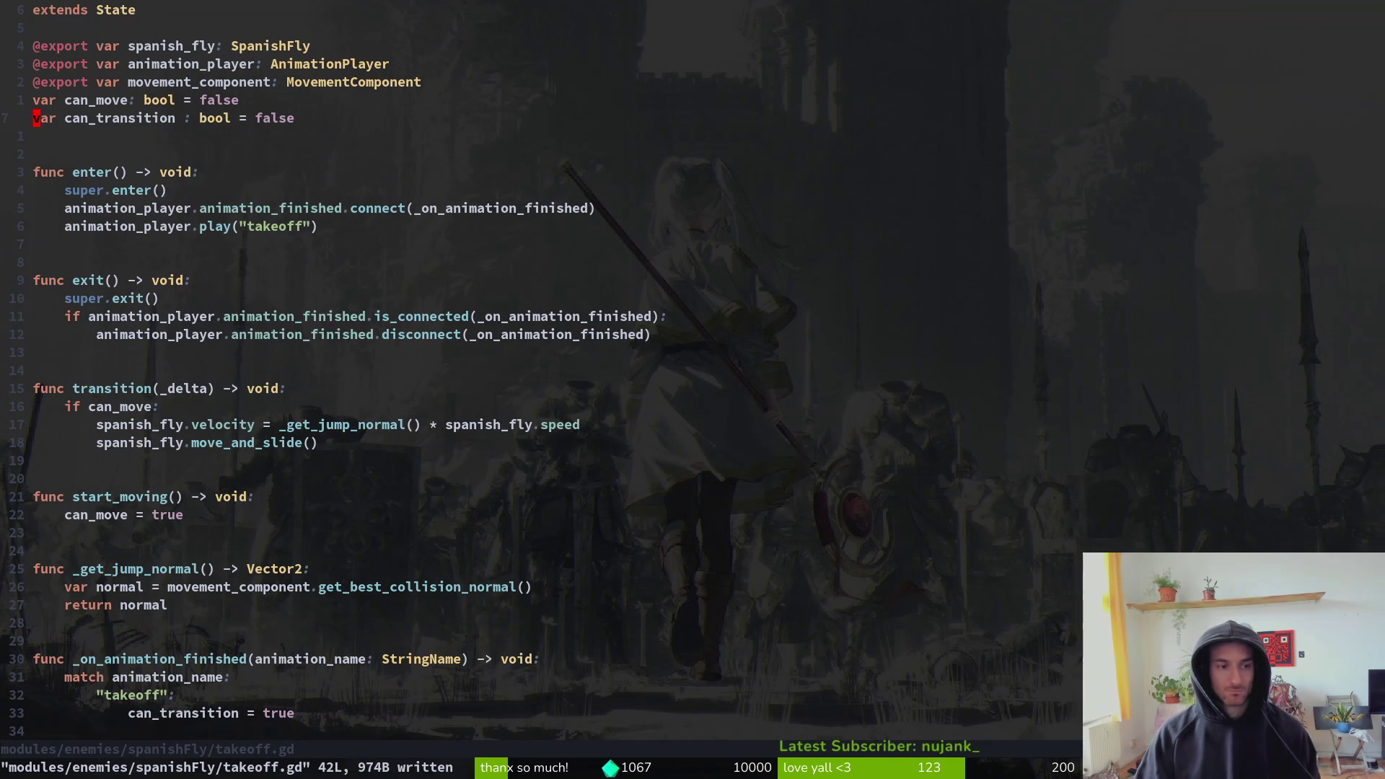
- Paste spawn_web.gd's three-line can_transition check into transition(), removing the spider movement line
{"action": "key", "text": "ctrl+6"}
{"action": "key", "text": "j"}
{"action": "key", "text": "j"}
{"action": "key", "text": "j"}
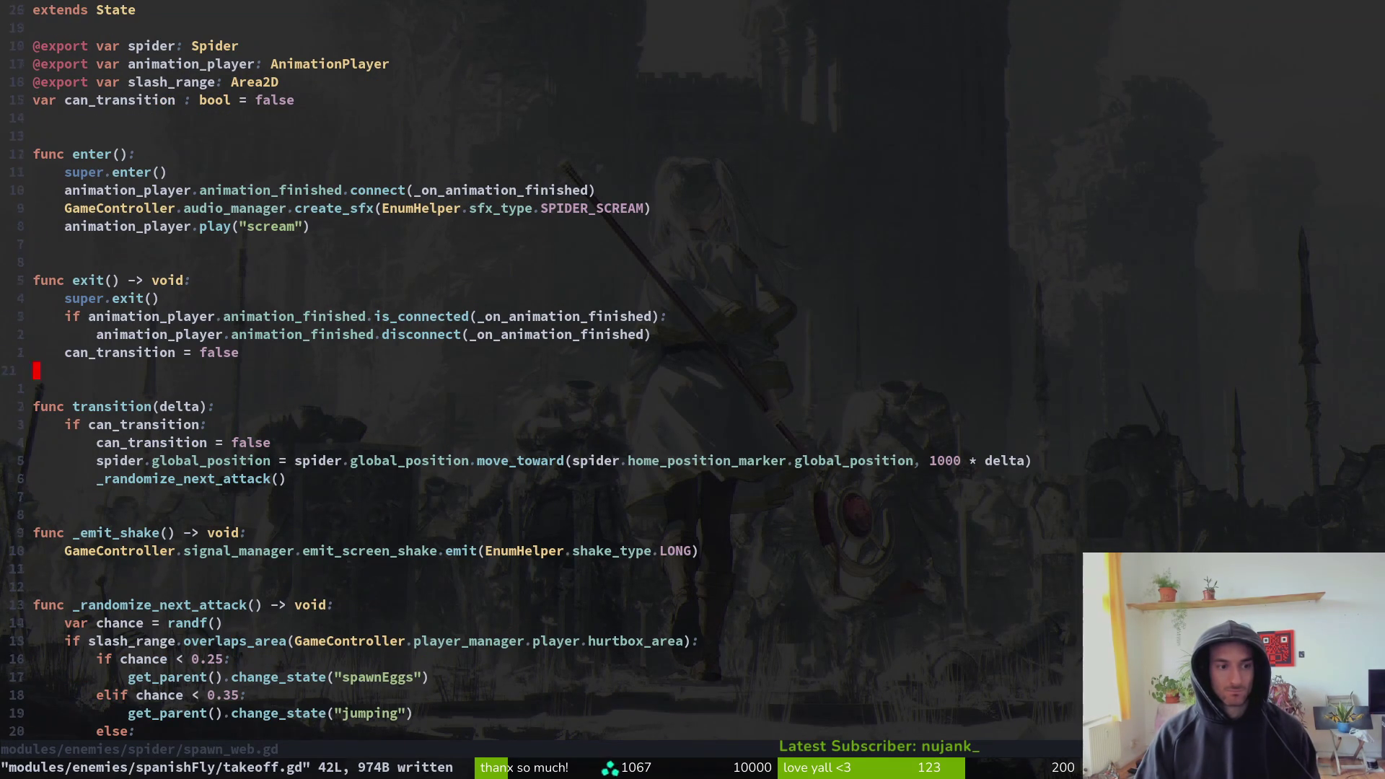
{"action": "key", "text": "3"}
{"action": "key", "text": "y"}
{"action": "key", "text": "y"}
{"action": "key", "text": "ctrl+6"}
{"action": "key", "text": "j"}
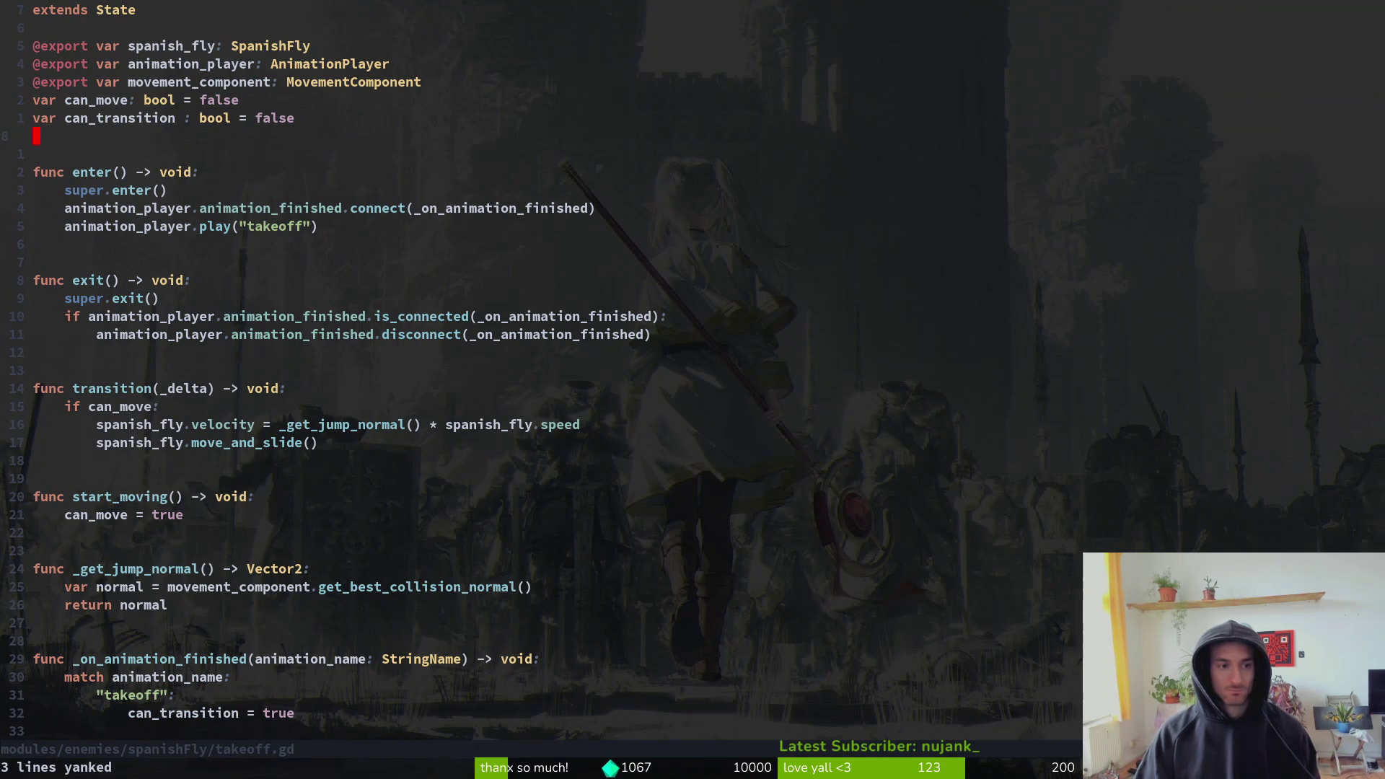
{"action": "key", "text": "braceright"}
{"action": "key", "text": "braceright"}
{"action": "key", "text": "j"}
{"action": "key", "text": "j"}
{"action": "key", "text": "j"}
{"action": "key", "text": "p"}
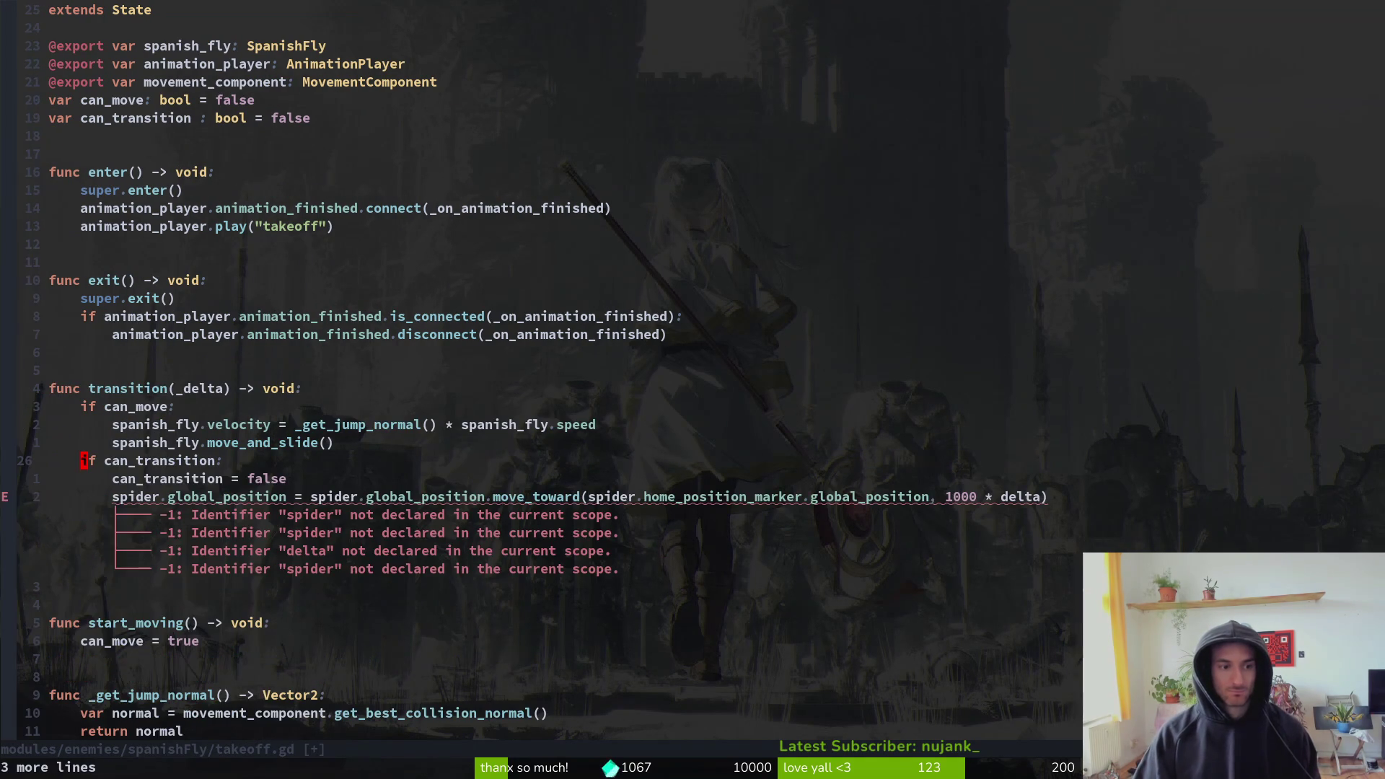
{"action": "key", "text": "j"}
{"action": "key", "text": "d"}
{"action": "key", "text": "d"}
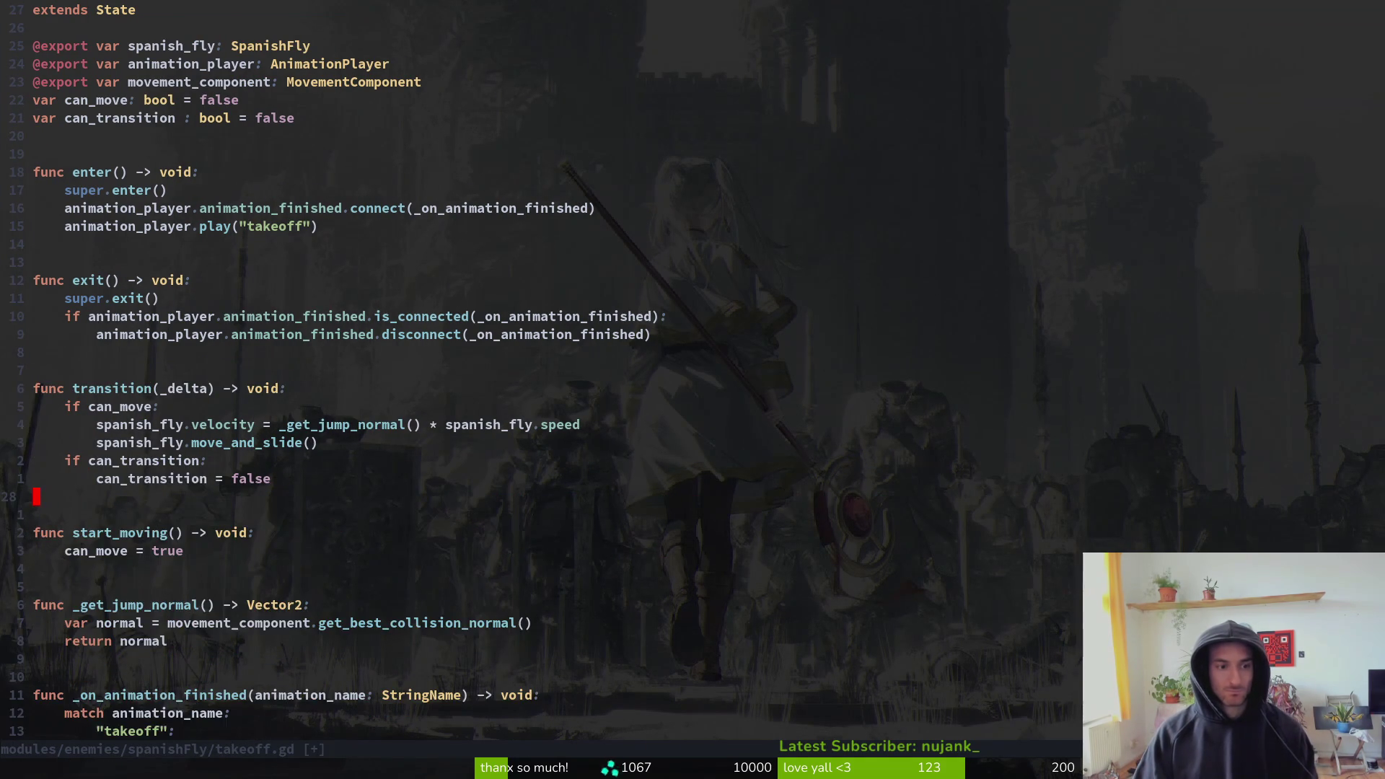
{"action": "key", "text": "ctrl+6"}
{"action": "key", "text": "ctrl+6"}
{"action": "key", "text": "space"}
- Grep the project for can_transition and yank smokebombing.gd's change_state line
{"action": "key", "text": "f"}
{"action": "key", "text": "f"}
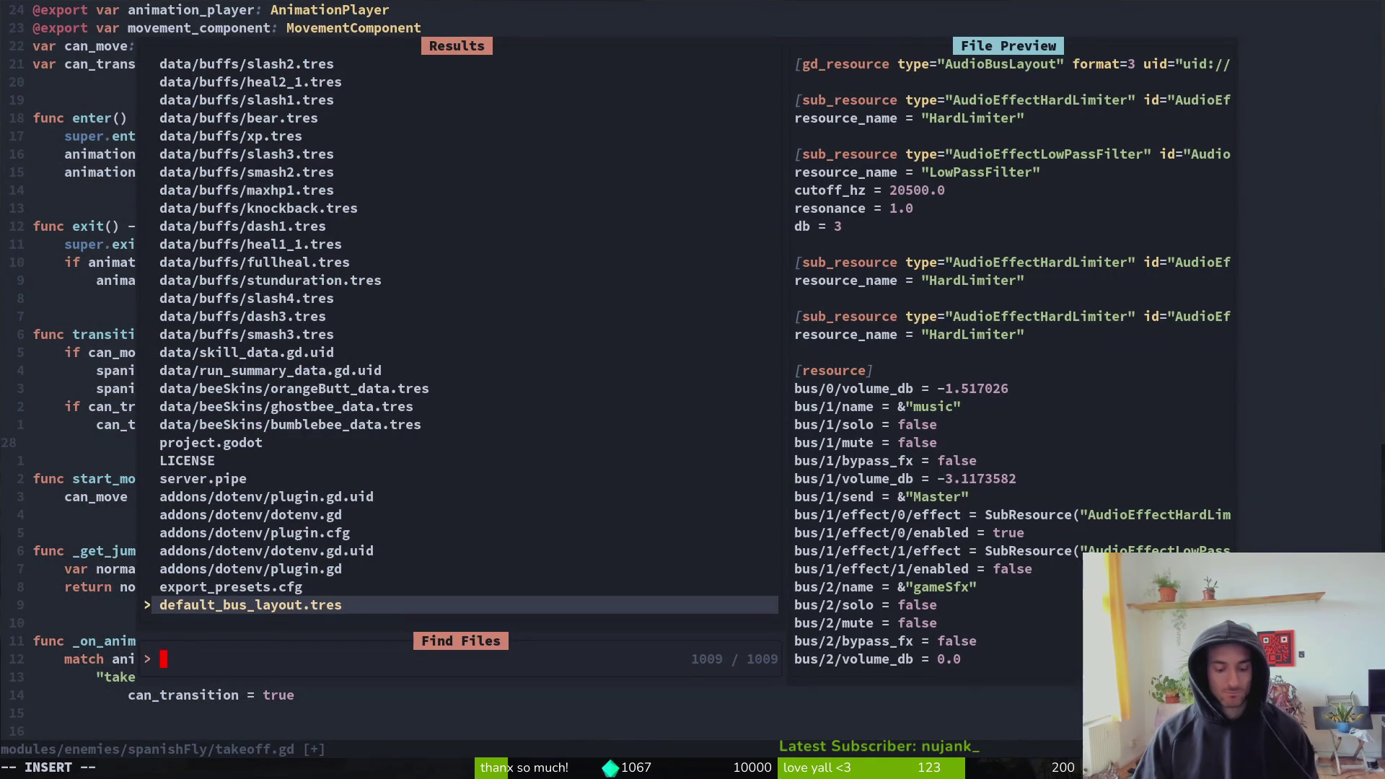
{"action": "key", "text": "Escape"}
{"action": "key", "text": "space"}
{"action": "type", "text": "pscan"}
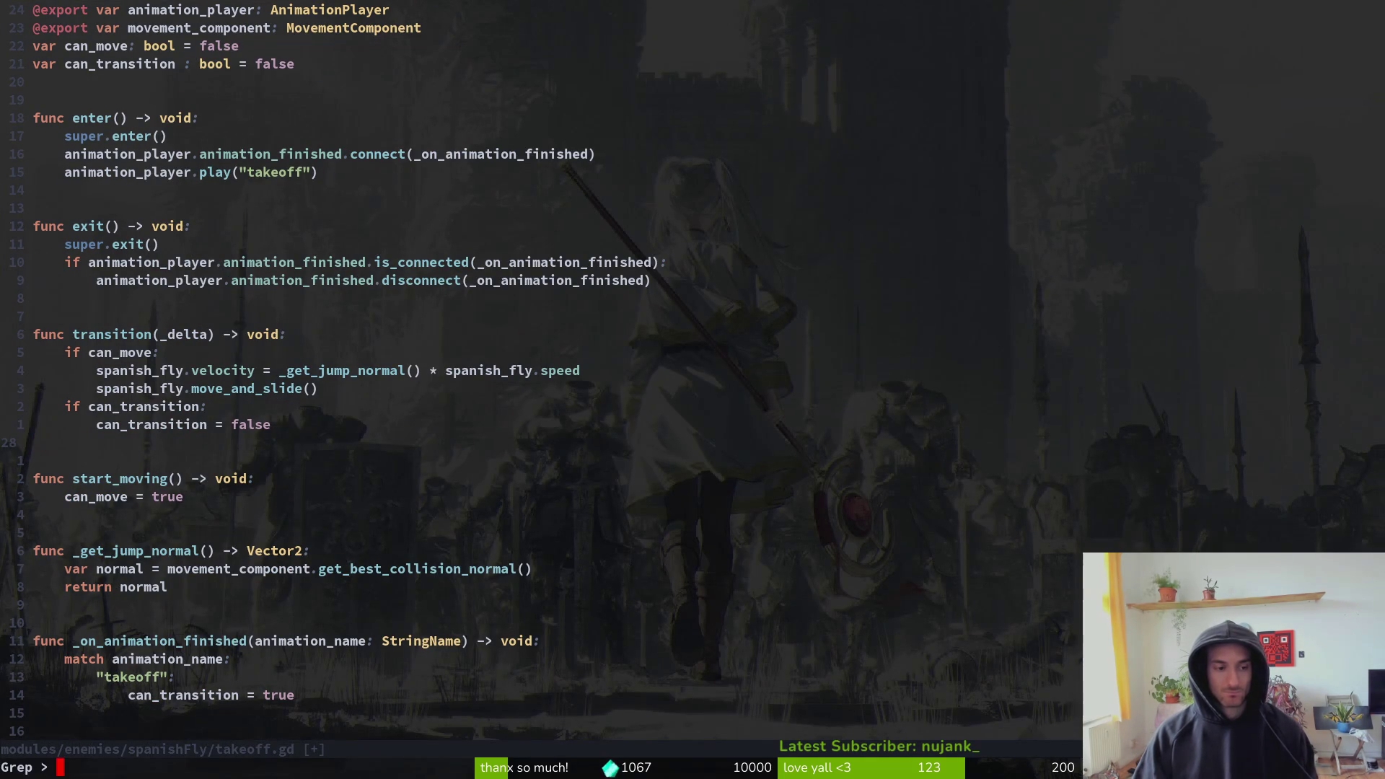
{"action": "type", "text": "_trans"}
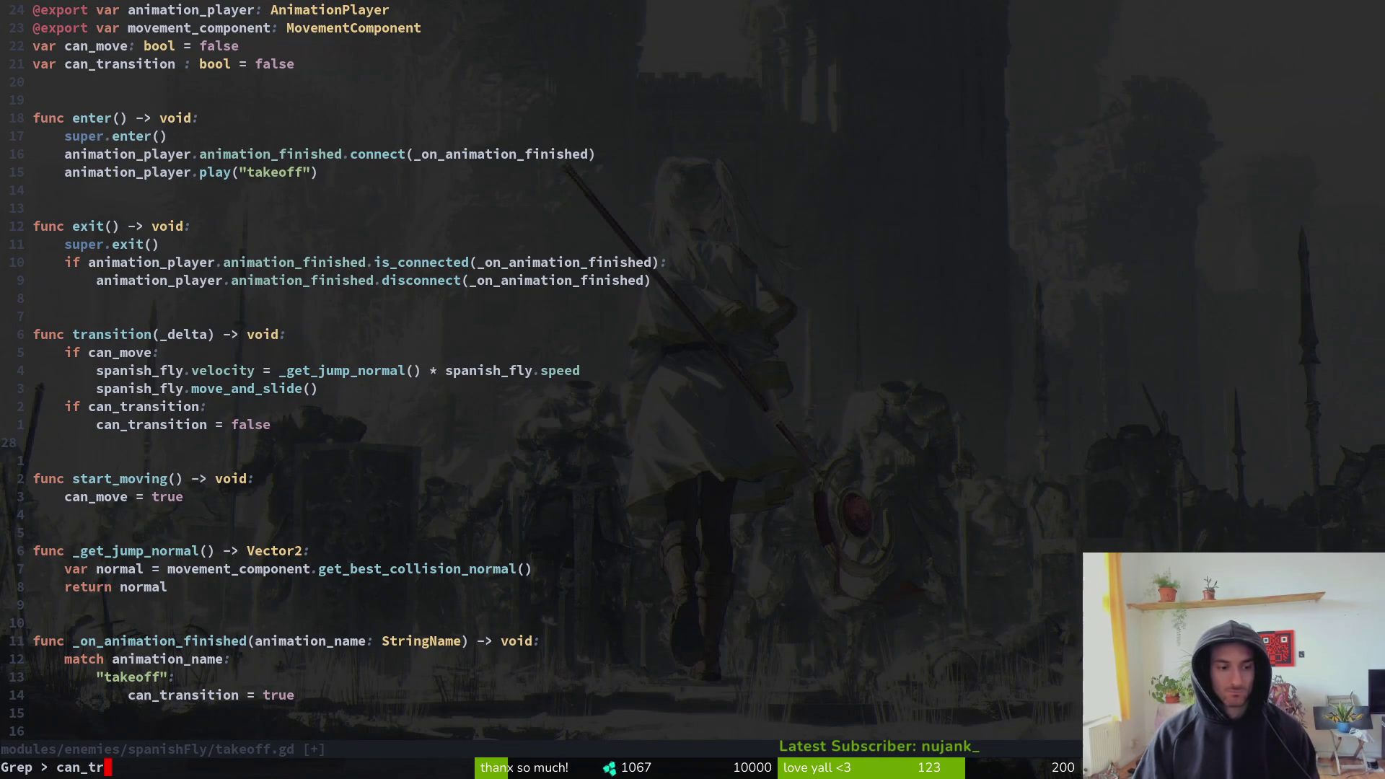
{"action": "key", "text": "Return"}
{"action": "key", "text": "Up"}
{"action": "key", "text": "Up"}
{"action": "key", "text": "Up"}
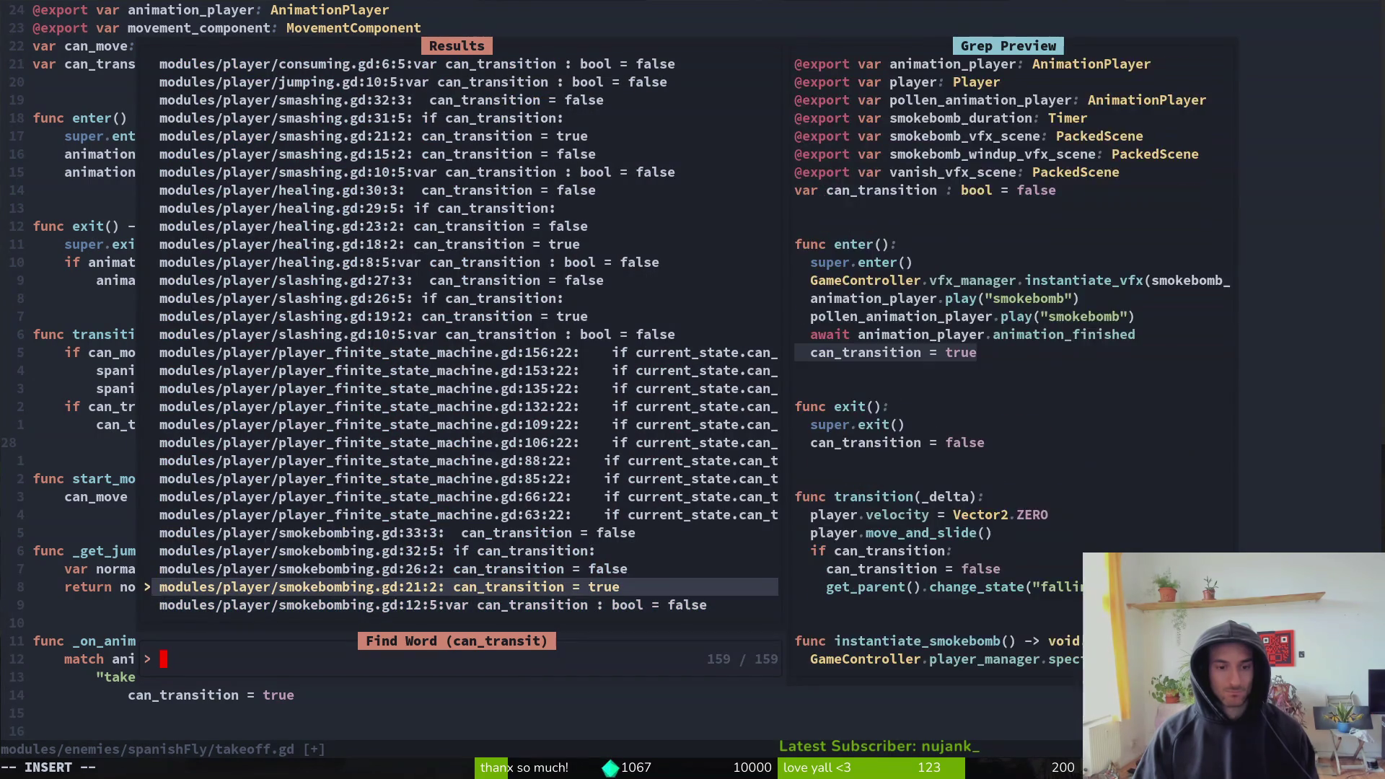
{"action": "key", "text": "Down"}
{"action": "key", "text": "Return"}
{"action": "key", "text": "j"}
{"action": "key", "text": "shift+v"}
{"action": "key", "text": "y"}
{"action": "key", "text": "ctrl+o"}
- Paste the change_state call into takeoff.gd's transition() and save
{"action": "key", "text": "p"}
{"action": "key", "text": "shift+v"}
{"action": "key", "text": "shift+k"}
{"action": "key", "text": "Escape"}
{"action": "type", "text": ":w"}
{"action": "key", "text": "Return"}
- Change the target state from "falling" to "flying" and save takeoff.gd
{"action": "key", "text": "h"}
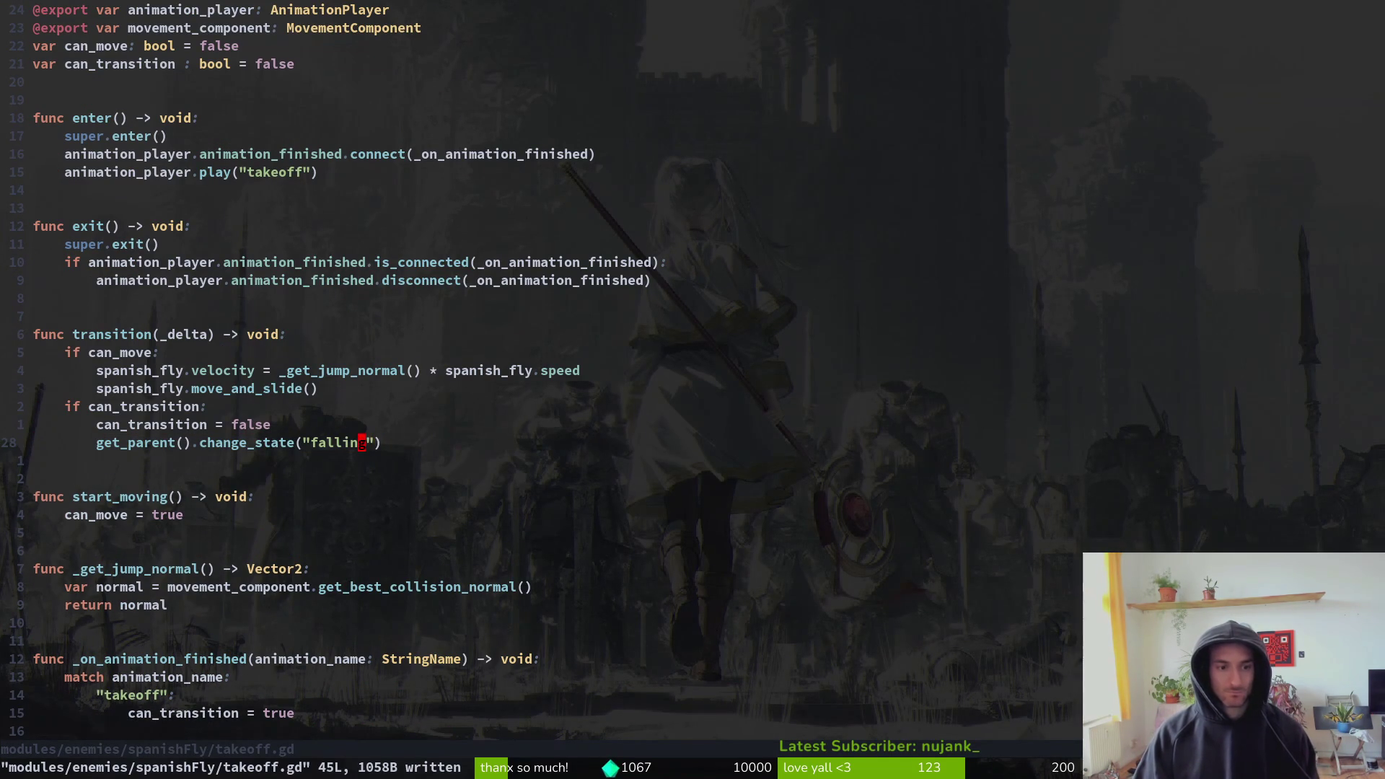
{"action": "key", "text": "c"}
{"action": "key", "text": "i"}
{"action": "key", "text": "quotedbl"}
{"action": "type", "text": "flying"}
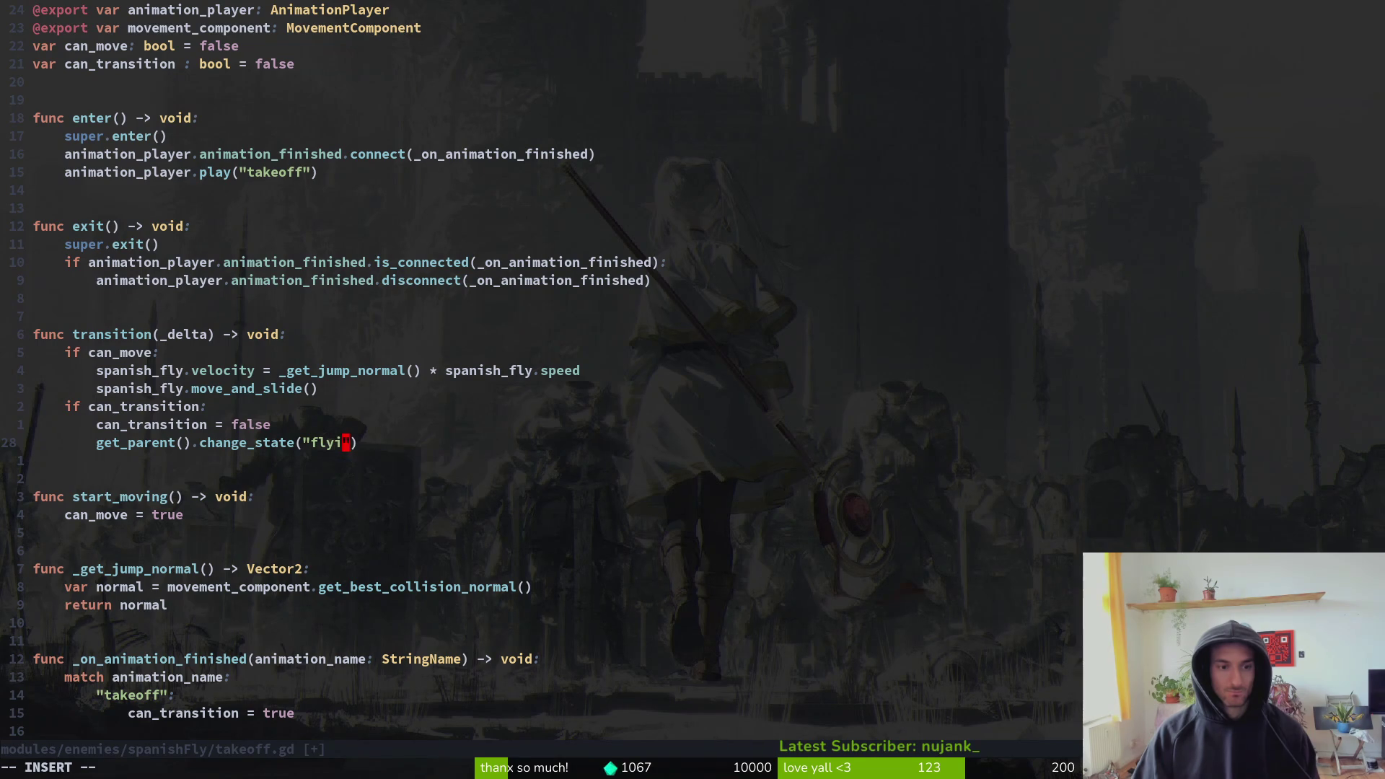
{"action": "key", "text": "Escape"}
{"action": "type", "text": ":w"}
{"action": "key", "text": "Return"}
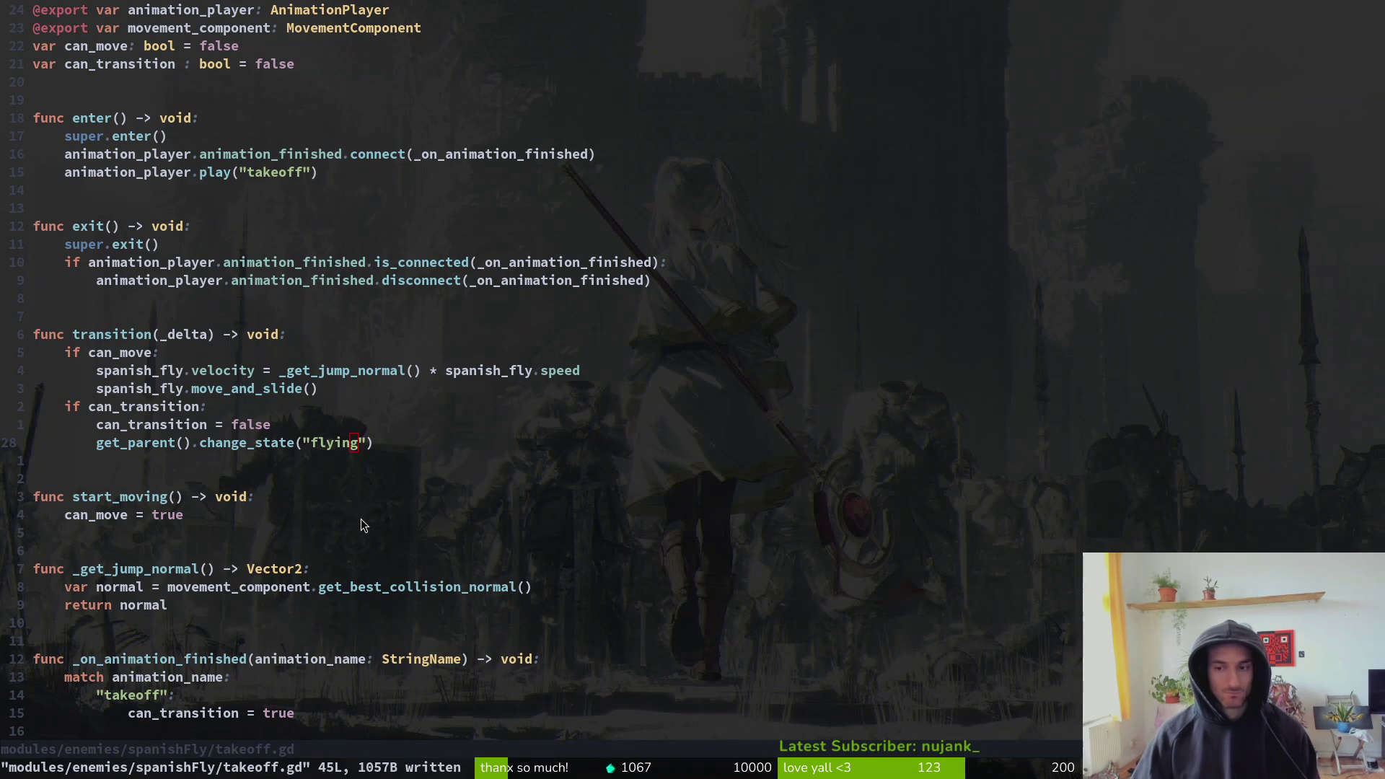
- Check the state node names in Godot's scene tree, then return to the editor
{"action": "key", "text": "alt+Tab"}
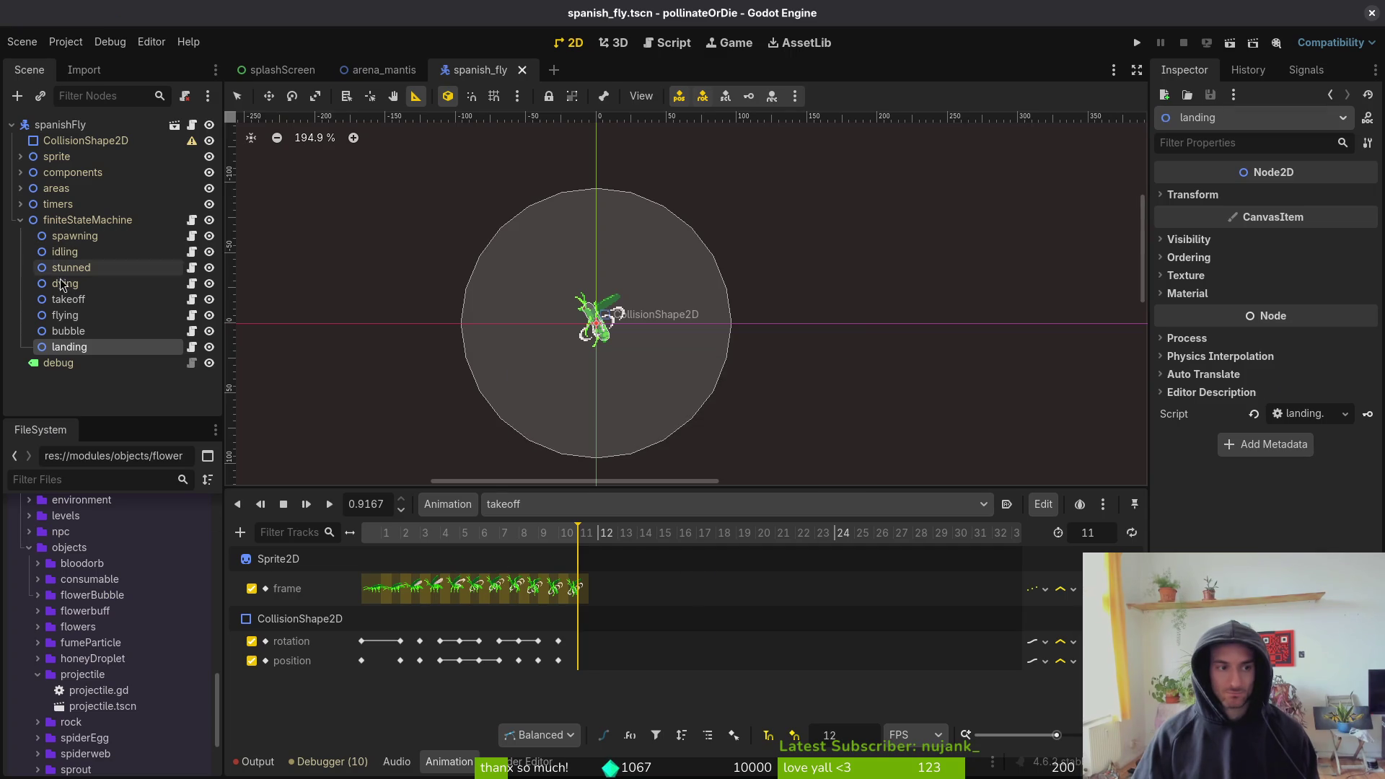
{"action": "left_click", "coordinate": [92, 318]}
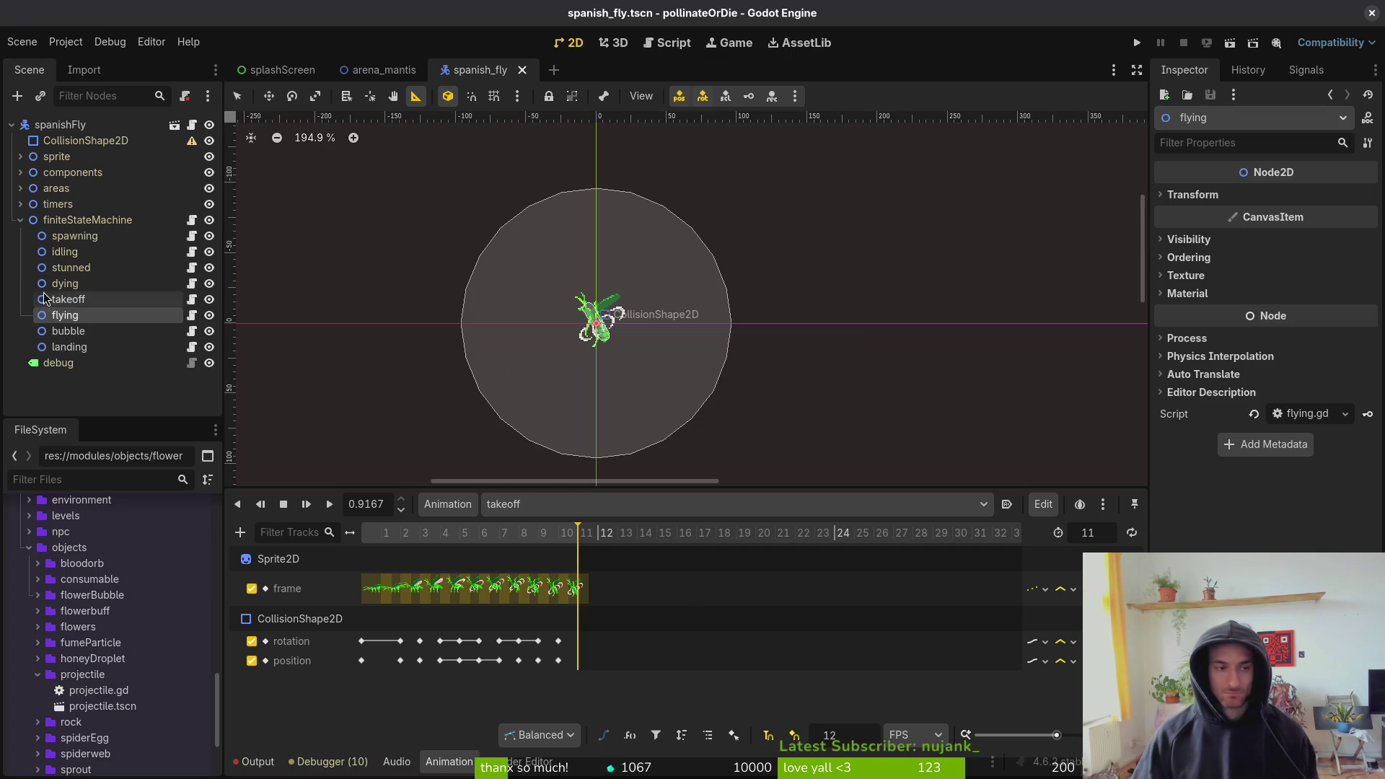
{"action": "left_click", "coordinate": [66, 238]}
{"action": "key", "text": "alt+Tab"}
{"action": "left_click", "coordinate": [429, 482]}
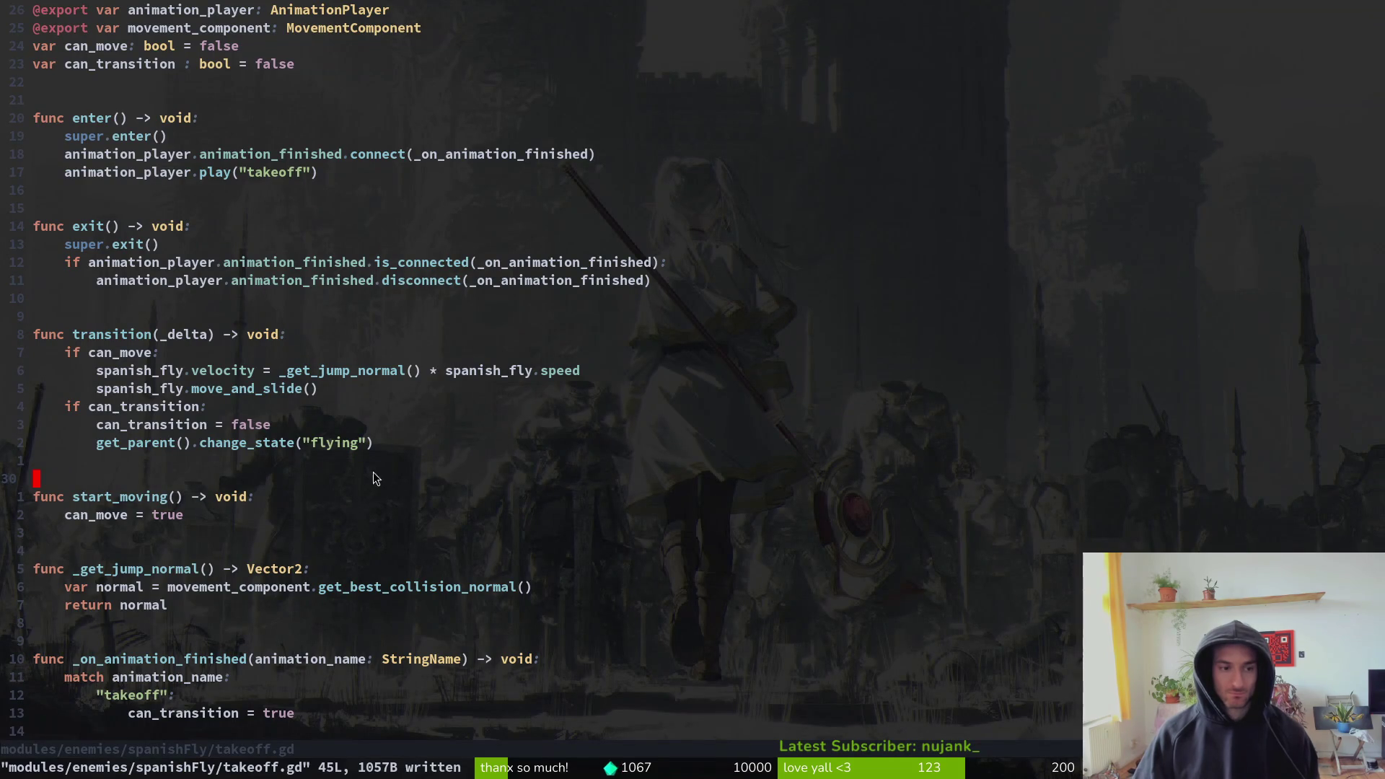
- Open flying.gd through the project file finder
{"action": "key", "text": "space"}
{"action": "key", "text": "f"}
{"action": "key", "text": "f"}
{"action": "type", "text": "flying"}
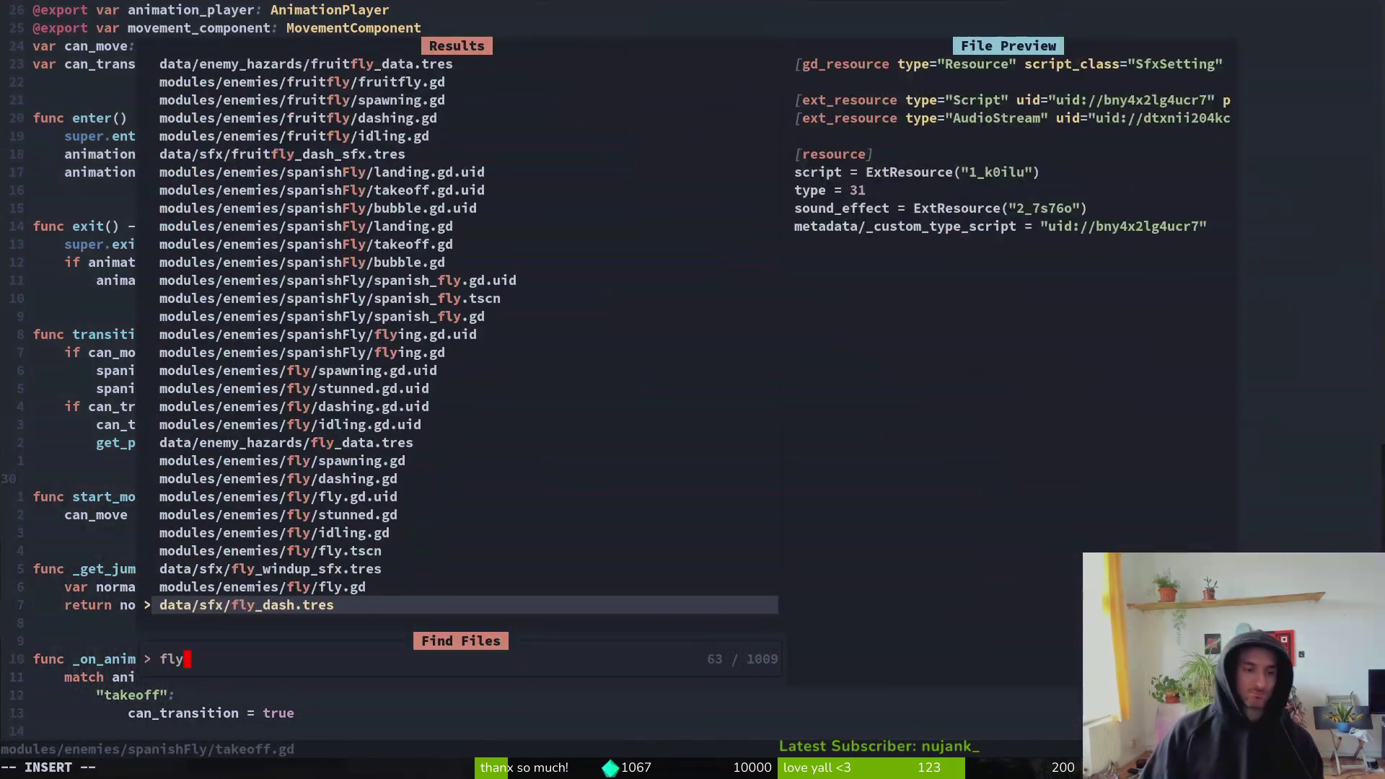
{"action": "key", "text": "Escape"}
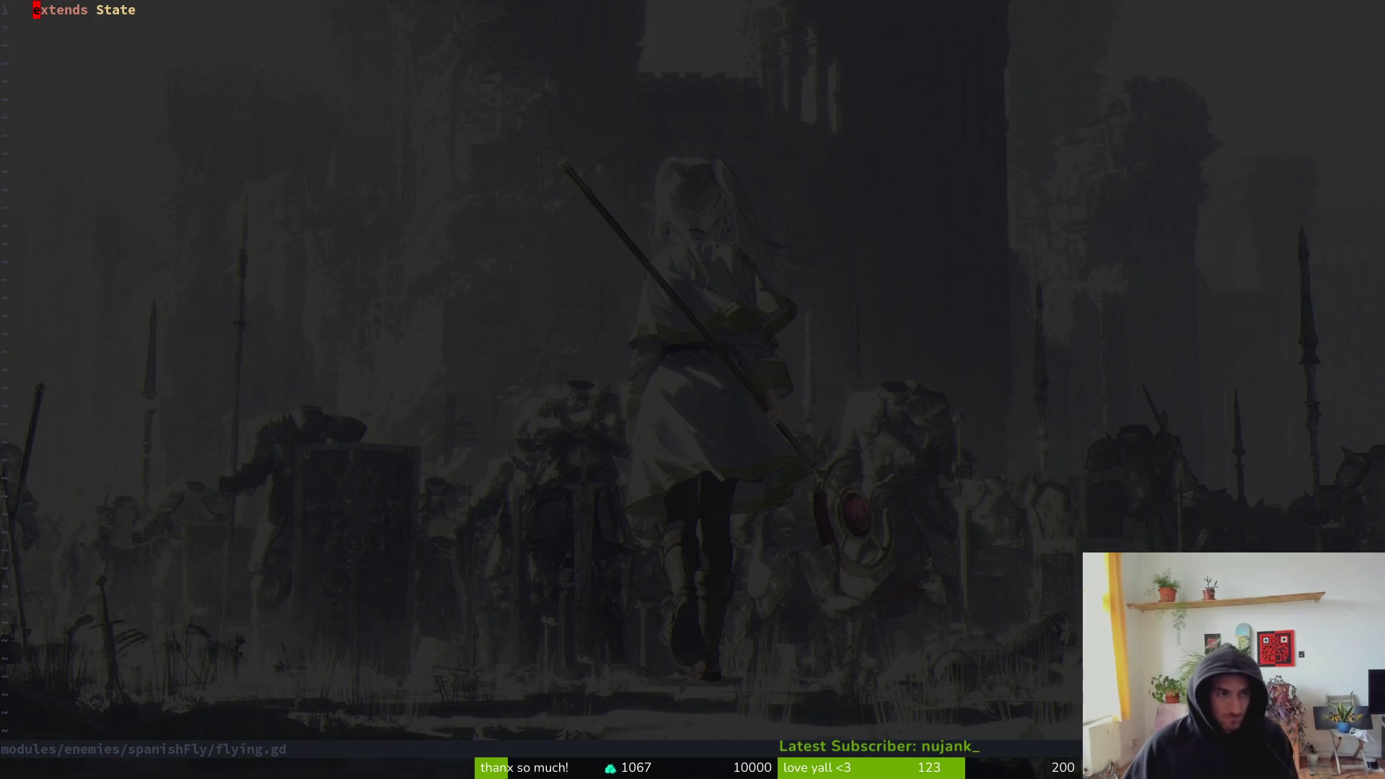
- Copy the export declaration lines from takeoff.gd into flying.gd and save
{"action": "key", "text": "g"}
{"action": "key", "text": "g"}
{"action": "key", "text": "j"}
{"action": "key", "text": "j"}
{"action": "key", "text": "V"}
{"action": "key", "text": "j"}
{"action": "key", "text": "j"}
{"action": "key", "text": "j"}
{"action": "key", "text": "y"}
{"action": "key", "text": "ctrl+6"}
{"action": "type", "text": "p"}
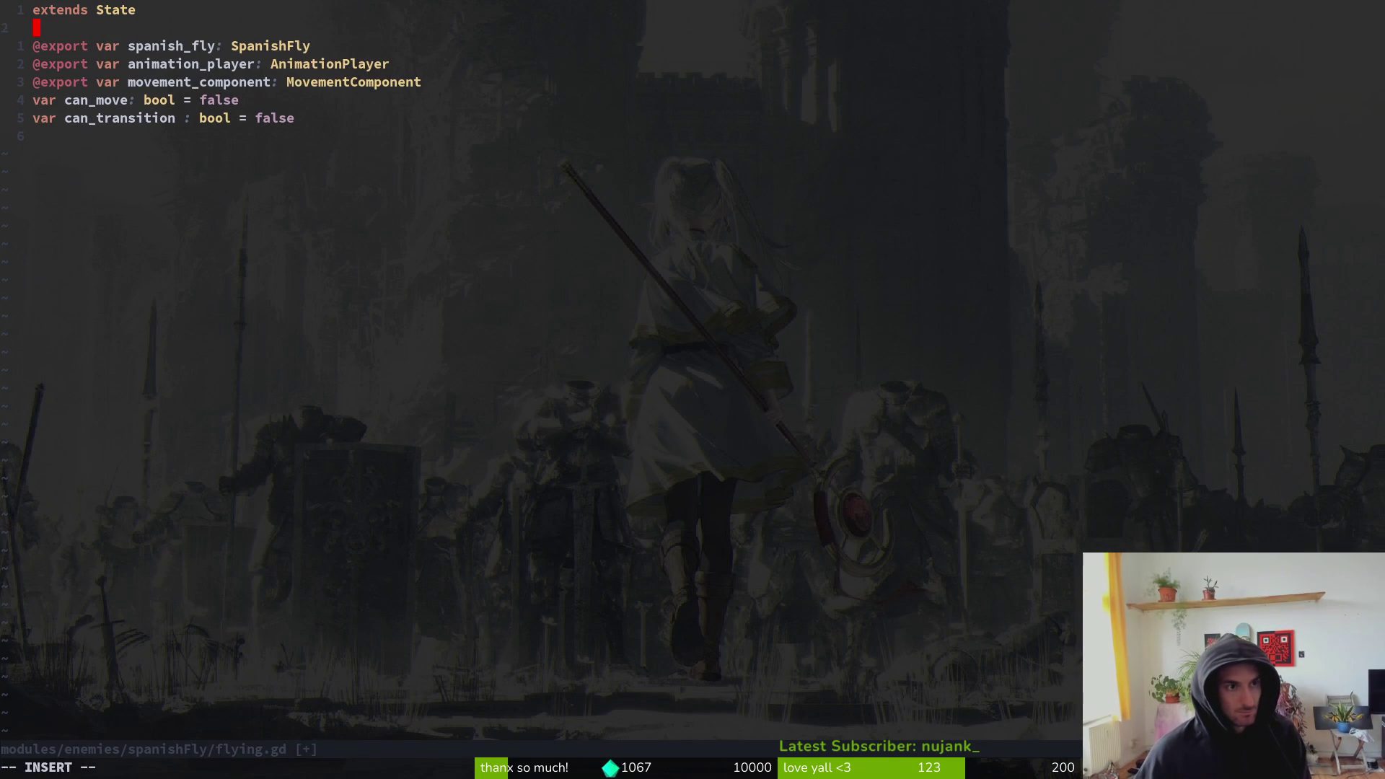
{"action": "type", "text": ":w"}
{"action": "key", "text": "Return"}
- Add a blank line below extends State, remove the can_move and can_transition declarations, and save
{"action": "key", "text": "o"}
{"action": "key", "text": "Escape"}
{"action": "type", "text": ":w"}
{"action": "key", "text": "Return"}
{"action": "key", "text": "j"}
{"action": "key", "text": "j"}
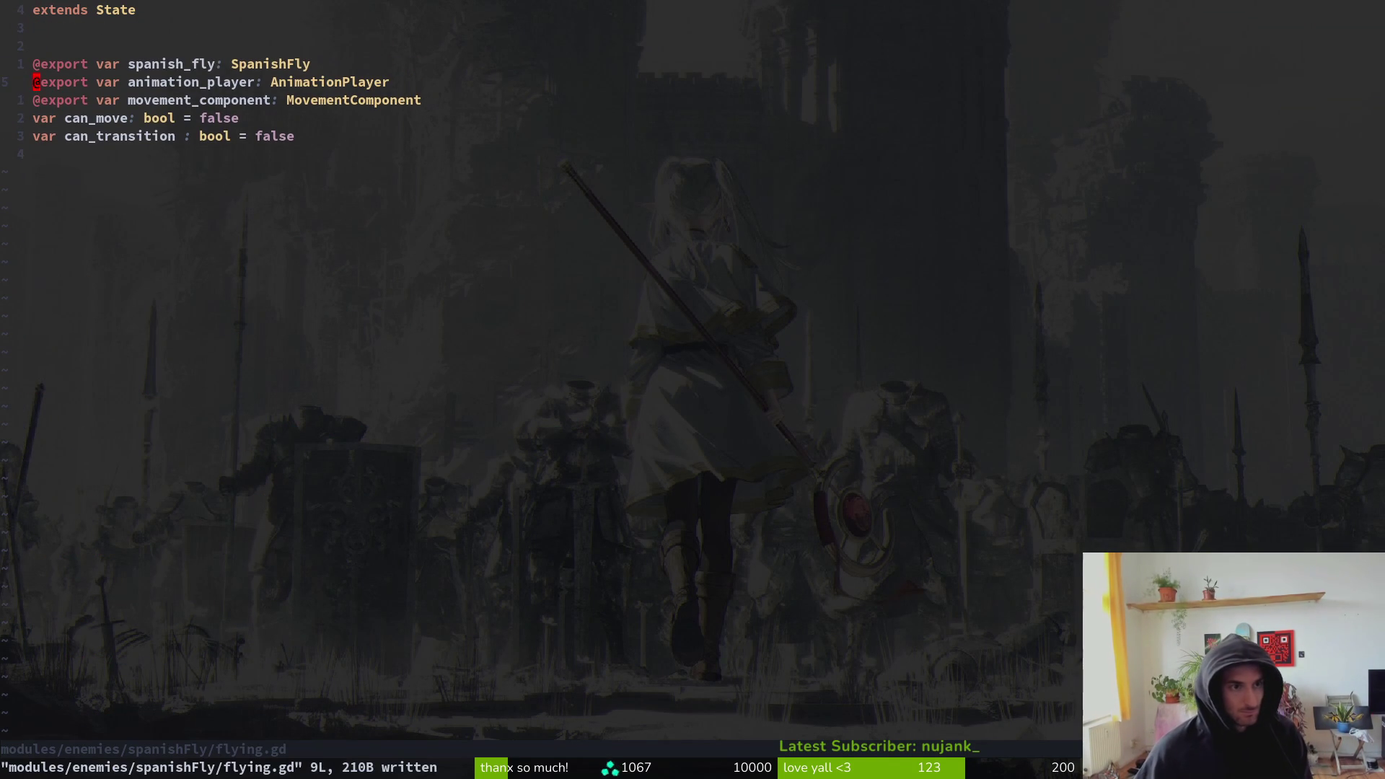
{"action": "key", "text": "d"}
{"action": "key", "text": "d"}
{"action": "key", "text": "d"}
{"action": "type", "text": ":w"}
{"action": "key", "text": "Return"}
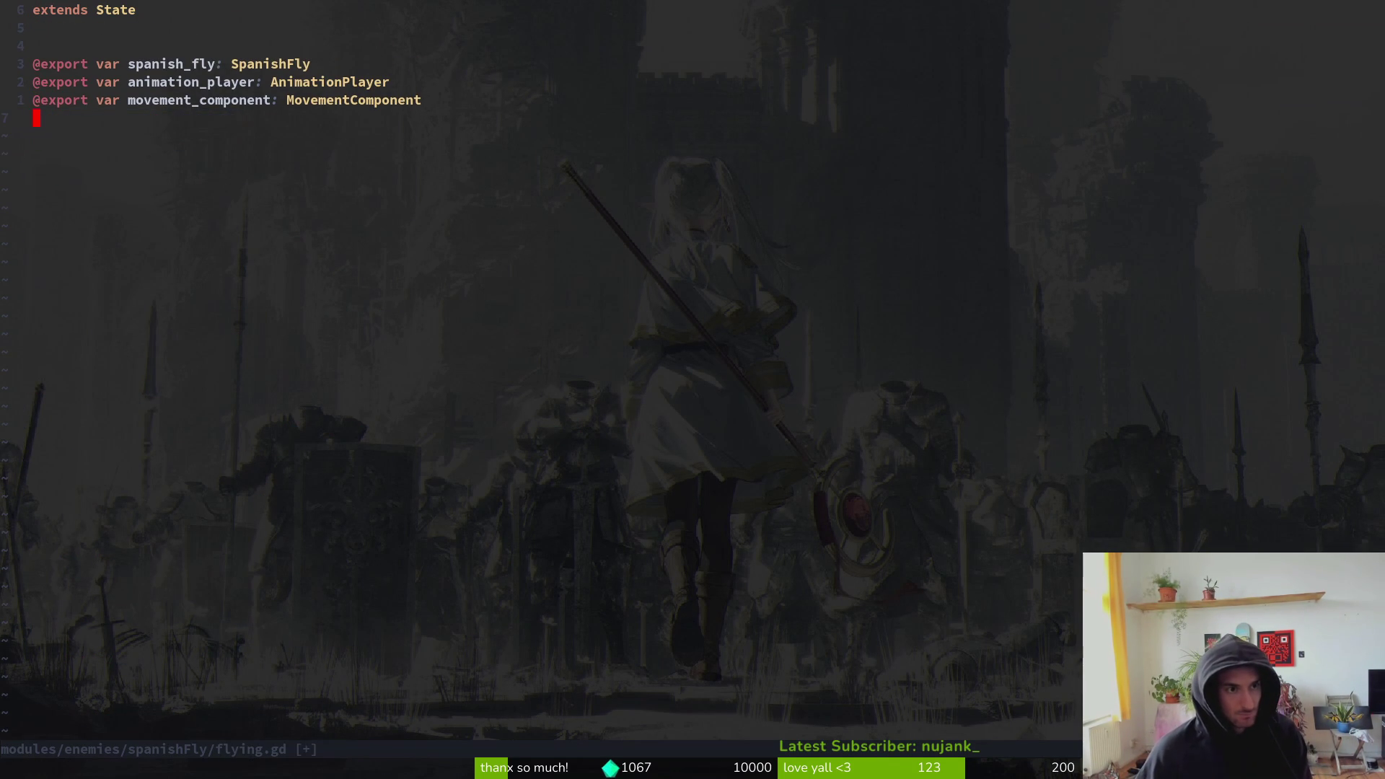
- Copy takeoff.gd's functions from func enter onward into flying.gd, with a blank line above
{"action": "key", "text": "ctrl+6"}
{"action": "key", "text": "shift+v"}
{"action": "key", "text": "j"}
{"action": "key", "text": "Escape"}
{"action": "key", "text": "j"}
{"action": "key", "text": "j"}
{"action": "key", "text": "j"}
{"action": "key", "text": "shift+v"}
{"action": "key", "text": "j"}
{"action": "key", "text": "j"}
{"action": "key", "text": "j"}
{"action": "key", "text": "j"}
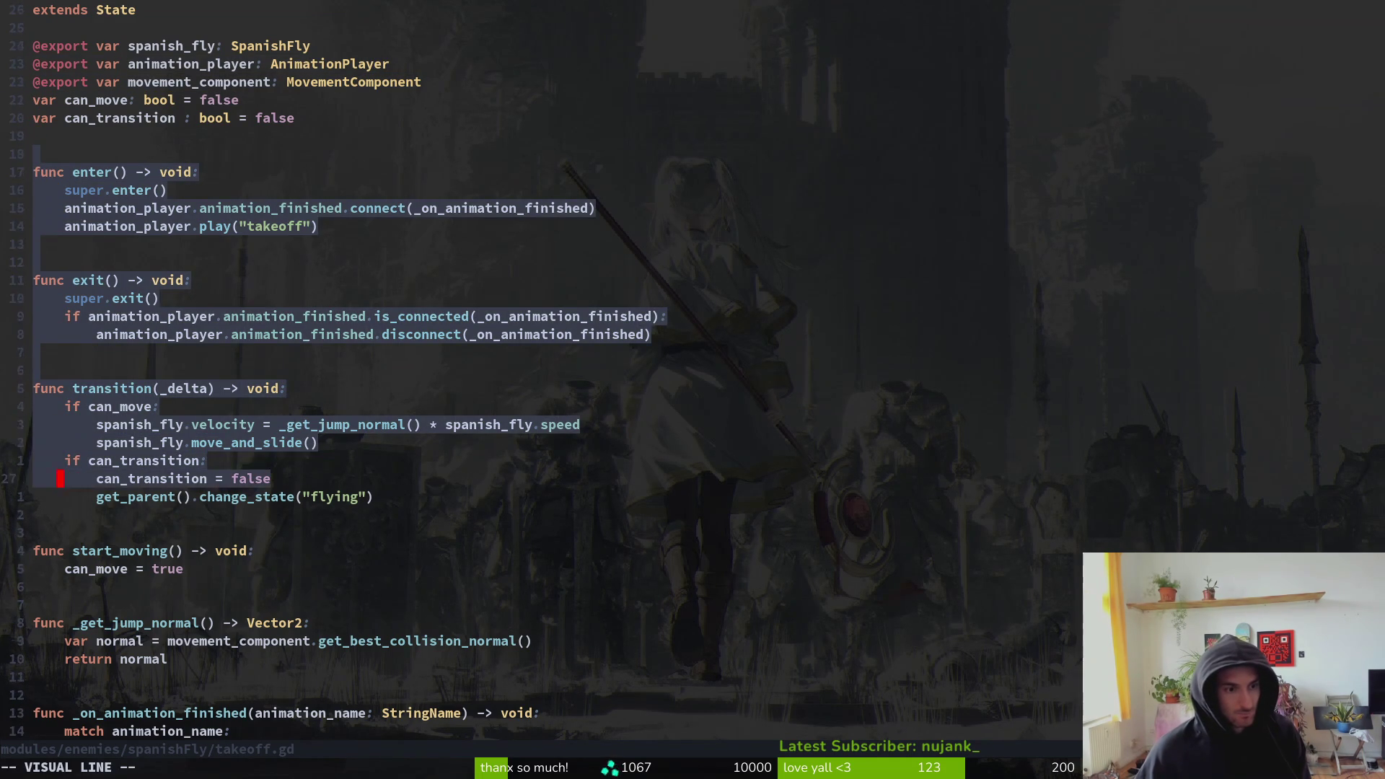
{"action": "key", "text": "y"}
{"action": "key", "text": "ctrl+6"}
{"action": "key", "text": "p"}
{"action": "key", "text": "shift+o"}
{"action": "key", "text": "Escape"}
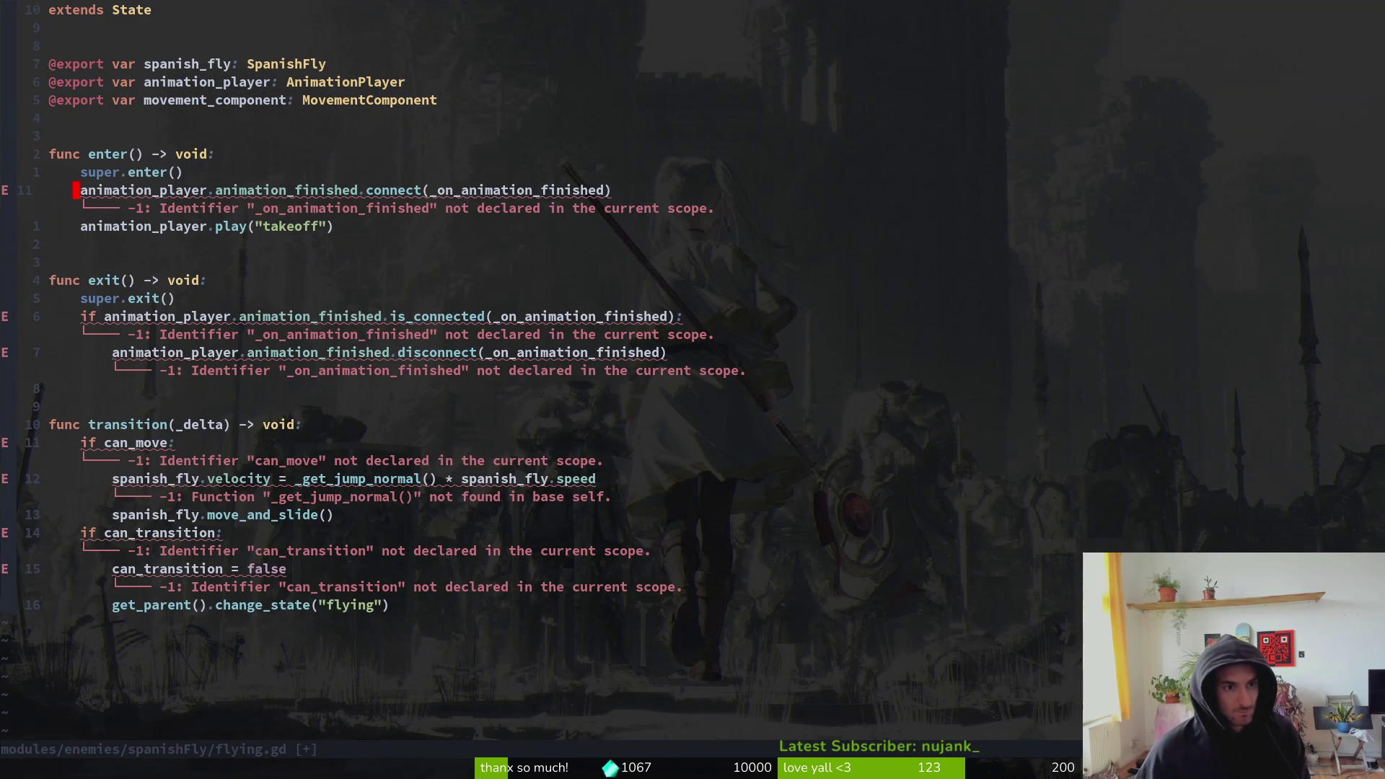
- Review the pasted functions; delete the animation_finished connection line, then undo it
{"action": "key", "text": "j"}
{"action": "key", "text": "j"}
{"action": "key", "text": "j"}
{"action": "key", "text": "j"}
{"action": "key", "text": "j"}
{"action": "key", "text": "j"}
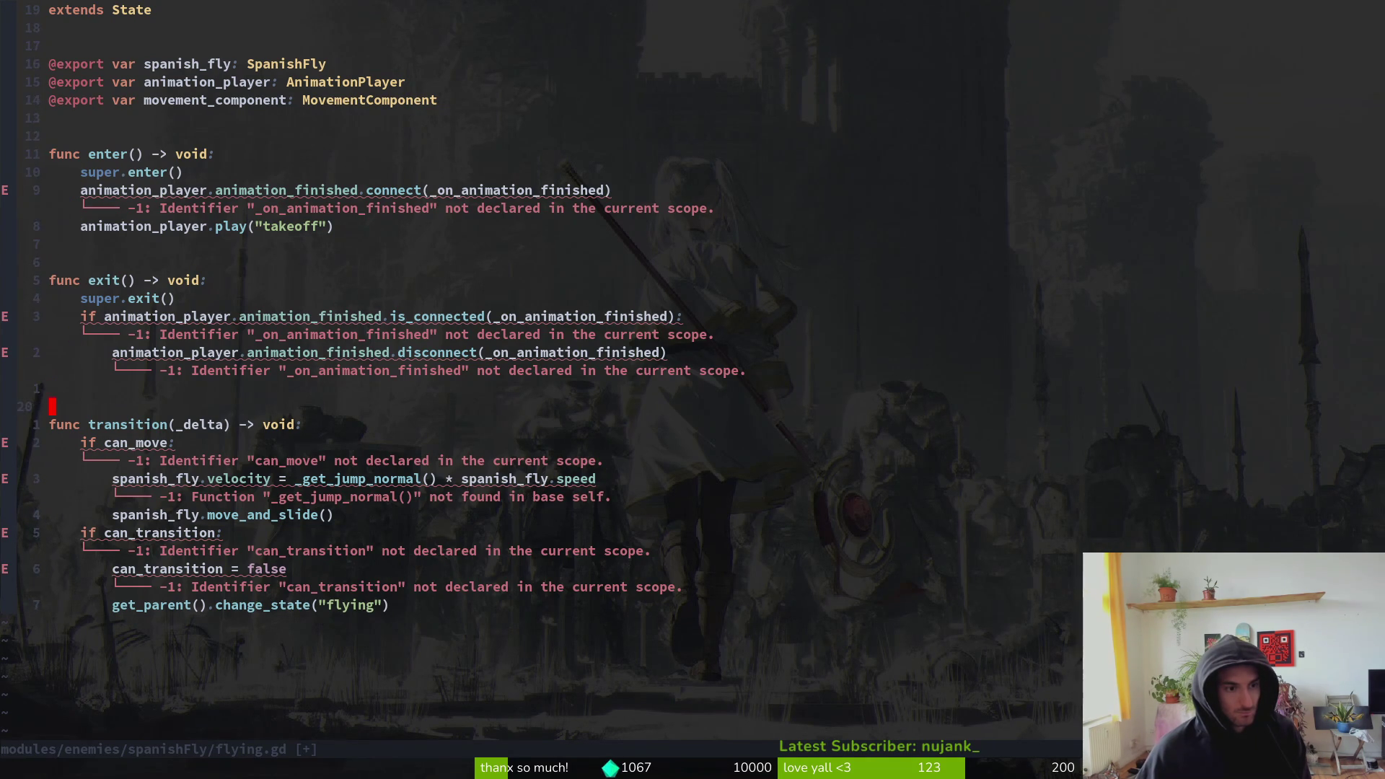
{"action": "key", "text": "j"}
{"action": "key", "text": "k"}
{"action": "key", "text": "k"}
{"action": "key", "text": "j"}
{"action": "key", "text": "k"}
{"action": "key", "text": "k"}
{"action": "key", "text": "k"}
{"action": "key", "text": "j"}
{"action": "key", "text": "j"}
{"action": "key", "text": "j"}
{"action": "key", "text": "k"}
{"action": "key", "text": "k"}
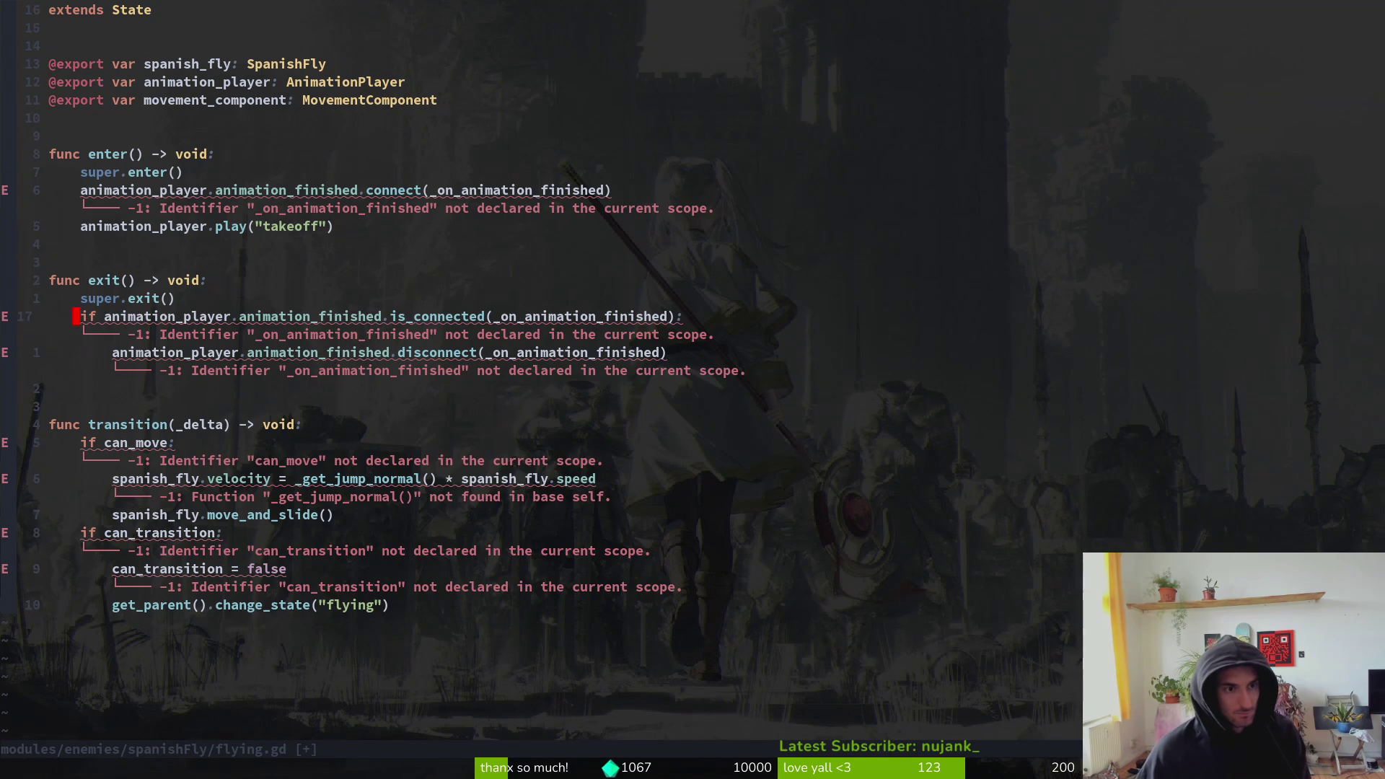
{"action": "key", "text": "k"}
{"action": "key", "text": "k"}
{"action": "key", "text": "j"}
{"action": "key", "text": "j"}
{"action": "key", "text": "j"}
{"action": "key", "text": "k"}
{"action": "key", "text": "k"}
{"action": "key", "text": "d"}
{"action": "key", "text": "d"}
{"action": "key", "text": "d"}
{"action": "key", "text": "d"}
{"action": "key", "text": "u"}
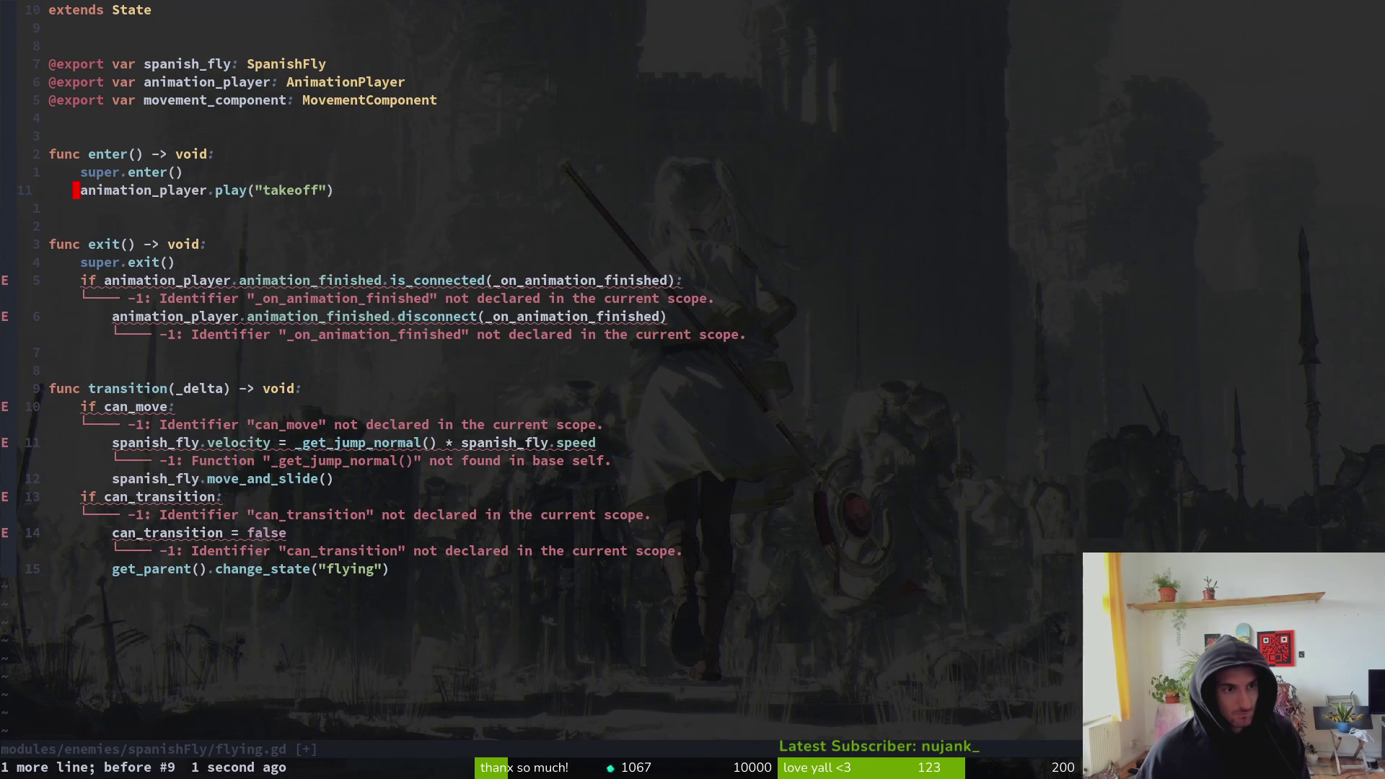
- Change the enter() animation from play("takeoff") to play("flying") and save
{"action": "key", "text": "c"}
{"action": "key", "text": "i"}
{"action": "key", "text": "quotedbl"}
{"action": "type", "text": "flying"}
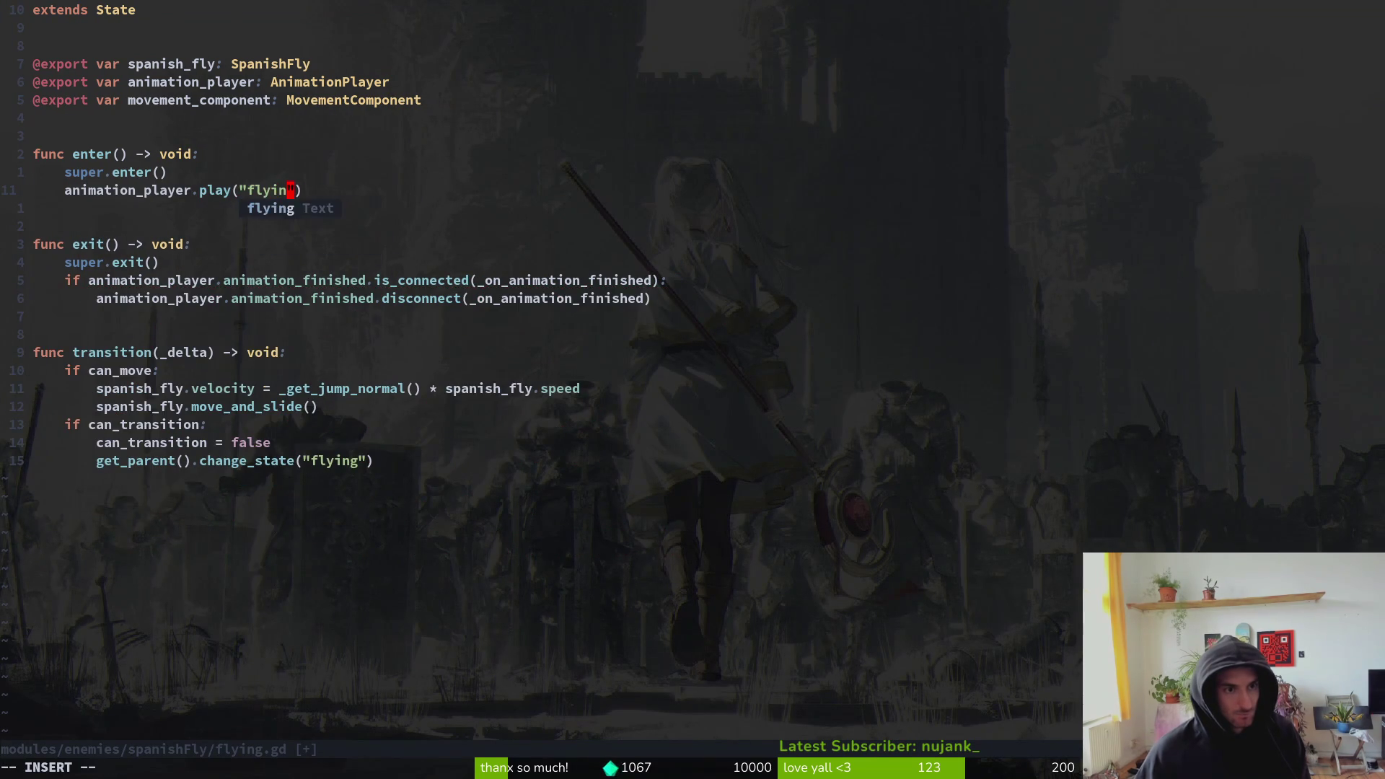
{"action": "key", "text": "Escape"}
{"action": "key", "text": "ctrl+s"}
- Delete the two broken connection-check lines in exit() and save
{"action": "key", "text": "j"}
{"action": "key", "text": "j"}
{"action": "key", "text": "j"}
{"action": "key", "text": "j"}
{"action": "key", "text": "shift+v"}
{"action": "key", "text": "j"}
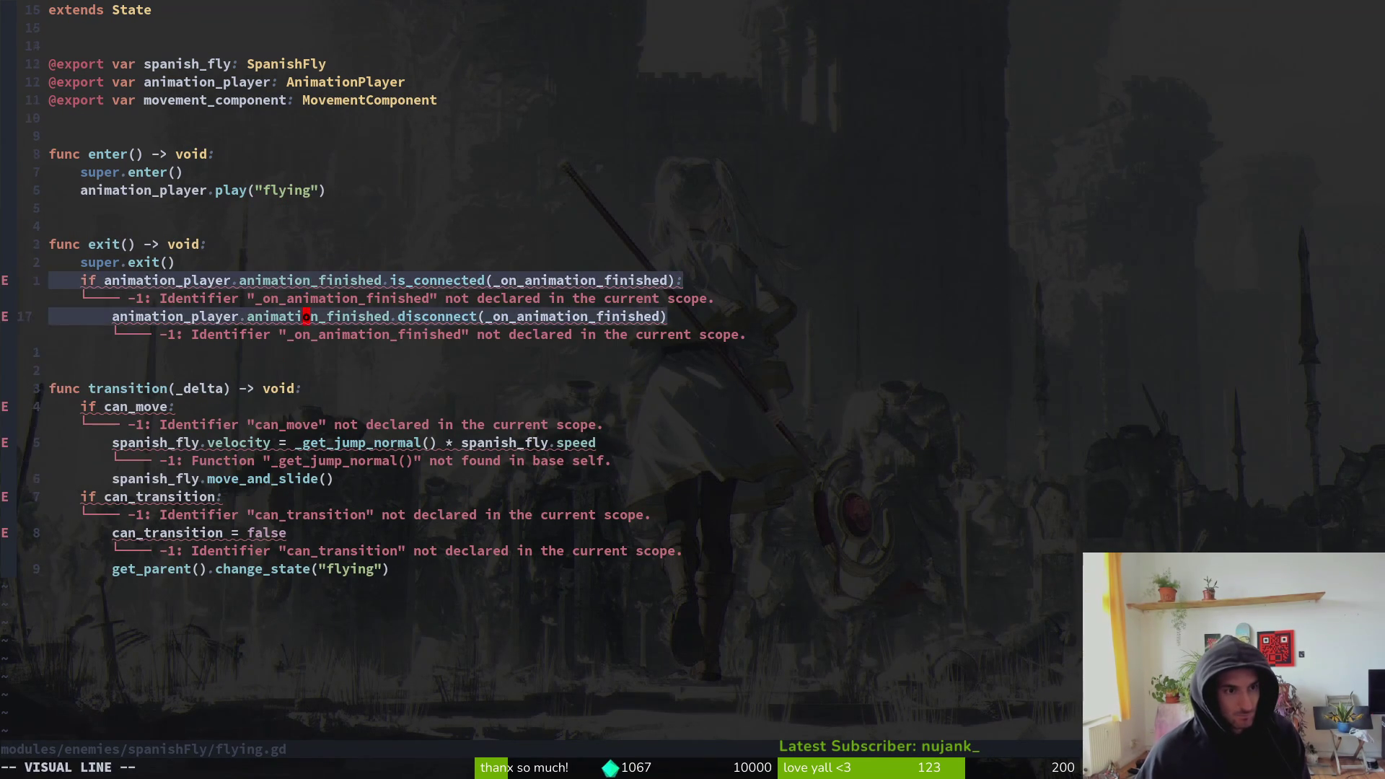
{"action": "key", "text": "d"}
{"action": "key", "text": "ctrl+s"}
{"action": "key", "text": "j"}
{"action": "key", "text": "j"}
- Delete the transition() function and the remaining exit() function, then save with :w
{"action": "key", "text": "j"}
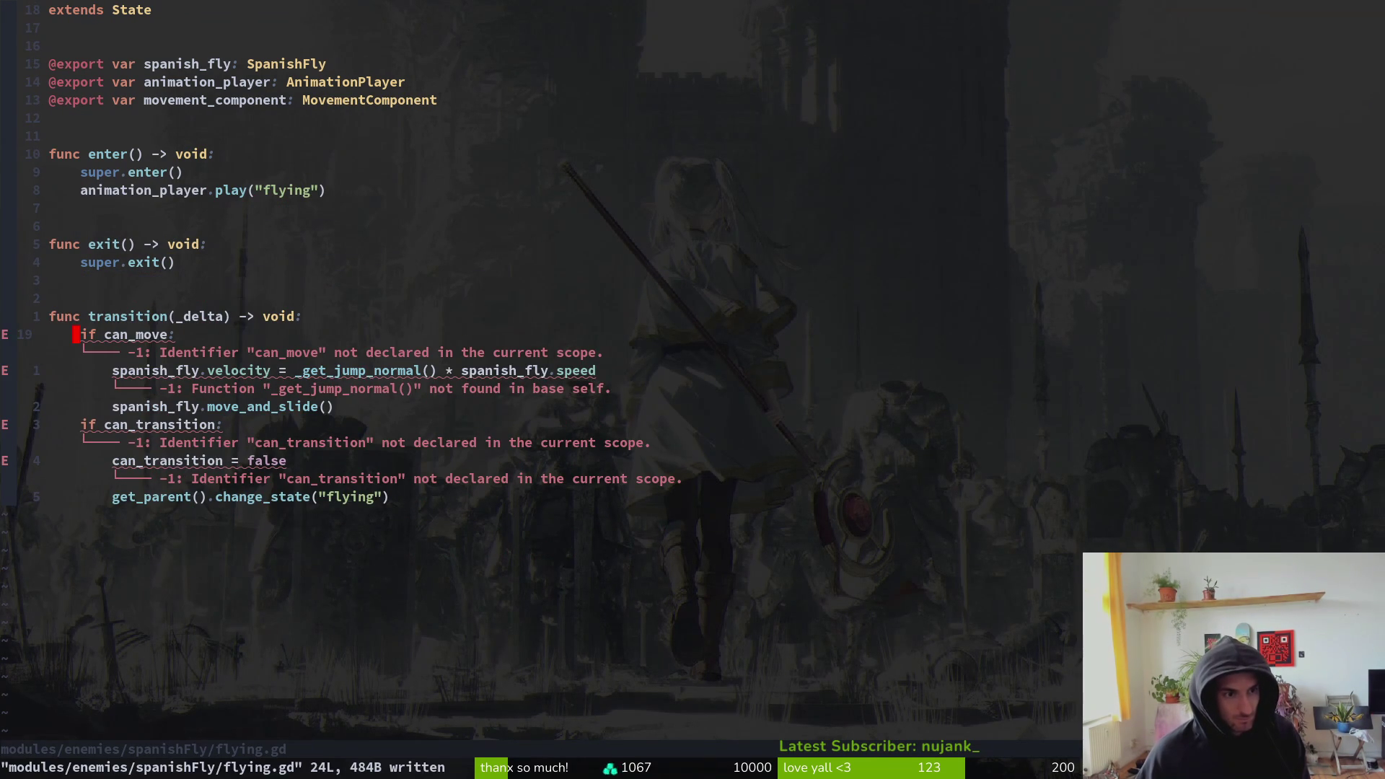
{"action": "key", "text": "shift+v"}
{"action": "key", "text": "j"}
{"action": "key", "text": "j"}
{"action": "key", "text": "j"}
{"action": "key", "text": "j"}
{"action": "key", "text": "j"}
{"action": "key", "text": "d"}
{"action": "key", "text": "shift+v"}
{"action": "key", "text": "k"}
{"action": "key", "text": "Escape"}
{"action": "key", "text": "d"}
{"action": "key", "text": "d"}
{"action": "key", "text": "k"}
{"action": "key", "text": "k"}
{"action": "key", "text": "k"}
{"action": "key", "text": "d"}
{"action": "key", "text": "d"}
{"action": "key", "text": "d"}
{"action": "key", "text": "d"}
{"action": "type", "text": ":w"}
{"action": "key", "text": "Return"}
- Quit Neovim and open devlevel in Godot despite the missing textures
{"action": "type", "text": ":q"}
{"action": "key", "text": "Return"}
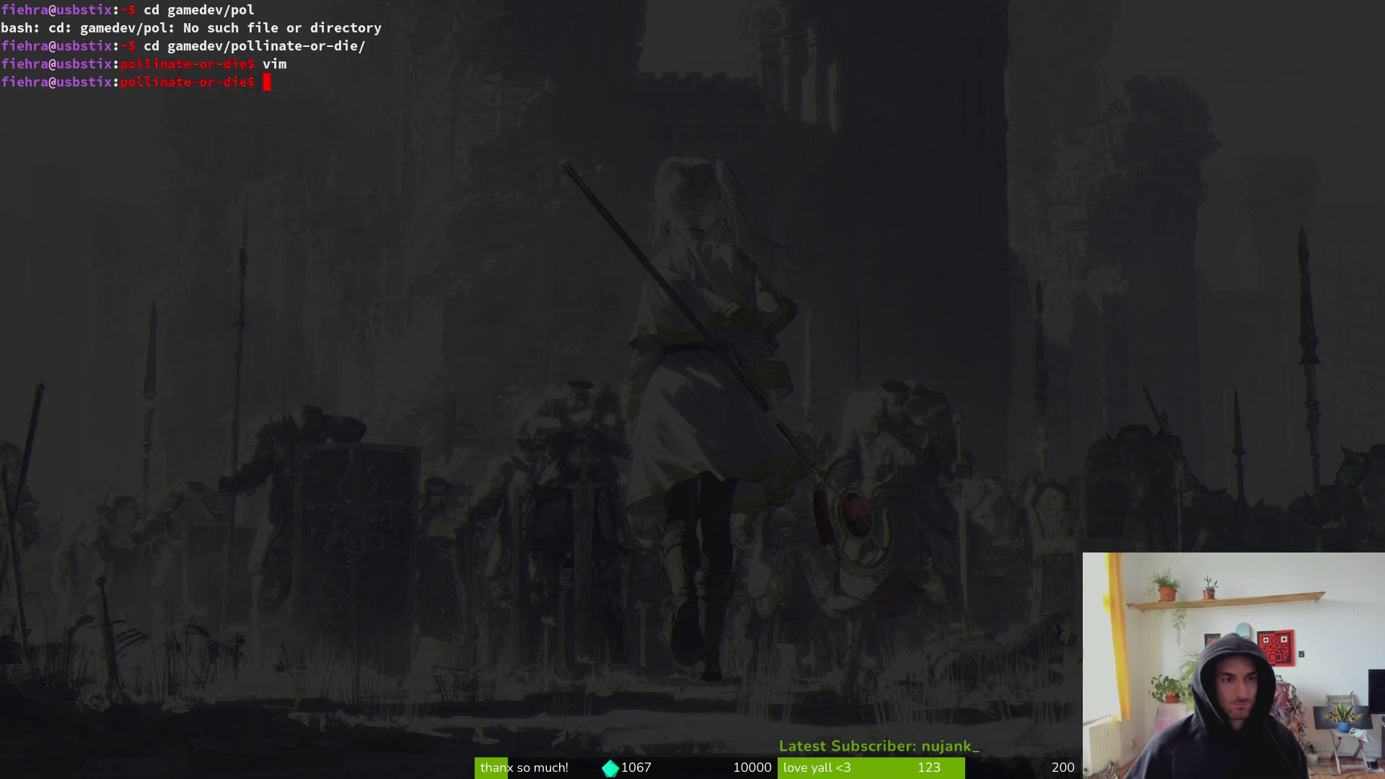
{"action": "key", "text": "alt+Tab"}
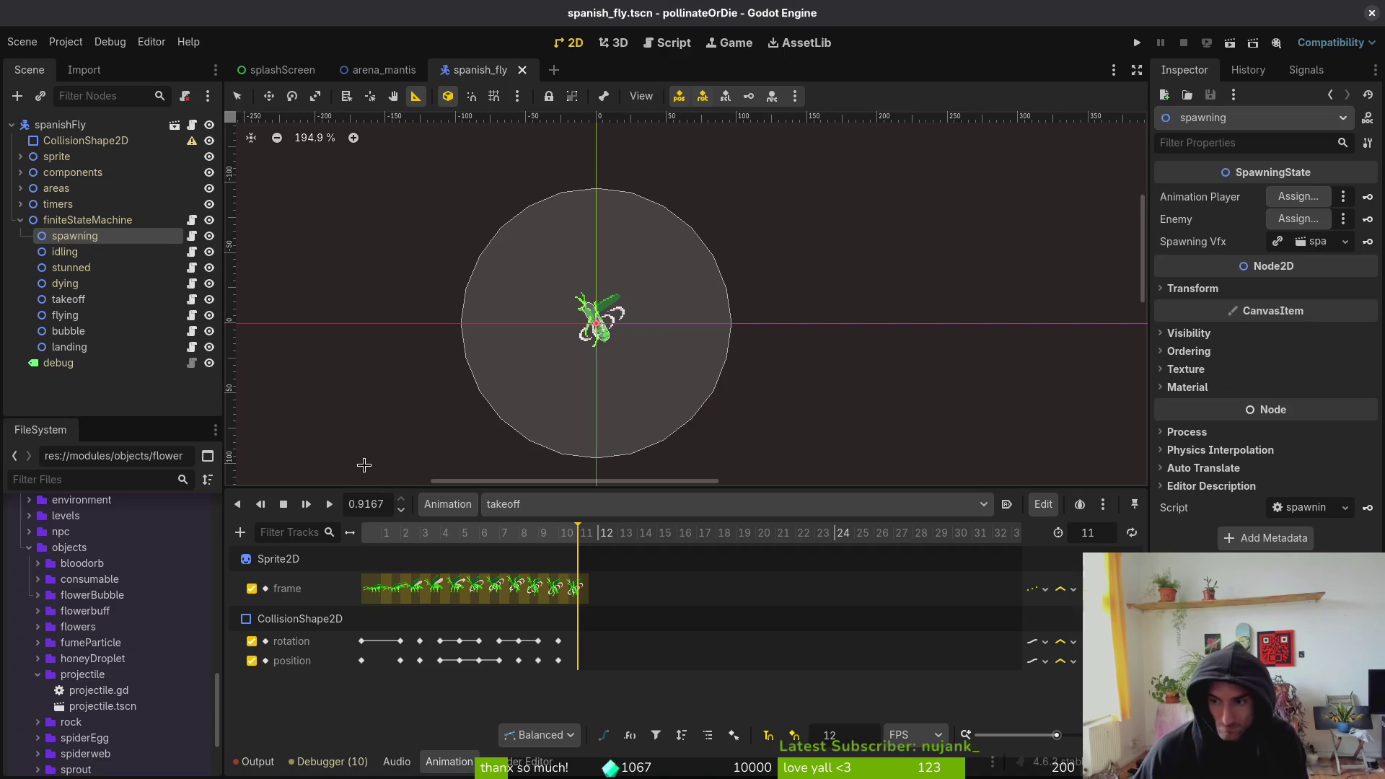
{"action": "key", "text": "alt+shift+o"}
{"action": "type", "text": "fly"}
{"action": "key", "text": "Escape"}
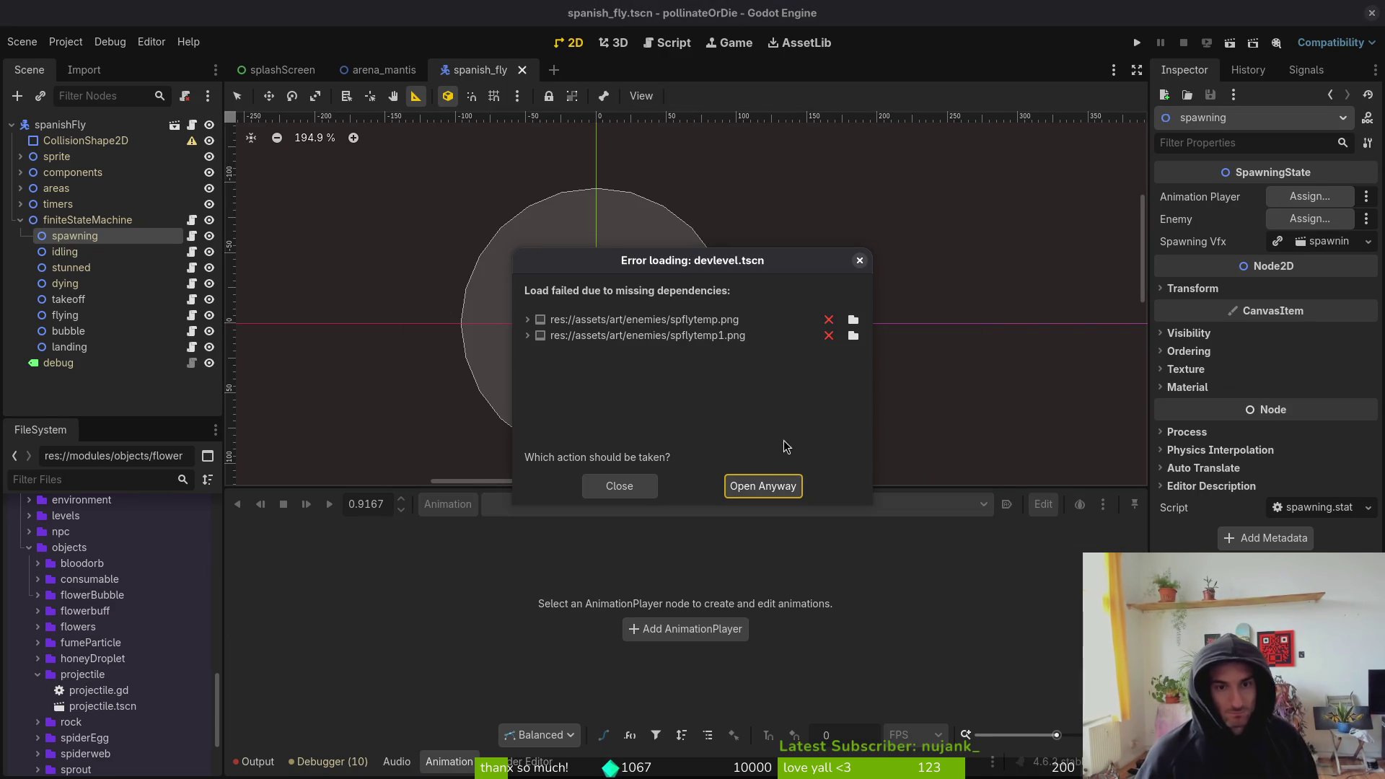
{"action": "left_click", "coordinate": [761, 489]}
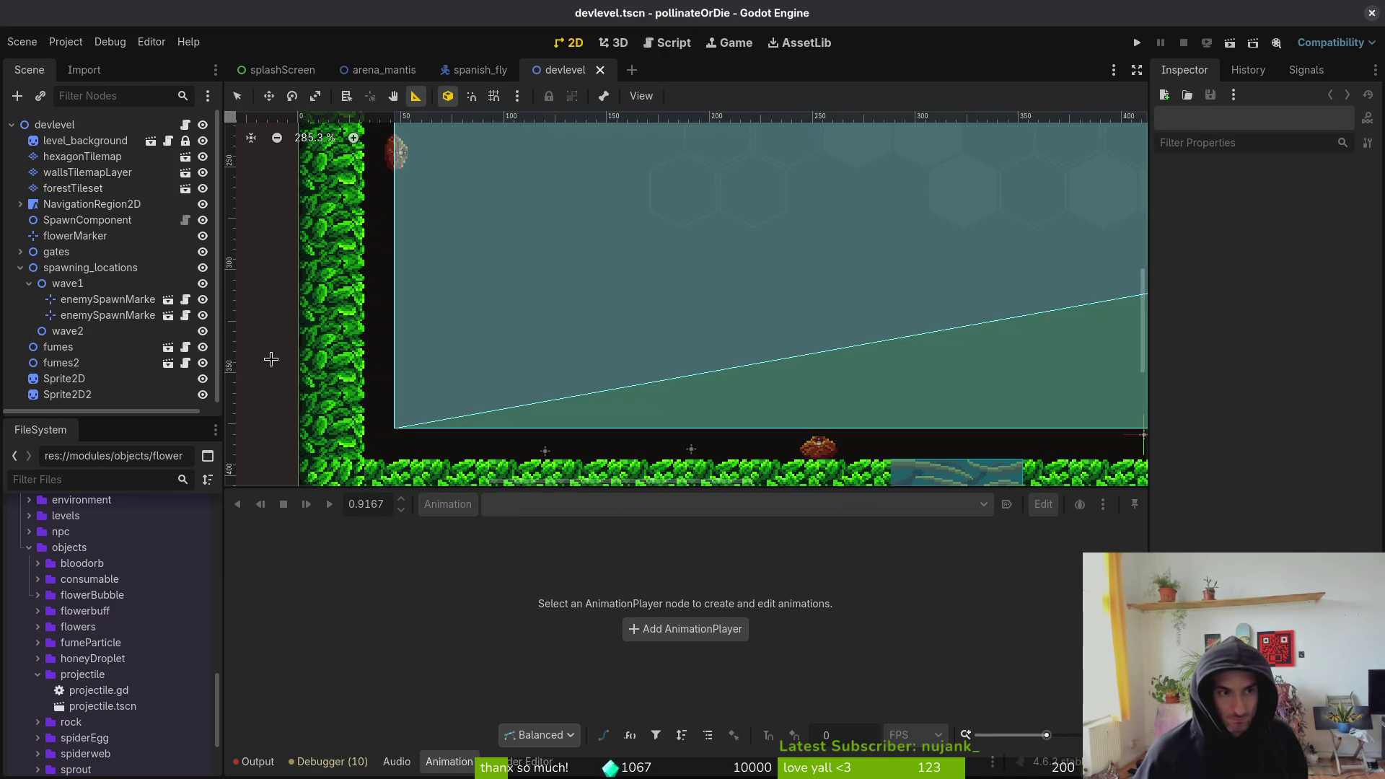
- Delete the Sprite2D and Sprite2D2 nodes and save the devlevel scene
{"action": "left_click", "coordinate": [123, 376]}
{"action": "left_click", "coordinate": [125, 392], "text": "shift"}
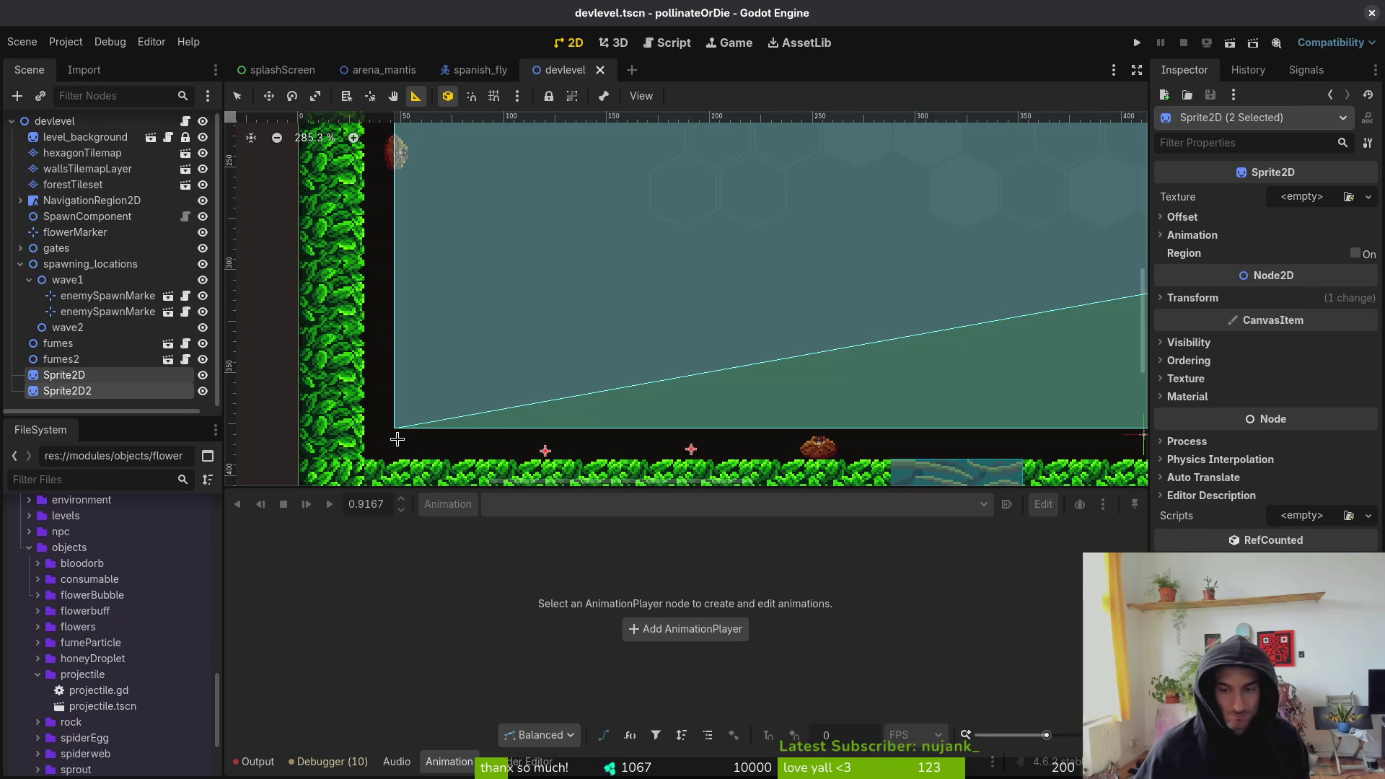
{"action": "key", "text": "Delete"}
{"action": "key", "text": "ctrl+s"}
- Set the first wave1 enemy spawn marker's Enemy Type to Spanishfly and run the game
{"action": "left_click", "coordinate": [20, 267]}
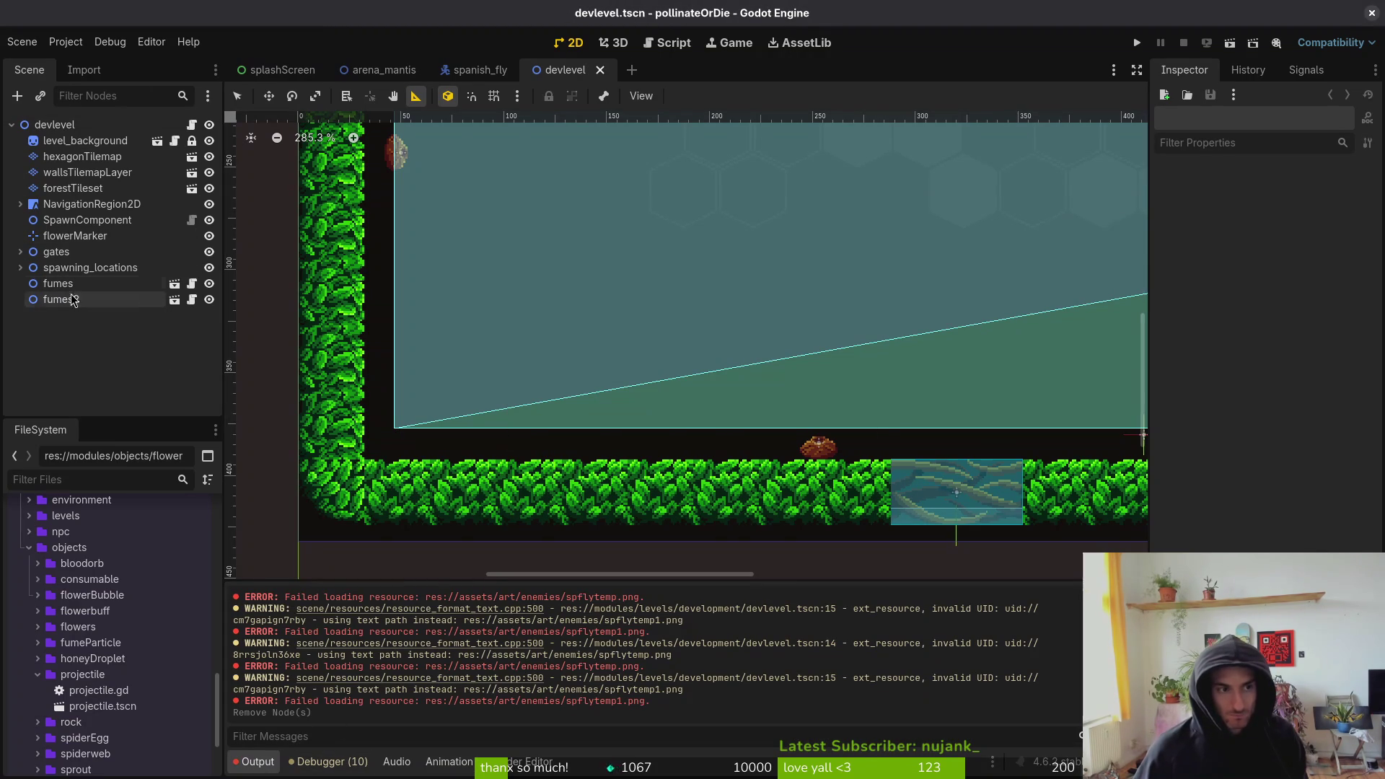
{"action": "double_click", "coordinate": [57, 237]}
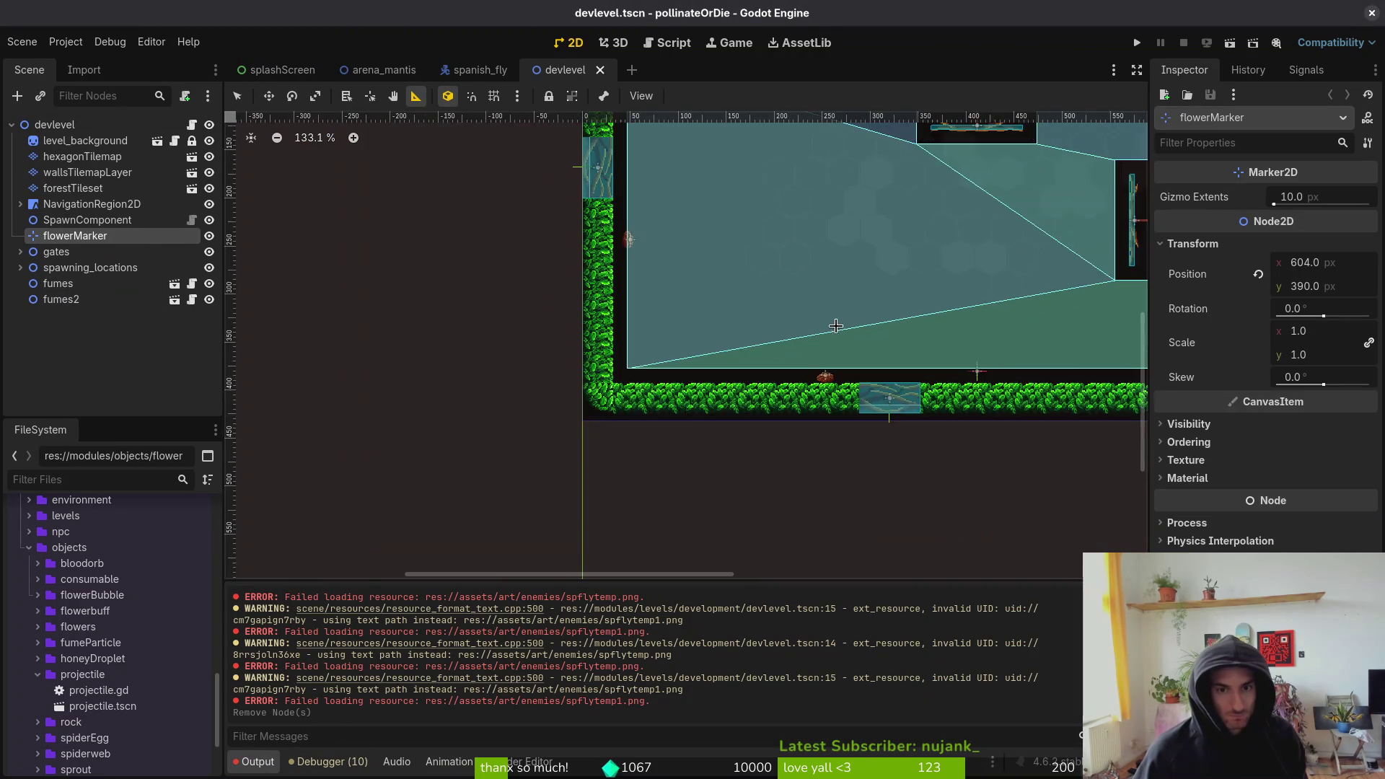
{"action": "left_click", "coordinate": [20, 268]}
{"action": "left_click", "coordinate": [109, 299]}
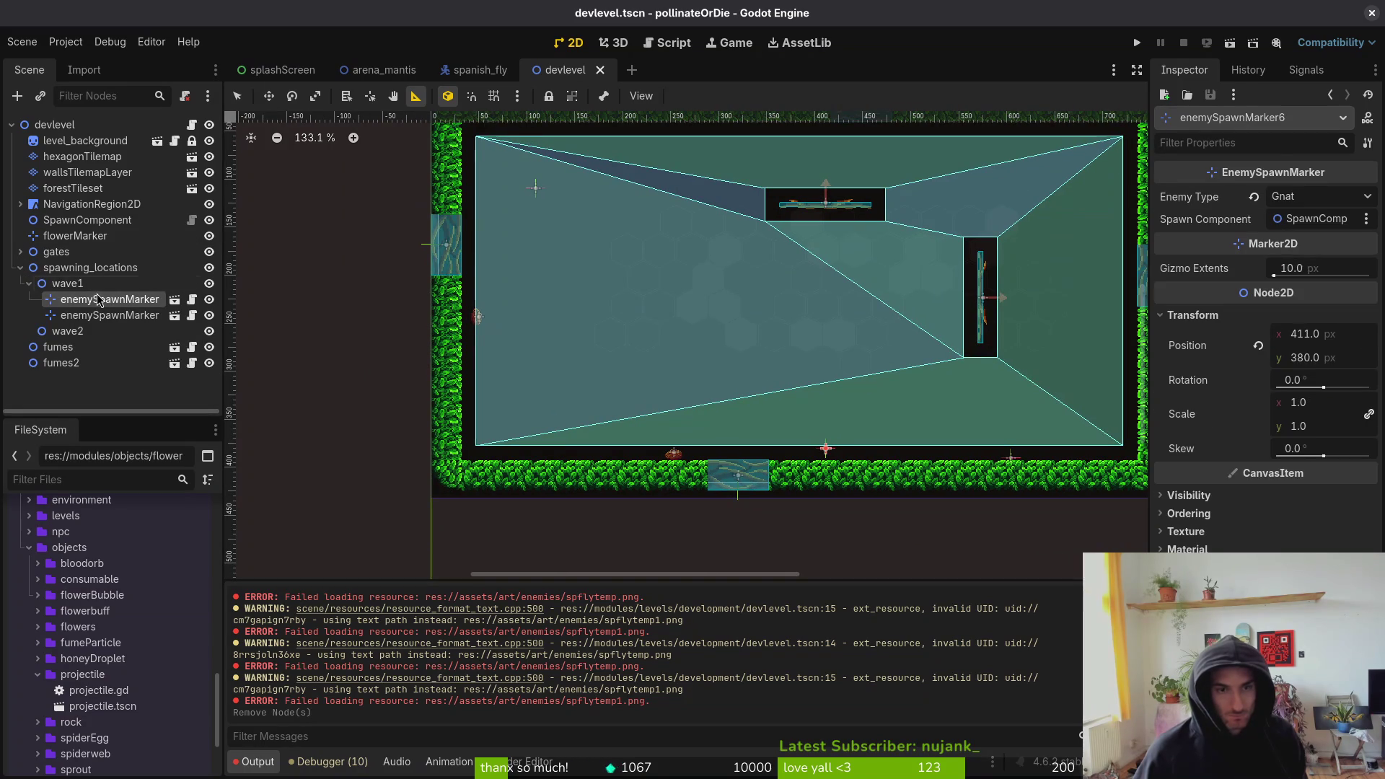
{"action": "left_click", "coordinate": [1320, 197]}
{"action": "left_click", "coordinate": [1311, 519]}
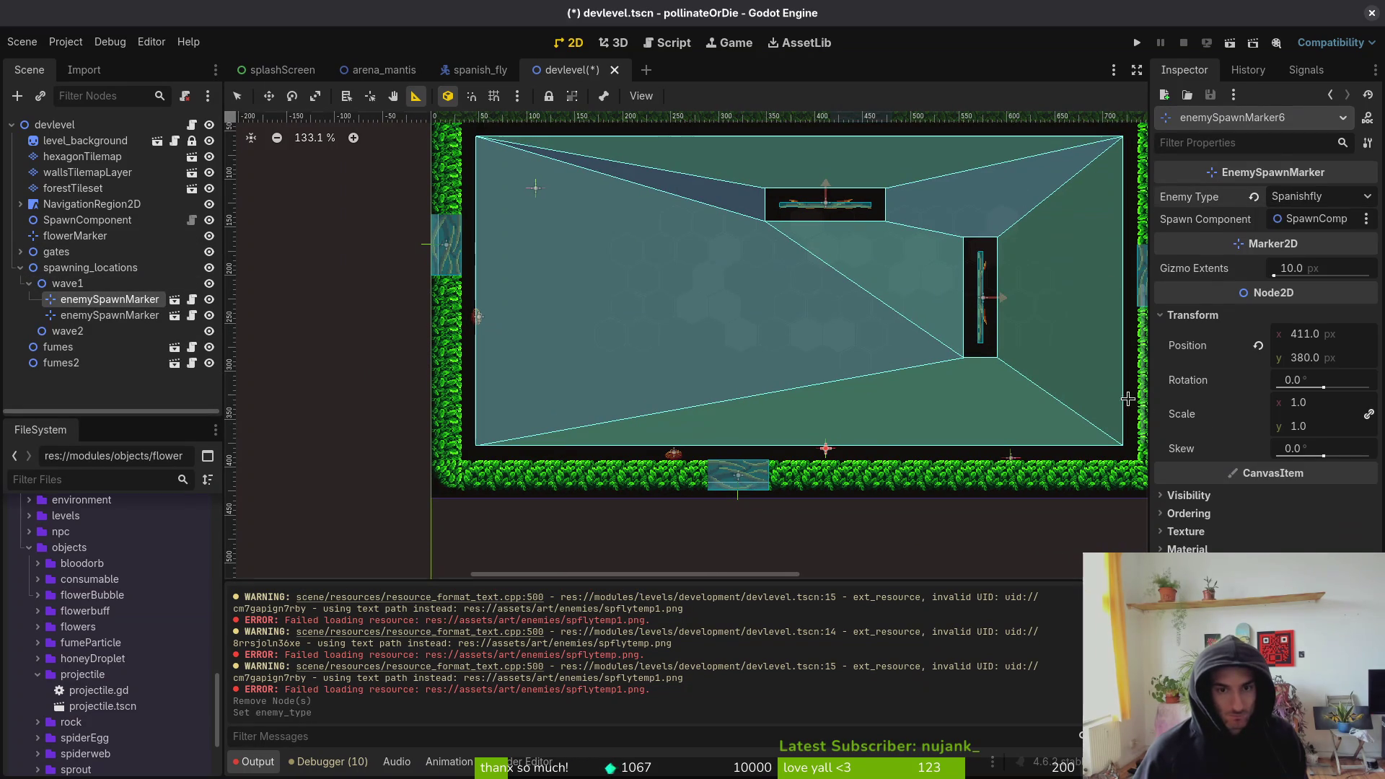
{"action": "left_click", "coordinate": [1141, 46]}
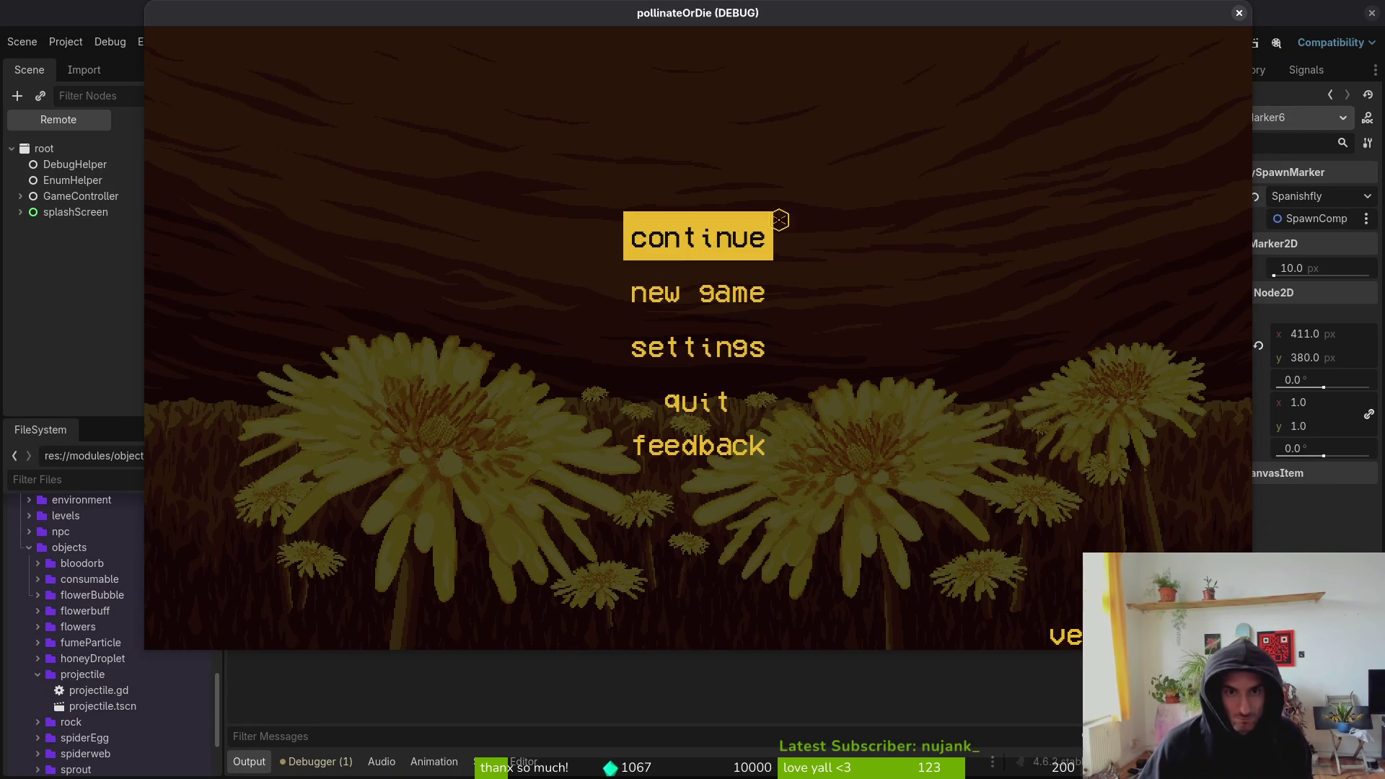
- Pick a level, toggle the level selector in the debugging panel, and play until the spawn-marker error breaks
{"action": "left_click", "coordinate": [772, 222]}
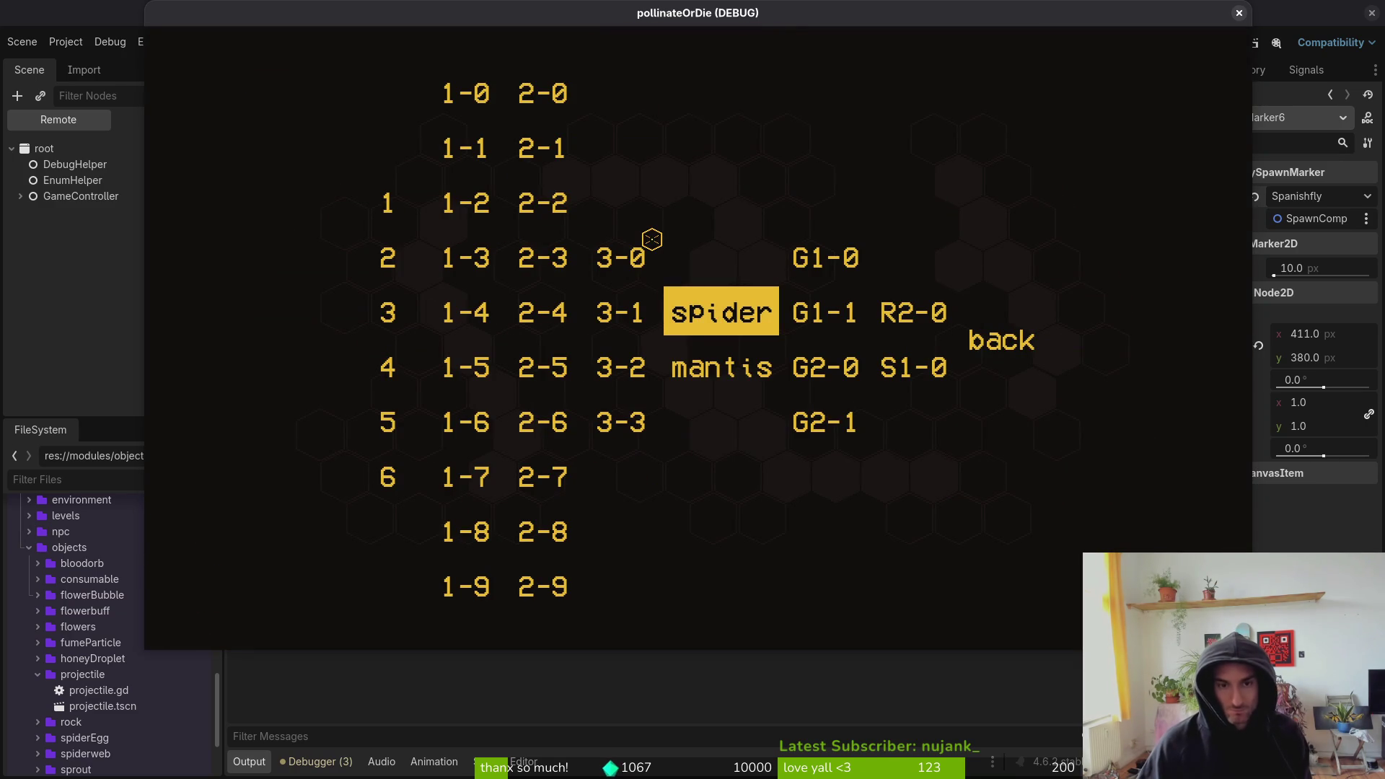
{"action": "key", "text": "Right"}
{"action": "key", "text": "Right"}
{"action": "key", "text": "Right"}
{"action": "key", "text": "Return"}
{"action": "key", "text": "Down"}
{"action": "key", "text": "Return"}
{"action": "key", "text": "Up"}
{"action": "key", "text": "Up"}
{"action": "key", "text": "Up"}
{"action": "key", "text": "Escape"}
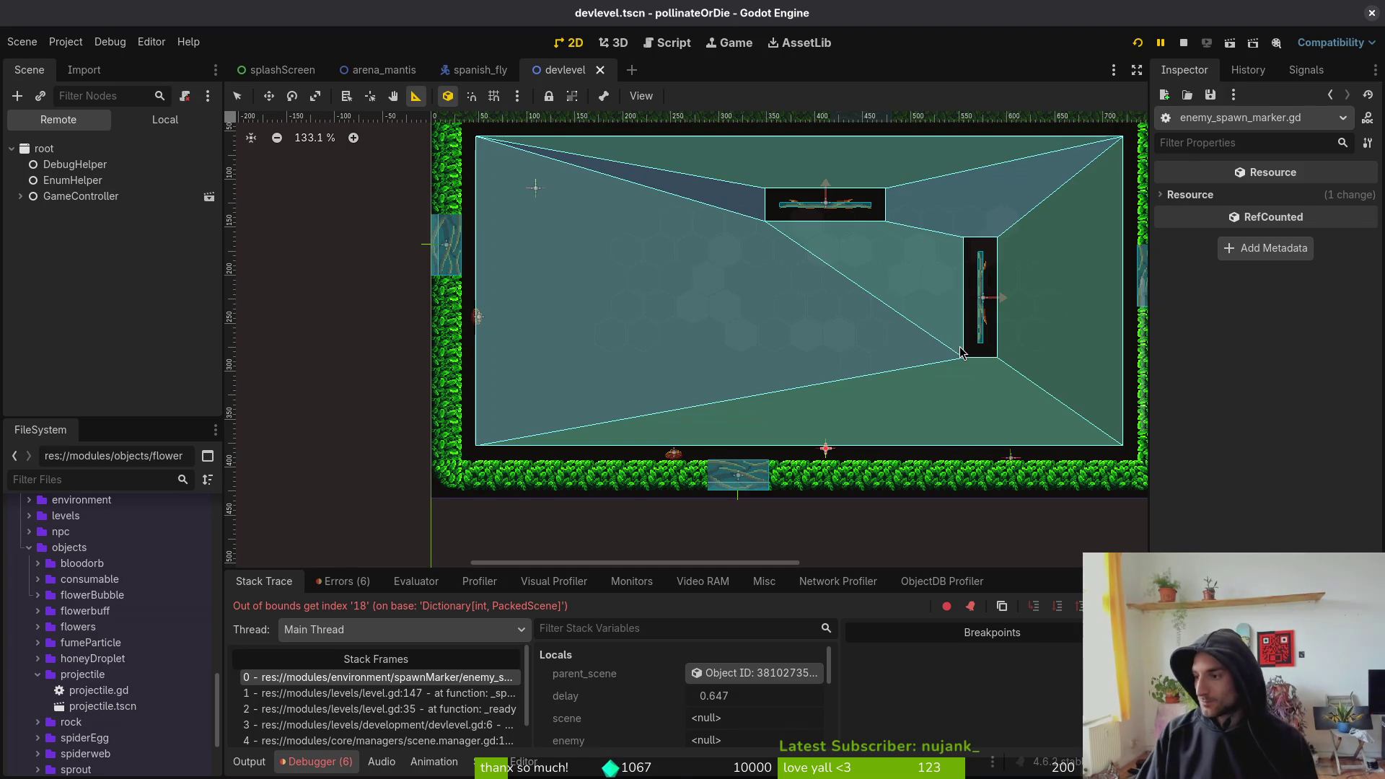
{"action": "key", "text": "super+2"}
- Launch nvim in the project folder and open enemy_spawn_marker.gd by searching 'spawnmarker'
{"action": "type", "text": "nvim ."}
{"action": "key", "text": "Return"}
{"action": "type", "text": "spawnmarker"}
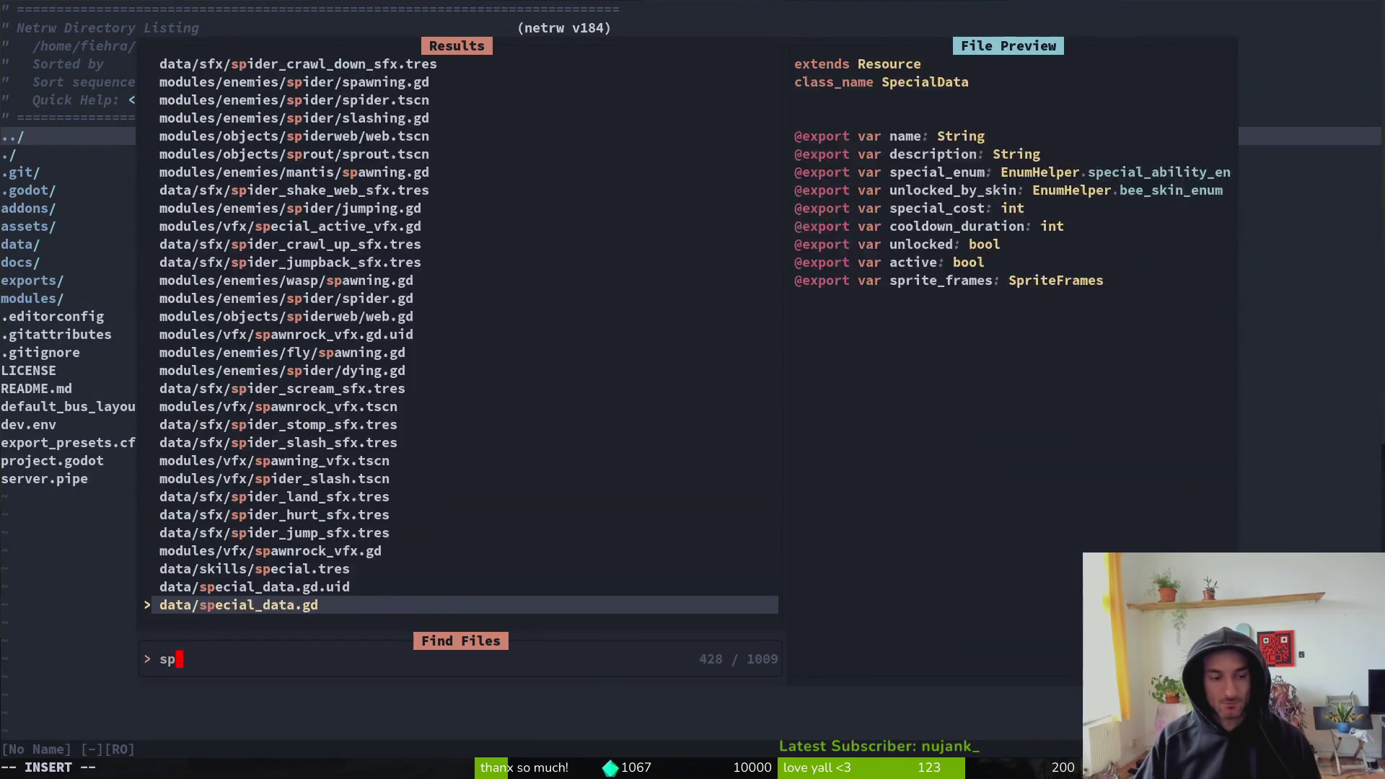
{"action": "key", "text": "Return"}
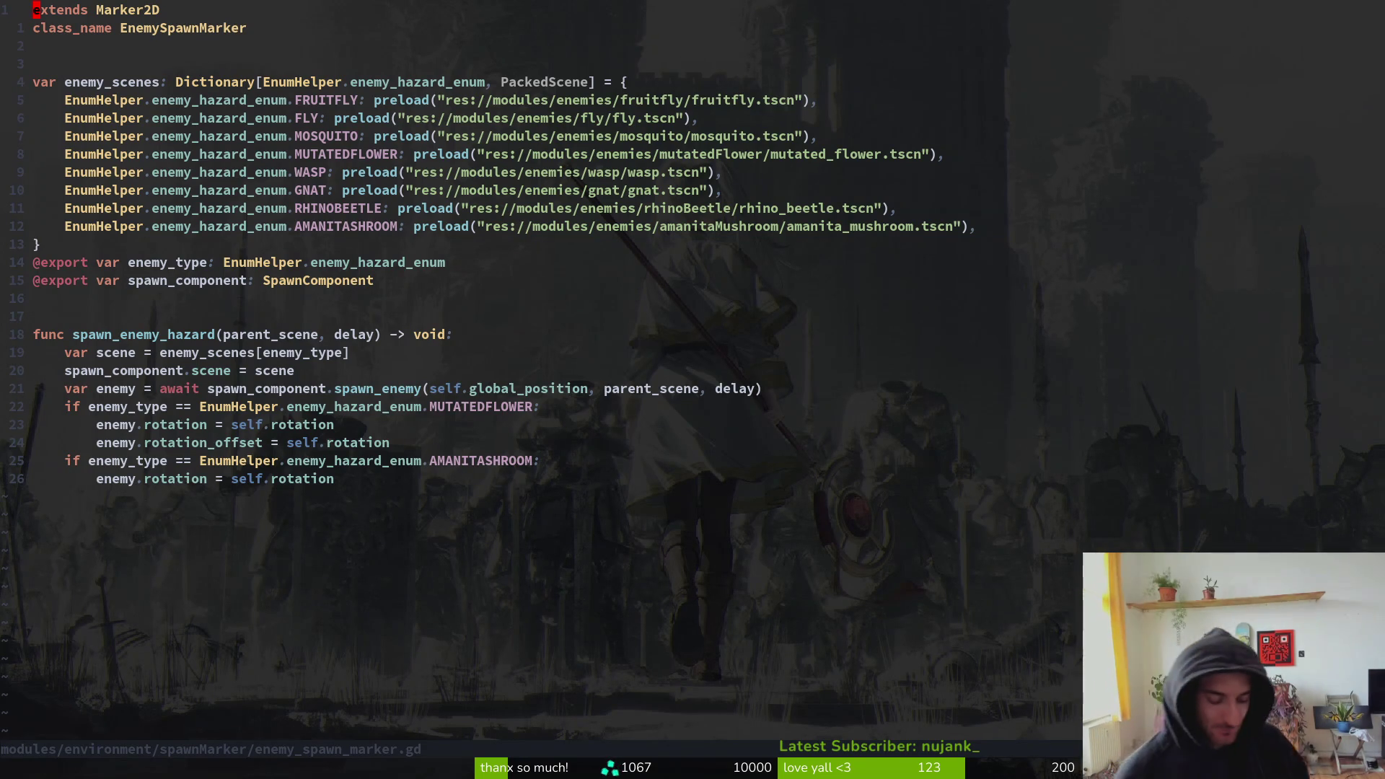
- Duplicate the AMANITASHROOM enemy_scenes entry and rename its key to SPANISHFLY
{"action": "key", "text": "j"}
{"action": "key", "text": "j"}
{"action": "key", "text": "j"}
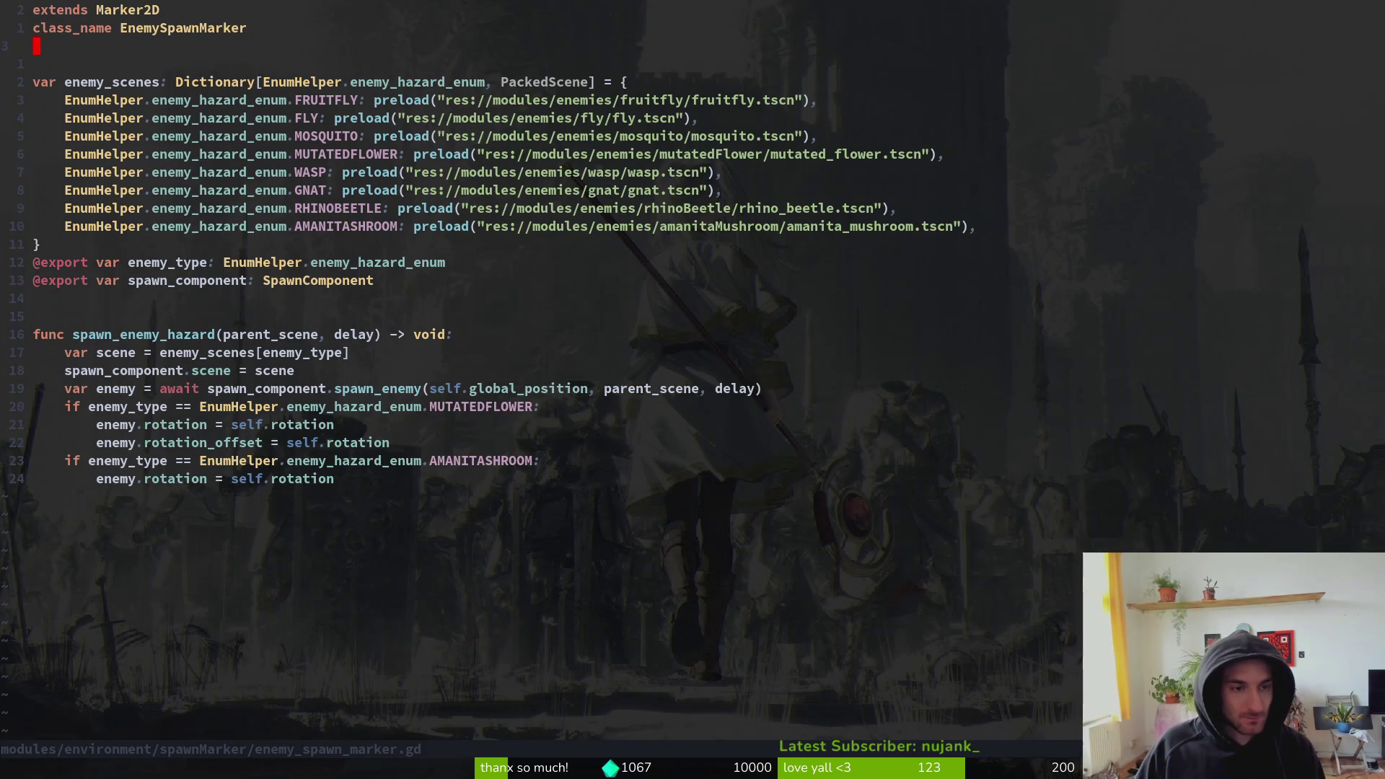
{"action": "key", "text": "y"}
{"action": "key", "text": "y"}
{"action": "key", "text": "p"}
{"action": "key", "text": "w"}
{"action": "key", "text": "w"}
{"action": "key", "text": "w"}
{"action": "key", "text": "c"}
{"action": "key", "text": "w"}
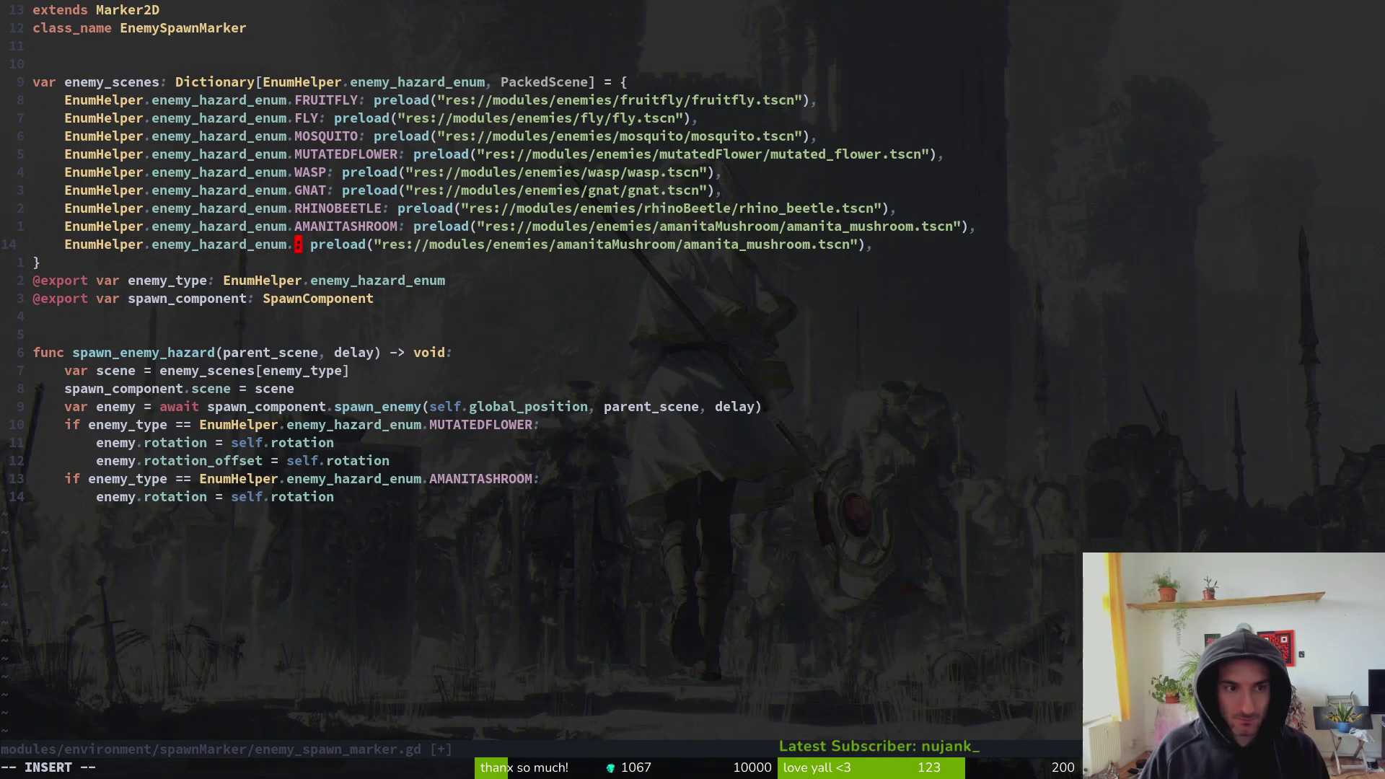
{"action": "type", "text": "SPA"}
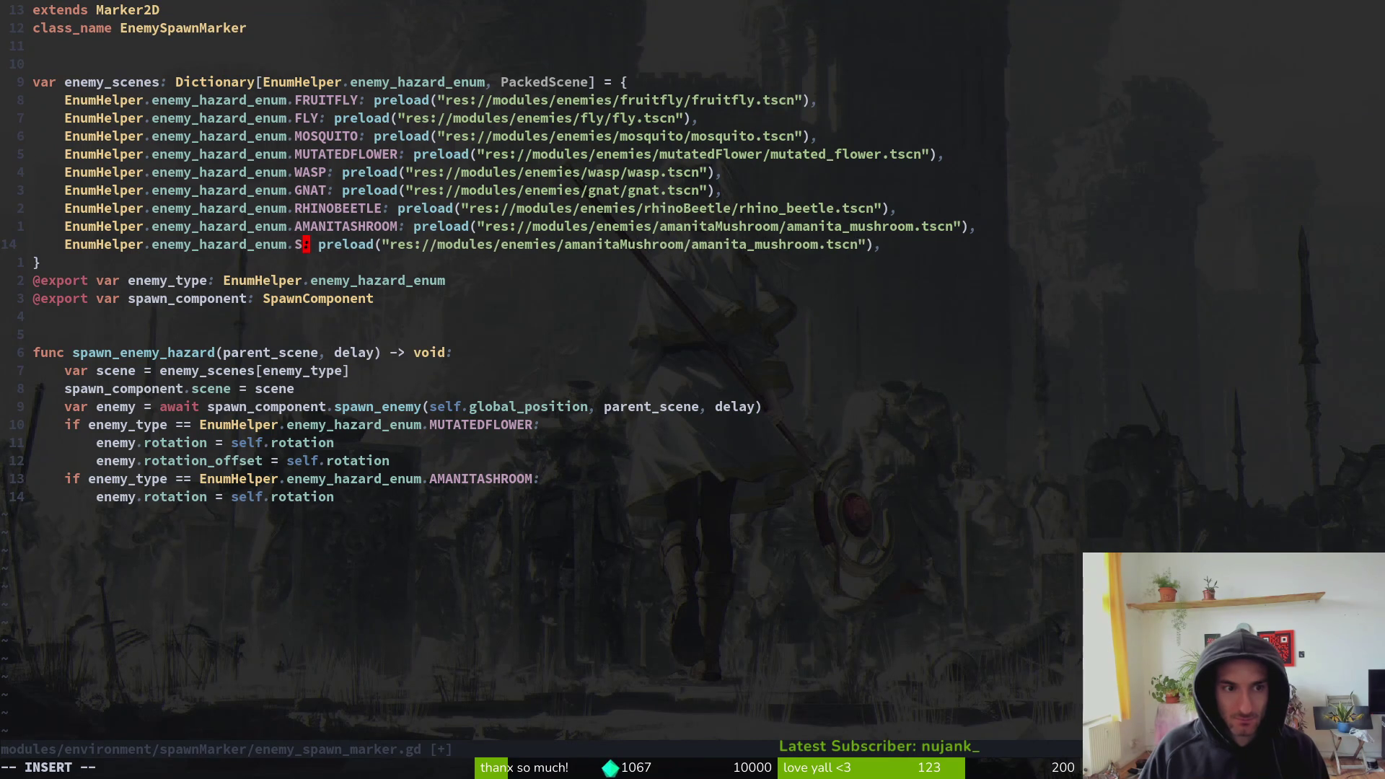
{"action": "key", "text": "ctrl+y"}
{"action": "key", "text": "Escape"}
{"action": "key", "text": "w"}
{"action": "key", "text": "w"}
{"action": "key", "text": "w"}
{"action": "key", "text": "alt+Tab"}
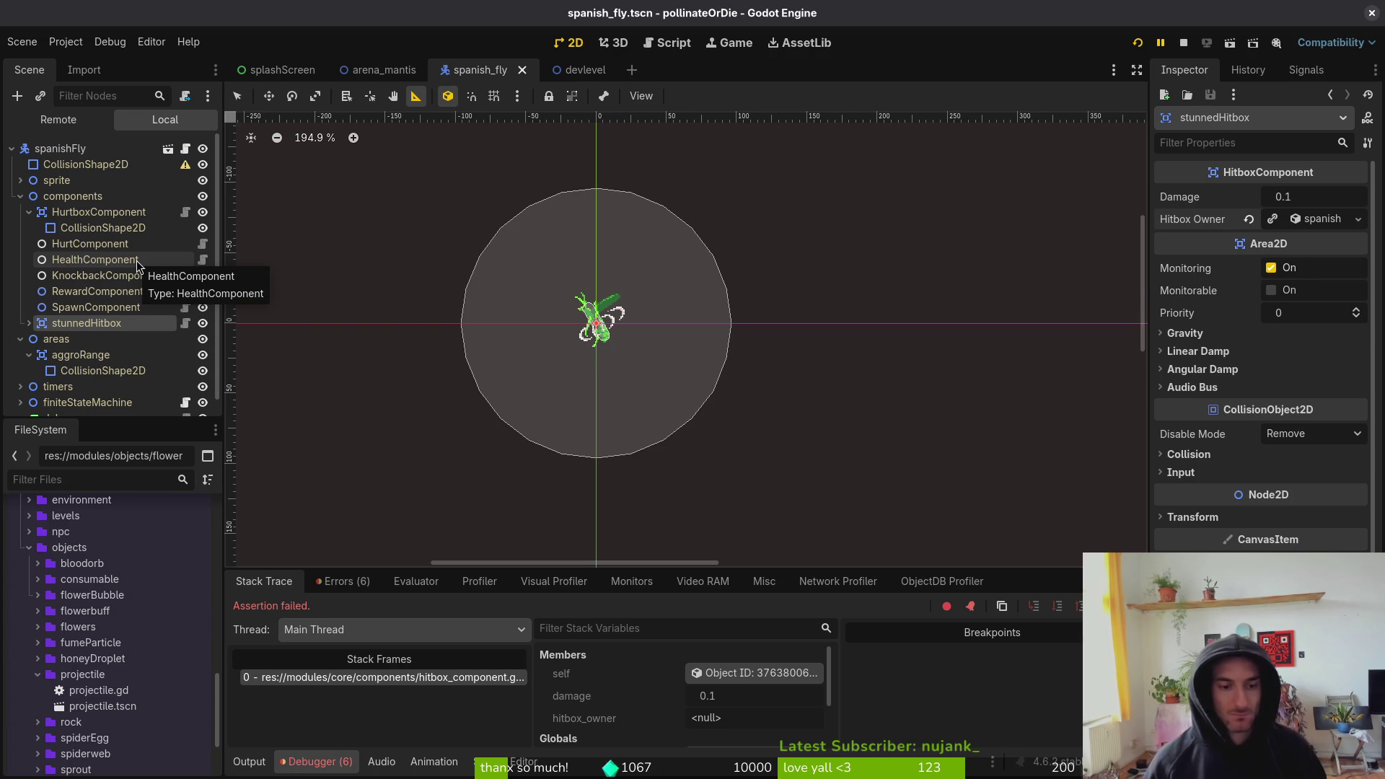
- Check the debugger's Errors list, then collapse the components and areas nodes
{"action": "left_click", "coordinate": [355, 581]}
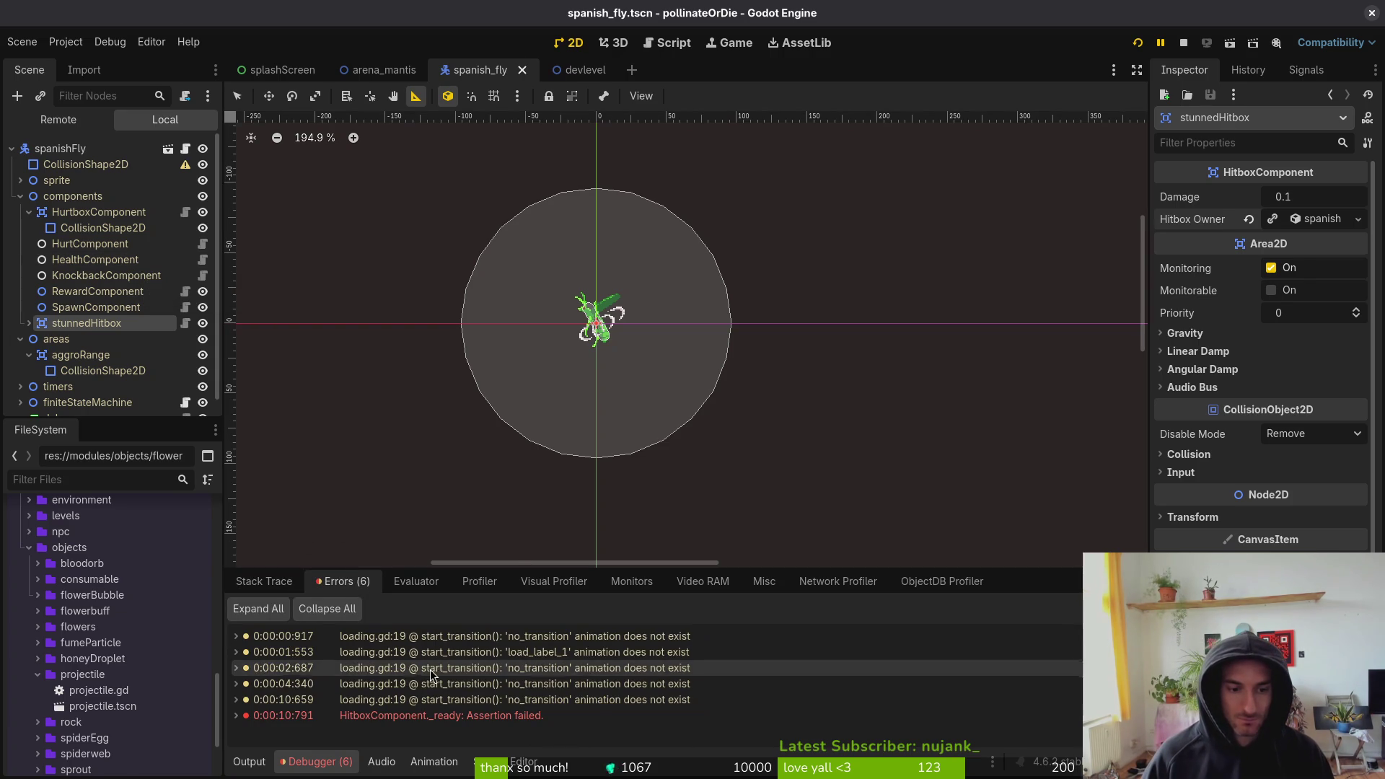
{"action": "left_click", "coordinate": [264, 582]}
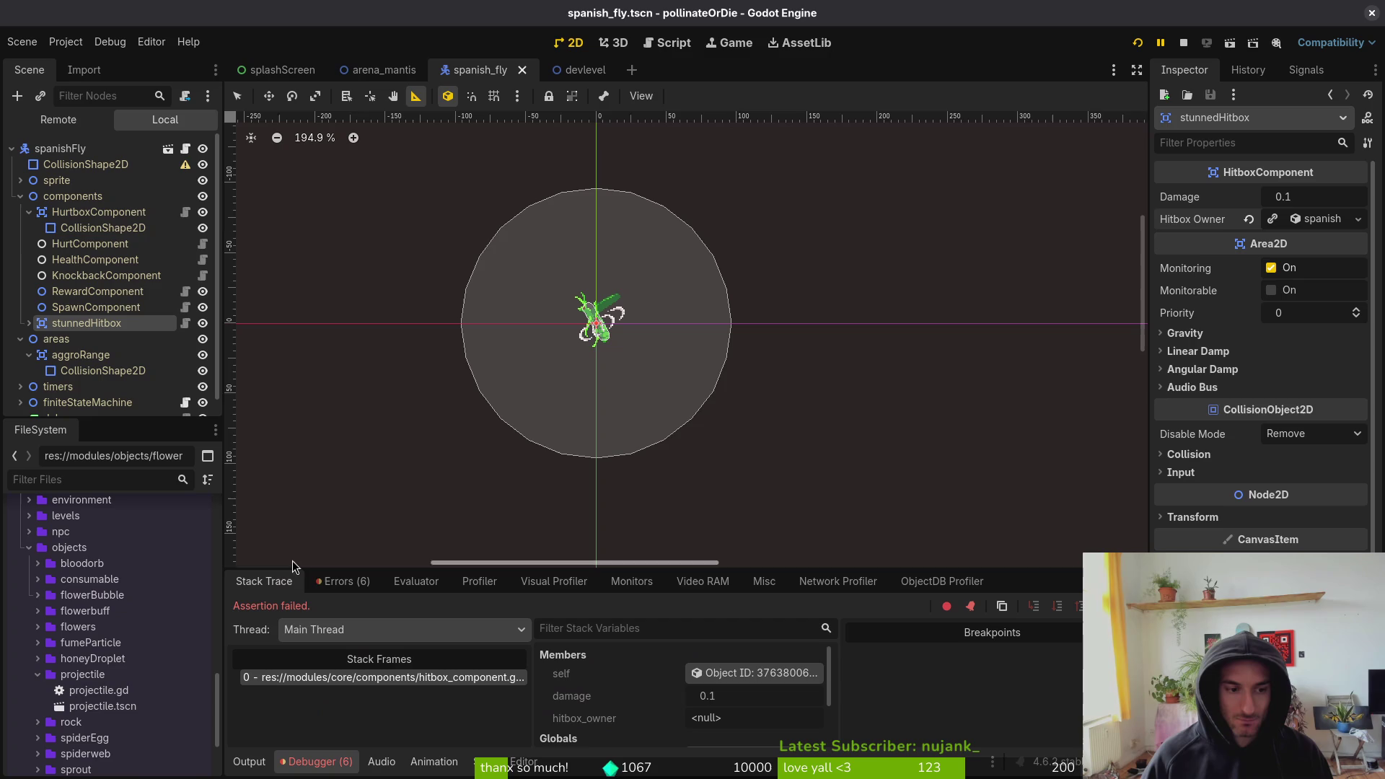
{"action": "left_click", "coordinate": [20, 196]}
{"action": "left_click", "coordinate": [20, 212]}
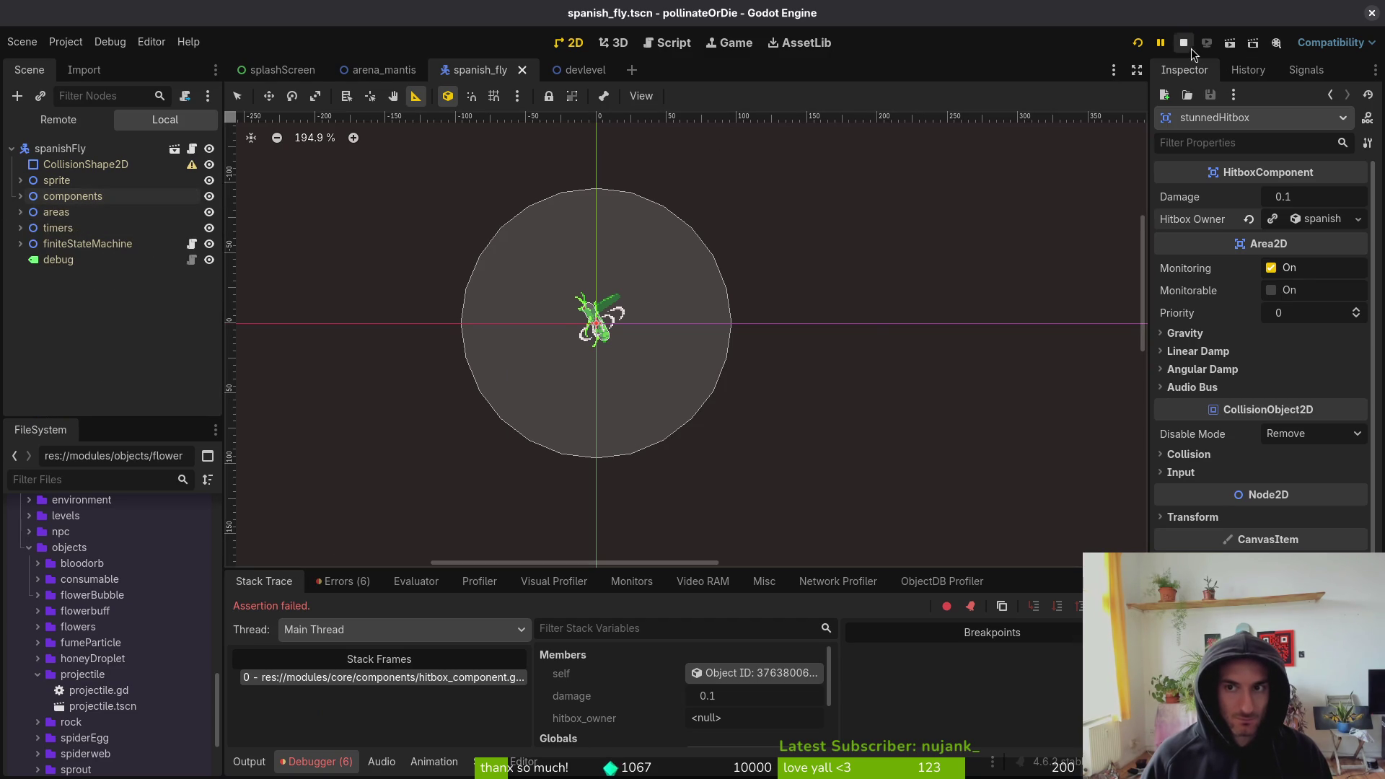
- Relaunch the game, continue to the level-select grid, and close the game window
{"action": "left_click", "coordinate": [1137, 43]}
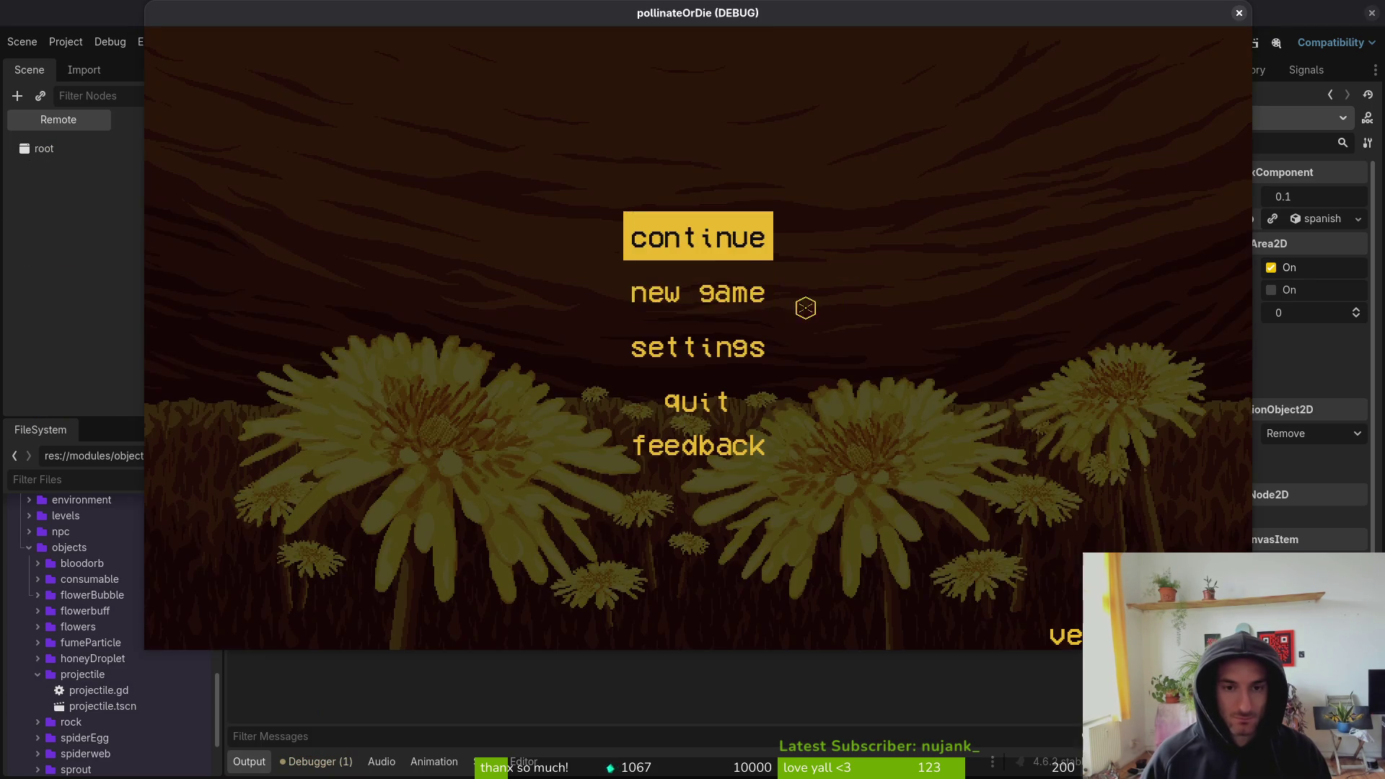
{"action": "key", "text": "Return"}
{"action": "key", "text": "Escape"}
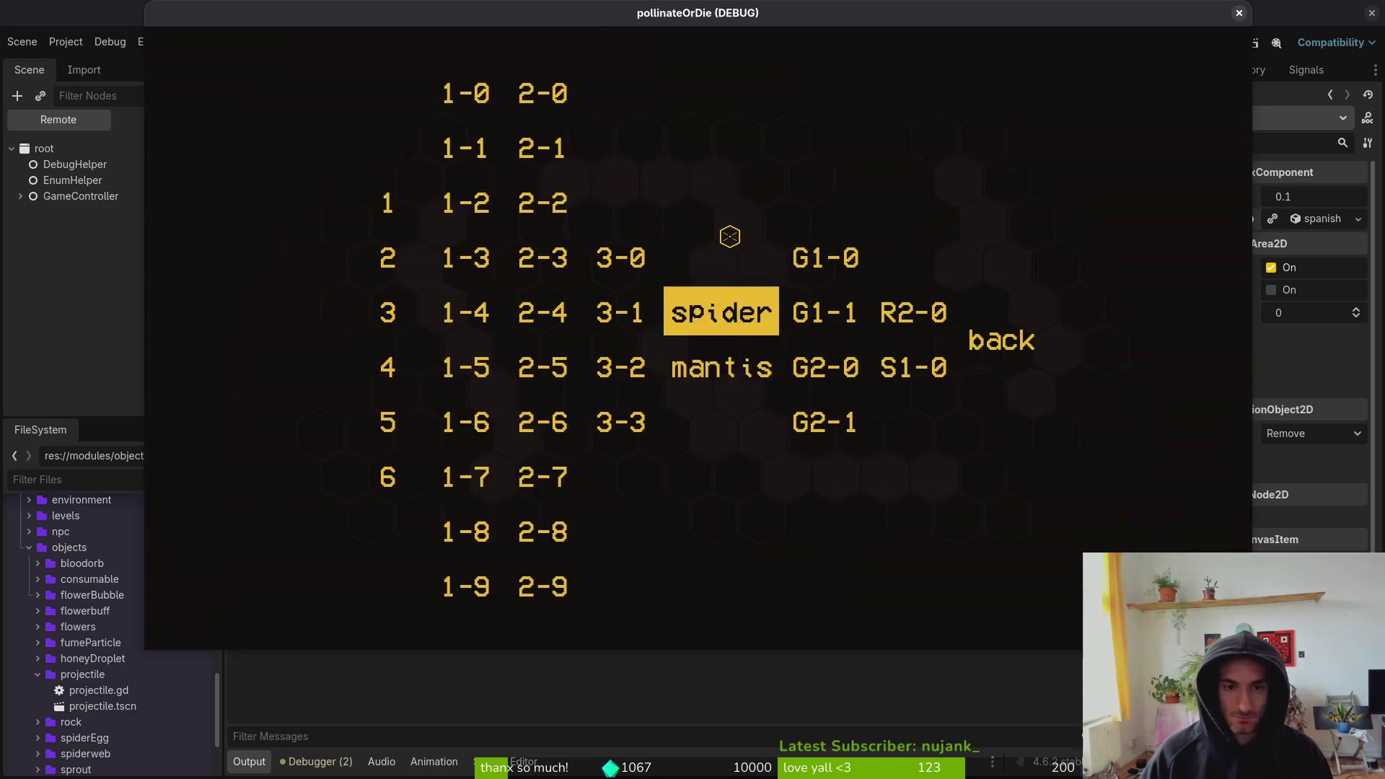
{"action": "key", "text": "Down"}
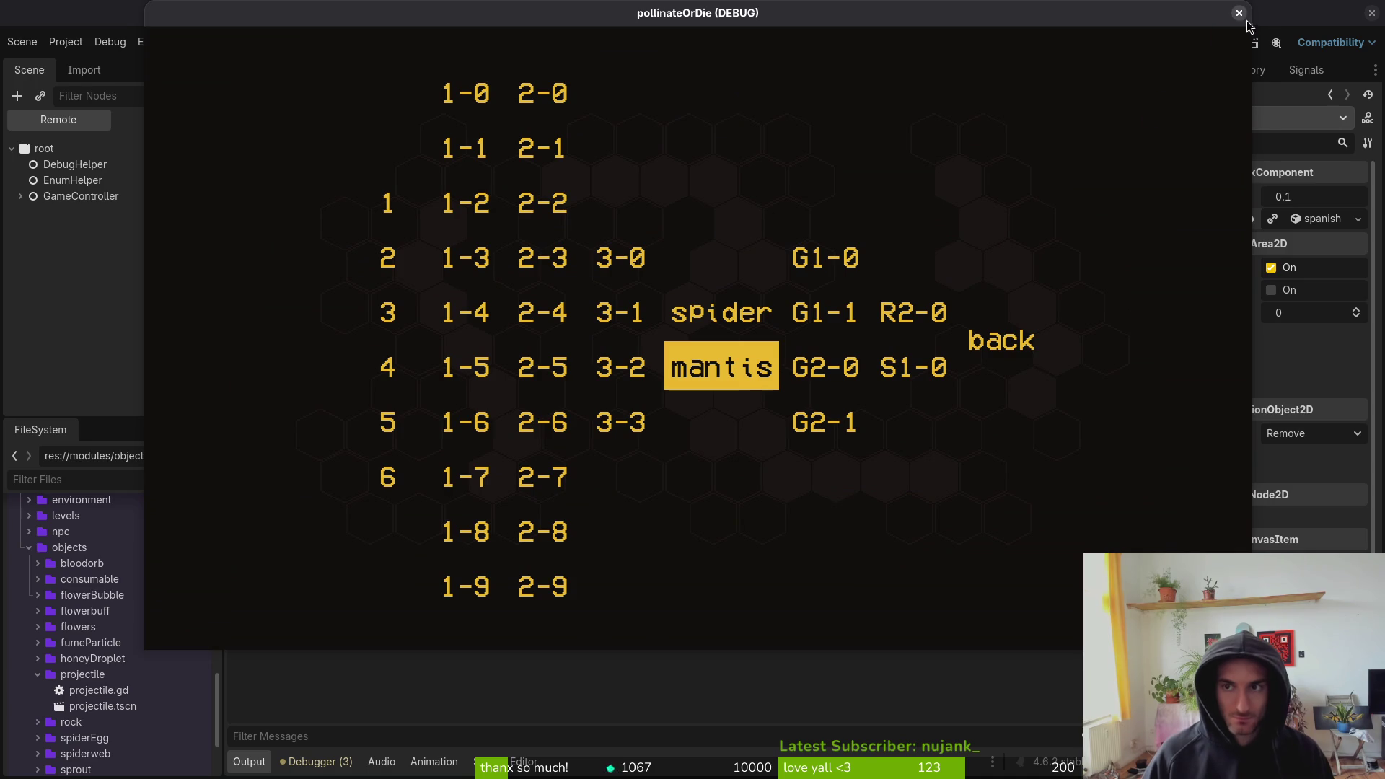
{"action": "left_click", "coordinate": [1238, 13]}
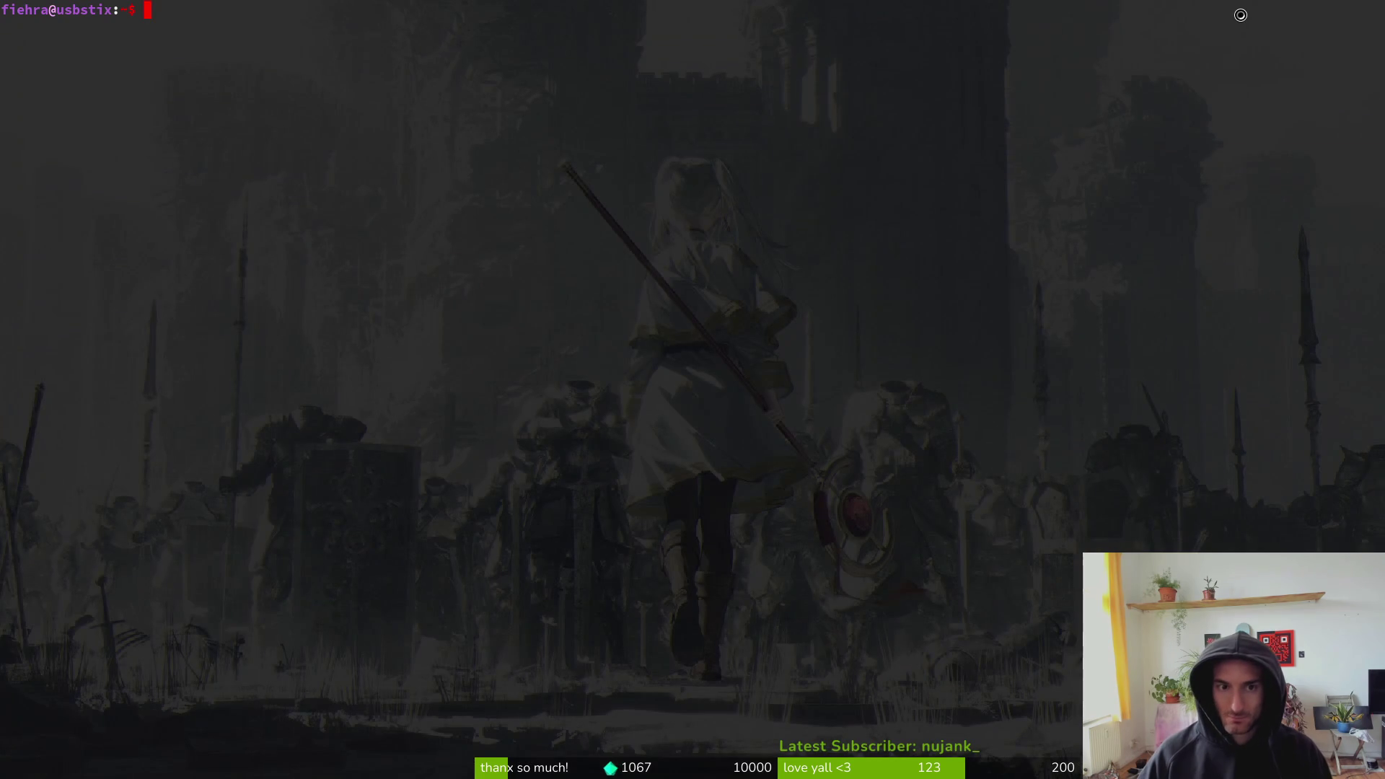
- Go to the project folder under gamedev and launch Neovim there with `nvim .`
{"action": "type", "text": "cd gamedev/p"}
{"action": "key", "text": "Tab"}
{"action": "key", "text": "Return"}
{"action": "type", "text": "nvim ."}
{"action": "key", "text": "Return"}
- Find debug.helper.gd with the file finder, then jump back to enemy_spawn_marker.gd
{"action": "key", "text": "space"}
{"action": "key", "text": "f"}
{"action": "key", "text": "f"}
{"action": "type", "text": "deb"}
{"action": "key", "text": "BackSpace"}
{"action": "key", "text": "BackSpace"}
{"action": "type", "text": "b"}
{"action": "type", "text": "help"}
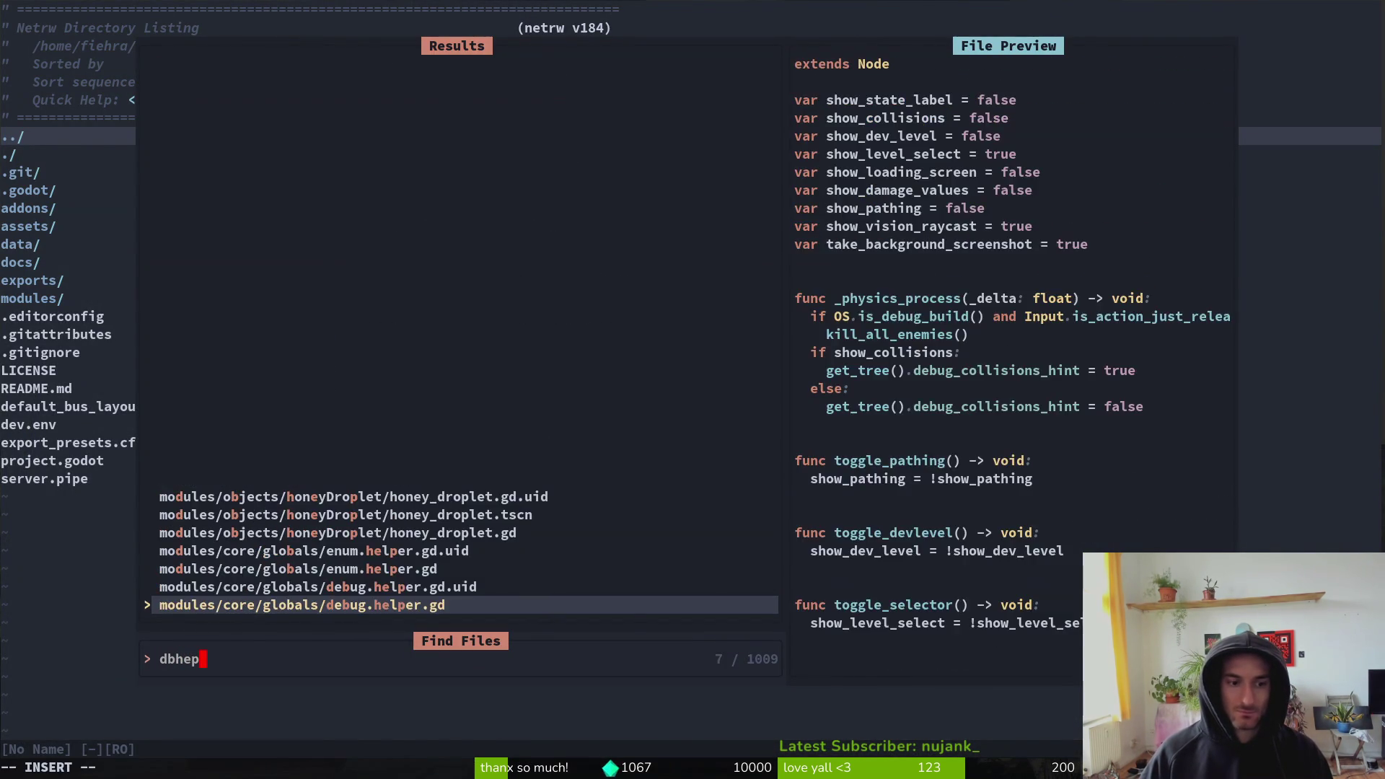
{"action": "key", "text": "Return"}
{"action": "key", "text": "j"}
{"action": "key", "text": "j"}
{"action": "key", "text": "j"}
{"action": "key", "text": "$"}
{"action": "key", "text": "ctrl+o"}
- Restore the SPANISHFLY key and spanishFly scene path in enemy_spawn_marker.gd and save it
{"action": "key", "text": "u"}
{"action": "key", "text": "u"}
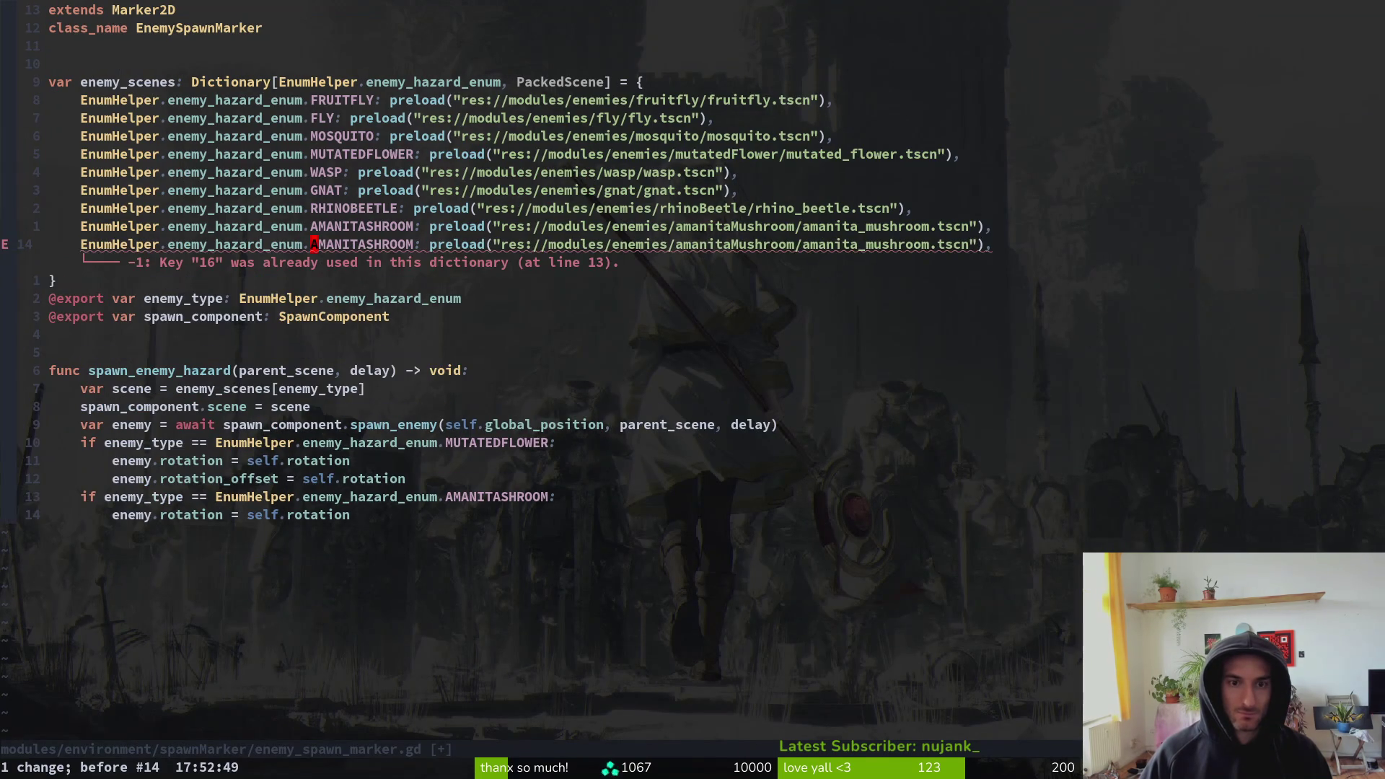
{"action": "key", "text": "u"}
{"action": "key", "text": "ctrl+r"}
{"action": "key", "text": "ctrl+r"}
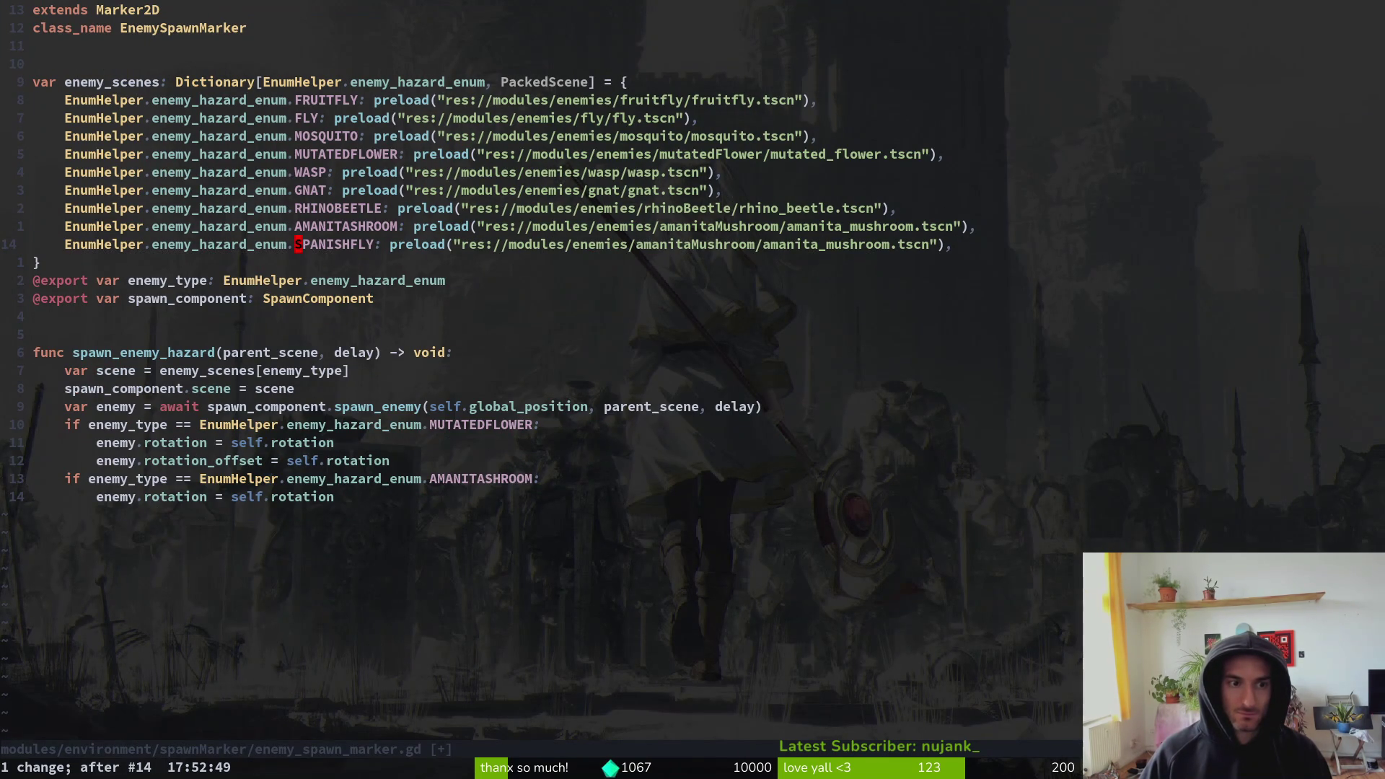
{"action": "key", "text": "ctrl+r"}
{"action": "key", "text": "ctrl+r"}
{"action": "type", "text": ":w"}
{"action": "key", "text": "Return"}
{"action": "key", "text": "space"}
{"action": "key", "text": "q"}
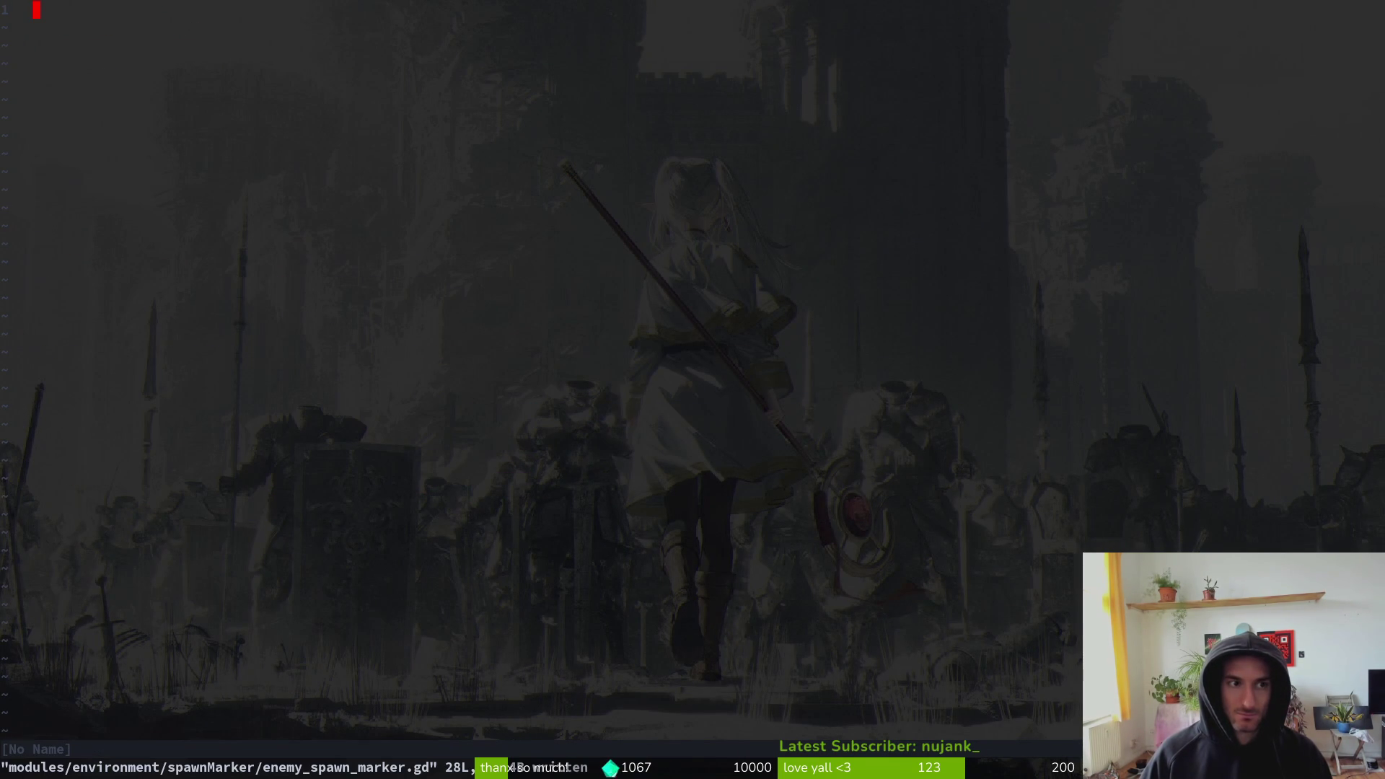
- Set show_level_select to true in debug.helper.gd, then save and quit with :wq
{"action": "key", "text": "ctrl+o"}
{"action": "key", "text": "space"}
{"action": "key", "text": "f"}
{"action": "key", "text": "f"}
{"action": "type", "text": "debu"}
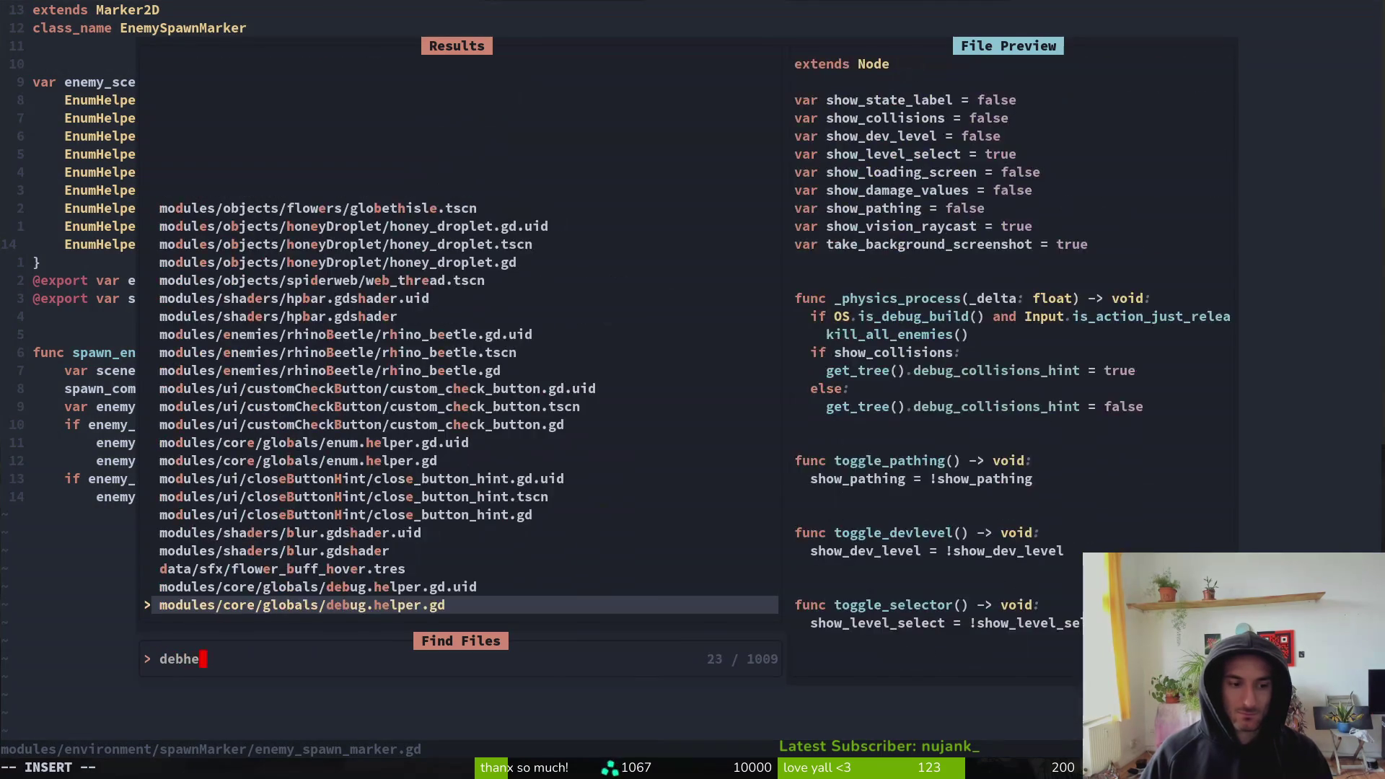
{"action": "key", "text": "Return"}
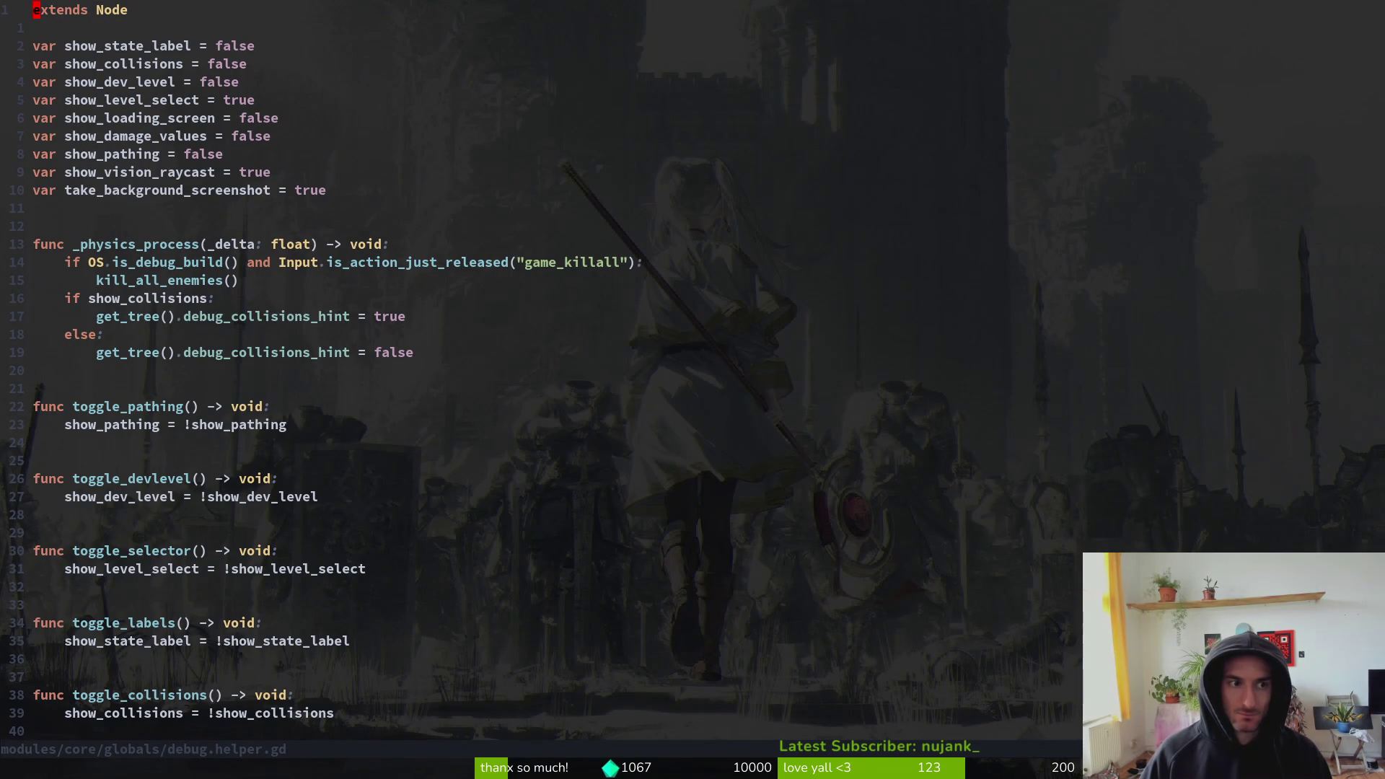
{"action": "type", "text": "5j$ciwfls"}
{"action": "key", "text": "BackSpace"}
{"action": "key", "text": "BackSpace"}
{"action": "type", "text": "true"}
{"action": "key", "text": "Escape"}
{"action": "type", "text": ":w"}
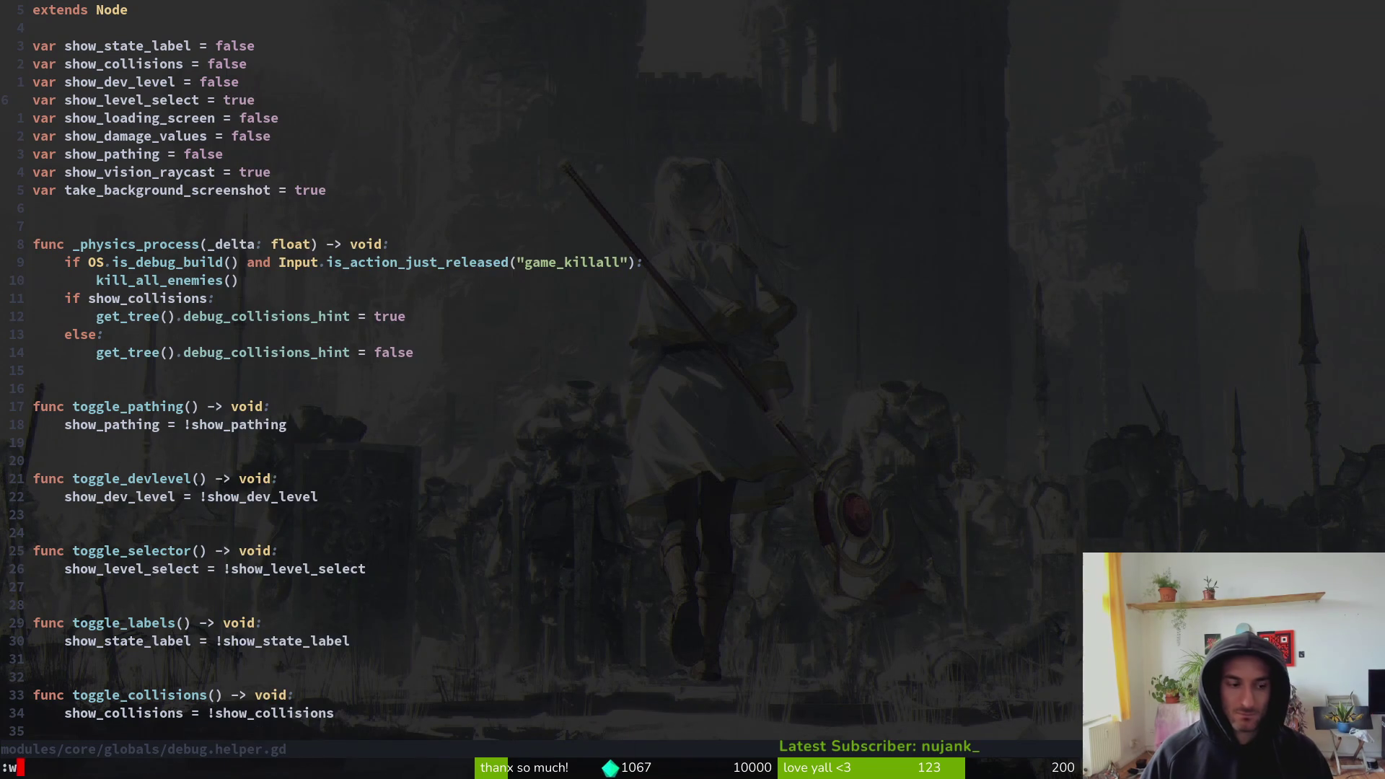
{"action": "type", "text": "q"}
{"action": "key", "text": "Return"}
{"action": "type", "text": "tig status"}
{"action": "key", "text": "Return"}
- Stage fly_data.tres, mantis_data.tres and archive.manager.tscn
{"action": "key", "text": "j"}
{"action": "key", "text": "j"}
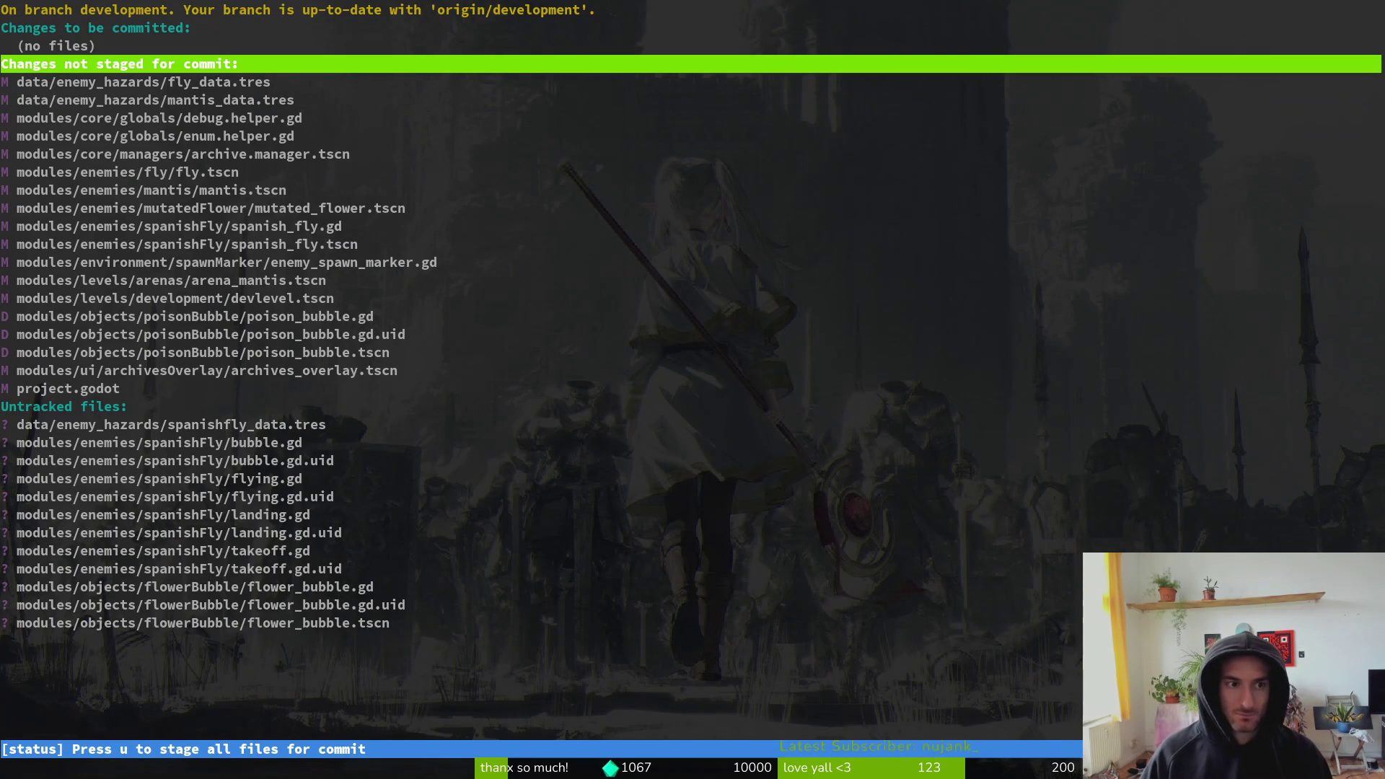
{"action": "key", "text": "j"}
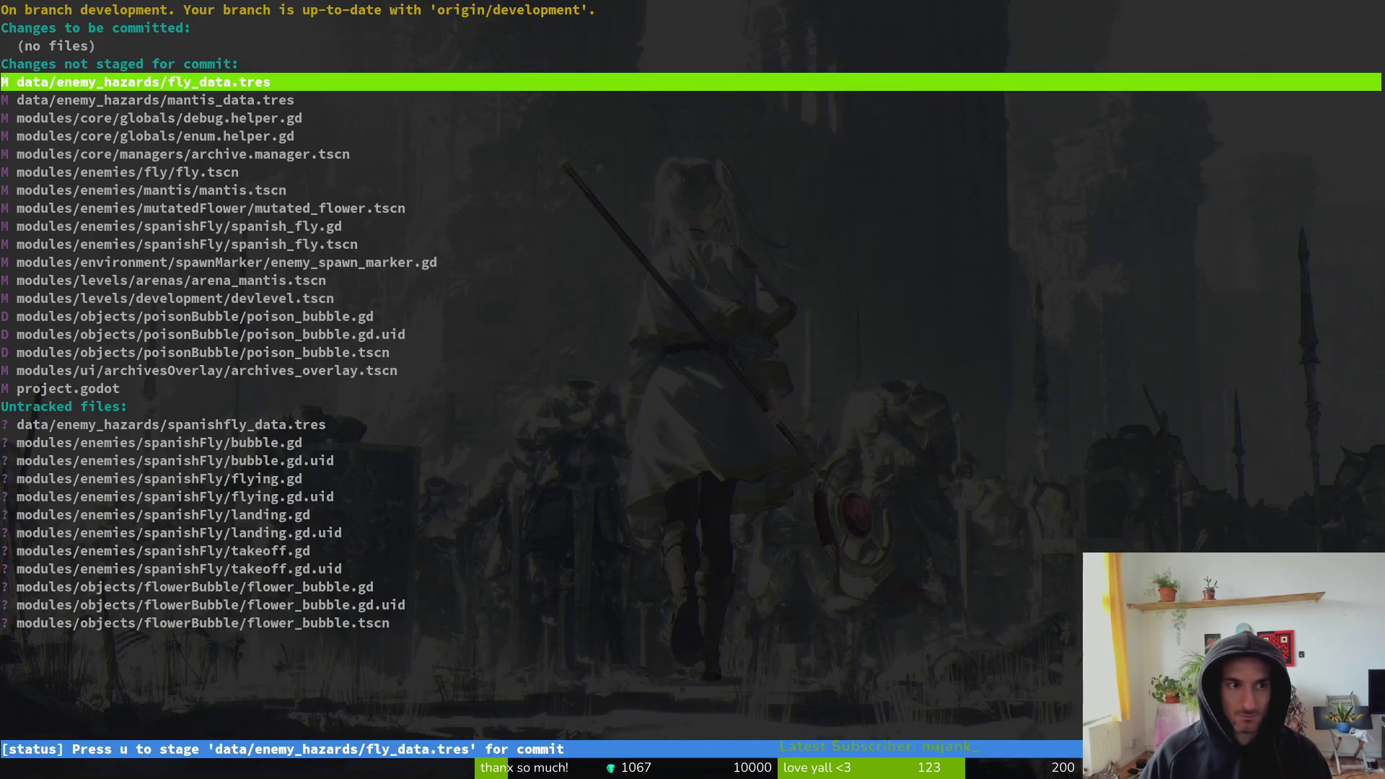
{"action": "key", "text": "j"}
{"action": "key", "text": "Return"}
{"action": "key", "text": "u"}
{"action": "key", "text": "k"}
{"action": "key", "text": "u"}
{"action": "key", "text": "j"}
{"action": "key", "text": "j"}
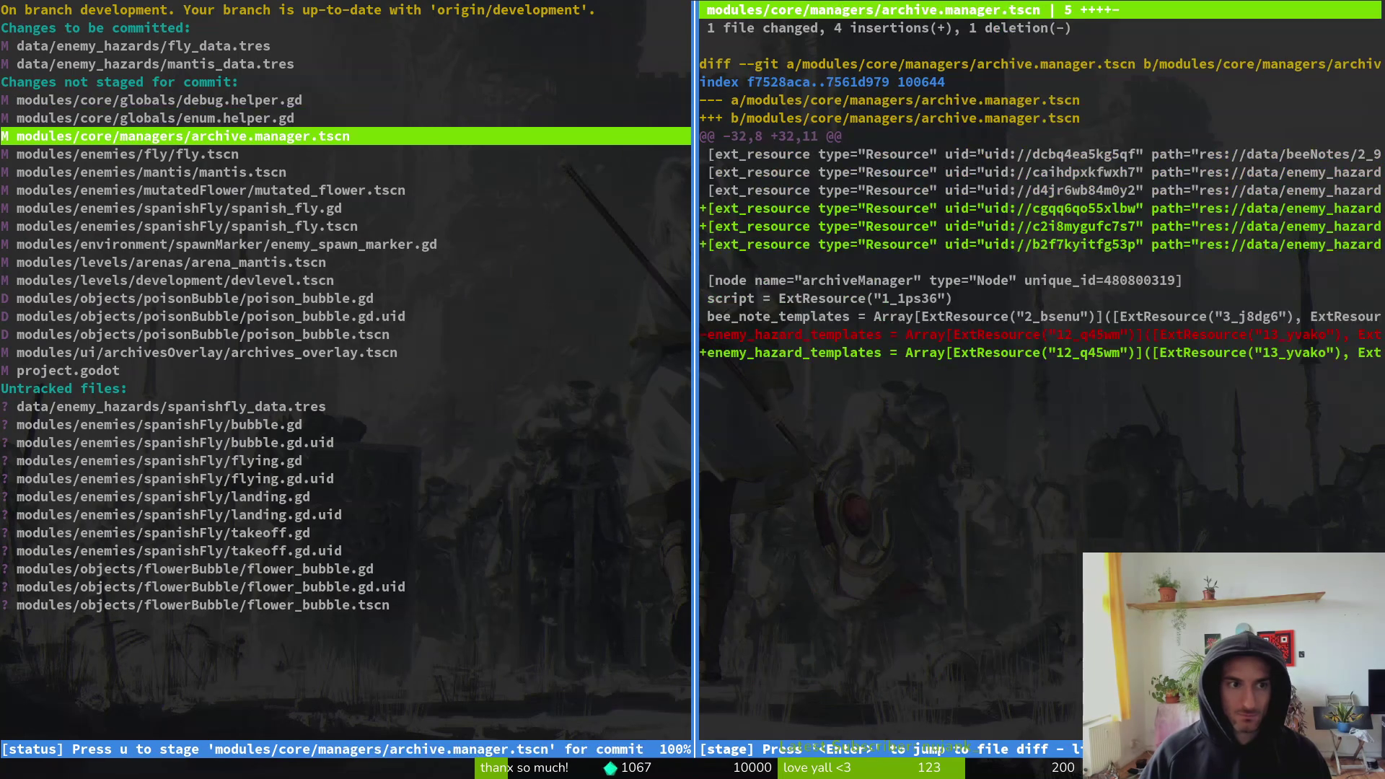
{"action": "key", "text": "u"}
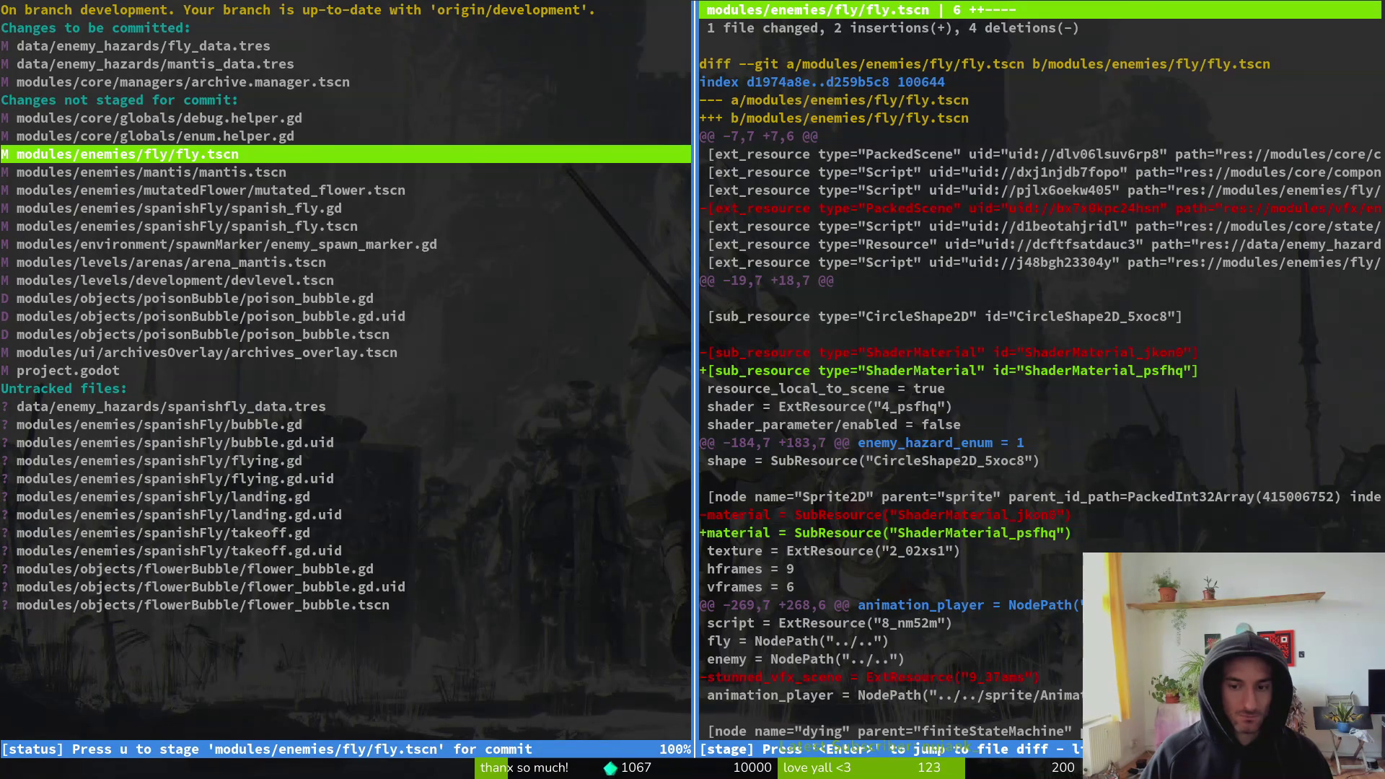
- Return to the full status list and stage fly.tscn
{"action": "key", "text": "q"}
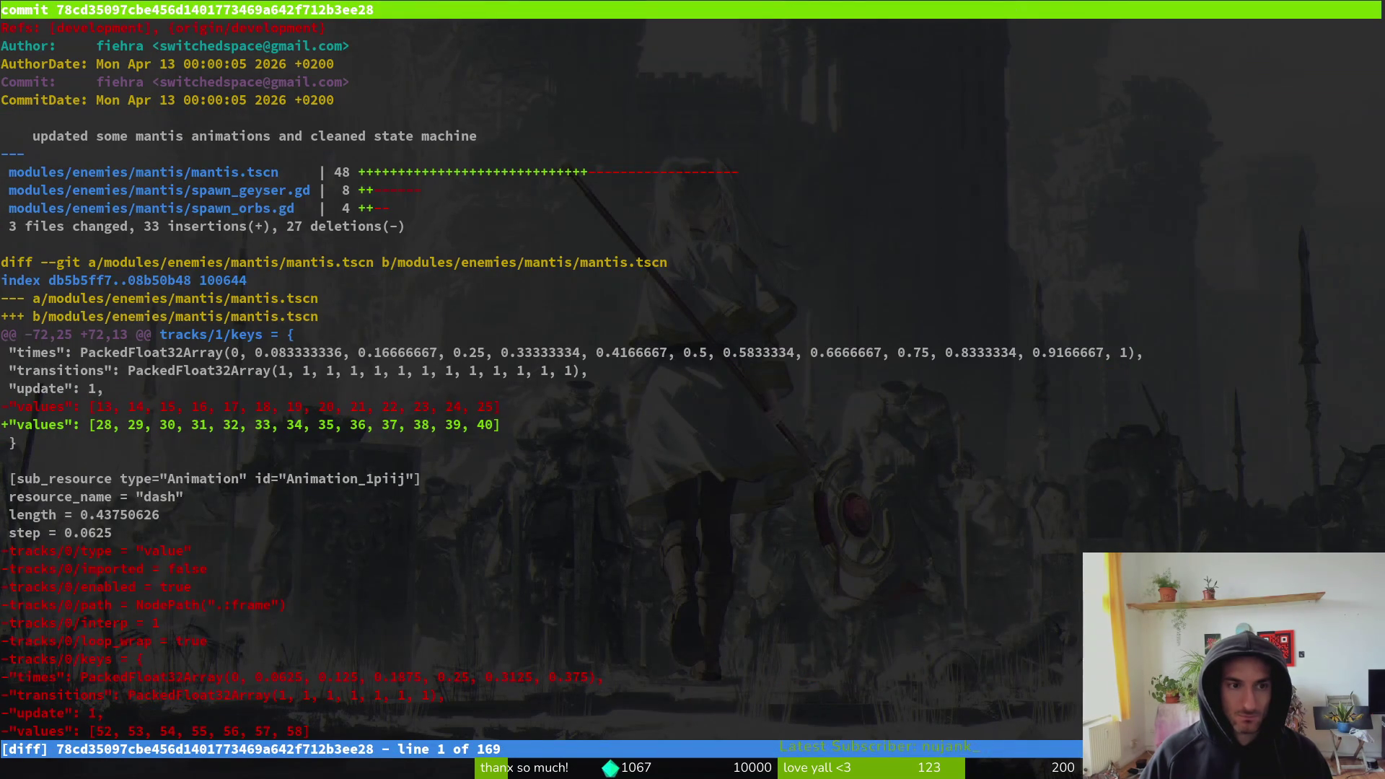
{"action": "key", "text": "s"}
{"action": "key", "text": "Down"}
{"action": "key", "text": "Up"}
{"action": "key", "text": "u"}
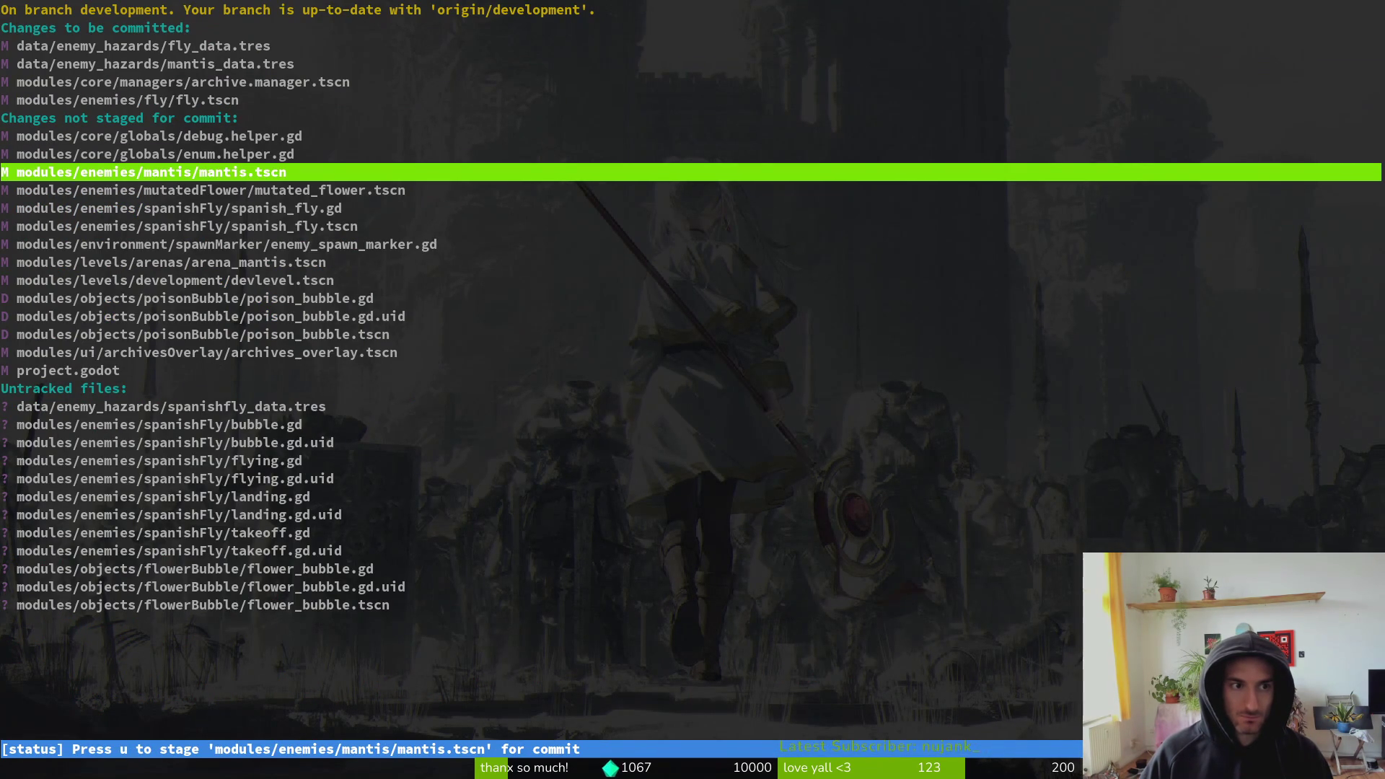
{"action": "key", "text": "Down"}
{"action": "key", "text": "s"}
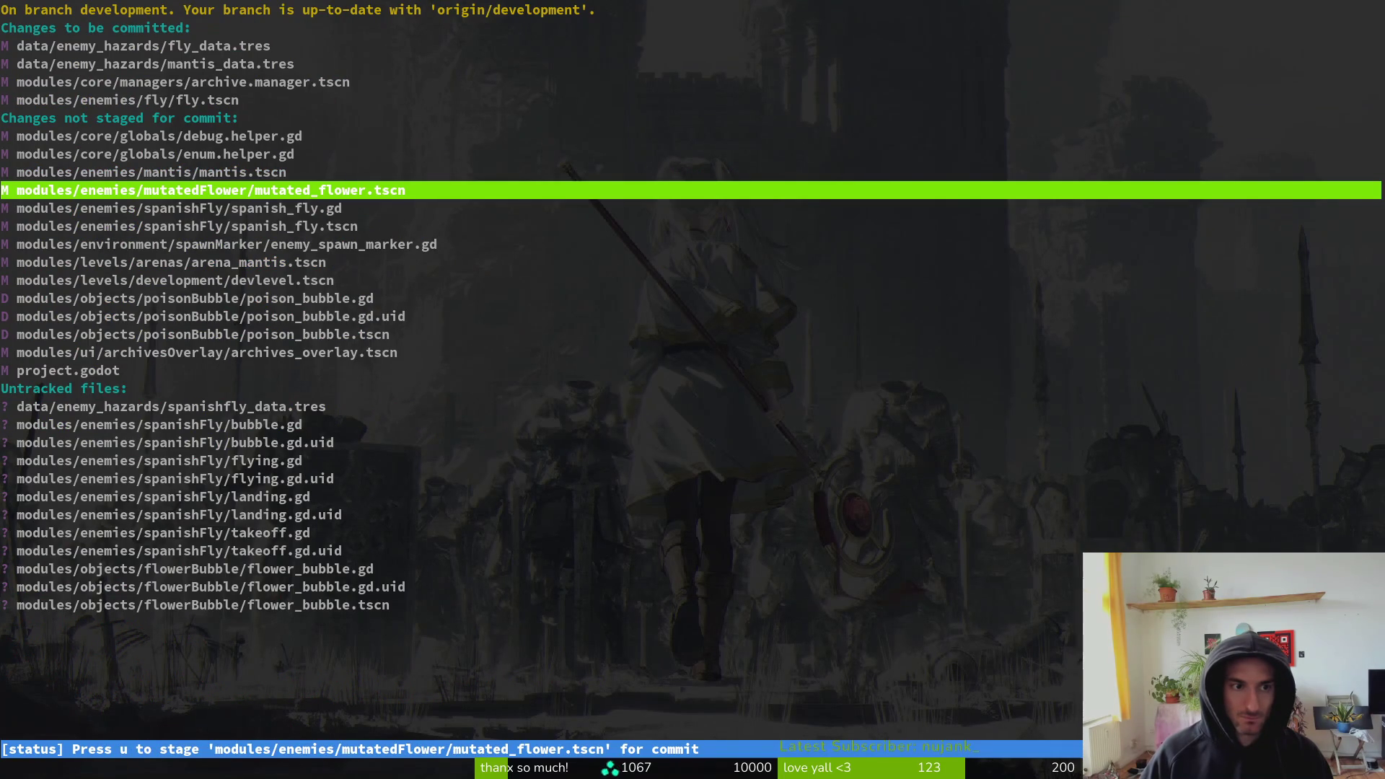
- Review the mutated_flower.tscn diff, then restart tig in the status view
{"action": "key", "text": "Down"}
{"action": "key", "text": "Down"}
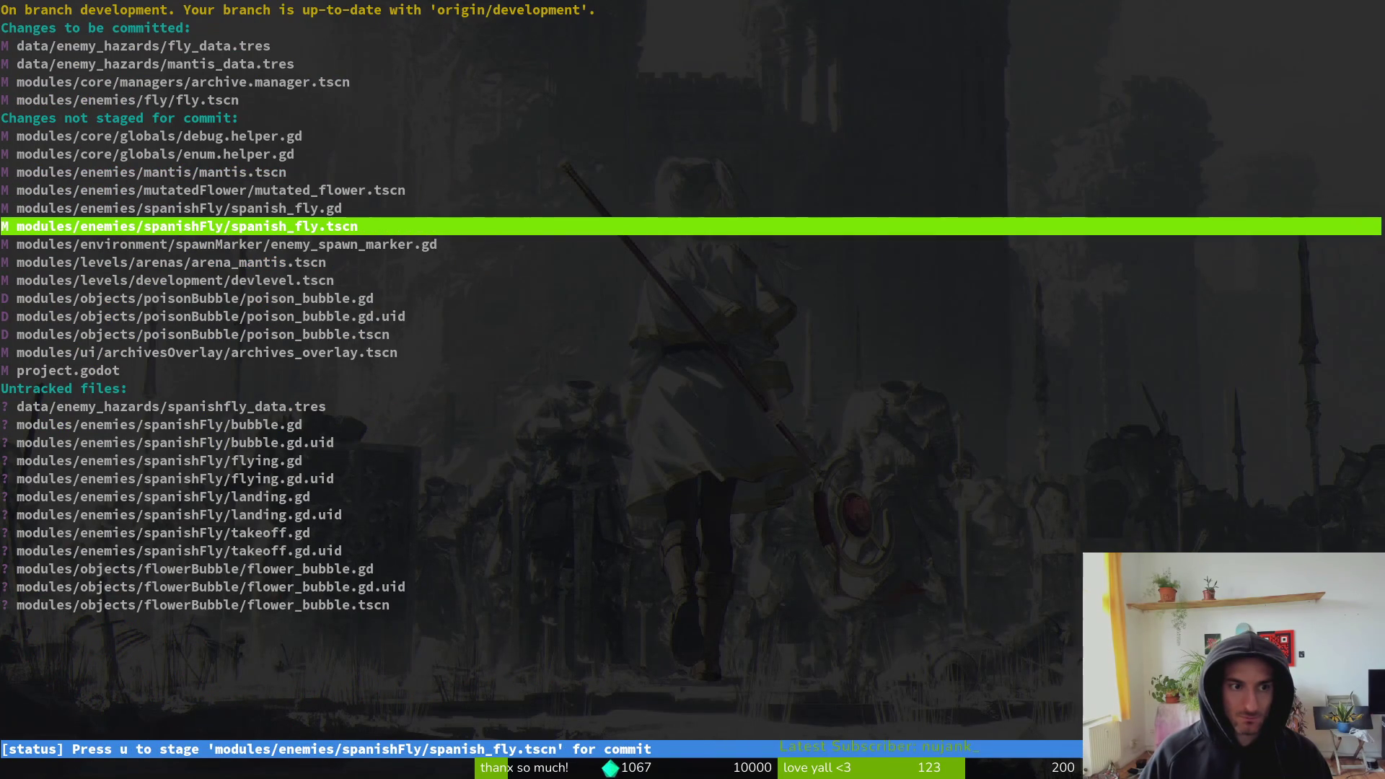
{"action": "key", "text": "Up"}
{"action": "key", "text": "Up"}
{"action": "key", "text": "Return"}
{"action": "key", "text": "q"}
{"action": "key", "text": "q"}
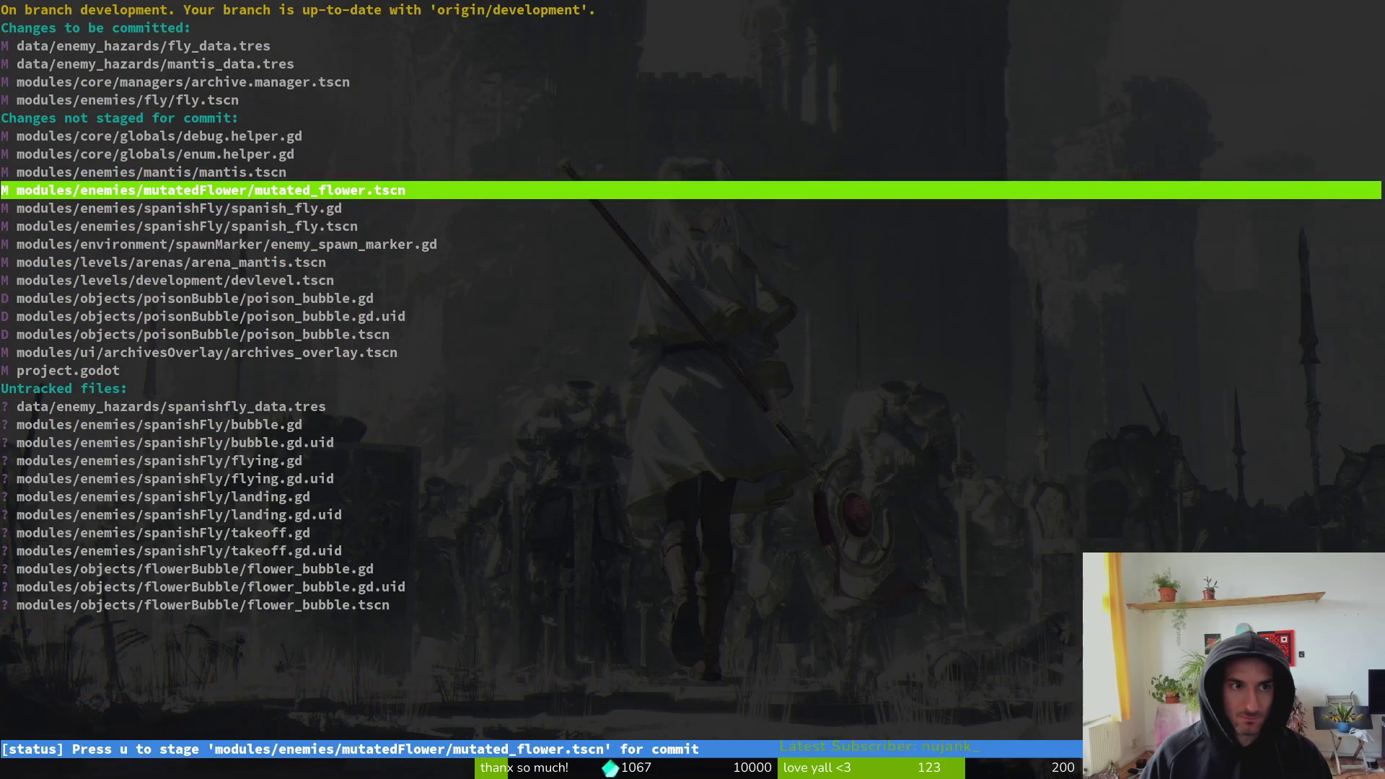
{"action": "key", "text": "Down"}
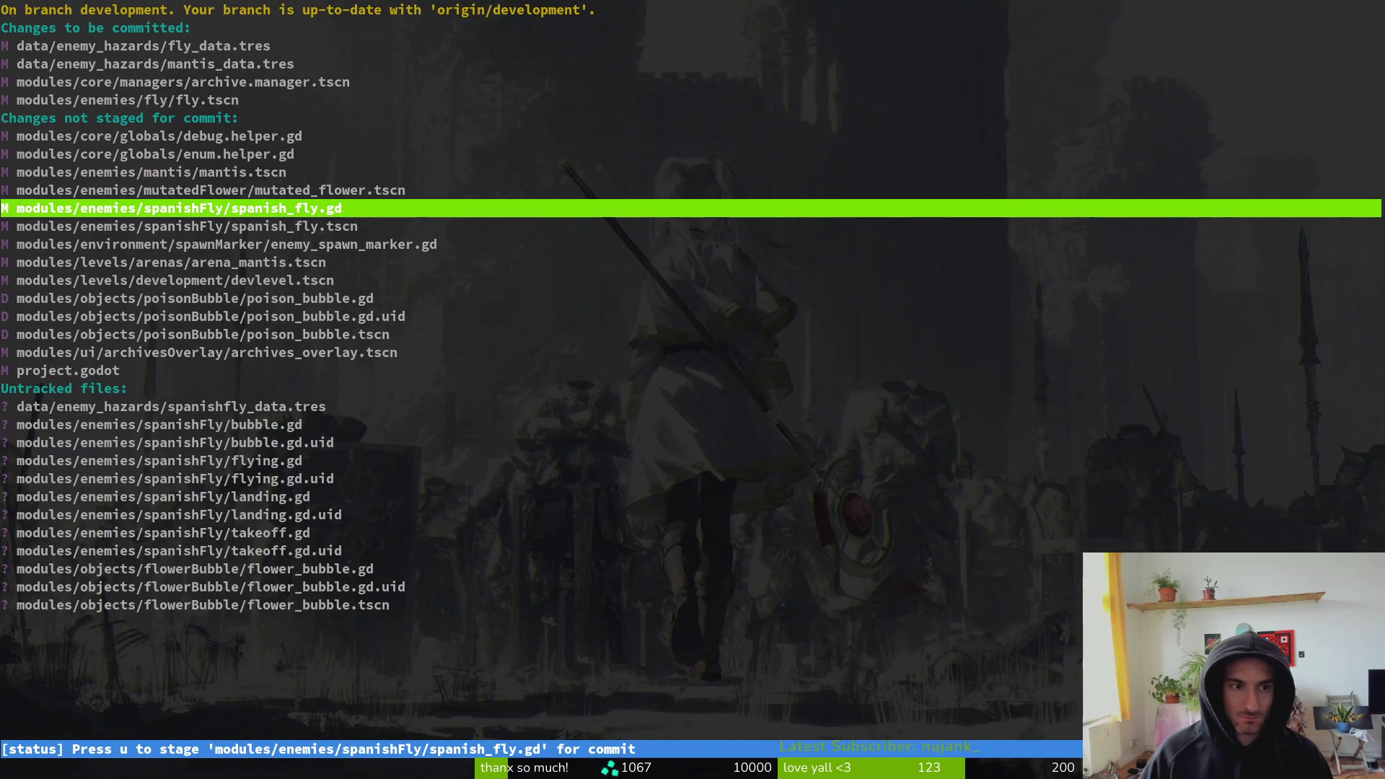
{"action": "key", "text": "Down"}
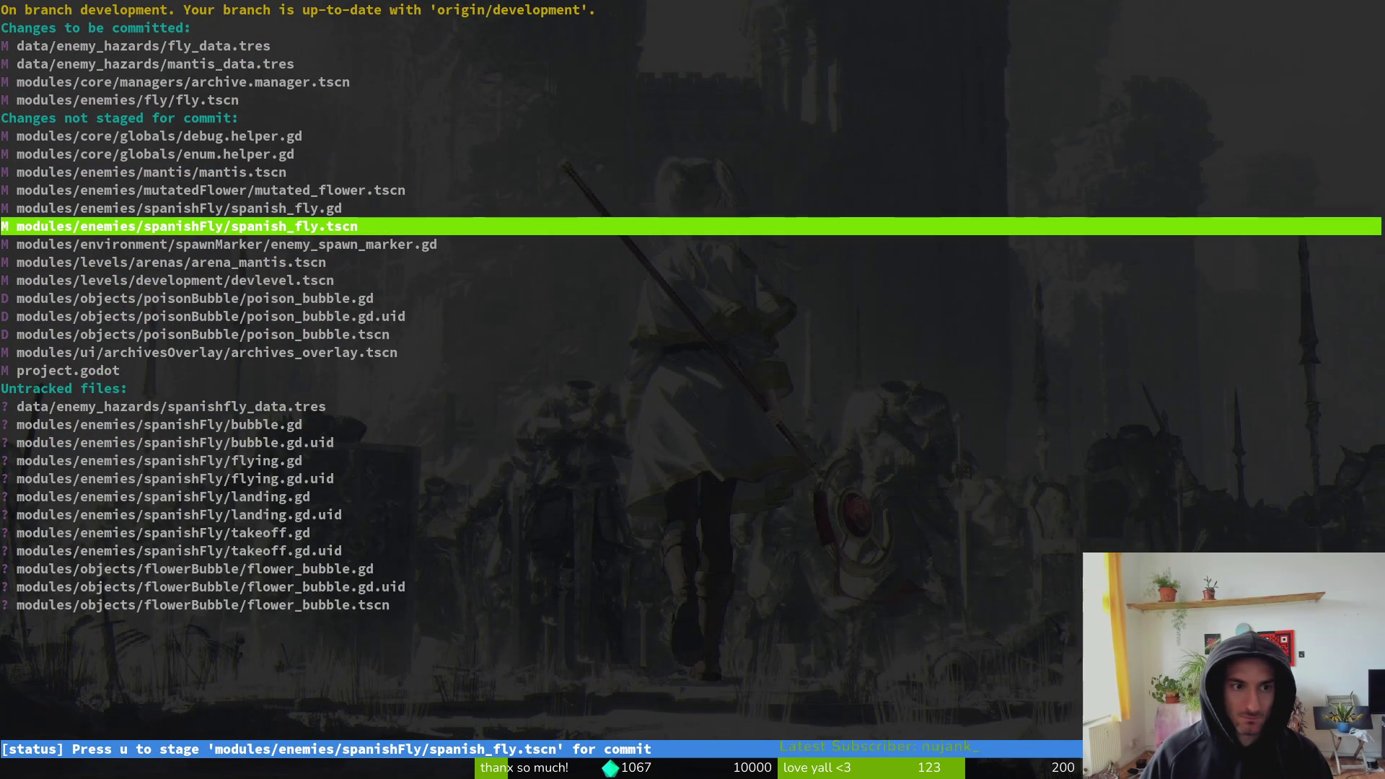
{"action": "key", "text": "Up"}
{"action": "type", "text": "qtig"}
{"action": "key", "text": "Return"}
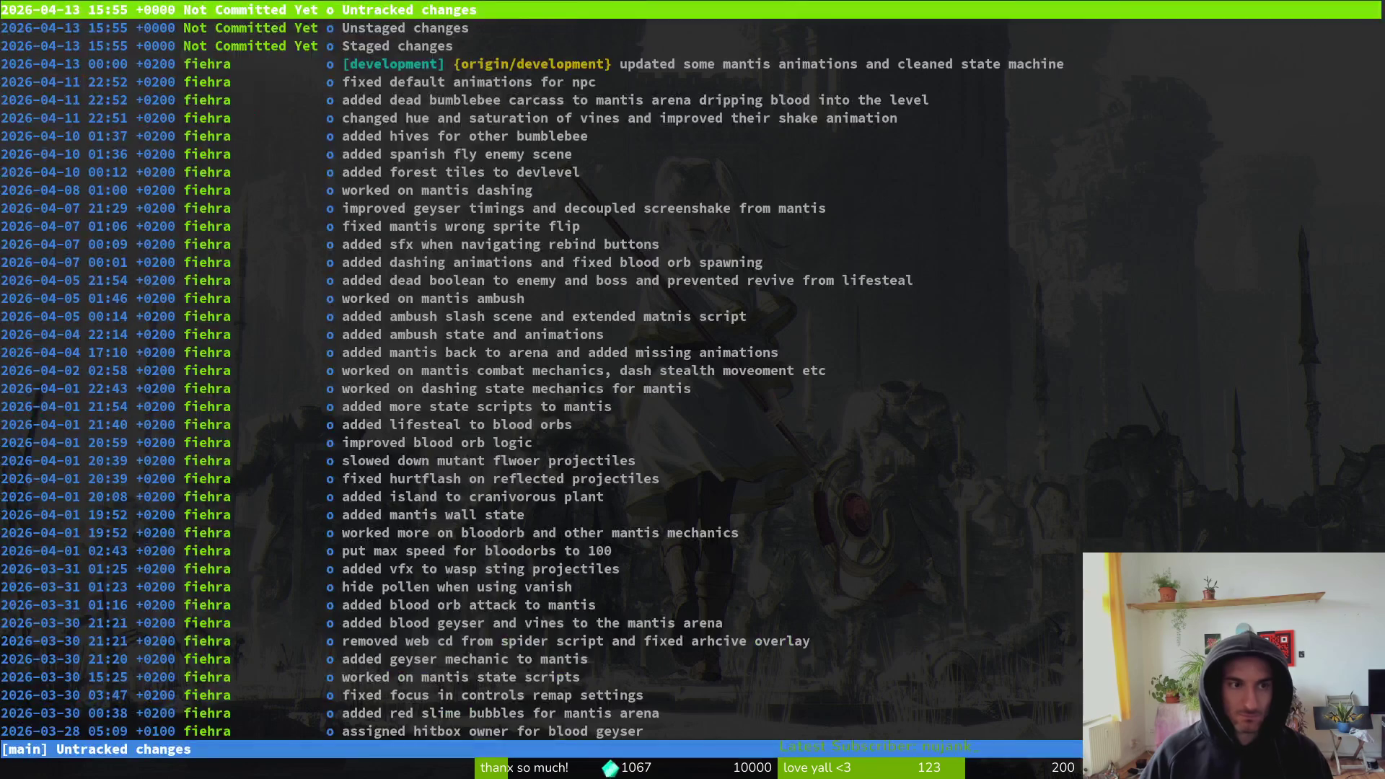
{"action": "key", "text": "s"}
- Stage only the summon animation hunk of mantis.tscn
{"action": "key", "text": "Down"}
{"action": "key", "text": "Down"}
{"action": "key", "text": "Down"}
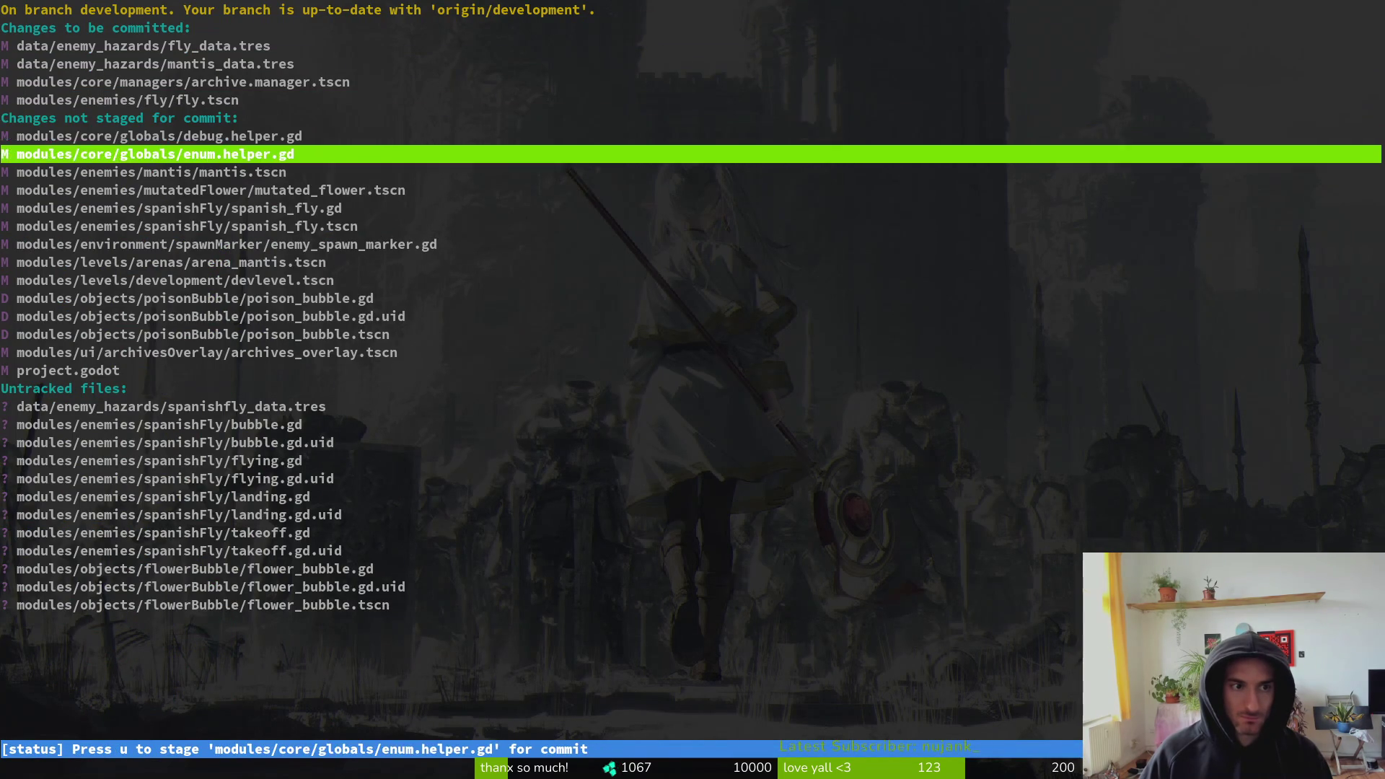
{"action": "key", "text": "Return"}
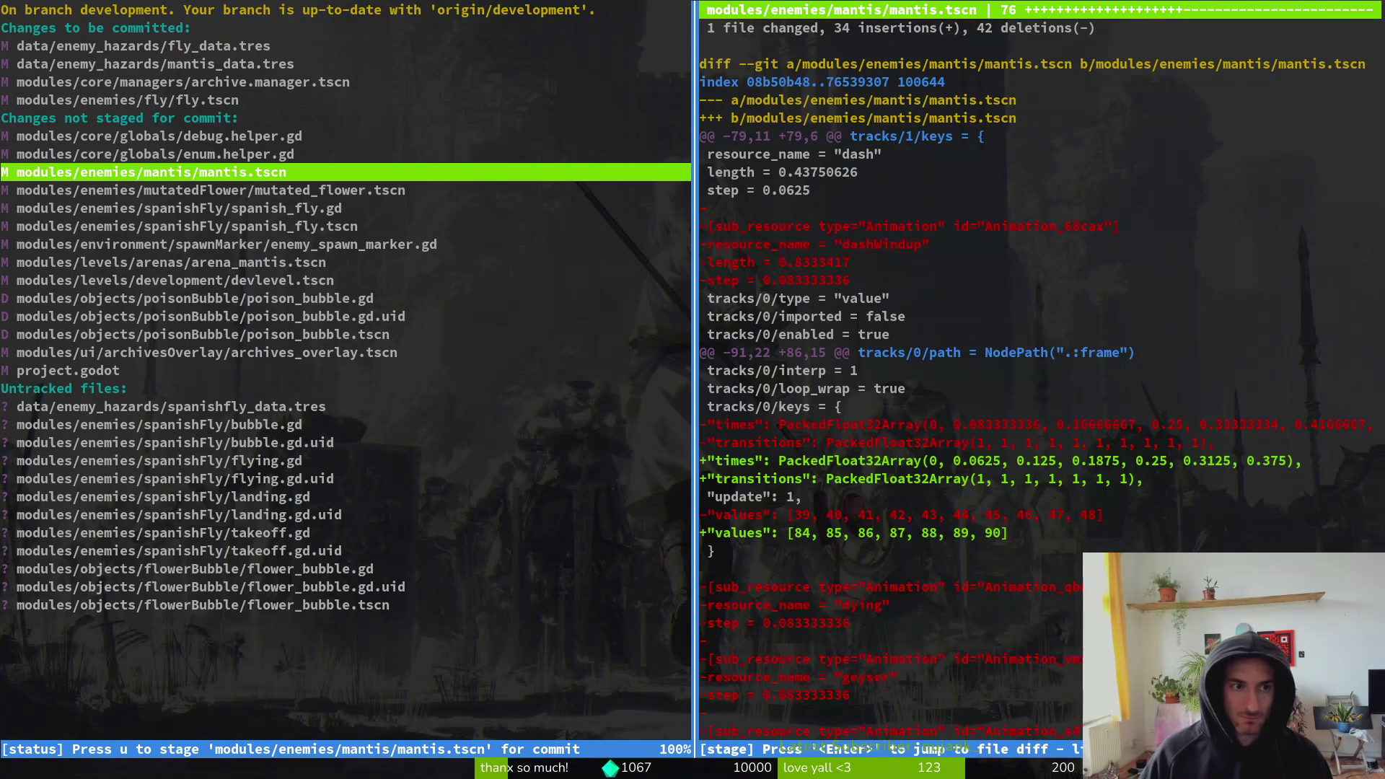
{"action": "key", "text": "Up"}
{"action": "key", "text": "q"}
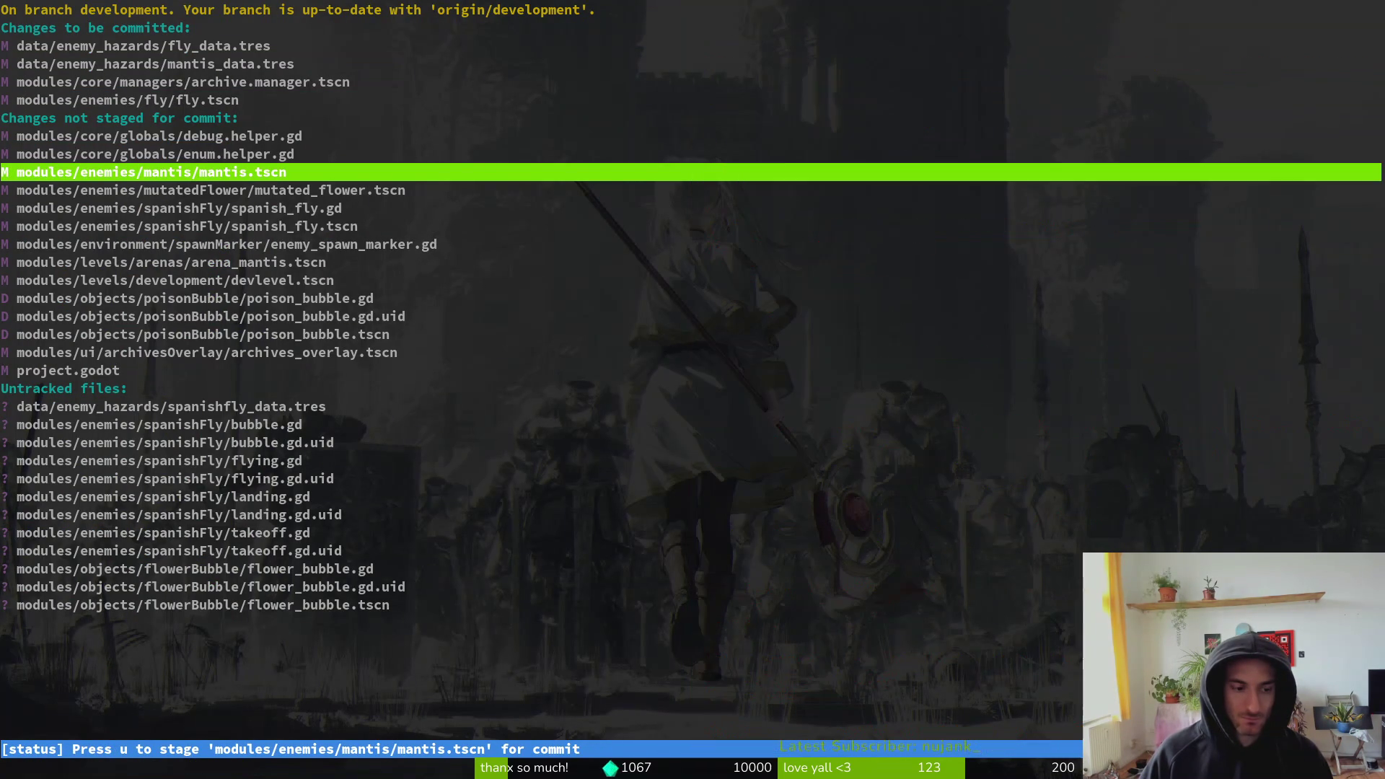
{"action": "key", "text": "Return"}
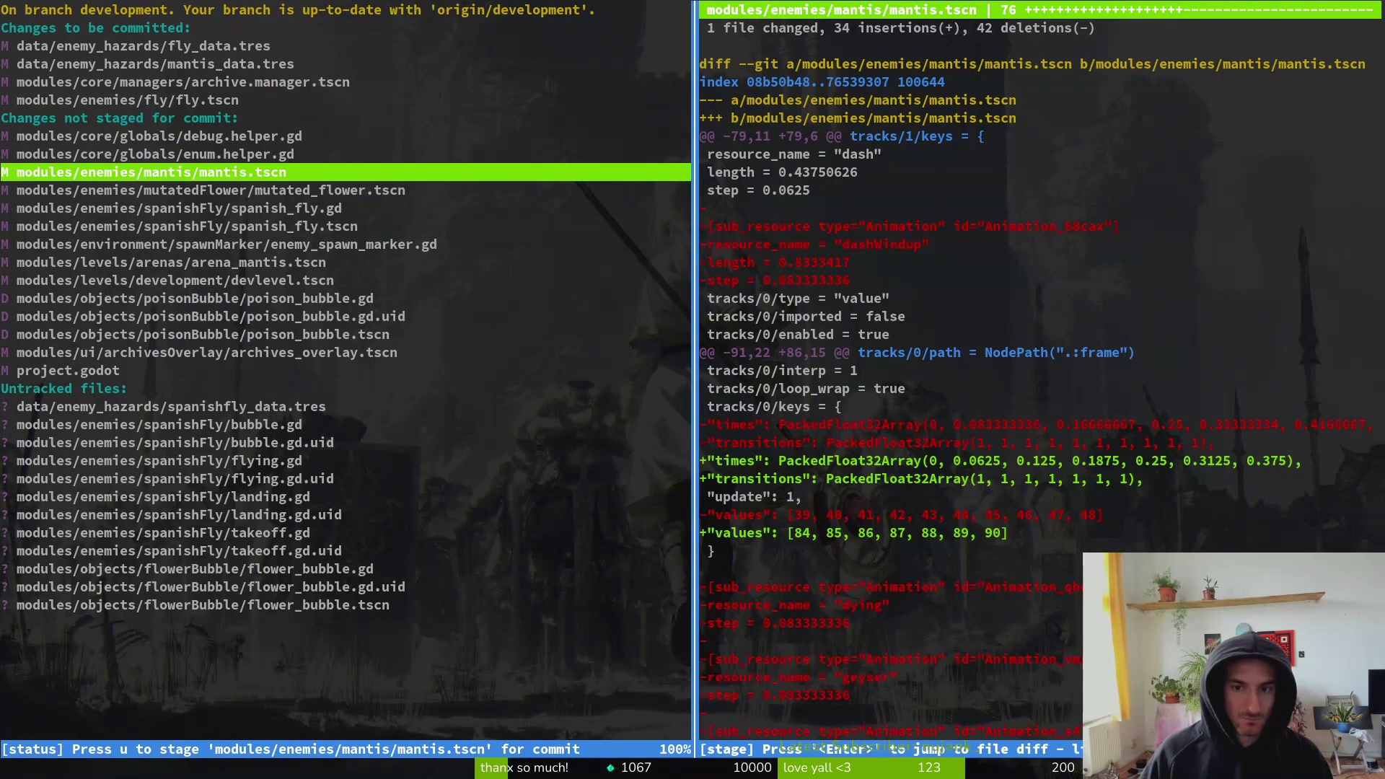
{"action": "key", "text": "Down"}
{"action": "key", "text": "Down"}
{"action": "key", "text": "Down"}
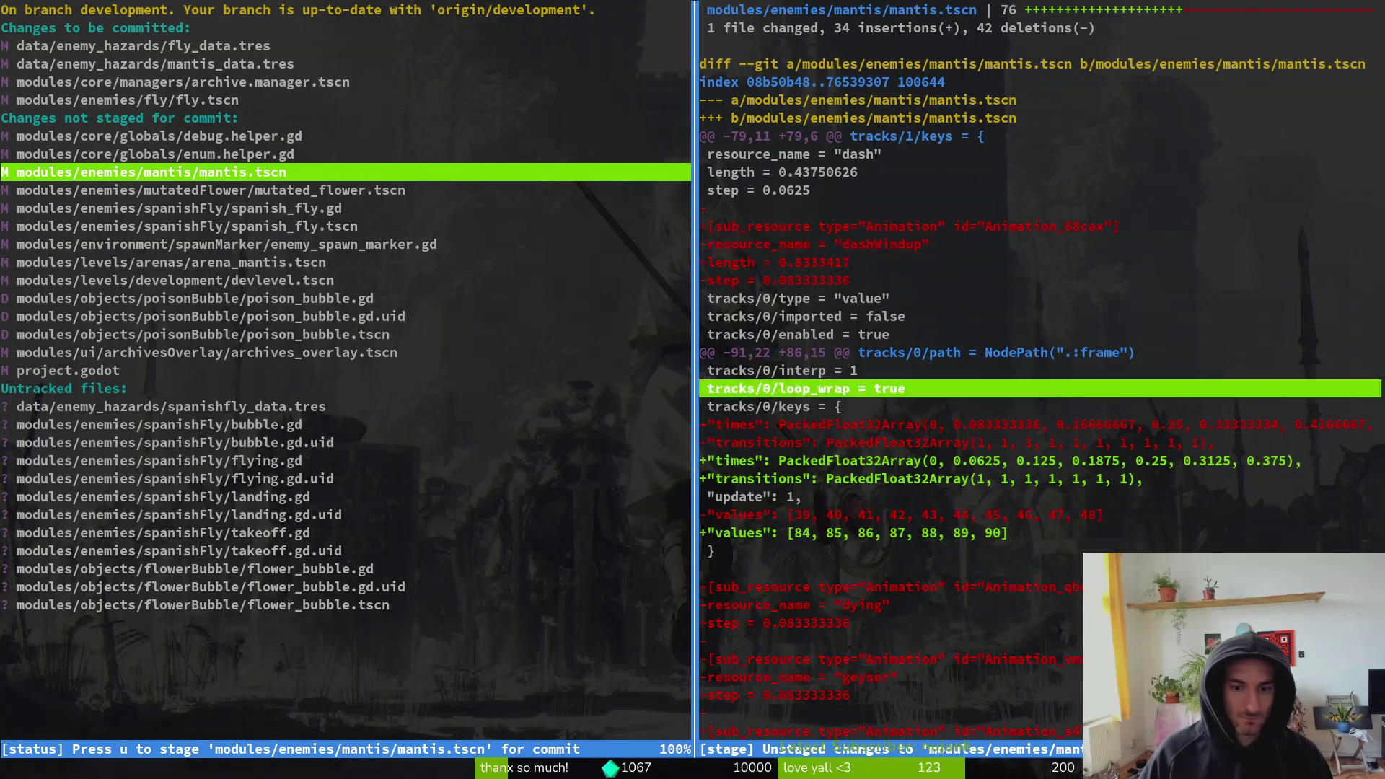
{"action": "key", "text": "Down"}
{"action": "key", "text": "Down"}
{"action": "key", "text": "Down"}
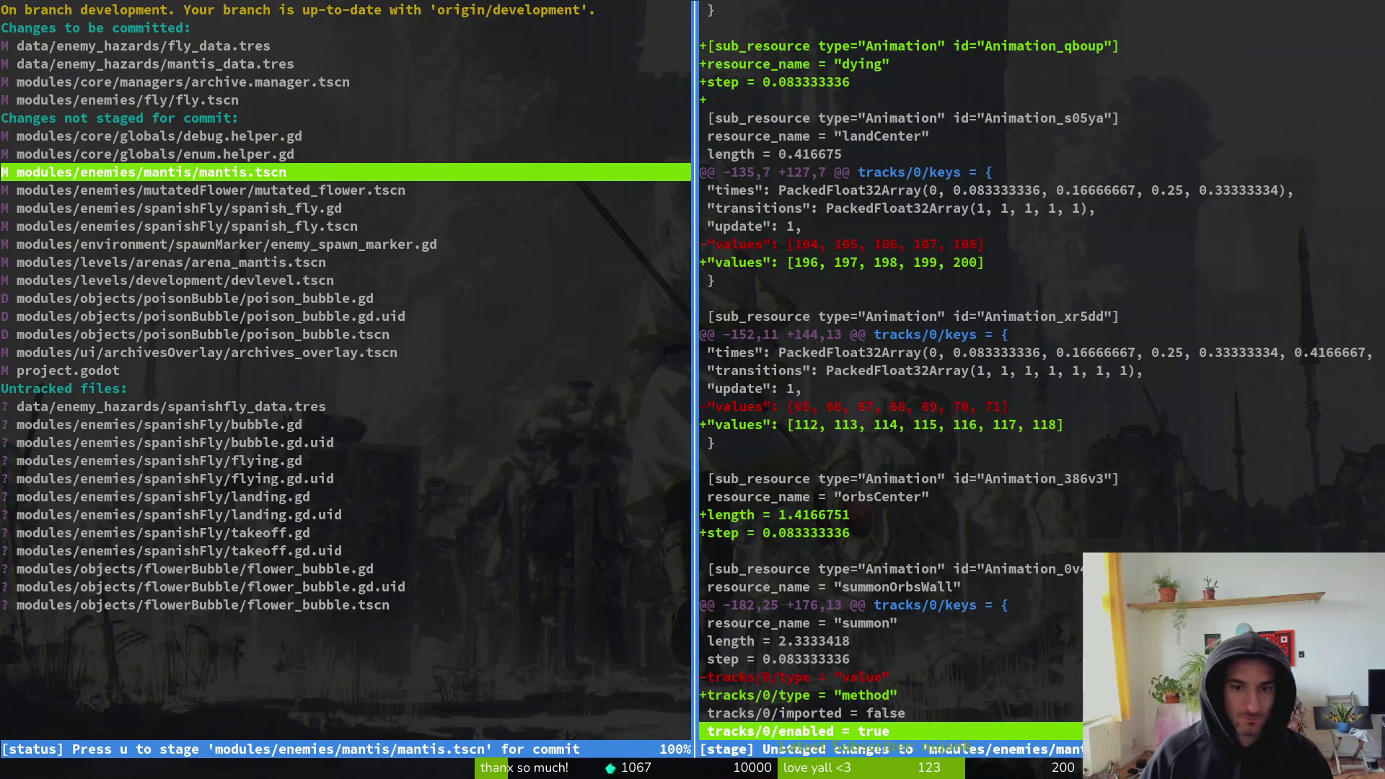
{"action": "key", "text": "u"}
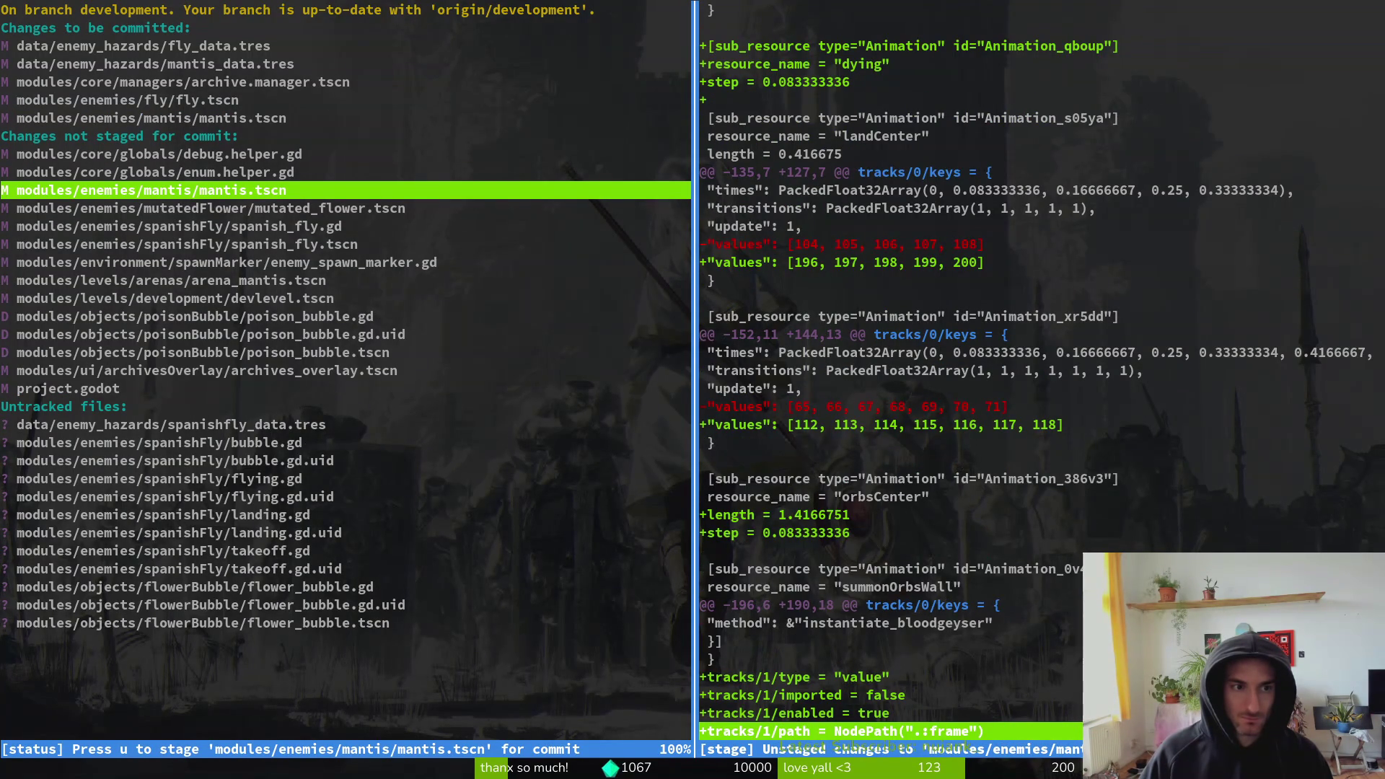
{"action": "key", "text": "q"}
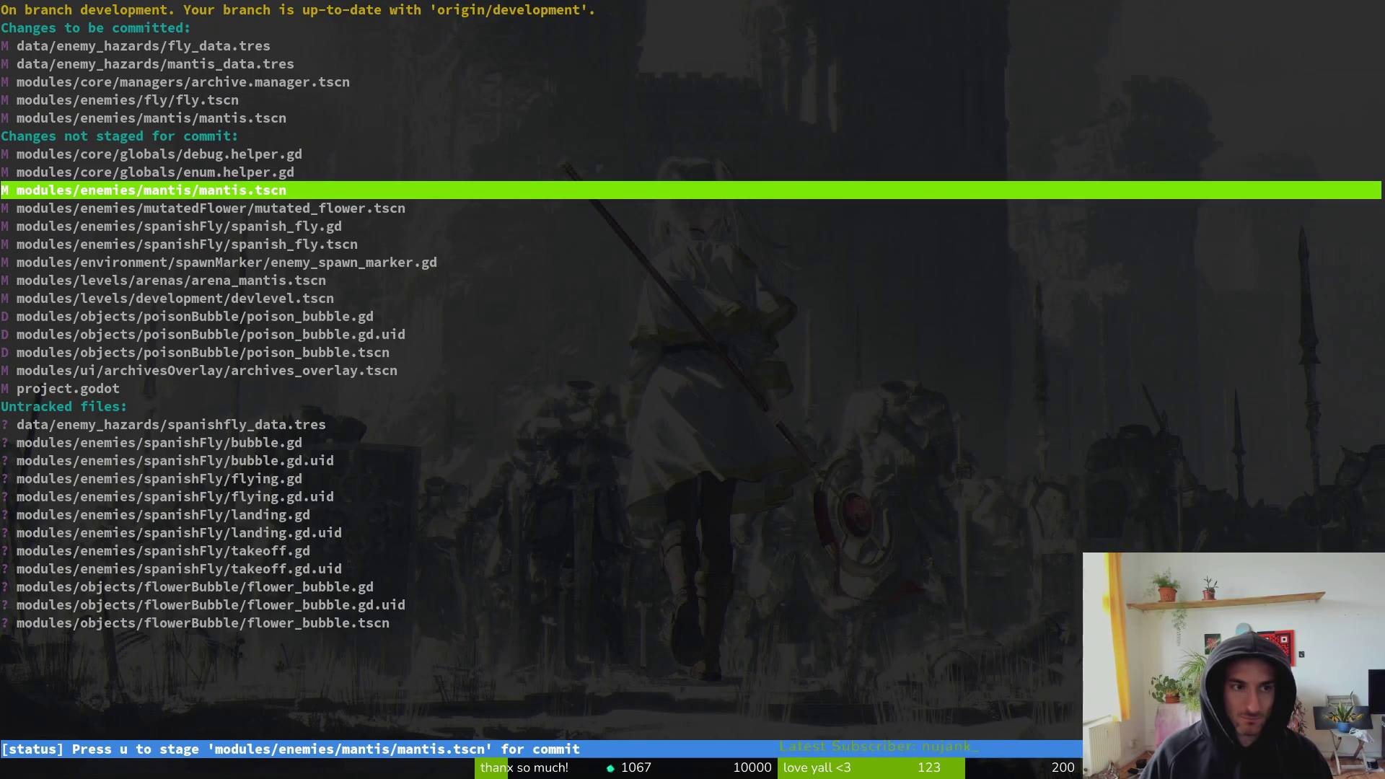
- Stage mutated_flower.tscn and archives_overlay.tscn after checking the flower diff
{"action": "key", "text": "u"}
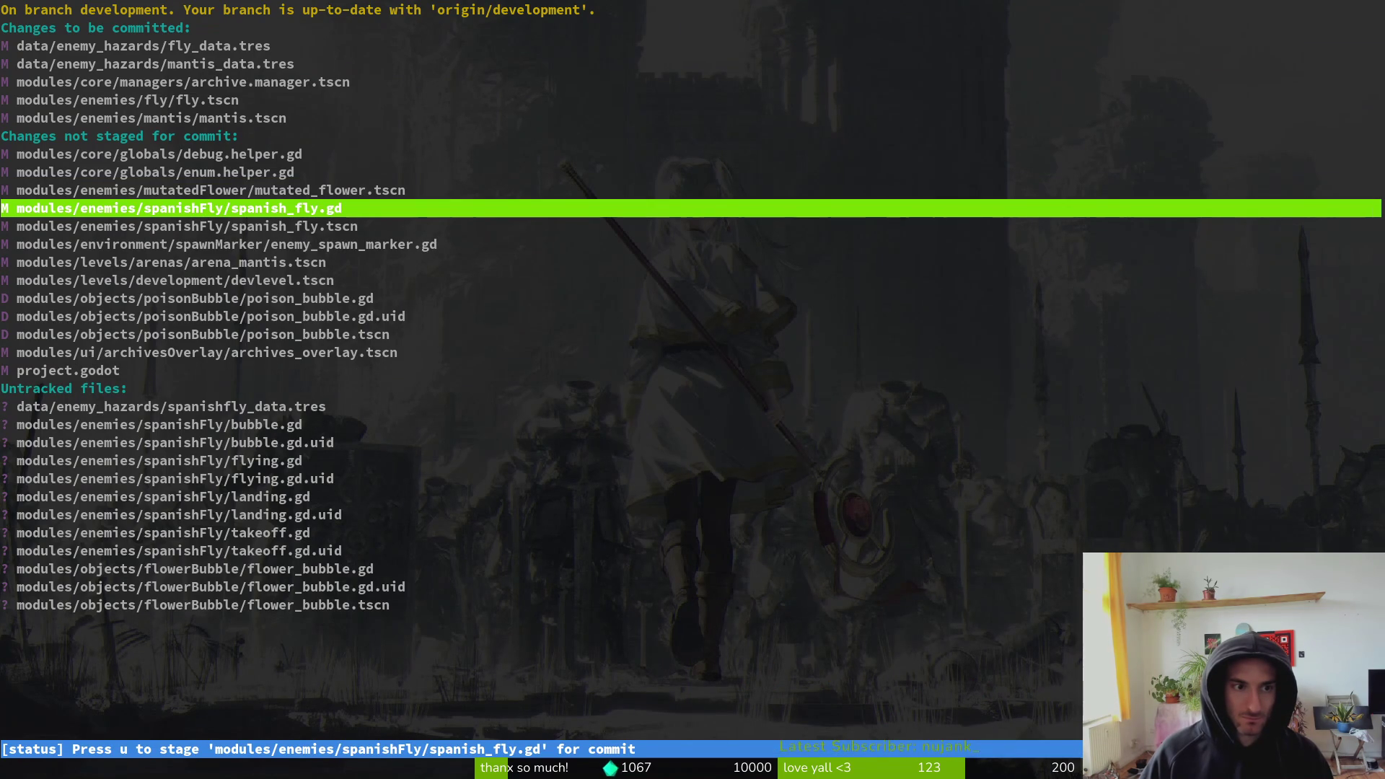
{"action": "left_click", "coordinate": [187, 226]}
{"action": "key", "text": "Up"}
{"action": "key", "text": "Up"}
{"action": "key", "text": "Return"}
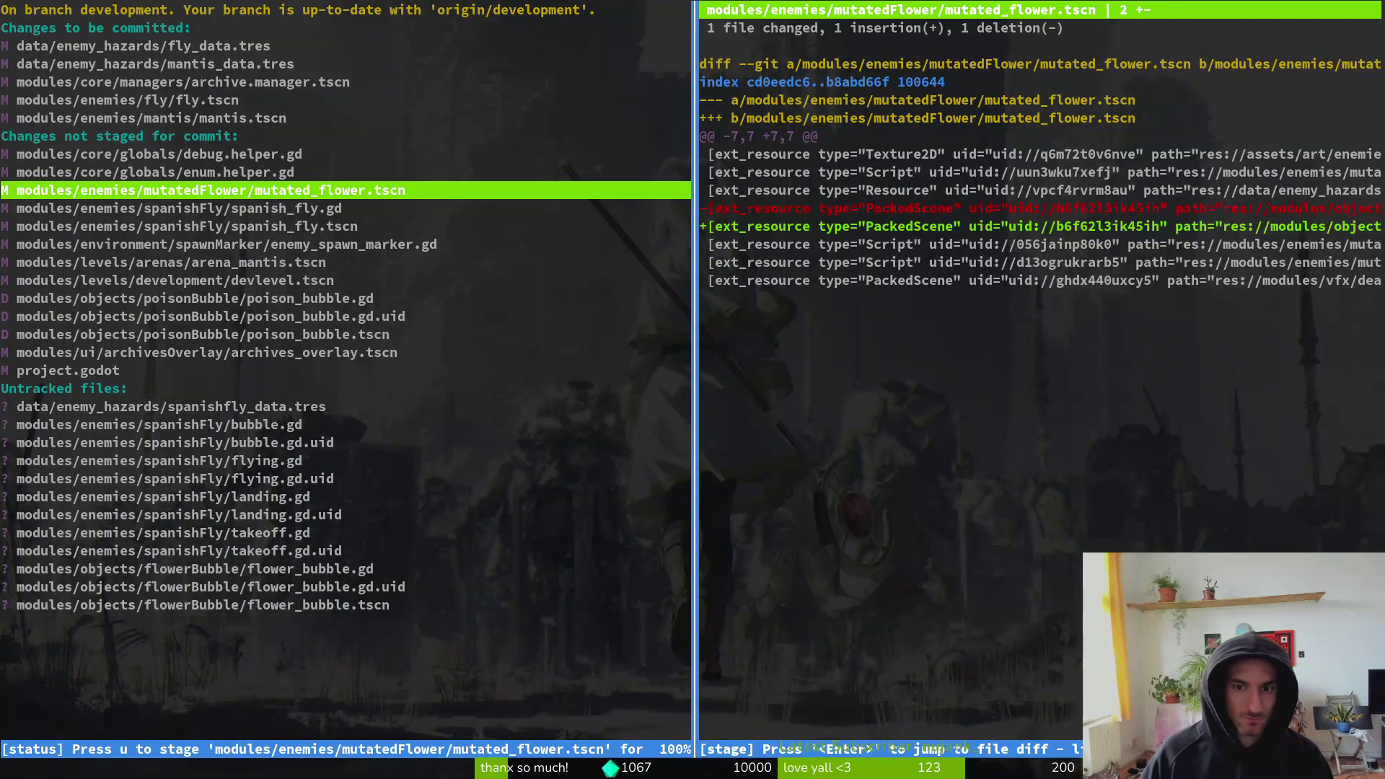
{"action": "key", "text": "q"}
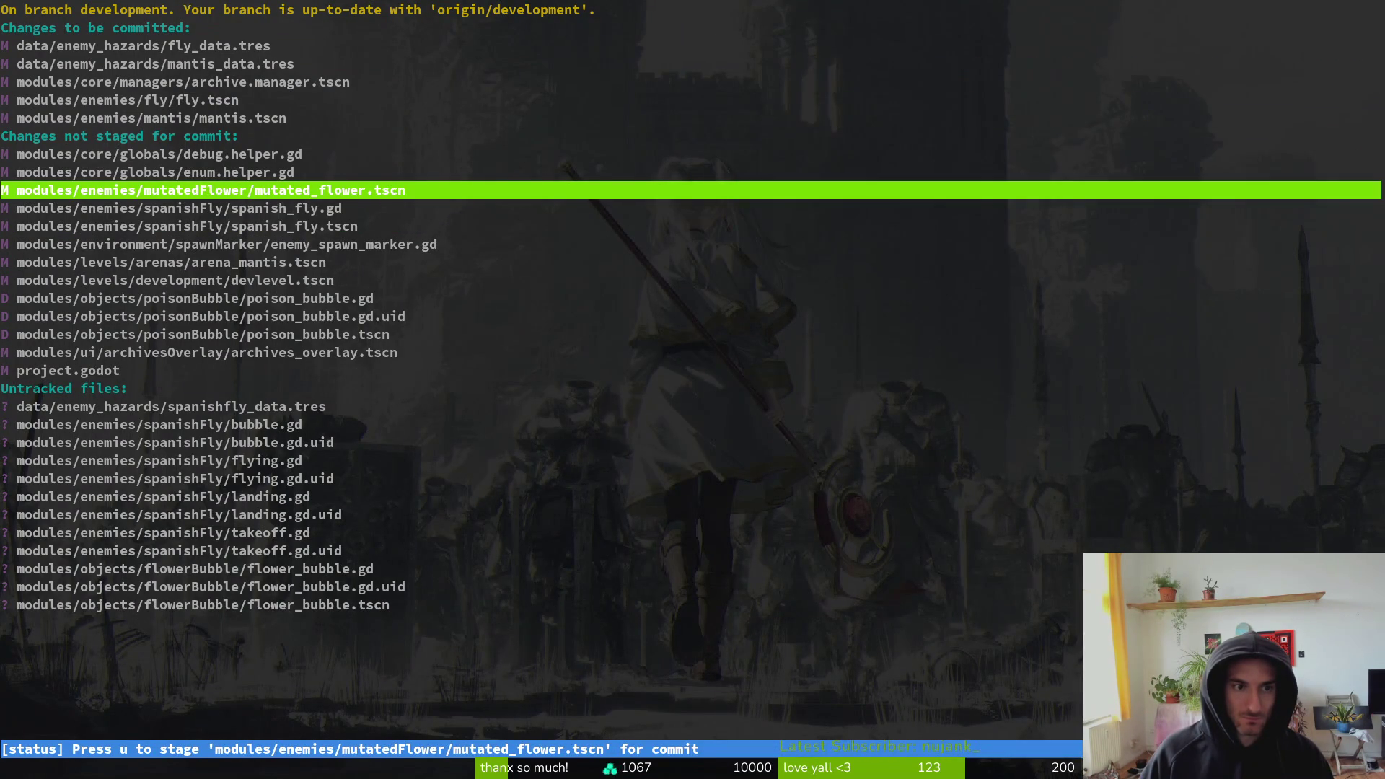
{"action": "key", "text": "u"}
{"action": "key", "text": "Down"}
{"action": "key", "text": "Down"}
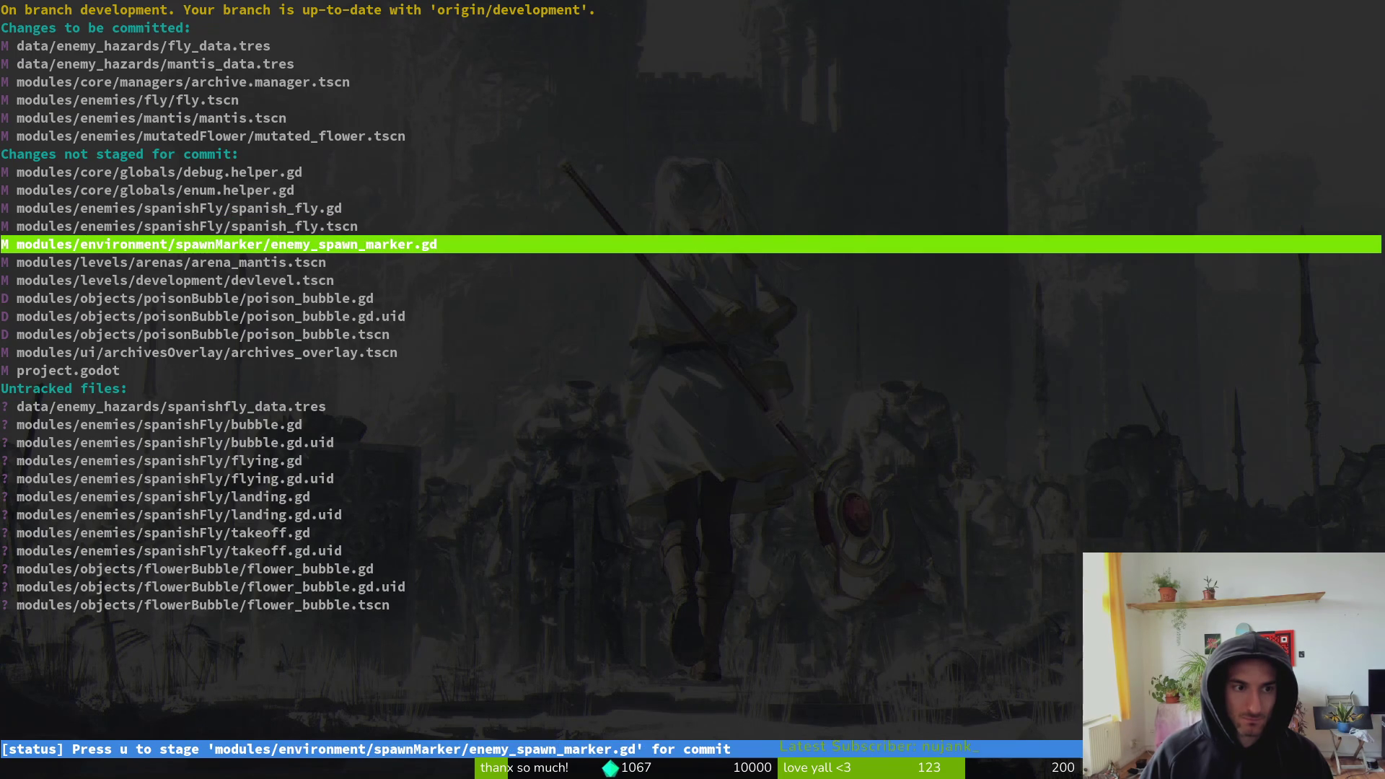
{"action": "left_click", "coordinate": [171, 262]}
{"action": "key", "text": "Down"}
{"action": "key", "text": "Down"}
{"action": "key", "text": "Down"}
{"action": "key", "text": "Down"}
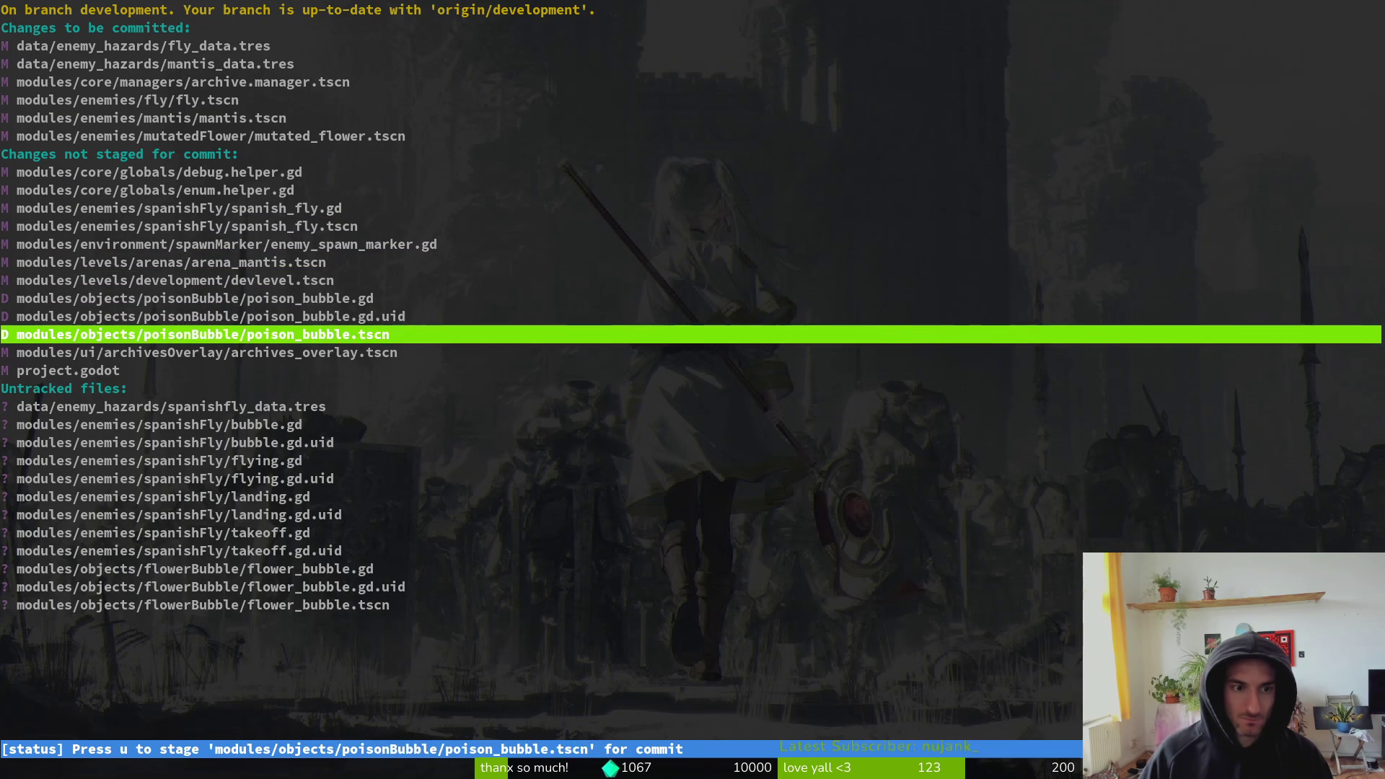
{"action": "key", "text": "Down"}
{"action": "key", "text": "u"}
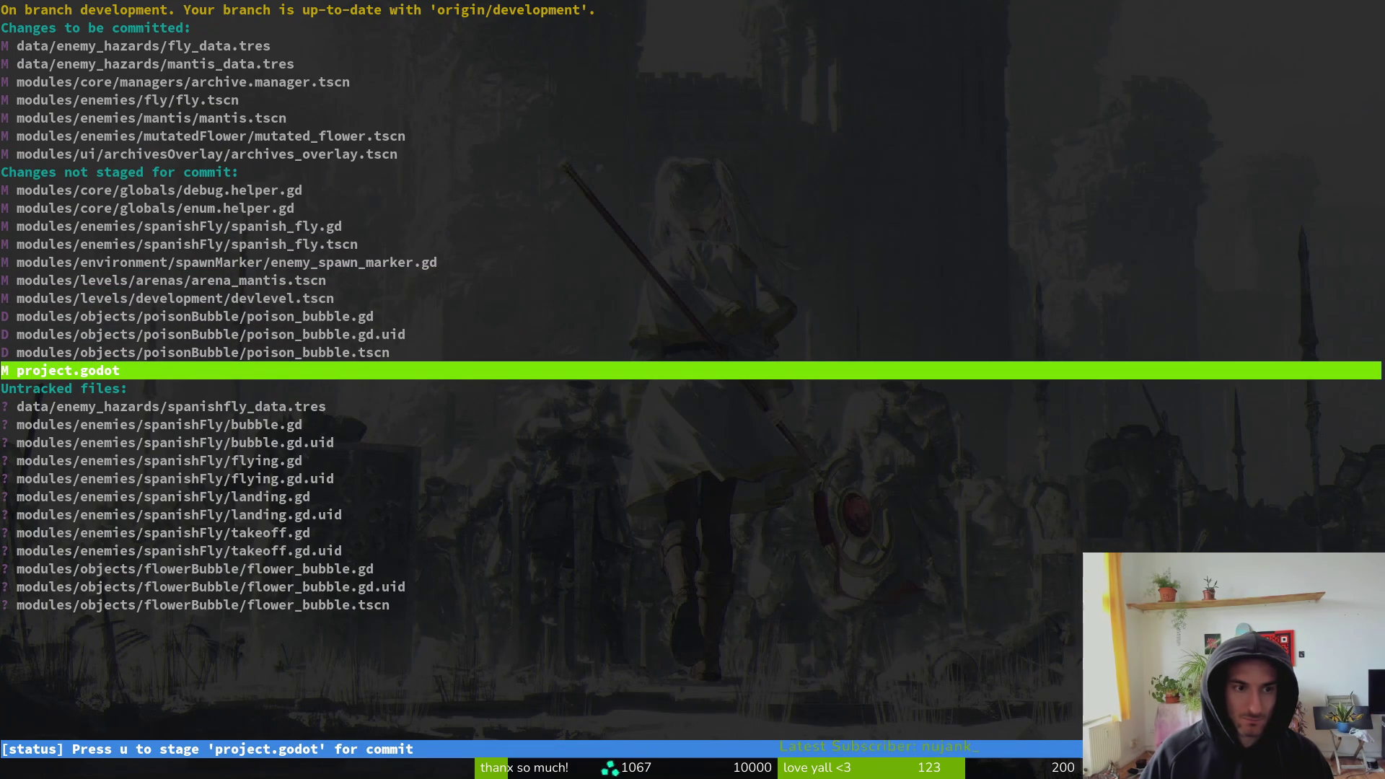
- Review the enum.helper.gd diff and move on to debug.helper.gd
{"action": "key", "text": "Up"}
{"action": "key", "text": "Up"}
{"action": "key", "text": "Up"}
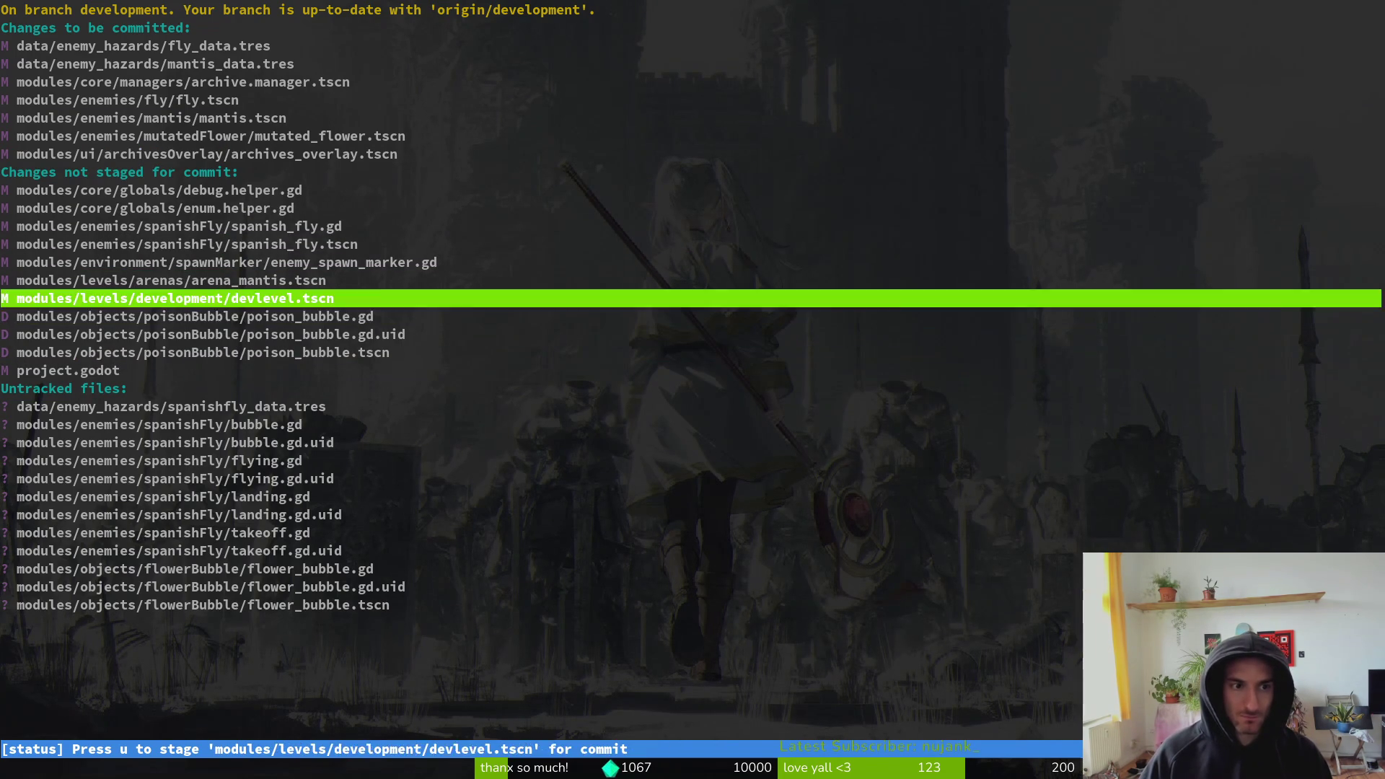
{"action": "key", "text": "Return"}
{"action": "key", "text": "Up"}
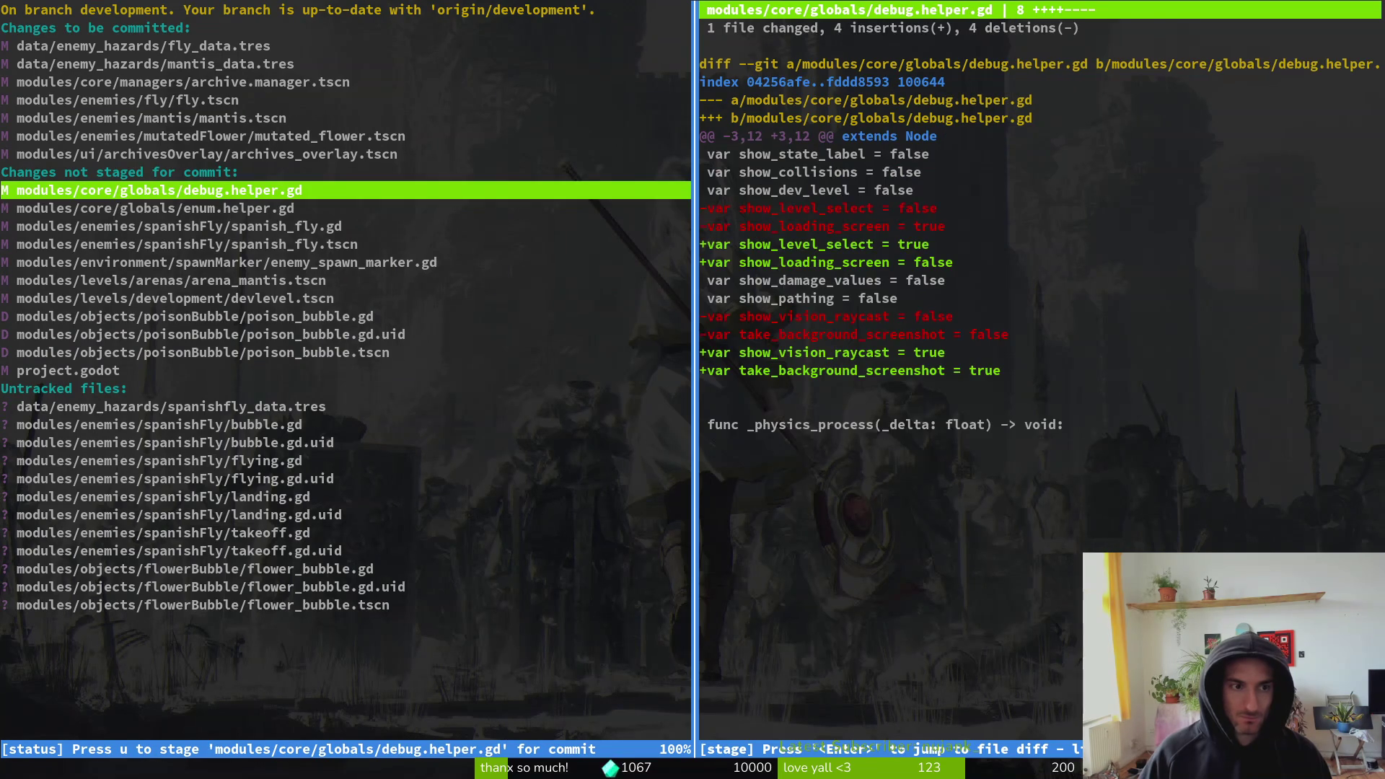
- Commit the staged archive changes with the message "fixed enemy archives"
{"action": "type", "text": "qgit co"}
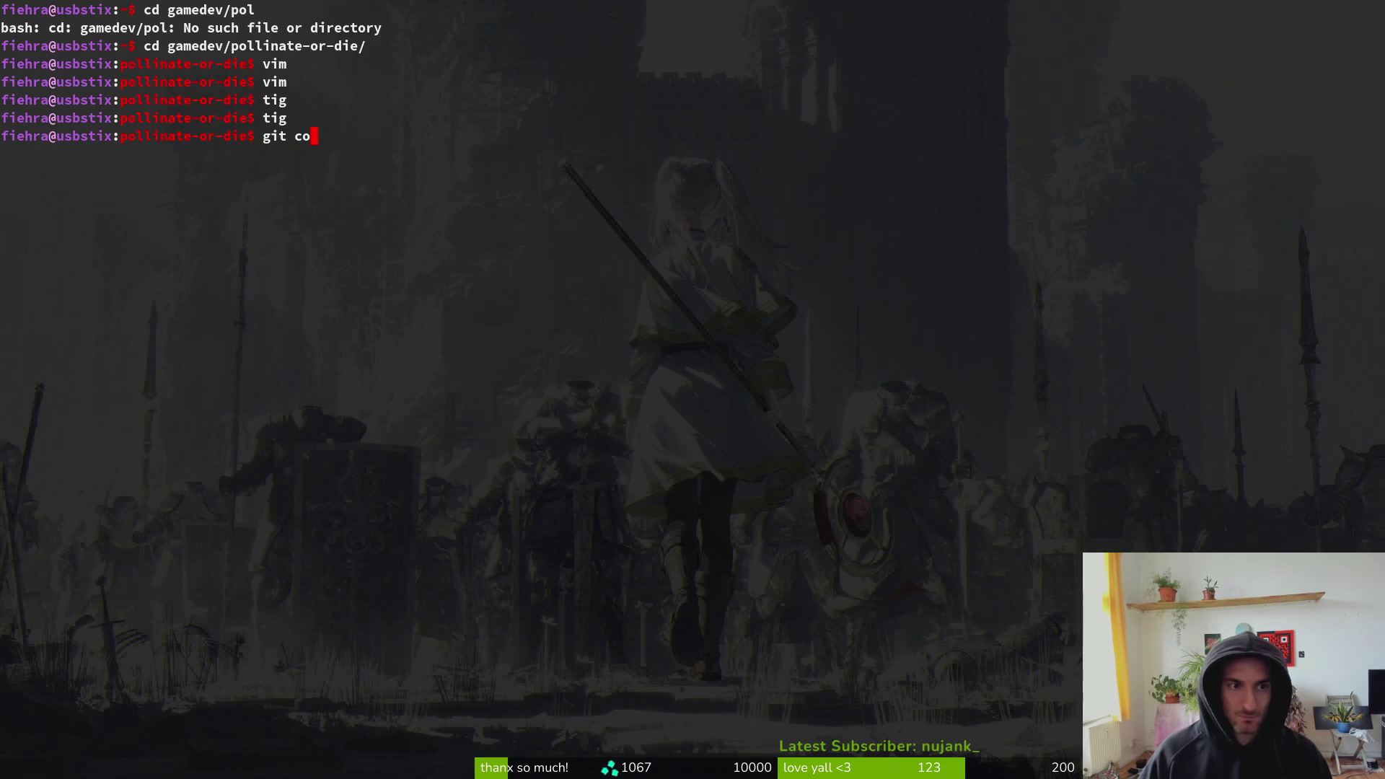
{"action": "type", "text": "tig"}
{"action": "key", "text": "Return"}
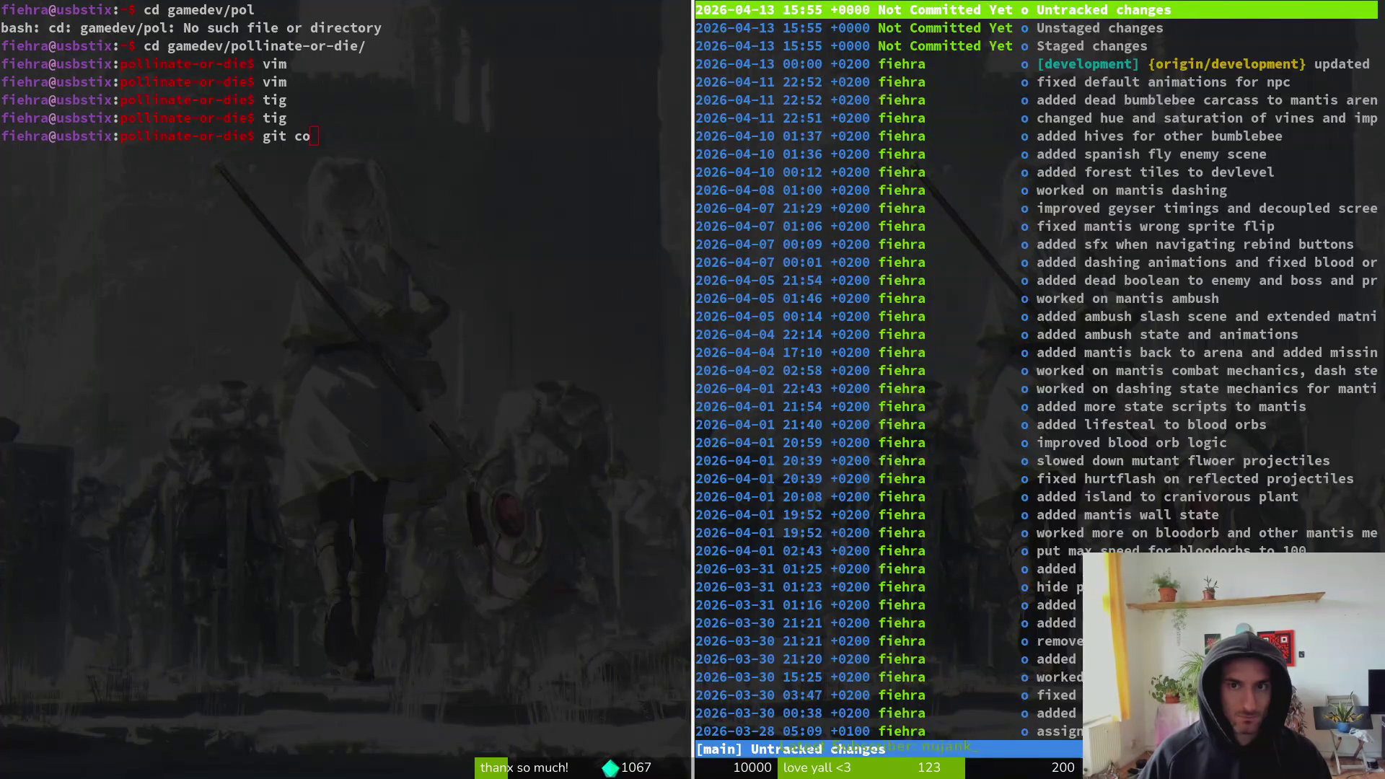
{"action": "key", "text": "s"}
{"action": "type", "text": "mmit - m"}
{"action": "key", "text": "BackSpace"}
{"action": "key", "text": "BackSpace"}
{"action": "type", "text": "m \""}
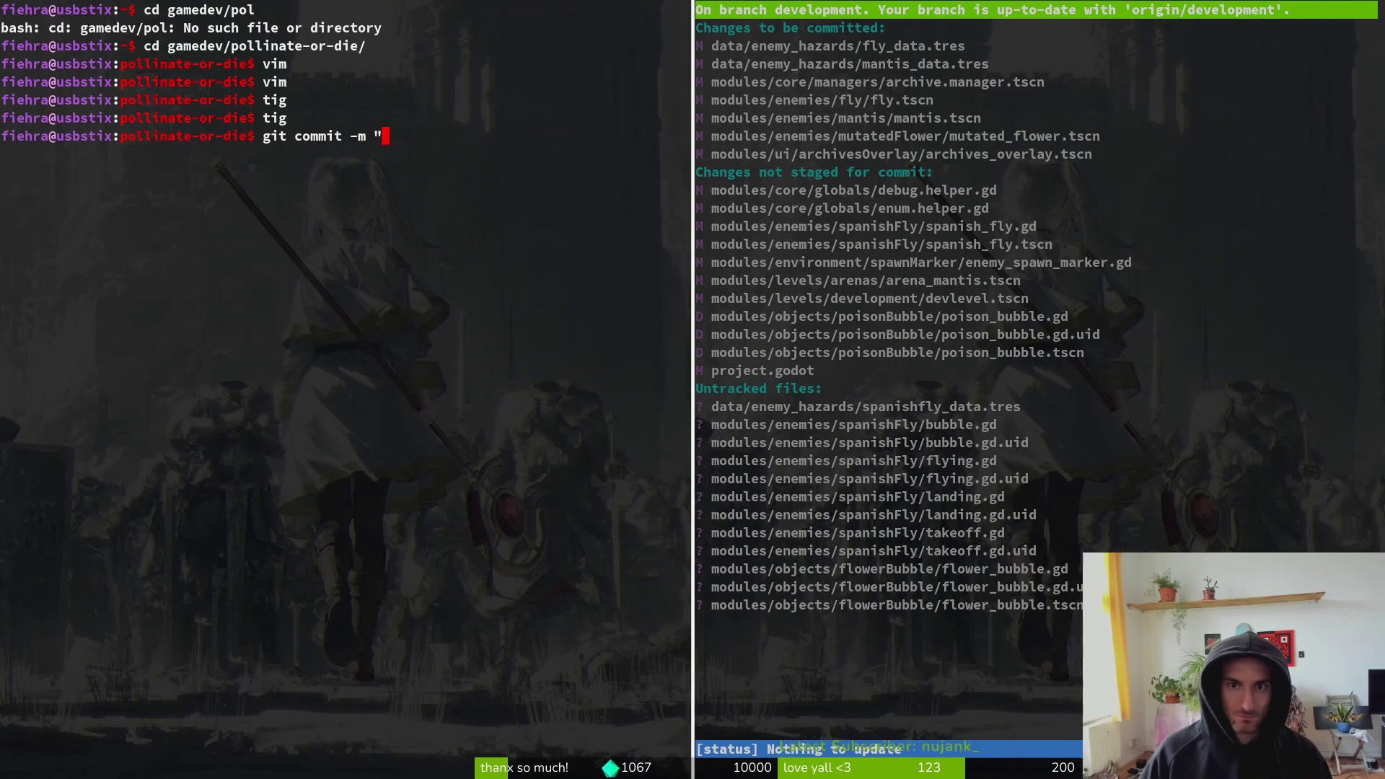
{"action": "type", "text": "disa"}
{"action": "key", "text": "BackSpace"}
{"action": "key", "text": "BackSpace"}
{"action": "key", "text": "BackSpace"}
{"action": "type", "text": "fi"}
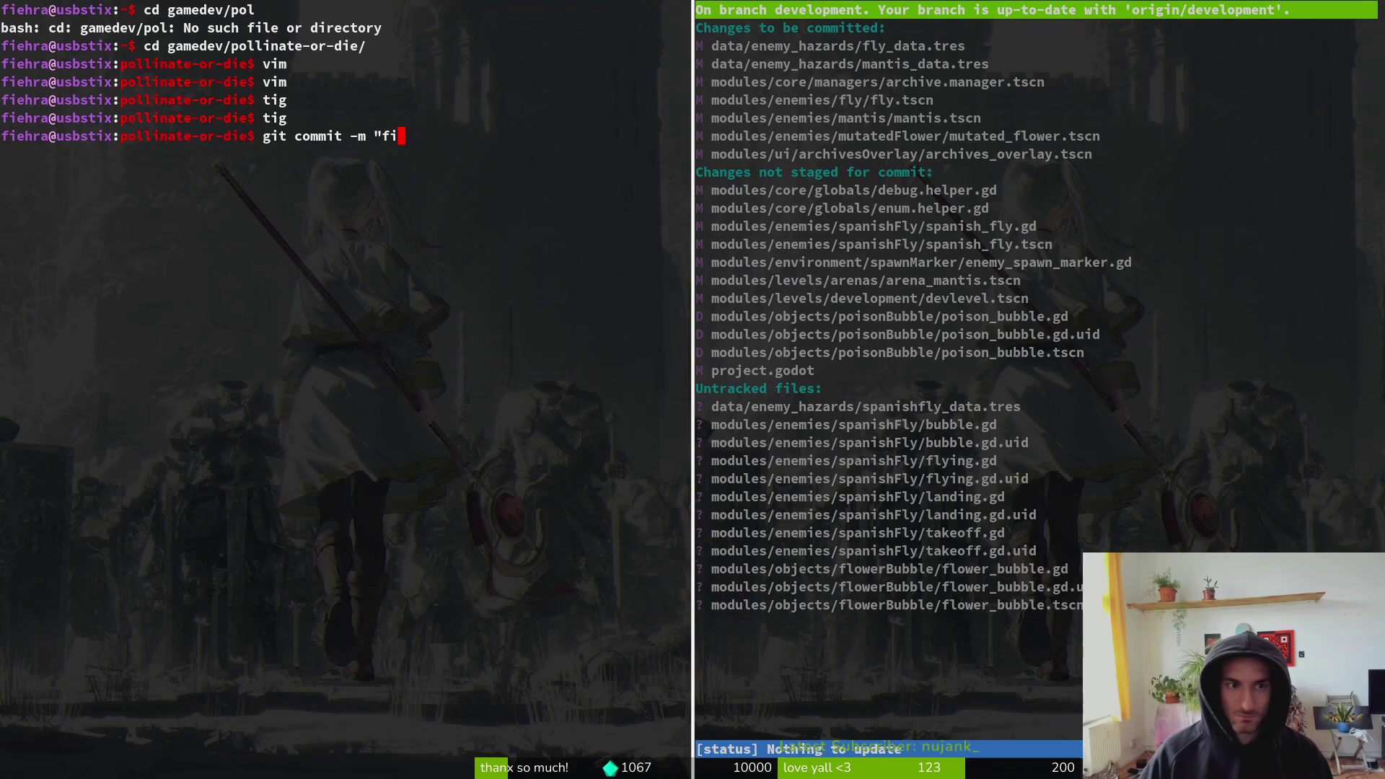
{"action": "type", "text": "xed enemy archi"}
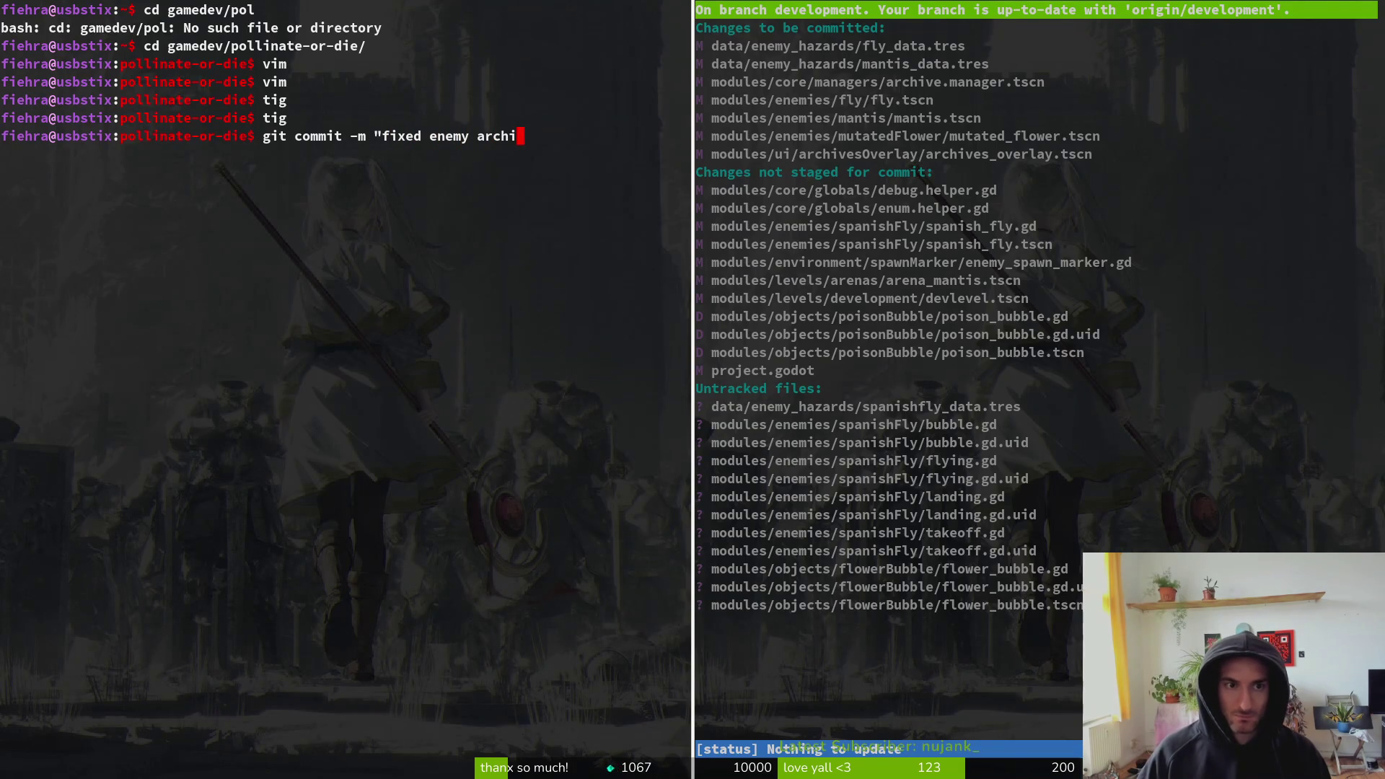
{"action": "type", "text": "ves\""}
{"action": "key", "text": "Return"}
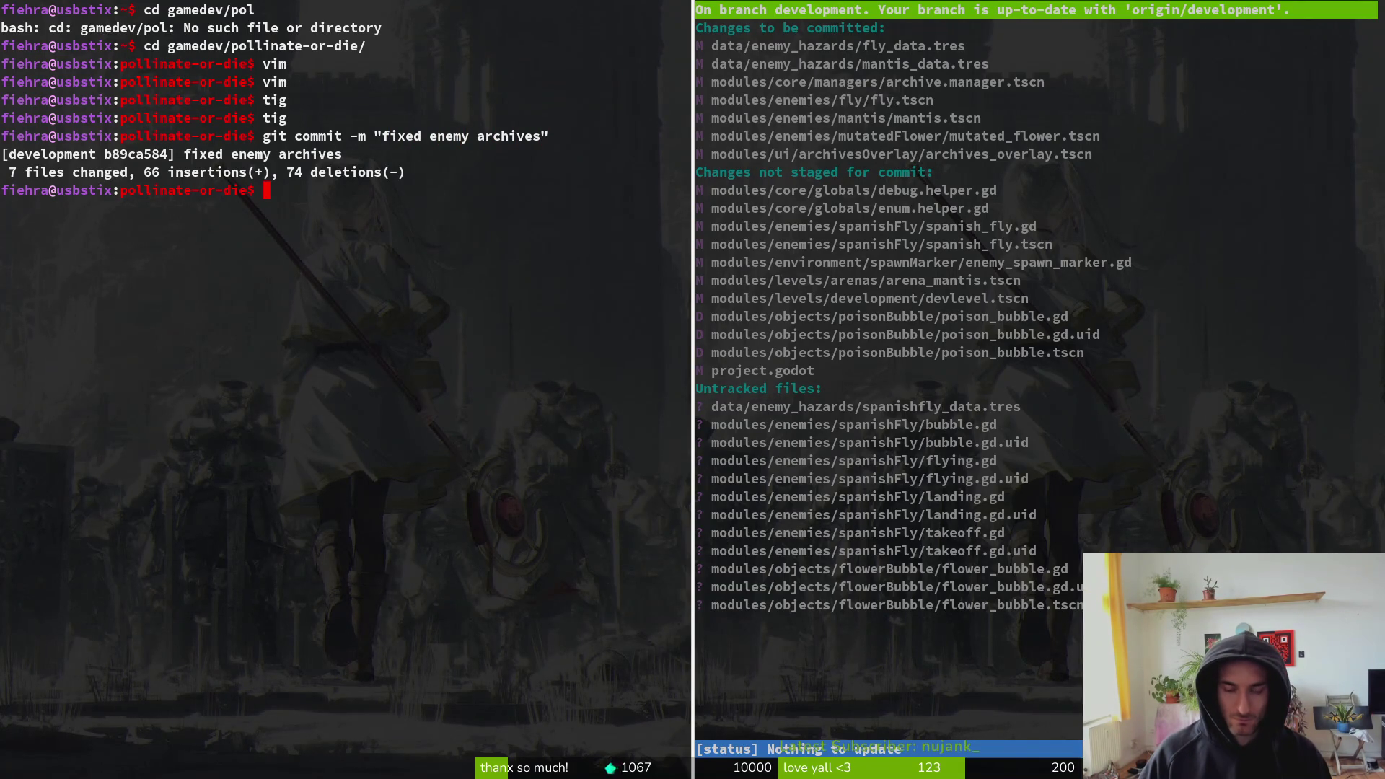
- Clear the terminal and focus the right-hand tig pane
{"action": "key", "text": "ctrl+l"}
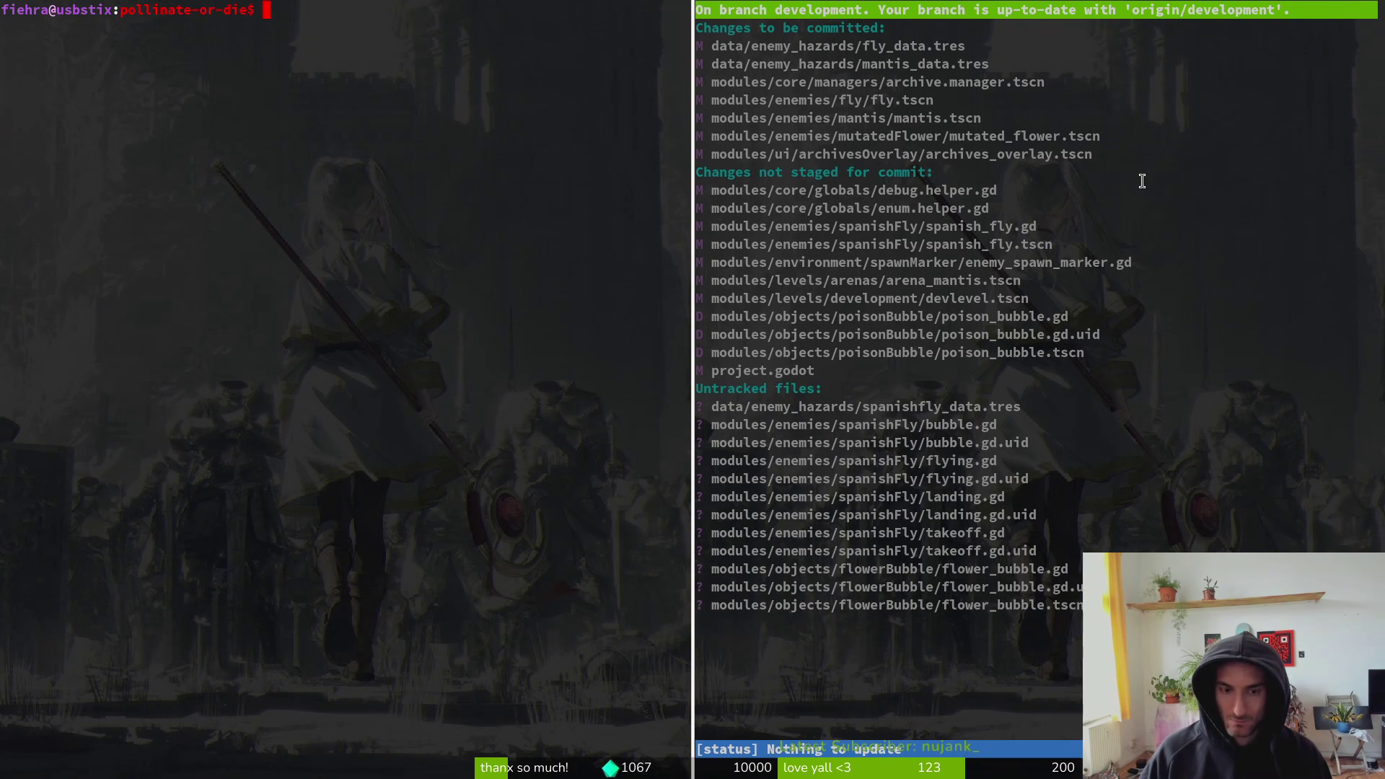
{"action": "type", "text": "c"}
{"action": "type", "text": "A"}
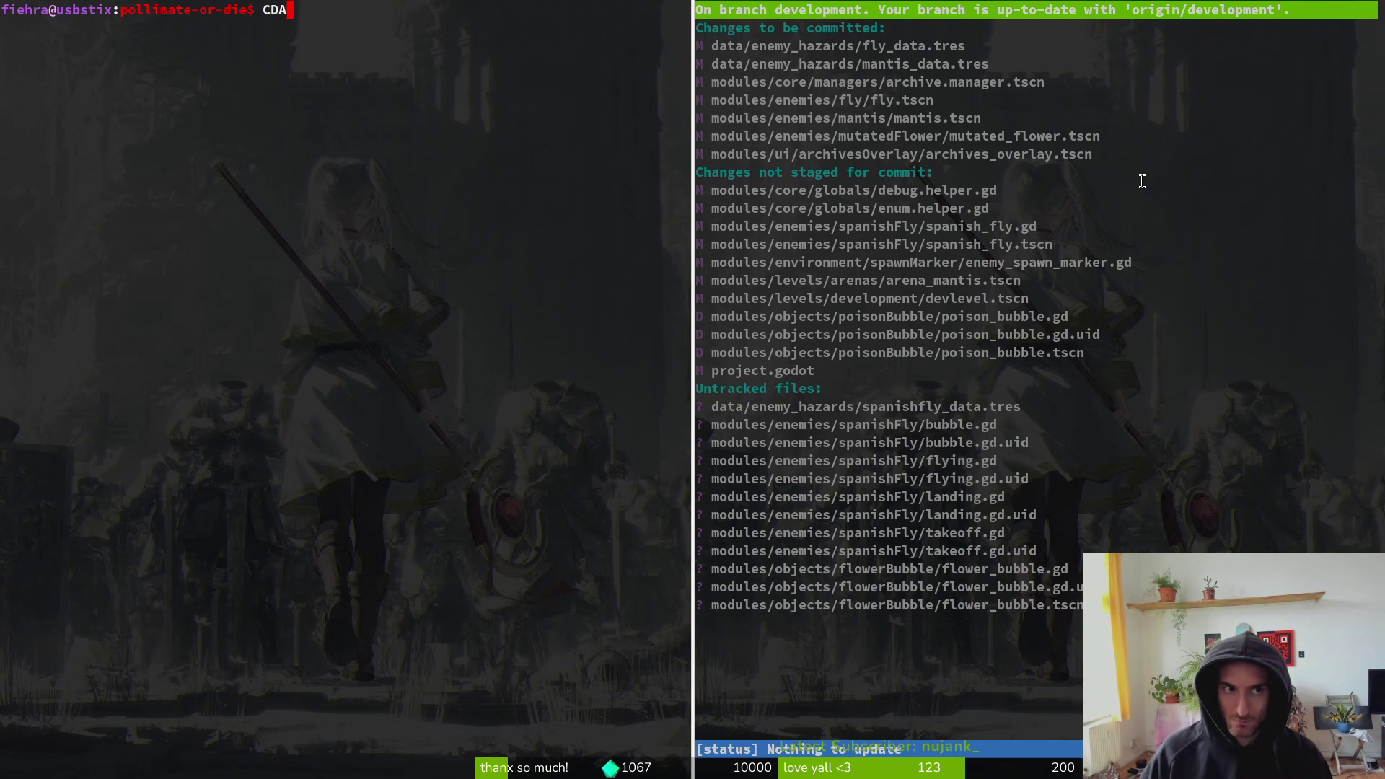
{"action": "type", "text": "CD"}
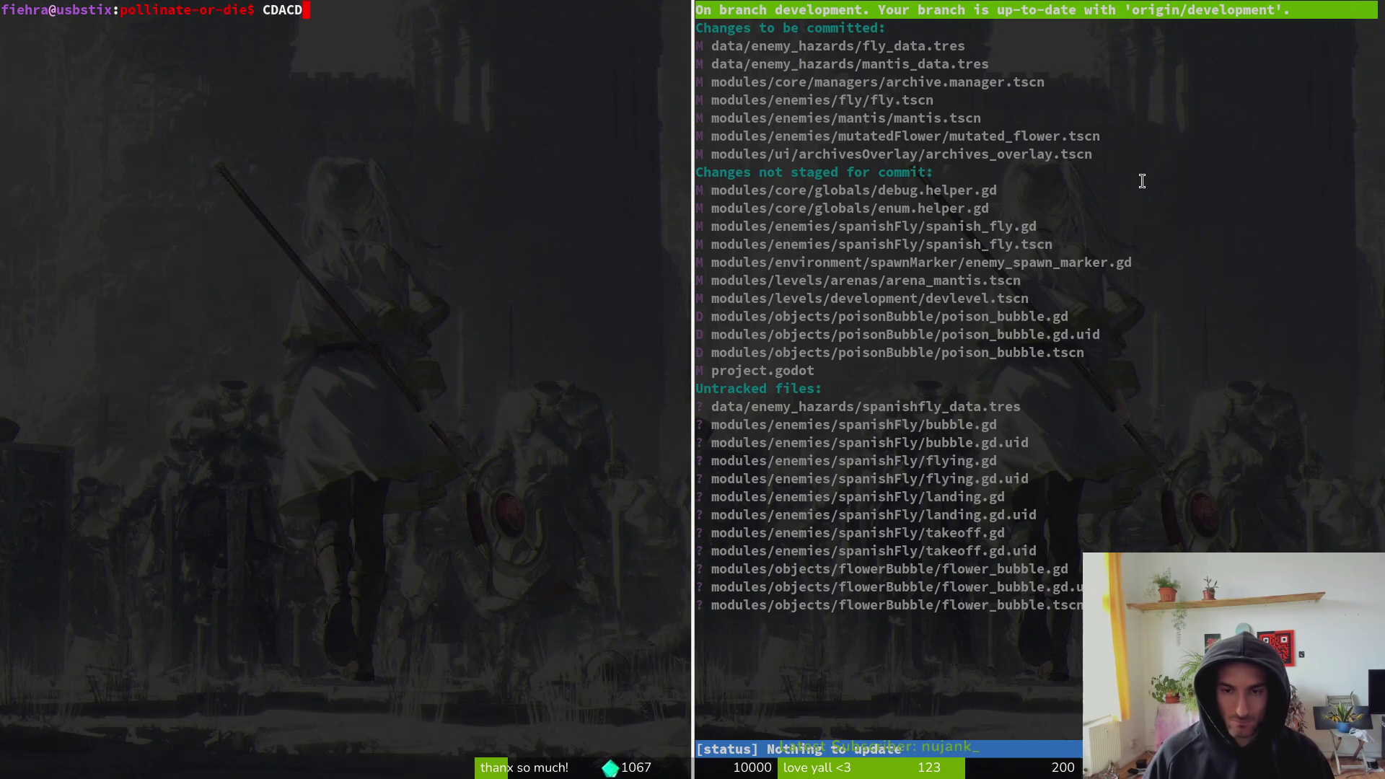
{"action": "left_click", "coordinate": [1141, 181]}
- Close the extra pane and reopen `tig status` in the main terminal
{"action": "key", "text": "q"}
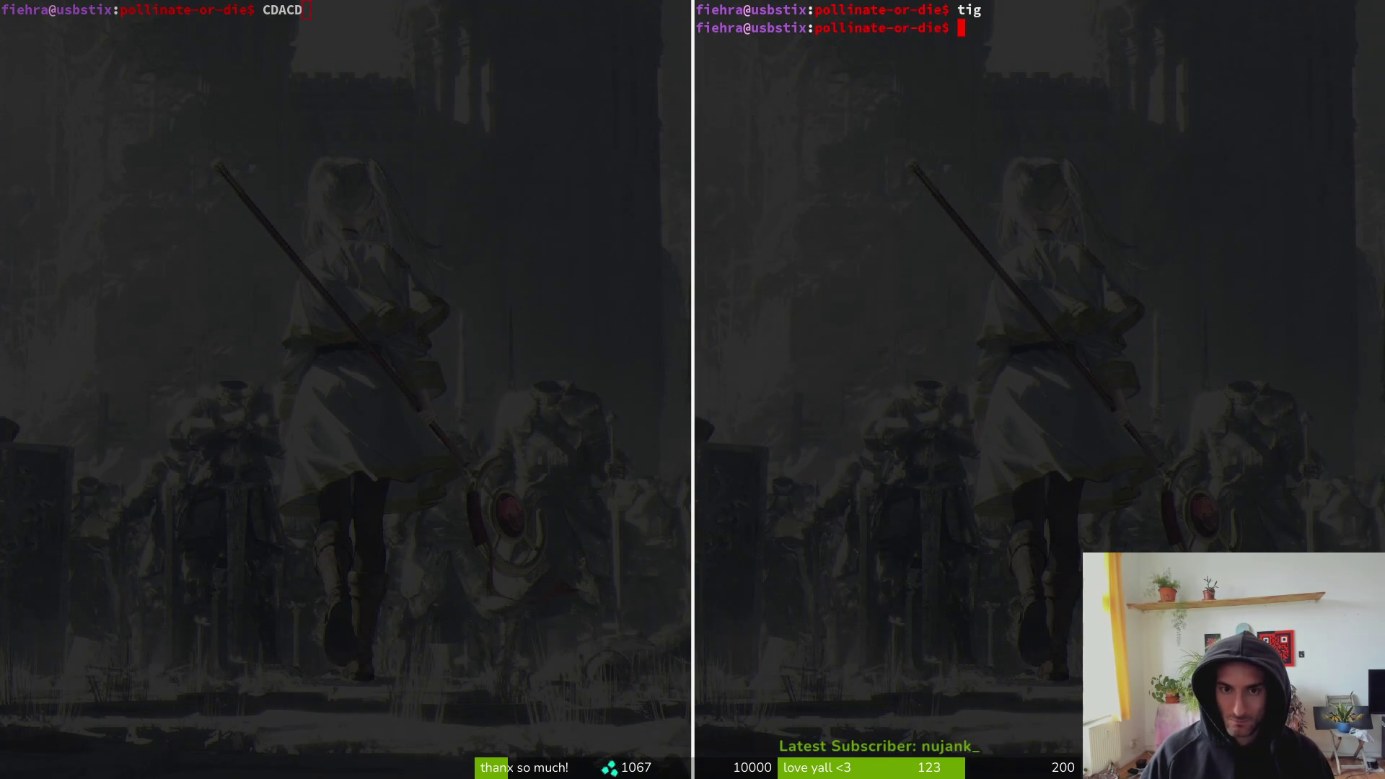
{"action": "key", "text": "ctrl+d"}
{"action": "key", "text": "BackSpace"}
{"action": "key", "text": "BackSpace"}
{"action": "key", "text": "BackSpace"}
{"action": "type", "text": "tig status"}
{"action": "key", "text": "Return"}
- Stage spanish_fly.gd, the Spanish fly scene, spawn marker, data and state scripts
{"action": "key", "text": "Down"}
{"action": "key", "text": "Down"}
{"action": "key", "text": "Down"}
{"action": "key", "text": "Return"}
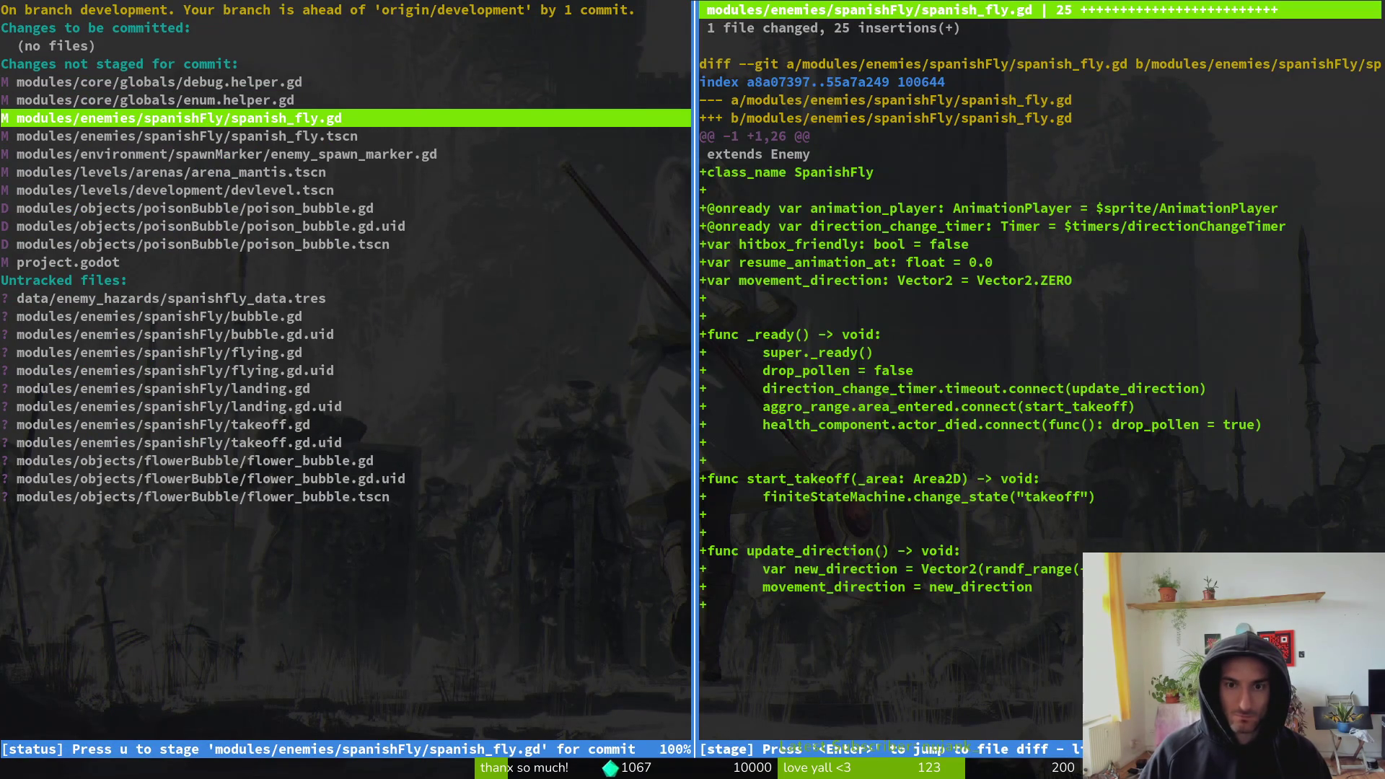
{"action": "key", "text": "u"}
{"action": "key", "text": "u"}
{"action": "key", "text": "u"}
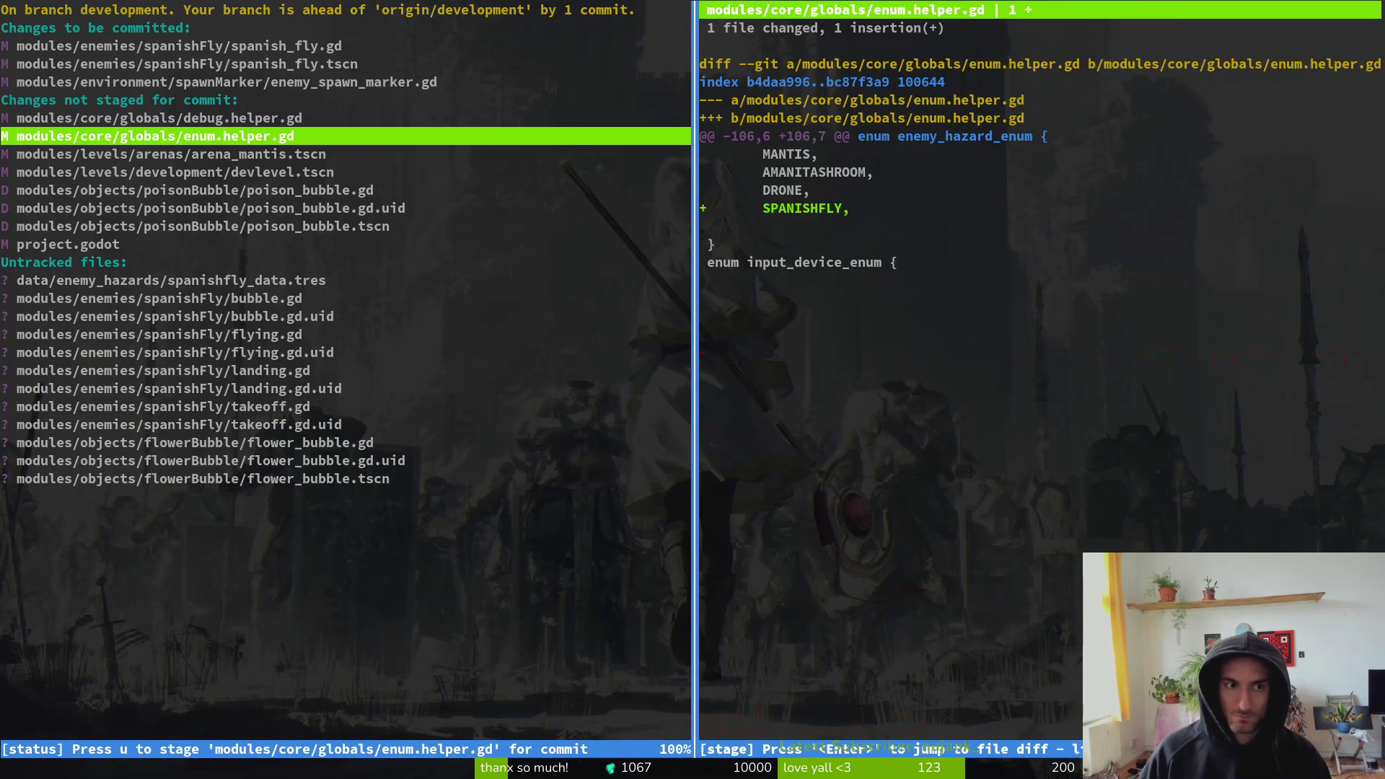
{"action": "key", "text": "Down"}
{"action": "key", "text": "Down"}
{"action": "key", "text": "Down"}
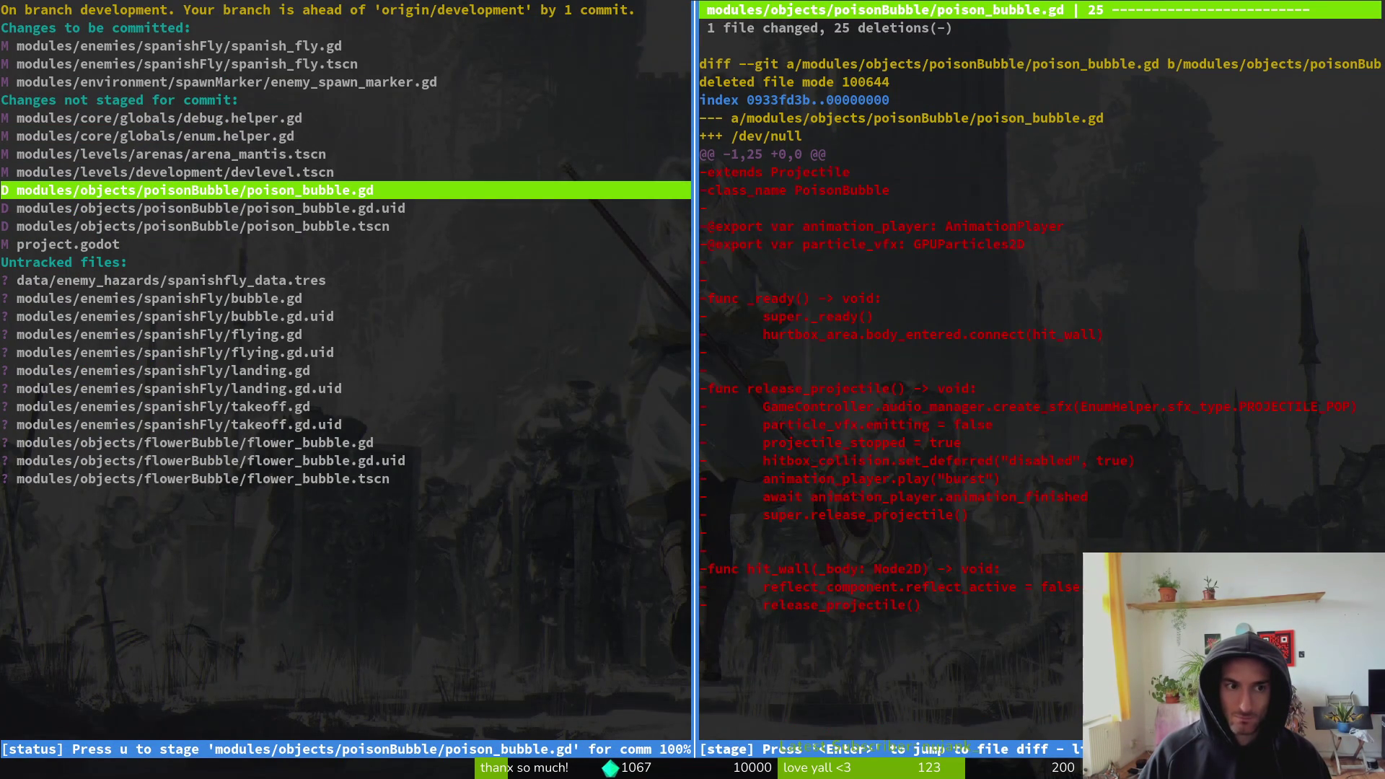
{"action": "key", "text": "Down"}
{"action": "key", "text": "Down"}
{"action": "key", "text": "Down"}
{"action": "key", "text": "u"}
{"action": "key", "text": "u"}
{"action": "key", "text": "u"}
{"action": "key", "text": "u"}
{"action": "key", "text": "u"}
{"action": "key", "text": "u"}
- Commit with the message "added spanish fly enemy and base scripts for state machine"
{"action": "type", "text": "q"}
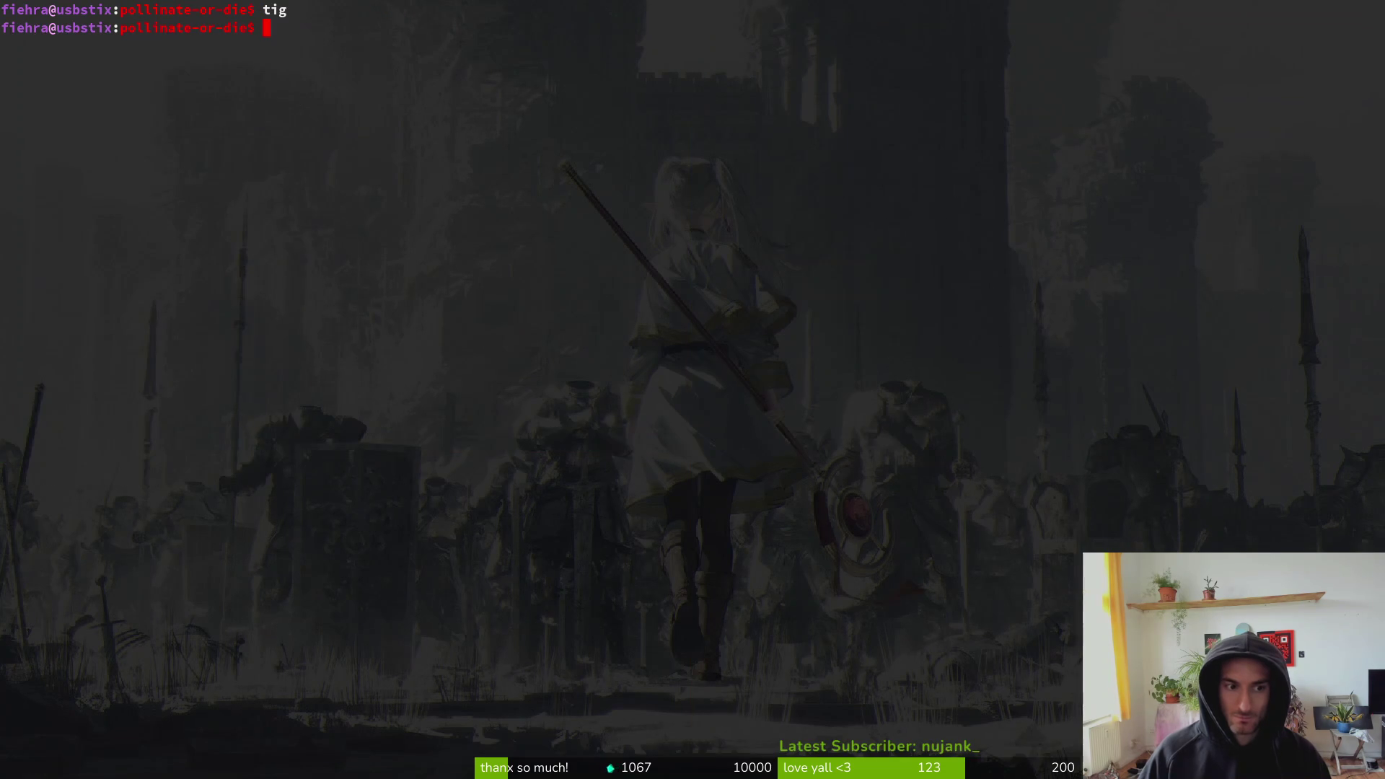
{"action": "type", "text": "git vomm"}
{"action": "key", "text": "BackSpace"}
{"action": "key", "text": "BackSpace"}
{"action": "key", "text": "BackSpace"}
{"action": "key", "text": "BackSpace"}
{"action": "type", "text": "commit -m \"added spanish fly enemy and base scripts for state machine\""}
{"action": "key", "text": "Return"}
- Reopen tig, stage the poison and flower bubble rename files, and unstage project.godot
{"action": "type", "text": "tig"}
{"action": "key", "text": "Return"}
{"action": "key", "text": "Down"}
{"action": "key", "text": "Down"}
{"action": "key", "text": "Down"}
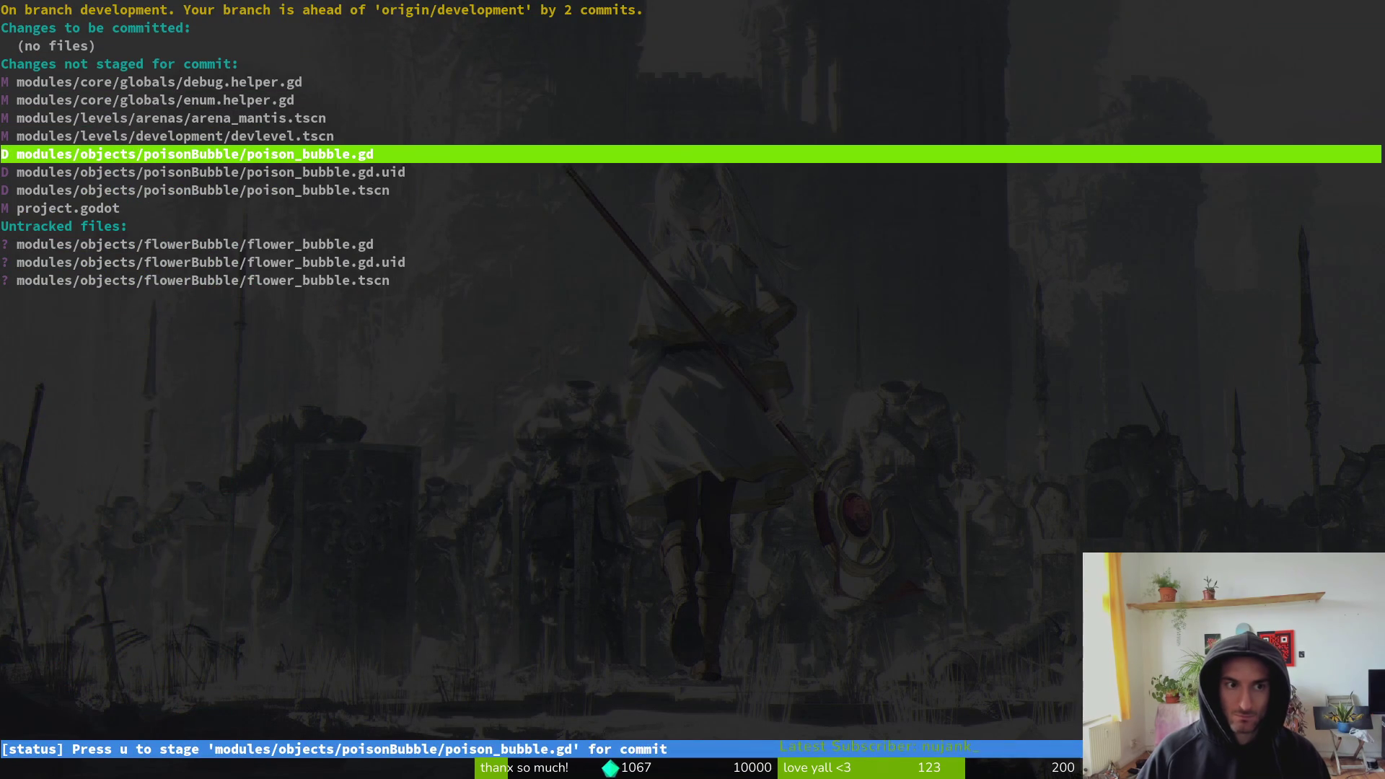
{"action": "key", "text": "u"}
{"action": "key", "text": "u"}
{"action": "key", "text": "u"}
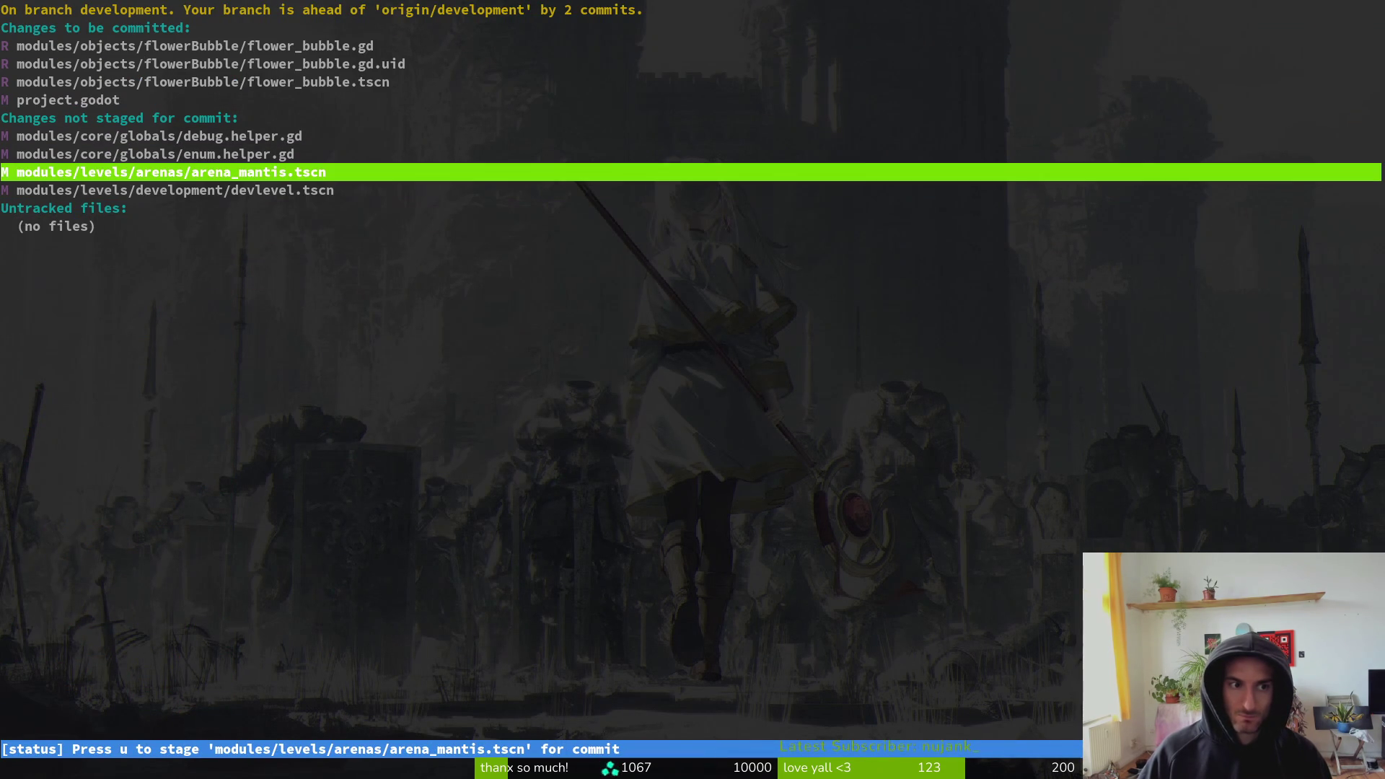
{"action": "key", "text": "Up"}
{"action": "key", "text": "Up"}
{"action": "key", "text": "Up"}
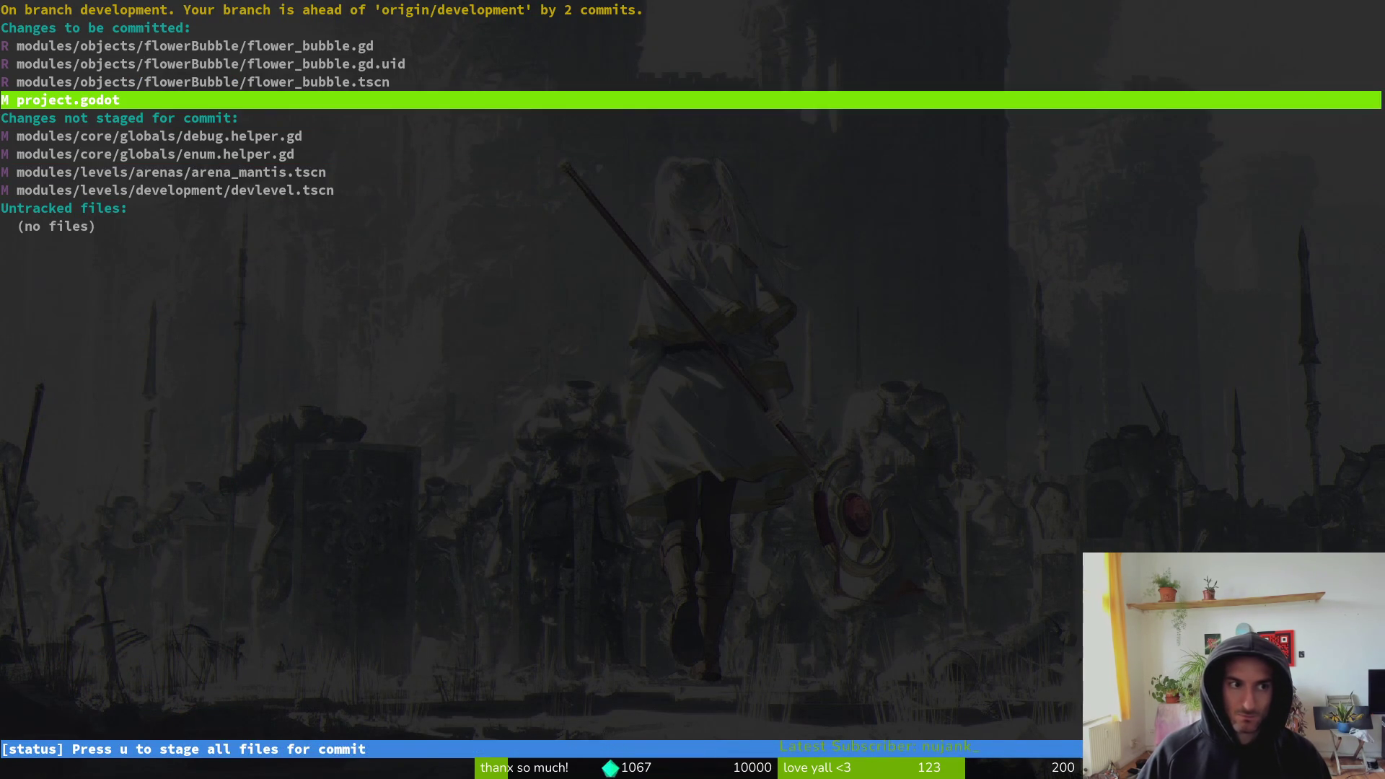
{"action": "key", "text": "Return"}
{"action": "key", "text": "u"}
{"action": "key", "text": "Down"}
{"action": "key", "text": "Down"}
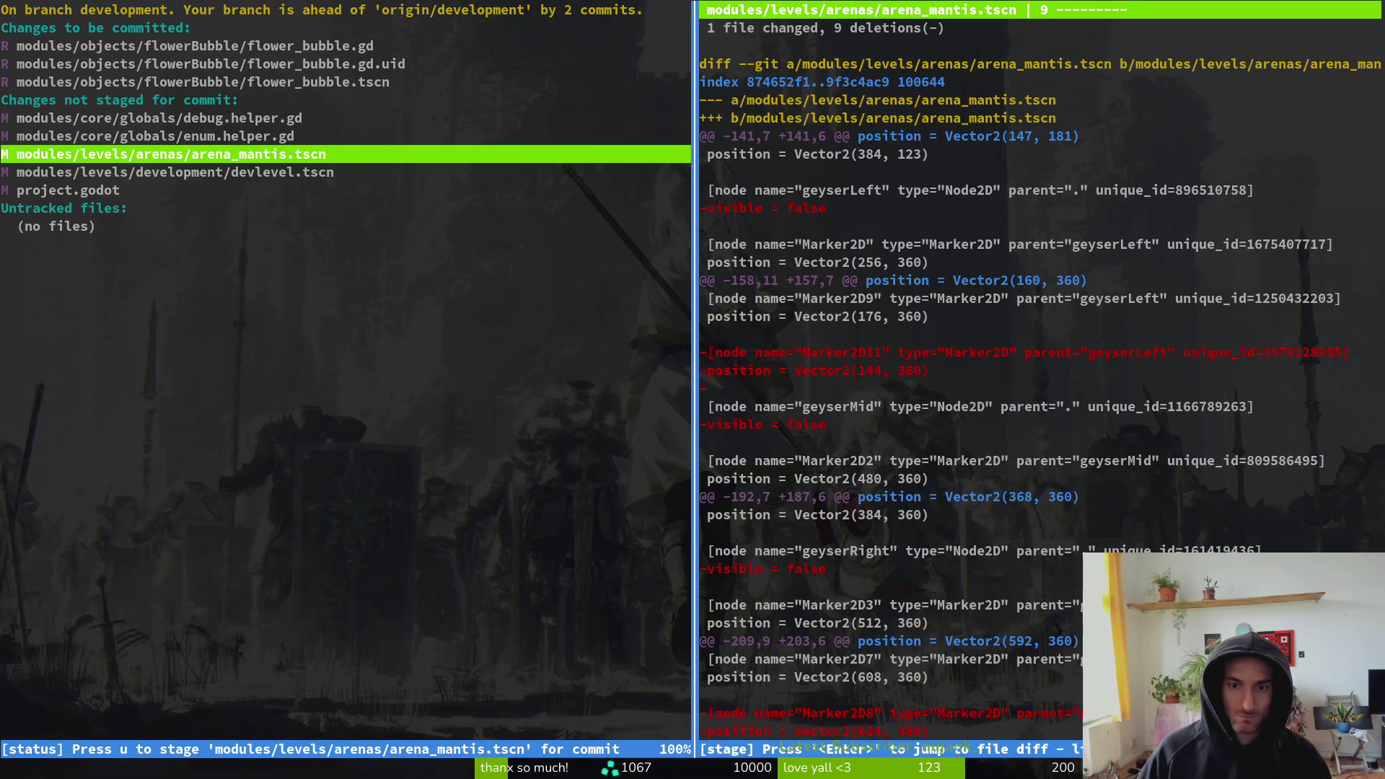
{"action": "type", "text": "qgit commit -m \""}
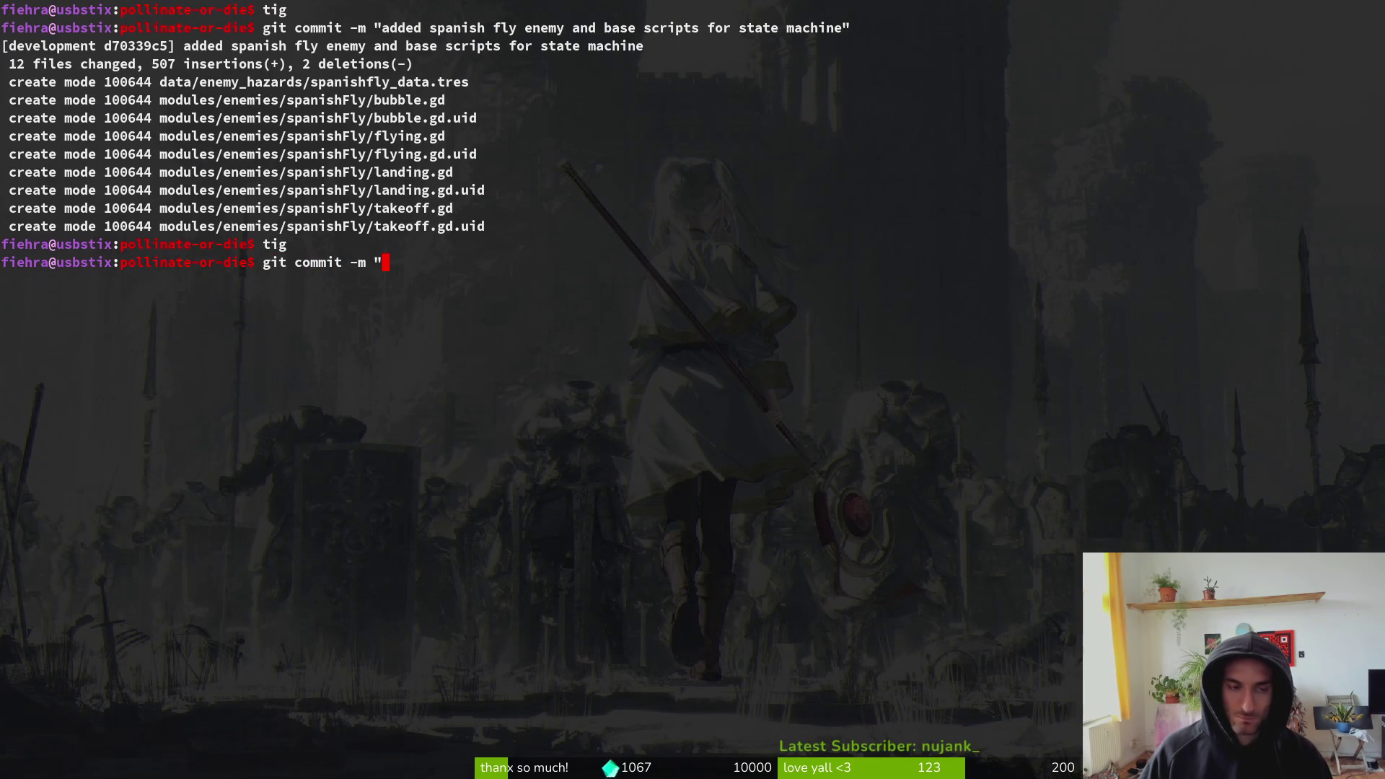
- Check the tig status view in a second terminal, then close that terminal
{"action": "key", "text": "super+Return"}
{"action": "type", "text": "tig"}
{"action": "key", "text": "Return"}
{"action": "key", "text": "s"}
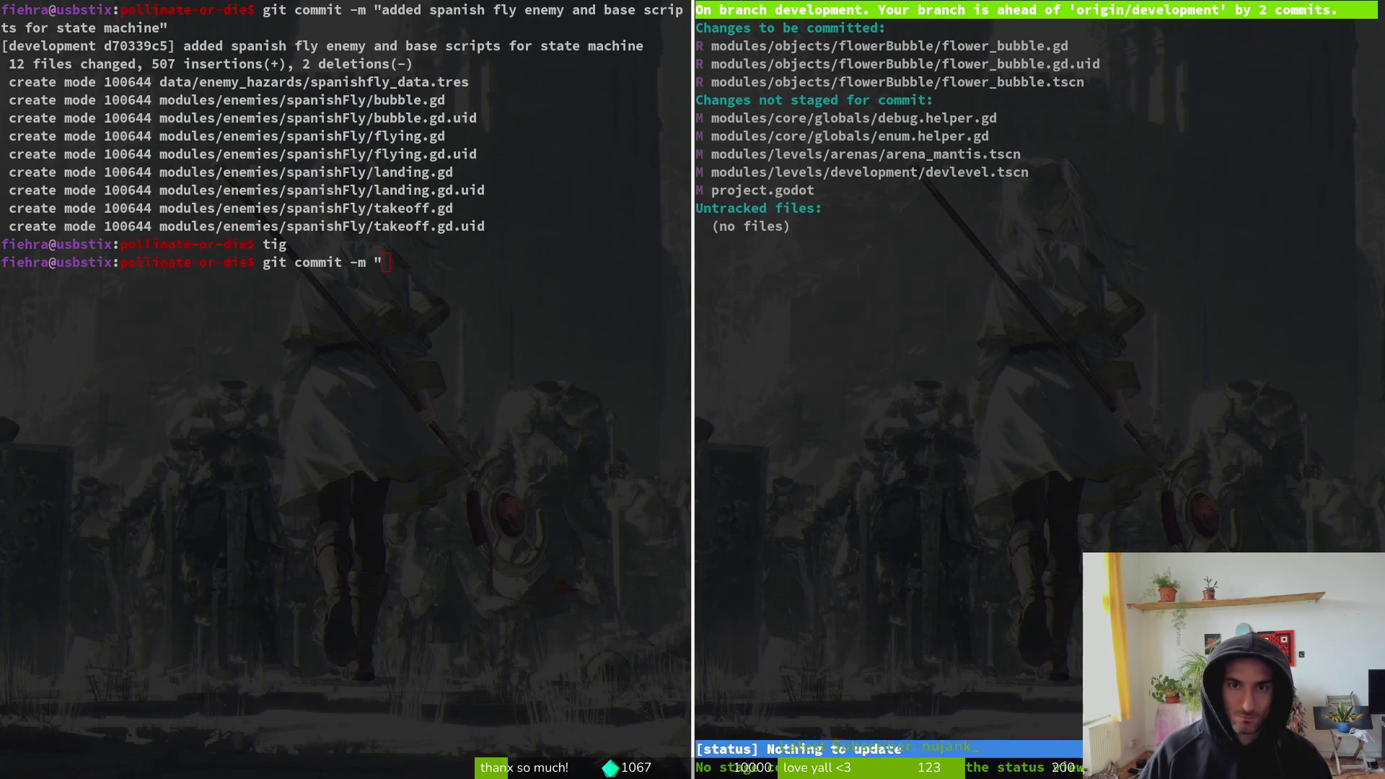
{"action": "key", "text": "q"}
{"action": "key", "text": "ctrl+d"}
- Commit the rename as "renamed poison bubble to flower bubble so it doesnt conflict with the spanish fly bubbles"
{"action": "type", "text": "renamed poison bubble to "}
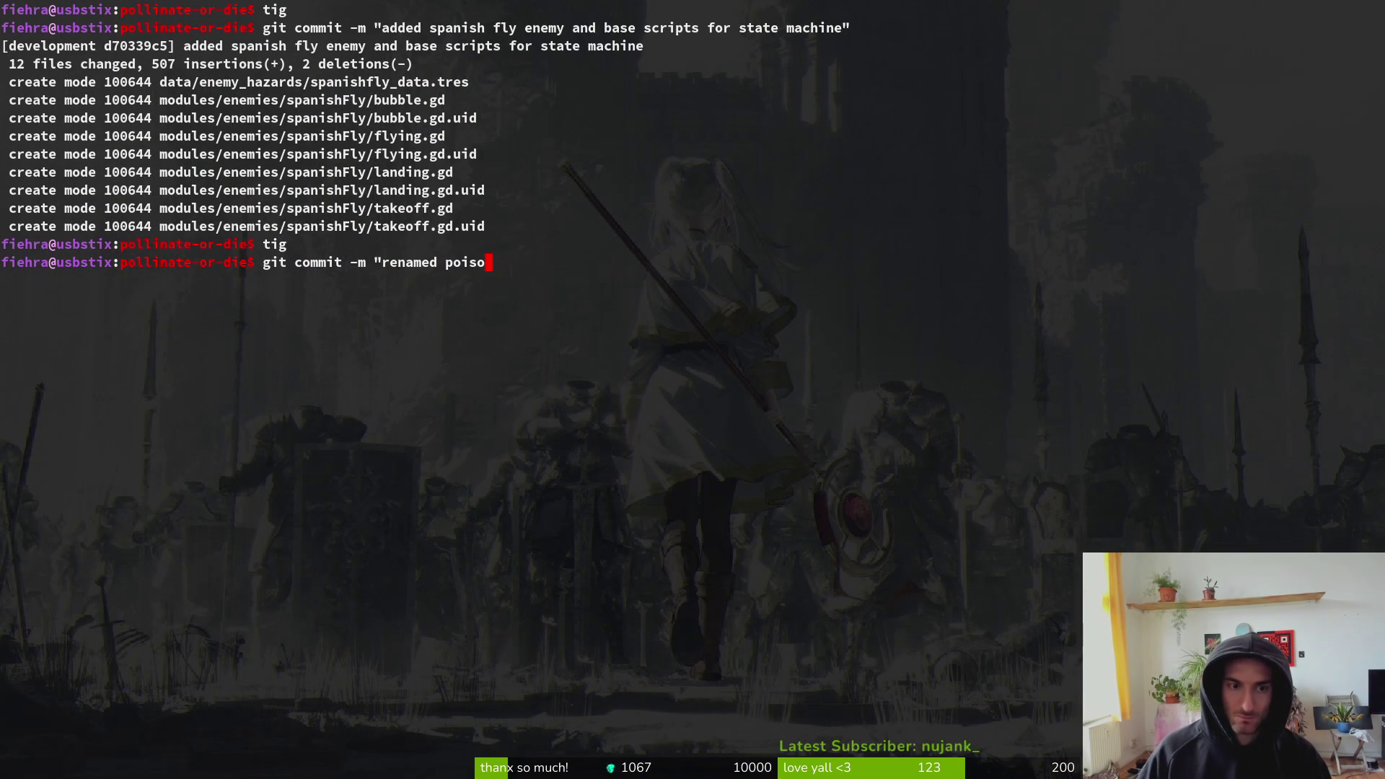
{"action": "type", "text": "flower bubl"}
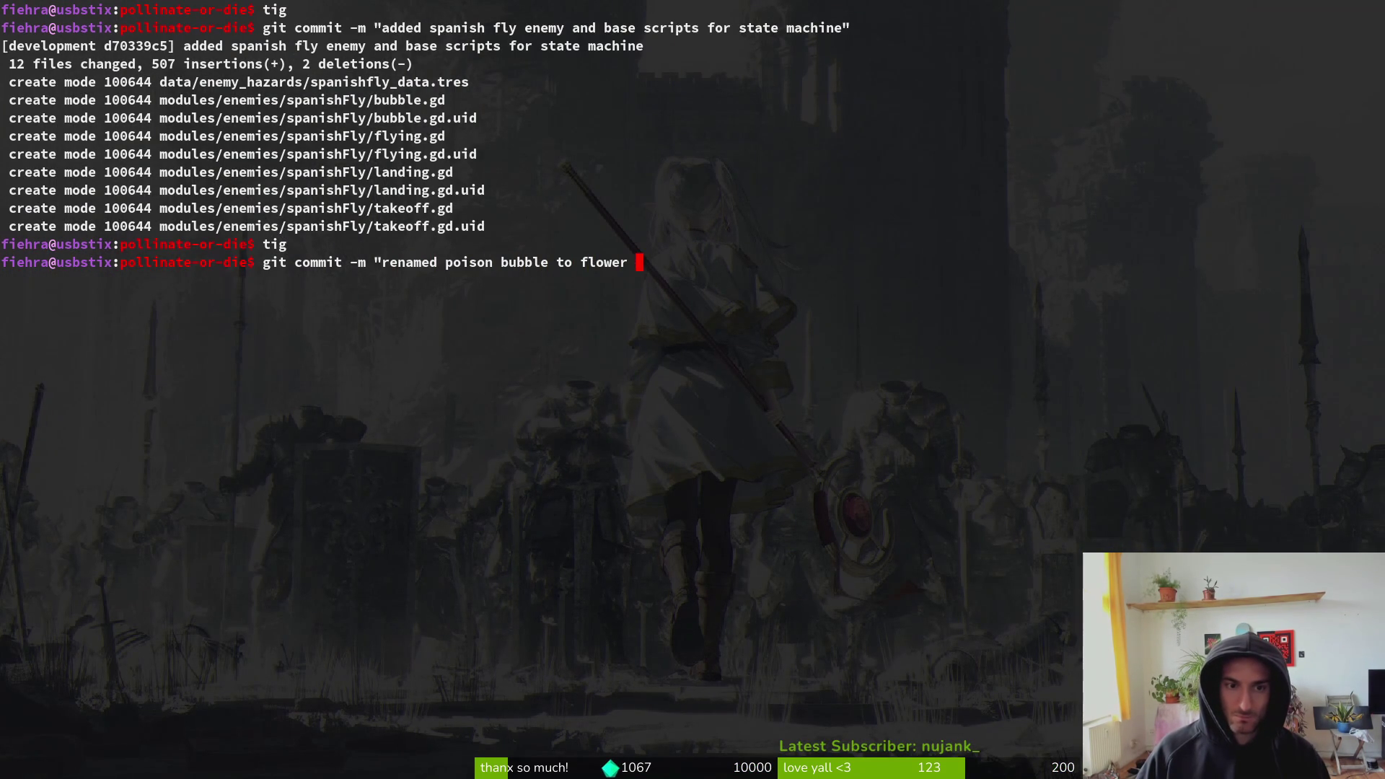
{"action": "key", "text": "BackSpace"}
{"action": "type", "text": "bl"}
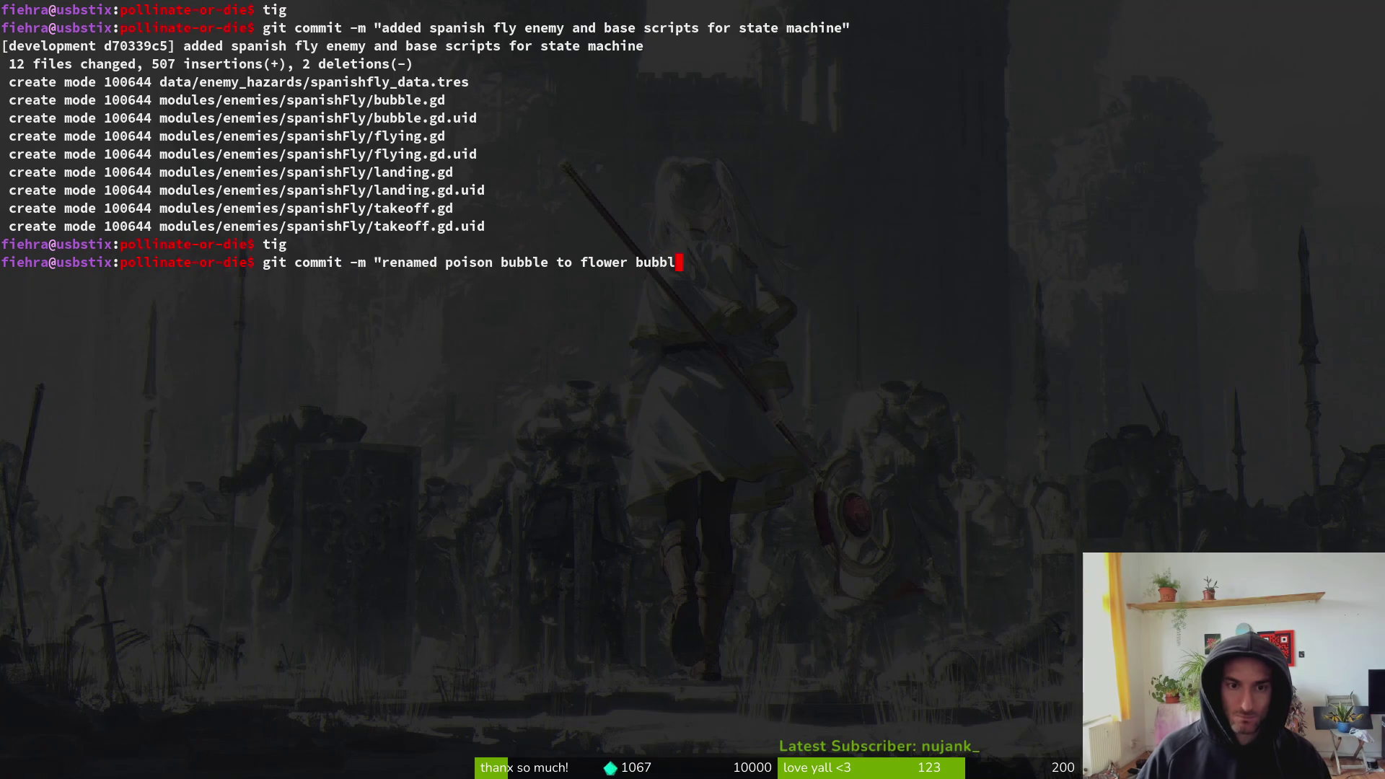
{"action": "type", "text": "e so it doesnt conflict with the spanish fly bubbles\""}
{"action": "key", "text": "Return"}
- Push all commits with git push and return to the Godot editor
{"action": "type", "text": "git push"}
{"action": "key", "text": "Return"}
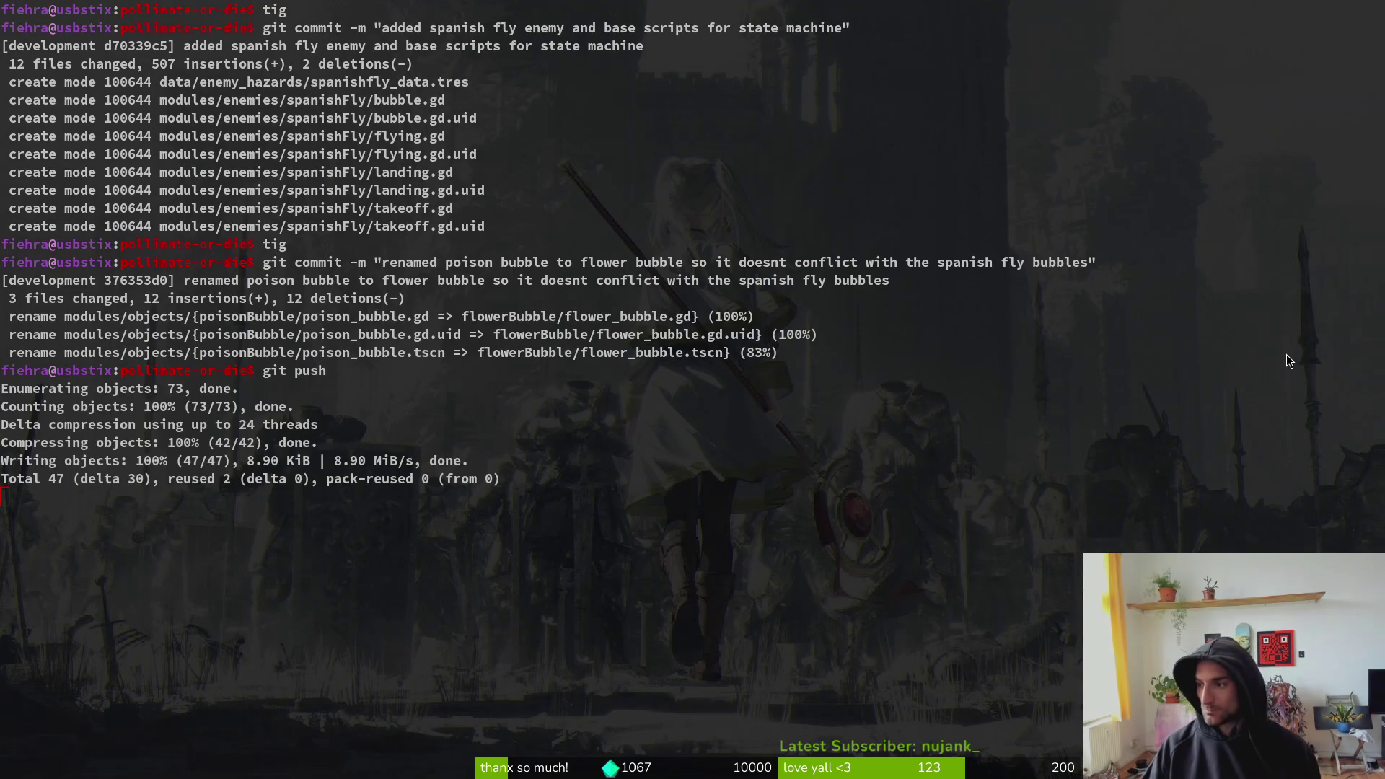
{"action": "key", "text": "alt+Tab"}
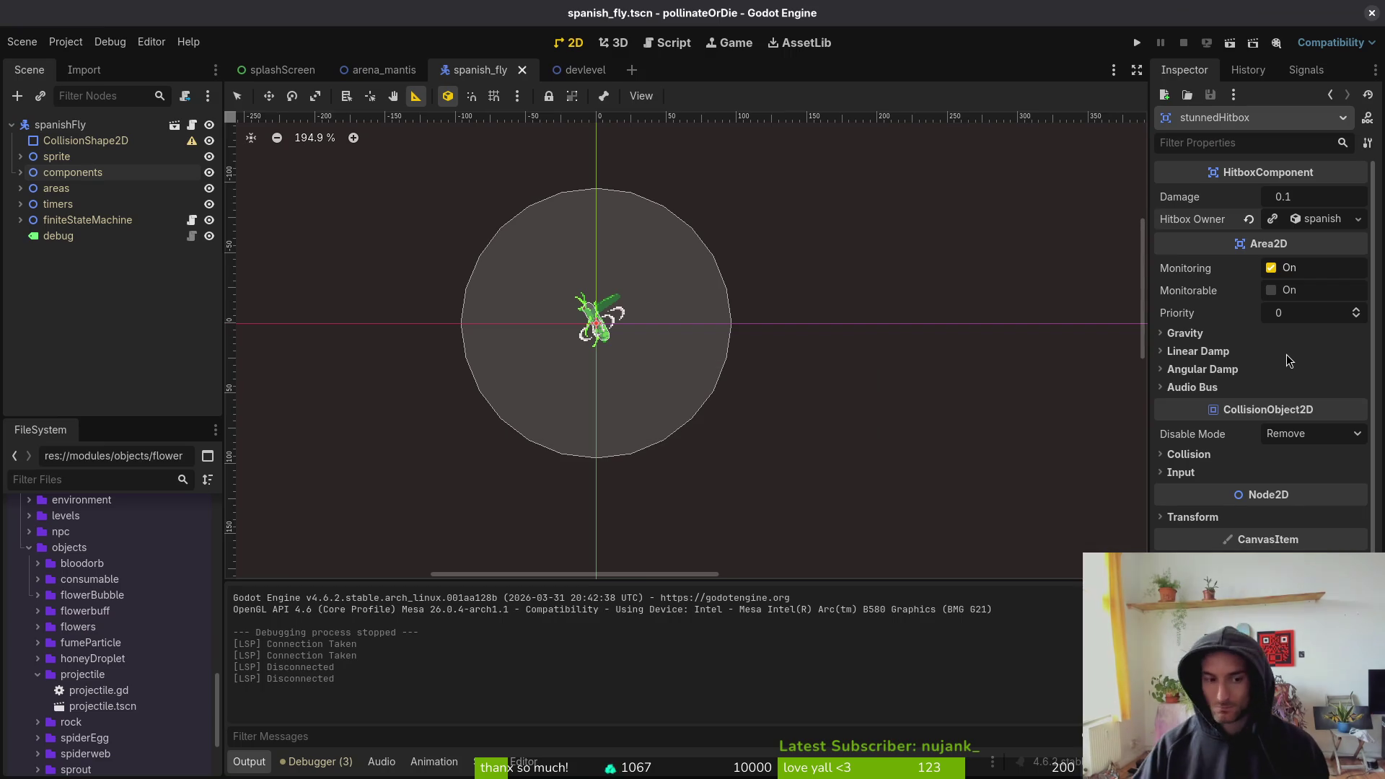
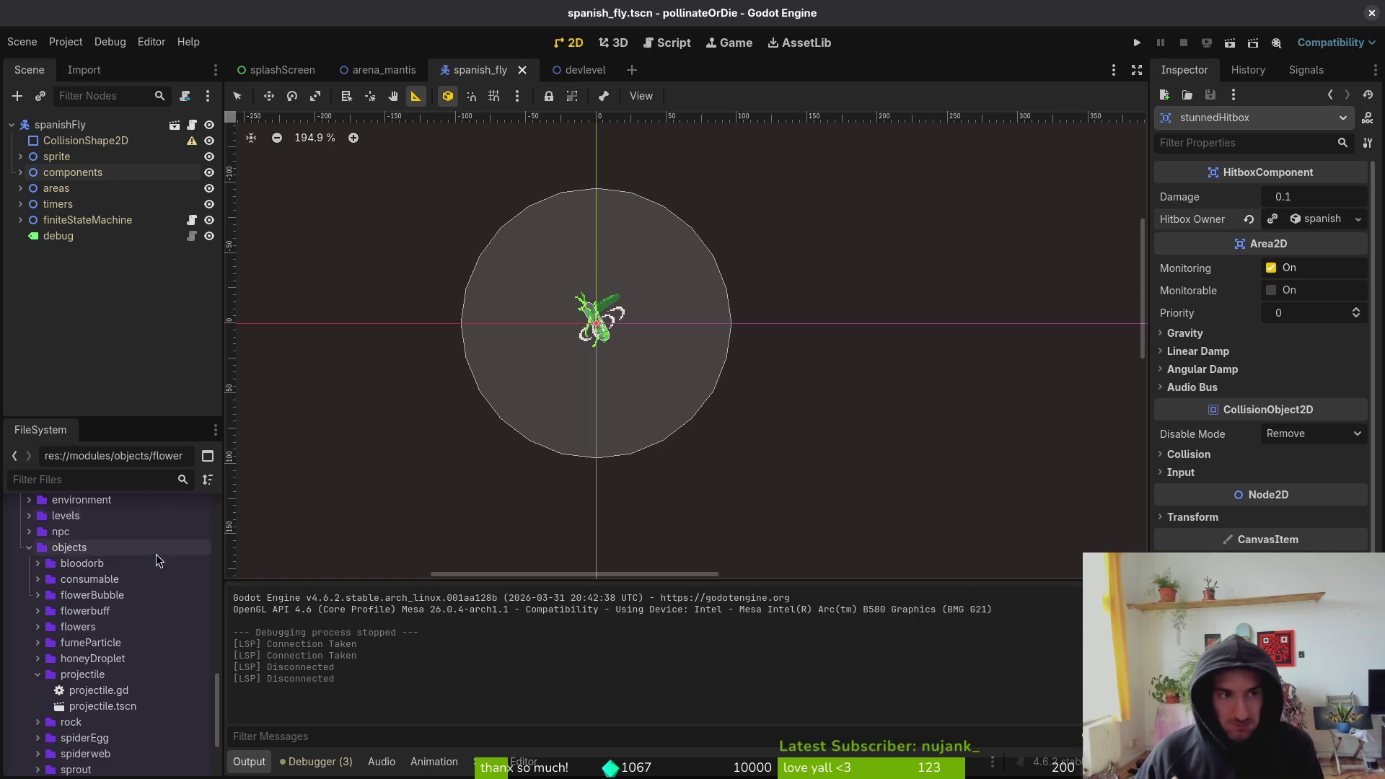
- Browse the spanishFly node tree, glance at the devlevel scene, and return to spanish_fly
{"action": "left_click", "coordinate": [74, 316]}
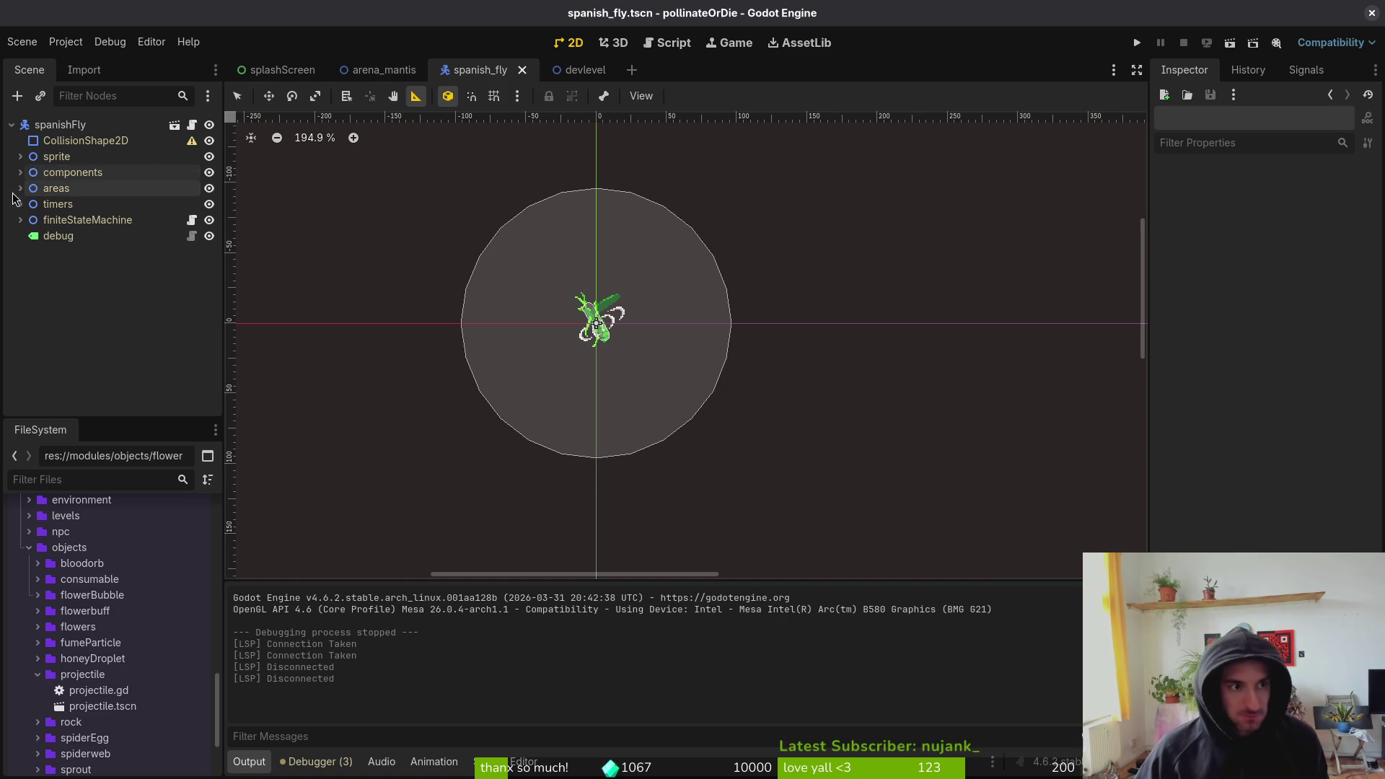
{"action": "left_click", "coordinate": [11, 126]}
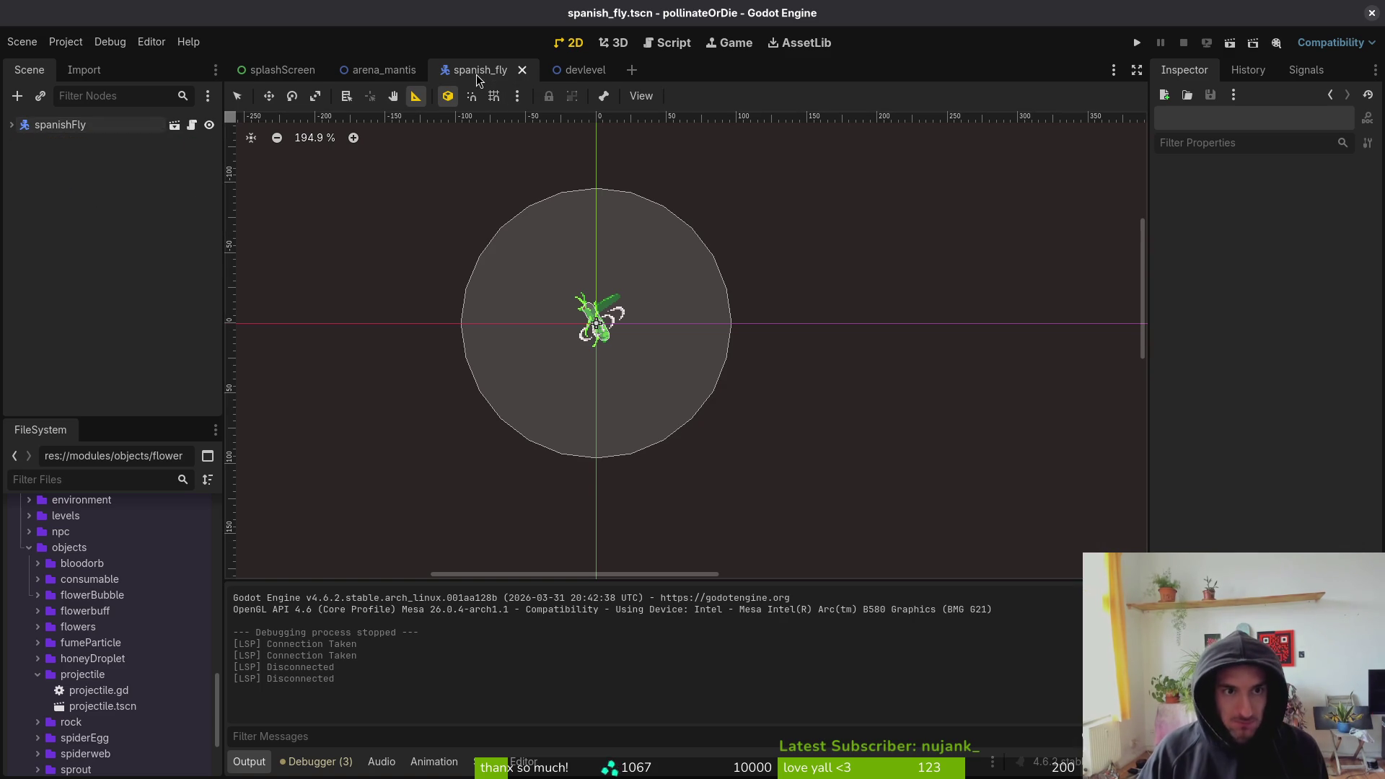
{"action": "left_click", "coordinate": [12, 125]}
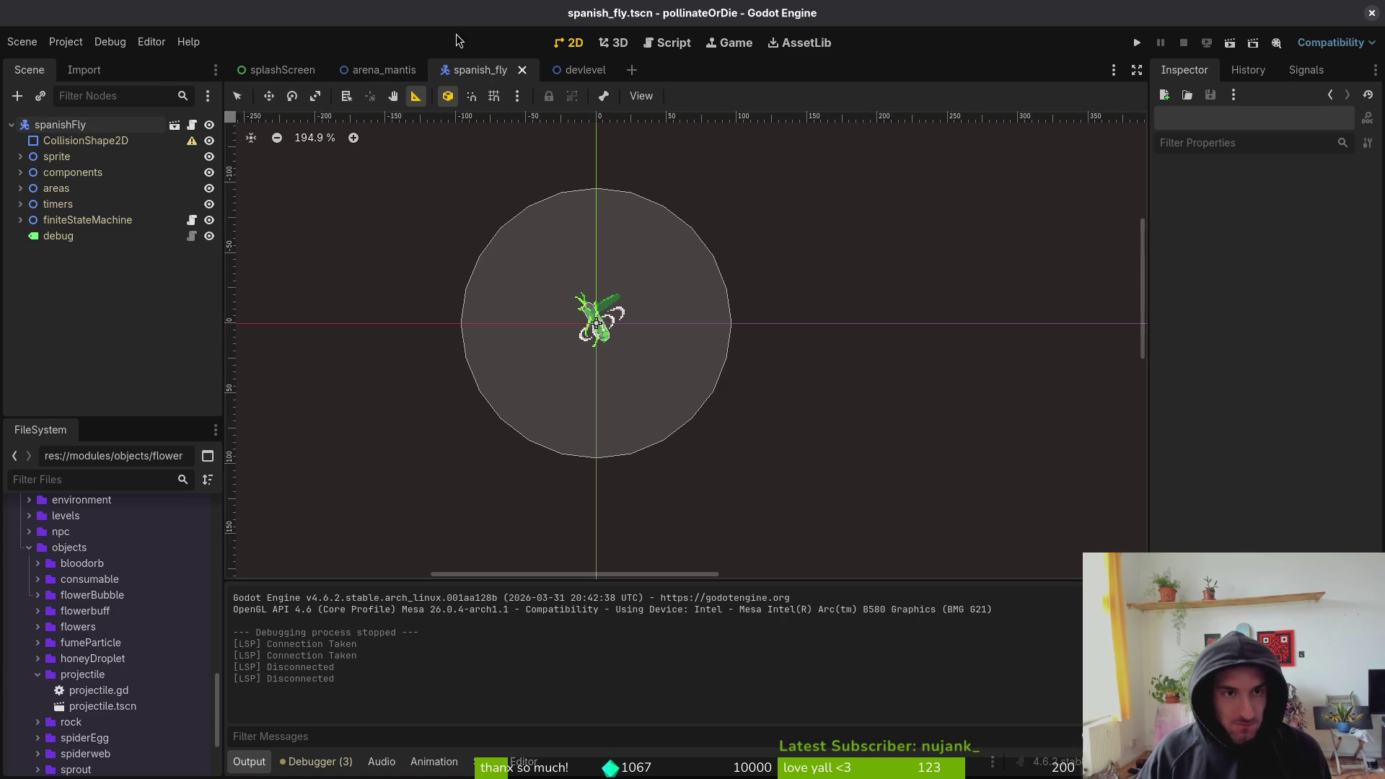
{"action": "left_click", "coordinate": [600, 321]}
{"action": "scroll", "coordinate": [778, 274], "scroll_direction": "down", "scroll_amount": 3}
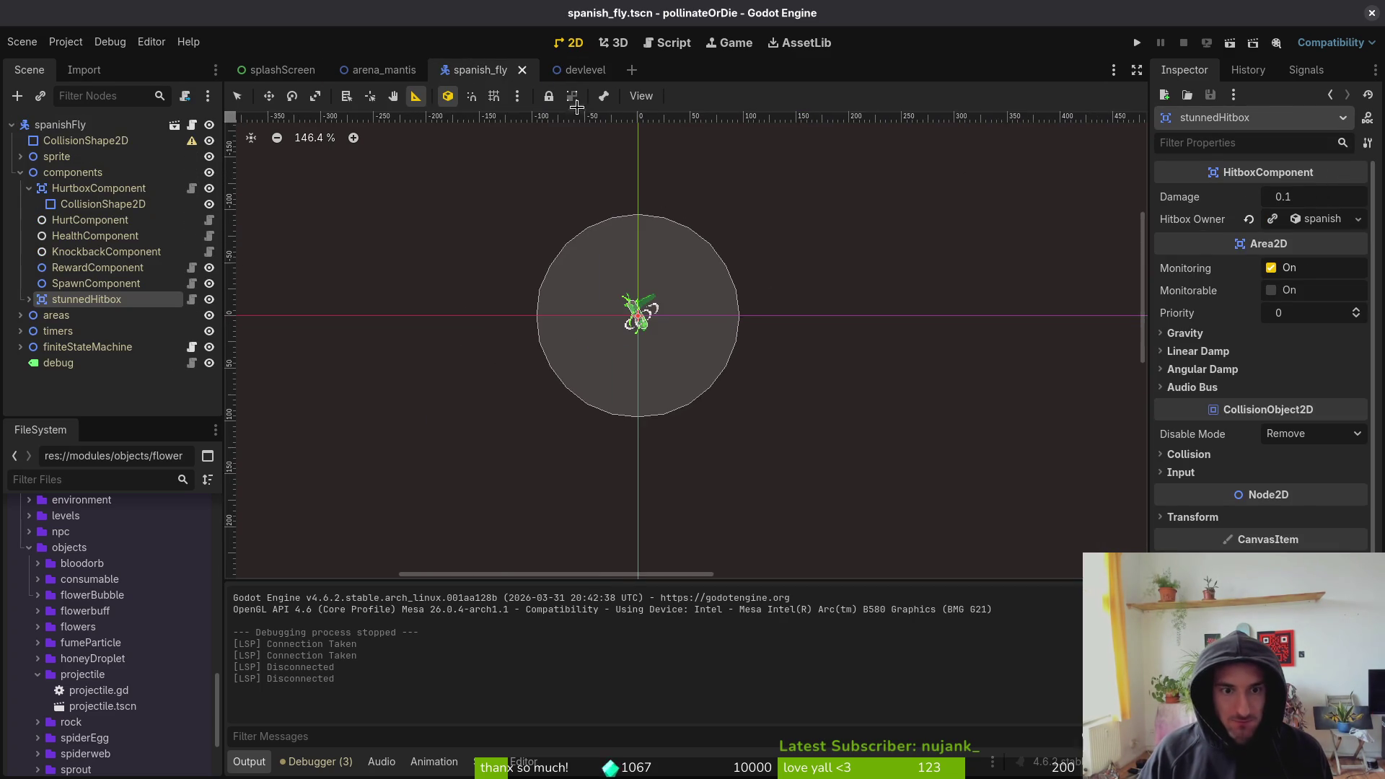
{"action": "left_click", "coordinate": [585, 70]}
{"action": "scroll", "coordinate": [809, 370], "scroll_direction": "down", "scroll_amount": 2}
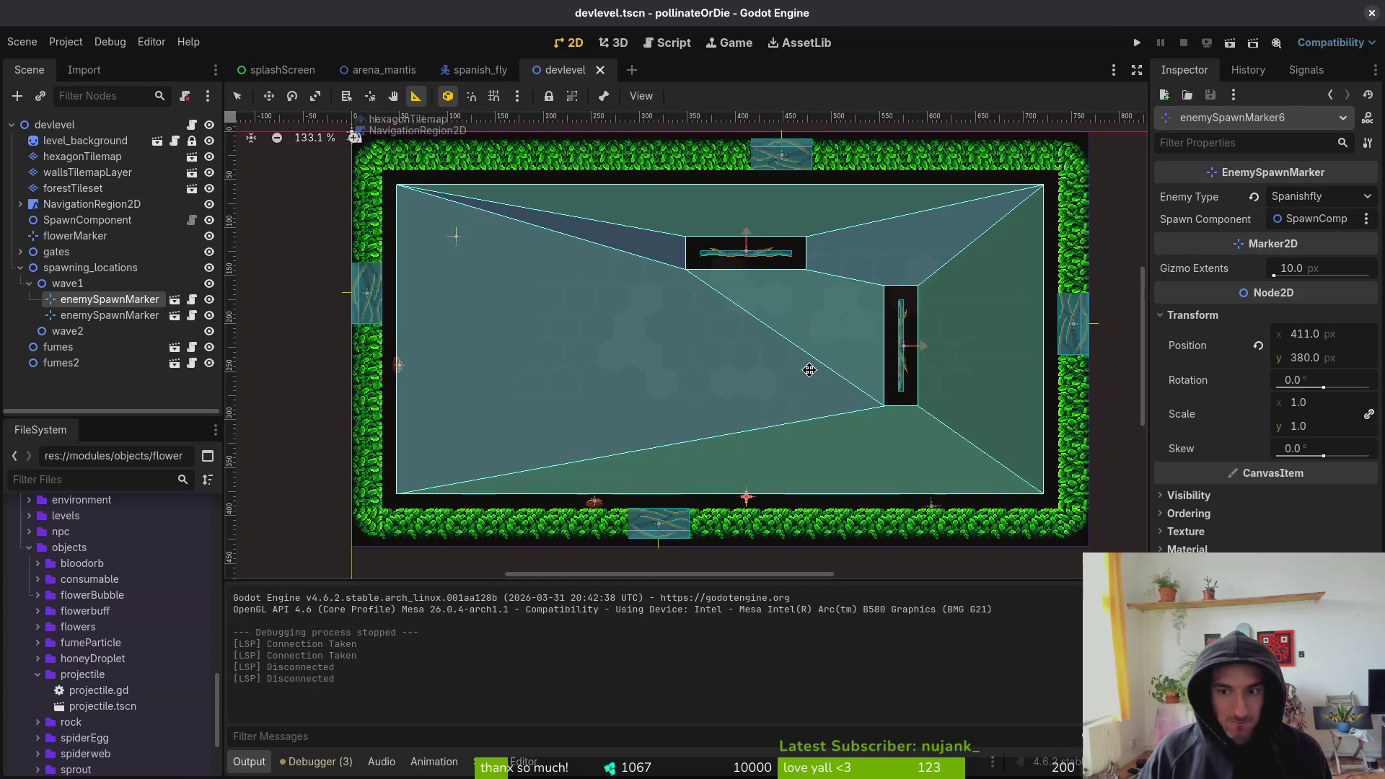
{"action": "left_click", "coordinate": [478, 75]}
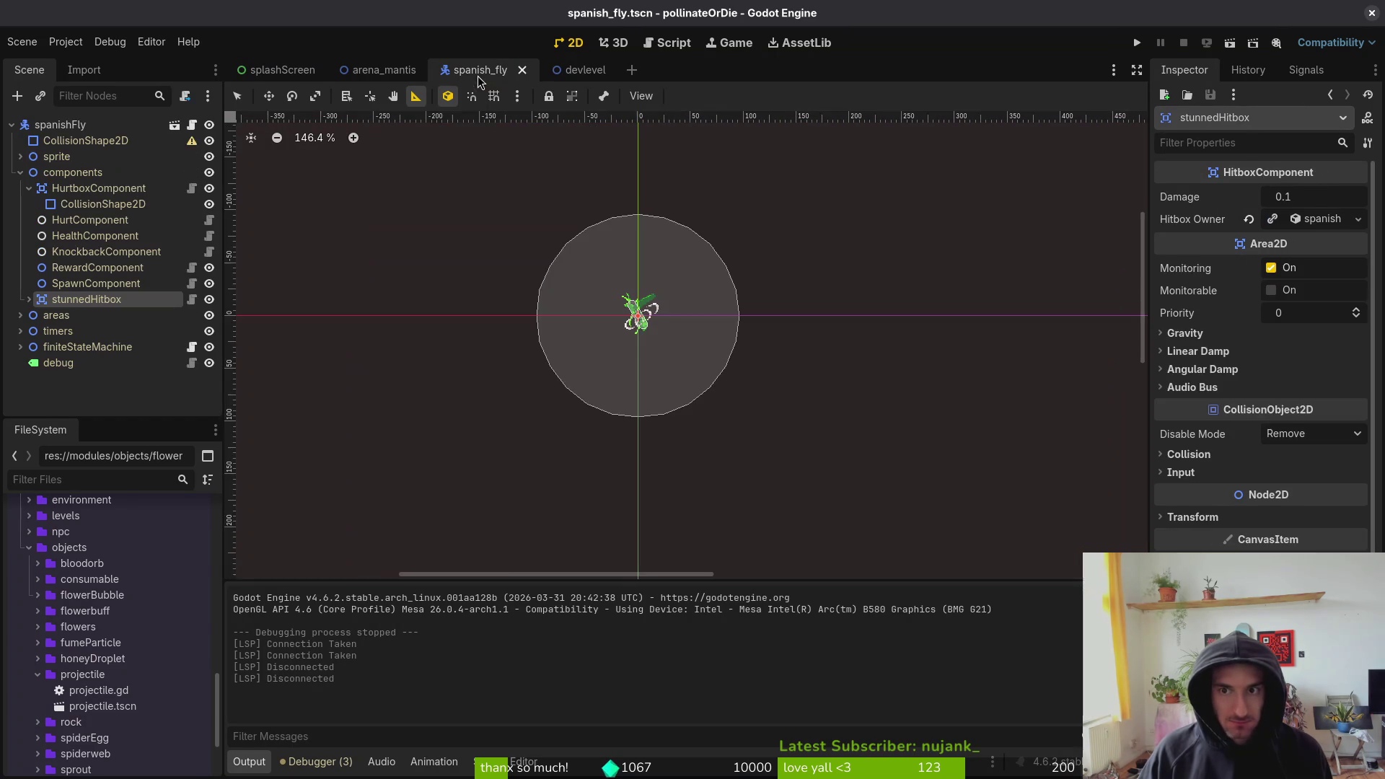
- Point the spawning state's Animation Player at AnimationPlayer and its Enemy at spanishFly
{"action": "left_click", "coordinate": [20, 346]}
{"action": "left_click", "coordinate": [72, 363]}
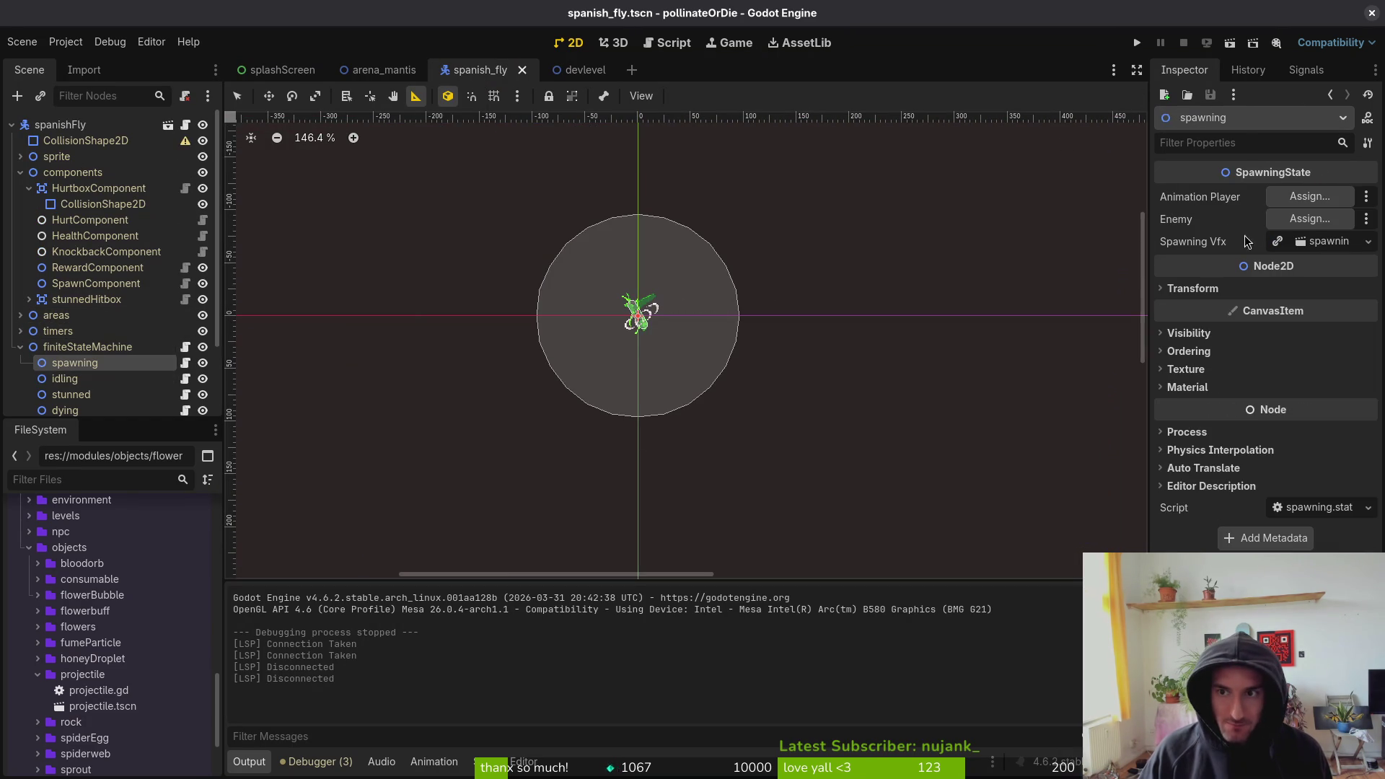
{"action": "left_click", "coordinate": [1309, 196]}
{"action": "left_click", "coordinate": [660, 274]}
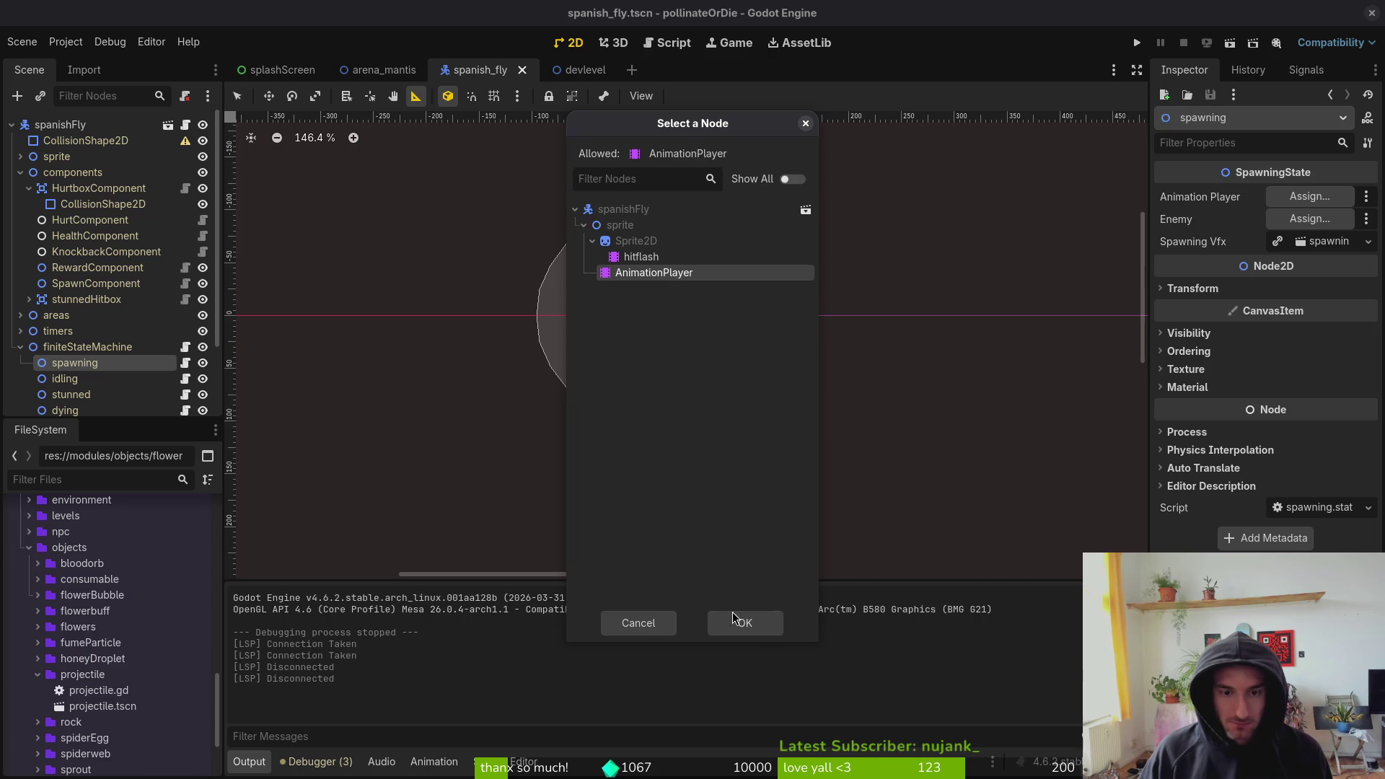
{"action": "left_click", "coordinate": [742, 621]}
{"action": "left_click", "coordinate": [1309, 219]}
{"action": "left_click", "coordinate": [599, 209]}
{"action": "left_click", "coordinate": [744, 622]}
- Set the idling state's Animation Player to AnimationPlayer
{"action": "scroll", "coordinate": [101, 338], "scroll_direction": "down", "scroll_amount": 3}
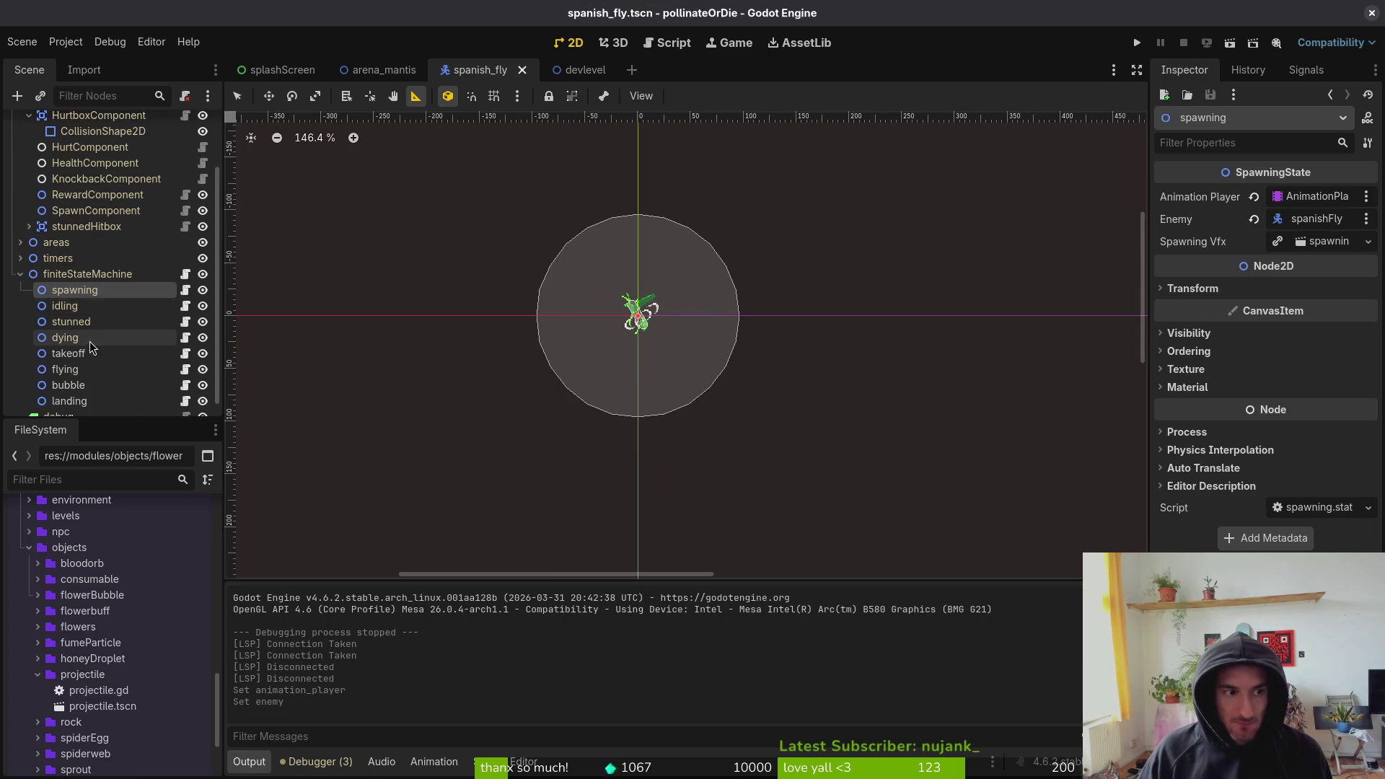
{"action": "left_click", "coordinate": [64, 306]}
{"action": "left_click", "coordinate": [1308, 196]}
{"action": "left_click", "coordinate": [658, 273]}
{"action": "left_click", "coordinate": [745, 622]}
- Give the stunned state spanishFly as Enemy and AnimationPlayer as Animation Player, then save
{"action": "left_click", "coordinate": [70, 321]}
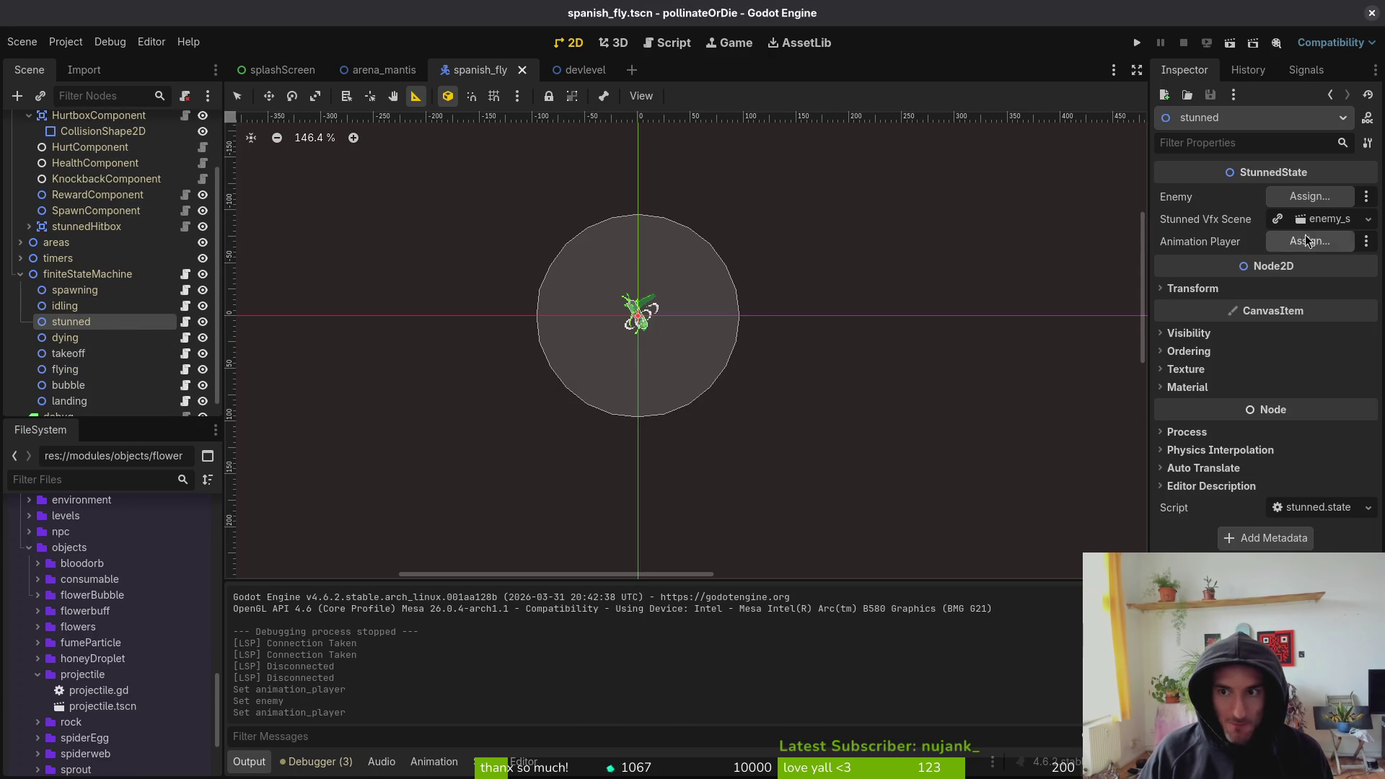
{"action": "left_click", "coordinate": [1309, 196]}
{"action": "left_click", "coordinate": [604, 211]}
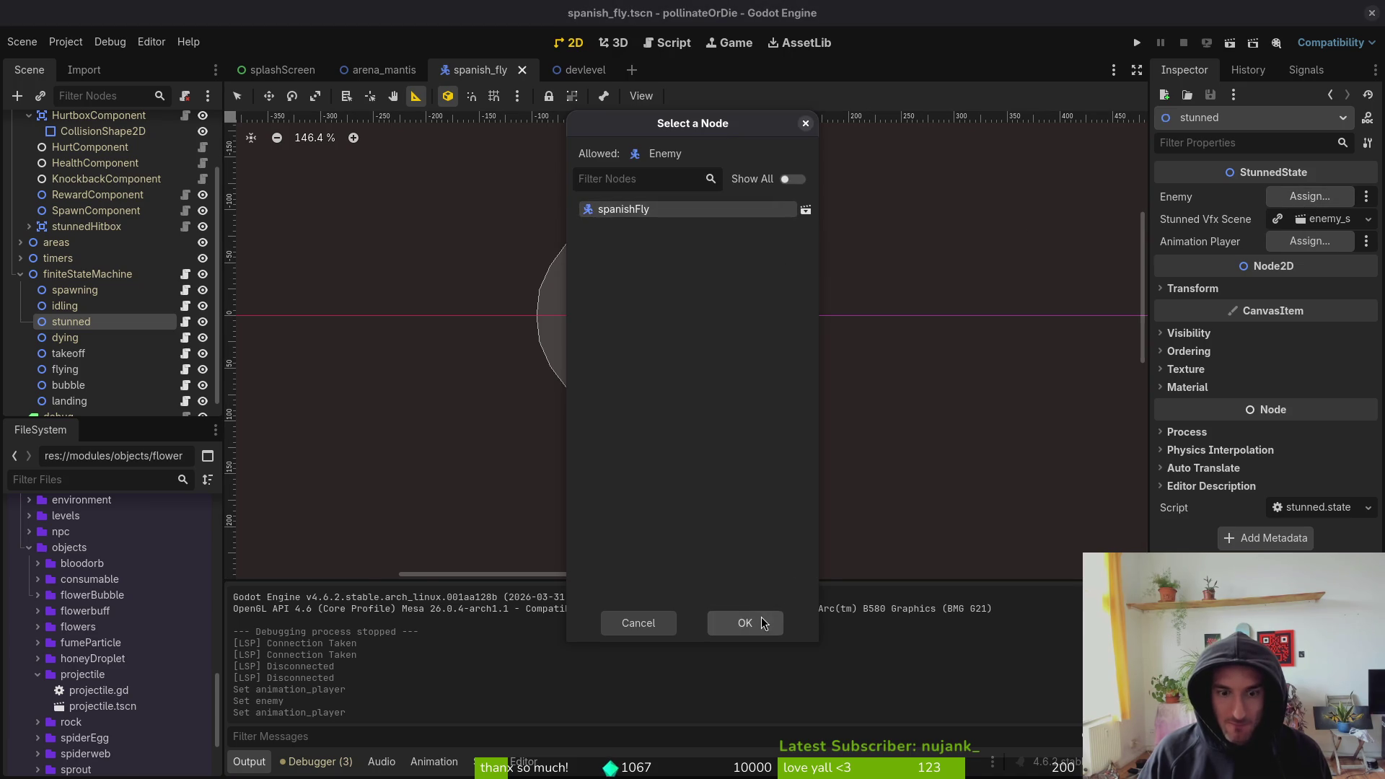
{"action": "left_click", "coordinate": [763, 622]}
{"action": "left_click", "coordinate": [1308, 241]}
{"action": "left_click", "coordinate": [653, 272]}
{"action": "left_click", "coordinate": [743, 622]}
{"action": "key", "text": "ctrl+s"}
- Set the dying state's Enemy to spanishFly and Death Vfx Scene to death_vfx.tscn, then save
{"action": "left_click", "coordinate": [65, 337]}
{"action": "left_click", "coordinate": [1308, 196]}
{"action": "left_click", "coordinate": [624, 210]}
{"action": "left_click", "coordinate": [772, 626]}
{"action": "key", "text": "ctrl+s"}
{"action": "left_click", "coordinate": [1301, 224]}
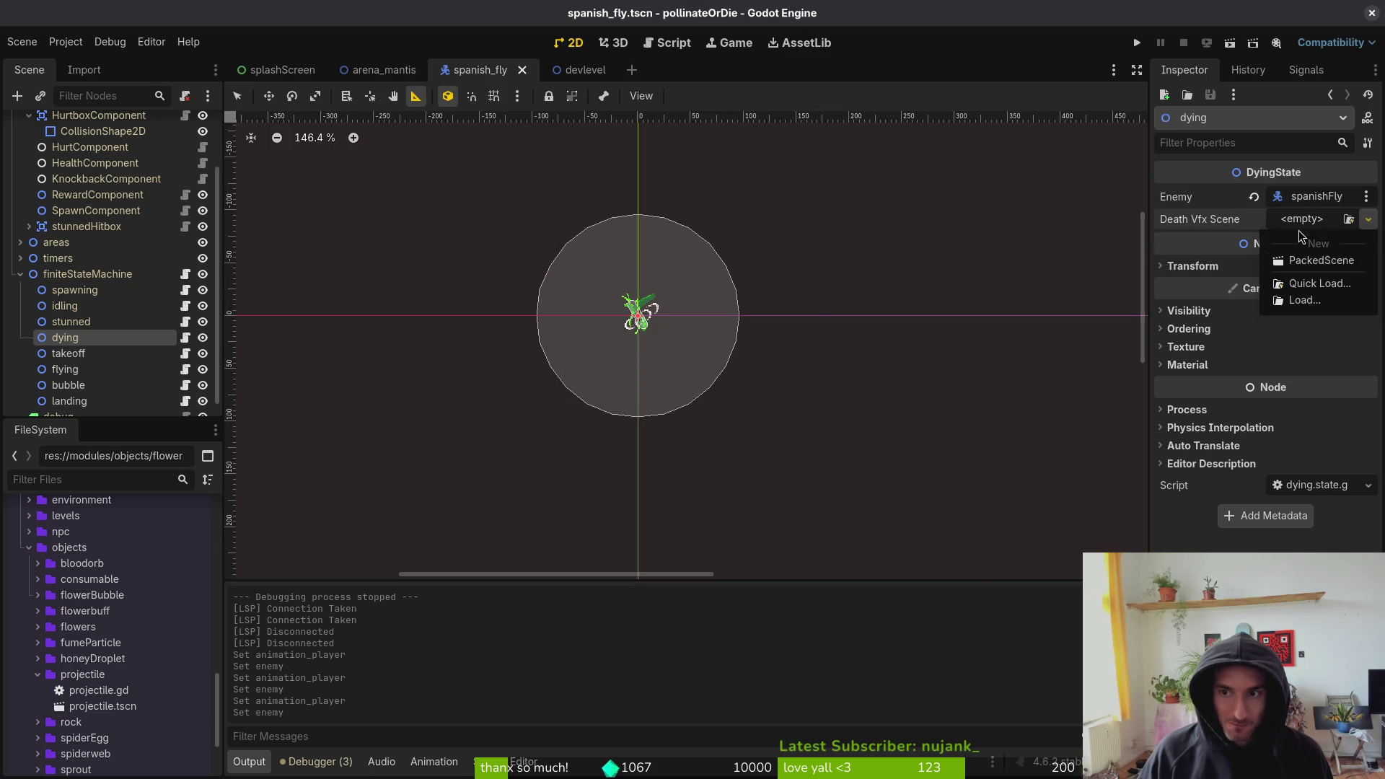
{"action": "left_click", "coordinate": [1319, 283]}
{"action": "type", "text": "death"}
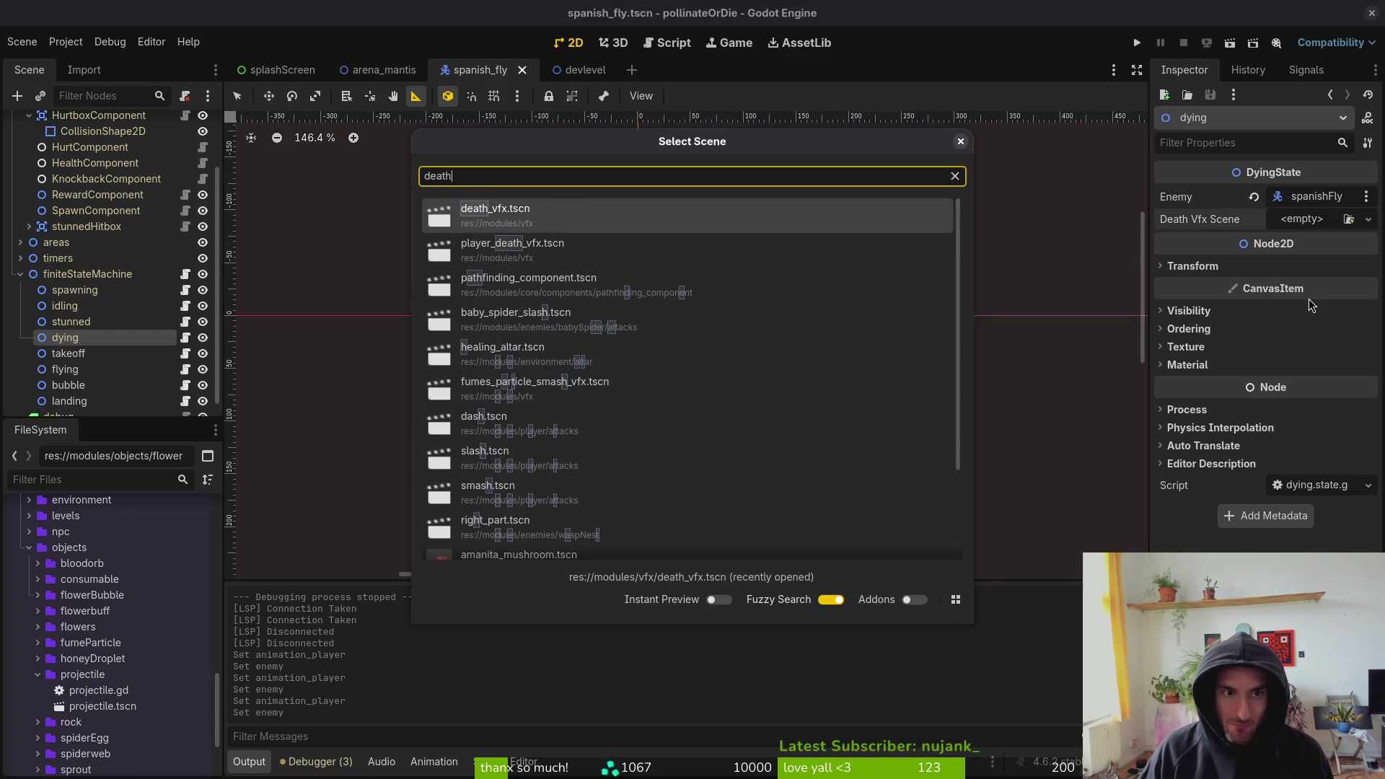
{"action": "key", "text": "Return"}
{"action": "key", "text": "ctrl+s"}
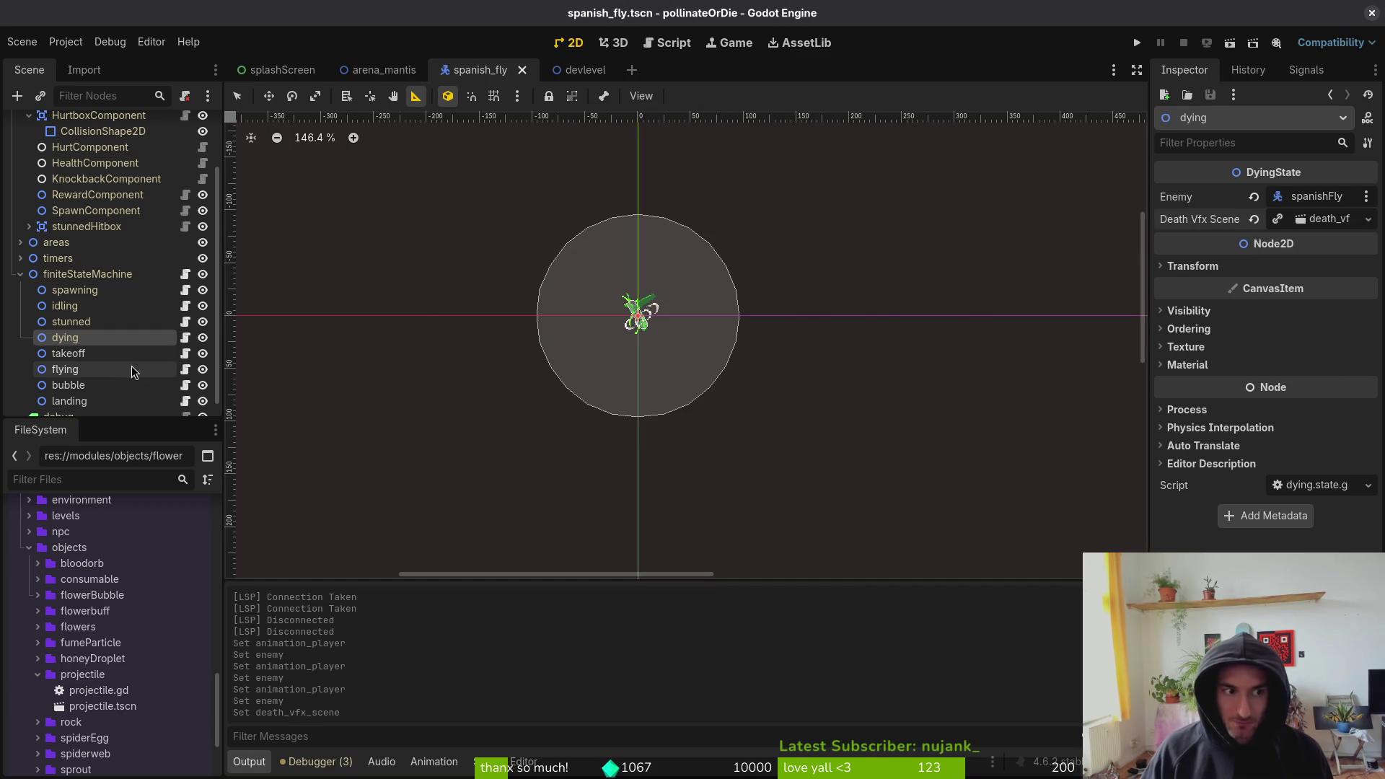
{"action": "left_click", "coordinate": [68, 354]}
- Assign spanishFly and AnimationPlayer to the takeoff state, leaving Movement Component empty for now
{"action": "left_click", "coordinate": [1308, 196]}
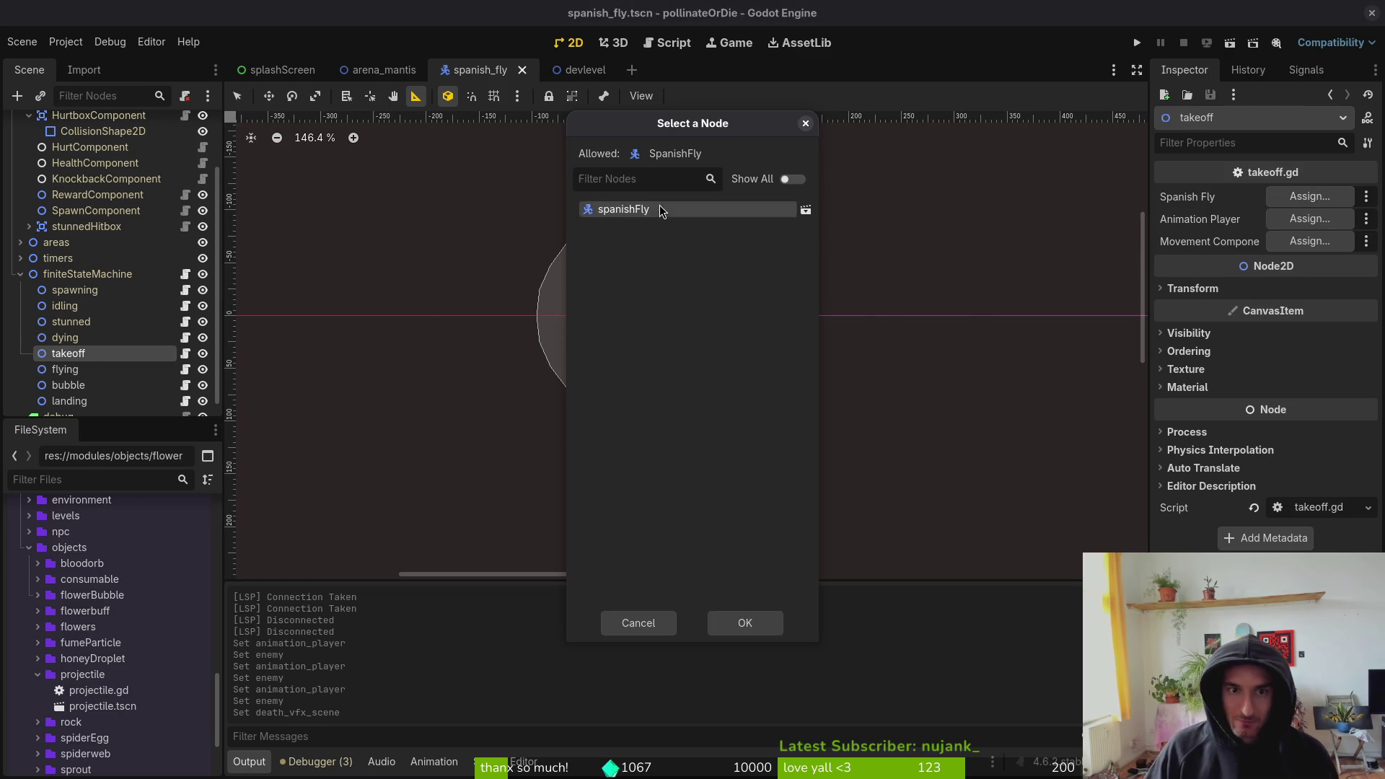
{"action": "left_click", "coordinate": [745, 622]}
{"action": "left_click", "coordinate": [1308, 218]}
{"action": "left_click", "coordinate": [624, 274]}
{"action": "left_click", "coordinate": [744, 622]}
{"action": "left_click", "coordinate": [1309, 240]}
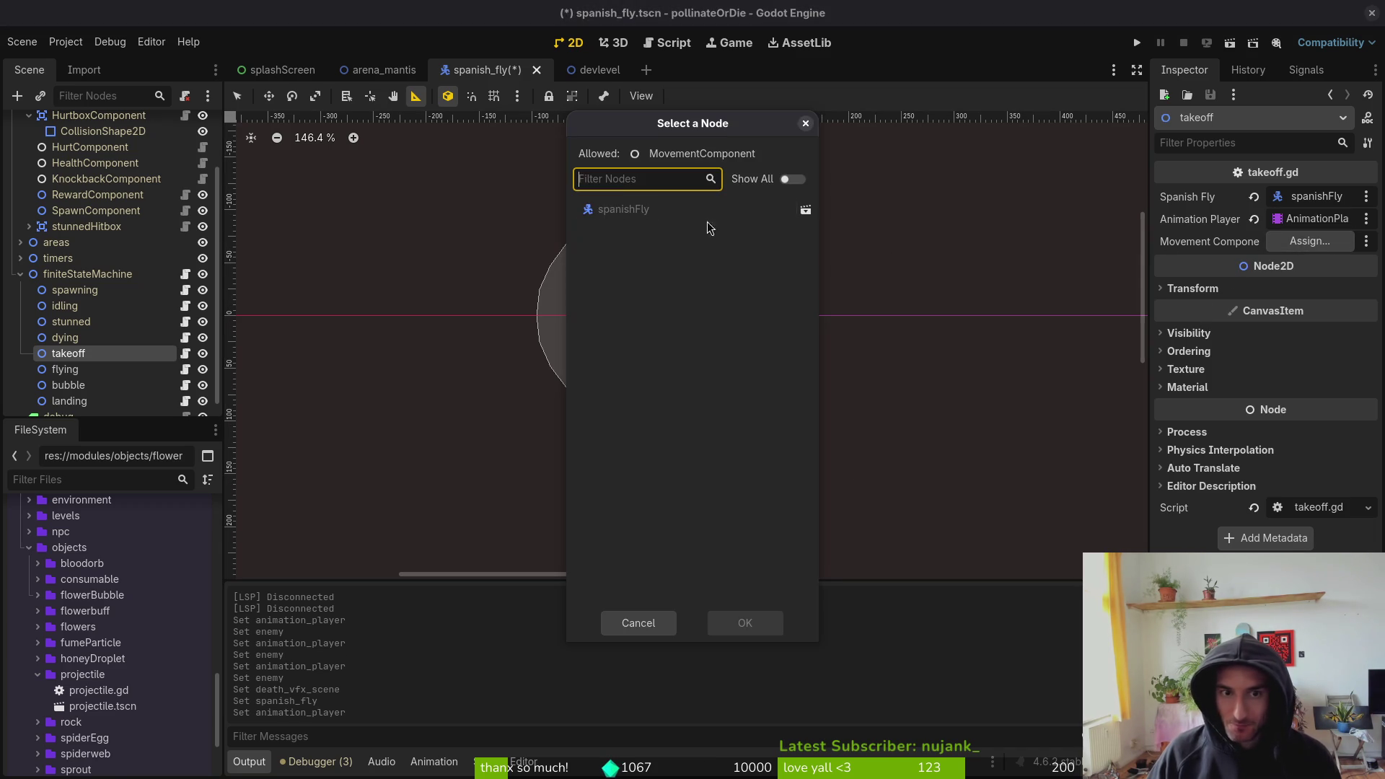
{"action": "left_click", "coordinate": [639, 623]}
{"action": "scroll", "coordinate": [102, 260], "scroll_direction": "up", "scroll_amount": 3}
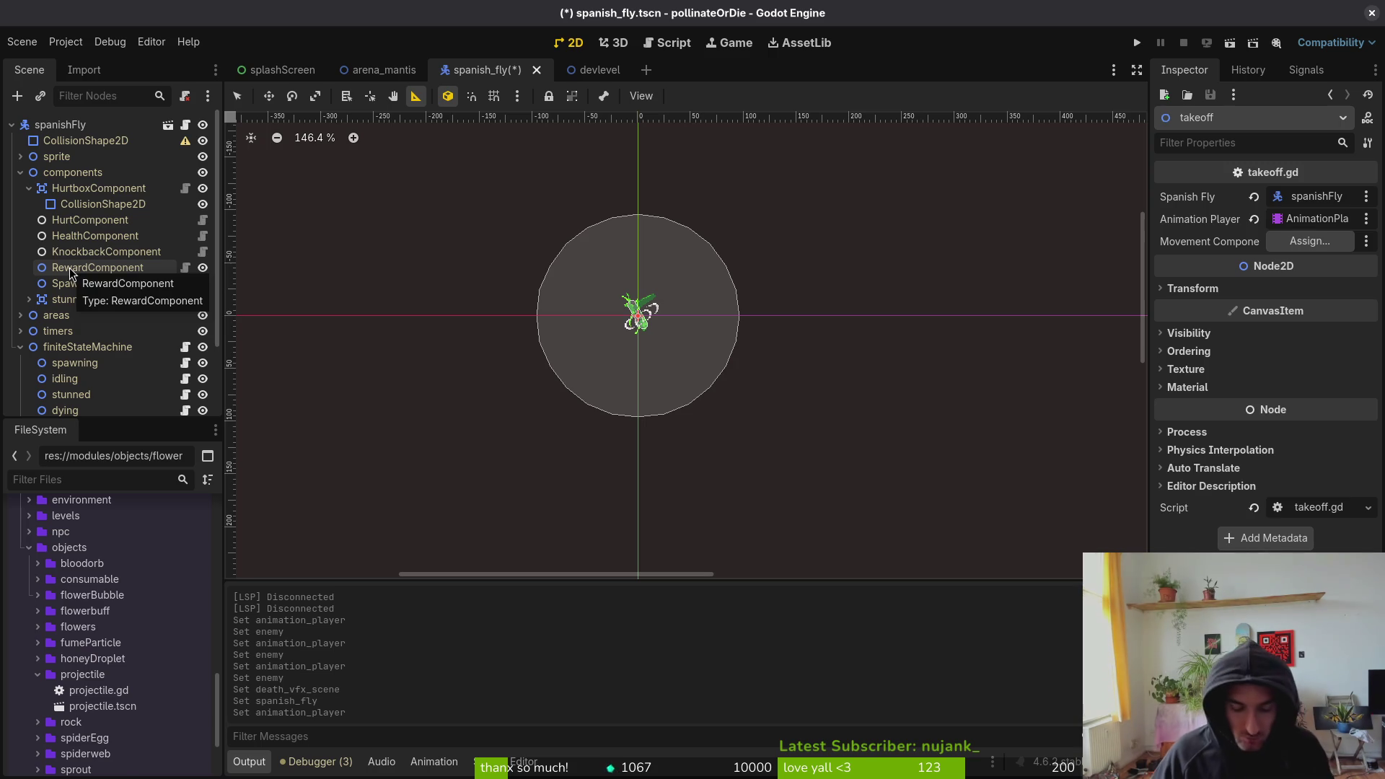
- Force-quit Vim with :qa! to discard unsaved changes, then relaunch it with 'v .'
{"action": "key", "text": "alt+Tab"}
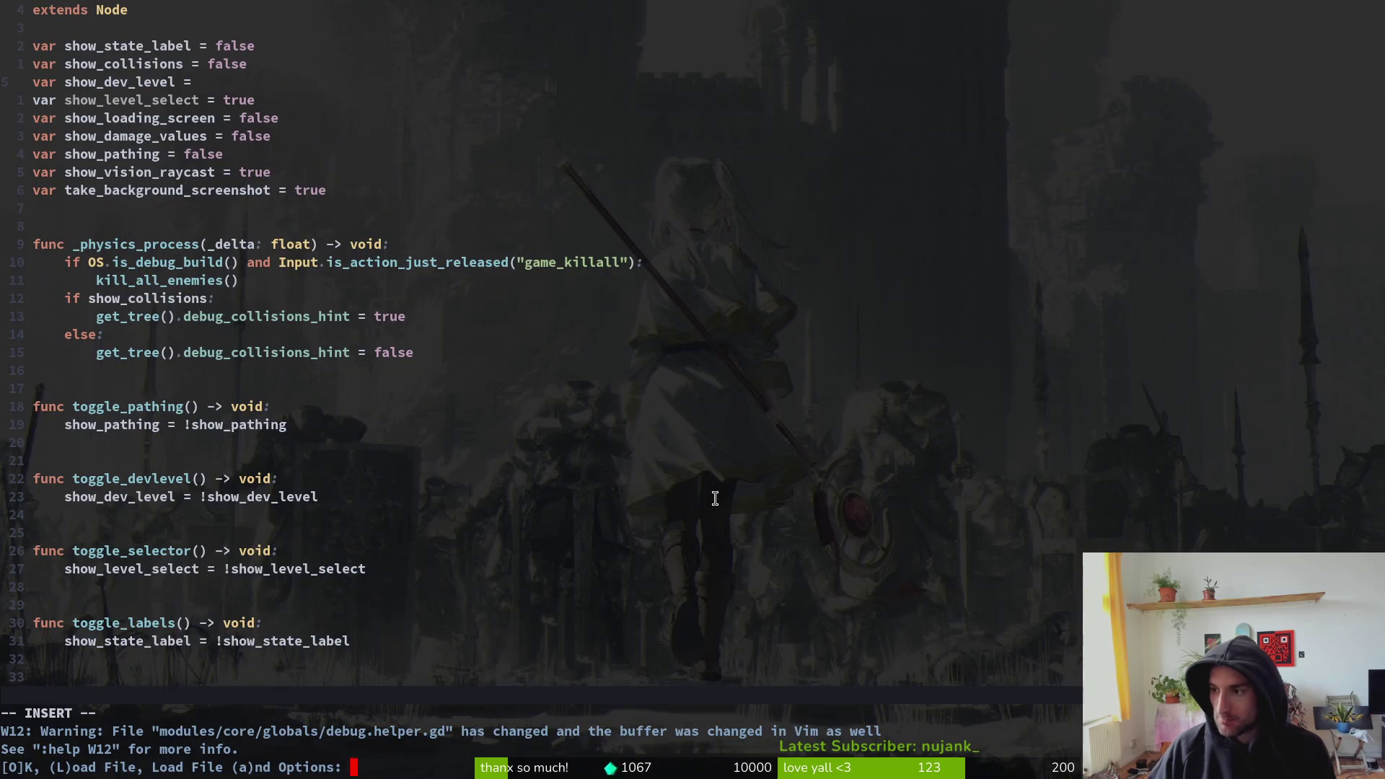
{"action": "key", "text": "o"}
{"action": "key", "text": "Escape"}
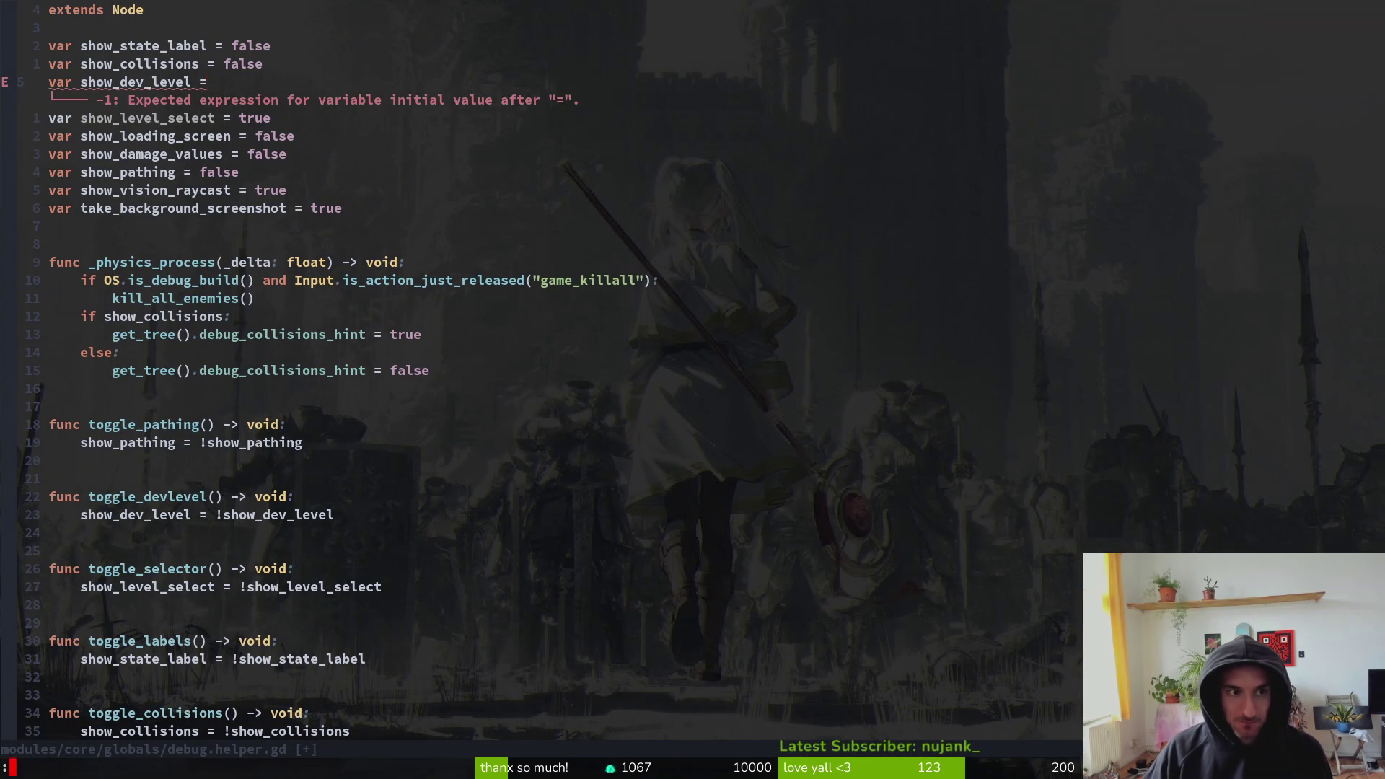
{"action": "type", "text": ":qa"}
{"action": "key", "text": "Return"}
{"action": "type", "text": ":qa!"}
{"action": "key", "text": "Return"}
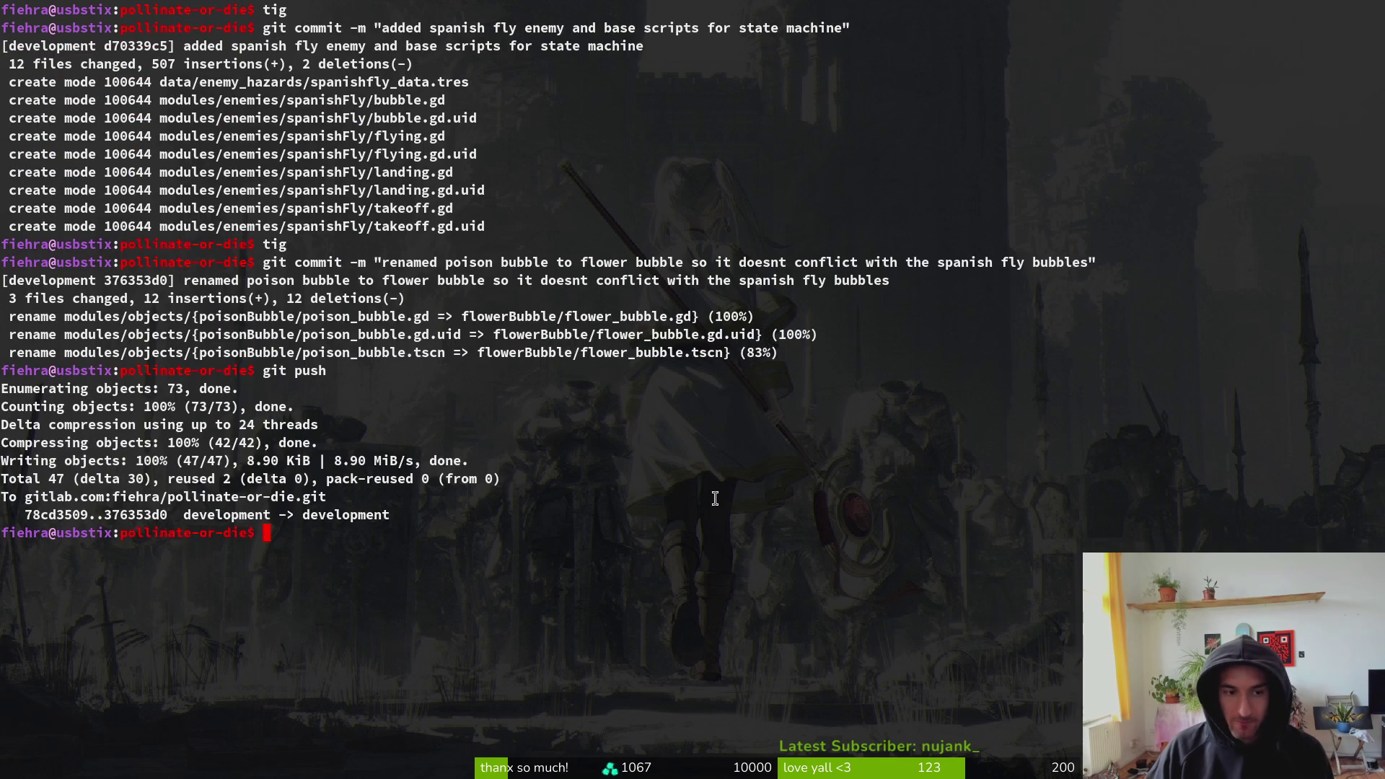
{"action": "type", "text": "v ."}
{"action": "key", "text": "Return"}
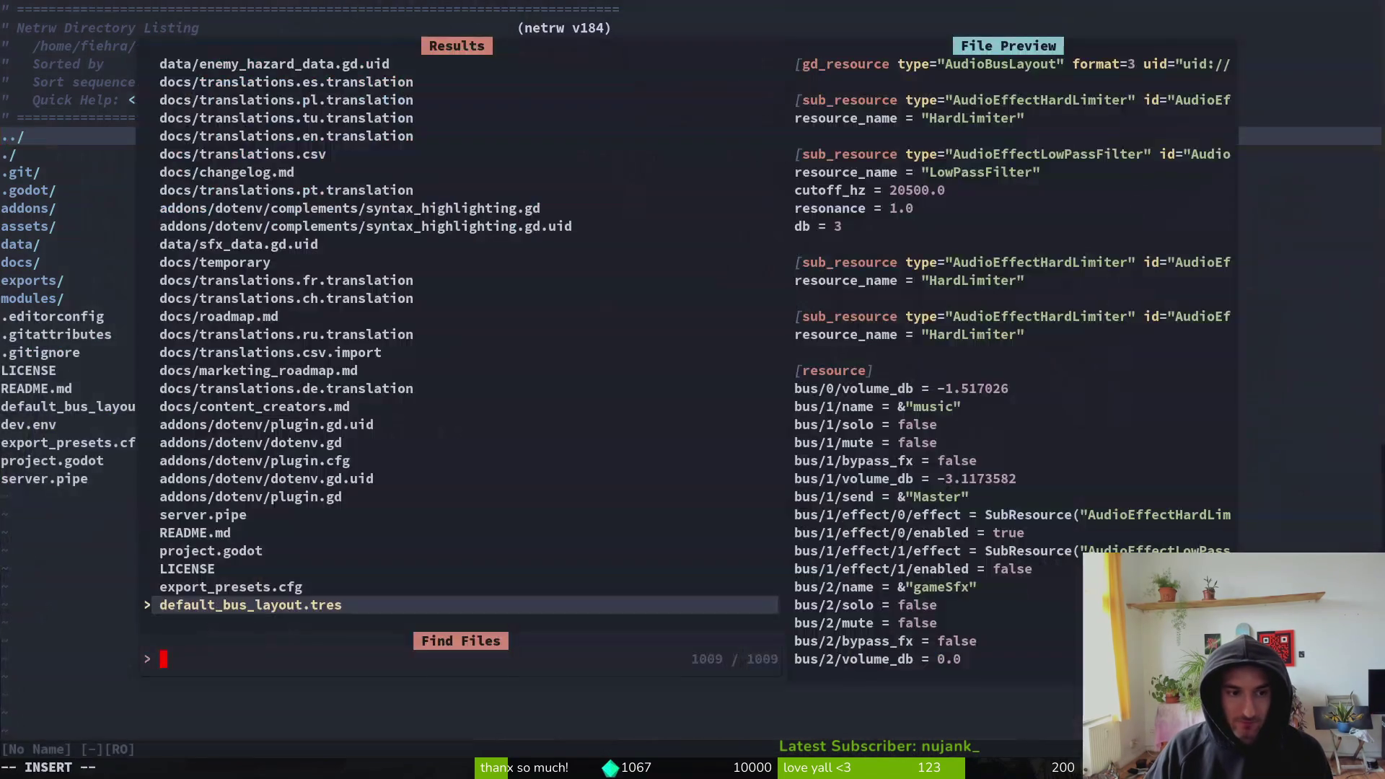
- Open takeoff.gd and delete then restore the movement_component export line
{"action": "type", "text": "spfltak"}
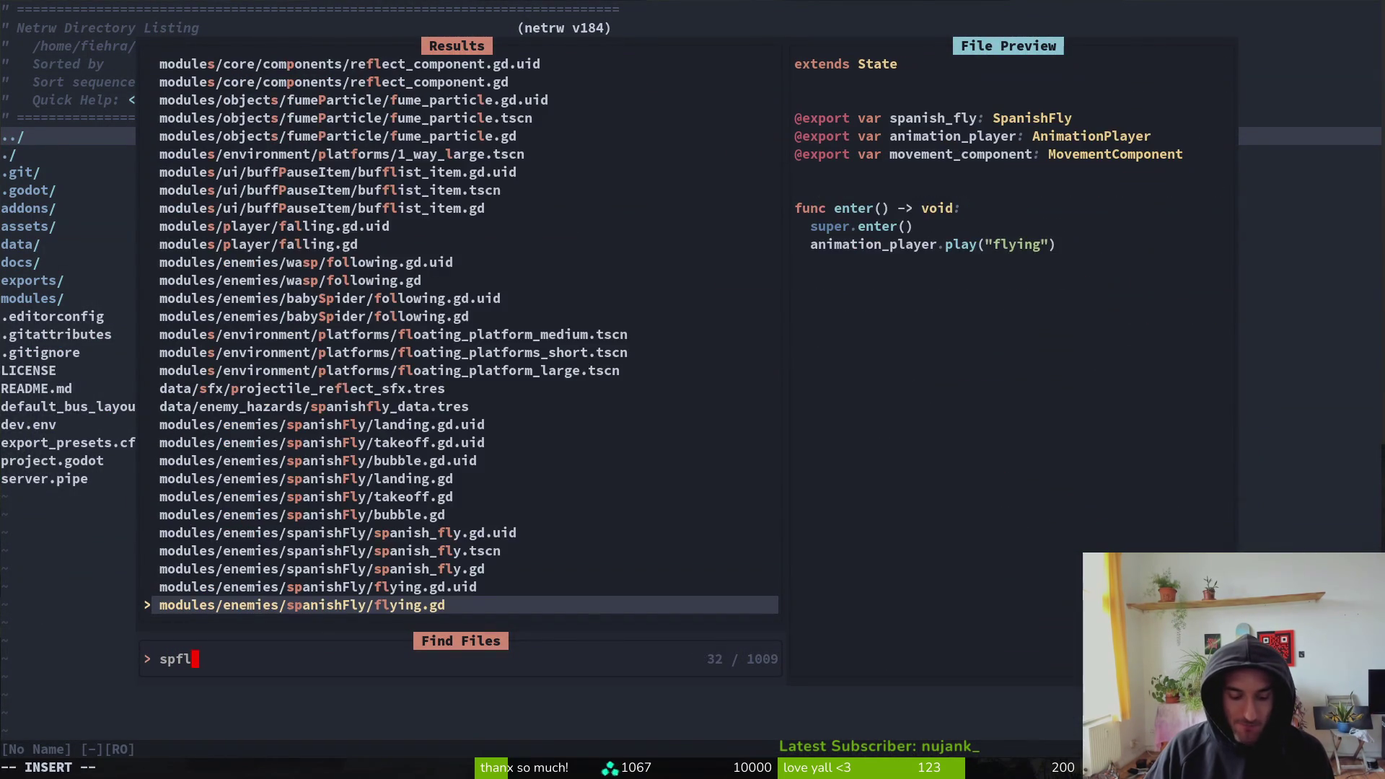
{"action": "key", "text": "Return"}
{"action": "key", "text": "j"}
{"action": "key", "text": "j"}
{"action": "key", "text": "j"}
{"action": "key", "text": "d"}
{"action": "key", "text": "d"}
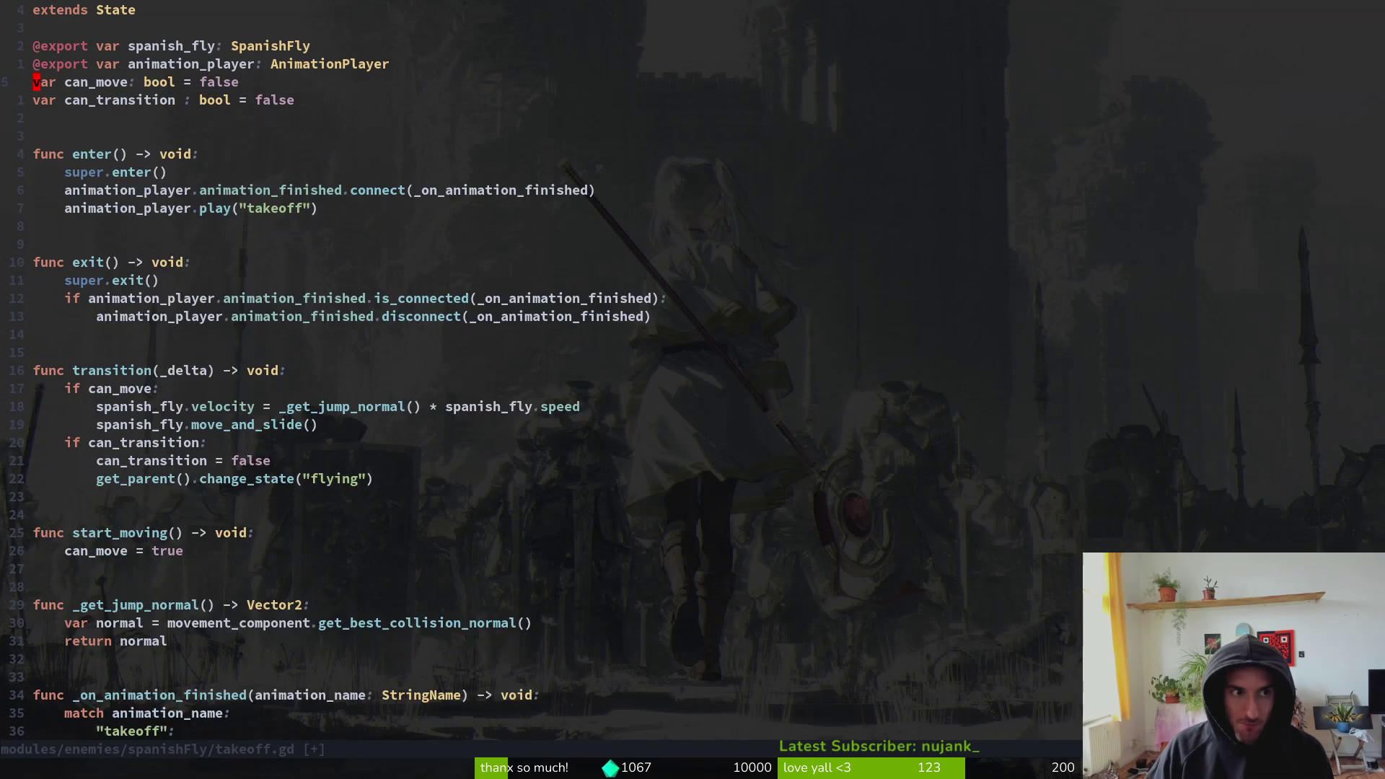
{"action": "key", "text": "u"}
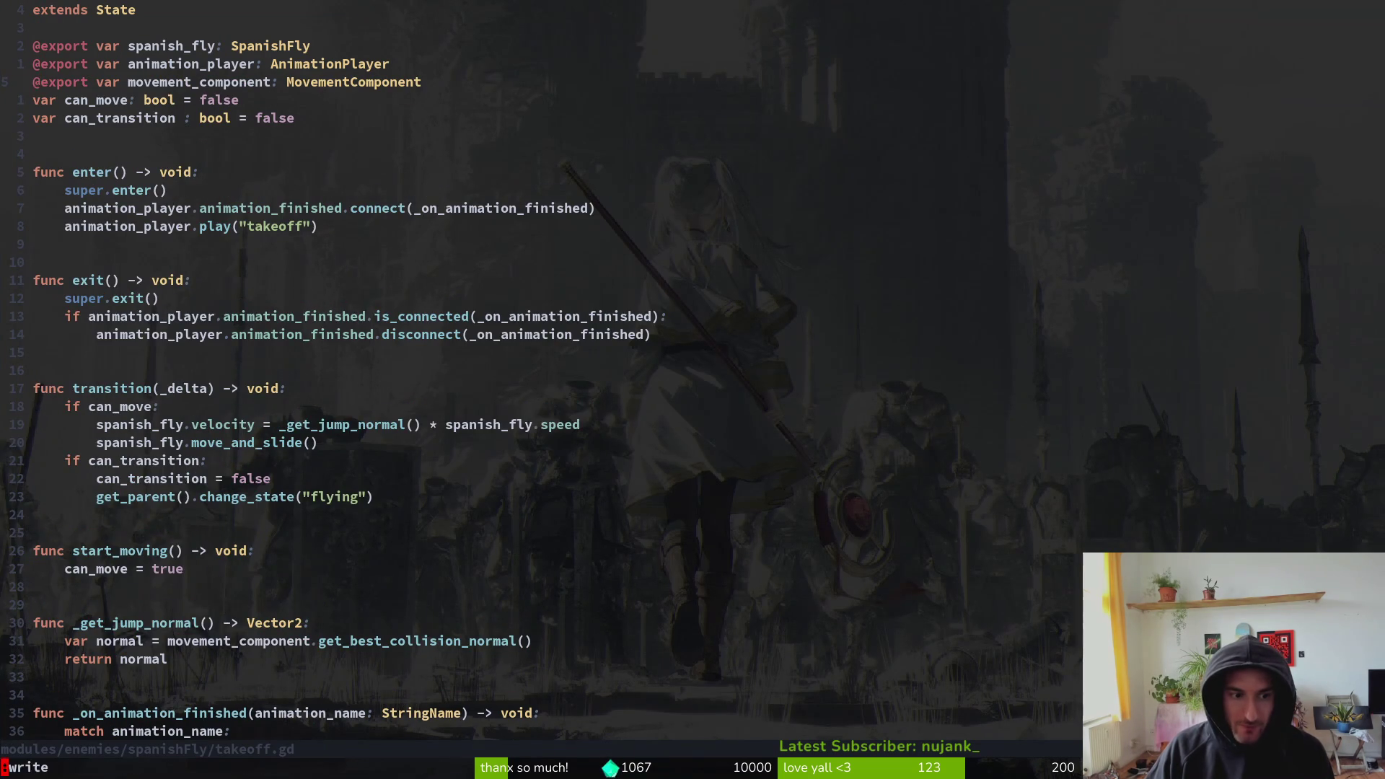
- Back in Godot, quick-open a scene searching 'fluyts' to locate fly.tscn
{"action": "key", "text": "alt+Tab"}
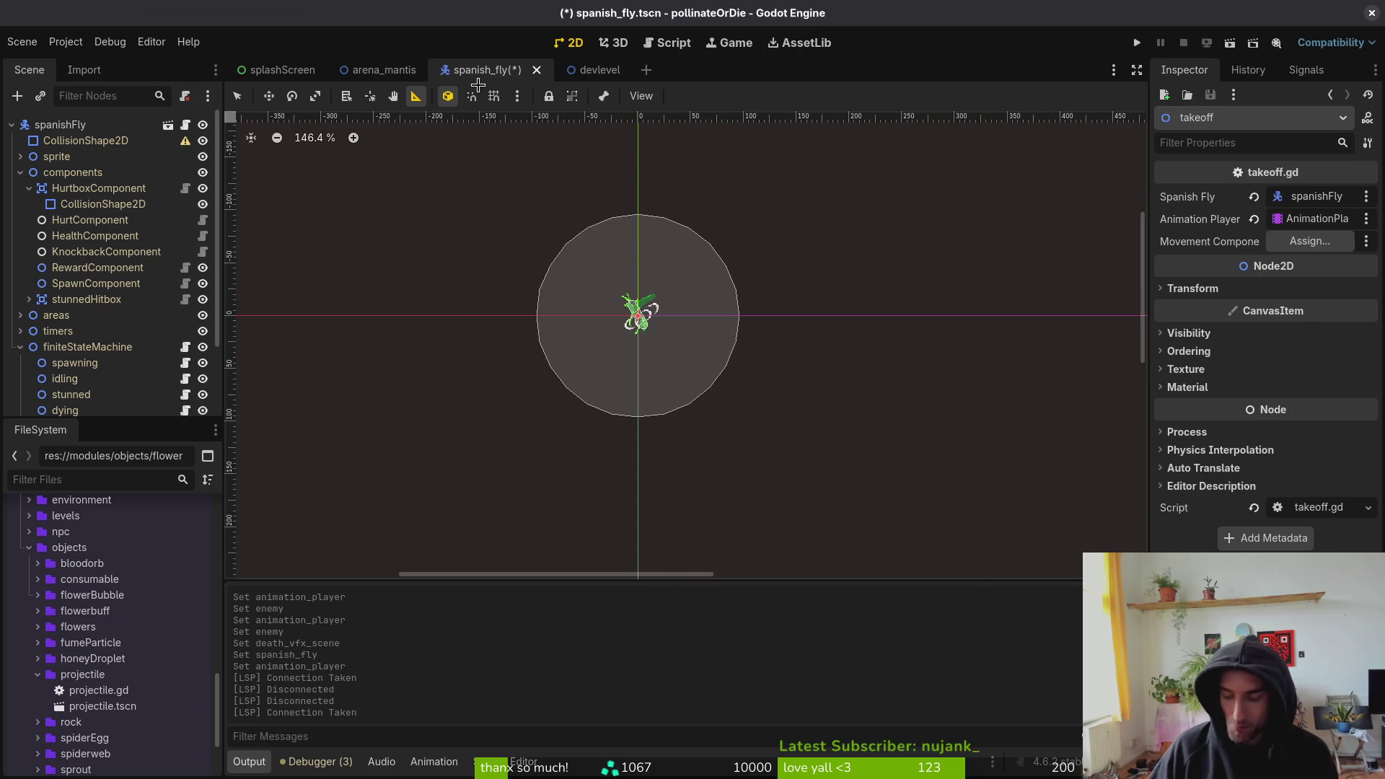
{"action": "key", "text": "shift+alt+o"}
{"action": "type", "text": "fluyts"}
{"action": "key", "text": "Down"}
{"action": "key", "text": "Down"}
{"action": "key", "text": "Down"}
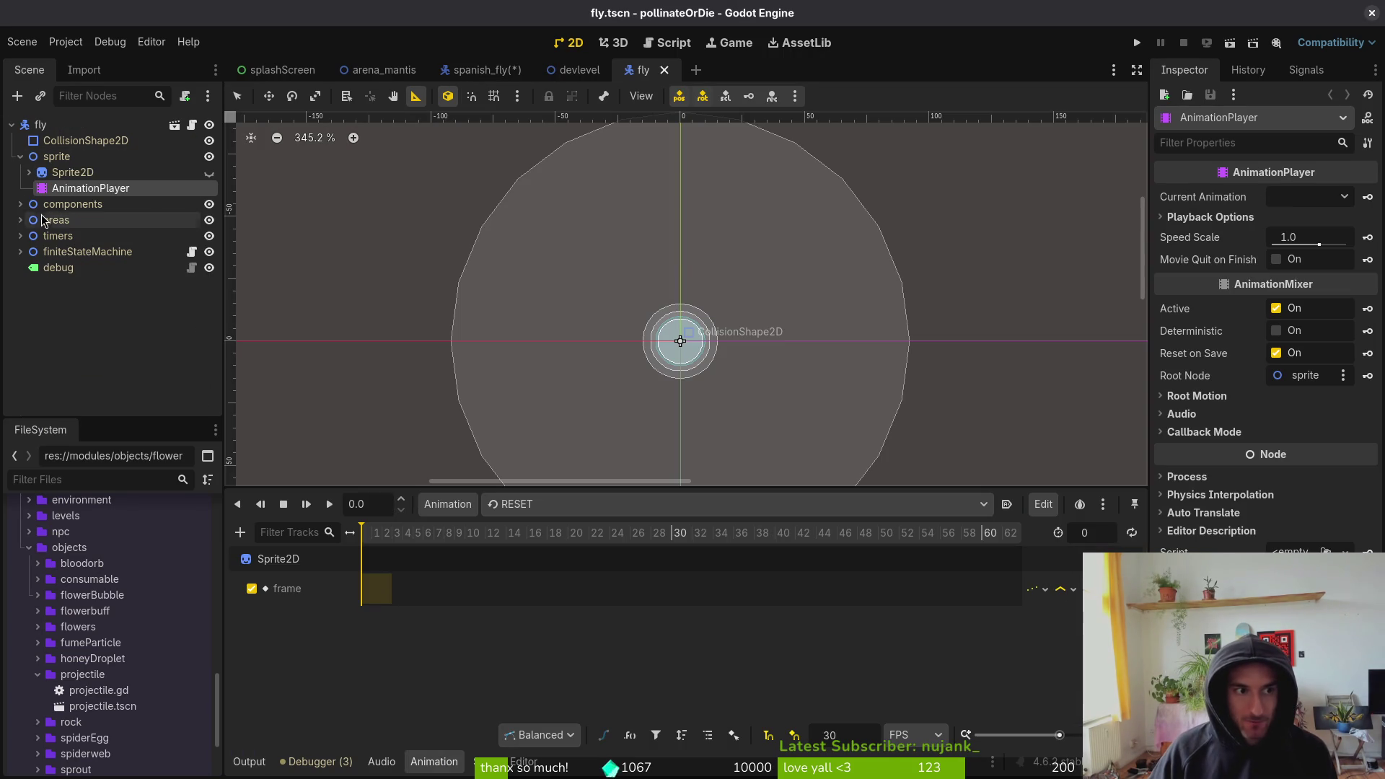
- Close the fly scene, add a MovementComponent under spanish_fly's components with Actor spanishFly, and save
{"action": "left_click", "coordinate": [20, 204]}
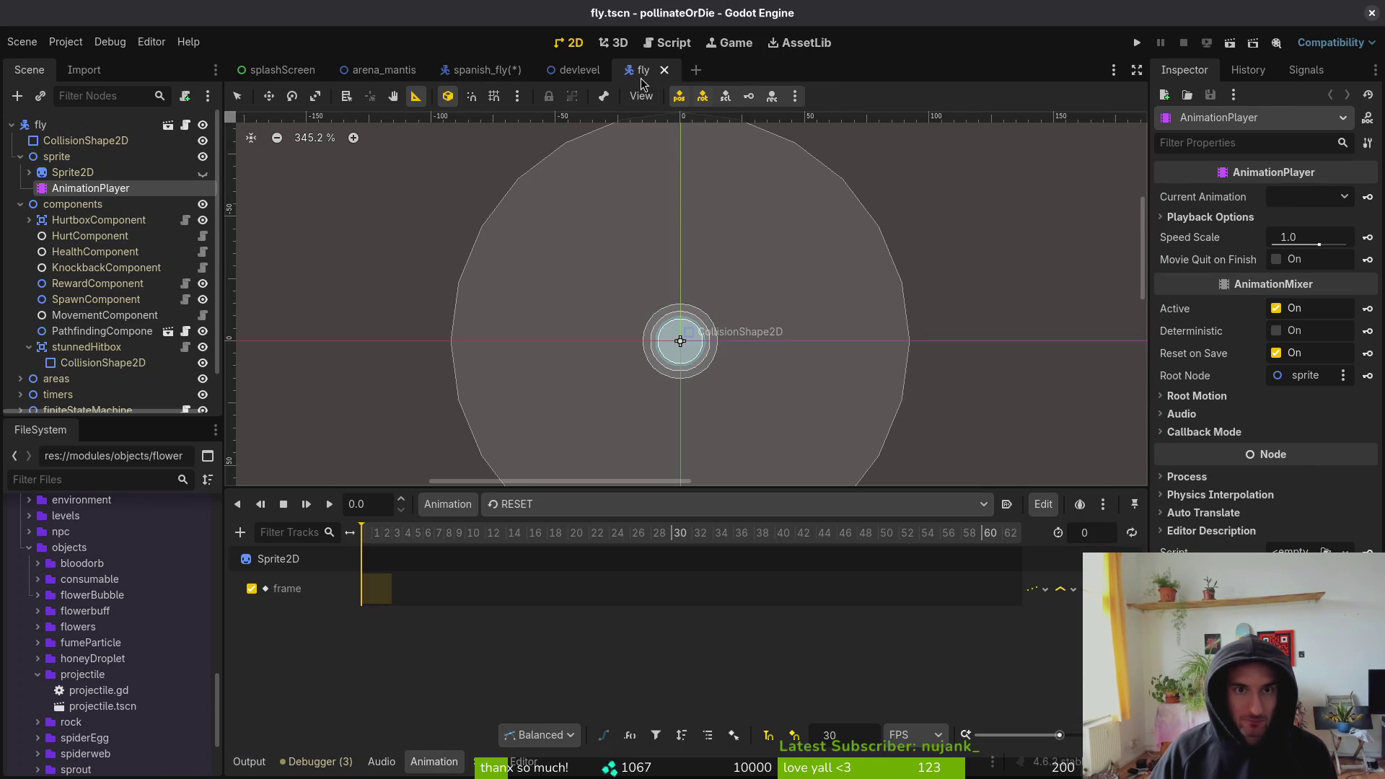
{"action": "middle_click", "coordinate": [641, 81]}
{"action": "left_click", "coordinate": [482, 69]}
{"action": "left_click", "coordinate": [67, 147]}
{"action": "key", "text": "ctrl+a"}
{"action": "type", "text": "movement"}
{"action": "key", "text": "Return"}
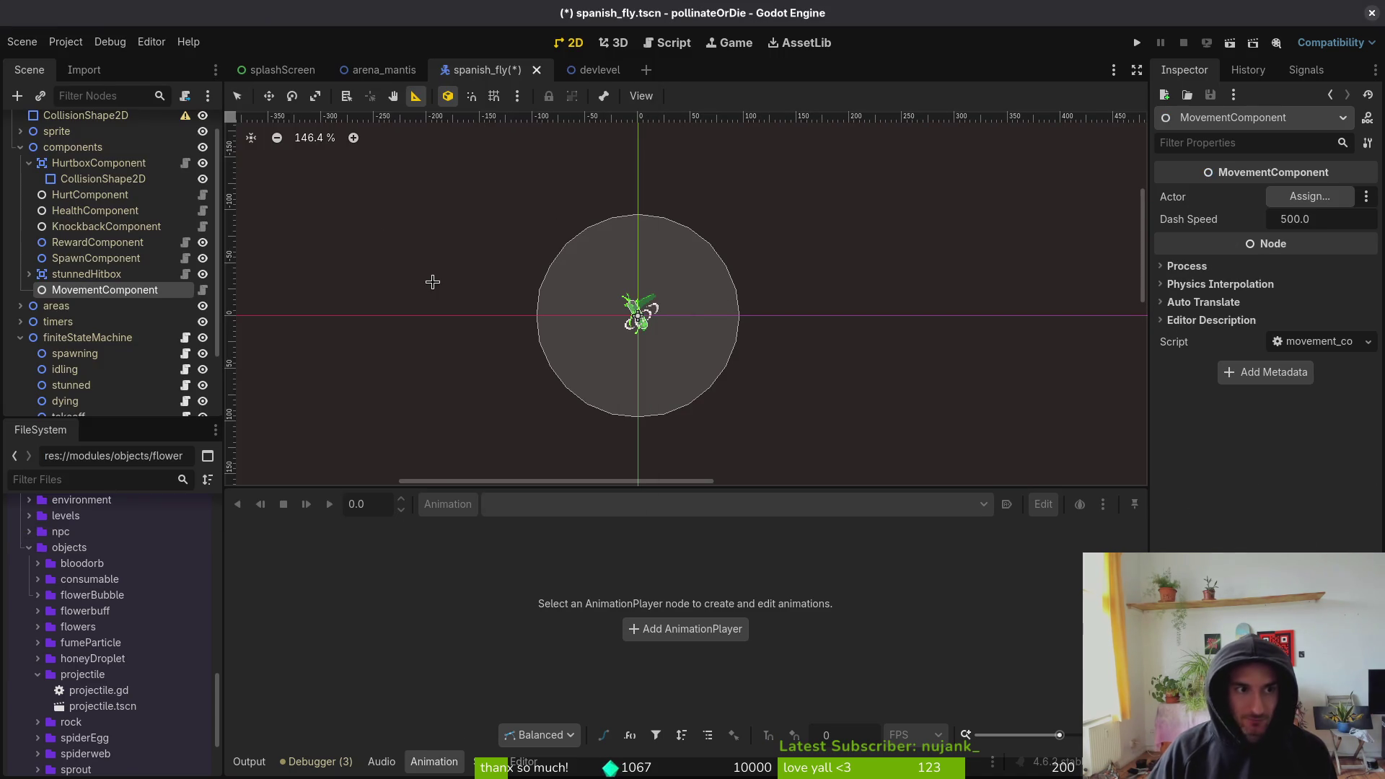
{"action": "left_click", "coordinate": [1309, 196]}
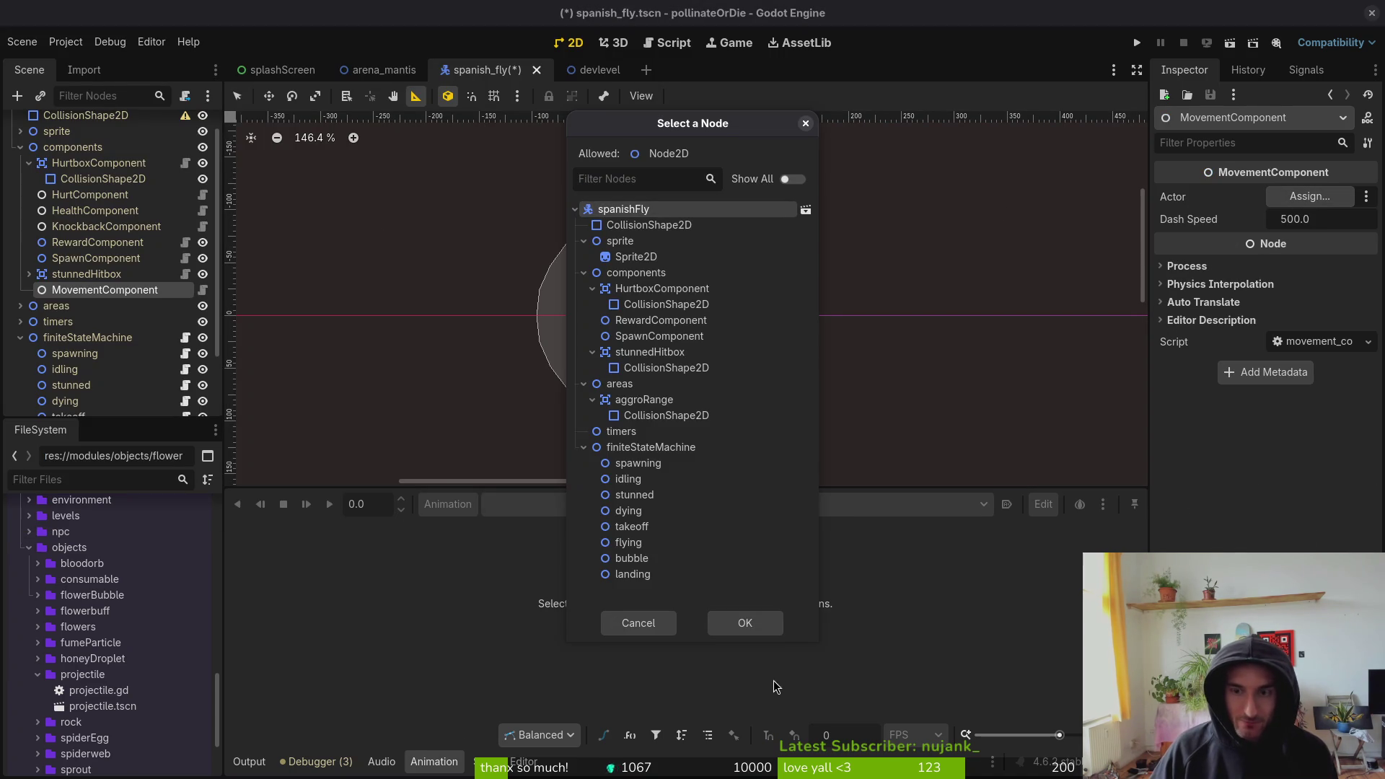
{"action": "left_click", "coordinate": [750, 624]}
{"action": "key", "text": "ctrl+s"}
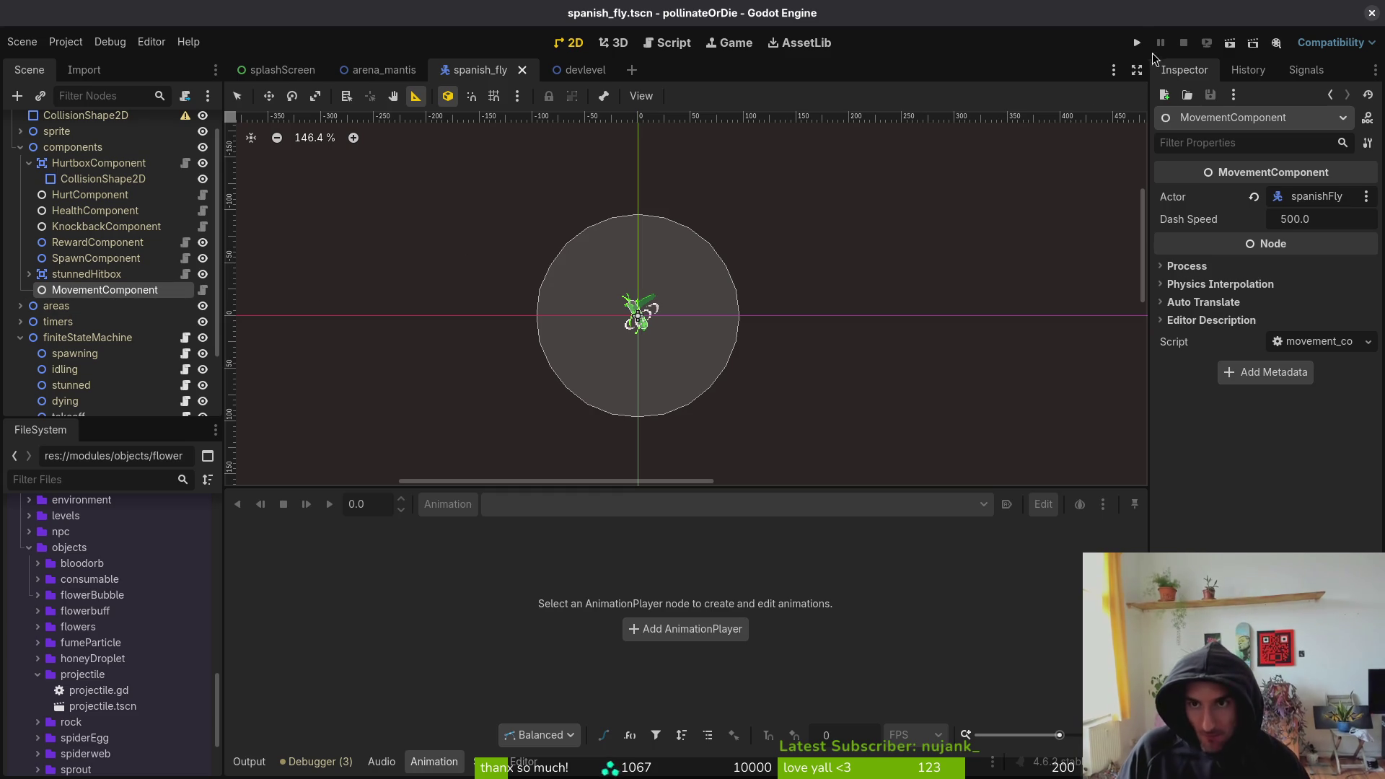
- Set the takeoff state's Movement Component to MovementComponent and save
{"action": "key", "text": "Escape"}
{"action": "scroll", "coordinate": [88, 313], "scroll_direction": "down", "scroll_amount": 3}
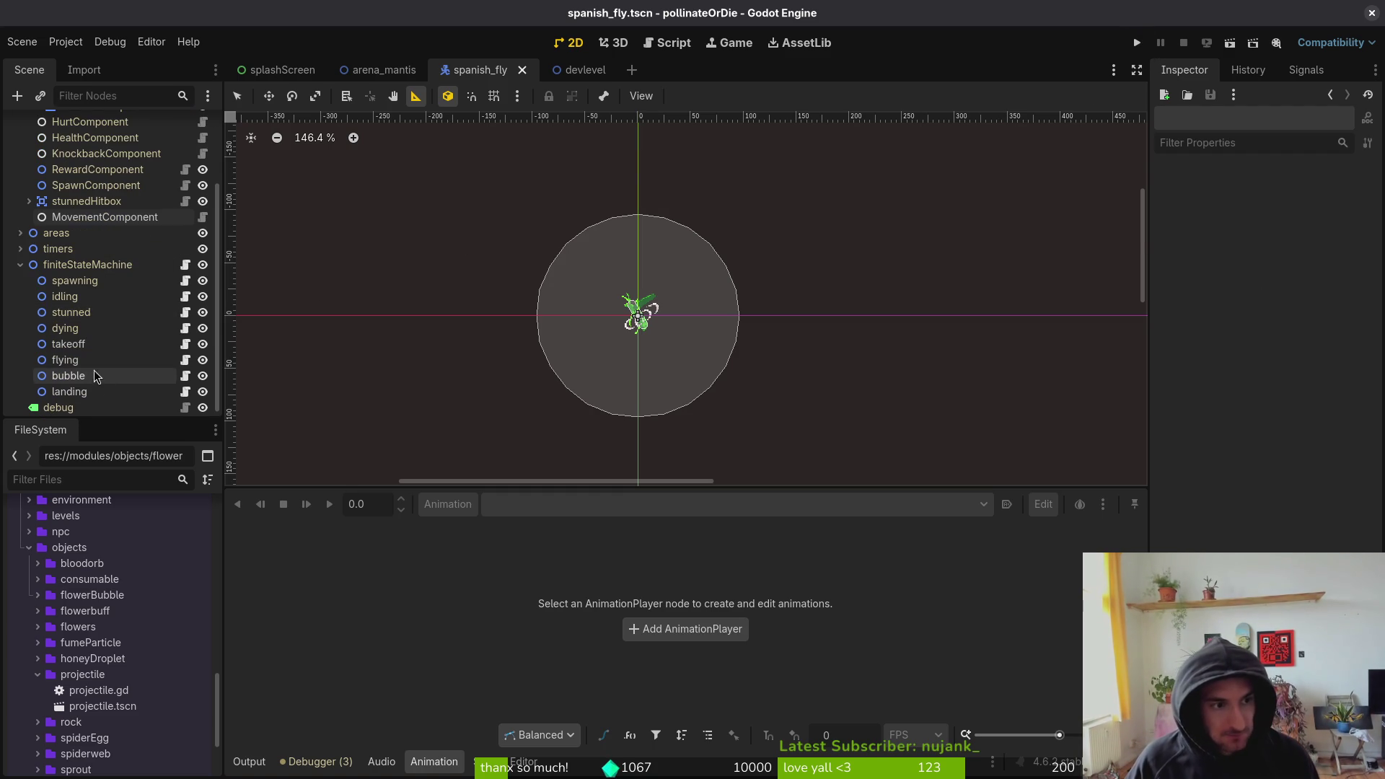
{"action": "left_click", "coordinate": [68, 344]}
{"action": "left_click", "coordinate": [1309, 241]}
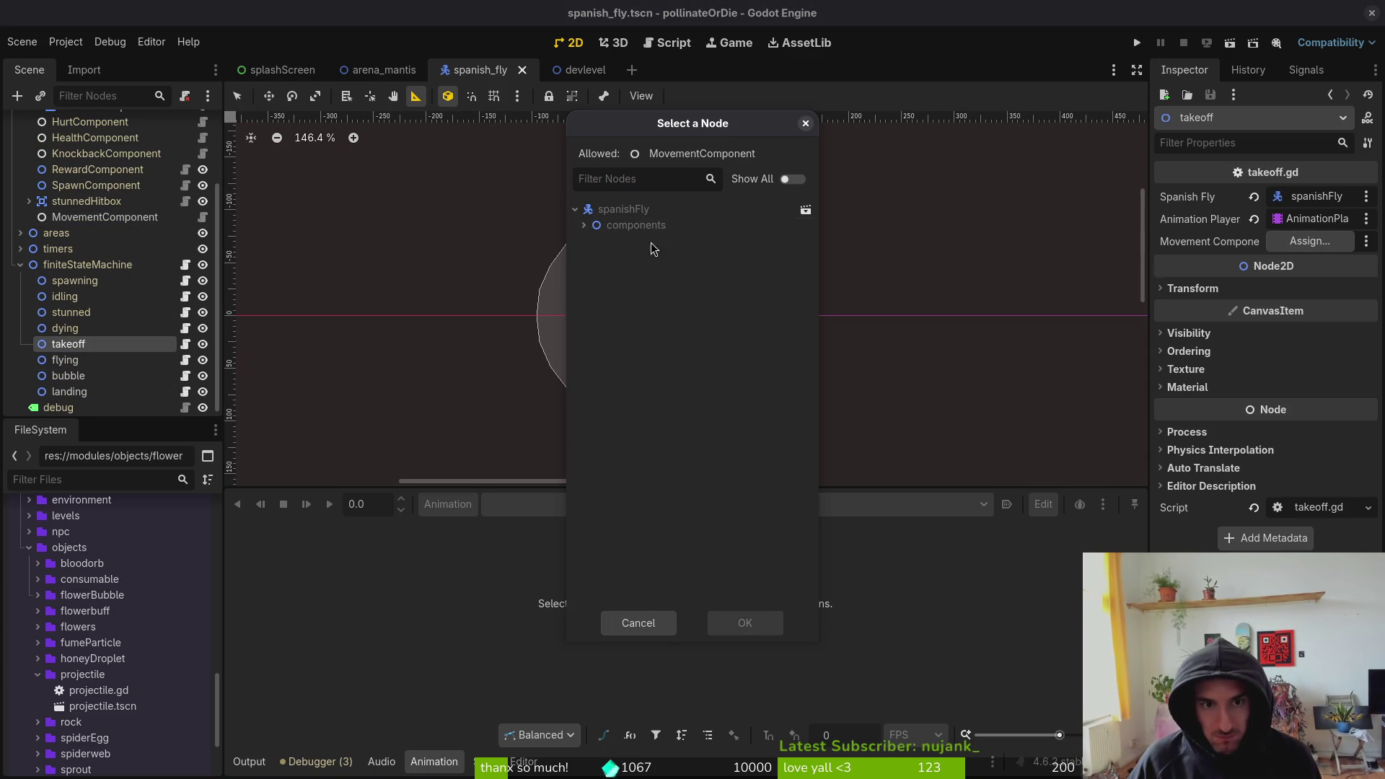
{"action": "left_click", "coordinate": [653, 243]}
{"action": "left_click", "coordinate": [747, 623]}
{"action": "key", "text": "ctrl+s"}
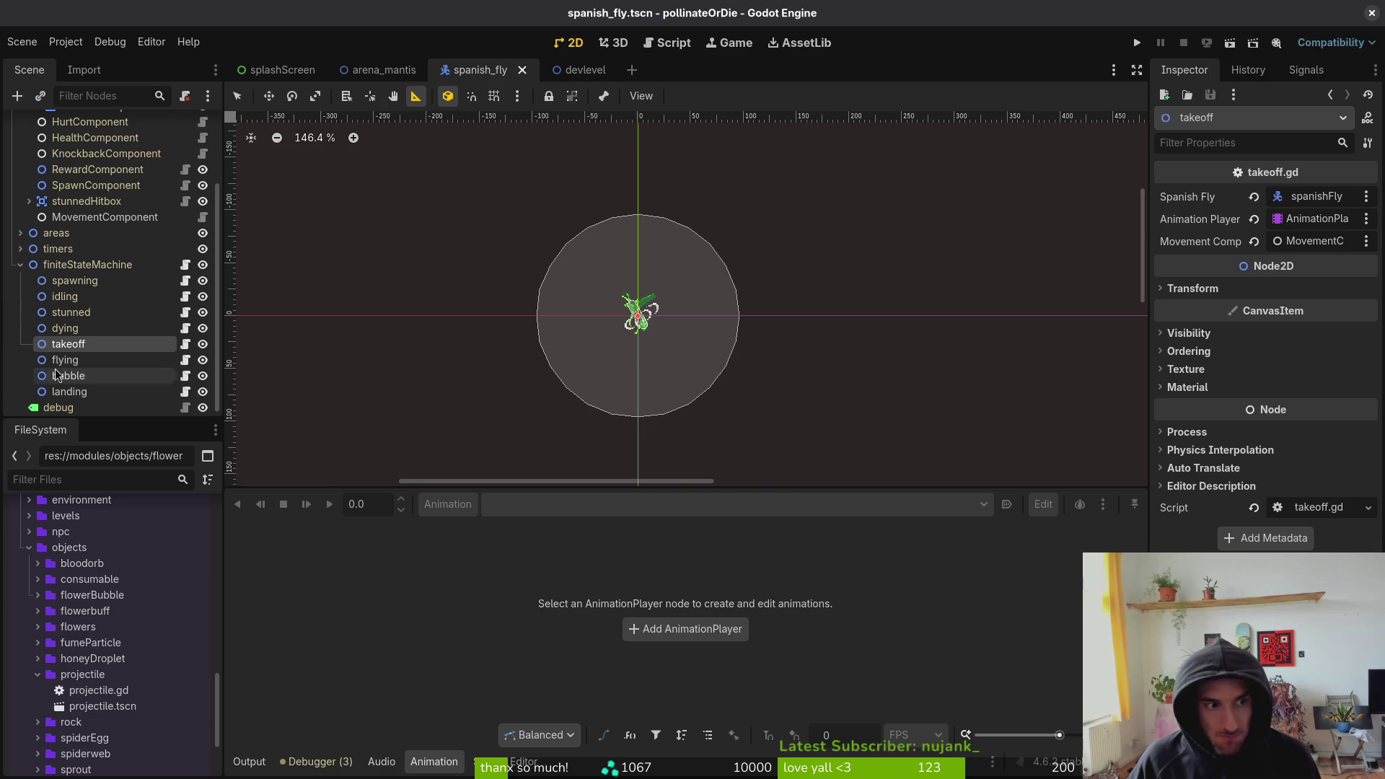
- Give the flying state spanishFly, AnimationPlayer and MovementComponent references, then save
{"action": "left_click", "coordinate": [65, 360]}
{"action": "left_click", "coordinate": [1320, 202]}
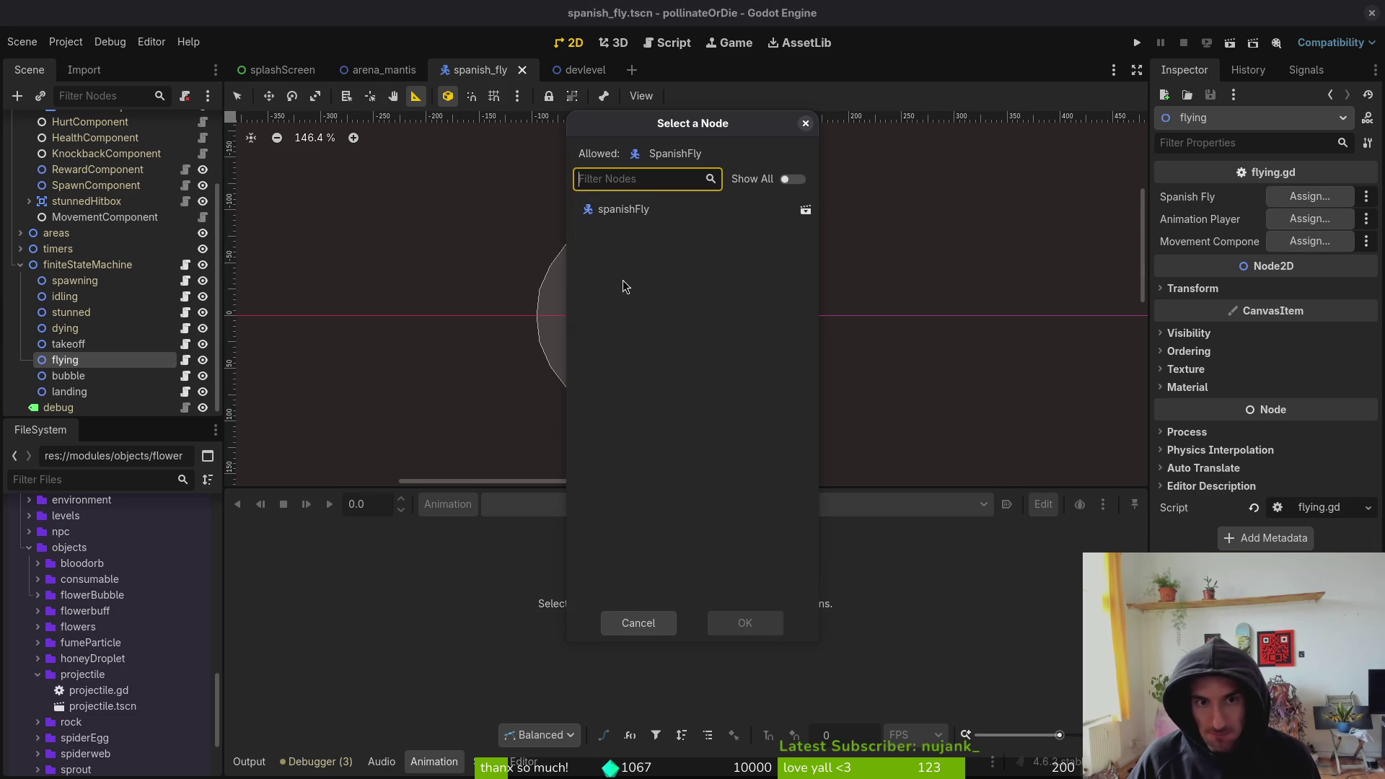
{"action": "left_click", "coordinate": [635, 208]}
{"action": "left_click", "coordinate": [742, 621]}
{"action": "left_click", "coordinate": [1309, 219]}
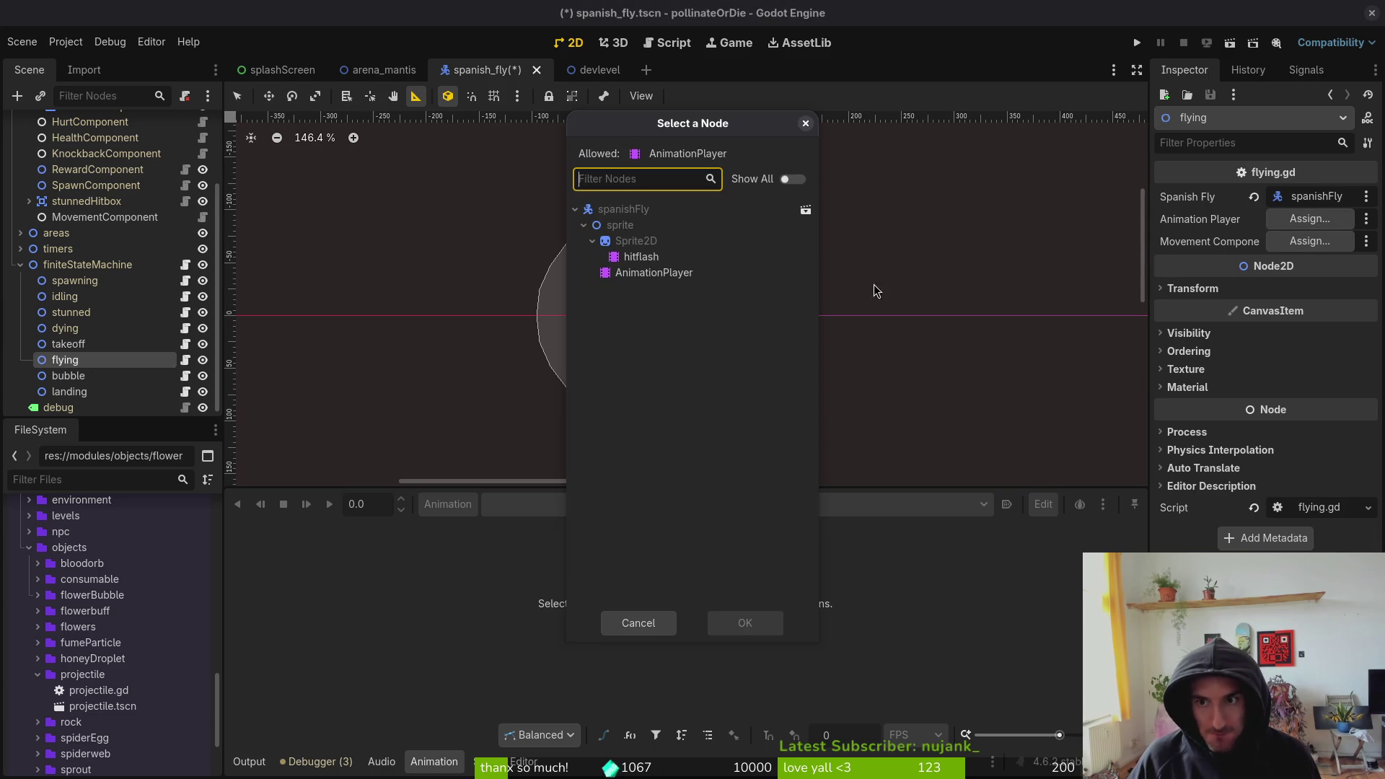
{"action": "left_click", "coordinate": [649, 272]}
{"action": "left_click", "coordinate": [742, 621]}
{"action": "left_click", "coordinate": [1309, 241]}
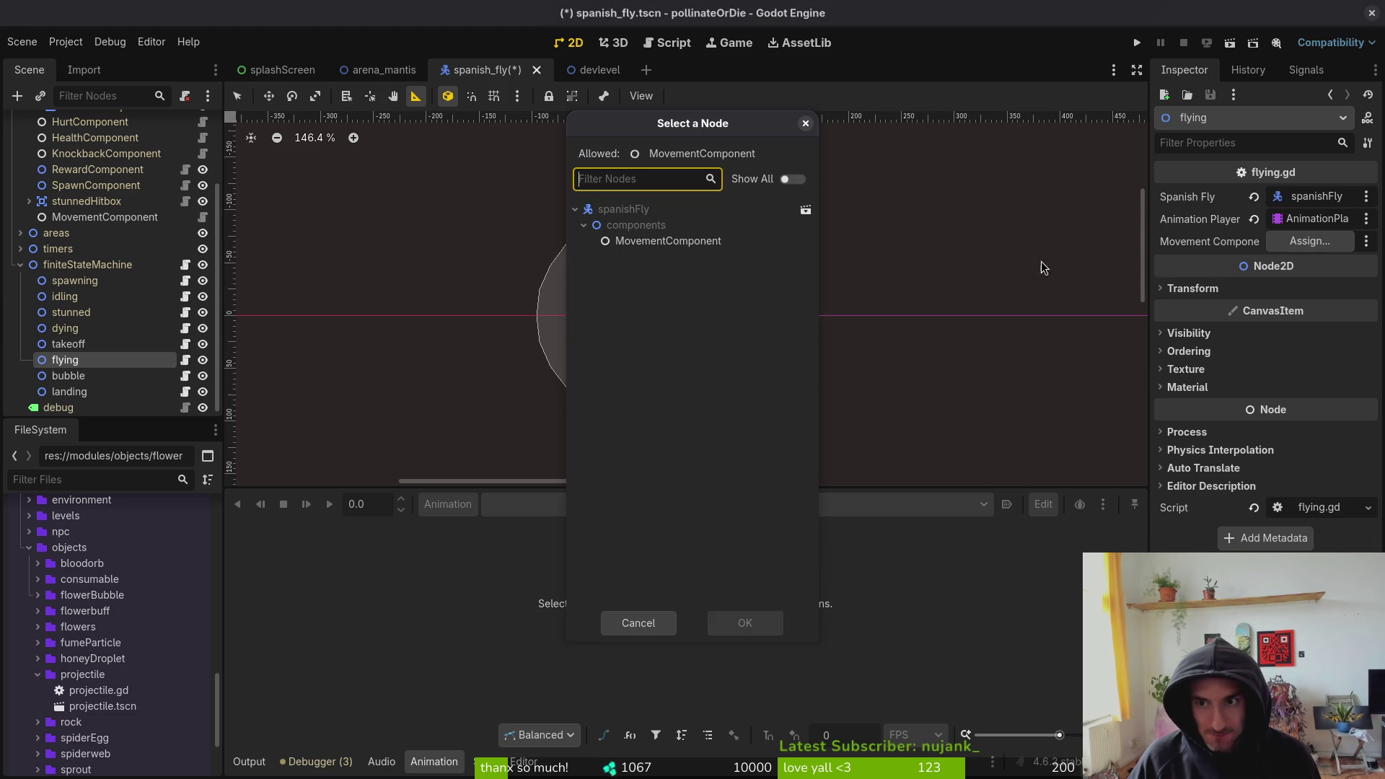
{"action": "left_click", "coordinate": [652, 240]}
{"action": "left_click", "coordinate": [742, 622]}
{"action": "key", "text": "ctrl+s"}
- Check the bubble and landing states and takeoff.gd, then collapse groups and select the areas node
{"action": "left_click", "coordinate": [69, 376]}
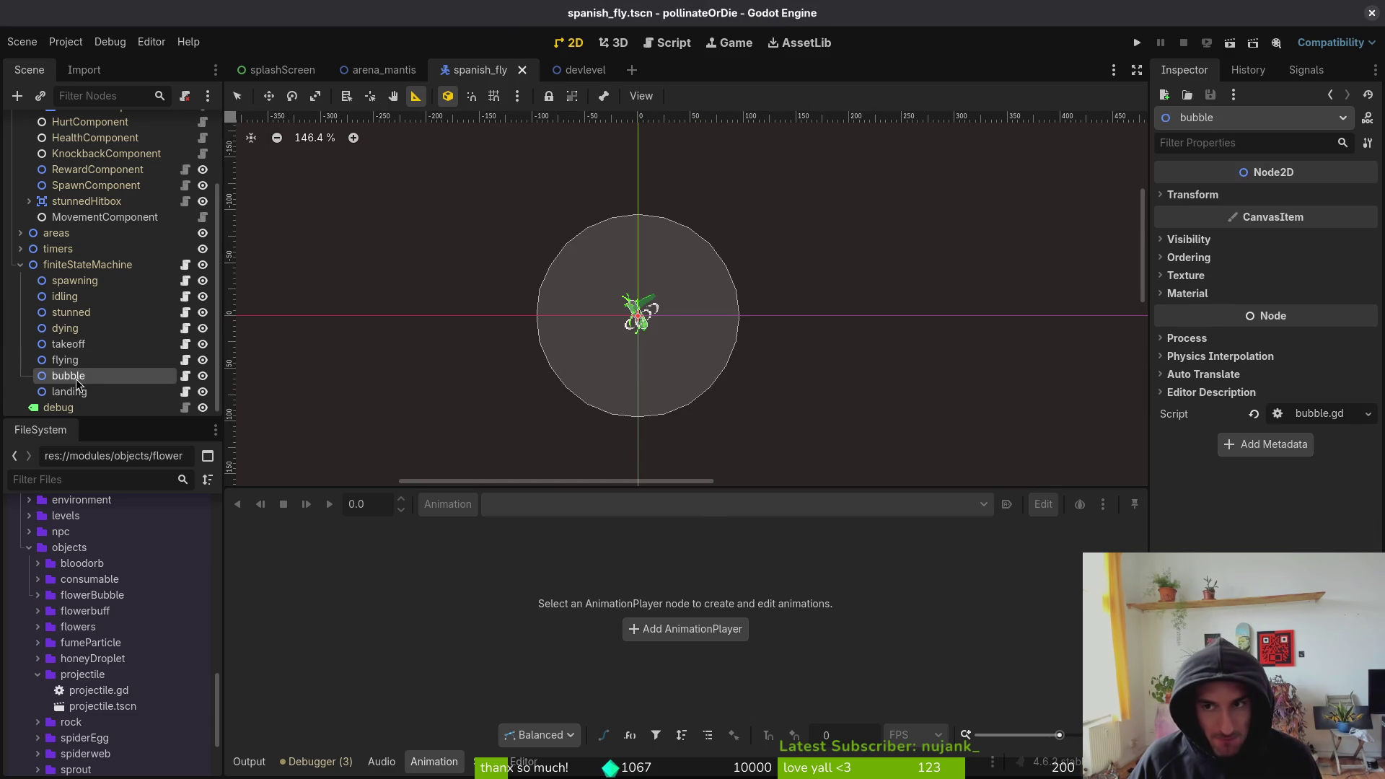
{"action": "left_click", "coordinate": [69, 393]}
{"action": "left_click", "coordinate": [70, 376]}
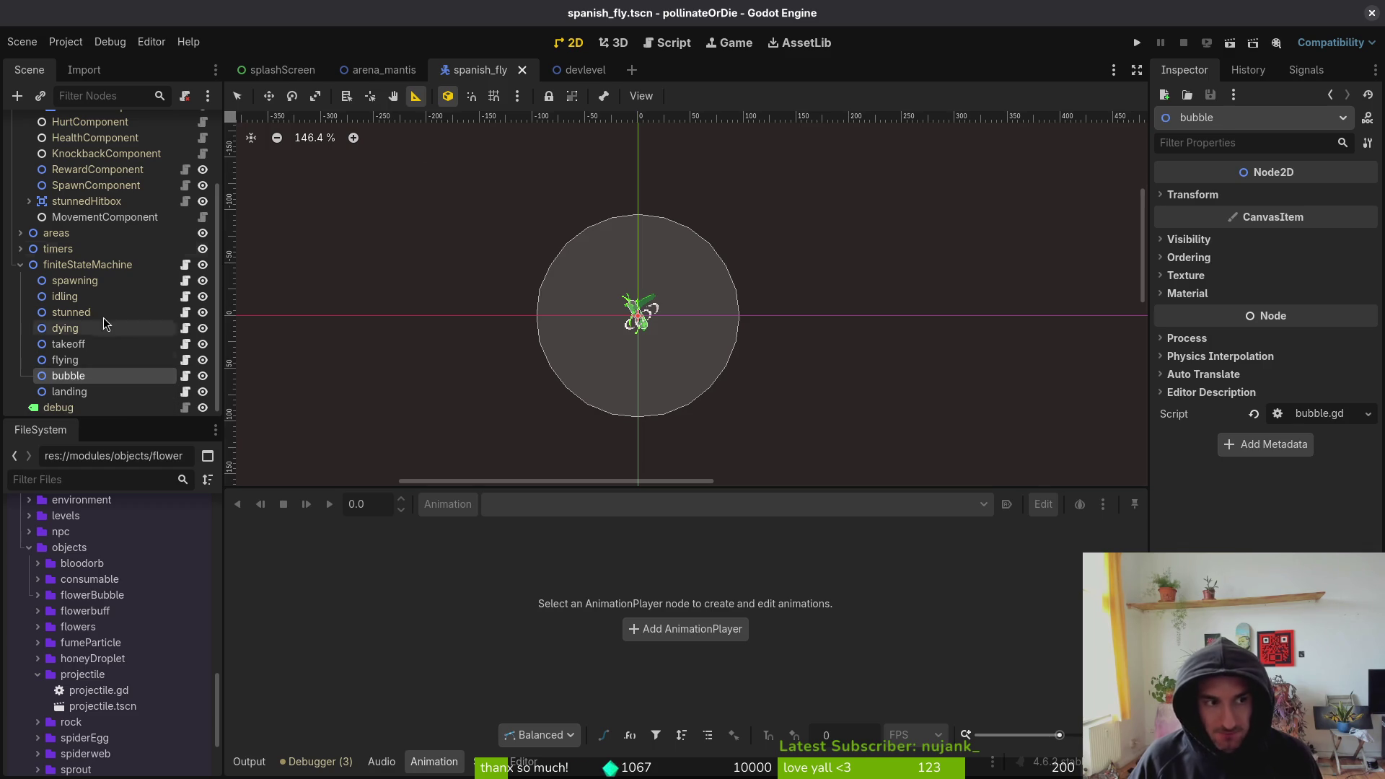
{"action": "key", "text": "alt+Tab"}
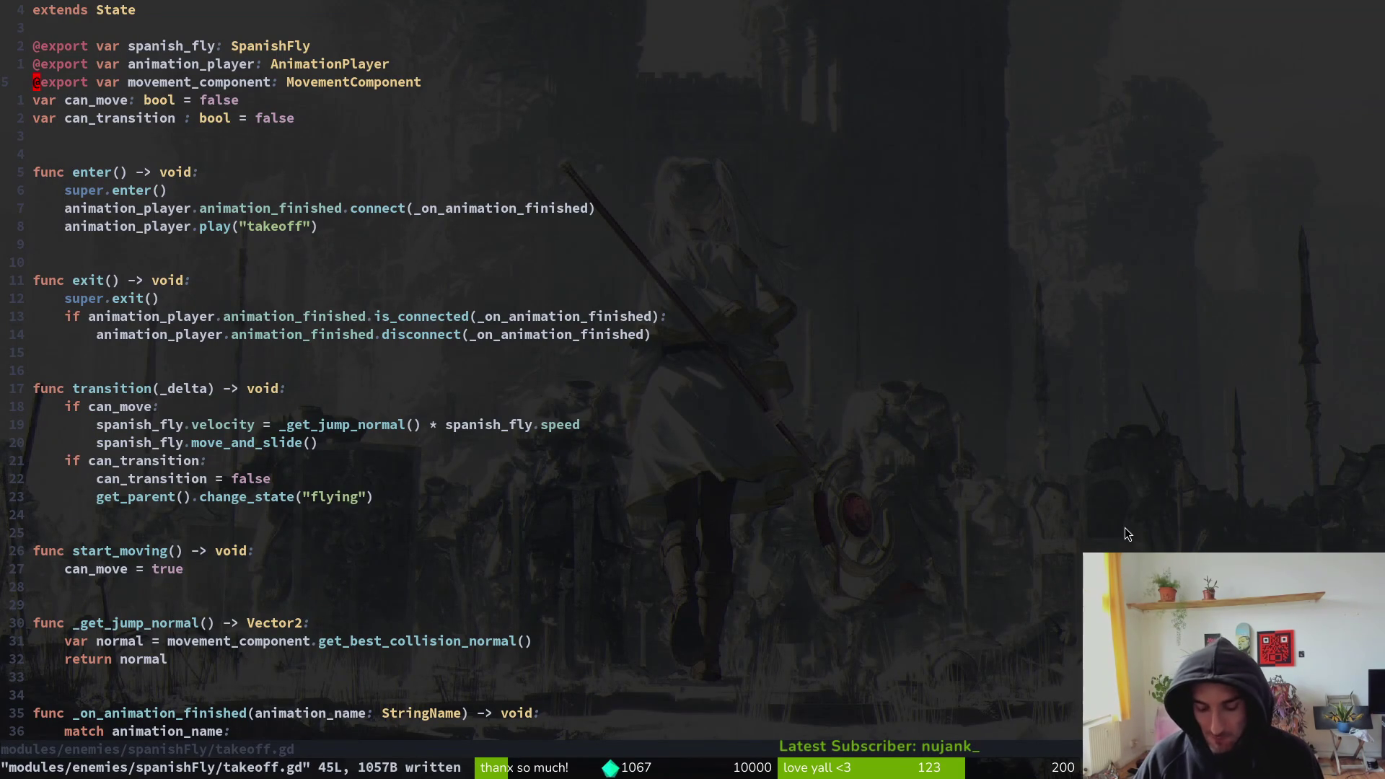
{"action": "key", "text": "alt+Tab"}
{"action": "scroll", "coordinate": [105, 259], "scroll_direction": "up", "scroll_amount": 3}
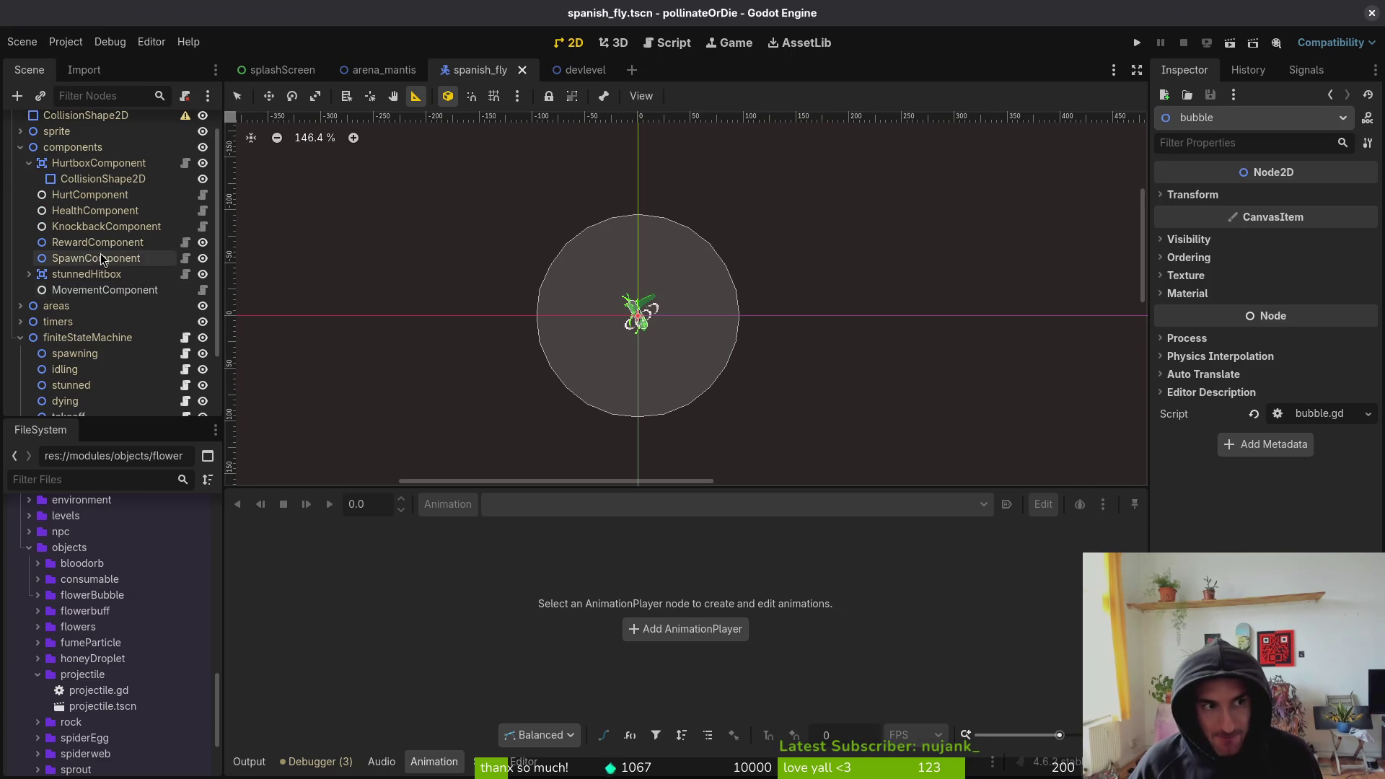
{"action": "left_click", "coordinate": [20, 147]}
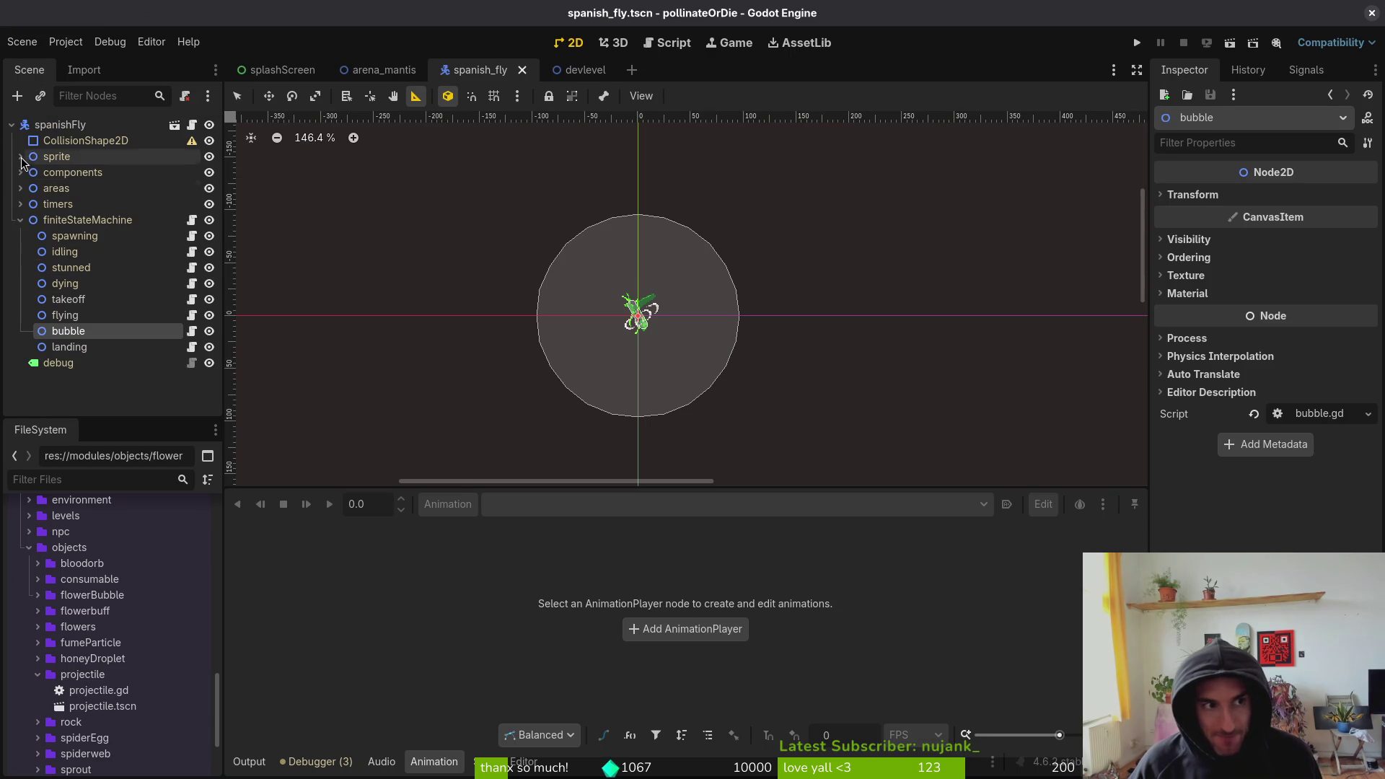
{"action": "left_click", "coordinate": [20, 220]}
{"action": "left_click", "coordinate": [20, 187]}
{"action": "left_click", "coordinate": [32, 191]}
{"action": "key", "text": "ctrl+a"}
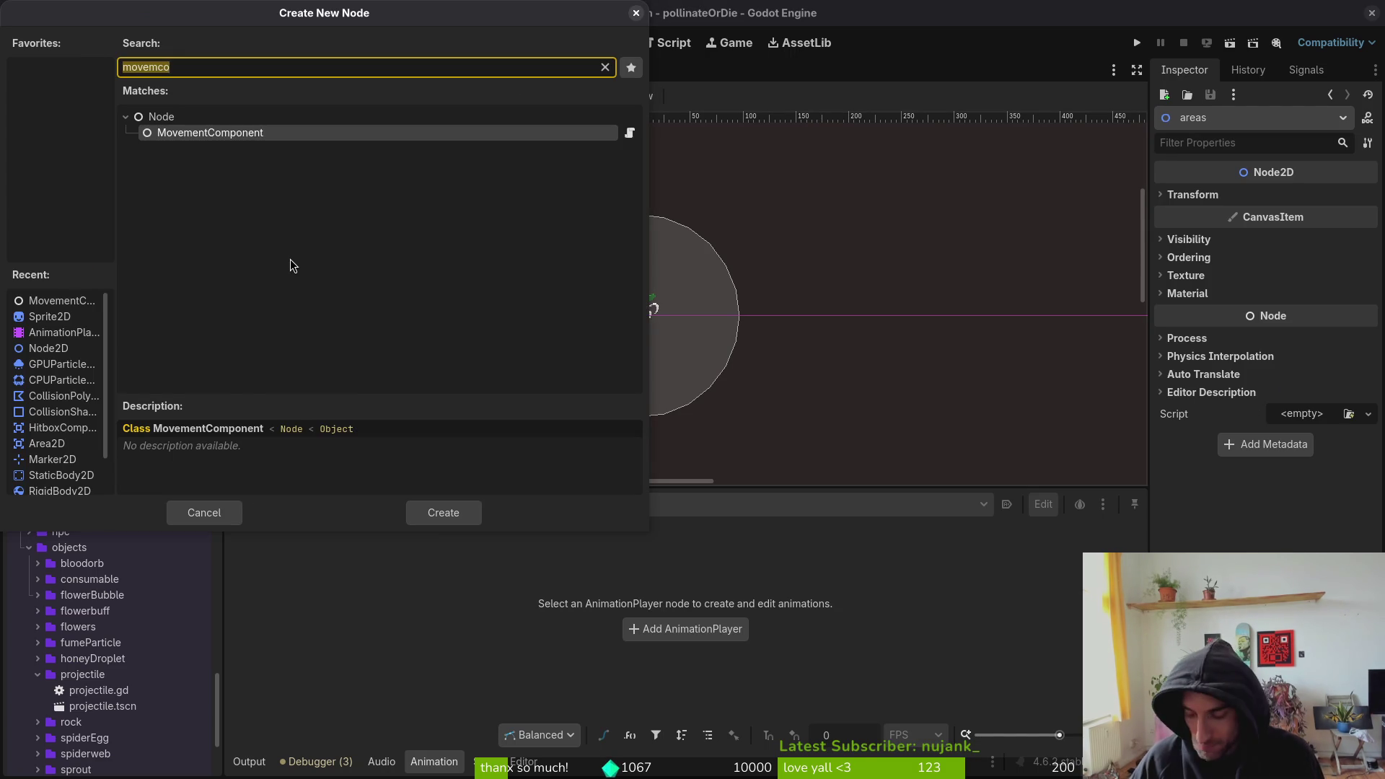
- Add an Area2D under areas, undoing an accidentally added Arena node first
{"action": "type", "text": "are"}
{"action": "key", "text": "Return"}
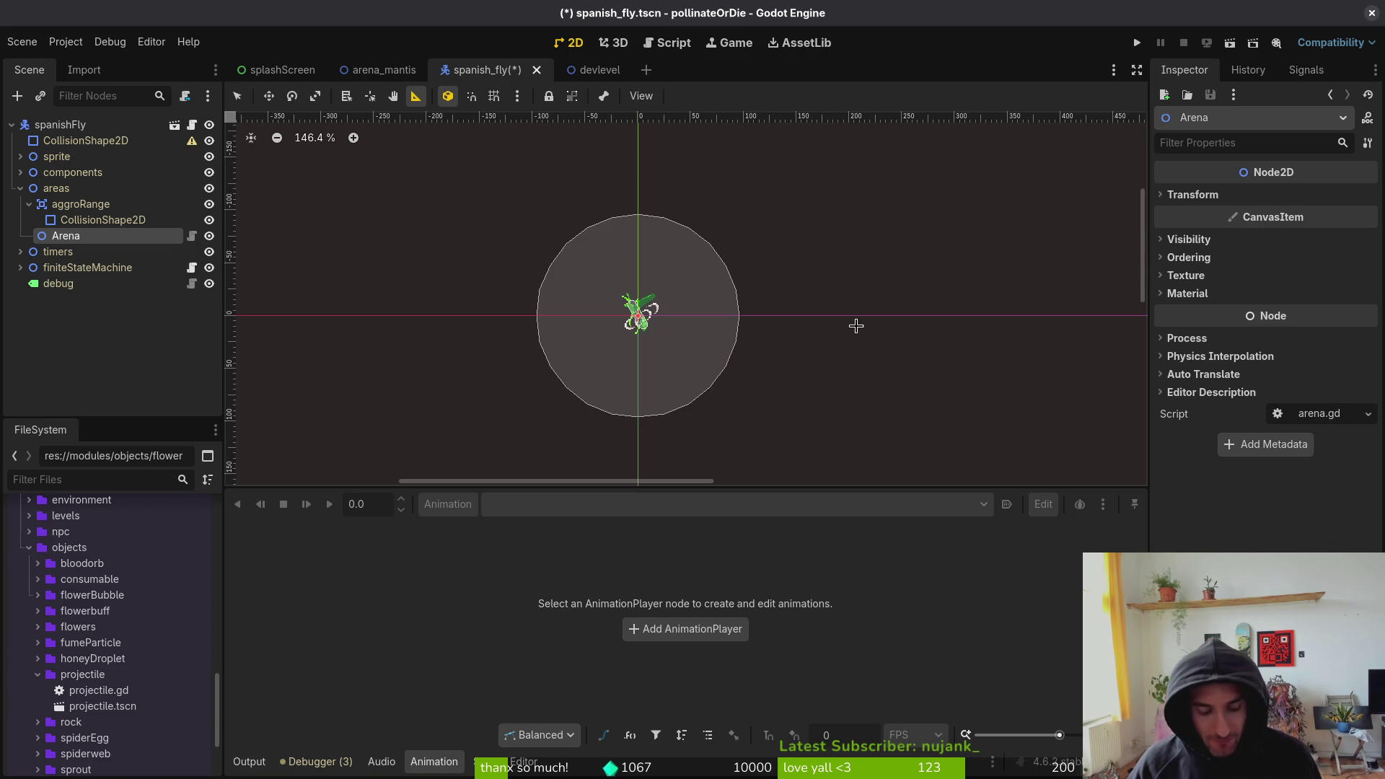
{"action": "key", "text": "ctrl+z"}
{"action": "left_click", "coordinate": [79, 193]}
{"action": "key", "text": "ctrl+a"}
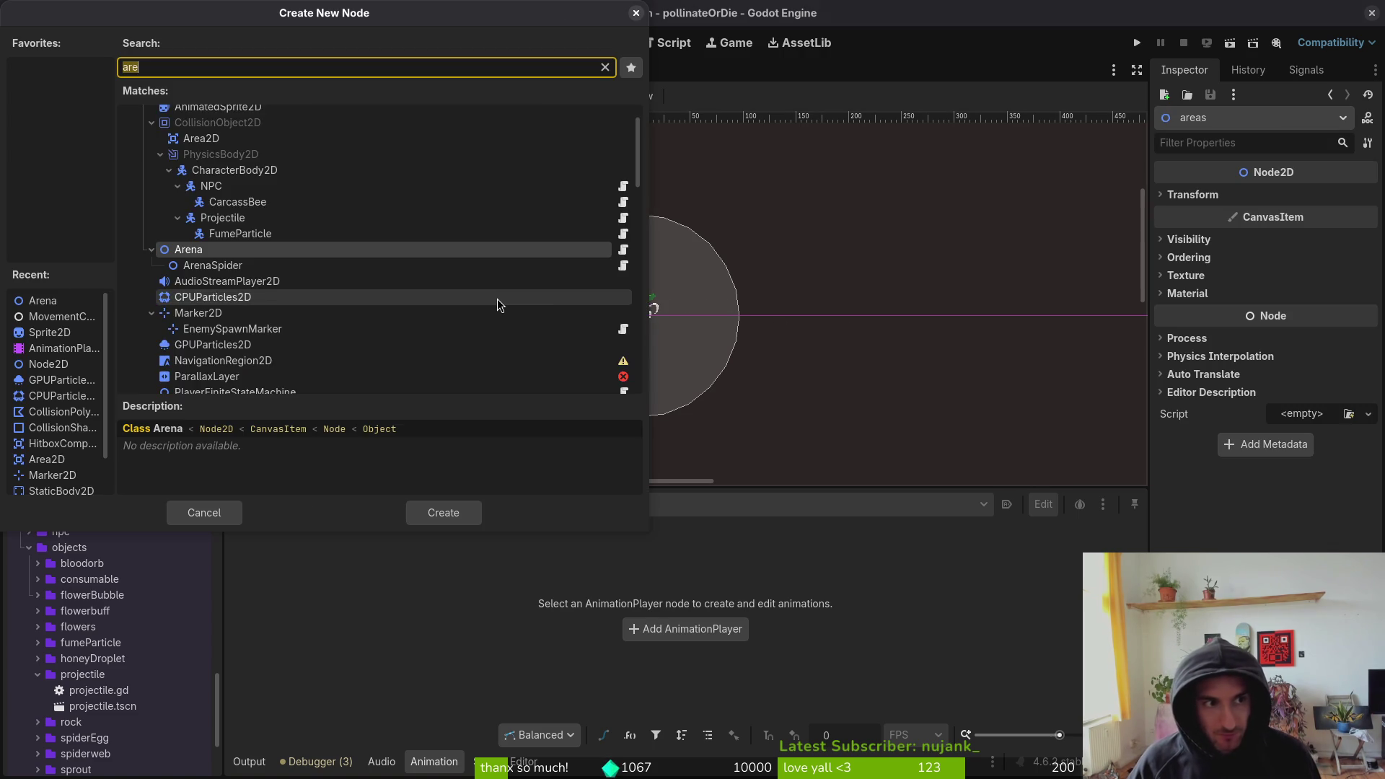
{"action": "type", "text": "a"}
{"action": "key", "text": "Return"}
- Give the Area2D a CollisionShape2D child and rename the Area2D to landingArea
{"action": "key", "text": "ctrl+a"}
{"action": "type", "text": "coll"}
{"action": "key", "text": "Return"}
{"action": "left_click", "coordinate": [123, 236]}
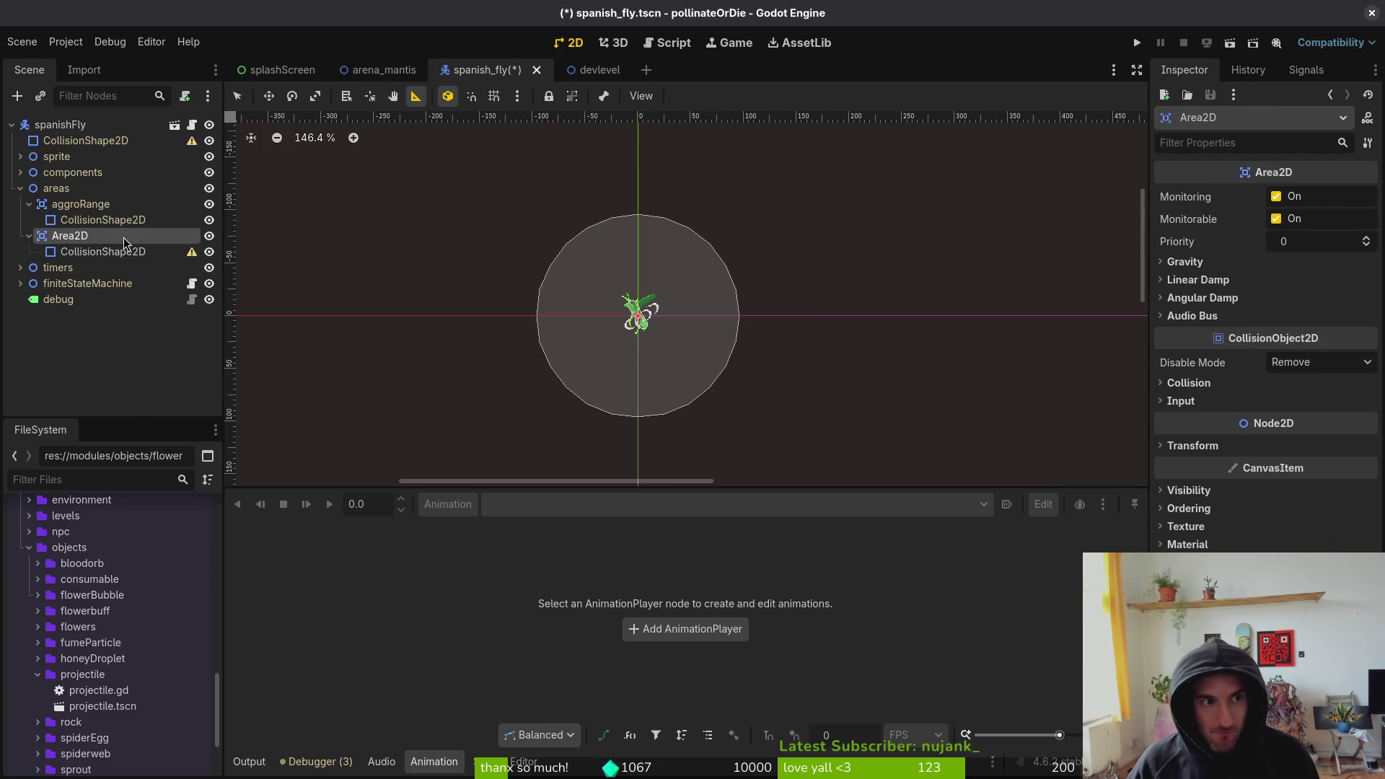
{"action": "left_click", "coordinate": [123, 236]}
{"action": "type", "text": "landing"}
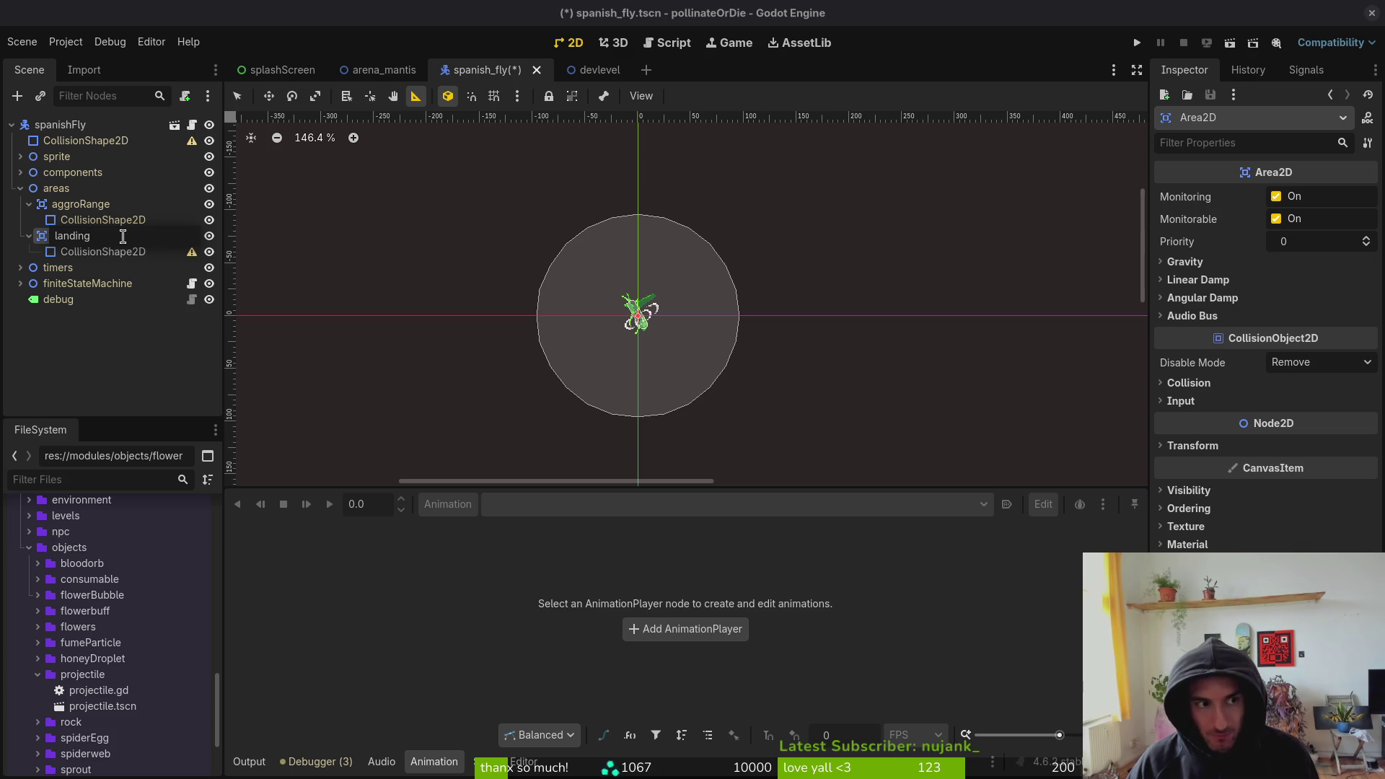
{"action": "key", "text": "Return"}
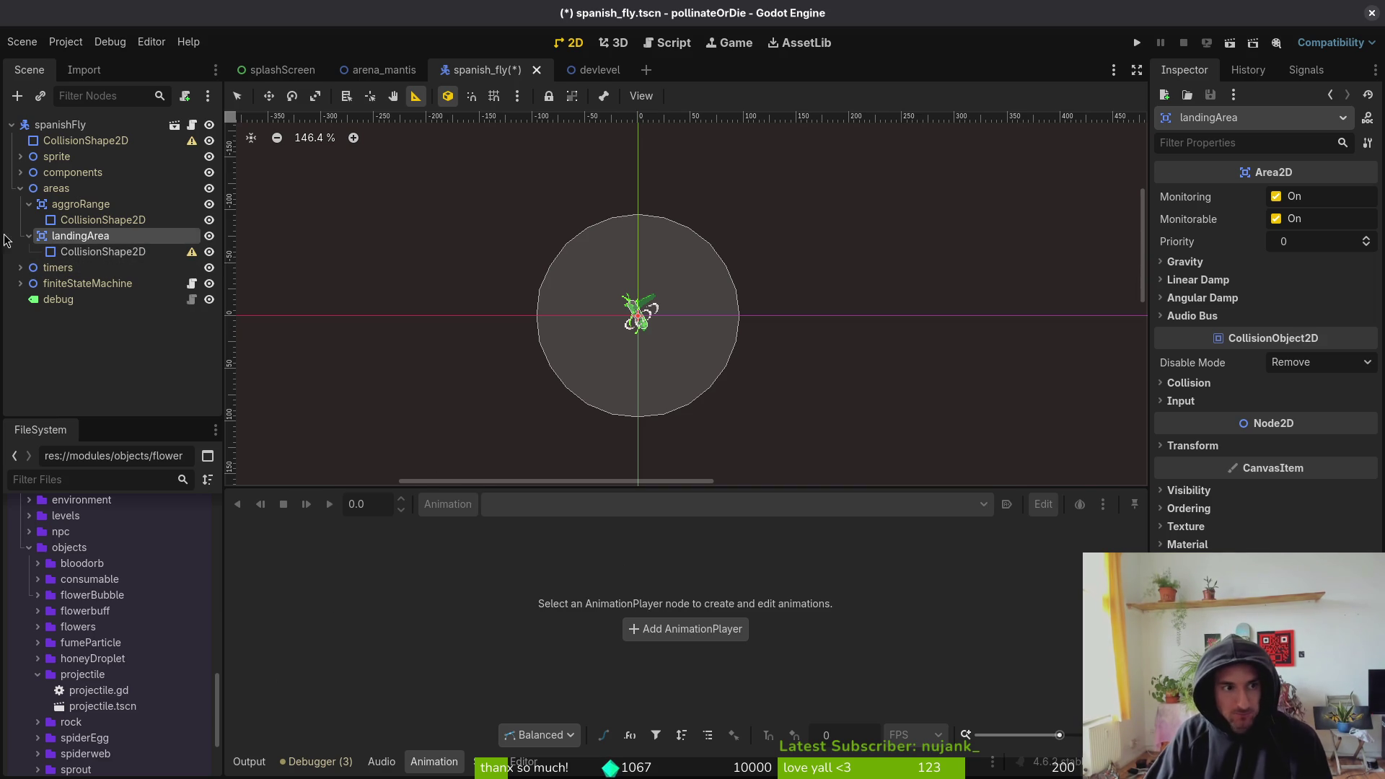
{"action": "left_click", "coordinate": [94, 251]}
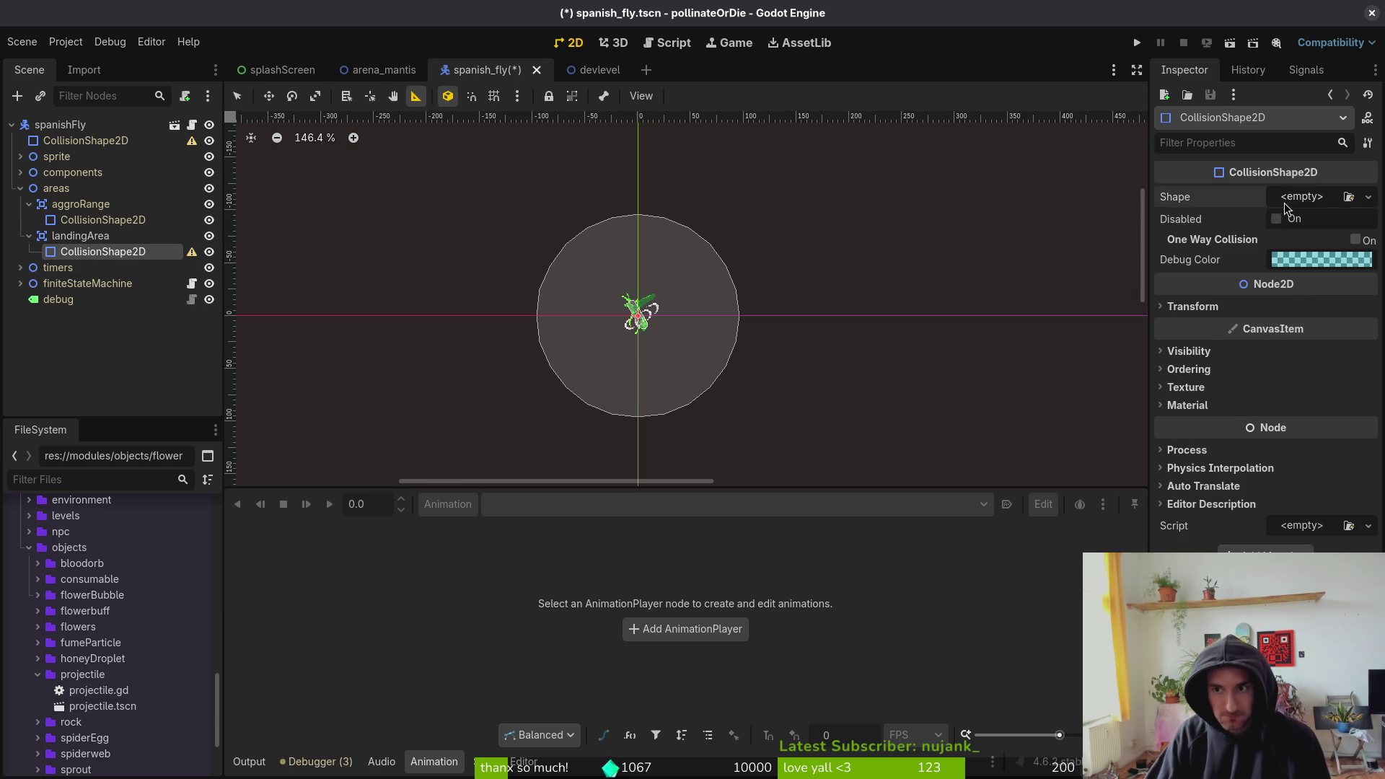
- Give landingArea's collision shape a new CircleShape2D with radius 64 and save
{"action": "left_click", "coordinate": [1367, 197]}
{"action": "left_click", "coordinate": [1264, 287]}
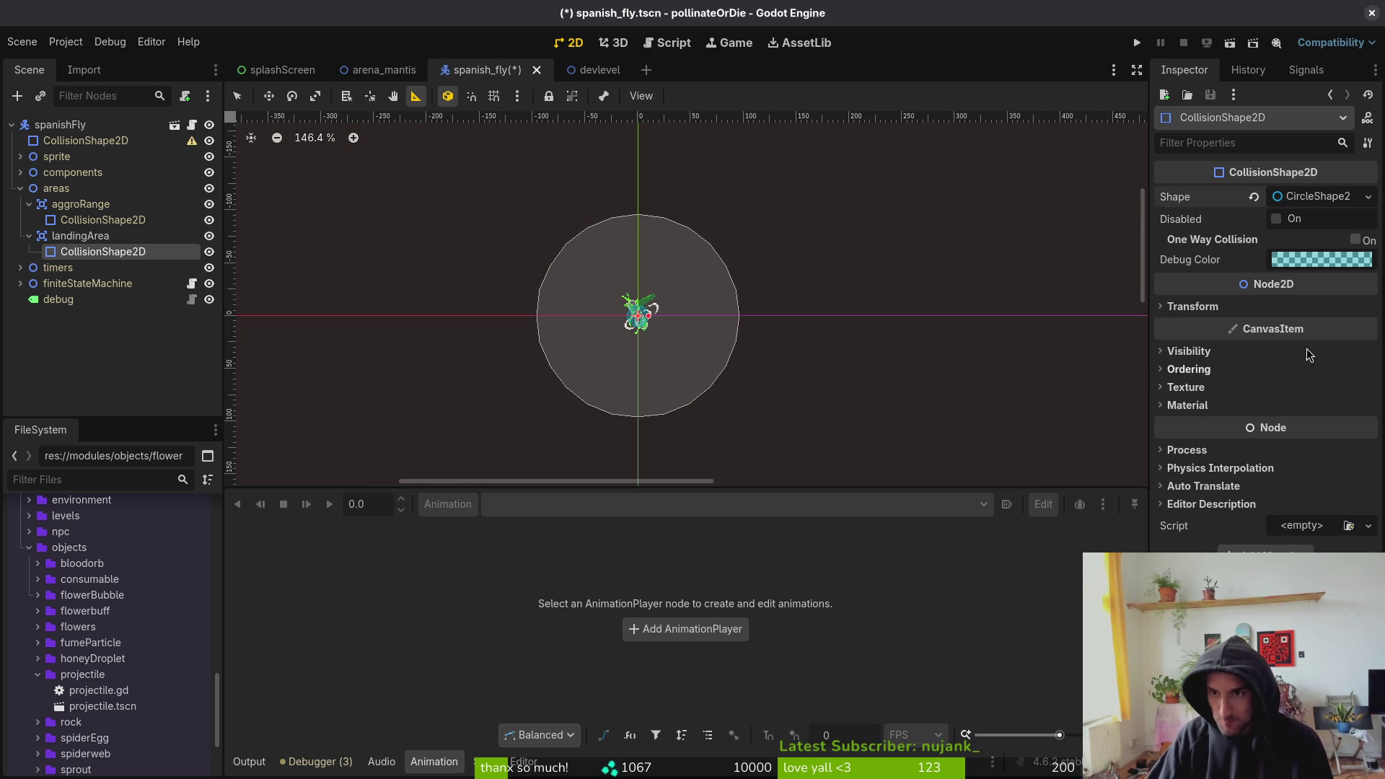
{"action": "left_click", "coordinate": [1317, 196]}
{"action": "left_click", "coordinate": [1318, 216]}
{"action": "type", "text": "64"}
{"action": "key", "text": "Return"}
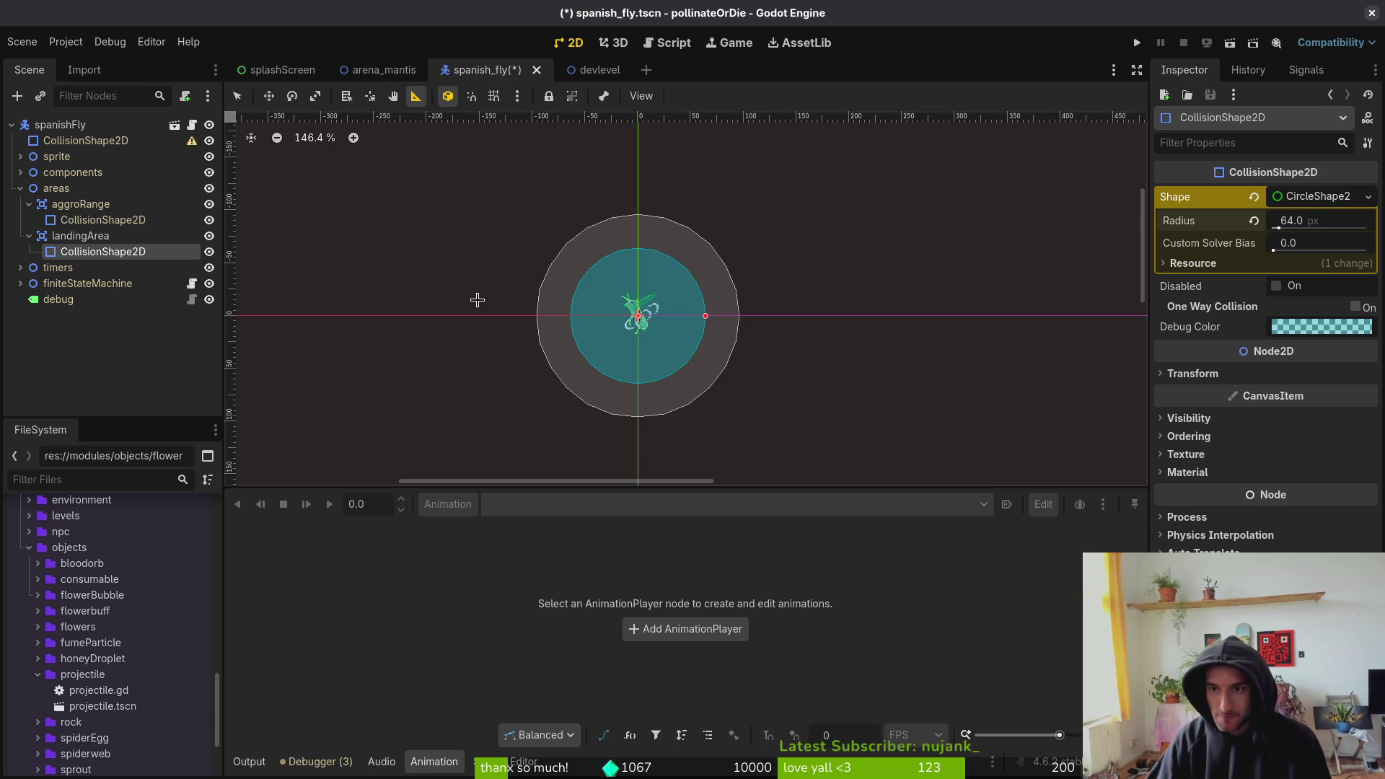
{"action": "key", "text": "ctrl+s"}
- Tick Disabled on landingArea's collision shape, then go back to takeoff.gd in Vim
{"action": "left_click", "coordinate": [29, 235]}
{"action": "left_click", "coordinate": [28, 204]}
{"action": "left_click", "coordinate": [20, 188]}
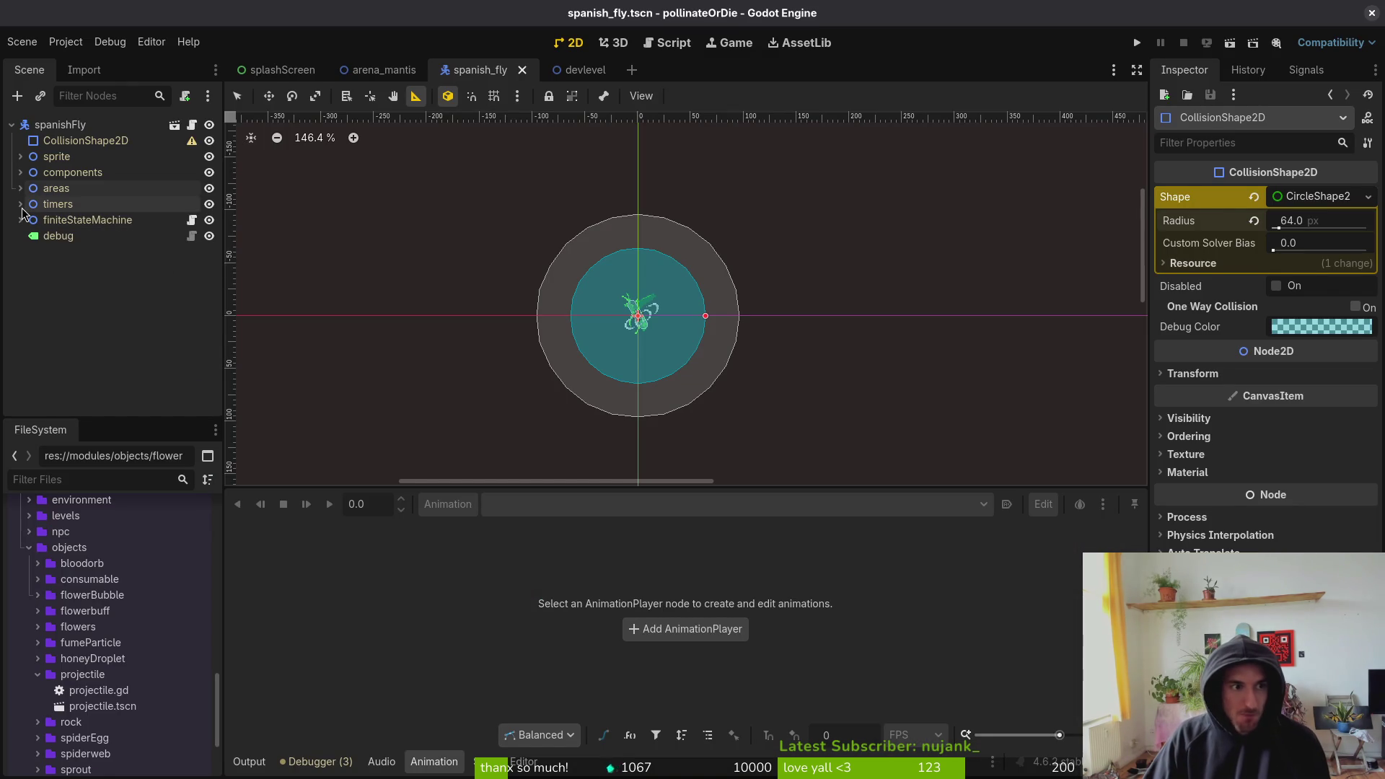
{"action": "left_click", "coordinate": [21, 204]}
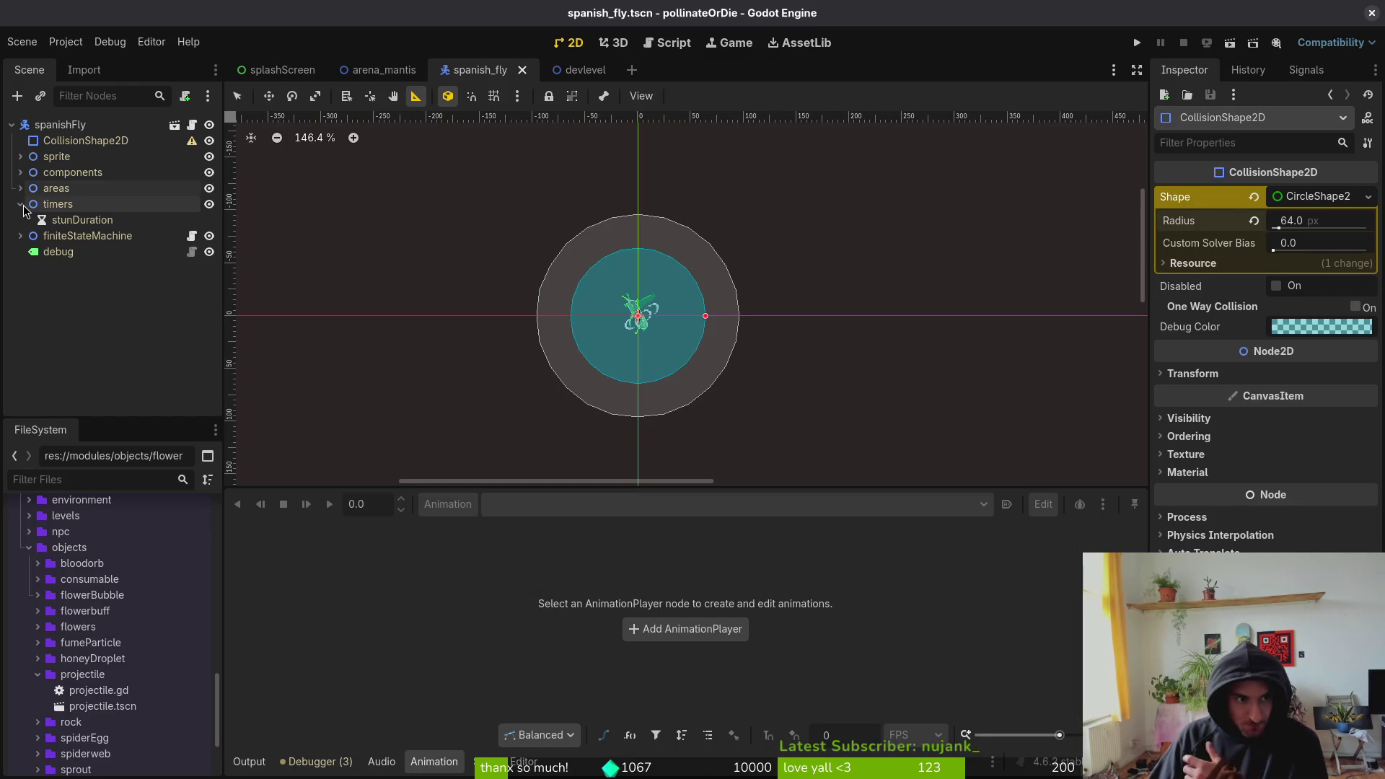
{"action": "left_click", "coordinate": [21, 204]}
{"action": "left_click", "coordinate": [21, 188]}
{"action": "left_click", "coordinate": [29, 220]}
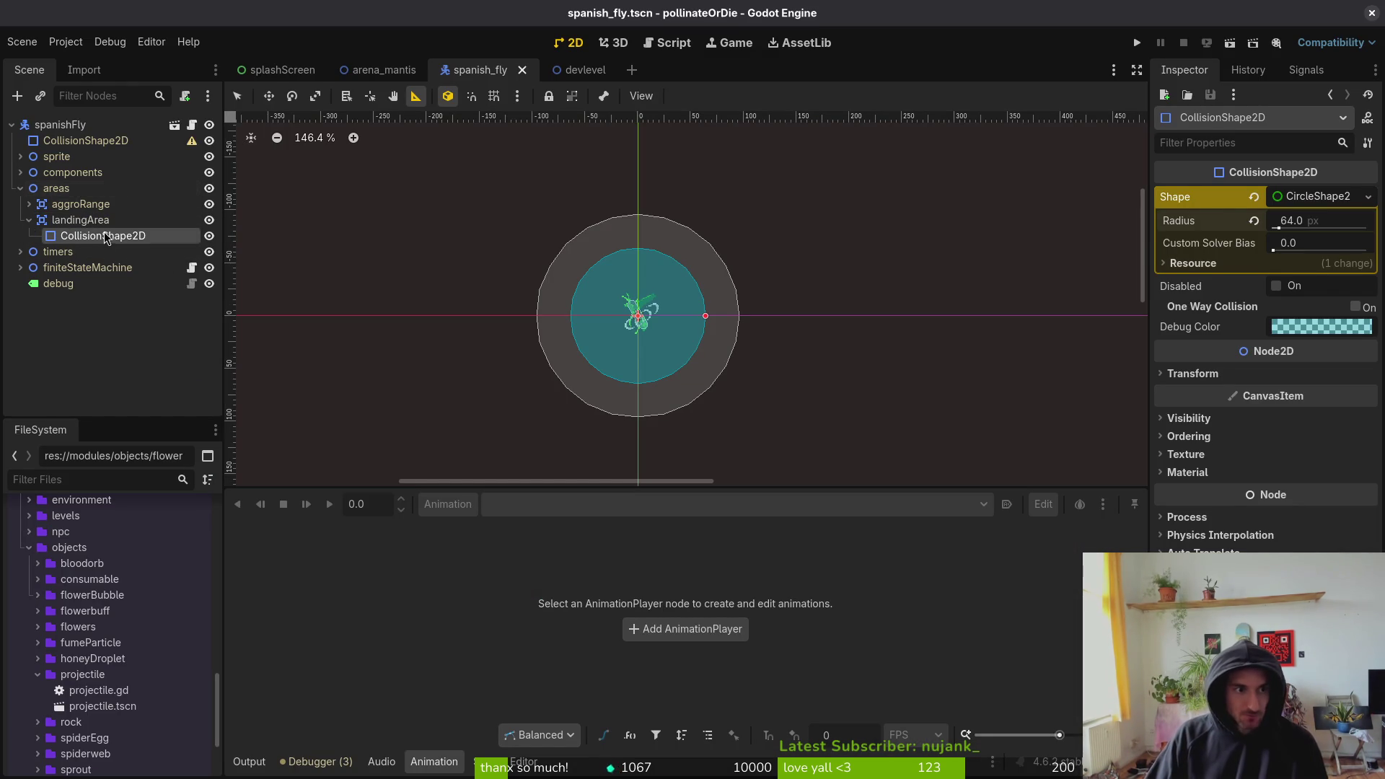
{"action": "left_click", "coordinate": [1275, 286]}
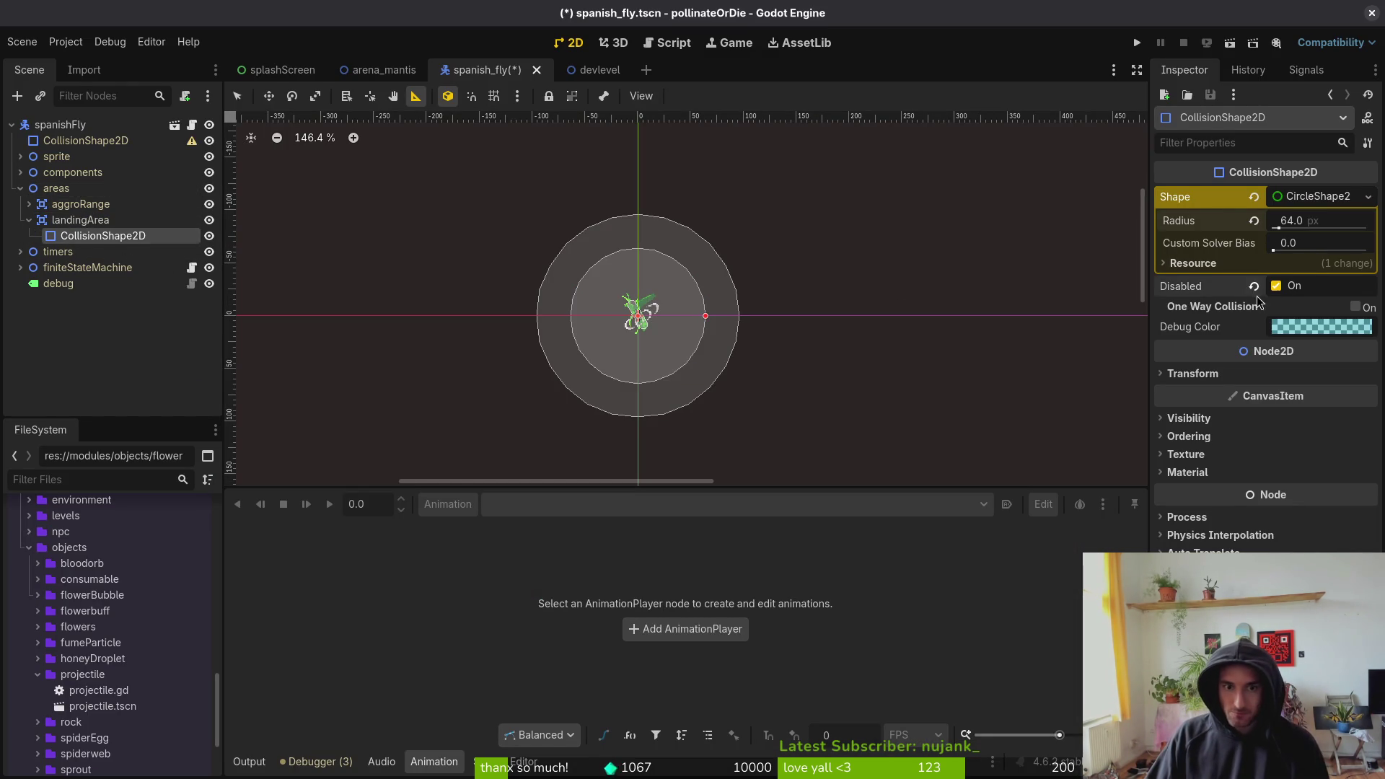
{"action": "key", "text": "alt+Tab"}
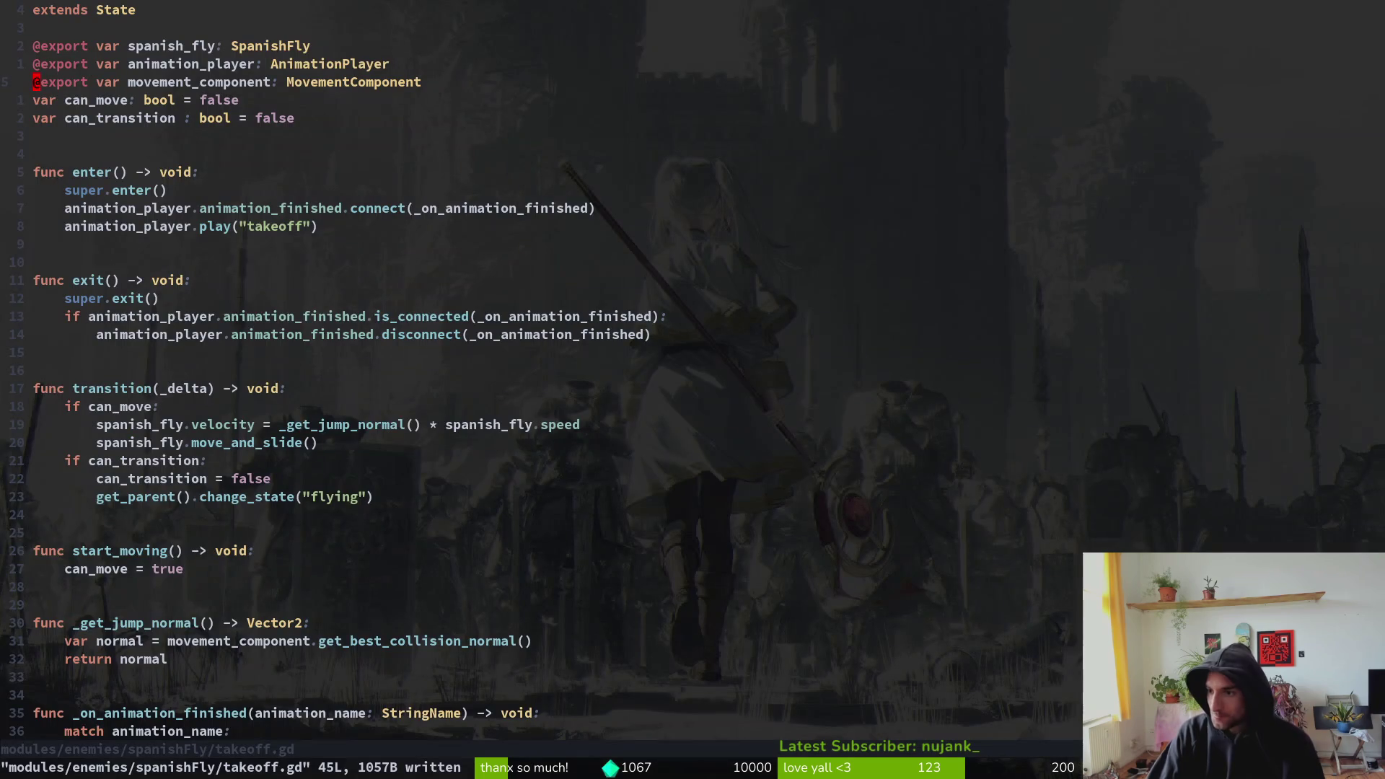
- Open spanish_fly.gd in Neovim using the Telescope file finder
{"action": "left_click", "coordinate": [282, 450]}
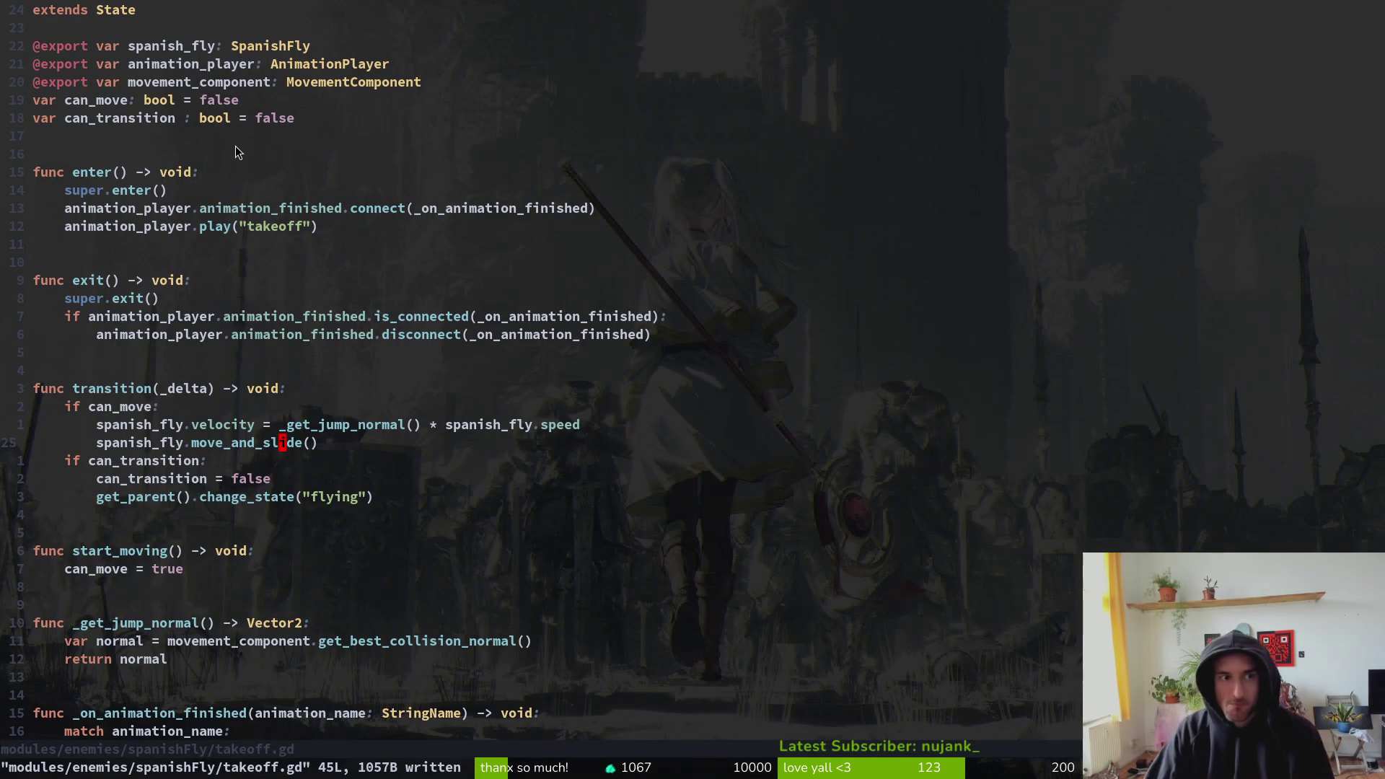
{"action": "key", "text": "space"}
{"action": "key", "text": "f"}
{"action": "key", "text": "f"}
{"action": "type", "text": "spf"}
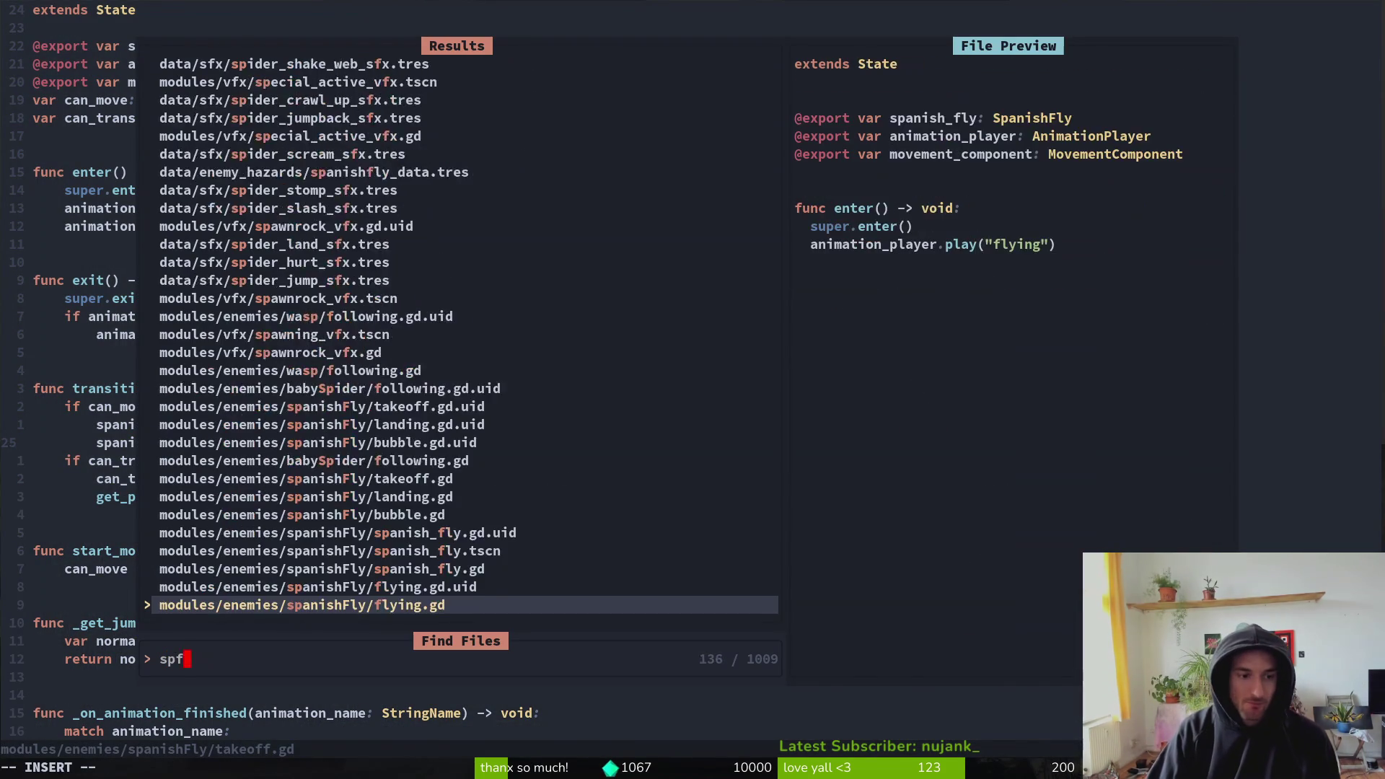
{"action": "key", "text": "Return"}
{"action": "key", "text": "space"}
{"action": "key", "text": "f"}
{"action": "key", "text": "f"}
{"action": "type", "text": "spfly"}
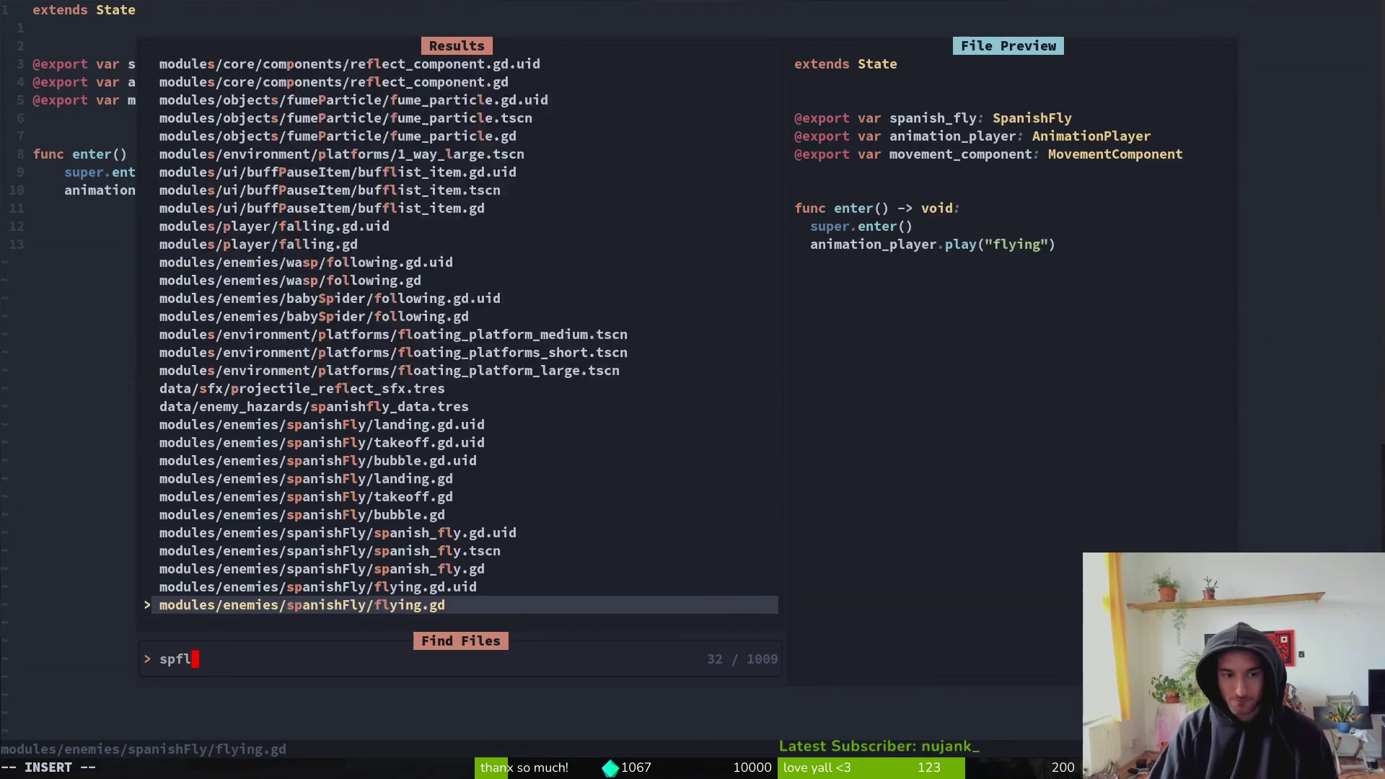
{"action": "key", "text": "Return"}
- Duplicate the direction_change_timer declaration and rename the copy to landing_area of type Area2D
{"action": "key", "text": "j"}
{"action": "key", "text": "j"}
{"action": "key", "text": "j"}
{"action": "key", "text": "y"}
{"action": "key", "text": "y"}
{"action": "key", "text": "p"}
{"action": "key", "text": "p"}
{"action": "key", "text": "k"}
{"action": "key", "text": "w"}
{"action": "key", "text": "w"}
{"action": "key", "text": "w"}
{"action": "type", "text": "ciw"}
{"action": "type", "text": "landing_area"}
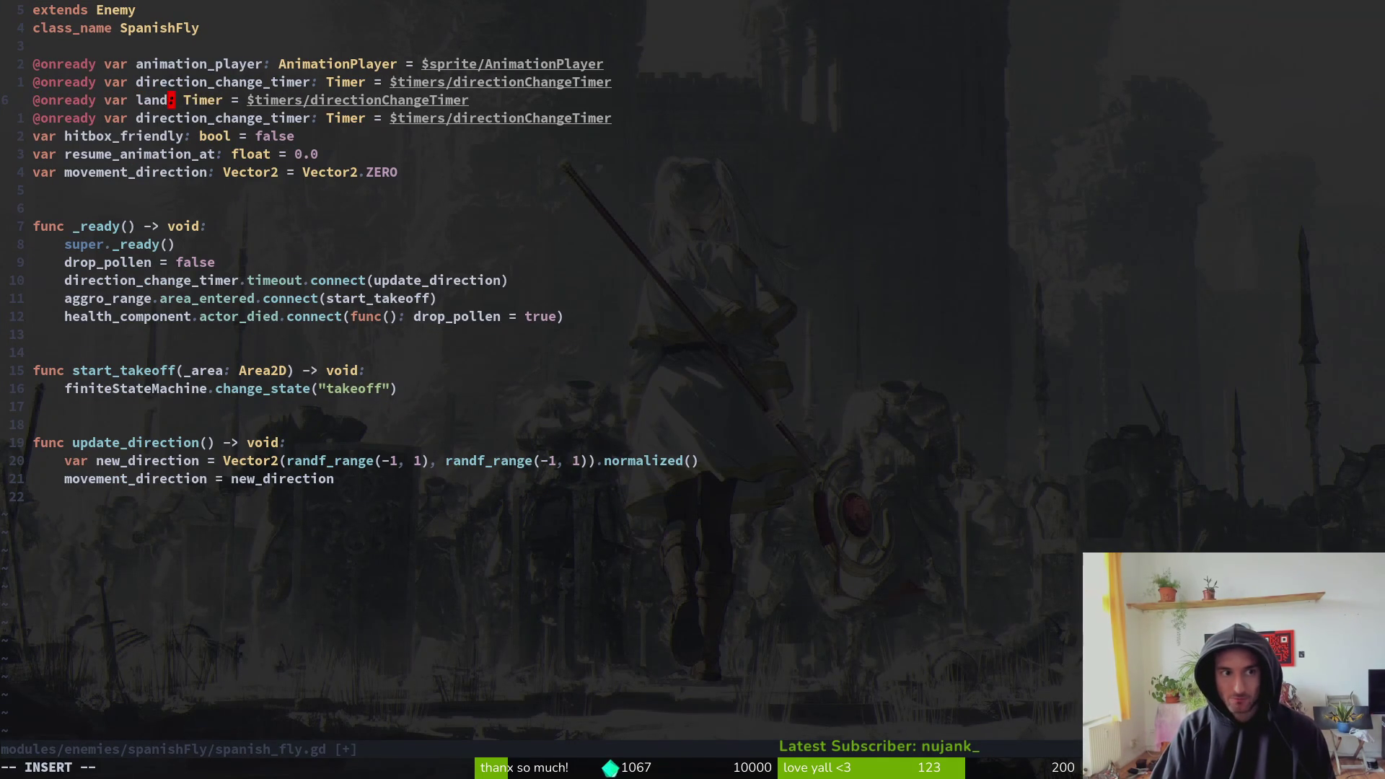
{"action": "key", "text": "Escape"}
{"action": "key", "text": "w"}
{"action": "key", "text": "w"}
{"action": "type", "text": "ciwArea2D"}
{"action": "key", "text": "Escape"}
{"action": "key", "text": "w"}
{"action": "key", "text": "w"}
- Remove the old timer node path from the landing_area line, tidy the lines, and save
{"action": "key", "text": "v"}
{"action": "key", "text": "E"}
{"action": "key", "text": "d"}
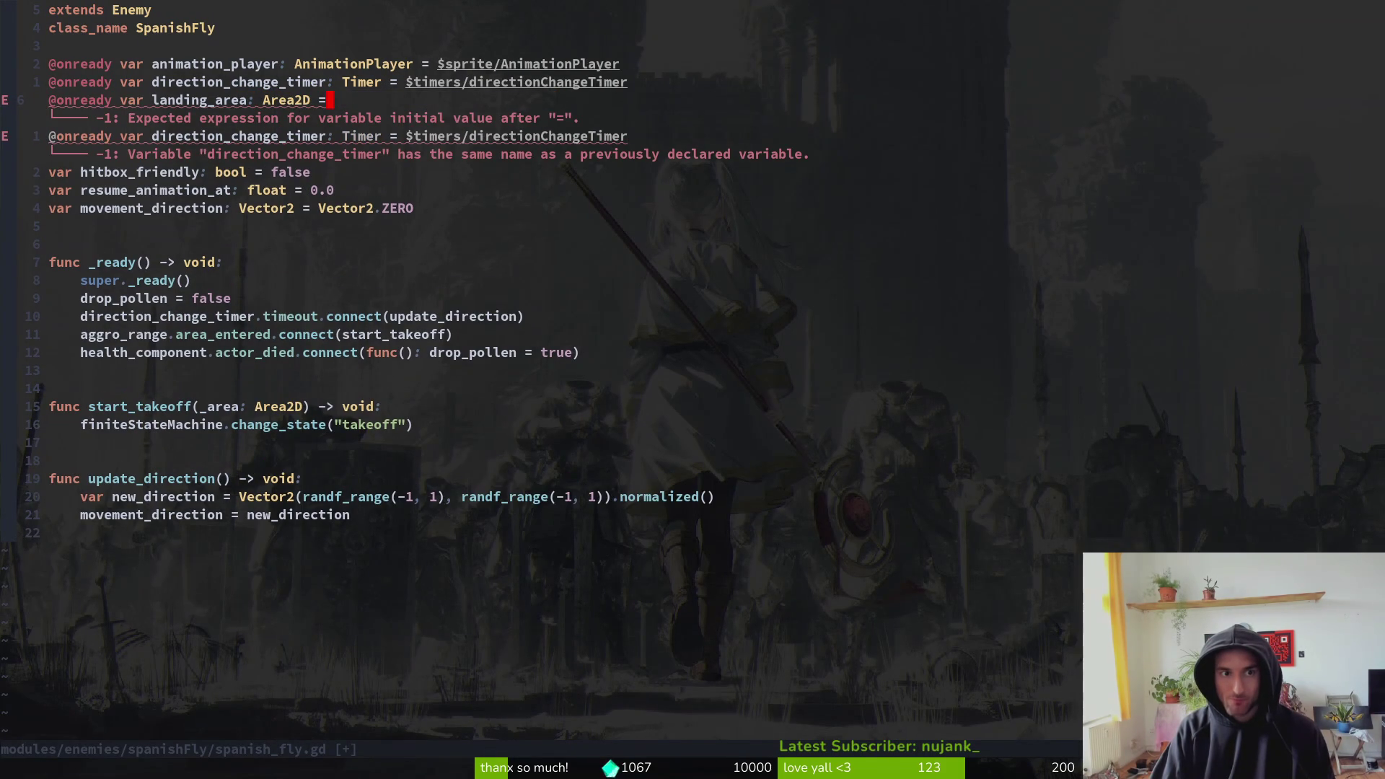
{"action": "type", "text": "a"}
{"action": "type", "text": "&"}
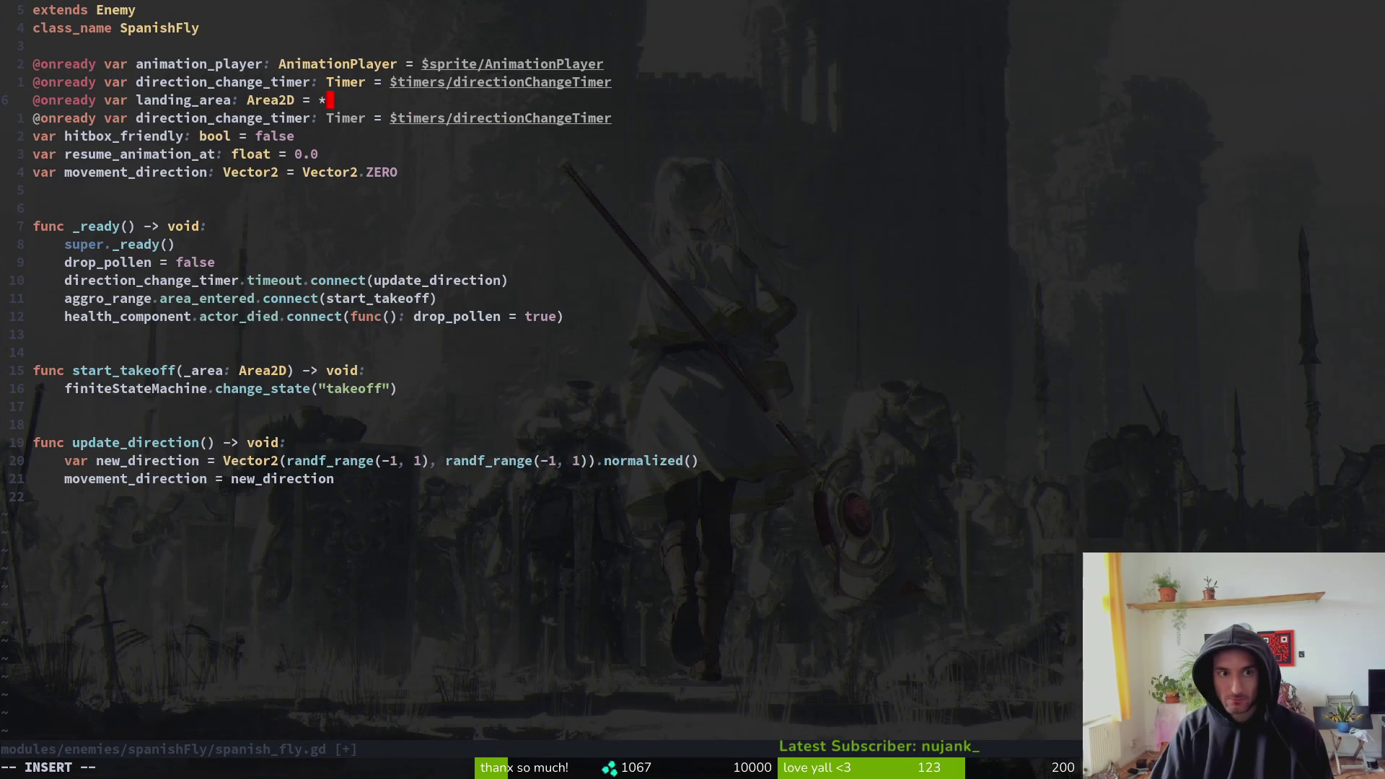
{"action": "key", "text": "Delete"}
{"action": "key", "text": "BackSpace"}
{"action": "key", "text": "Return"}
{"action": "key", "text": "Escape"}
{"action": "type", "text": ":w"}
{"action": "key", "text": "Return"}
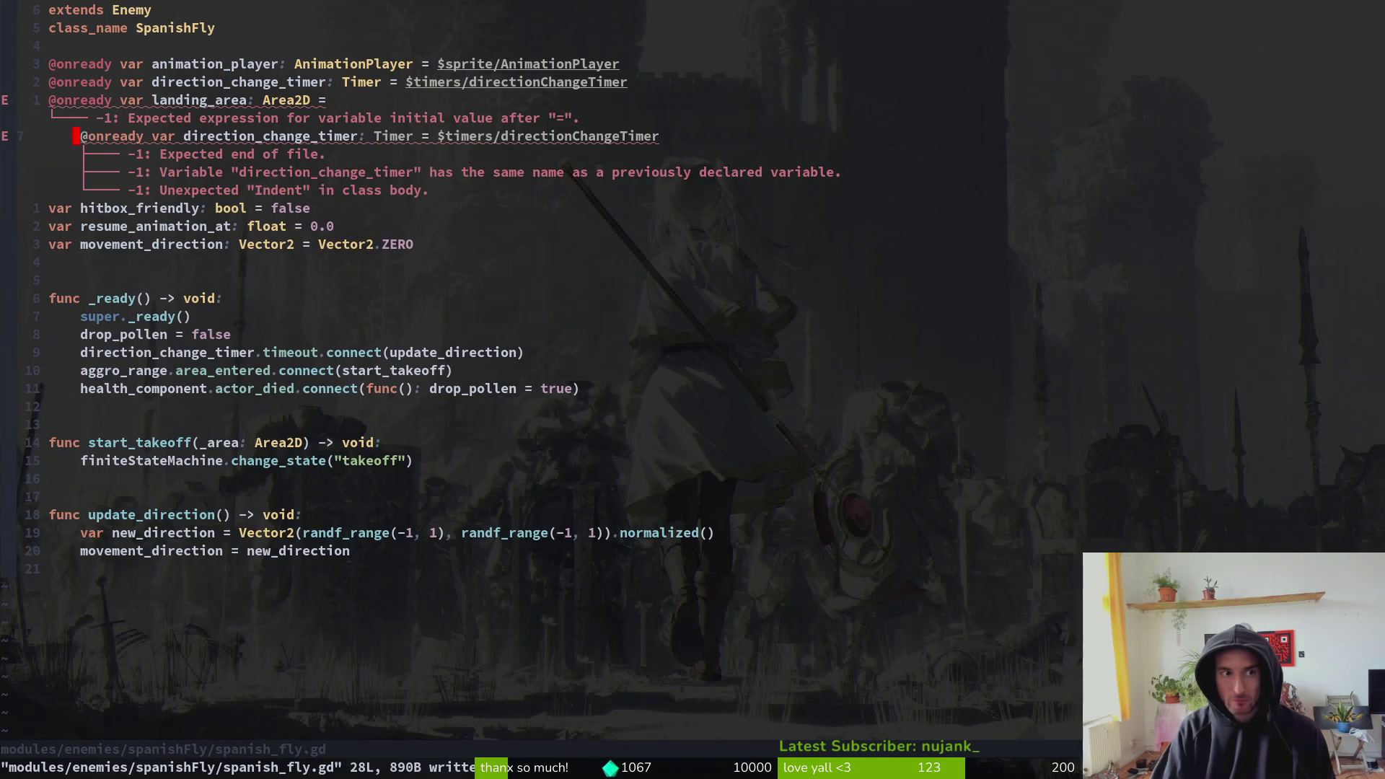
- Fix the timer line's indent, point landing_area at $areas/landingArea, and save
{"action": "key", "text": "i"}
{"action": "key", "text": "BackSpace"}
{"action": "key", "text": "Escape"}
{"action": "type", "text": "kA"}
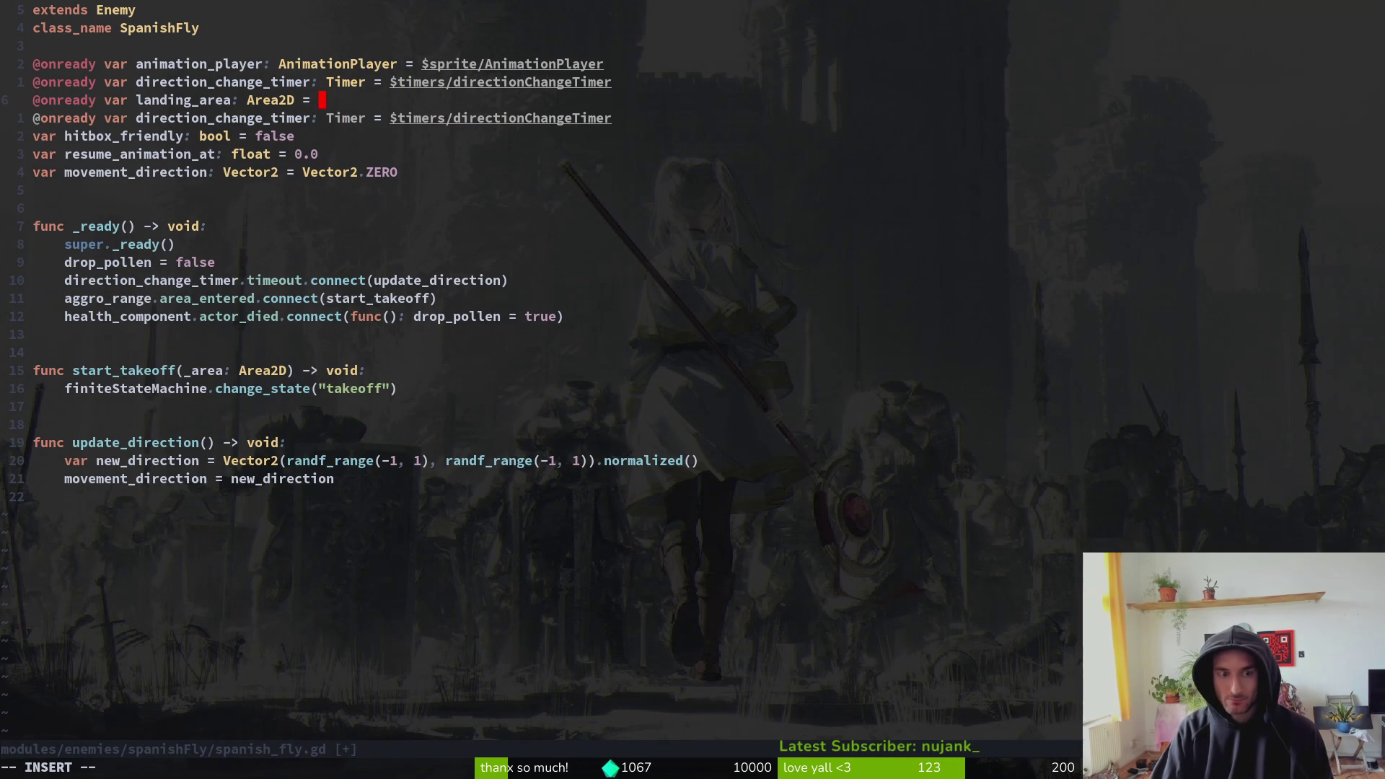
{"action": "type", "text": " $"}
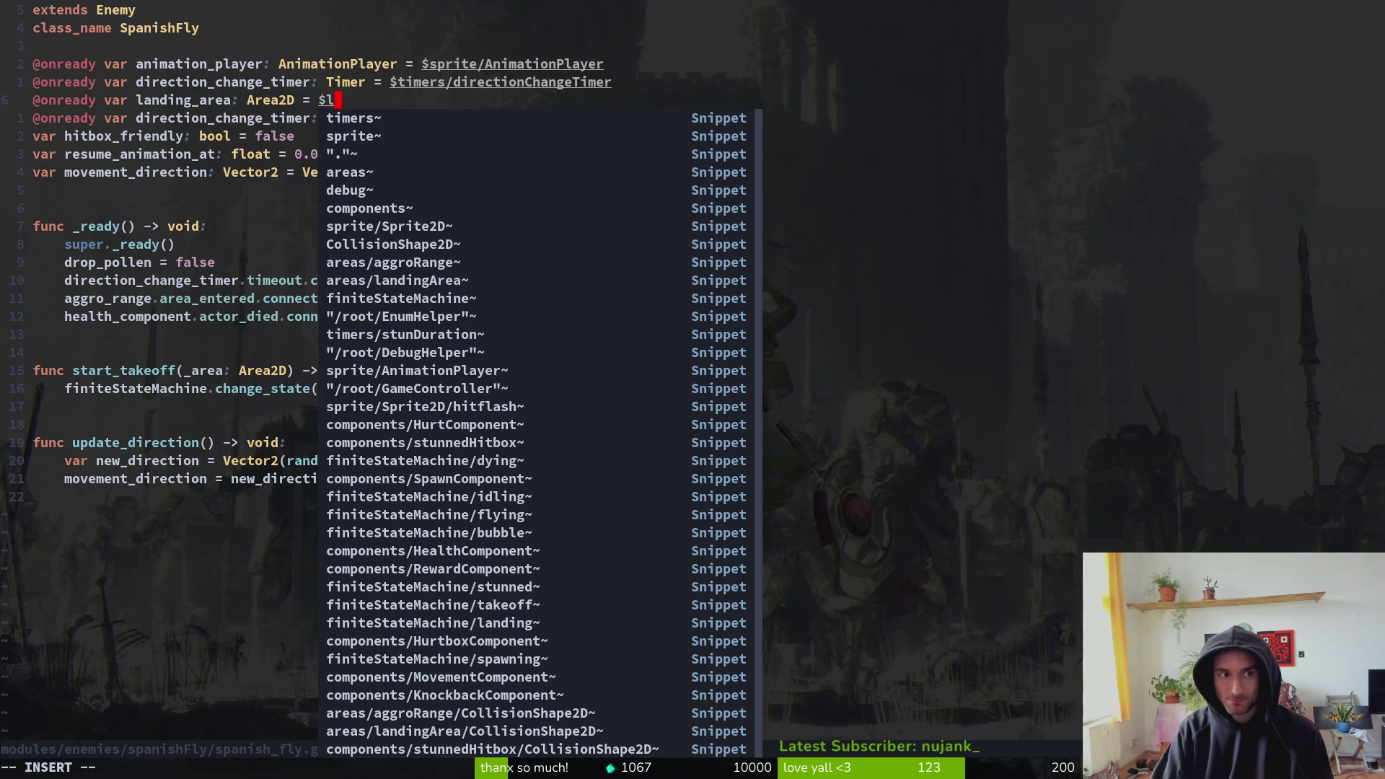
{"action": "type", "text": "land"}
{"action": "key", "text": "Return"}
{"action": "key", "text": "Escape"}
{"action": "type", "text": ":write"}
{"action": "key", "text": "Return"}
- Duplicate the landing_area line and delete the leftover duplicate timer line
{"action": "key", "text": "j"}
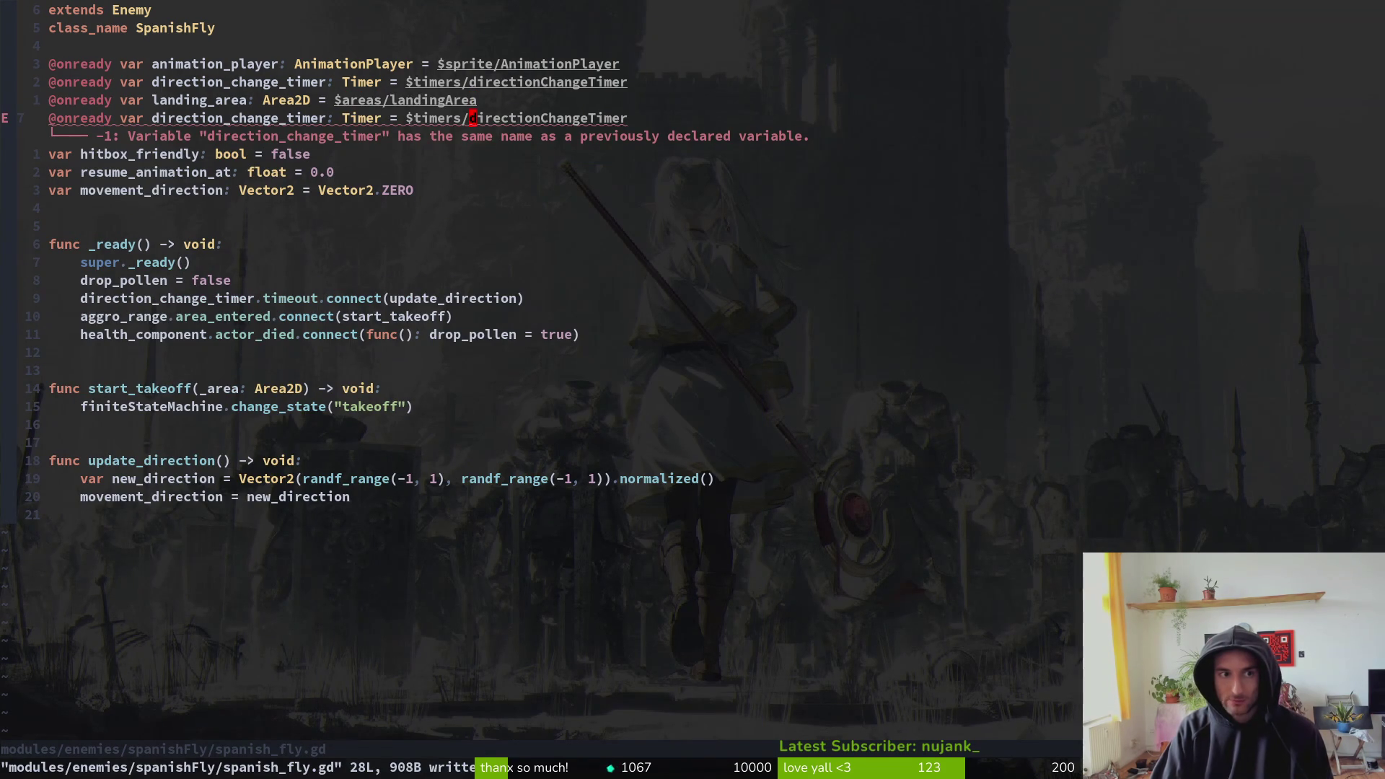
{"action": "key", "text": "k"}
{"action": "key", "text": "b"}
{"action": "key", "text": "b"}
{"action": "key", "text": "b"}
{"action": "type", "text": "ing_area_collision"}
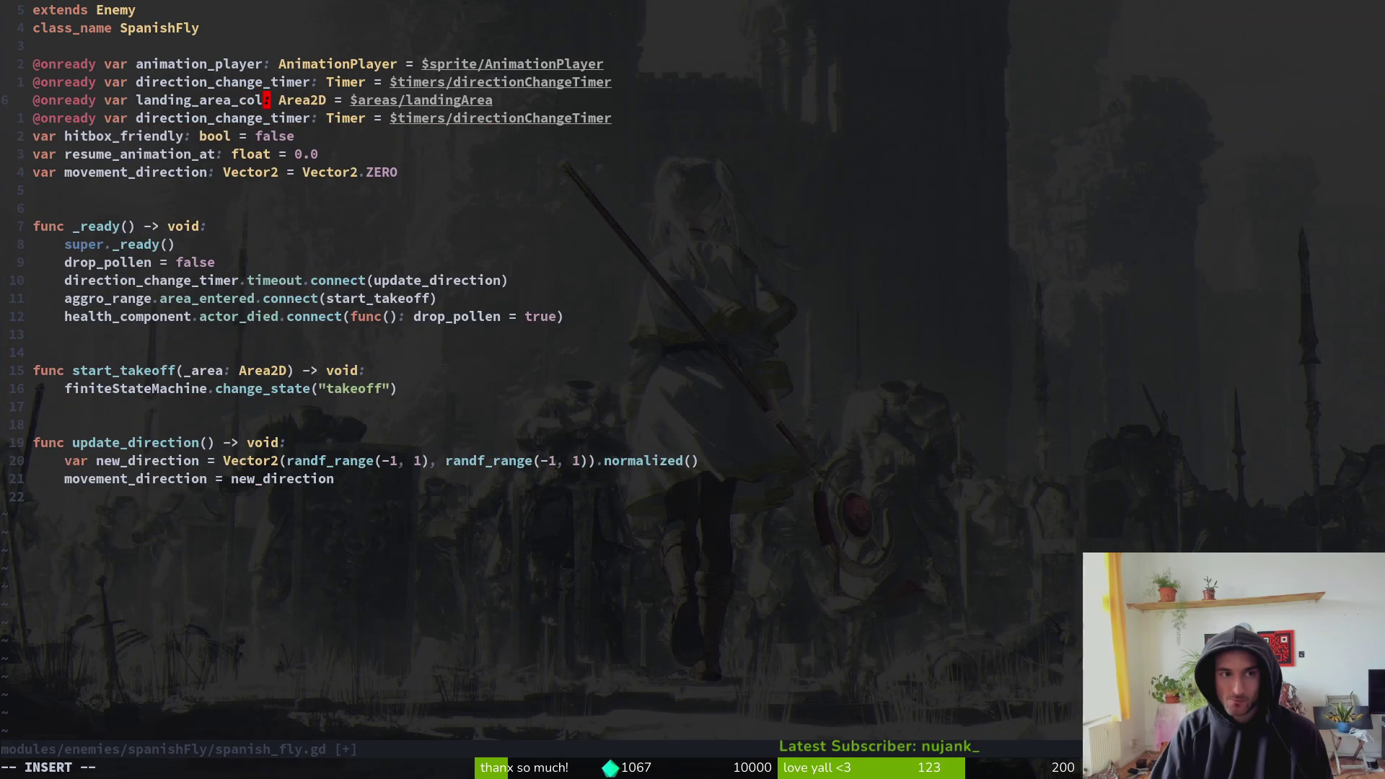
{"action": "key", "text": "Escape"}
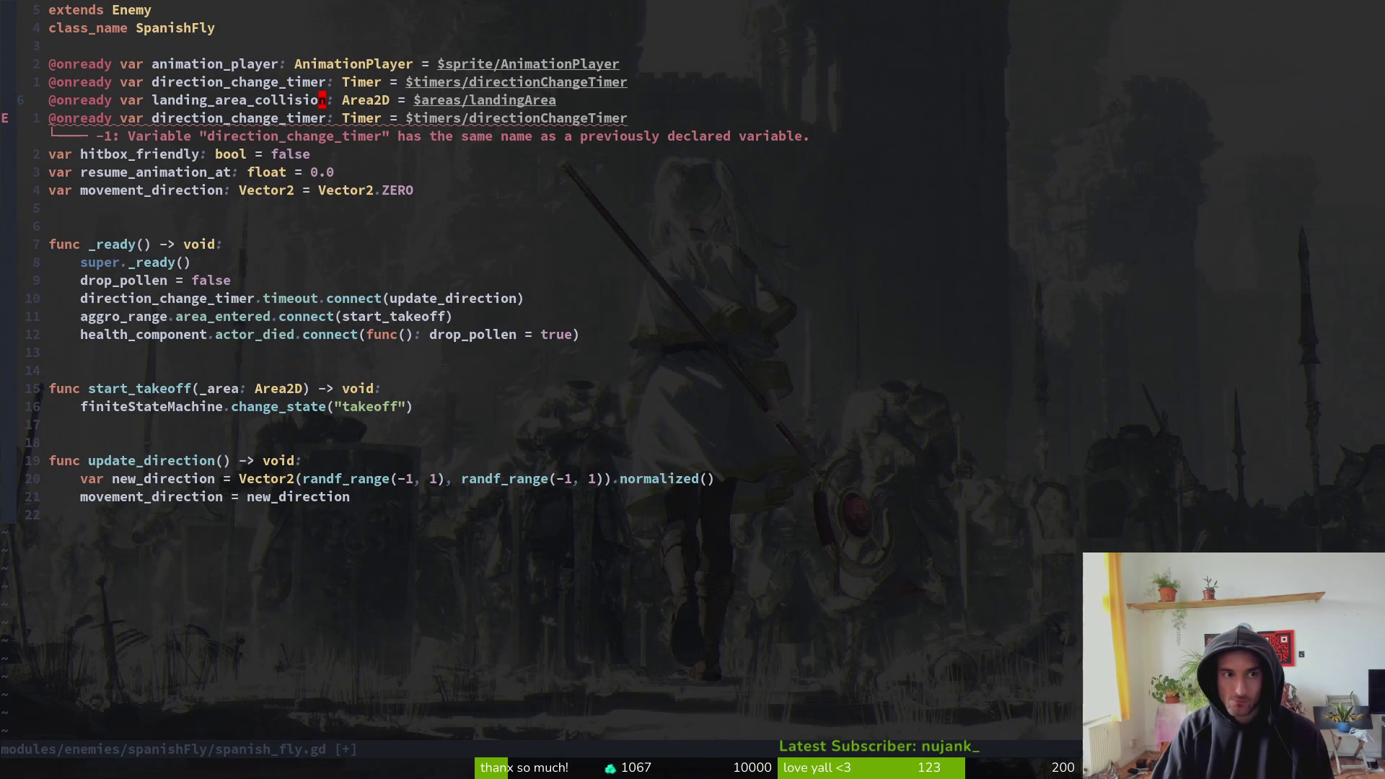
{"action": "key", "text": "u"}
{"action": "key", "text": "p"}
{"action": "key", "text": "j"}
{"action": "key", "text": "shift+v"}
{"action": "key", "text": "d"}
- Make the copy landing_area_collision, a CollisionShape2D at landingArea's CollisionShape2D path, and save
{"action": "key", "text": "k"}
{"action": "key", "text": "w"}
{"action": "key", "text": "w"}
{"action": "key", "text": "w"}
{"action": "key", "text": "w"}
{"action": "type", "text": "bi_collision"}
{"action": "key", "text": "Escape"}
{"action": "key", "text": "w"}
{"action": "key", "text": "w"}
{"action": "type", "text": "cwColl"}
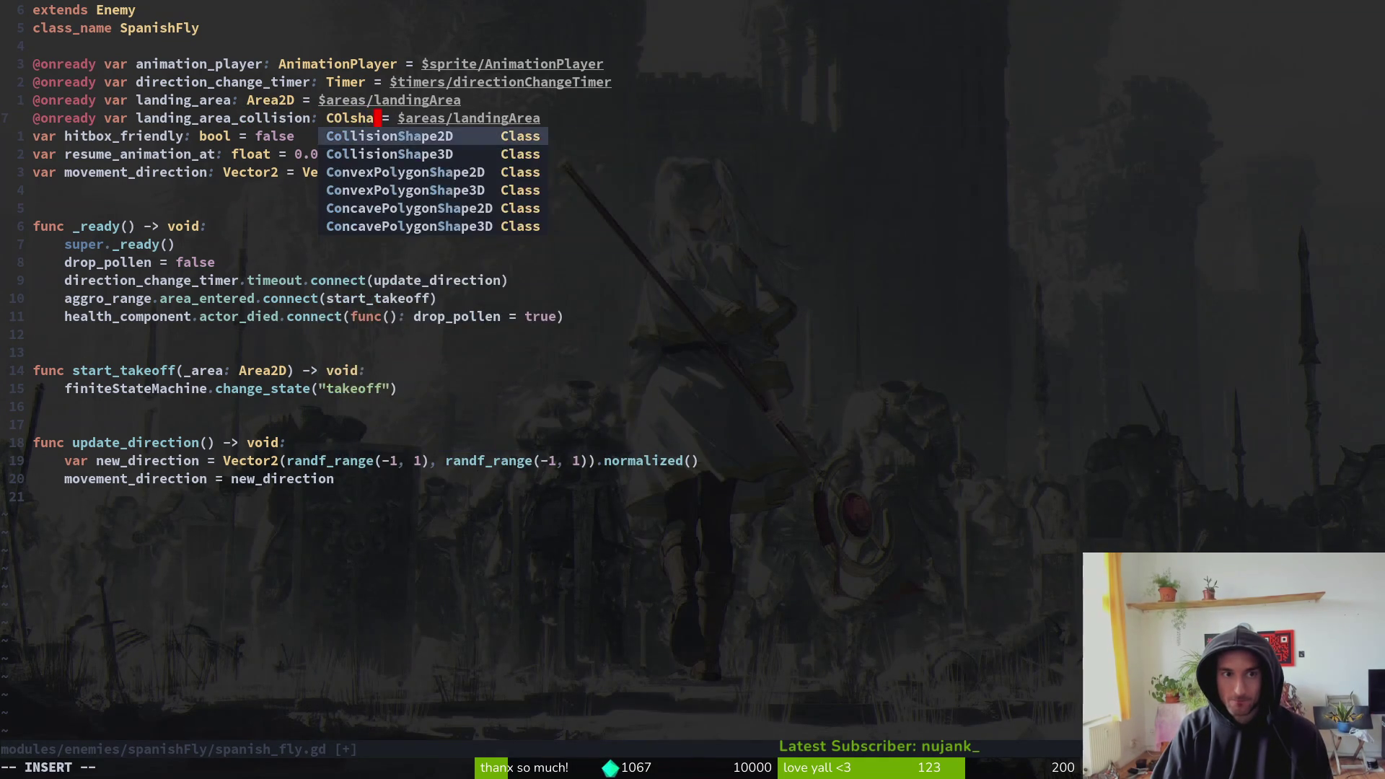
{"action": "key", "text": "Return"}
{"action": "key", "text": "Escape"}
{"action": "type", "text": "Area/co"}
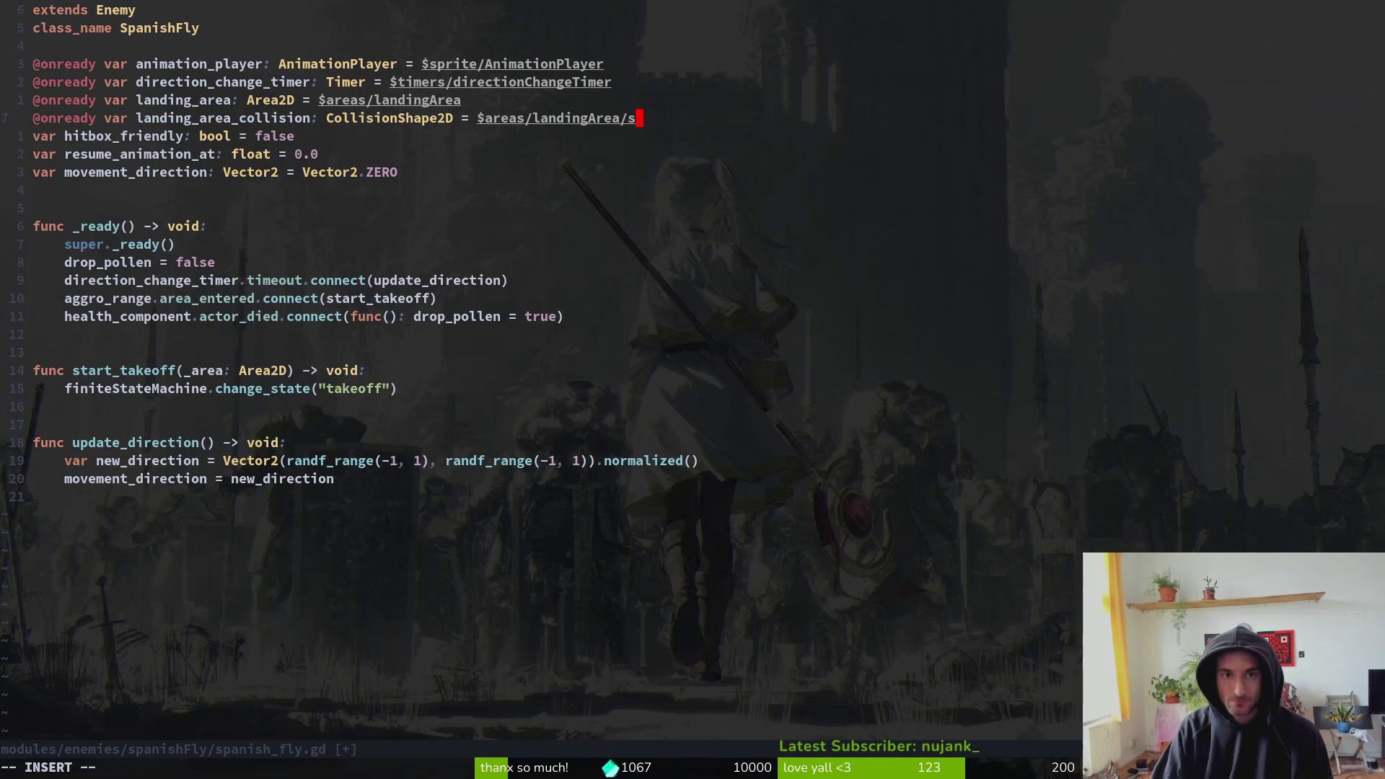
{"action": "key", "text": "Return"}
{"action": "key", "text": "Escape"}
{"action": "type", "text": ":w"}
{"action": "key", "text": "Return"}
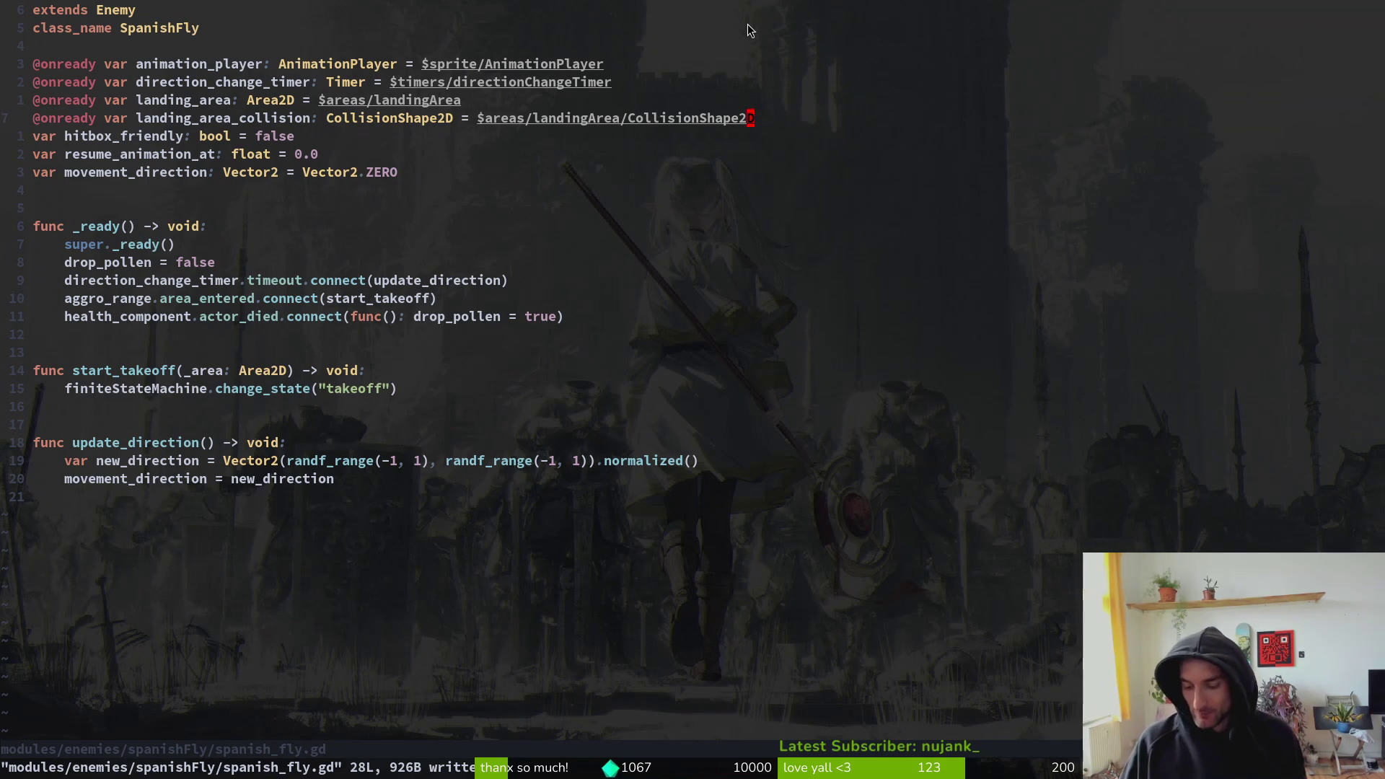
{"action": "left_click", "coordinate": [185, 189]}
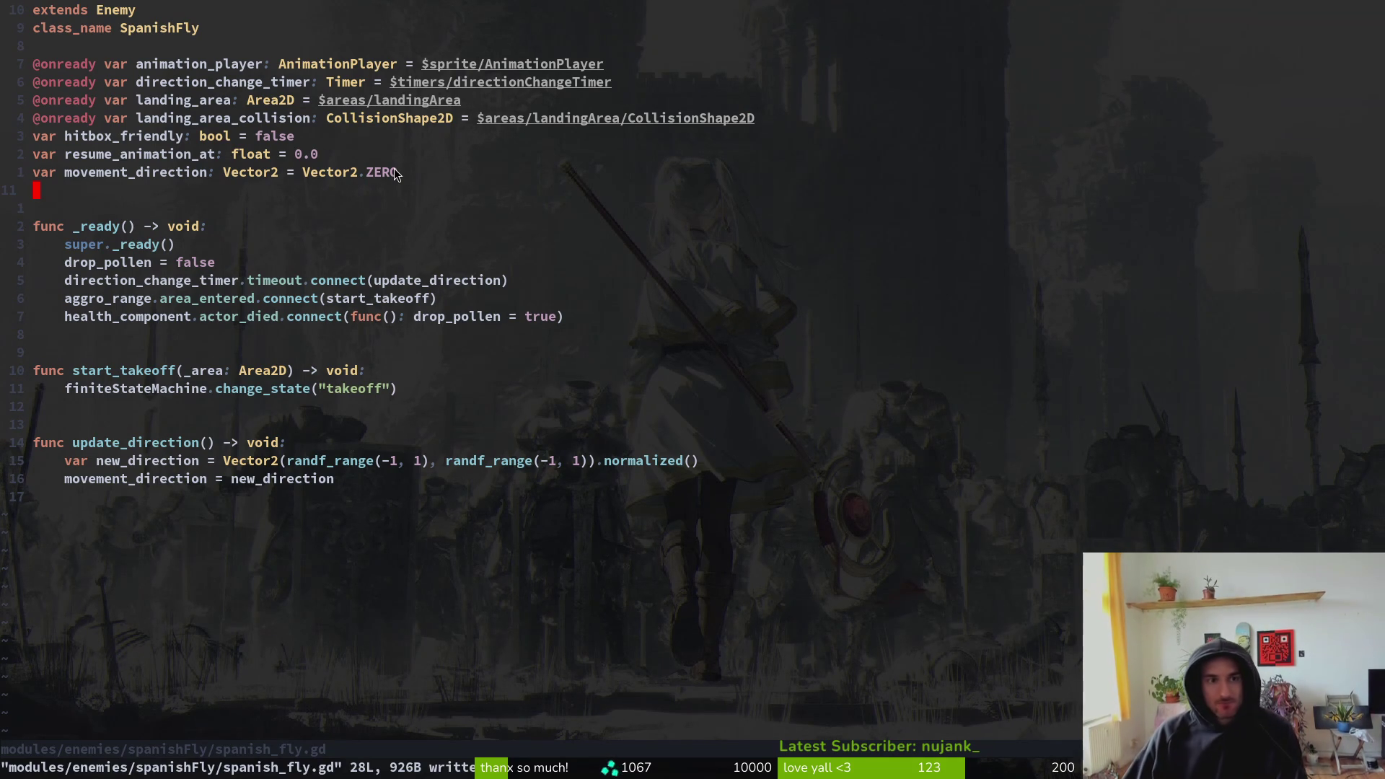
{"action": "left_click", "coordinate": [519, 231]}
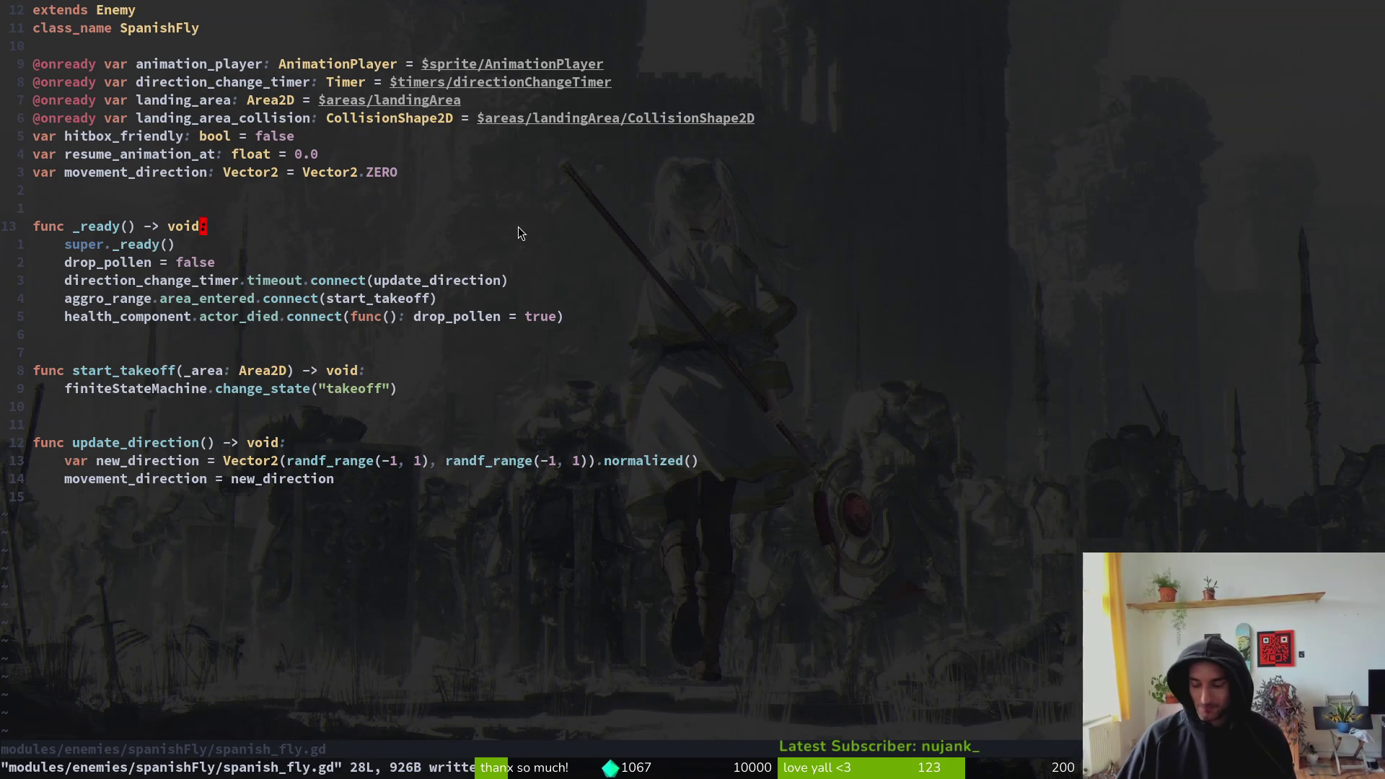
{"action": "key", "text": "k"}
{"action": "key", "text": "k"}
{"action": "key", "text": "j"}
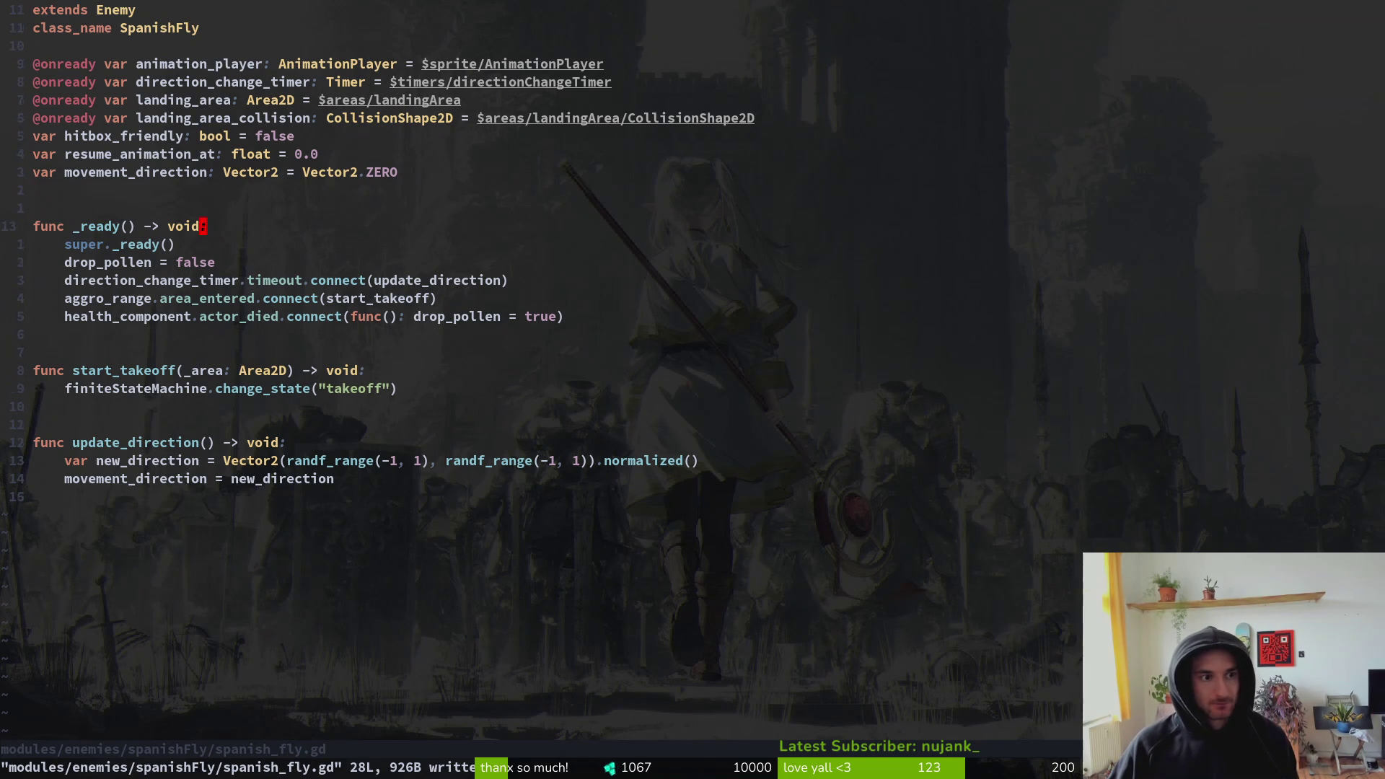
{"action": "key", "text": "k"}
{"action": "key", "text": "k"}
{"action": "key", "text": "j"}
{"action": "key", "text": "j"}
{"action": "key", "text": "j"}
{"action": "key", "text": "k"}
{"action": "key", "text": "k"}
{"action": "key", "text": "j"}
{"action": "key", "text": "k"}
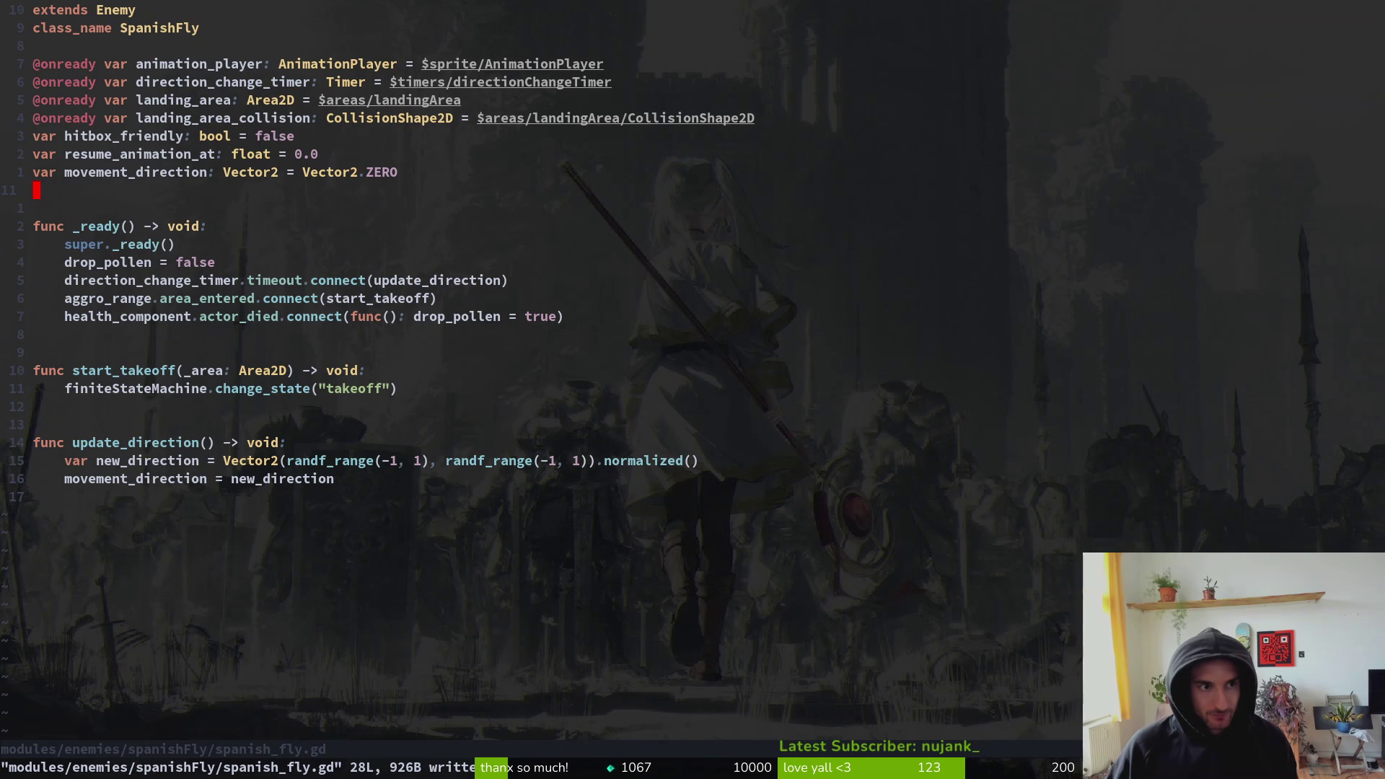
{"action": "key", "text": "alt+Tab"}
{"action": "left_click", "coordinate": [28, 220]}
- Duplicate the aggro_range connect line to connect landing_area's area_entered to start_landing, then save
{"action": "left_click", "coordinate": [21, 188]}
{"action": "key", "text": "alt+Tab"}
{"action": "left_click", "coordinate": [124, 296]}
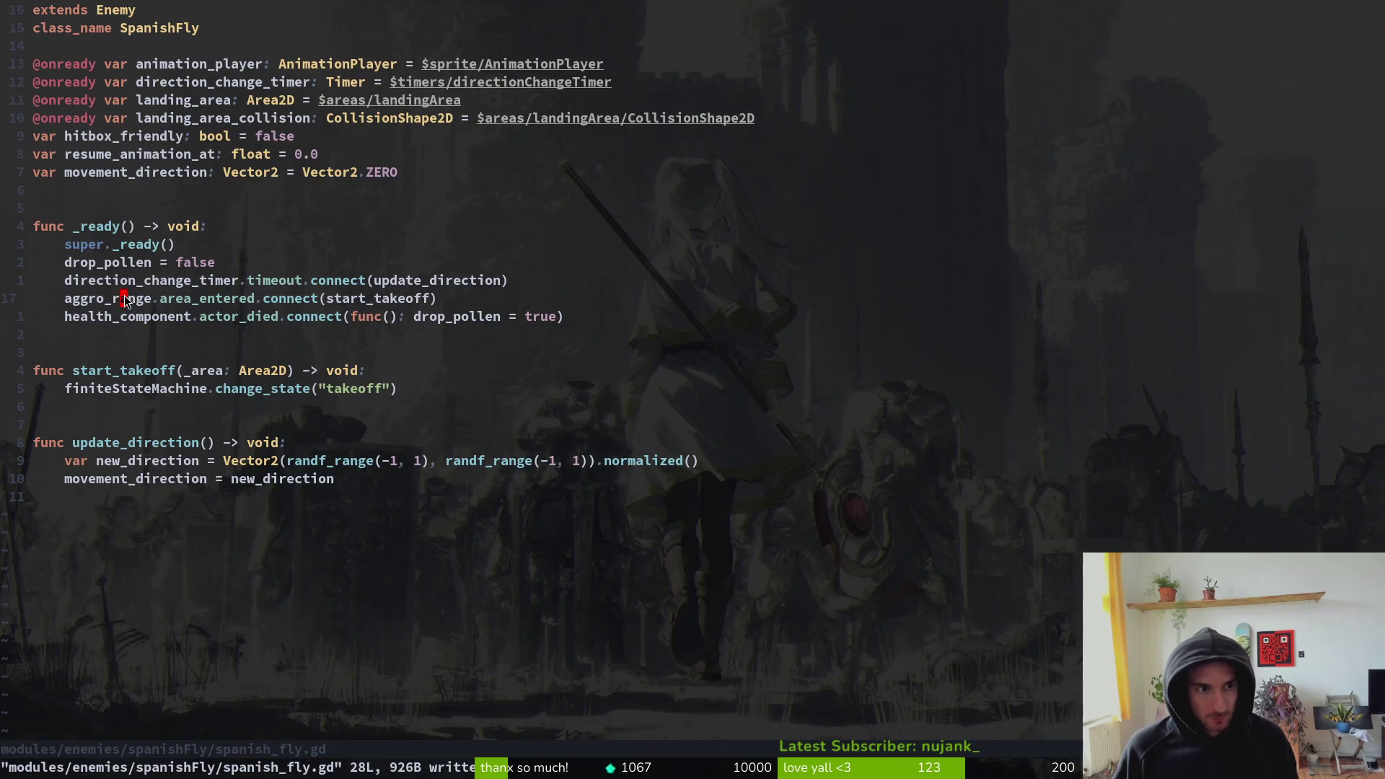
{"action": "key", "text": "shift+v"}
{"action": "type", "text": "yp"}
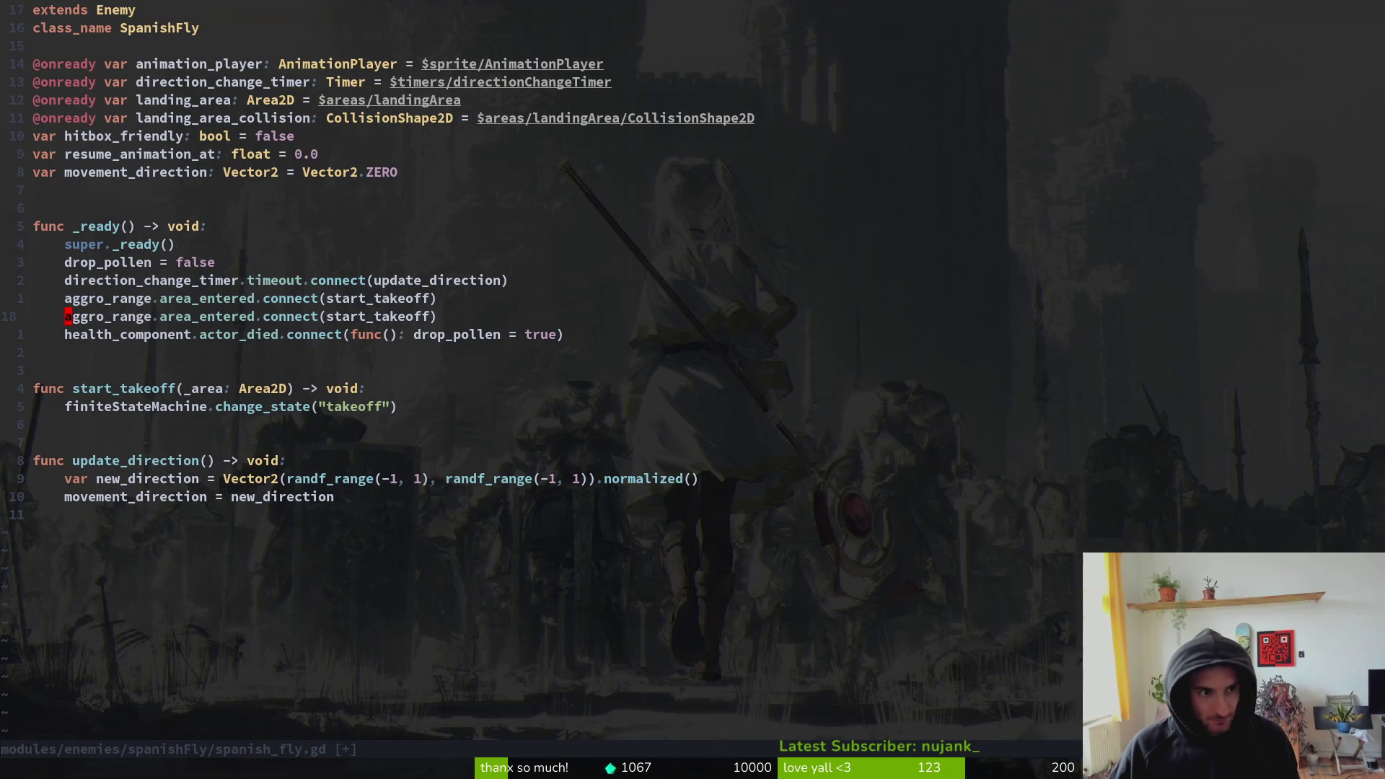
{"action": "type", "text": "cwlanding_area"}
{"action": "key", "text": "Escape"}
{"action": "key", "text": "$"}
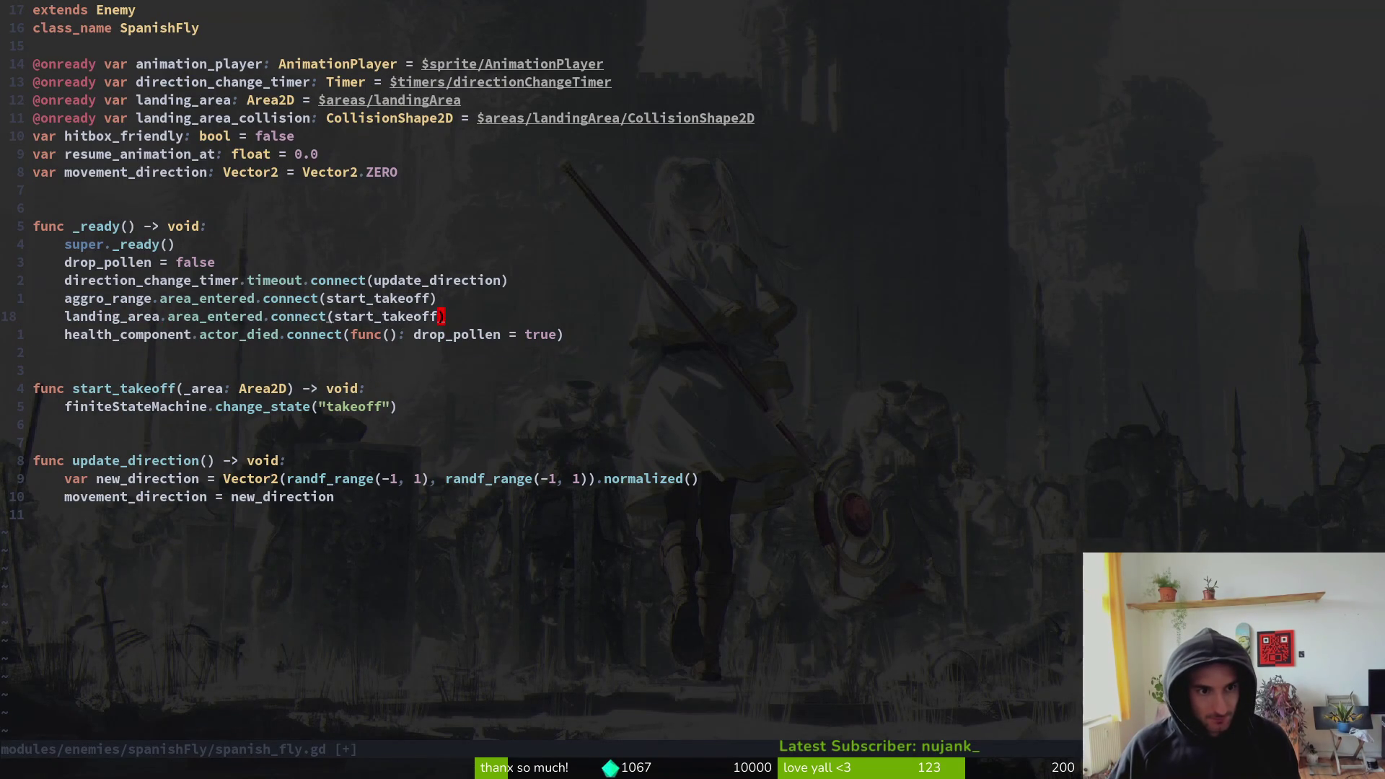
{"action": "key", "text": "i"}
{"action": "key", "text": "ctrl+w"}
{"action": "type", "text": "start_landing"}
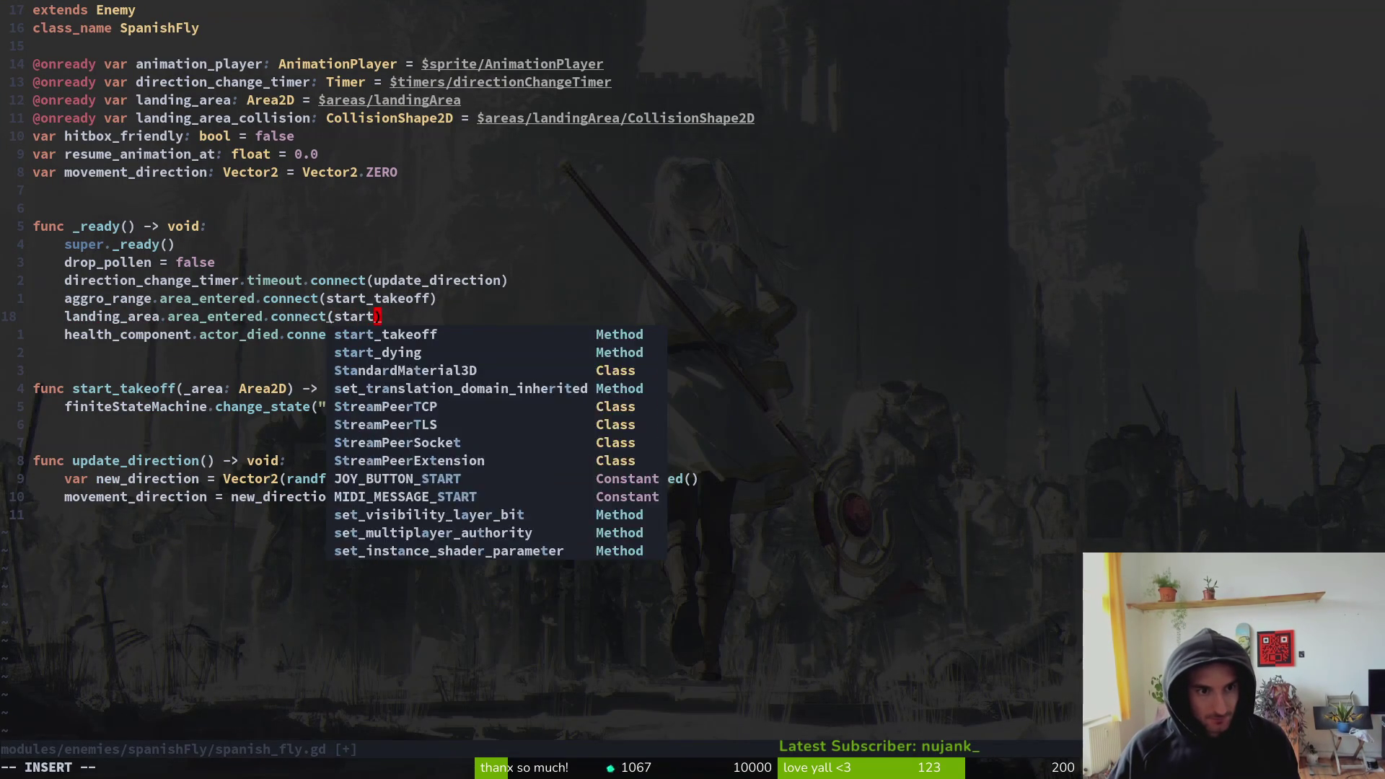
{"action": "key", "text": "Escape"}
{"action": "type", "text": ":w"}
{"action": "key", "text": "Return"}
- Copy the start_takeoff function as a new start_landing function and save
{"action": "key", "text": "j"}
{"action": "key", "text": "j"}
{"action": "key", "text": "j"}
{"action": "key", "text": "V"}
{"action": "key", "text": "j"}
{"action": "key", "text": "j"}
{"action": "key", "text": "y"}
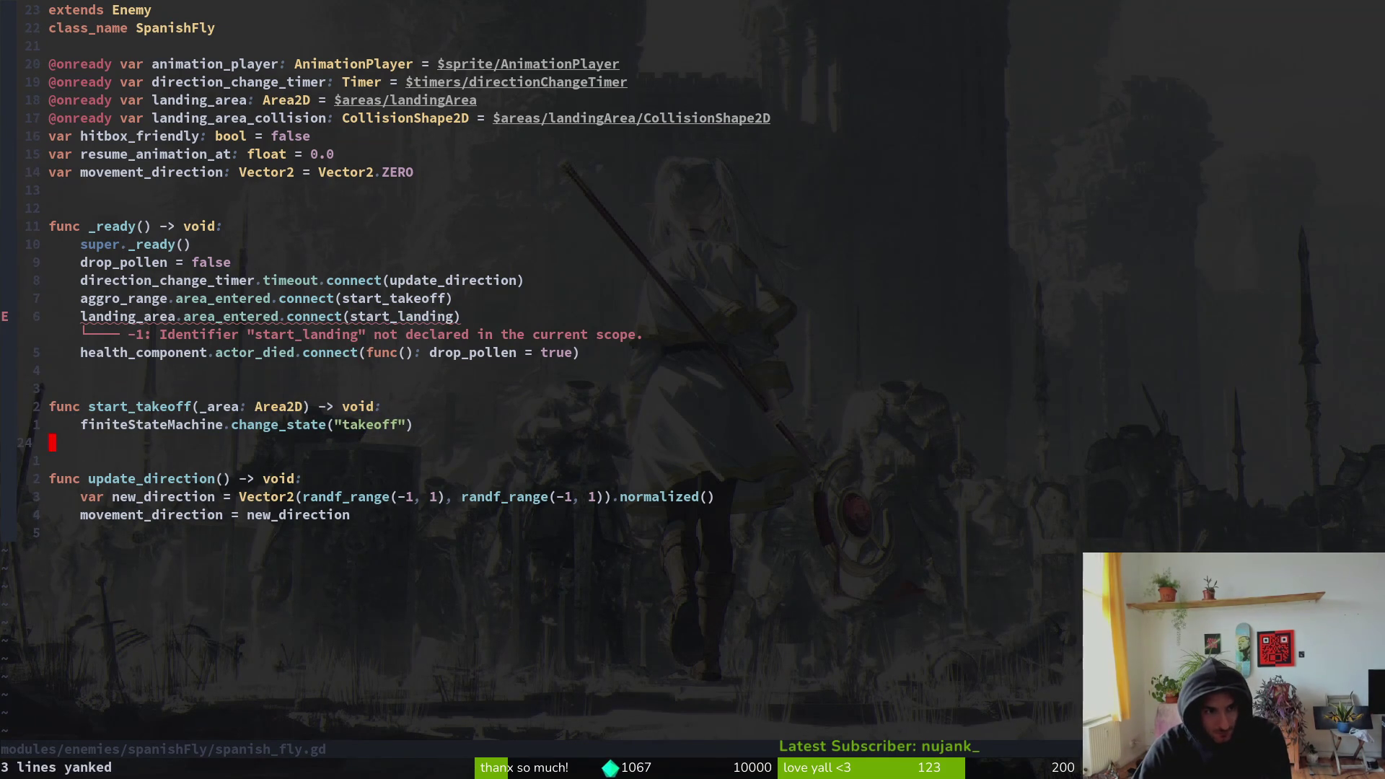
{"action": "key", "text": "p"}
{"action": "key", "text": "O"}
{"action": "key", "text": "Escape"}
{"action": "type", "text": "wcwstart_landing"}
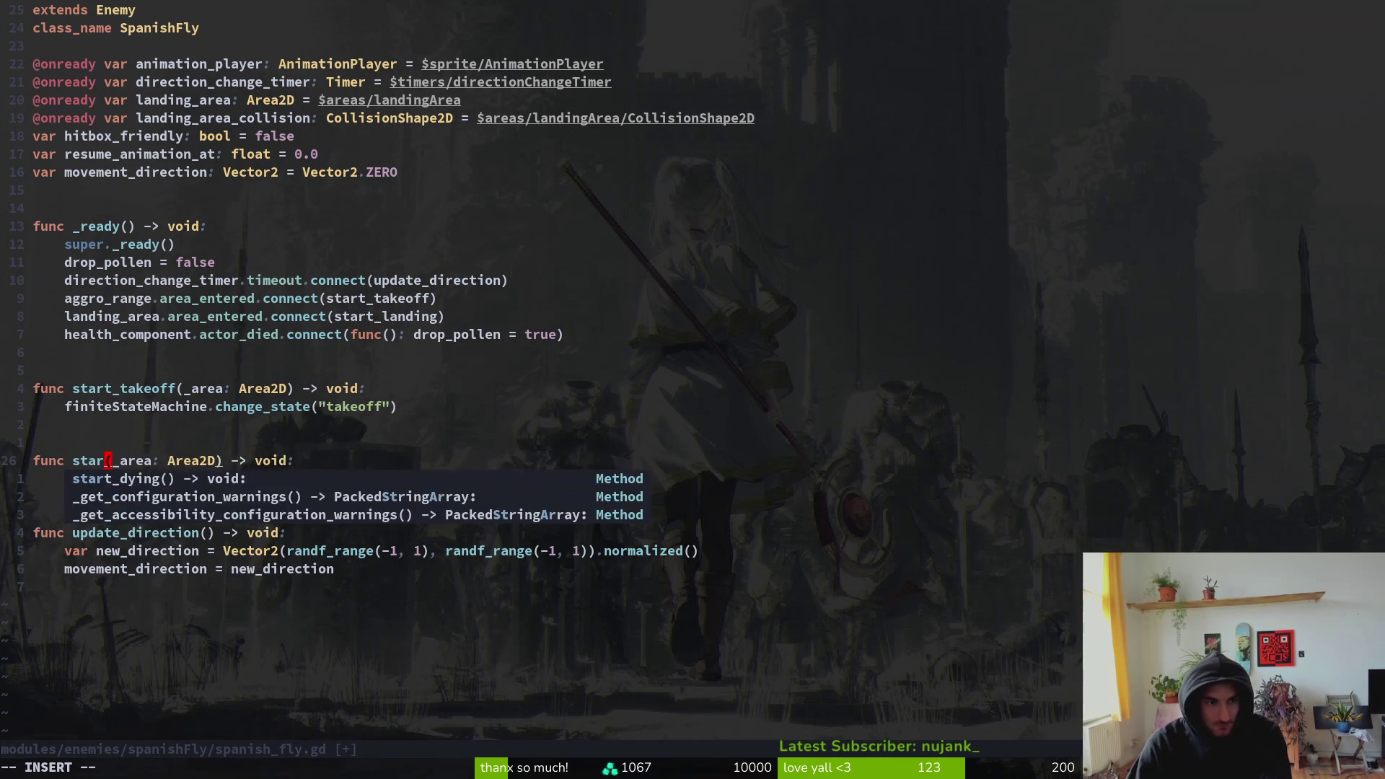
{"action": "key", "text": "Escape"}
{"action": "type", "text": "j:w"}
{"action": "key", "text": "Return"}
- Change start_landing's state to "landing" and check finiteStateMachine's states in Godot
{"action": "key", "text": "$"}
{"action": "key", "text": "h"}
{"action": "key", "text": "h"}
{"action": "type", "text": "ciwlanding"}
{"action": "key", "text": "Escape"}
{"action": "key", "text": "alt+Tab"}
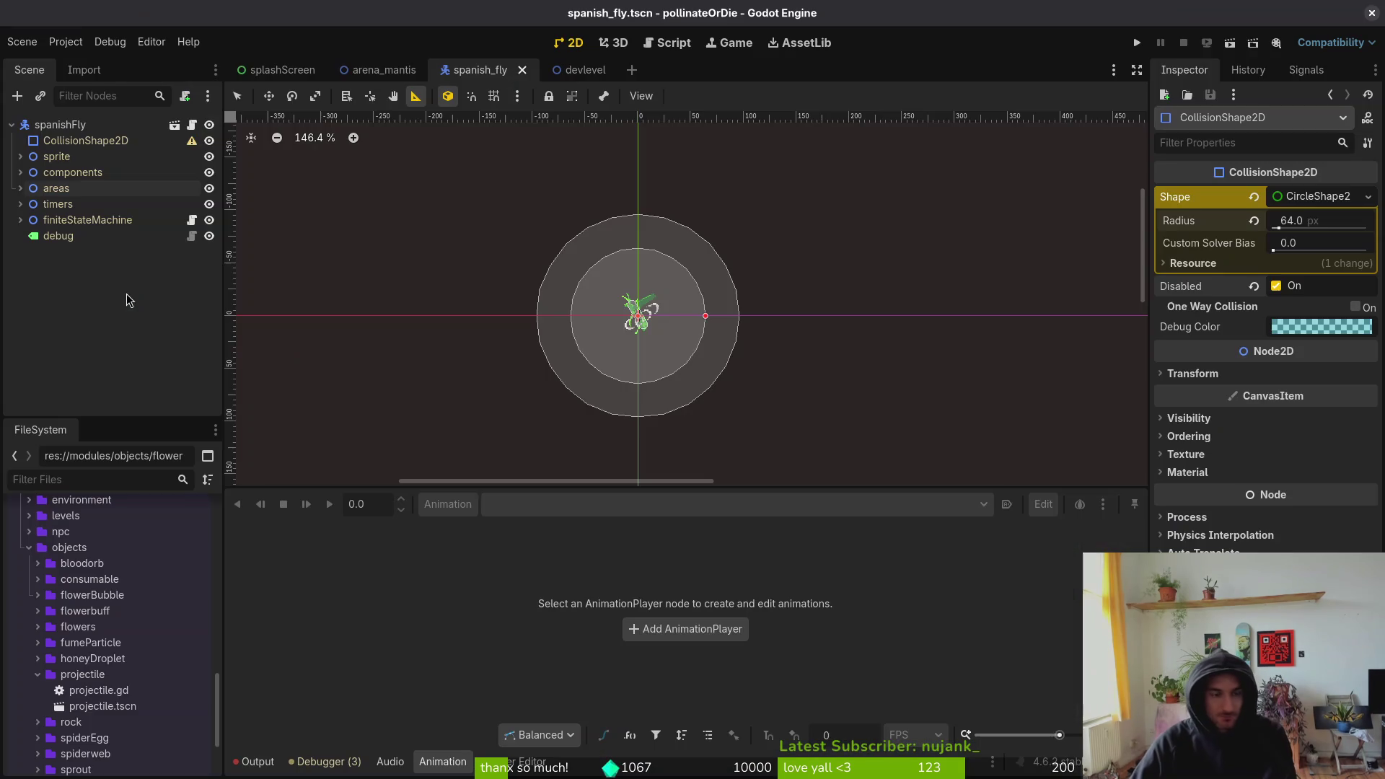
{"action": "left_click", "coordinate": [20, 220]}
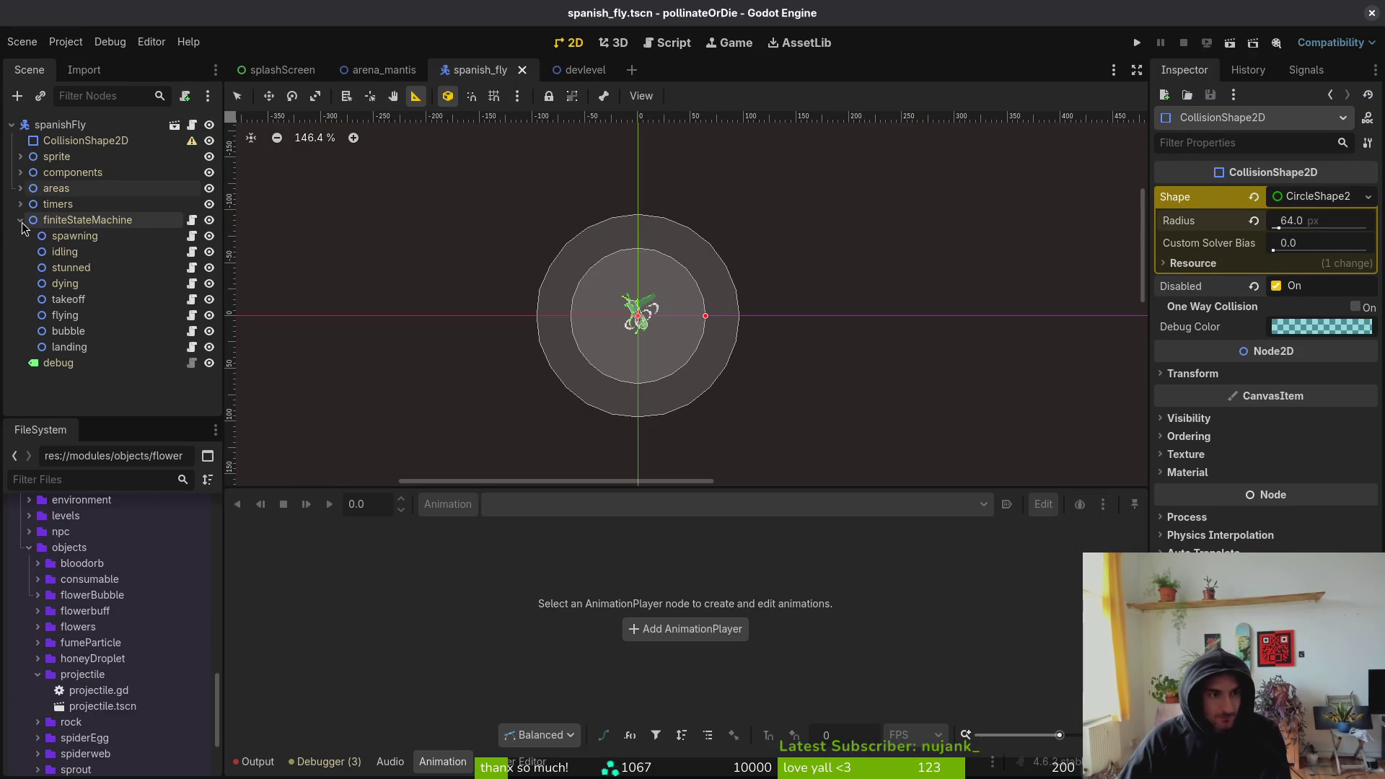
{"action": "left_click", "coordinate": [21, 220]}
{"action": "key", "text": "alt+Tab"}
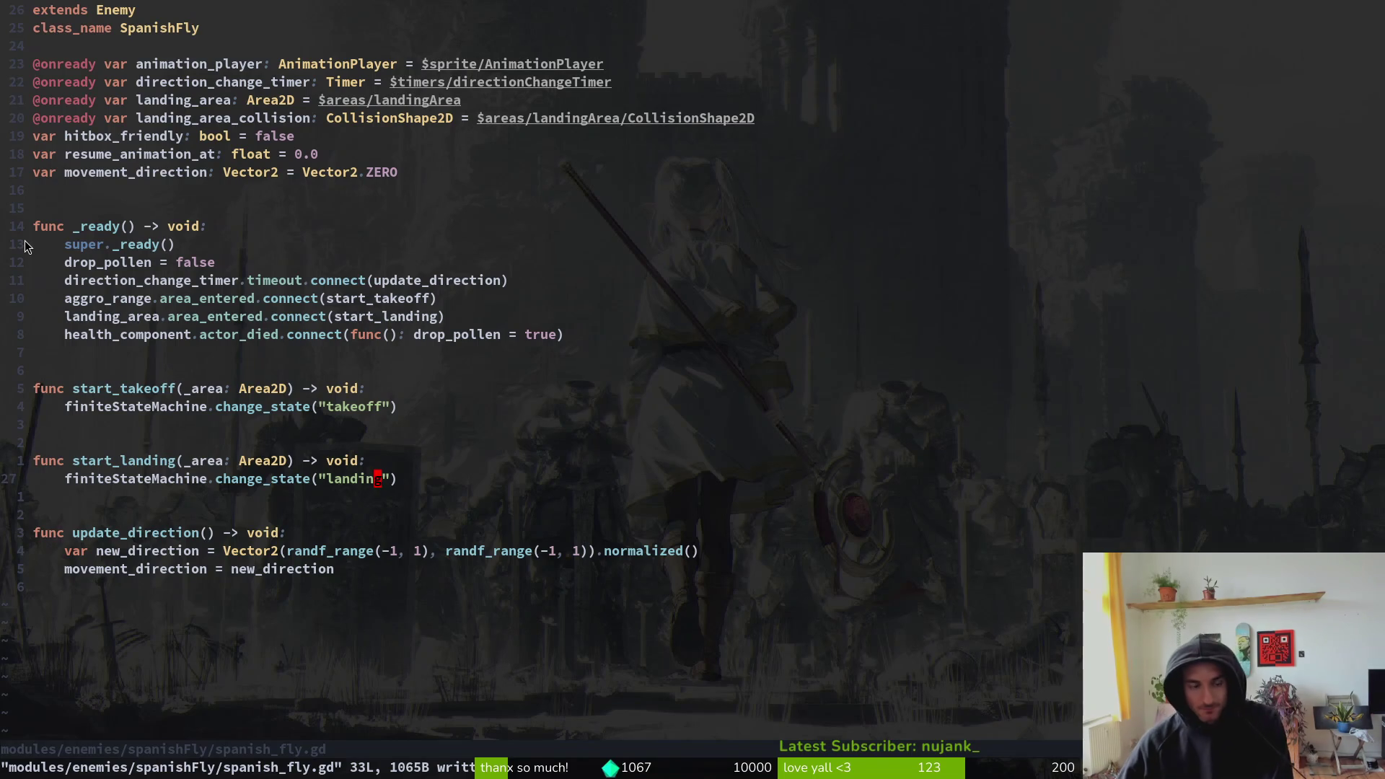
{"action": "key", "text": "space"}
- Filter the project files for 'land', then switch from the terminal to Aseprite
{"action": "key", "text": "f"}
{"action": "key", "text": "f"}
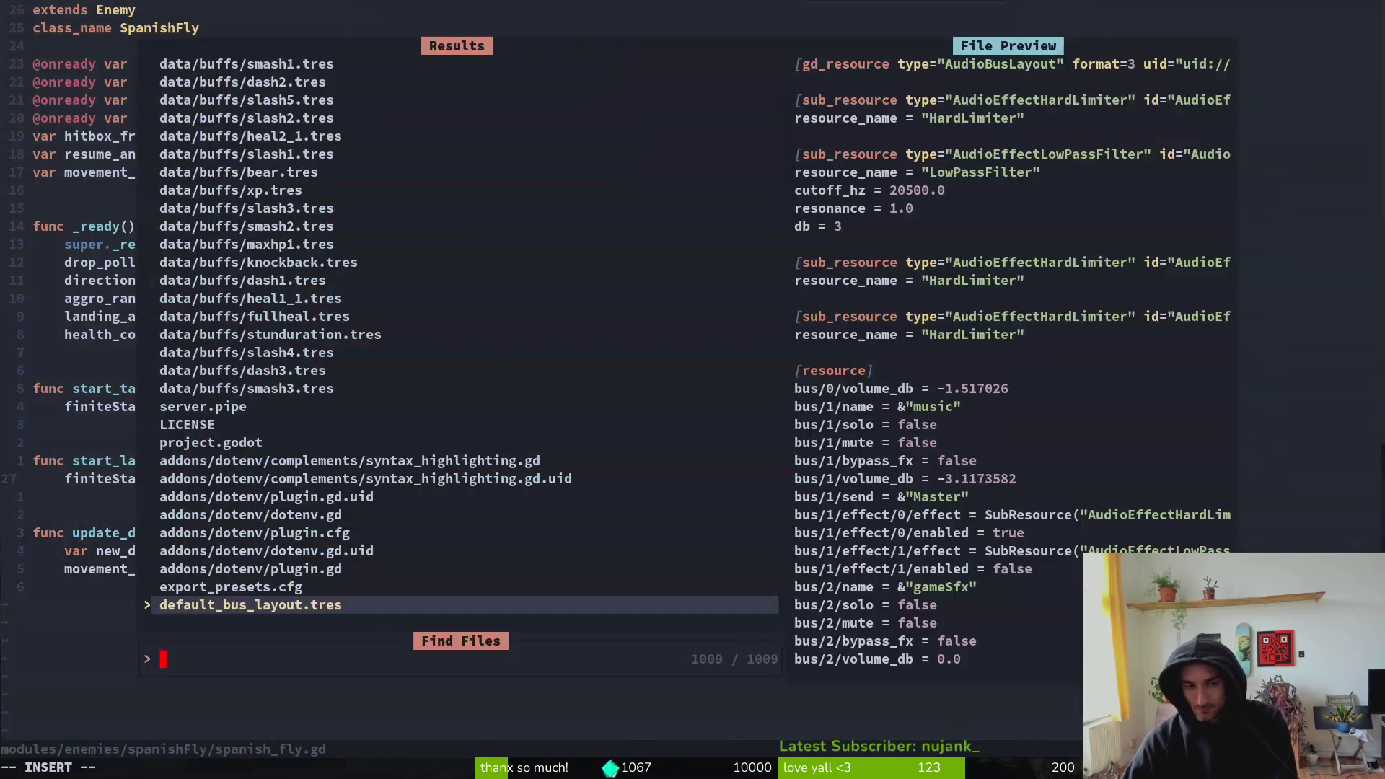
{"action": "type", "text": "land"}
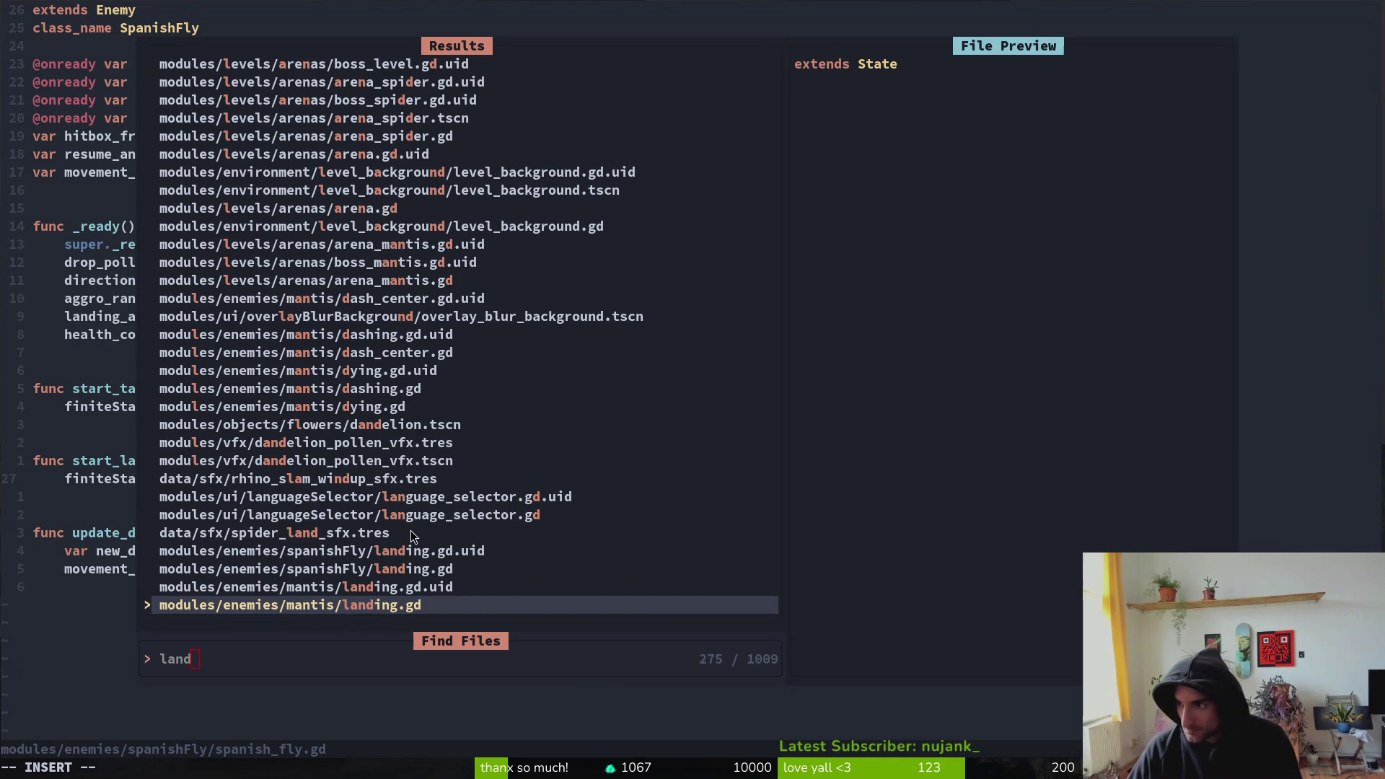
{"action": "key", "text": "alt+Tab"}
{"action": "key", "text": "alt+Tab"}
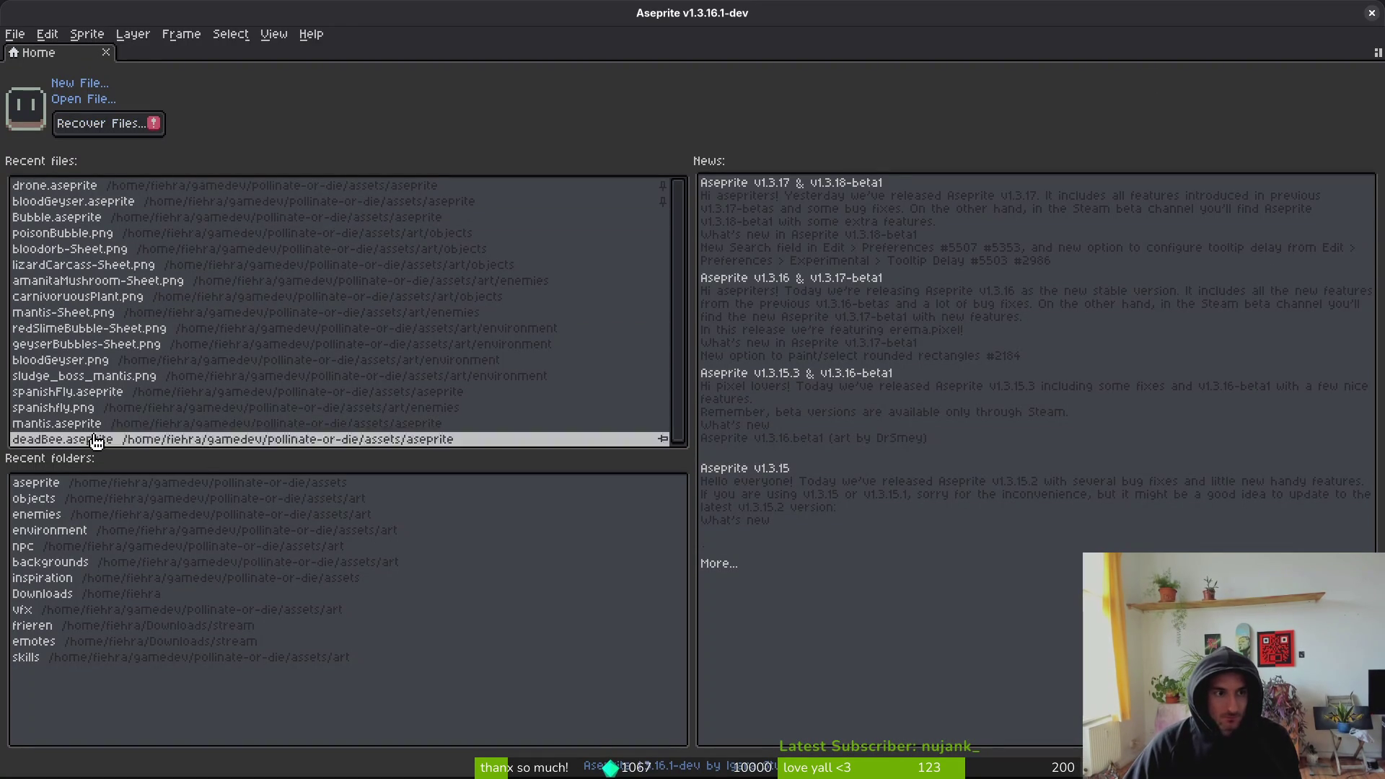
- Open spanishFly.aseprite from recent files, step between land frames 34 and 35, save, and pick the Pencil
{"action": "left_click", "coordinate": [137, 393]}
{"action": "left_click", "coordinate": [941, 577]}
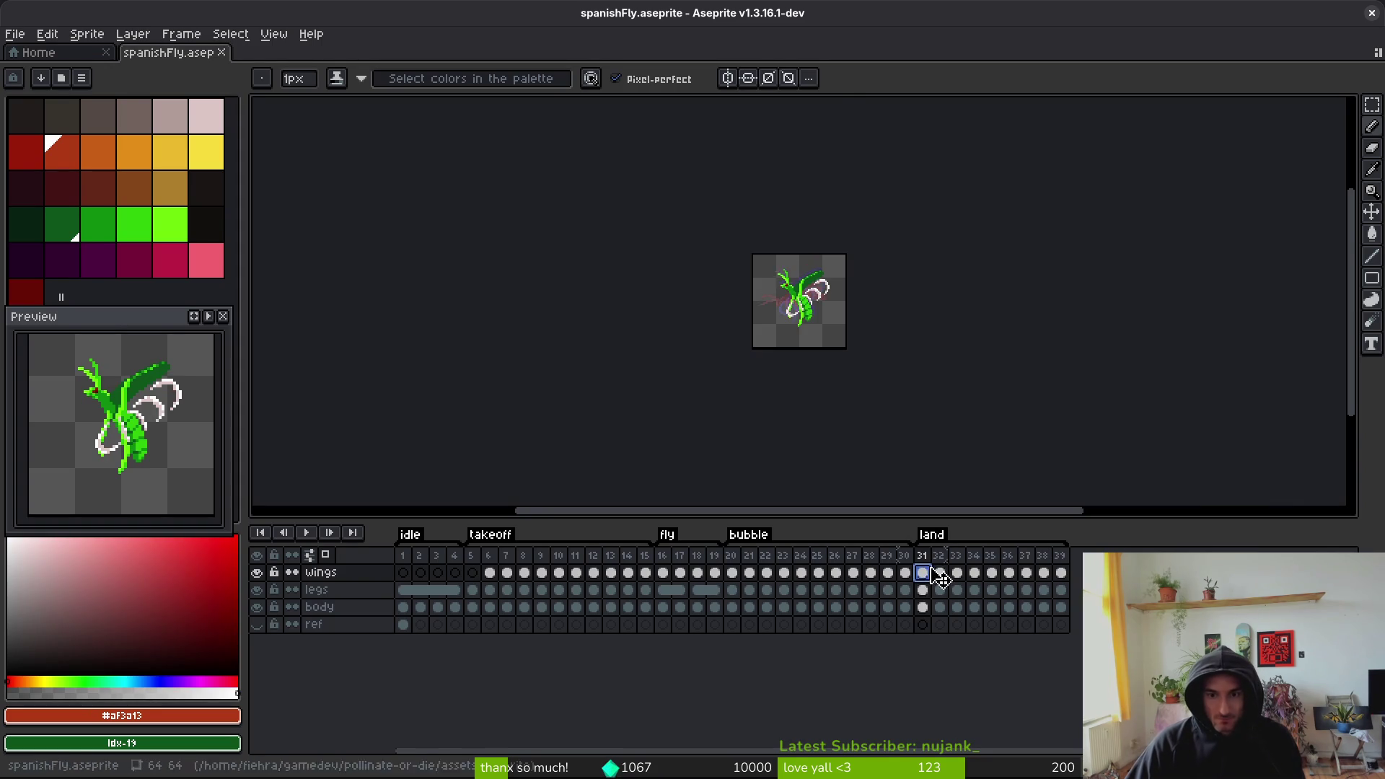
{"action": "scroll", "coordinate": [838, 321], "scroll_direction": "up", "scroll_amount": 3}
{"action": "scroll", "coordinate": [829, 323], "scroll_direction": "down", "scroll_amount": 3}
{"action": "key", "text": "Left"}
{"action": "key", "text": "Left"}
{"action": "key", "text": "Right"}
{"action": "key", "text": "Right"}
{"action": "key", "text": "Right"}
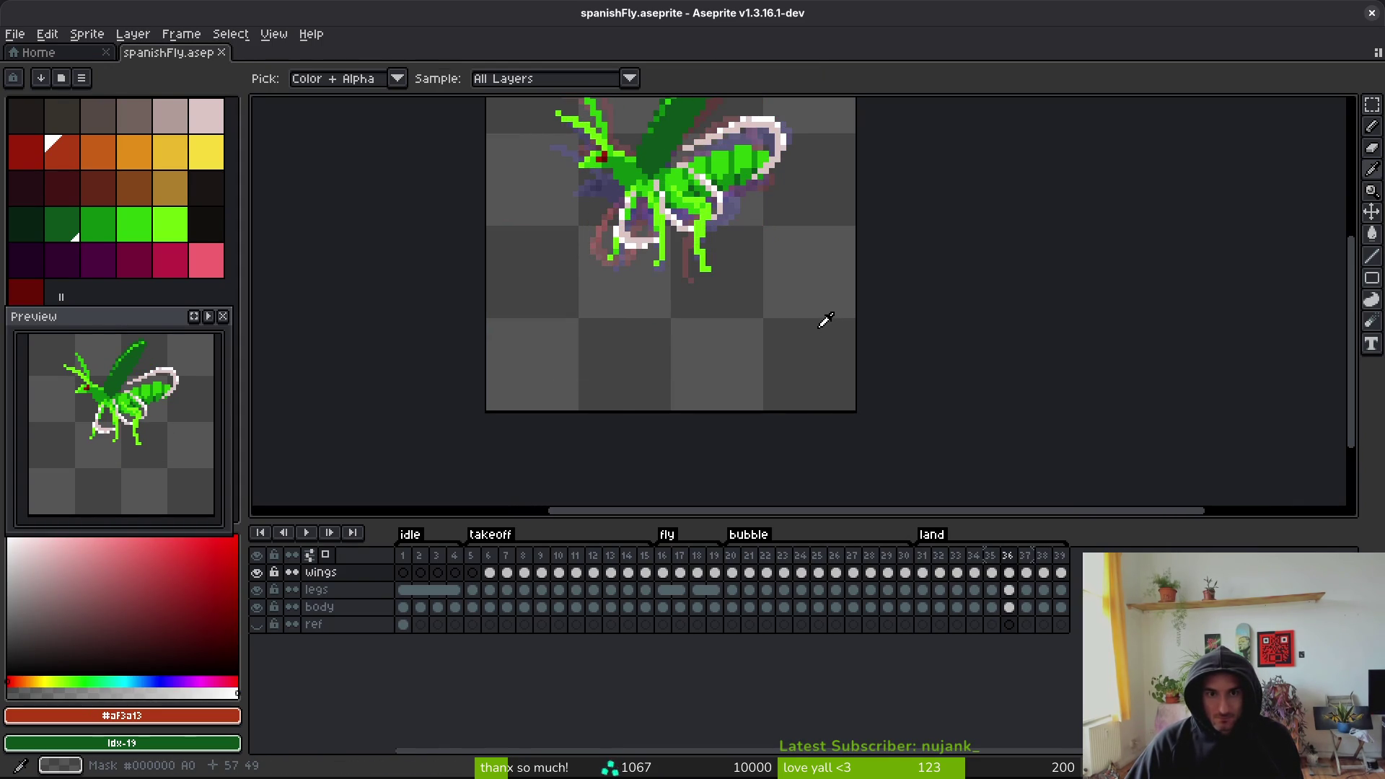
{"action": "key", "text": "Left"}
{"action": "key", "text": "Left"}
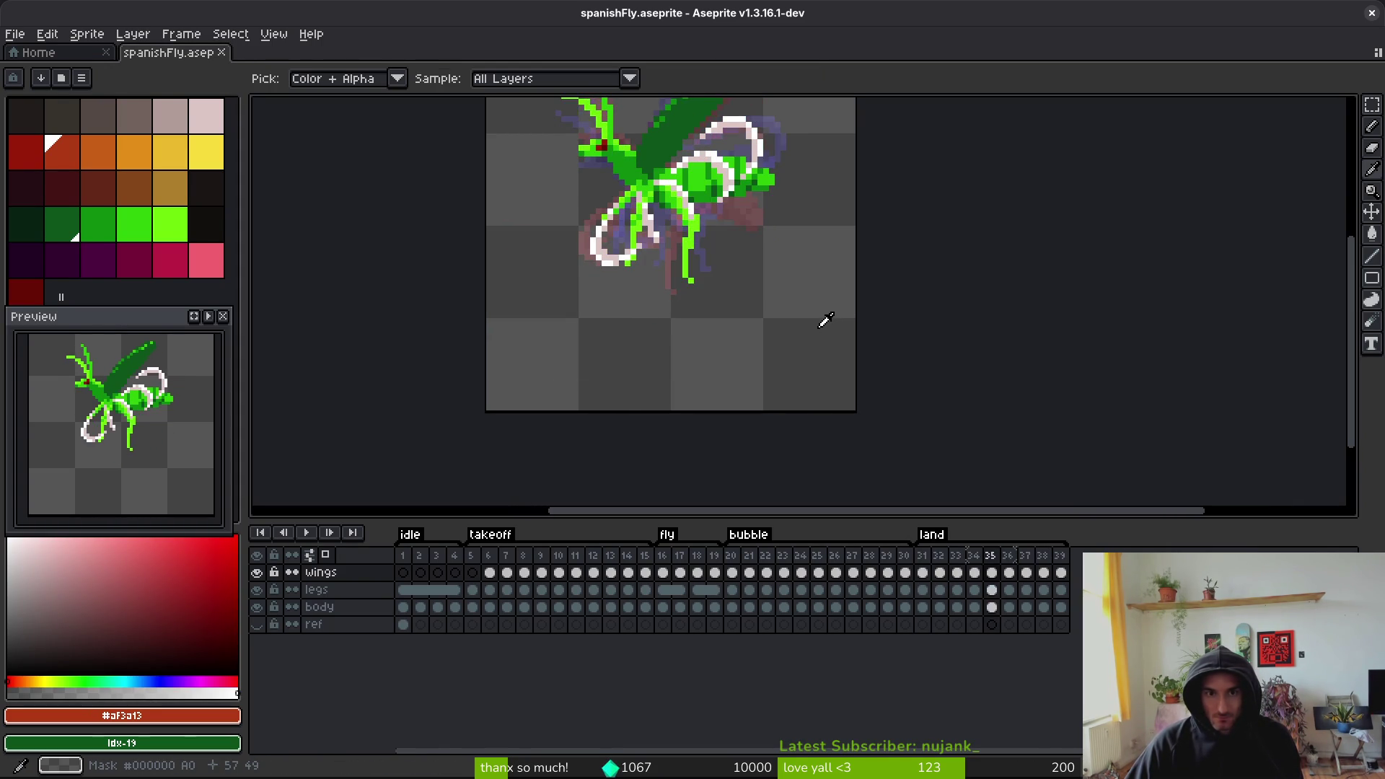
{"action": "key", "text": "Right"}
{"action": "key", "text": "b"}
{"action": "key", "text": "ctrl+s"}
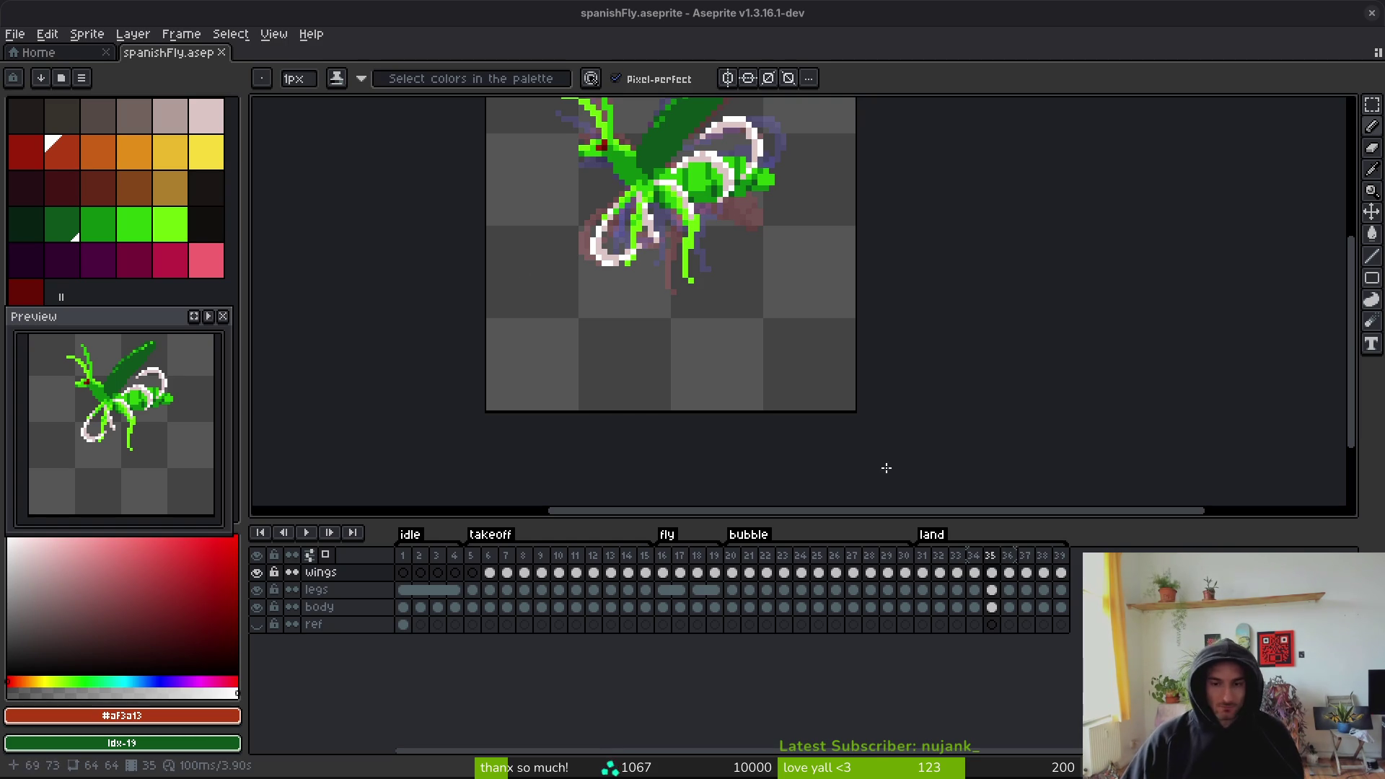
- Adjust the land tag's end and insert a new empty frame after frame 34
{"action": "left_click", "coordinate": [955, 555]}
{"action": "scroll", "coordinate": [692, 289], "scroll_direction": "down", "scroll_amount": 1}
{"action": "key", "text": "i"}
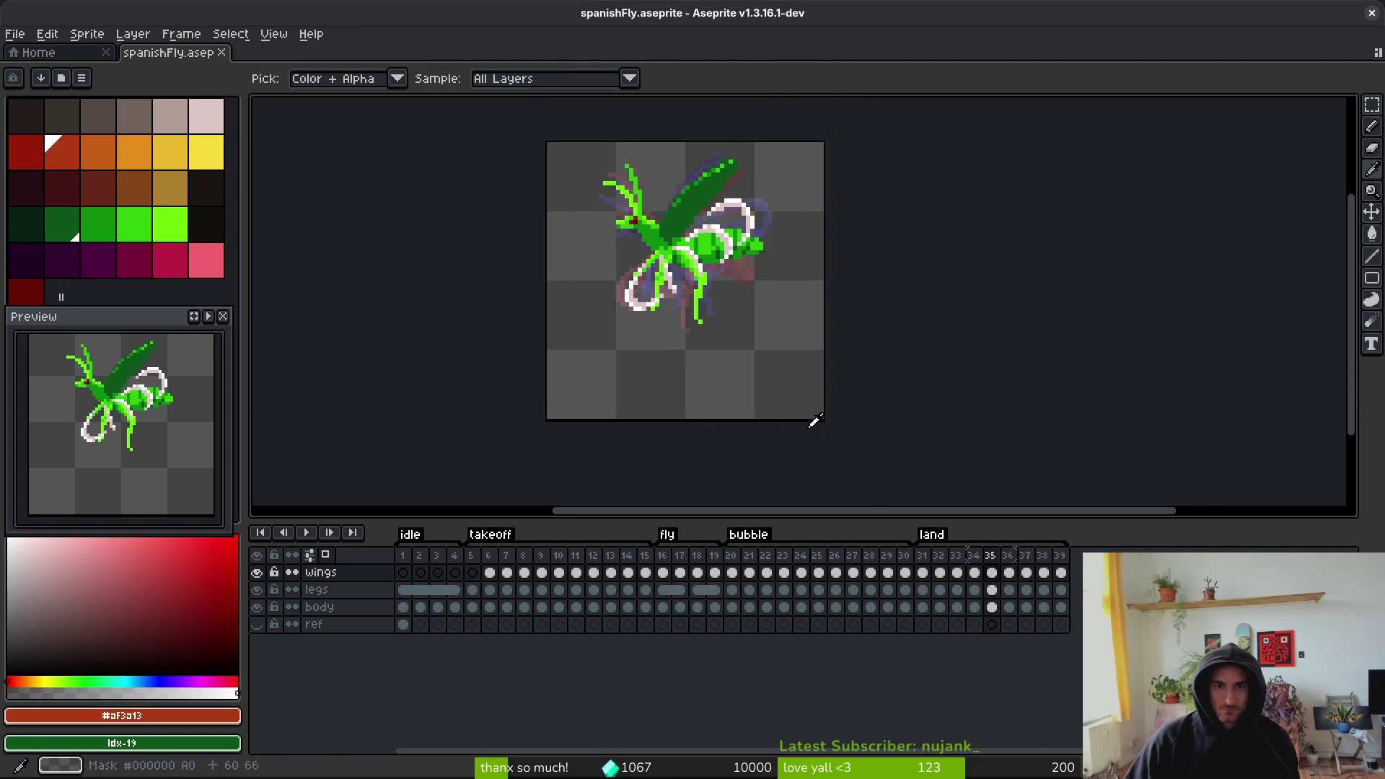
{"action": "key", "text": "Right"}
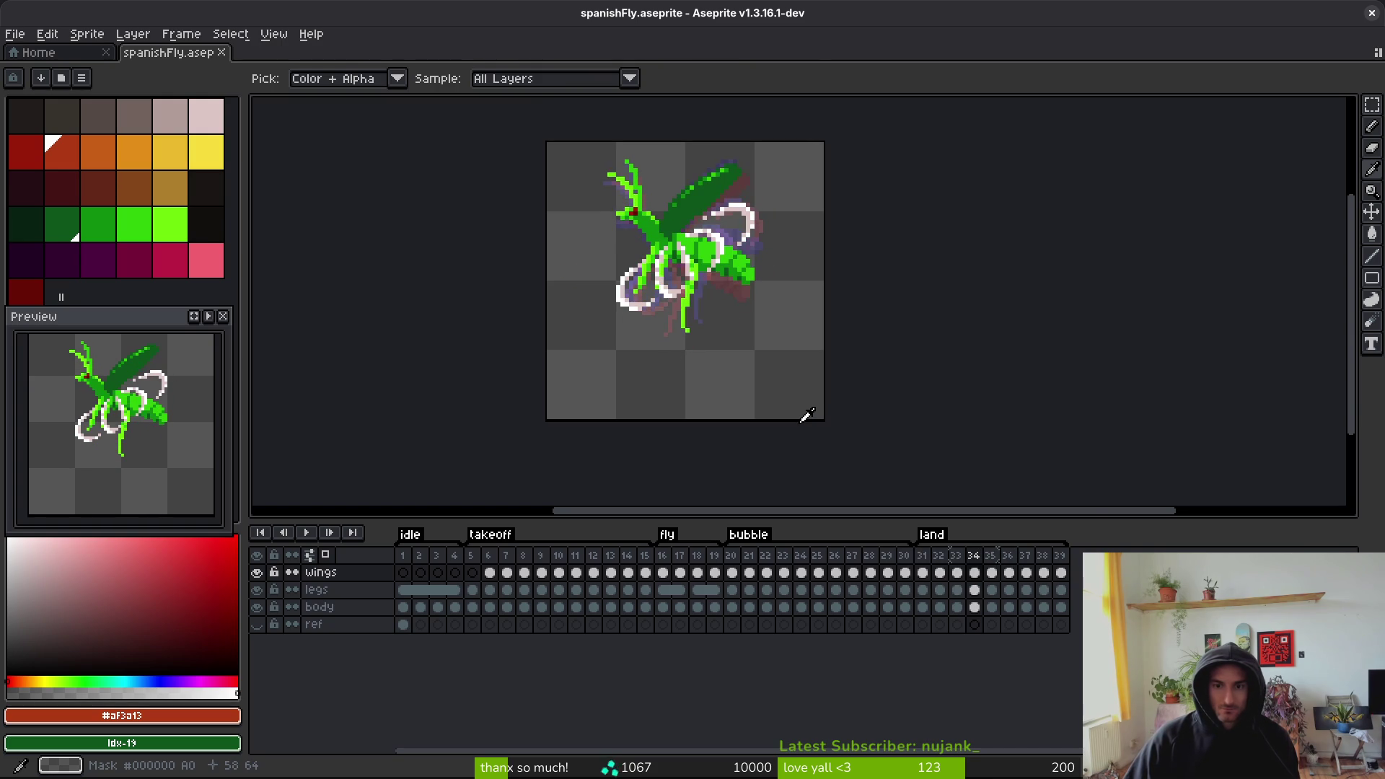
{"action": "key", "text": "b"}
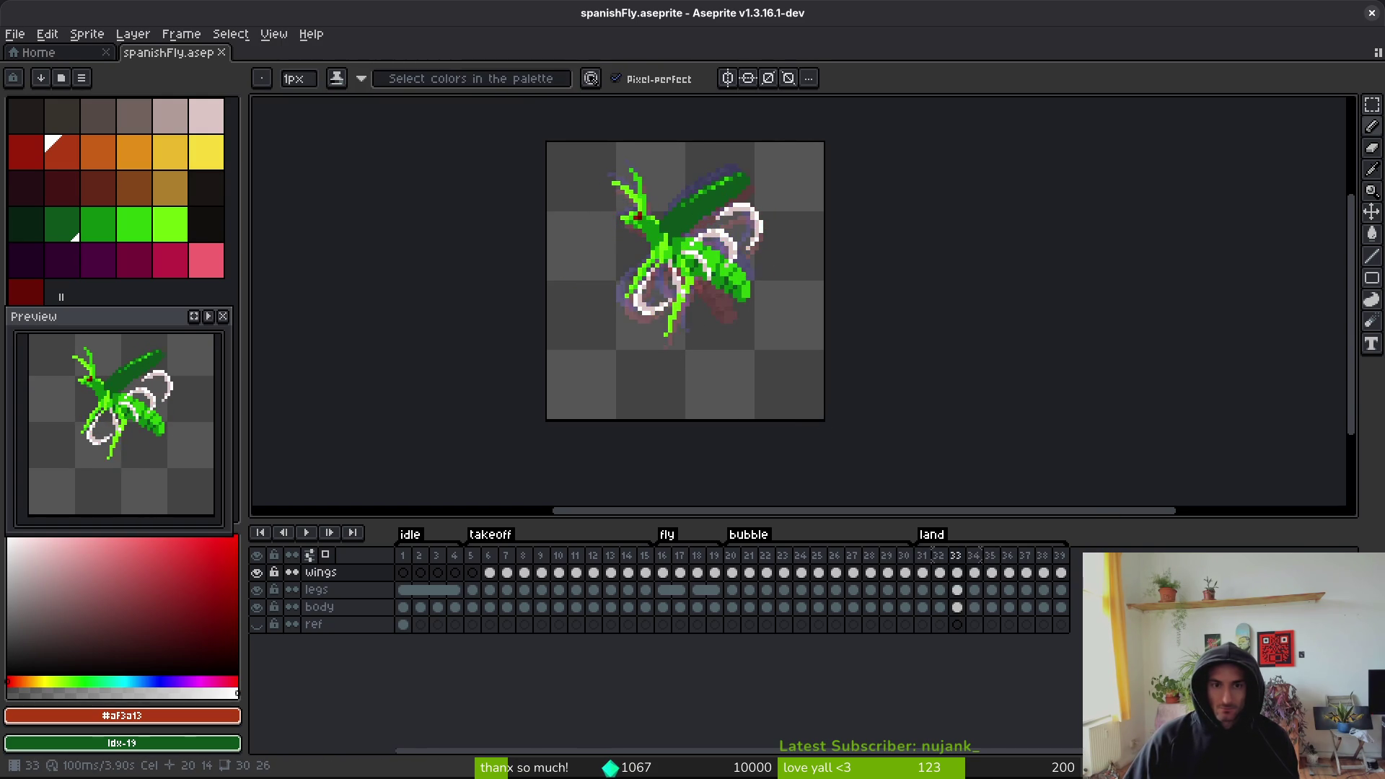
{"action": "left_click_drag", "start_coordinate": [1067, 539], "coordinate": [972, 552]}
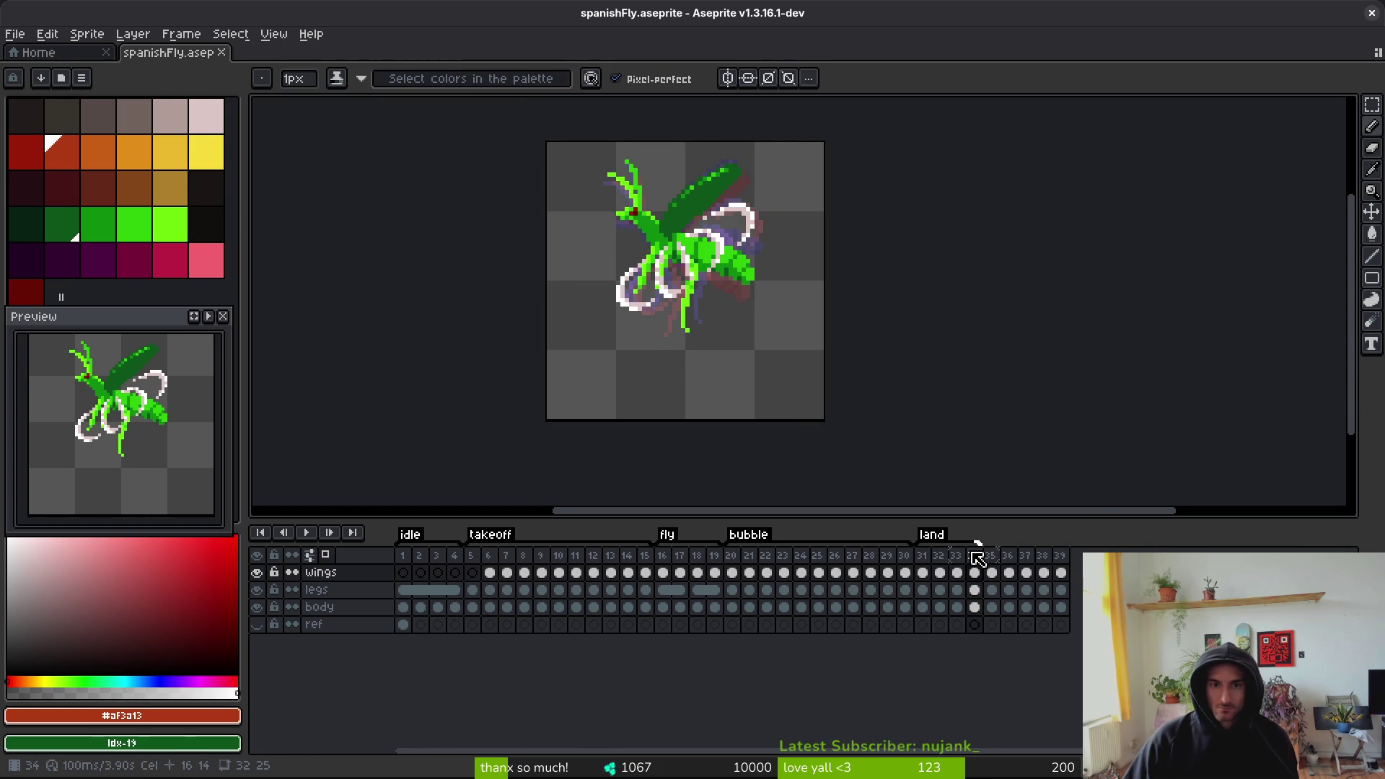
{"action": "key", "text": "alt+b"}
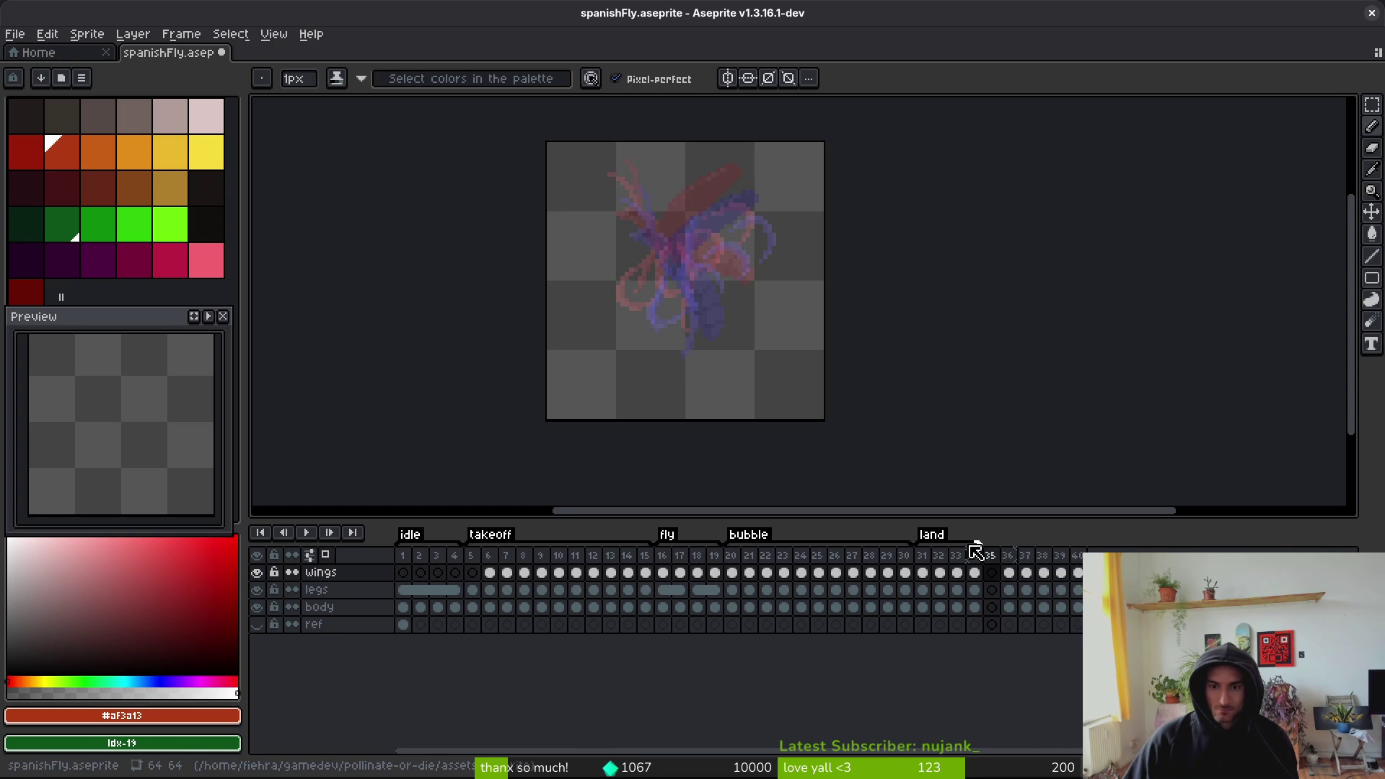
- Compare frames 33, 34 and 36 in the timeline
{"action": "left_click", "coordinate": [964, 574]}
{"action": "left_click", "coordinate": [974, 574]}
{"action": "left_click", "coordinate": [1010, 574]}
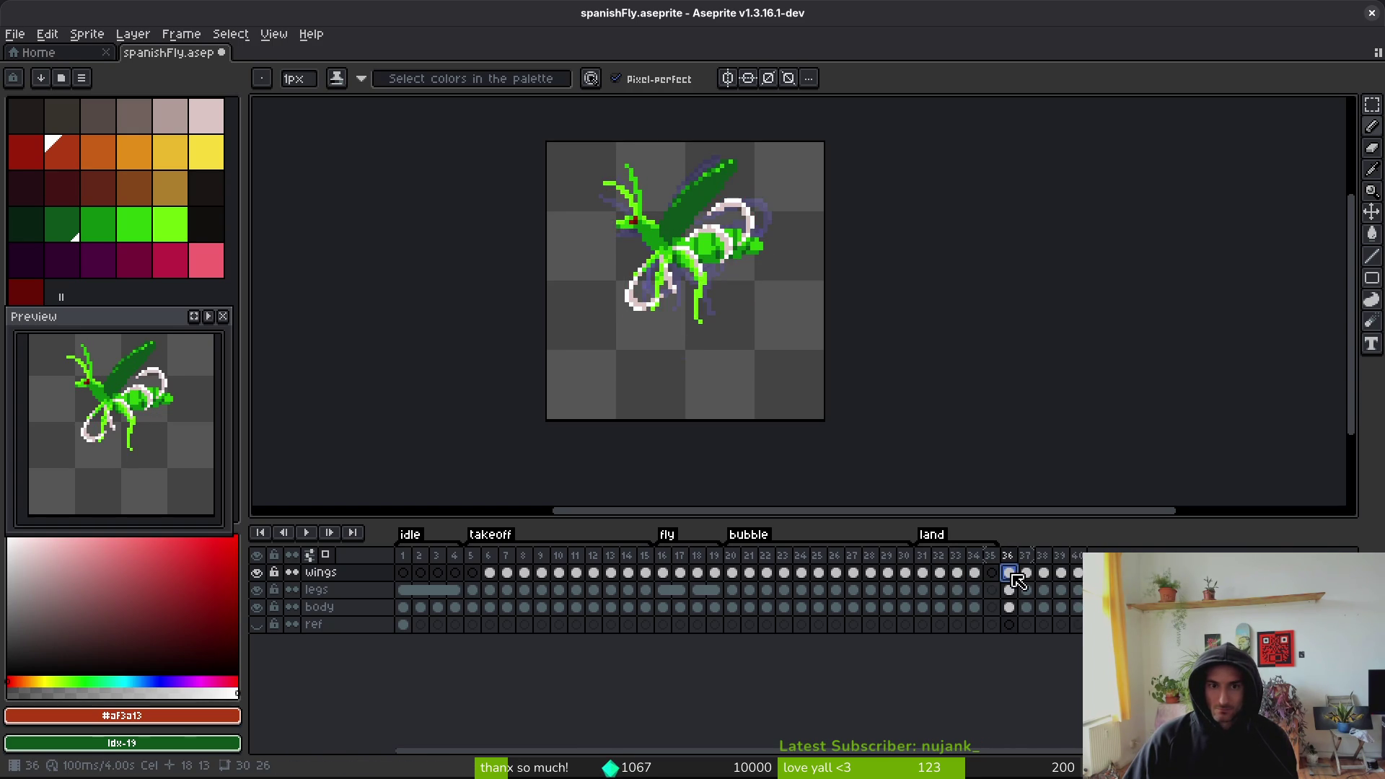
{"action": "left_click", "coordinate": [981, 577]}
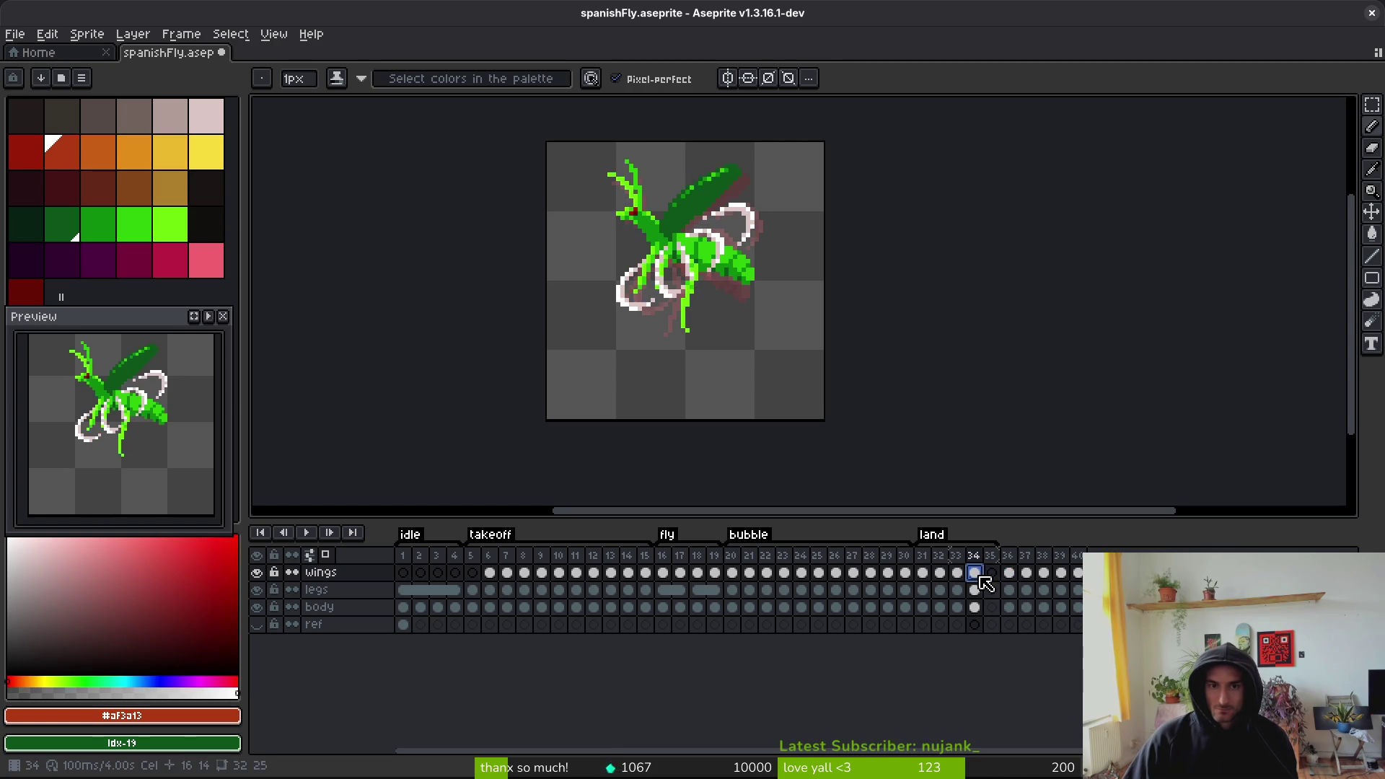
{"action": "left_click", "coordinate": [1008, 577]}
{"action": "left_click", "coordinate": [973, 572]}
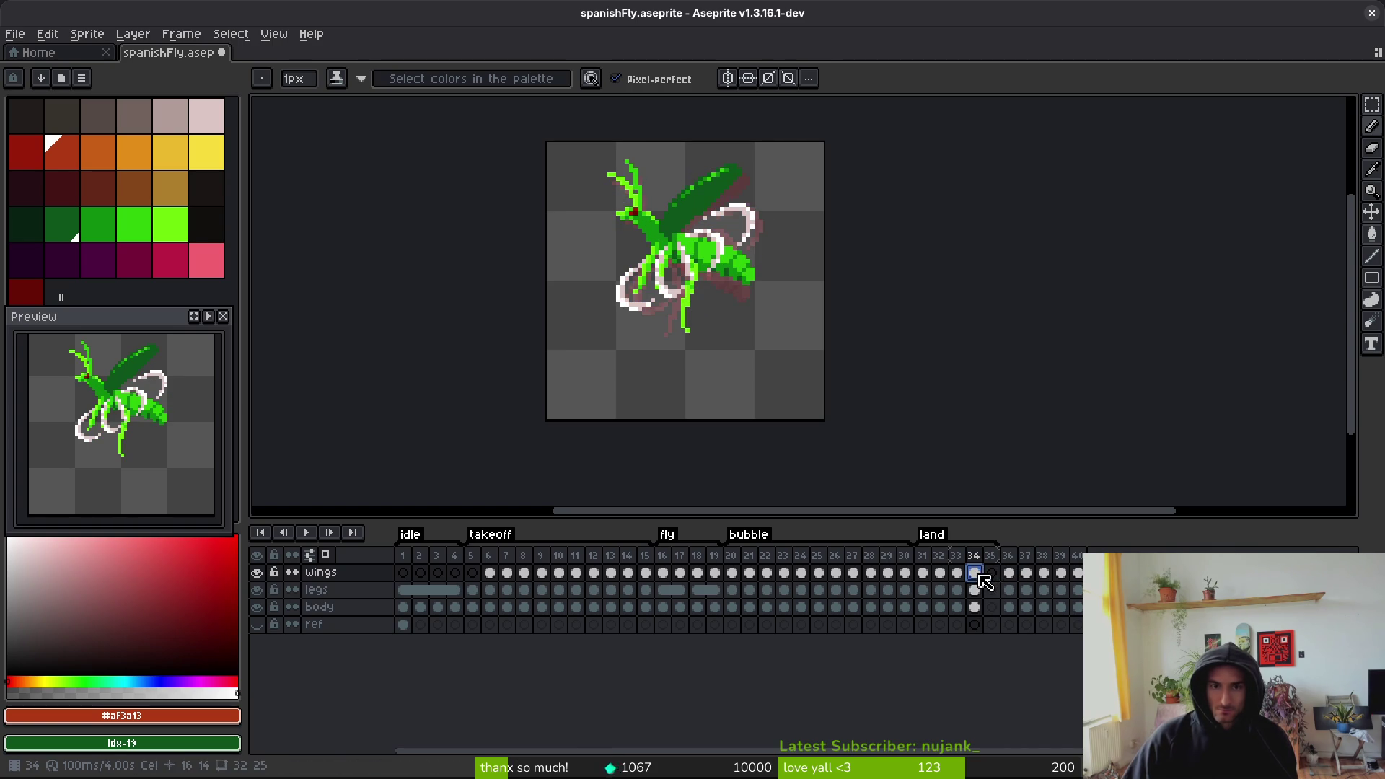
{"action": "left_click", "coordinate": [1007, 574]}
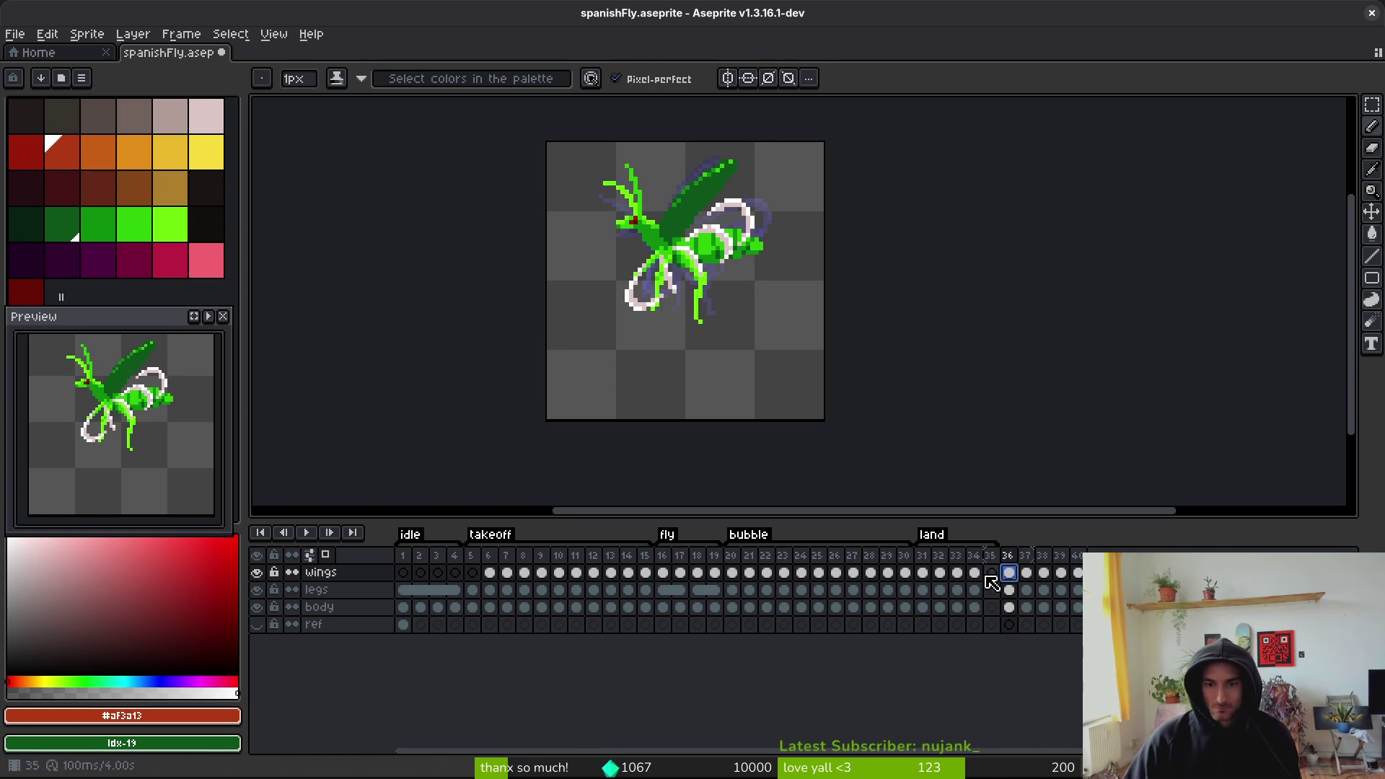
- Return to the empty frame 35, compare it with a neighbour, and reselect the Pencil
{"action": "scroll", "coordinate": [772, 319], "scroll_direction": "up", "scroll_amount": 3}
{"action": "key", "text": "Left"}
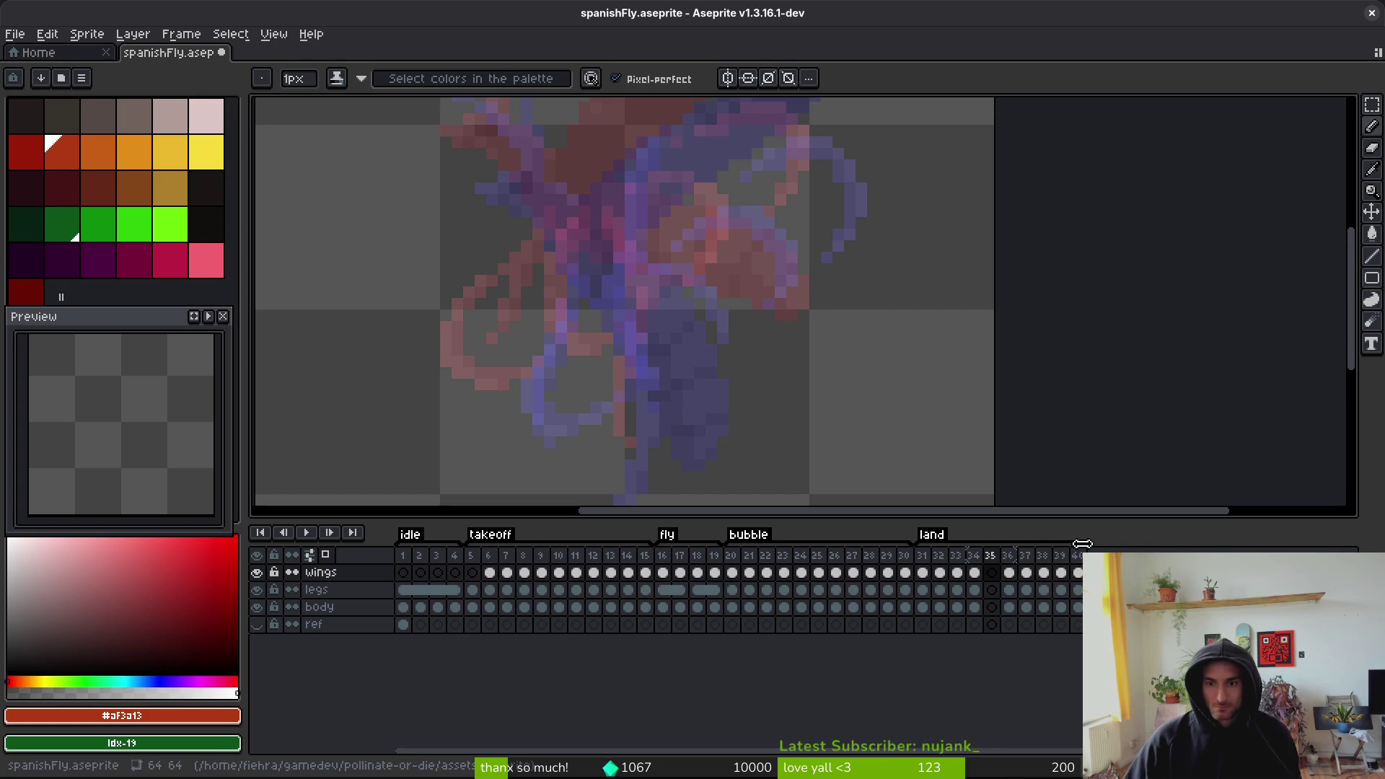
{"action": "scroll", "coordinate": [811, 349], "scroll_direction": "down", "scroll_amount": 2}
{"action": "key", "text": "i"}
{"action": "key", "text": "Return"}
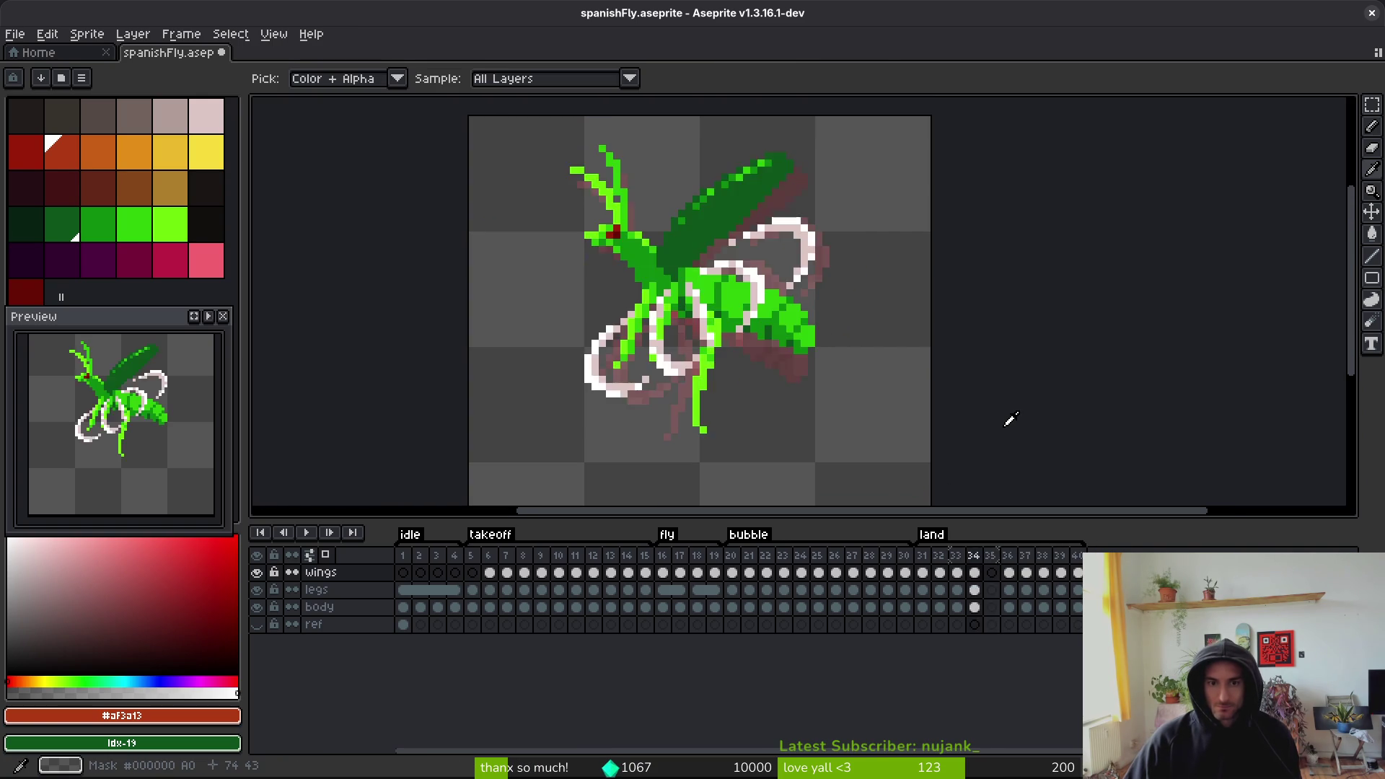
{"action": "key", "text": "Return"}
{"action": "key", "text": "b"}
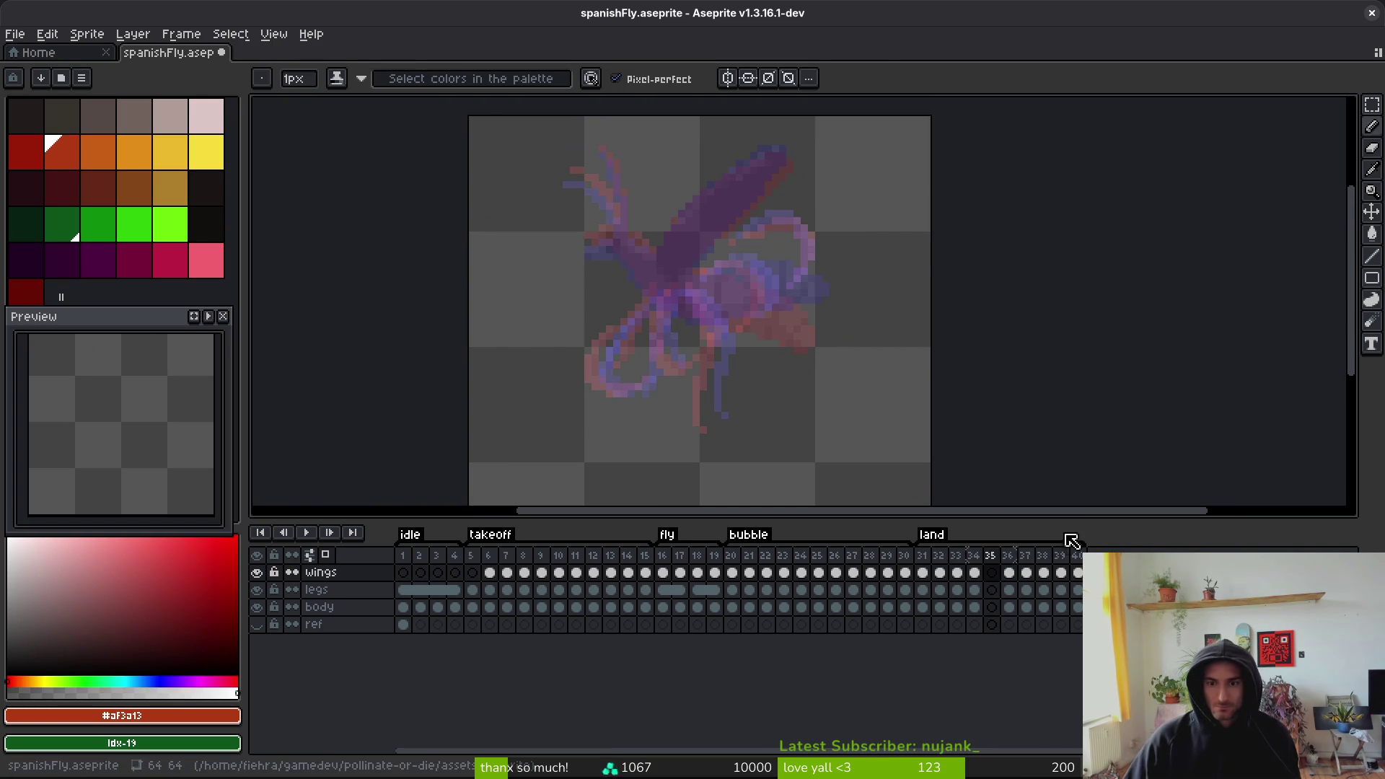
{"action": "scroll", "coordinate": [794, 325], "scroll_direction": "up", "scroll_amount": 1}
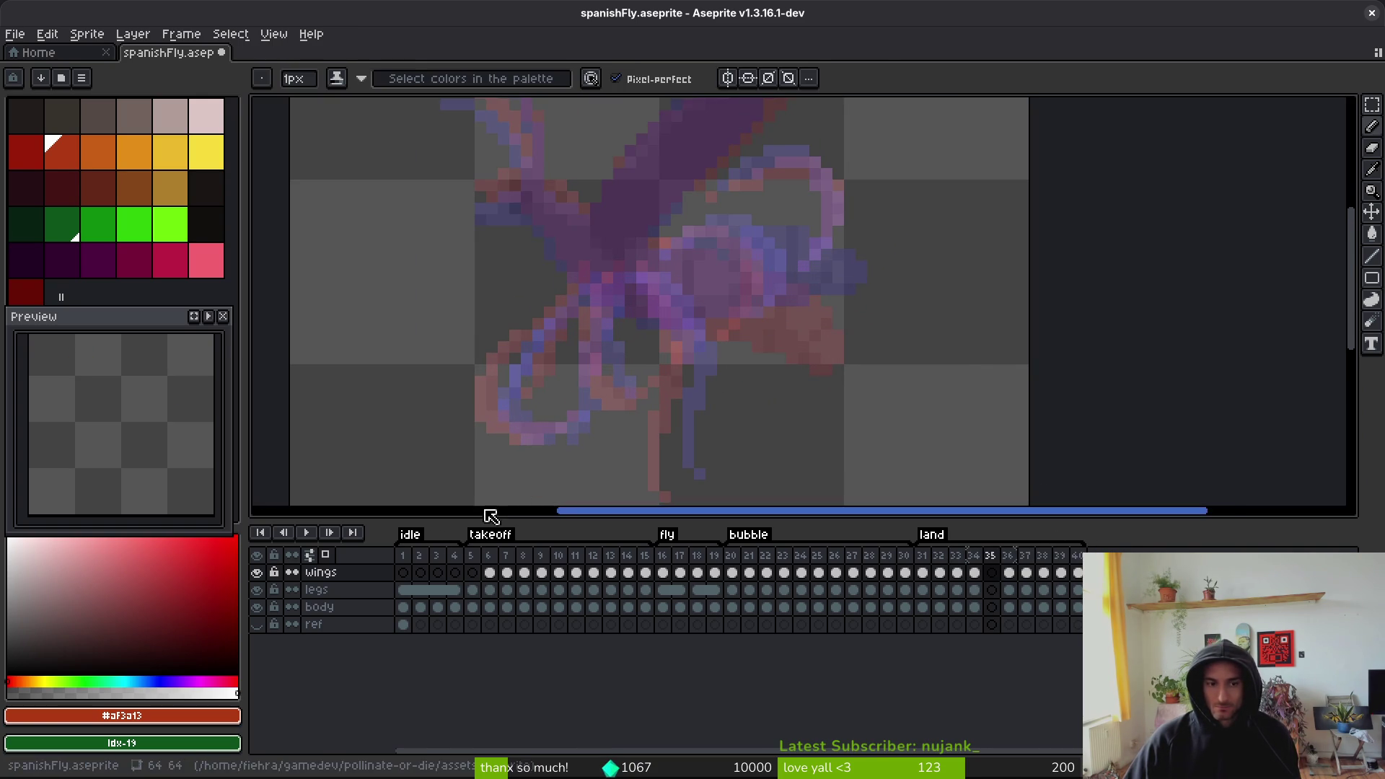
{"action": "scroll", "coordinate": [750, 349], "scroll_direction": "down", "scroll_amount": 1}
- In mid green, draw the body outline's top, its diagonal and the lower right
{"action": "left_click", "coordinate": [98, 224]}
{"action": "scroll", "coordinate": [803, 294], "scroll_direction": "up", "scroll_amount": 2}
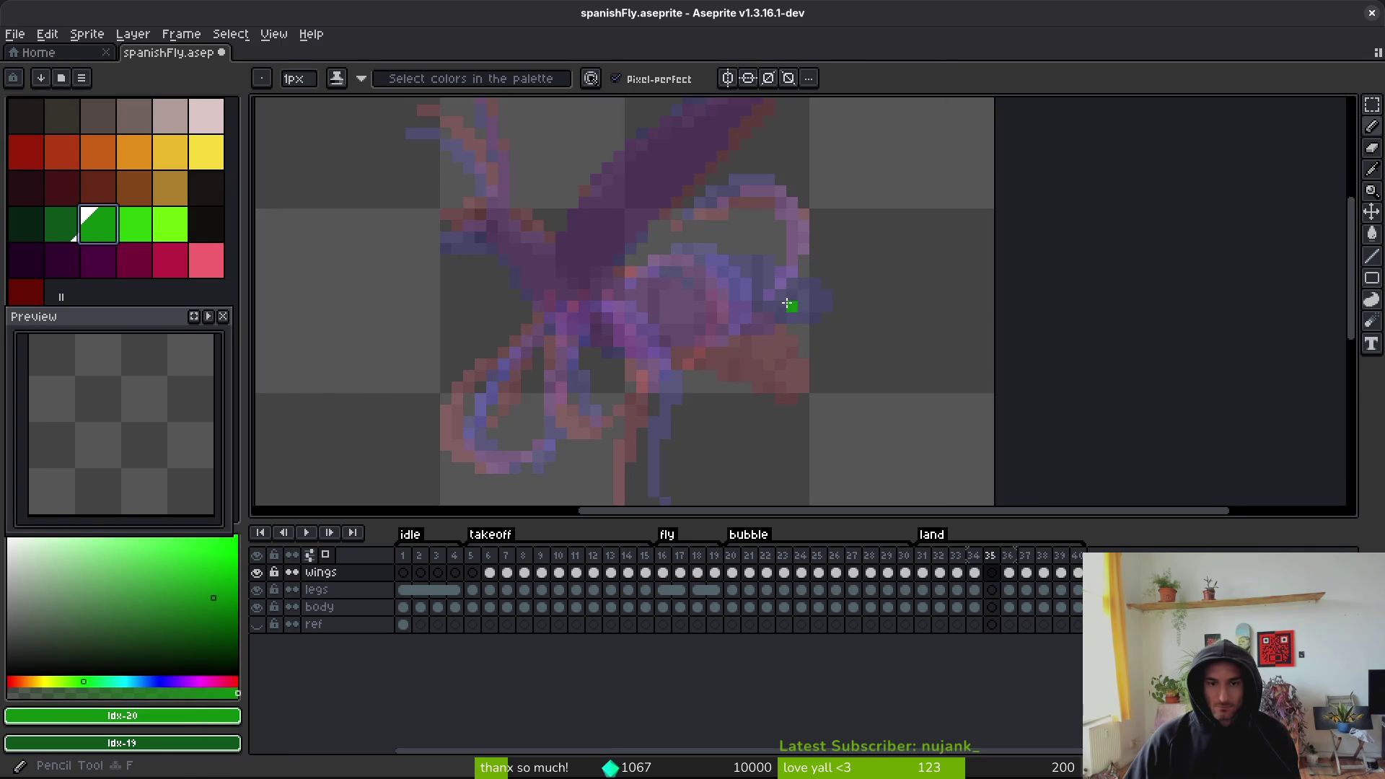
{"action": "scroll", "coordinate": [695, 307], "scroll_direction": "up", "scroll_amount": 3}
{"action": "left_click_drag", "start_coordinate": [498, 243], "coordinate": [774, 280]}
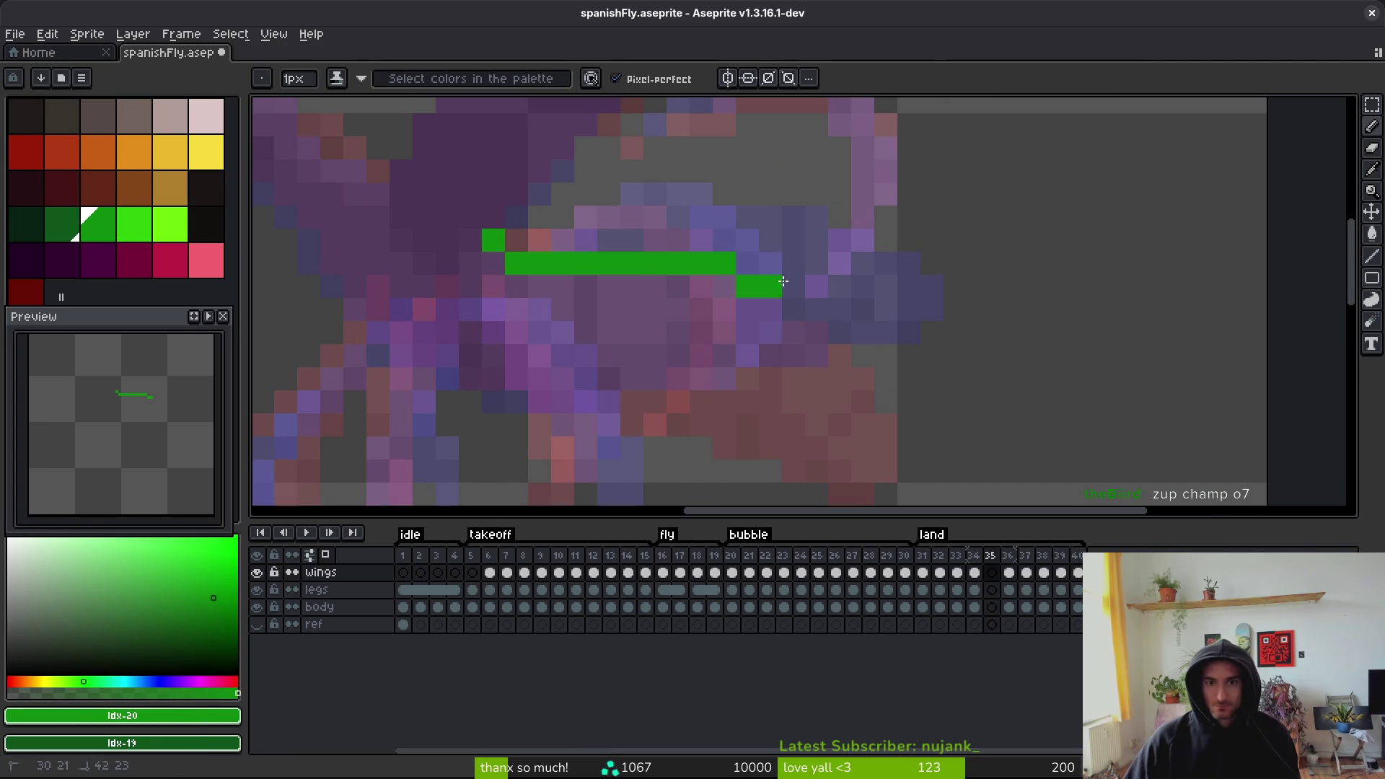
{"action": "left_click_drag", "start_coordinate": [854, 315], "coordinate": [918, 346]}
{"action": "mouse_move", "coordinate": [903, 416]}
{"action": "left_mouse_down"}
{"action": "mouse_move", "coordinate": [885, 402]}
{"action": "mouse_move", "coordinate": [903, 429]}
{"action": "left_mouse_up"}
- Compare the new outline with frame 34, then erase most of the green stroke
{"action": "scroll", "coordinate": [937, 402], "scroll_direction": "down", "scroll_amount": 1}
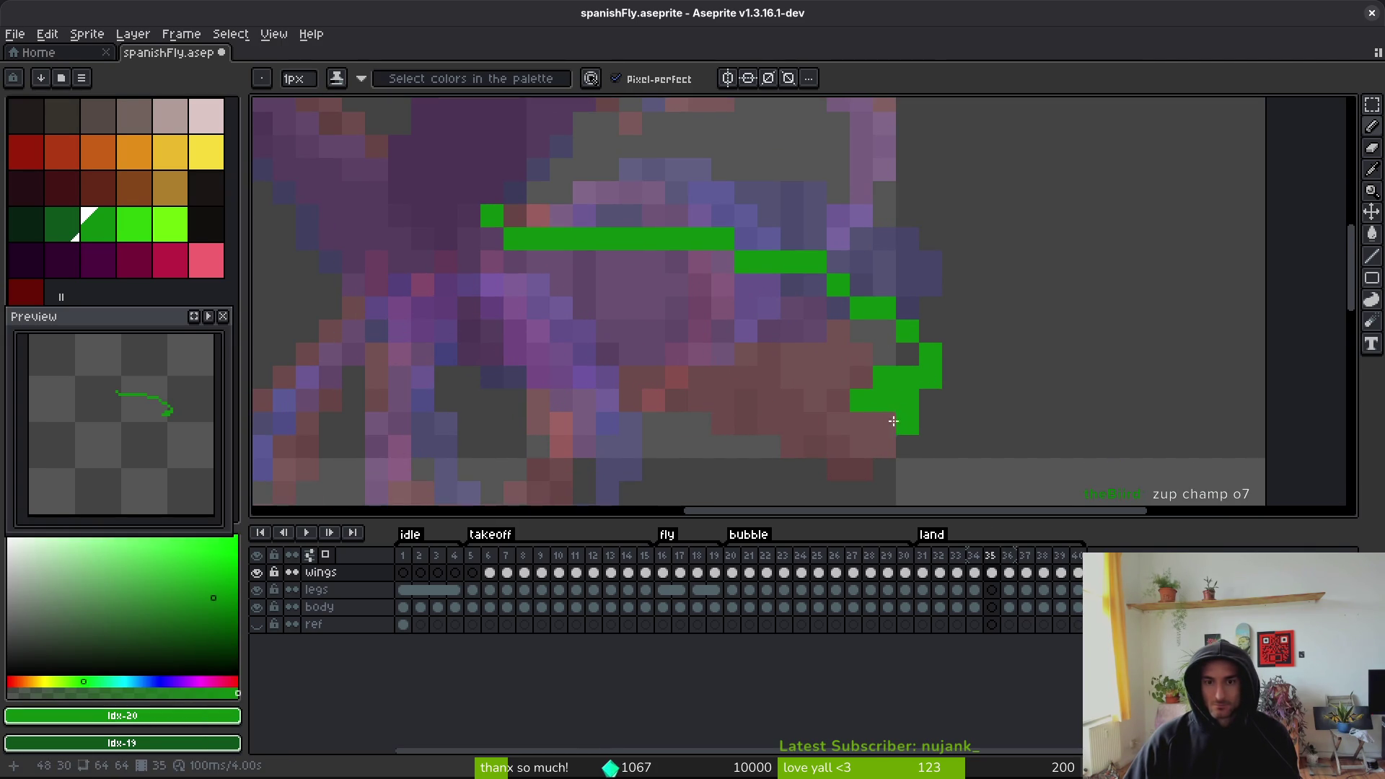
{"action": "scroll", "coordinate": [910, 391], "scroll_direction": "left", "scroll_amount": 1}
{"action": "key", "text": "alt+Left"}
{"action": "key", "text": "alt+Right"}
{"action": "key", "text": "alt+Left"}
{"action": "key", "text": "alt+Right"}
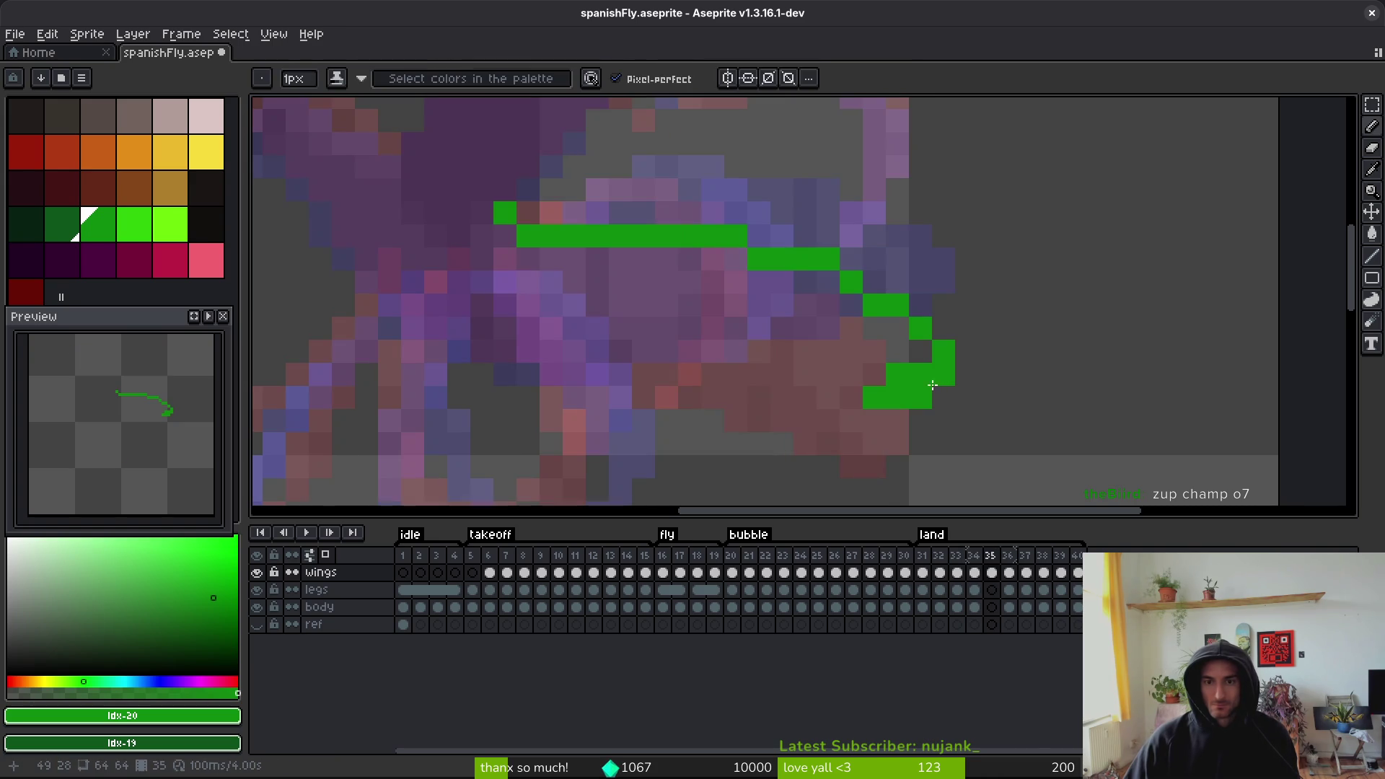
{"action": "key", "text": "alt+Left"}
{"action": "key", "text": "alt+Right"}
{"action": "mouse_move", "coordinate": [928, 380]}
{"action": "left_mouse_down"}
{"action": "mouse_move", "coordinate": [968, 328]}
{"action": "mouse_move", "coordinate": [1003, 337]}
{"action": "left_mouse_up"}
{"action": "key", "text": "e"}
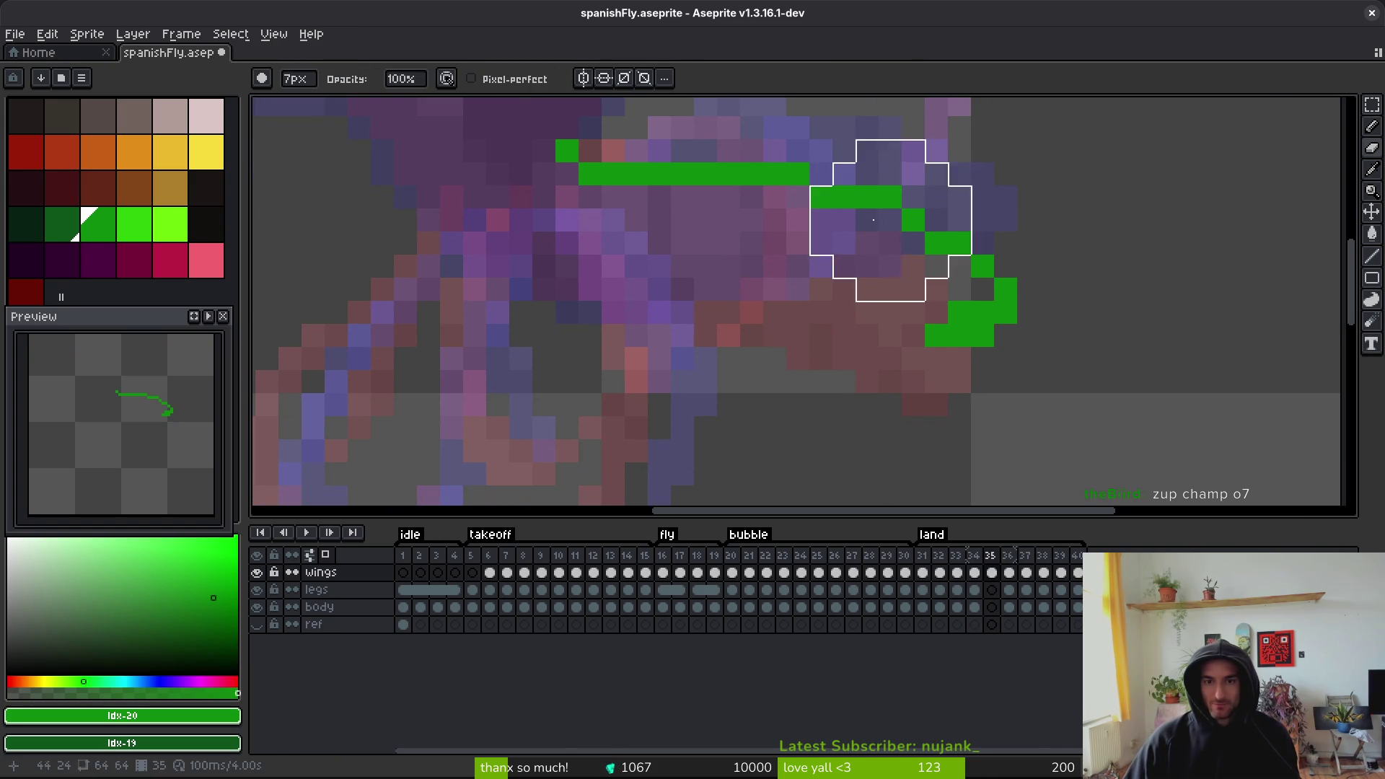
{"action": "left_click_drag", "start_coordinate": [959, 217], "coordinate": [1029, 325]}
{"action": "key", "text": "b"}
- Redraw the green body outline: diagonal edge, lower front and upper rows
{"action": "mouse_move", "coordinate": [721, 177]}
{"action": "left_mouse_down"}
{"action": "mouse_move", "coordinate": [914, 249]}
{"action": "mouse_move", "coordinate": [967, 304]}
{"action": "mouse_move", "coordinate": [965, 372]}
{"action": "left_mouse_up"}
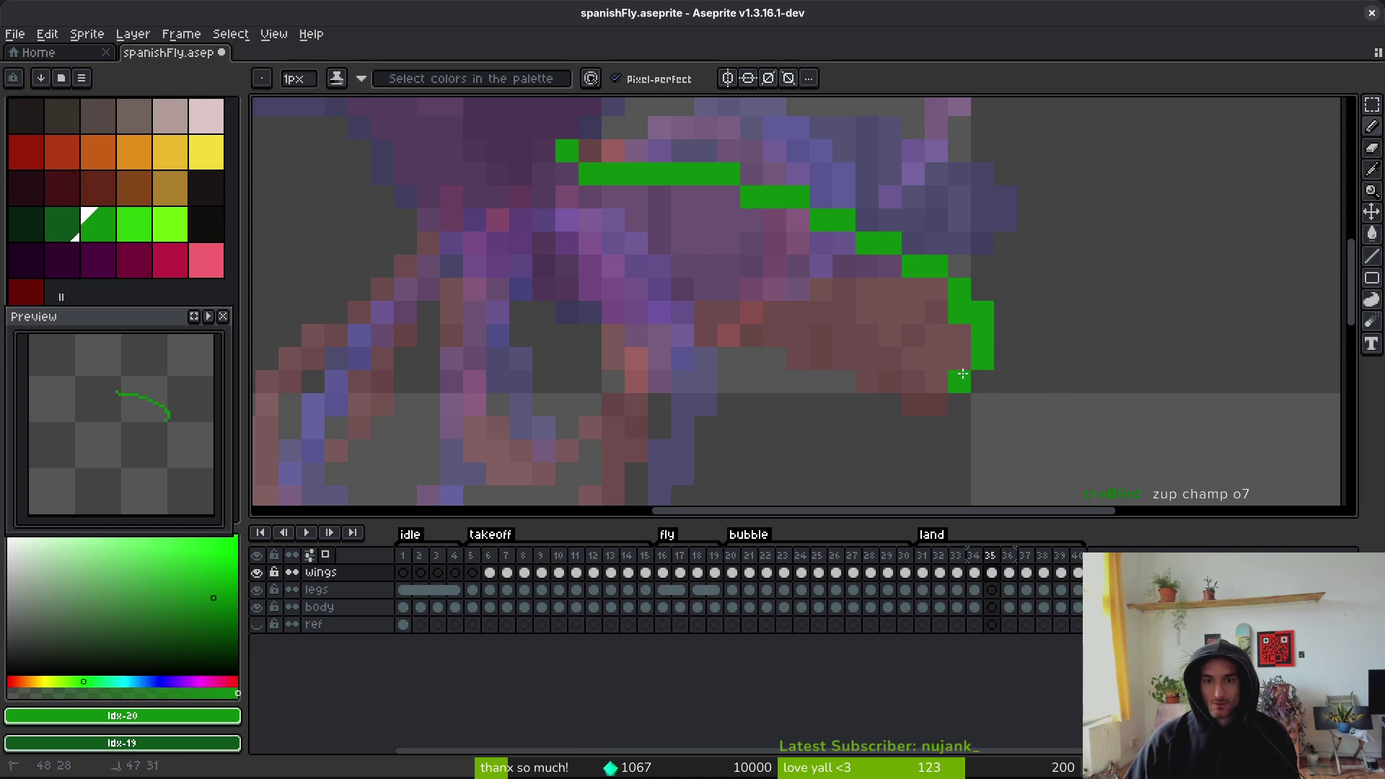
{"action": "mouse_move", "coordinate": [878, 363]}
{"action": "left_mouse_down"}
{"action": "mouse_move", "coordinate": [768, 303]}
{"action": "mouse_move", "coordinate": [897, 412]}
{"action": "left_mouse_up"}
{"action": "left_click_drag", "start_coordinate": [1013, 474], "coordinate": [791, 408]}
{"action": "left_click_drag", "start_coordinate": [667, 349], "coordinate": [627, 305]}
{"action": "left_click", "coordinate": [512, 241]}
{"action": "left_click_drag", "start_coordinate": [488, 205], "coordinate": [581, 312]}
{"action": "scroll", "coordinate": [582, 248], "scroll_direction": "up", "scroll_amount": 3}
{"action": "scroll", "coordinate": [582, 248], "scroll_direction": "left", "scroll_amount": 3}
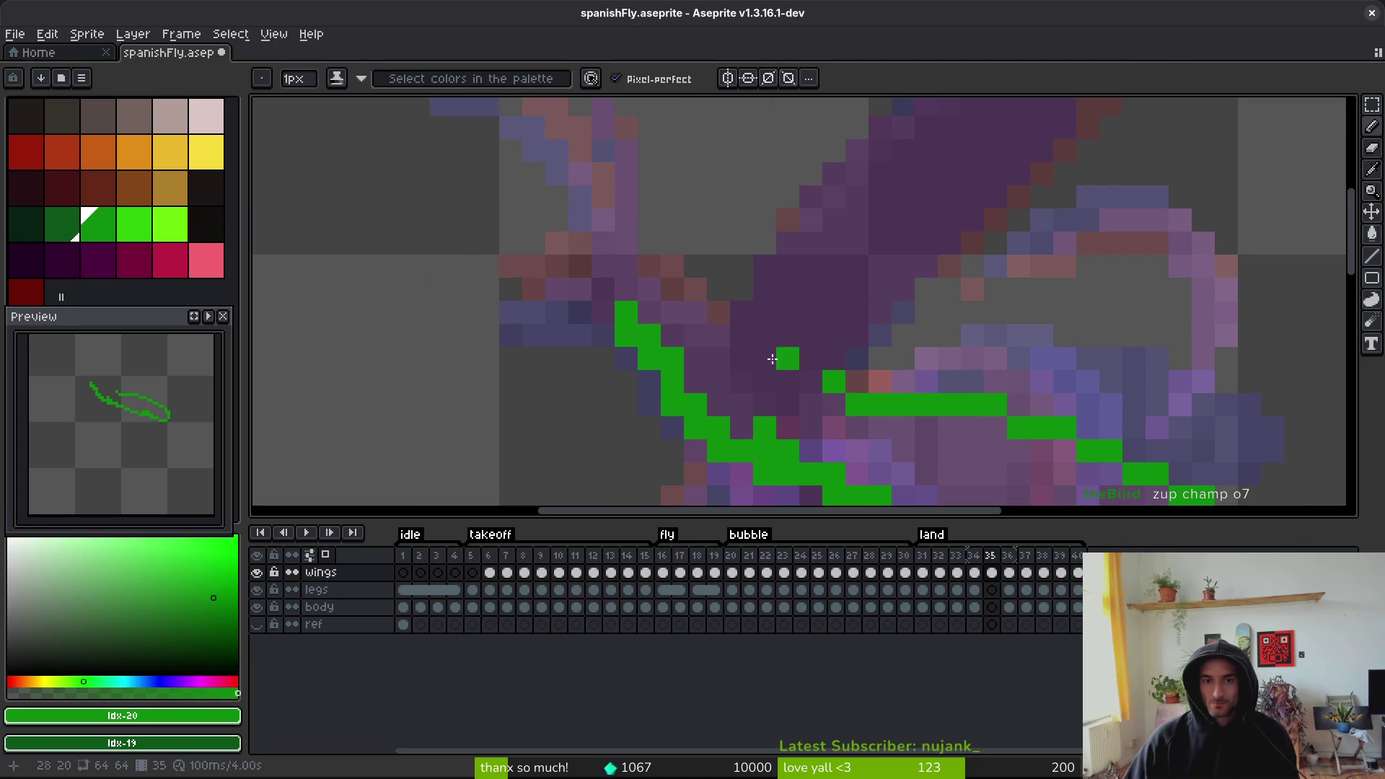
{"action": "mouse_move", "coordinate": [834, 380]}
{"action": "left_mouse_down"}
{"action": "mouse_move", "coordinate": [777, 425]}
{"action": "mouse_move", "coordinate": [710, 360]}
{"action": "mouse_move", "coordinate": [742, 355]}
{"action": "left_mouse_up"}
{"action": "left_click", "coordinate": [696, 317]}
{"action": "mouse_move", "coordinate": [563, 306]}
{"action": "left_mouse_down"}
{"action": "mouse_move", "coordinate": [626, 283]}
{"action": "mouse_move", "coordinate": [664, 289]}
{"action": "left_mouse_up"}
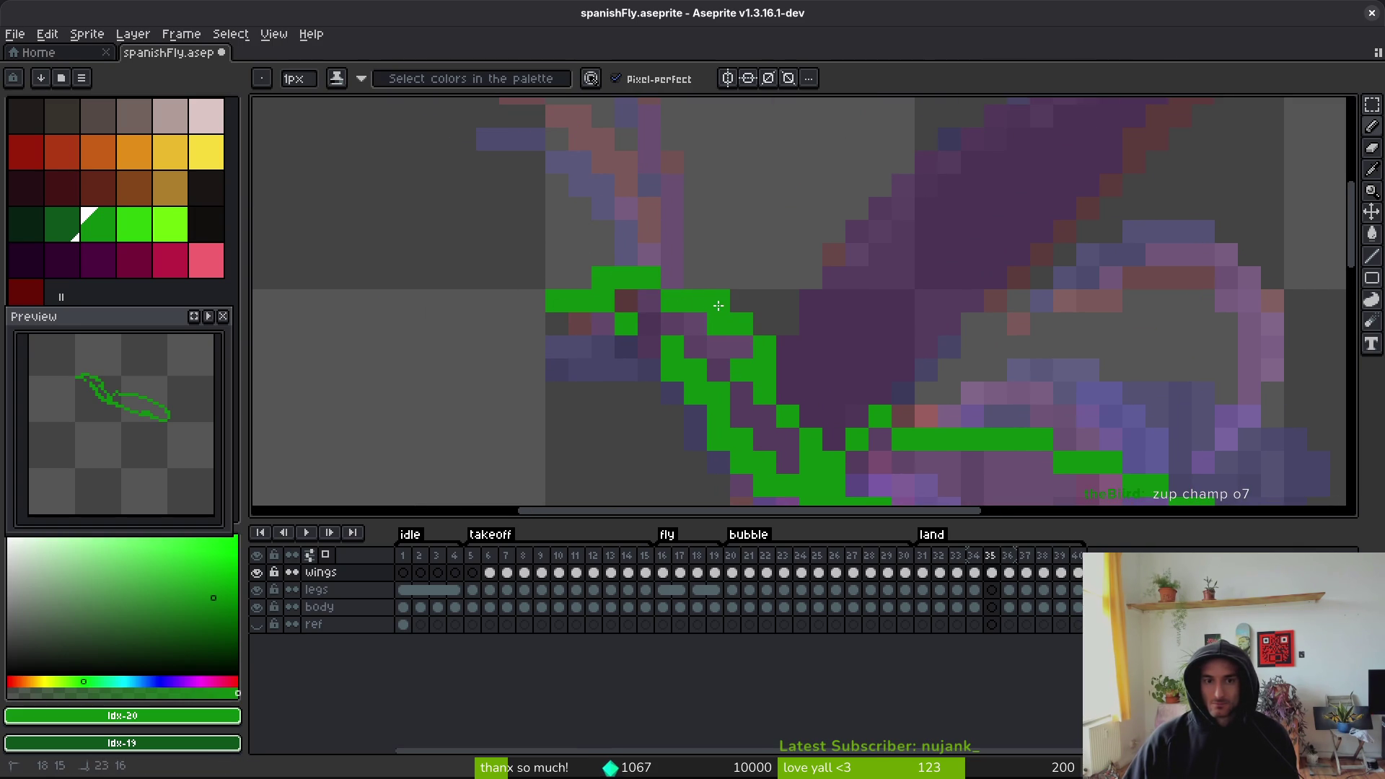
- Lasso and commit the moved wing outline, then lasso the green body outline
{"action": "key", "text": "comma"}
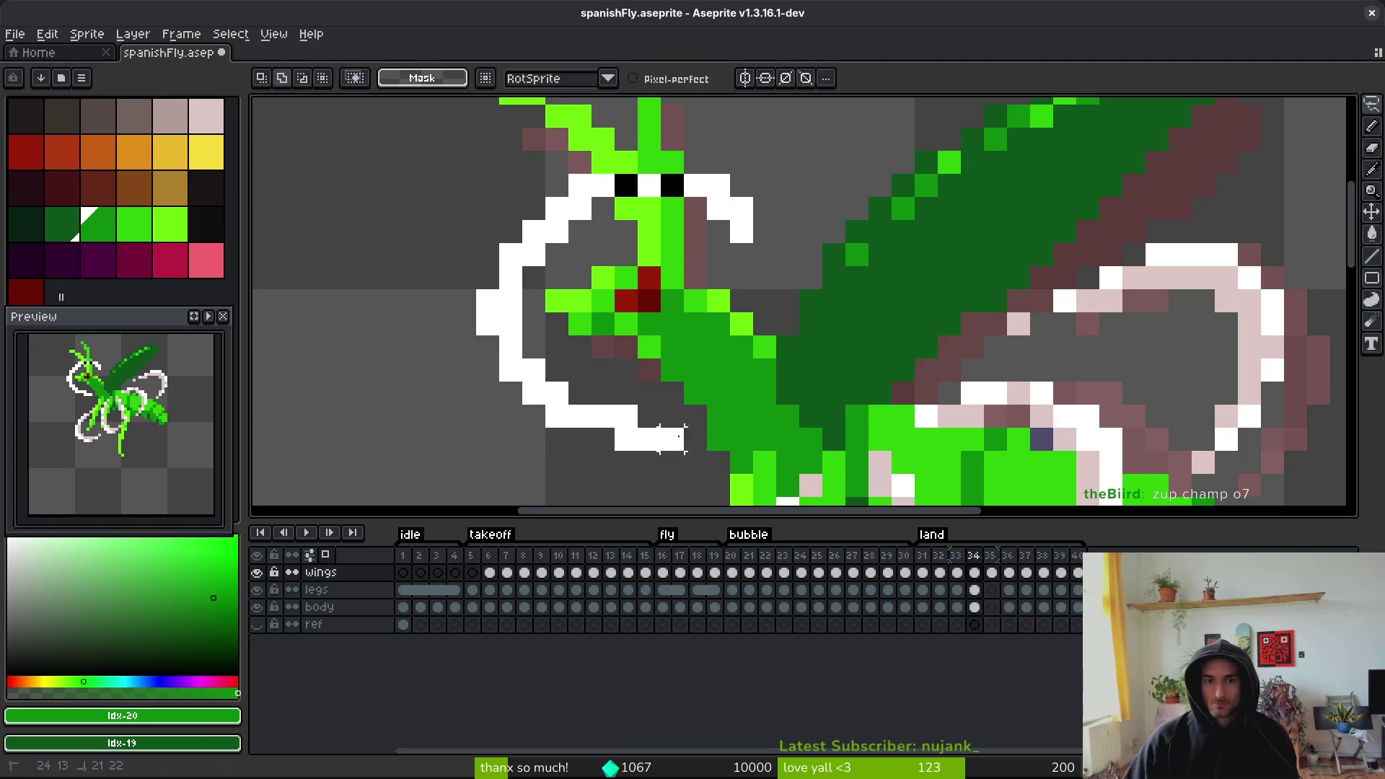
{"action": "left_click_drag", "start_coordinate": [750, 303], "coordinate": [752, 305]}
{"action": "key", "text": "period"}
{"action": "left_click", "coordinate": [780, 313]}
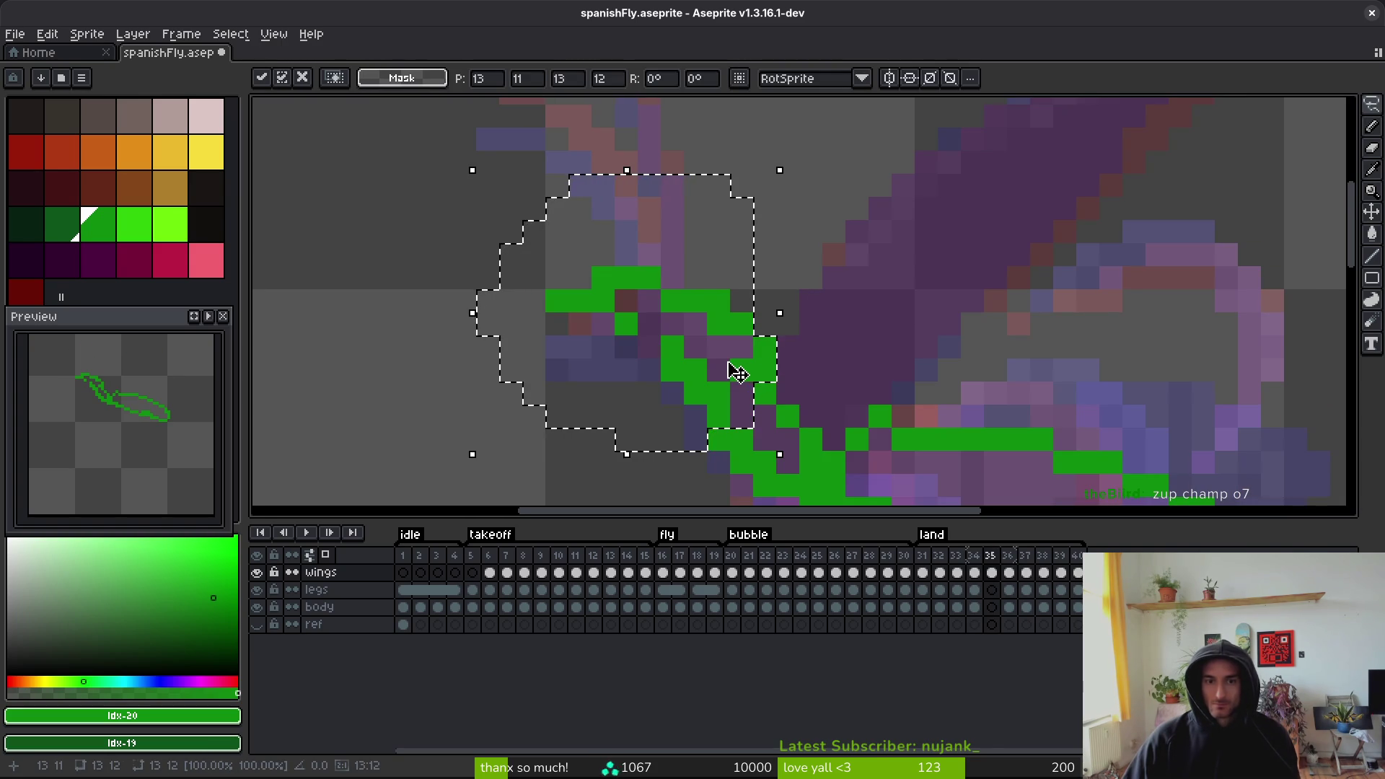
{"action": "scroll", "coordinate": [808, 361], "scroll_direction": "down", "scroll_amount": 3}
{"action": "key", "text": "Return"}
{"action": "mouse_move", "coordinate": [916, 316]}
{"action": "left_mouse_down"}
{"action": "mouse_move", "coordinate": [696, 429]}
{"action": "mouse_move", "coordinate": [1124, 501]}
{"action": "left_mouse_up"}
{"action": "left_click", "coordinate": [974, 606]}
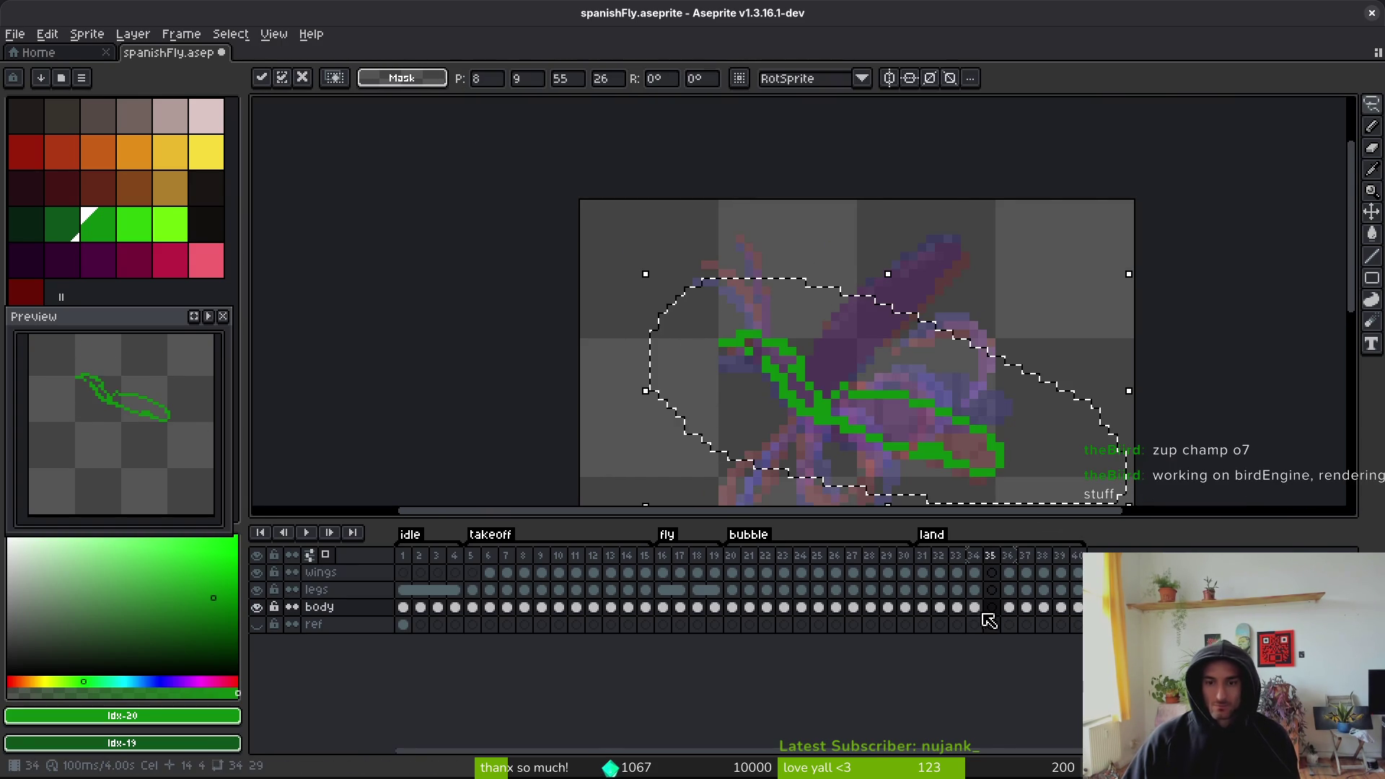
- Lasso the fly's head on frame 35's body layer and save the sprite
{"action": "scroll", "coordinate": [864, 346], "scroll_direction": "up", "scroll_amount": 4}
{"action": "scroll", "coordinate": [864, 347], "scroll_direction": "down", "scroll_amount": 3}
{"action": "mouse_move", "coordinate": [862, 343]}
{"action": "left_mouse_down"}
{"action": "mouse_move", "coordinate": [731, 180]}
{"action": "mouse_move", "coordinate": [844, 451]}
{"action": "mouse_move", "coordinate": [865, 324]}
{"action": "left_mouse_up"}
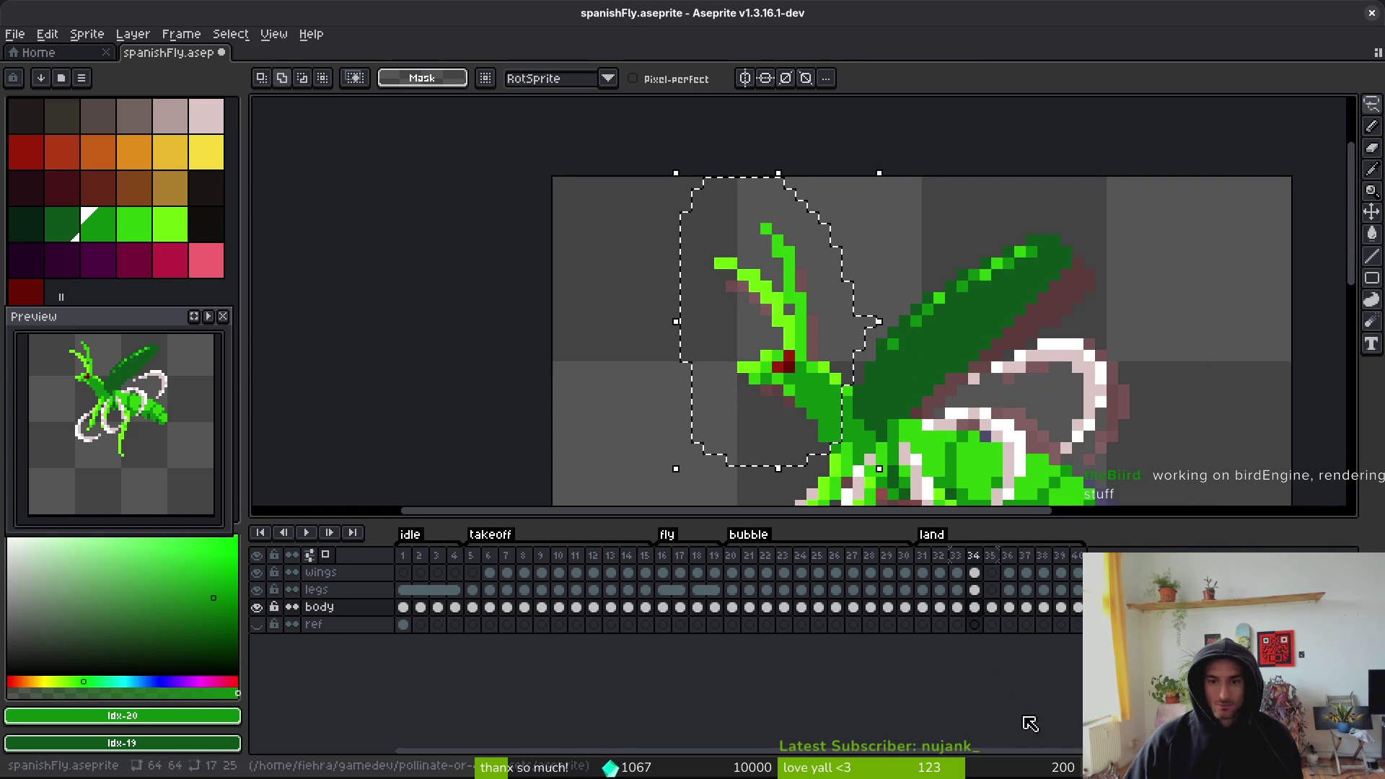
{"action": "left_click", "coordinate": [992, 607]}
{"action": "key", "text": "ctrl+s"}
- Fill the body outline with the body green #0c8b0c
{"action": "left_click_drag", "start_coordinate": [985, 487], "coordinate": [911, 336]}
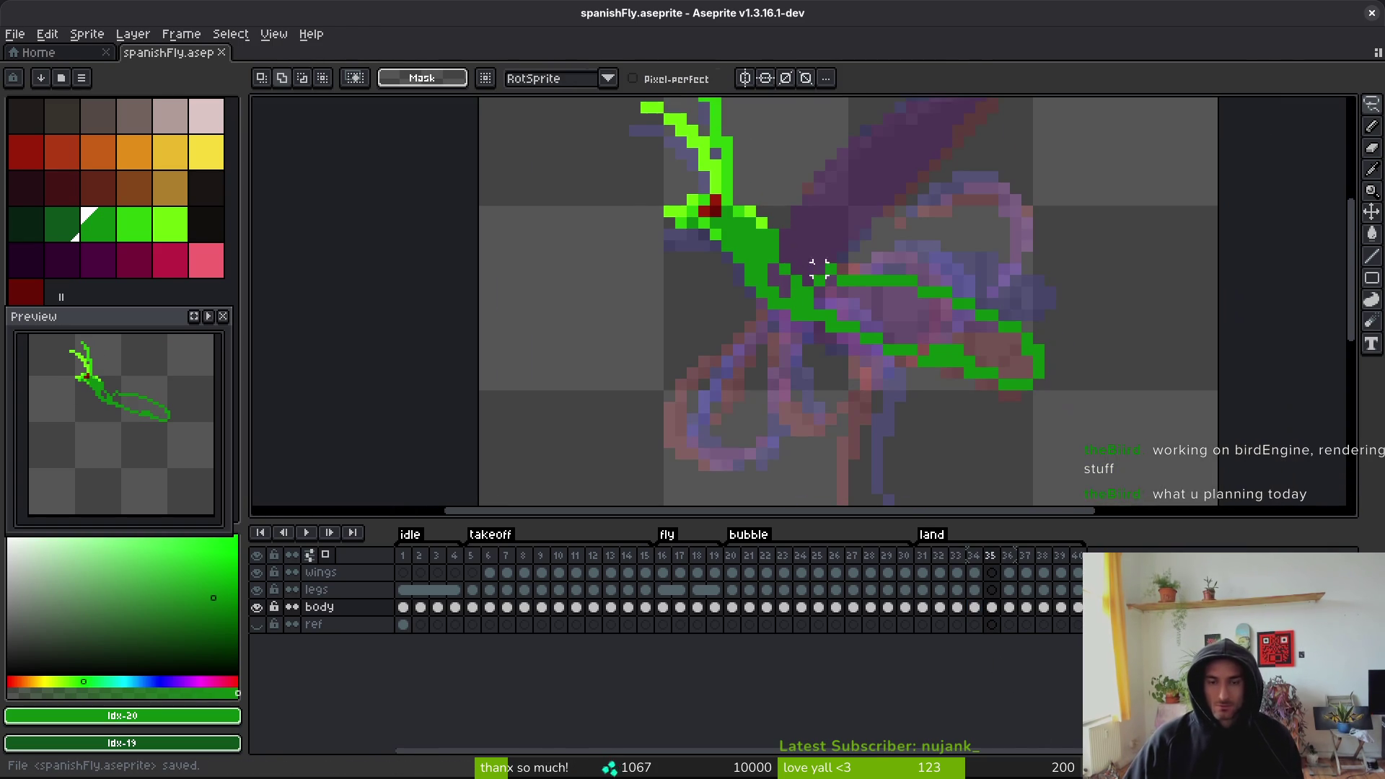
{"action": "key", "text": "i"}
{"action": "left_click", "coordinate": [938, 349]}
{"action": "key", "text": "g"}
{"action": "left_click", "coordinate": [896, 307]}
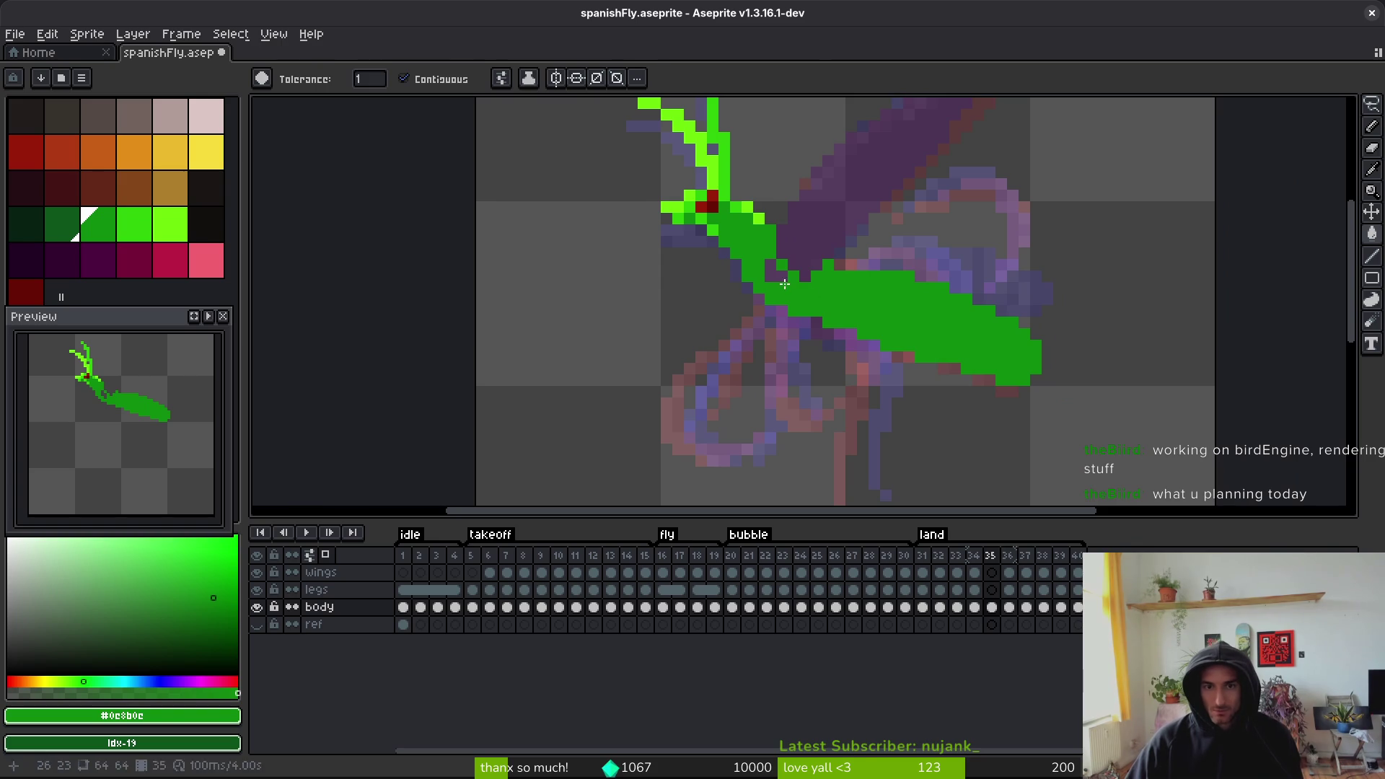
{"action": "key", "text": "b"}
{"action": "scroll", "coordinate": [837, 284], "scroll_direction": "up", "scroll_amount": 2}
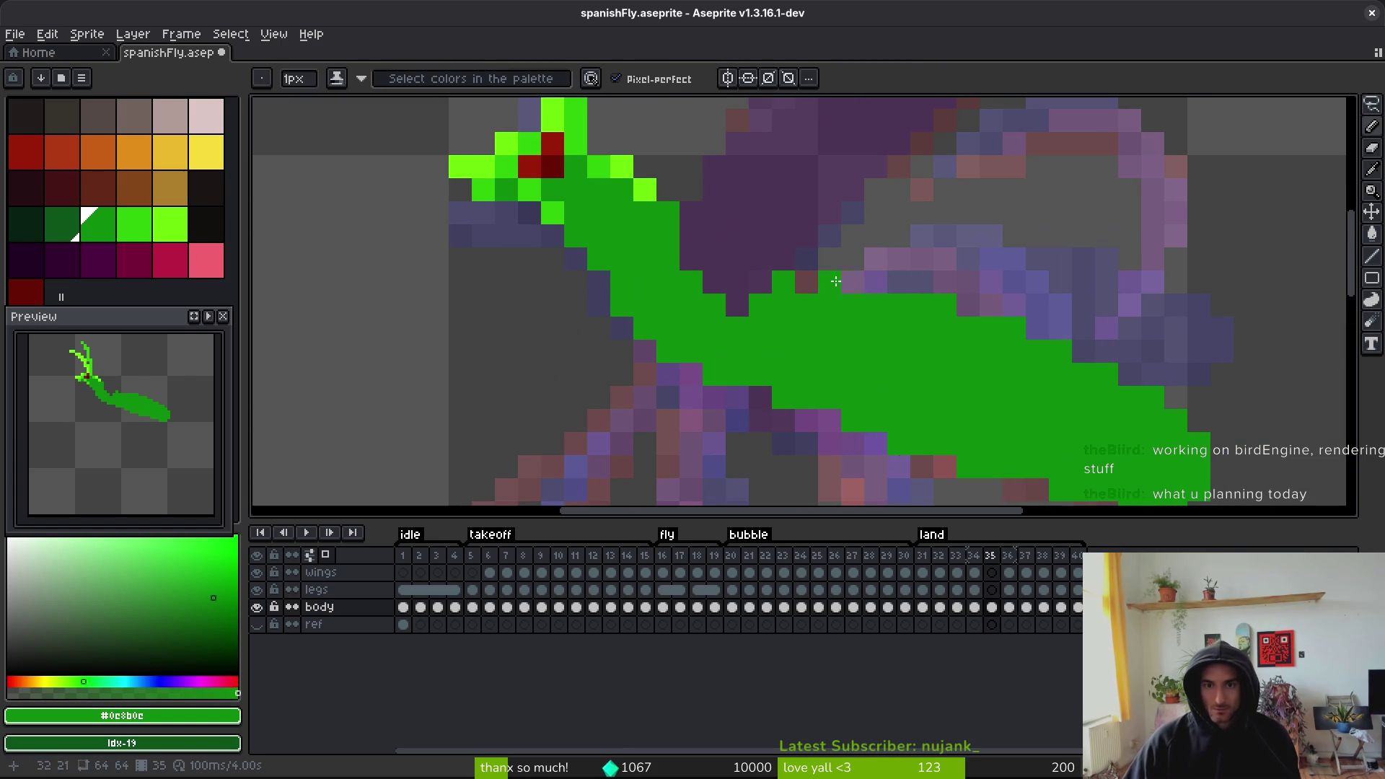
{"action": "scroll", "coordinate": [887, 330], "scroll_direction": "down", "scroll_amount": 4}
- Flip repeatedly between frames 34 and 35 to compare the wing
{"action": "key", "text": "i"}
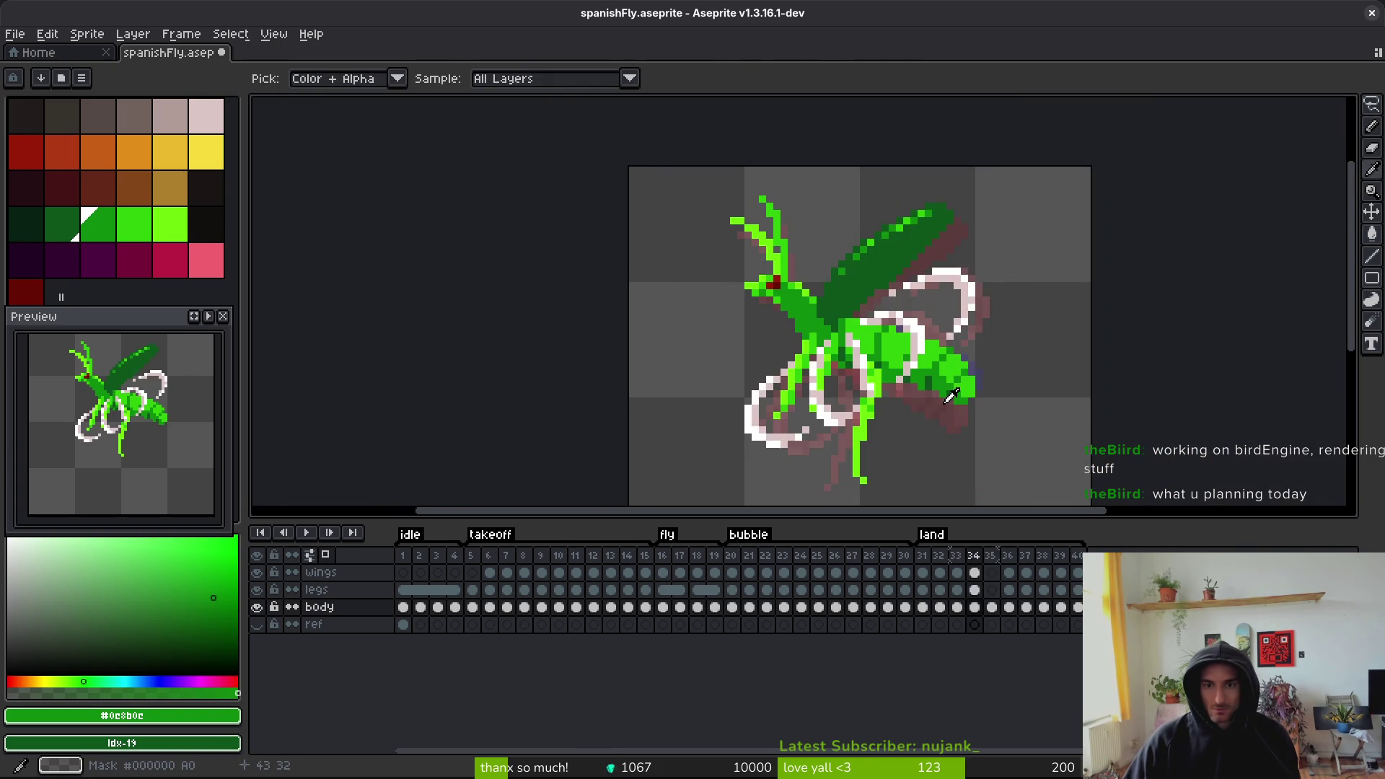
{"action": "key", "text": "Left"}
{"action": "key", "text": "Right"}
{"action": "key", "text": "Left"}
{"action": "key", "text": "Right"}
{"action": "key", "text": "Left"}
{"action": "key", "text": "Left"}
{"action": "key", "text": "Right"}
{"action": "key", "text": "Left"}
{"action": "key", "text": "Right"}
{"action": "key", "text": "Left"}
{"action": "key", "text": "b"}
{"action": "key", "text": "Left"}
{"action": "key", "text": "Right"}
{"action": "key", "text": "i"}
{"action": "key", "text": "b"}
{"action": "scroll", "coordinate": [894, 367], "scroll_direction": "up", "scroll_amount": 2}
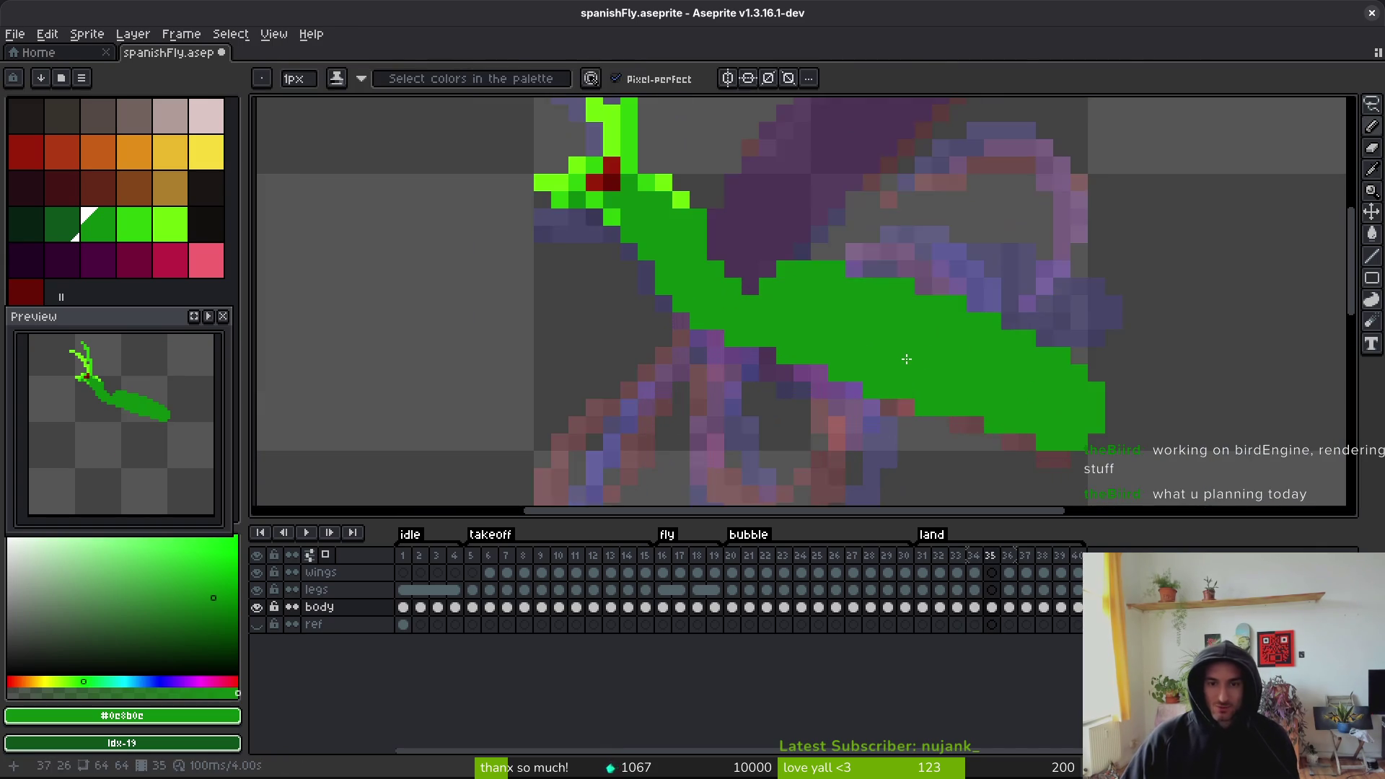
{"action": "key", "text": "i"}
{"action": "key", "text": "Left"}
{"action": "key", "text": "Right"}
{"action": "key", "text": "Left"}
{"action": "key", "text": "Right"}
{"action": "key", "text": "Left"}
{"action": "key", "text": "Right"}
{"action": "key", "text": "Left"}
{"action": "left_click_drag", "start_coordinate": [940, 279], "coordinate": [918, 405]}
{"action": "key", "text": "Right"}
{"action": "key", "text": "Left"}
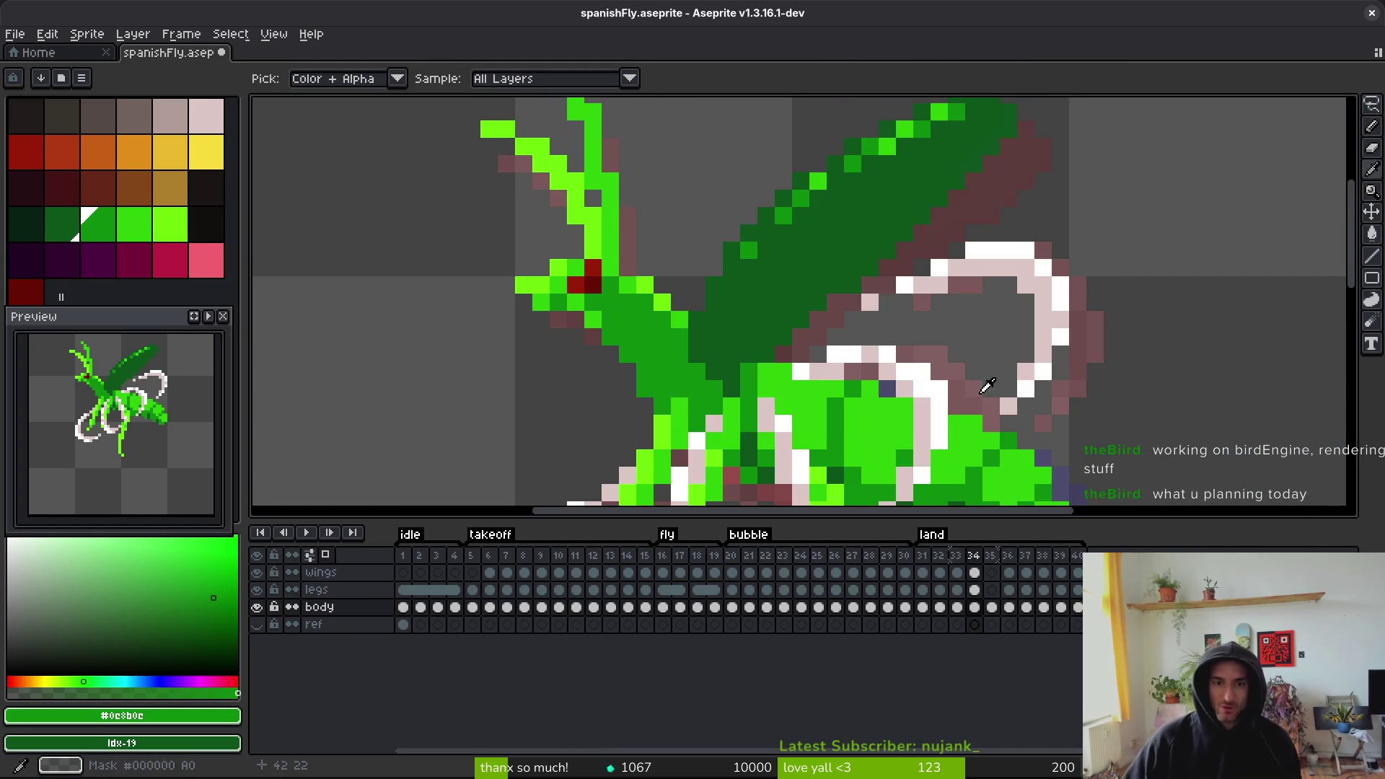
- Eyedrop the dark wing green #0d541b from frame 34 and draw the wing outline
{"action": "left_click", "coordinate": [752, 314]}
{"action": "key", "text": "Right"}
{"action": "key", "text": "b"}
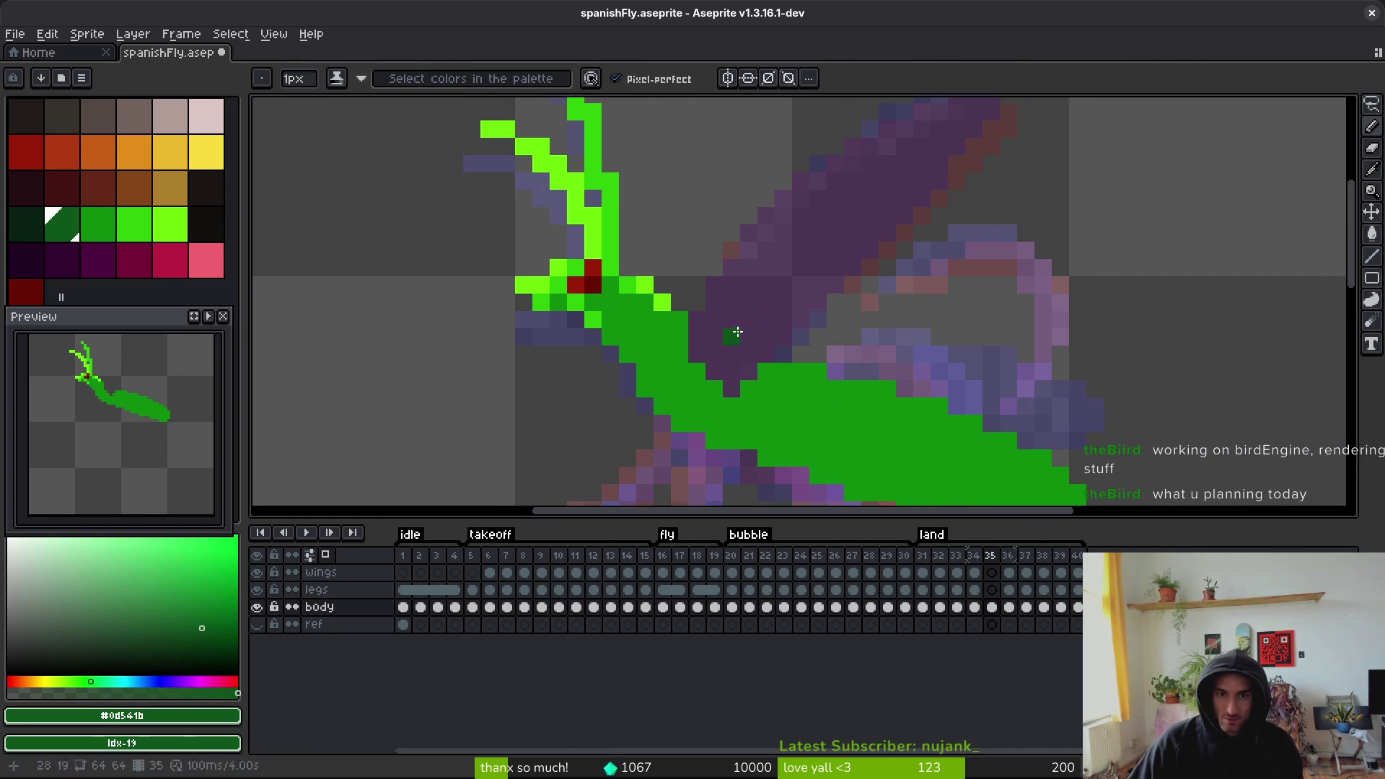
{"action": "left_click_drag", "start_coordinate": [735, 335], "coordinate": [705, 375]}
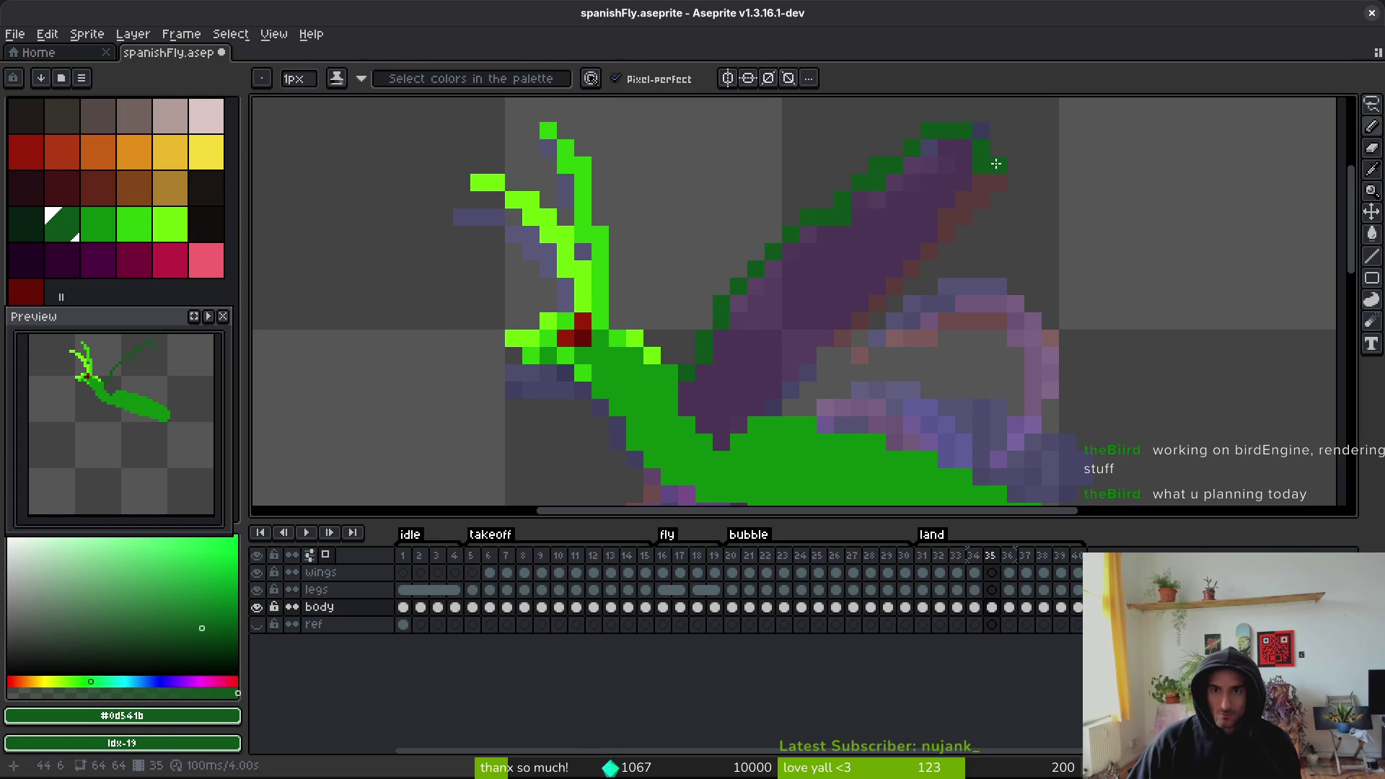
- Recheck the wing against frame 34, lassoing it there briefly and deselecting
{"action": "key", "text": "Left"}
{"action": "key", "text": "i"}
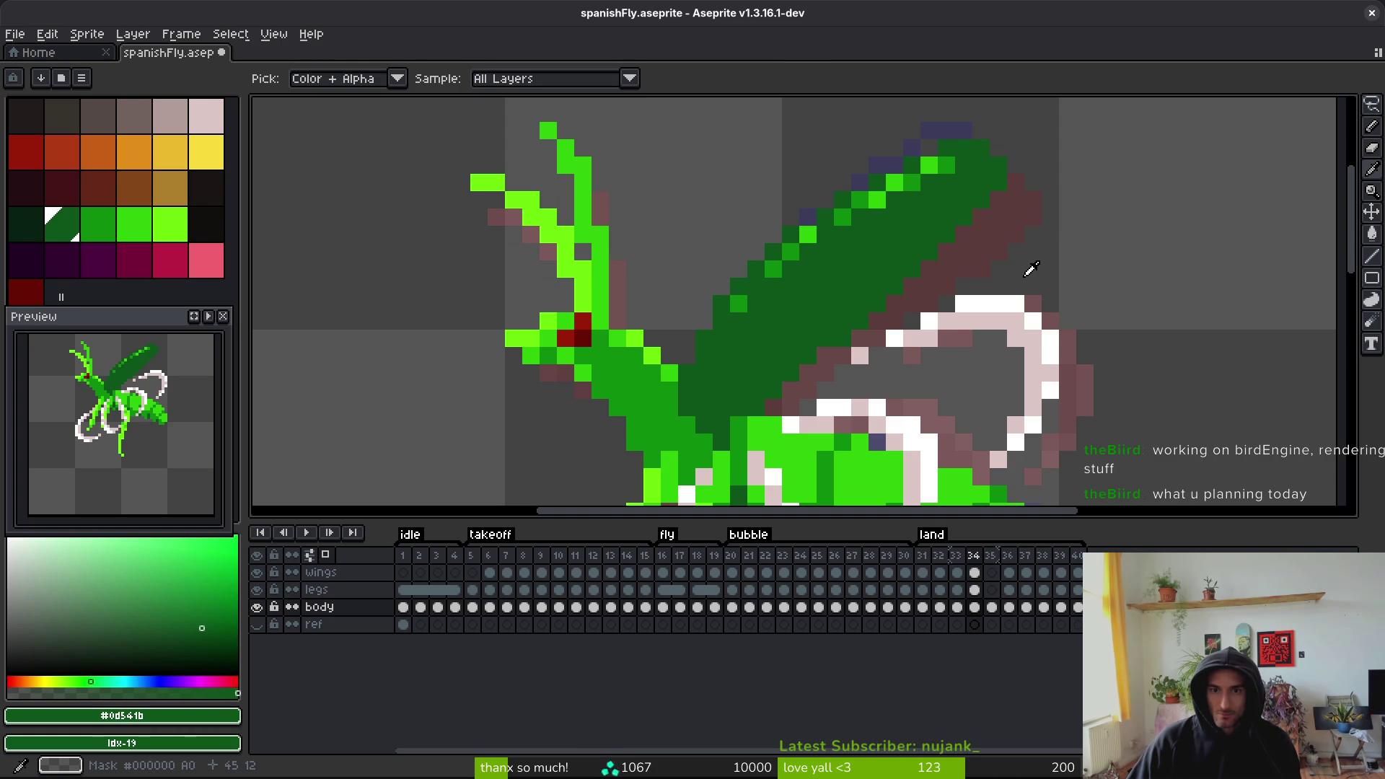
{"action": "key", "text": "Right"}
{"action": "key", "text": "Left"}
{"action": "key", "text": "q"}
{"action": "left_click_drag", "start_coordinate": [953, 122], "coordinate": [738, 303]}
{"action": "key", "text": "ctrl+d"}
{"action": "key", "text": "i"}
{"action": "key", "text": "Right"}
{"action": "key", "text": "Left"}
{"action": "key", "text": "Right"}
- Erase the outline along the wing's top edge and fill the wing dark green
{"action": "key", "text": "e"}
{"action": "left_click_drag", "start_coordinate": [834, 170], "coordinate": [1032, 209]}
{"action": "key", "text": "b"}
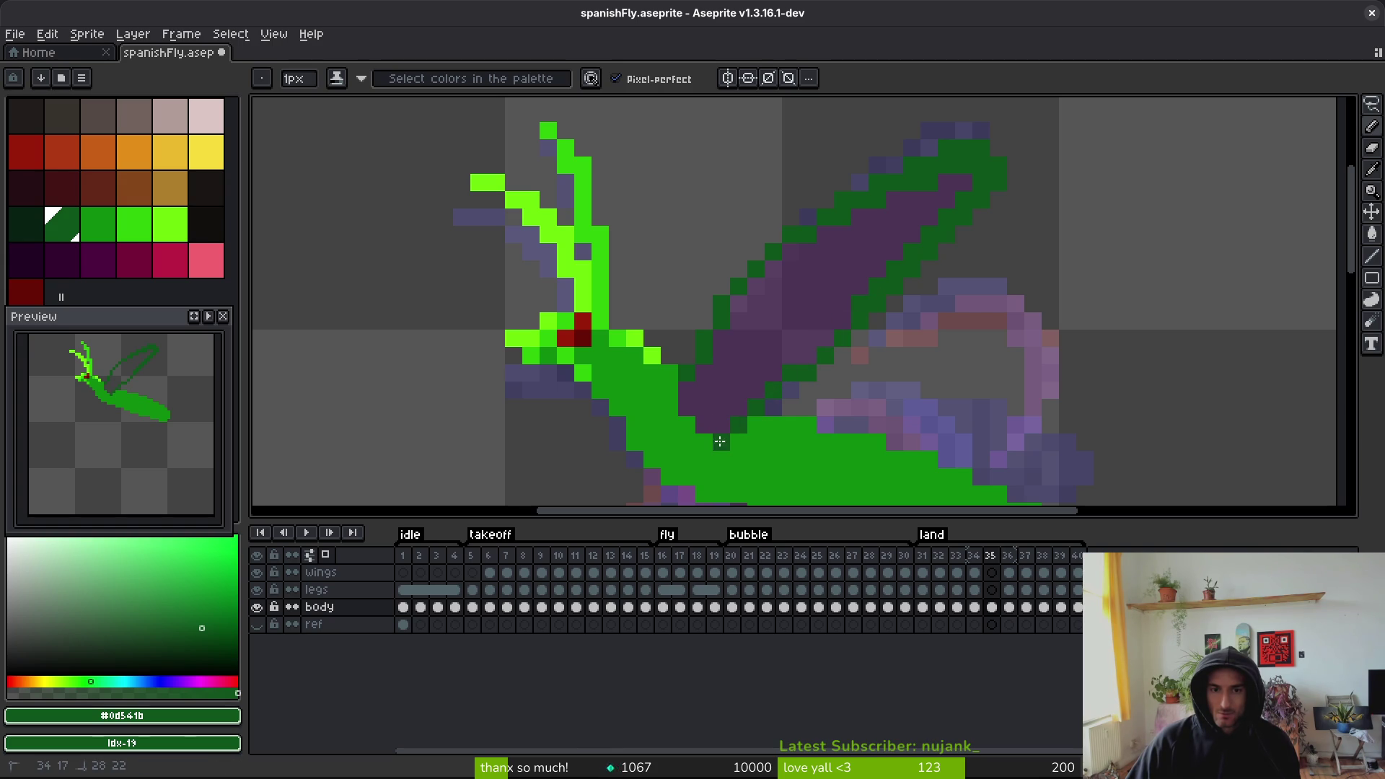
{"action": "key", "text": "g"}
{"action": "left_click", "coordinate": [785, 299]}
{"action": "key", "text": "f"}
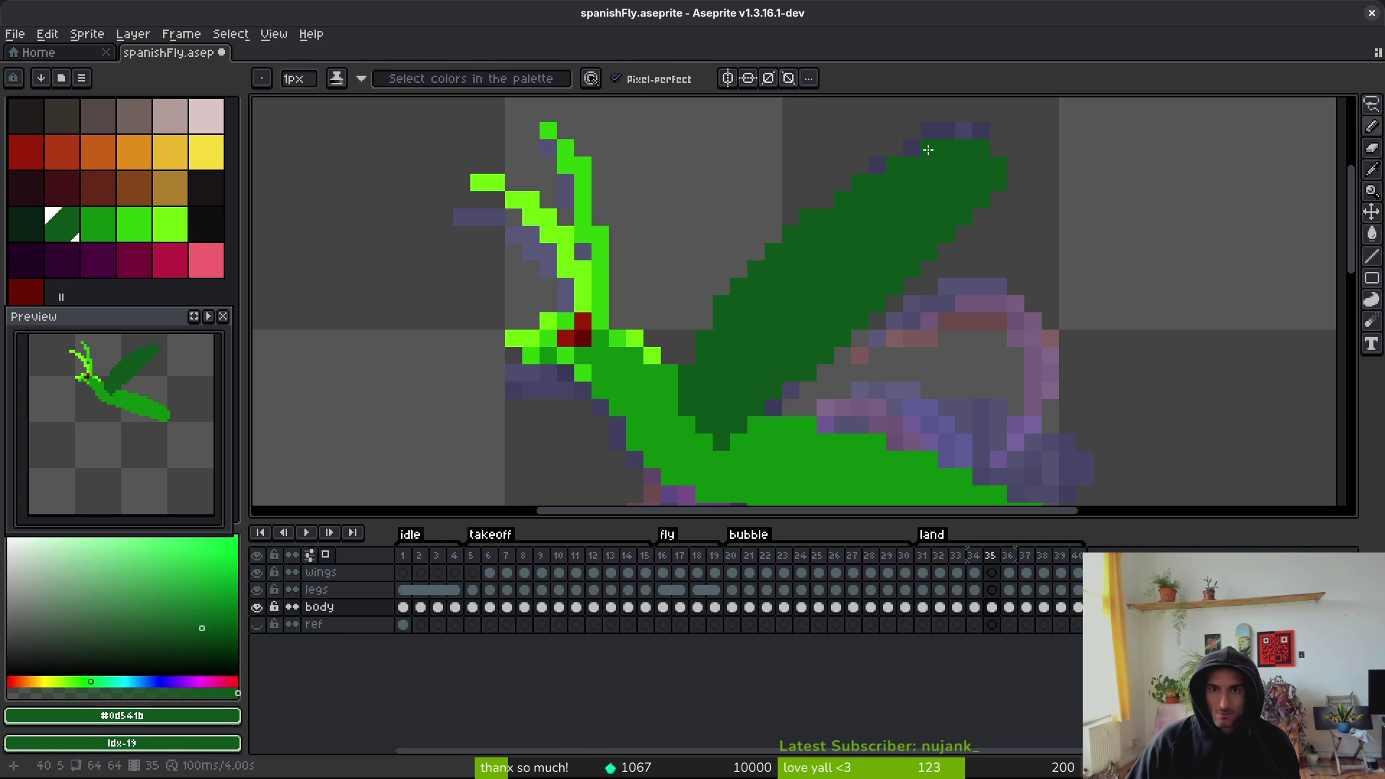
- Save the sprite and flip between frames 34 and 35 to compare them
{"action": "key", "text": "ctrl+s"}
{"action": "scroll", "coordinate": [1009, 270], "scroll_direction": "down", "scroll_amount": 3}
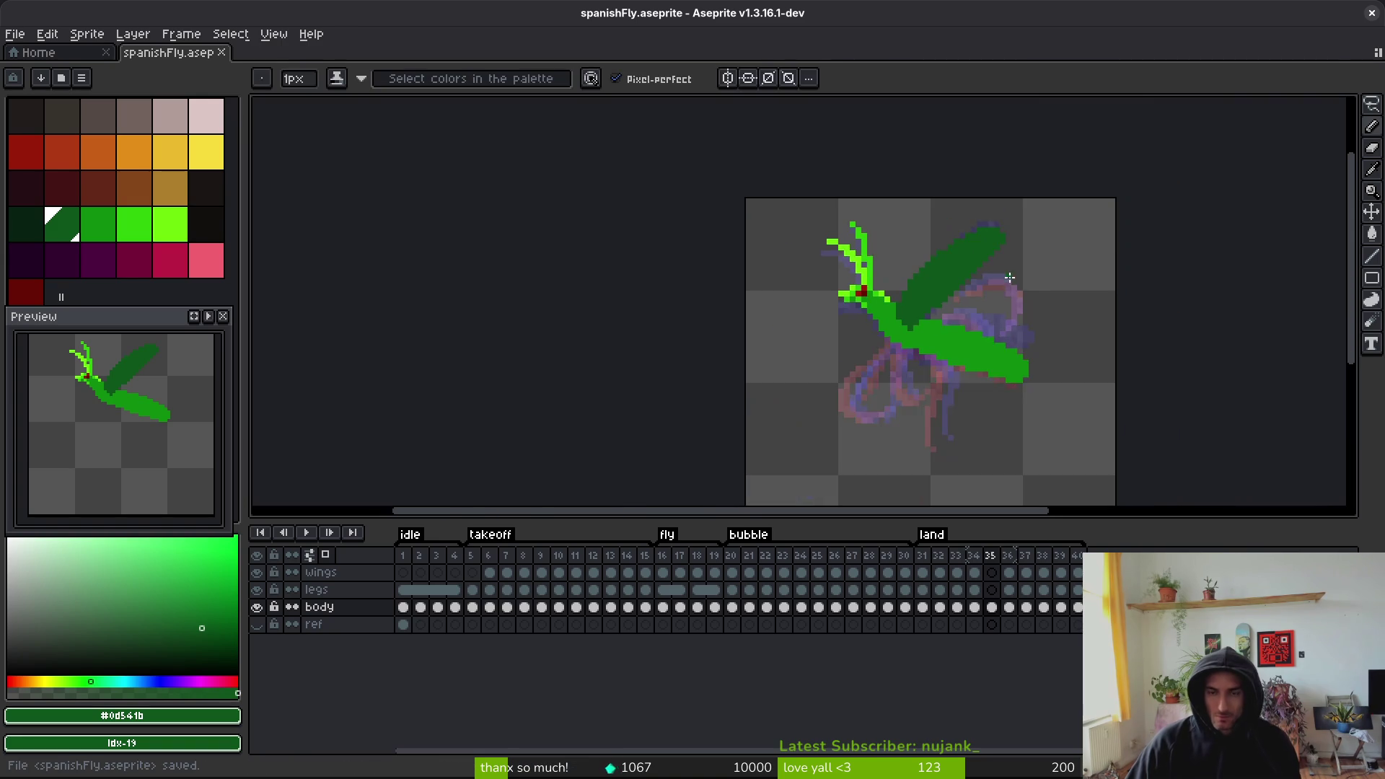
{"action": "key", "text": "Right"}
{"action": "key", "text": "i"}
{"action": "key", "text": "Left"}
{"action": "key", "text": "Right"}
{"action": "key", "text": "Left"}
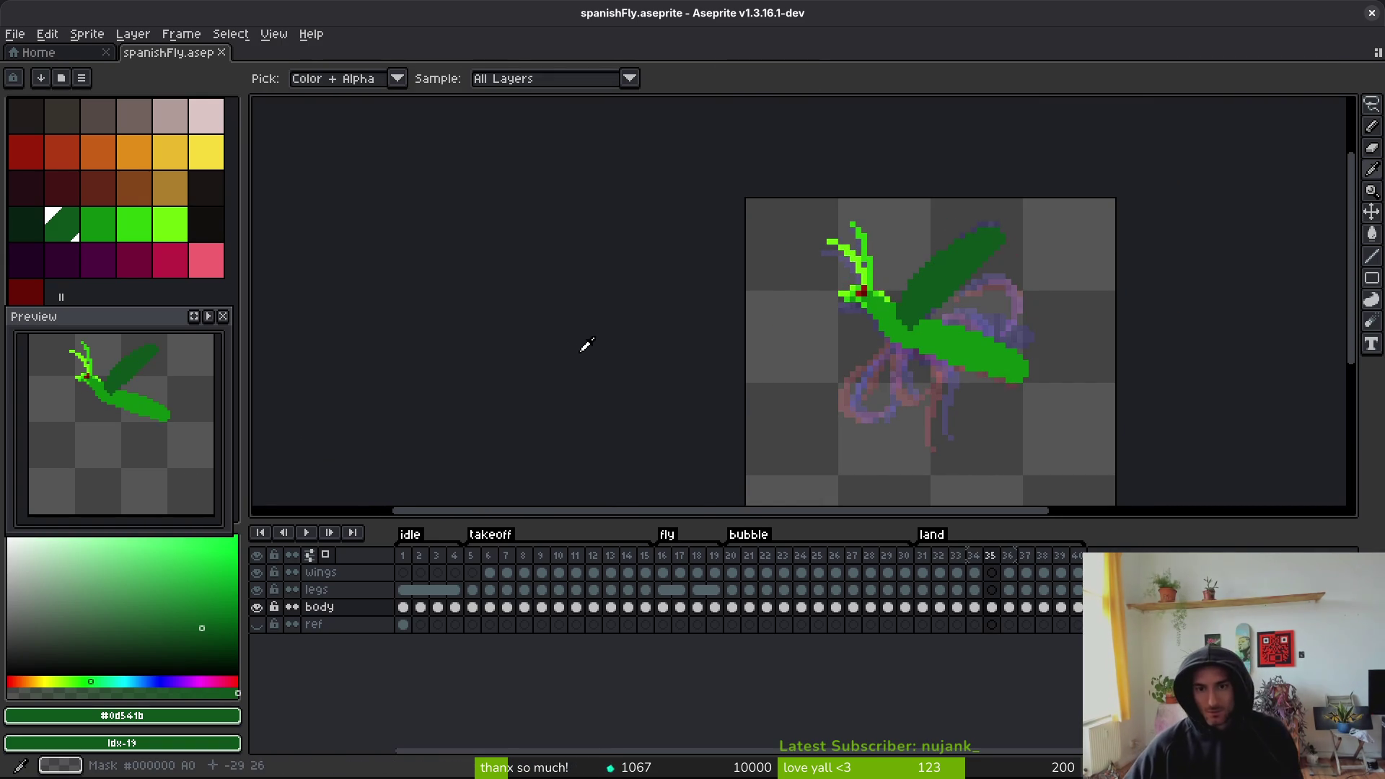
{"action": "key", "text": "Right"}
{"action": "key", "text": "Left"}
{"action": "key", "text": "Right"}
{"action": "key", "text": "Left"}
{"action": "key", "text": "Right"}
{"action": "key", "text": "Left"}
{"action": "key", "text": "Left"}
{"action": "scroll", "coordinate": [952, 361], "scroll_direction": "up", "scroll_amount": 5}
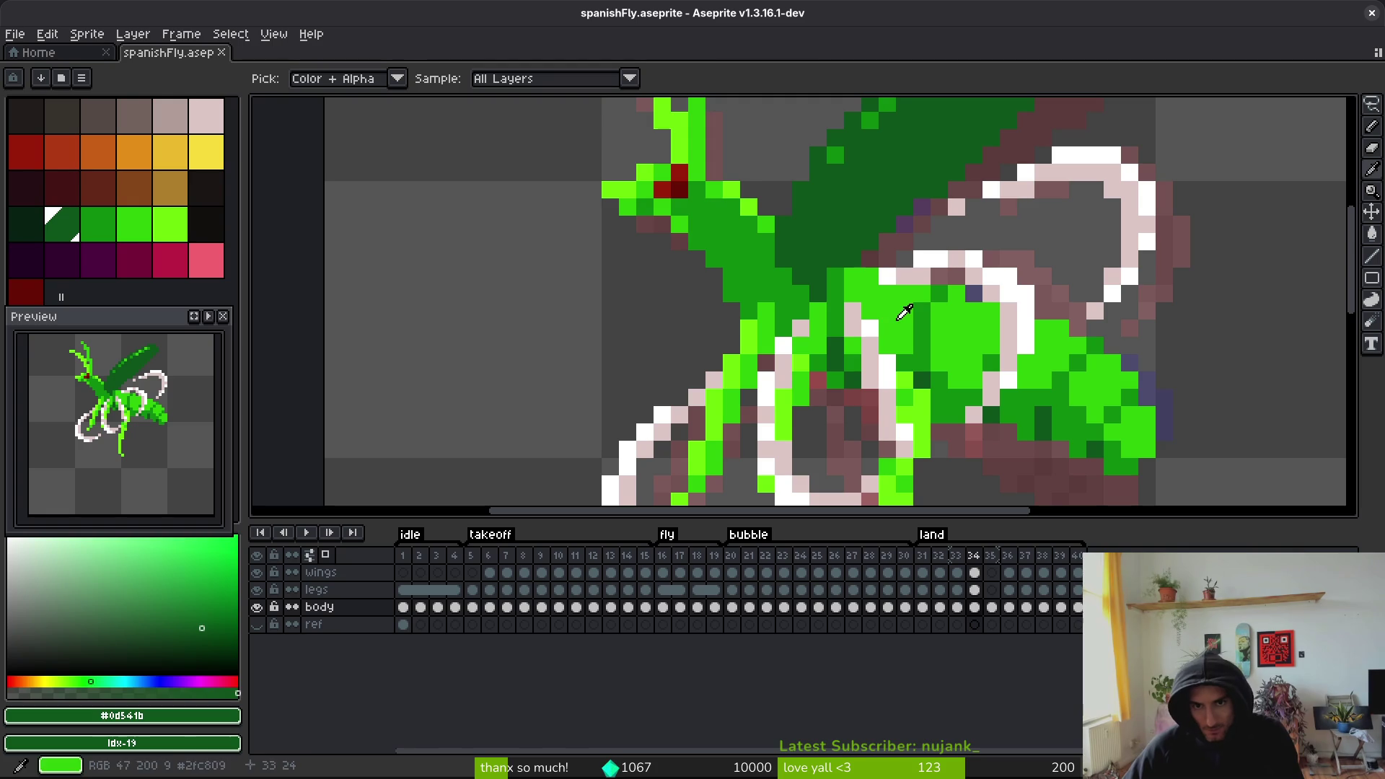
- Pick the bright body green and hide the wings and legs layers
{"action": "left_click", "coordinate": [894, 316], "text": "alt"}
{"action": "left_click", "coordinate": [258, 572]}
{"action": "left_click", "coordinate": [257, 589]}
{"action": "left_click", "coordinate": [257, 589]}
{"action": "left_click", "coordinate": [258, 589]}
- Eyedrop #2fc809 from frame 34 and pencil a bright green stripe along frame 35's body
{"action": "scroll", "coordinate": [858, 346], "scroll_direction": "down", "scroll_amount": 3}
{"action": "key", "text": "alt"}
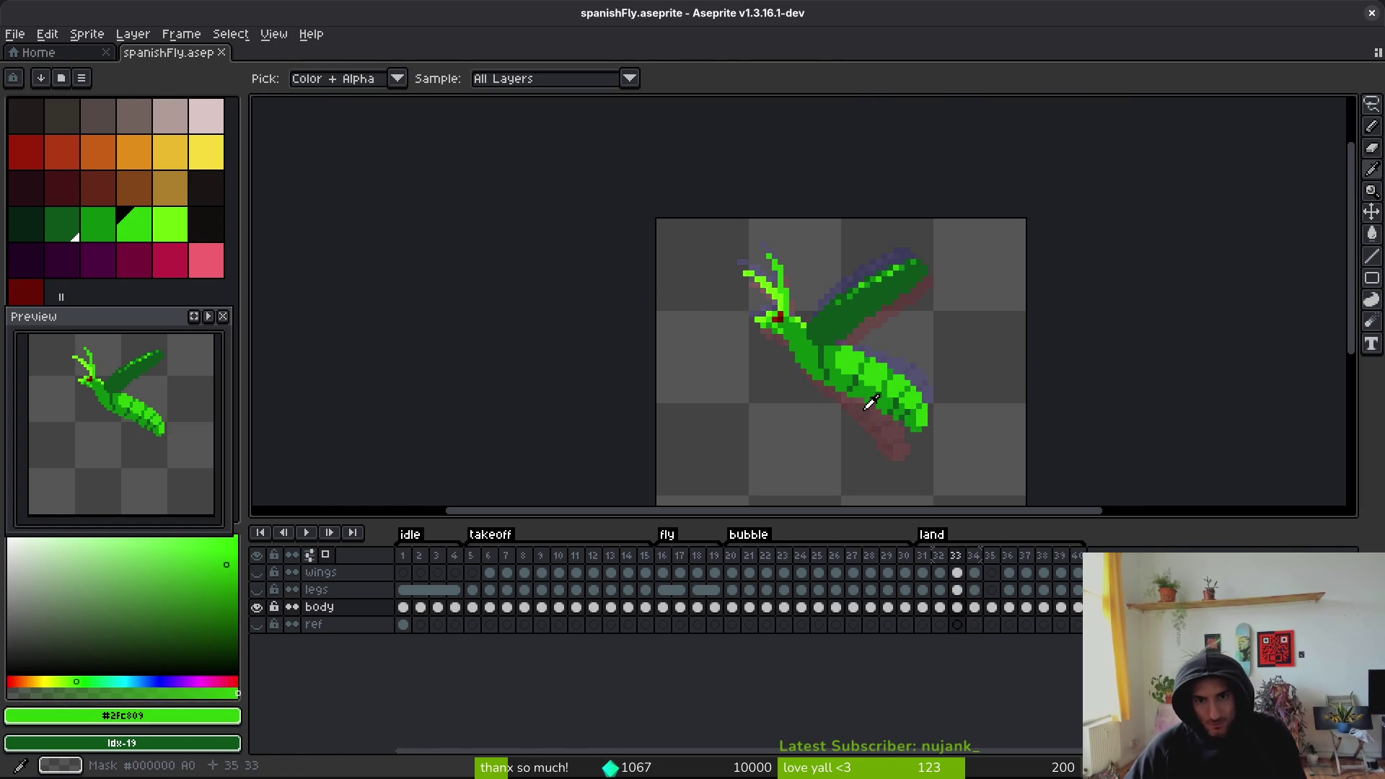
{"action": "scroll", "coordinate": [859, 351], "scroll_direction": "up", "scroll_amount": 3}
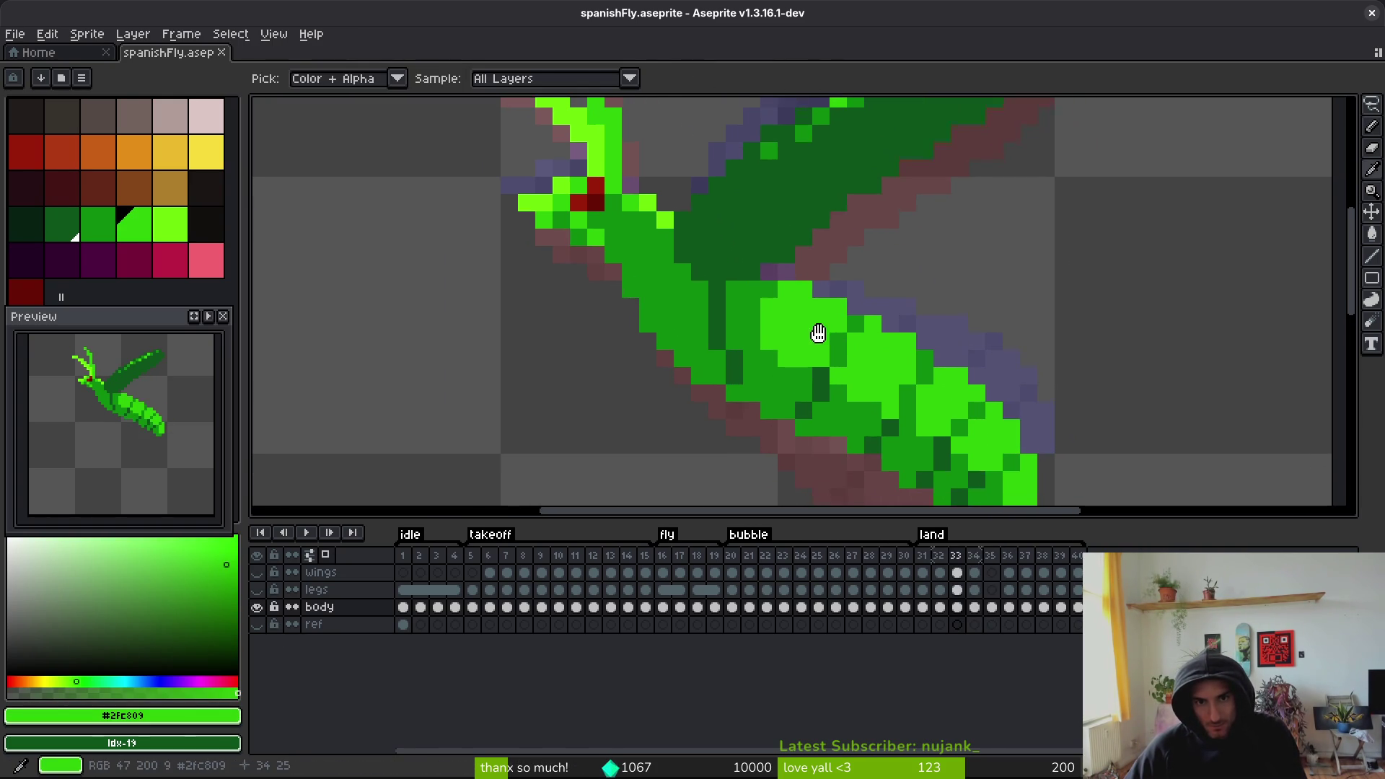
{"action": "left_click", "coordinate": [745, 271], "text": "alt"}
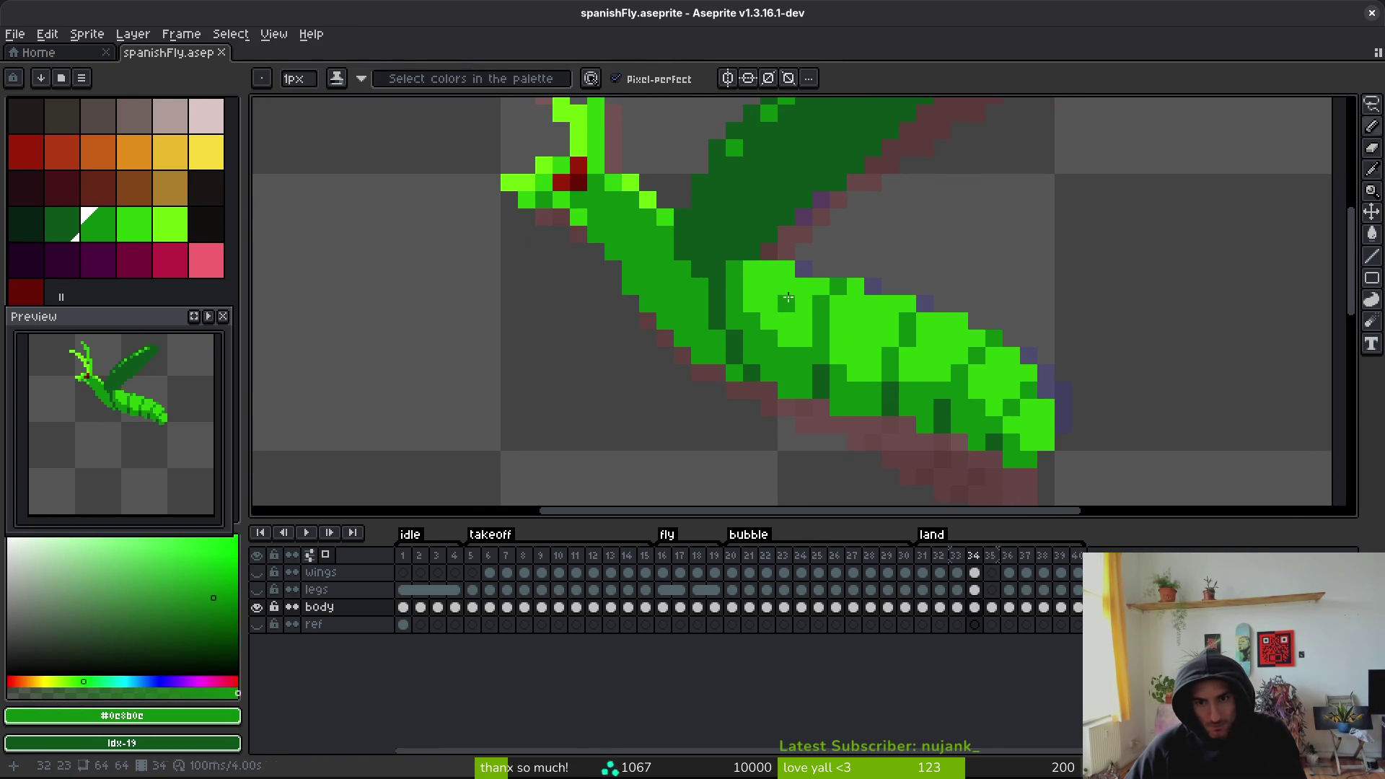
{"action": "key", "text": "Right"}
{"action": "key", "text": "Left"}
{"action": "left_click", "coordinate": [774, 267], "text": "alt"}
{"action": "key", "text": "Right"}
{"action": "left_click", "coordinate": [771, 273]}
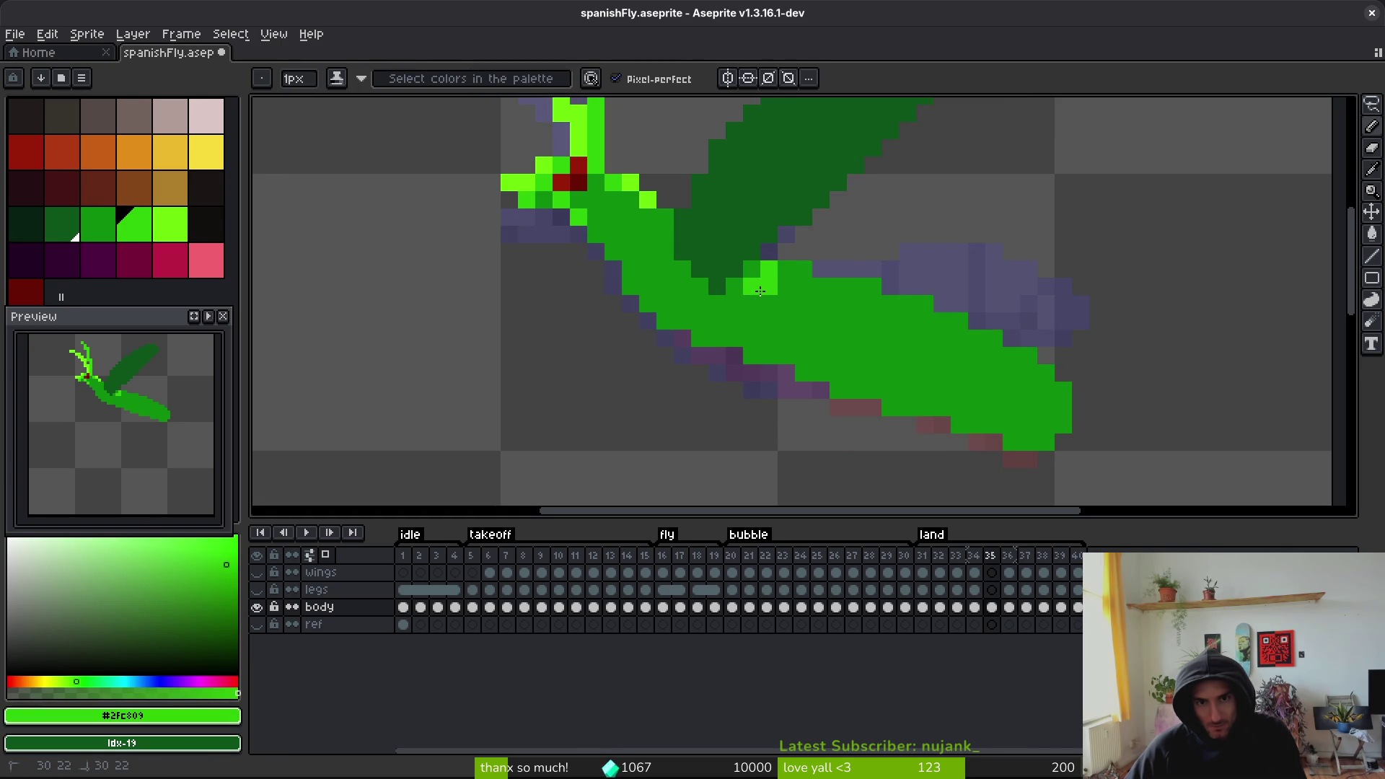
{"action": "left_click_drag", "start_coordinate": [787, 328], "coordinate": [1057, 412]}
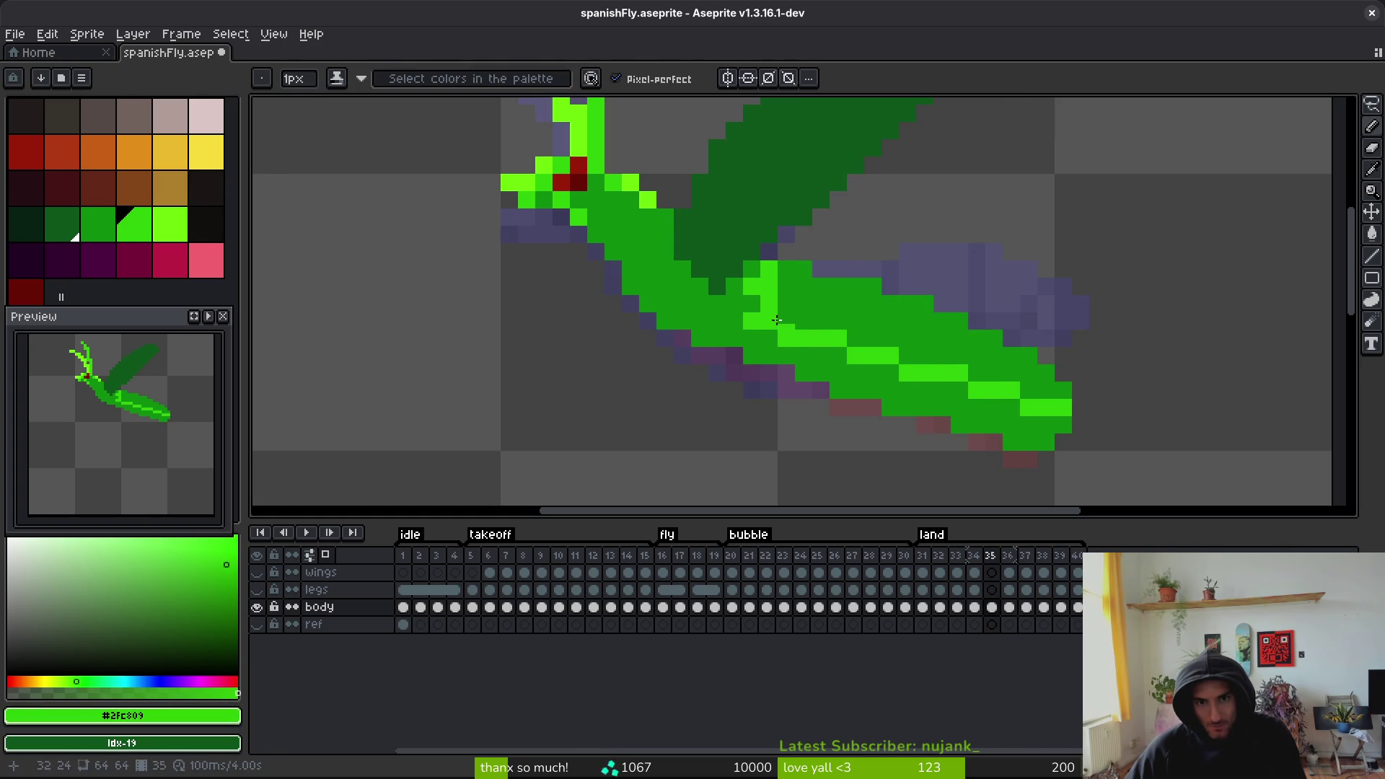
{"action": "right_click", "coordinate": [738, 319], "text": "alt"}
- Flick between neighbouring frames to check the new stripe against frame 34
{"action": "key", "text": "comma"}
{"action": "key", "text": "period"}
{"action": "key", "text": "comma"}
{"action": "scroll", "coordinate": [927, 349], "scroll_direction": "down", "scroll_amount": 4}
{"action": "key", "text": "period"}
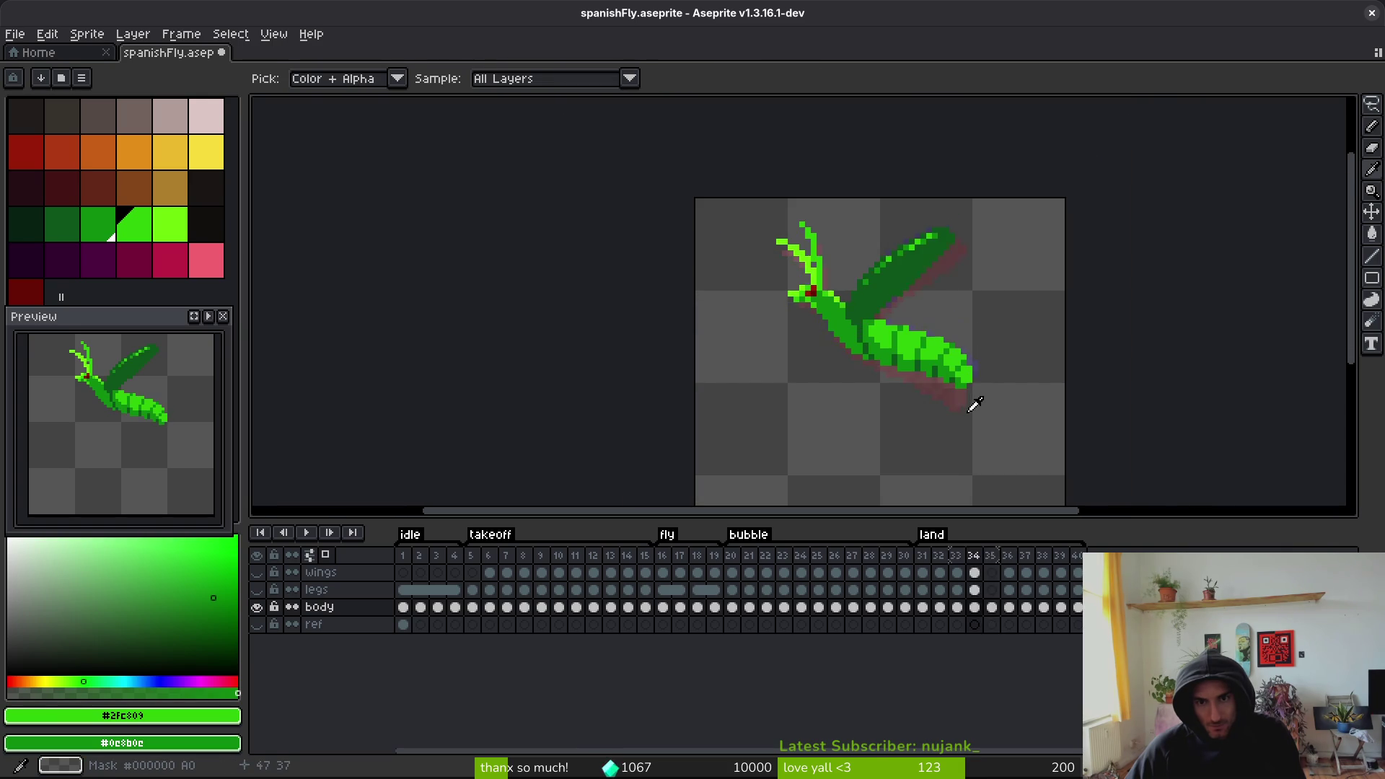
{"action": "key", "text": "period"}
{"action": "key", "text": "comma"}
{"action": "key", "text": "comma"}
{"action": "key", "text": "period"}
{"action": "key", "text": "period"}
{"action": "key", "text": "comma"}
{"action": "key", "text": "comma"}
{"action": "scroll", "coordinate": [973, 404], "scroll_direction": "up", "scroll_amount": 3}
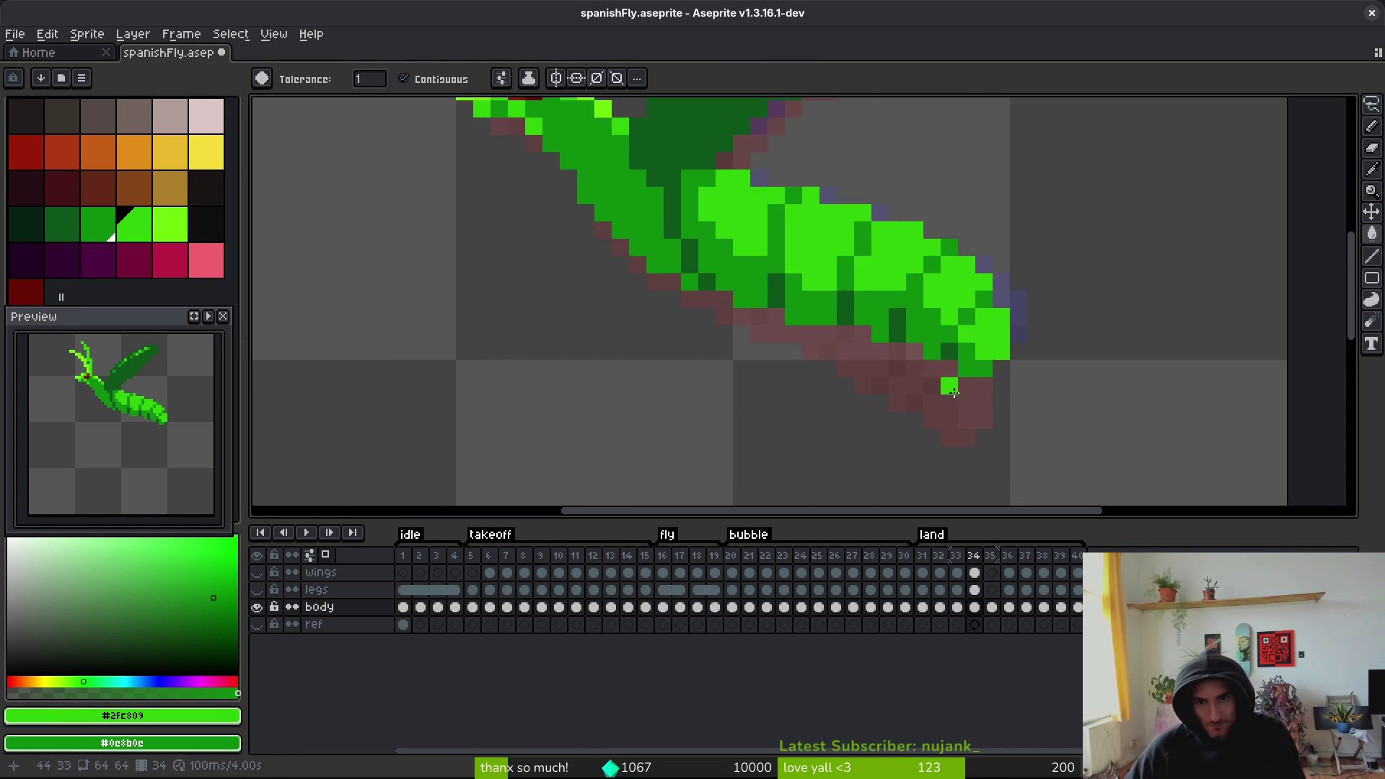
{"action": "key", "text": "period"}
{"action": "key", "text": "comma"}
- Try darkening the tail's light green patch, undo it, and return to the pencil
{"action": "left_click", "coordinate": [814, 286]}
{"action": "key", "text": "ctrl+z"}
{"action": "key", "text": "b"}
{"action": "scroll", "coordinate": [897, 387], "scroll_direction": "down", "scroll_amount": 4}
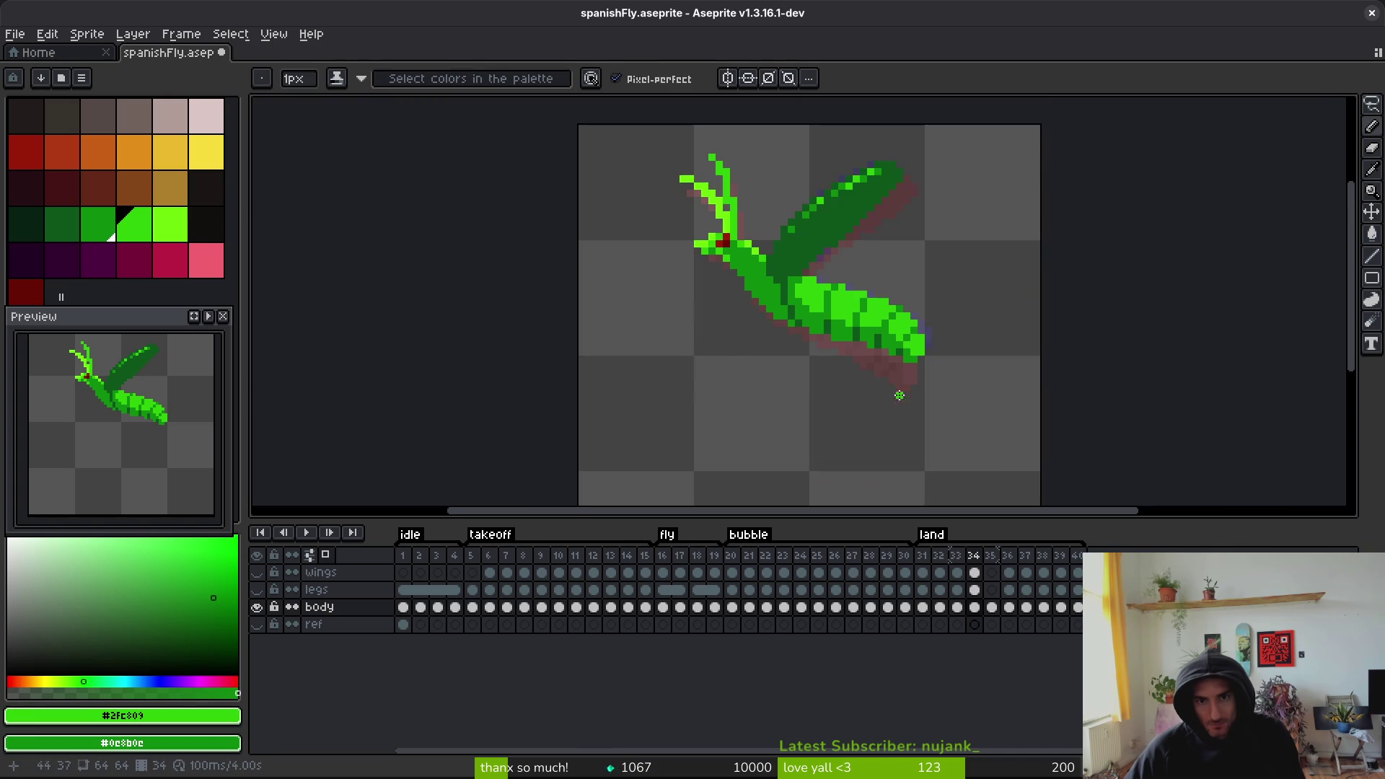
{"action": "scroll", "coordinate": [897, 379], "scroll_direction": "up", "scroll_amount": 4}
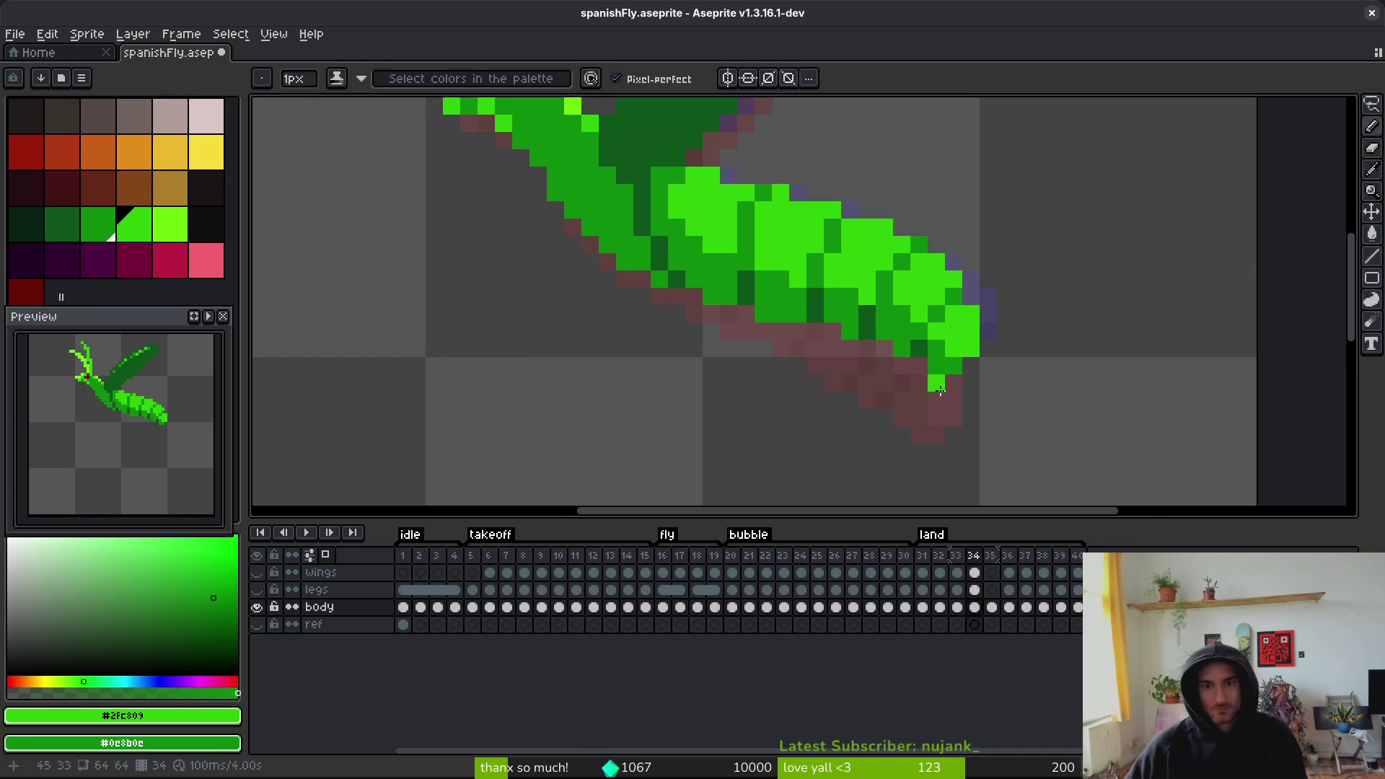
{"action": "scroll", "coordinate": [940, 390], "scroll_direction": "down", "scroll_amount": 3}
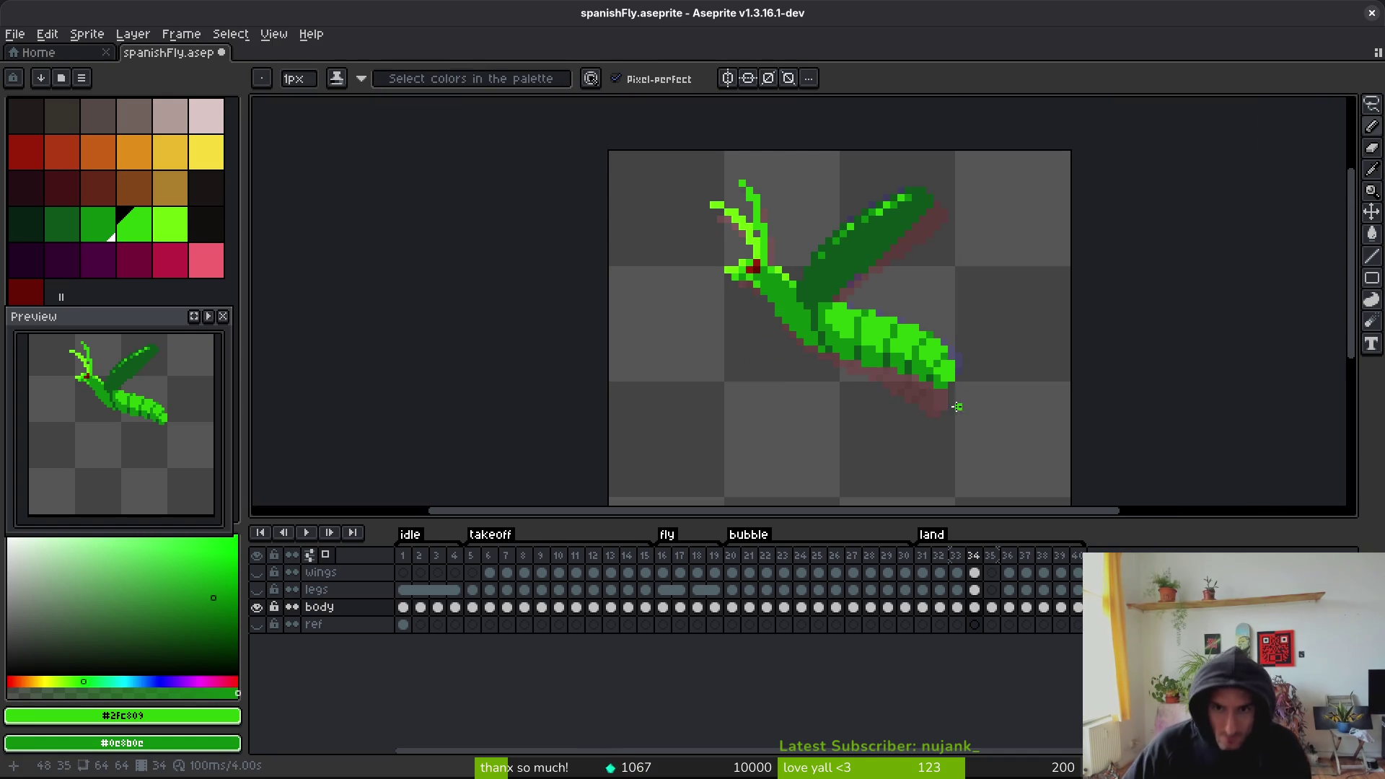
{"action": "key", "text": "Left"}
- Flip between frames 34 and 35 to compare the body shading
{"action": "key", "text": "Right"}
{"action": "key", "text": "Right"}
{"action": "key", "text": "Left"}
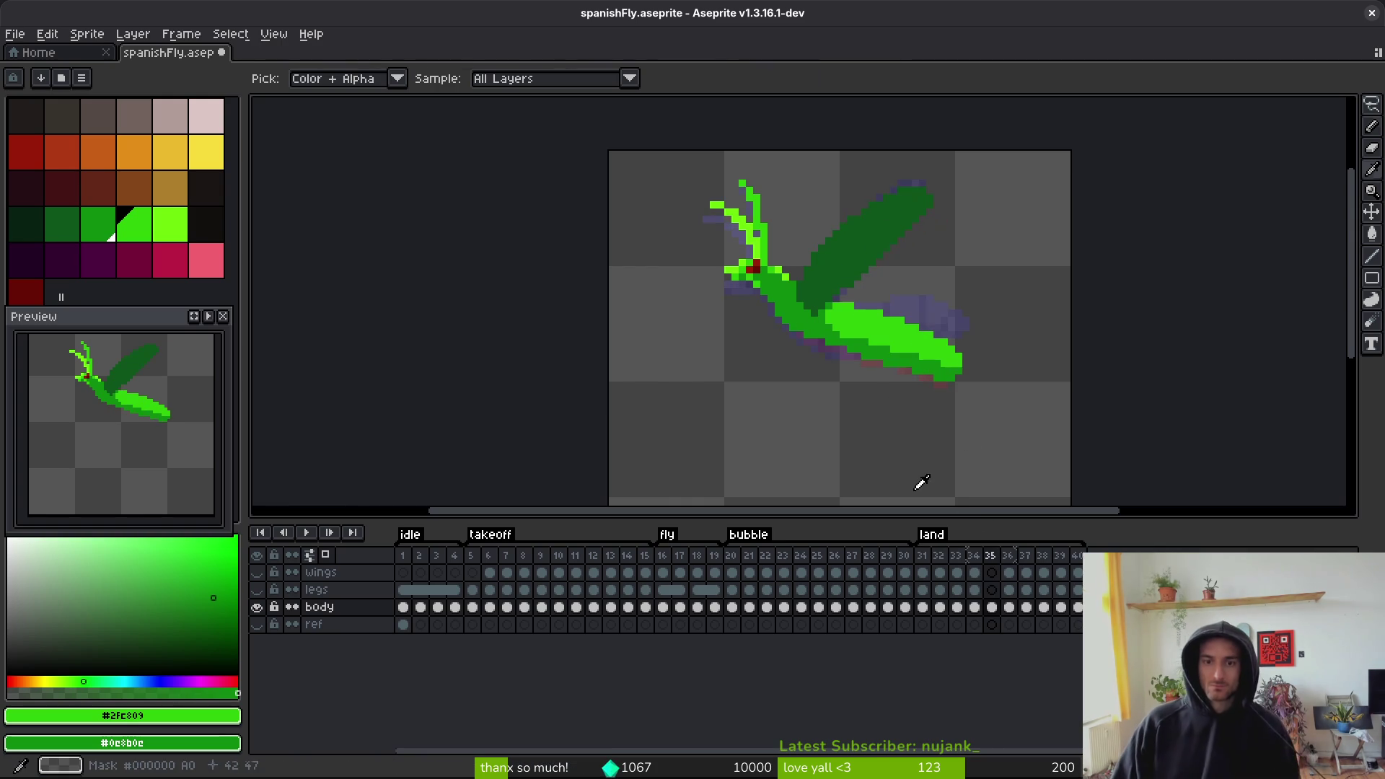
{"action": "key", "text": "Right"}
{"action": "key", "text": "Left"}
{"action": "key", "text": "Right"}
{"action": "key", "text": "Left"}
{"action": "key", "text": "Right"}
{"action": "key", "text": "Left"}
{"action": "key", "text": "Right"}
{"action": "scroll", "coordinate": [849, 392], "scroll_direction": "up", "scroll_amount": 4}
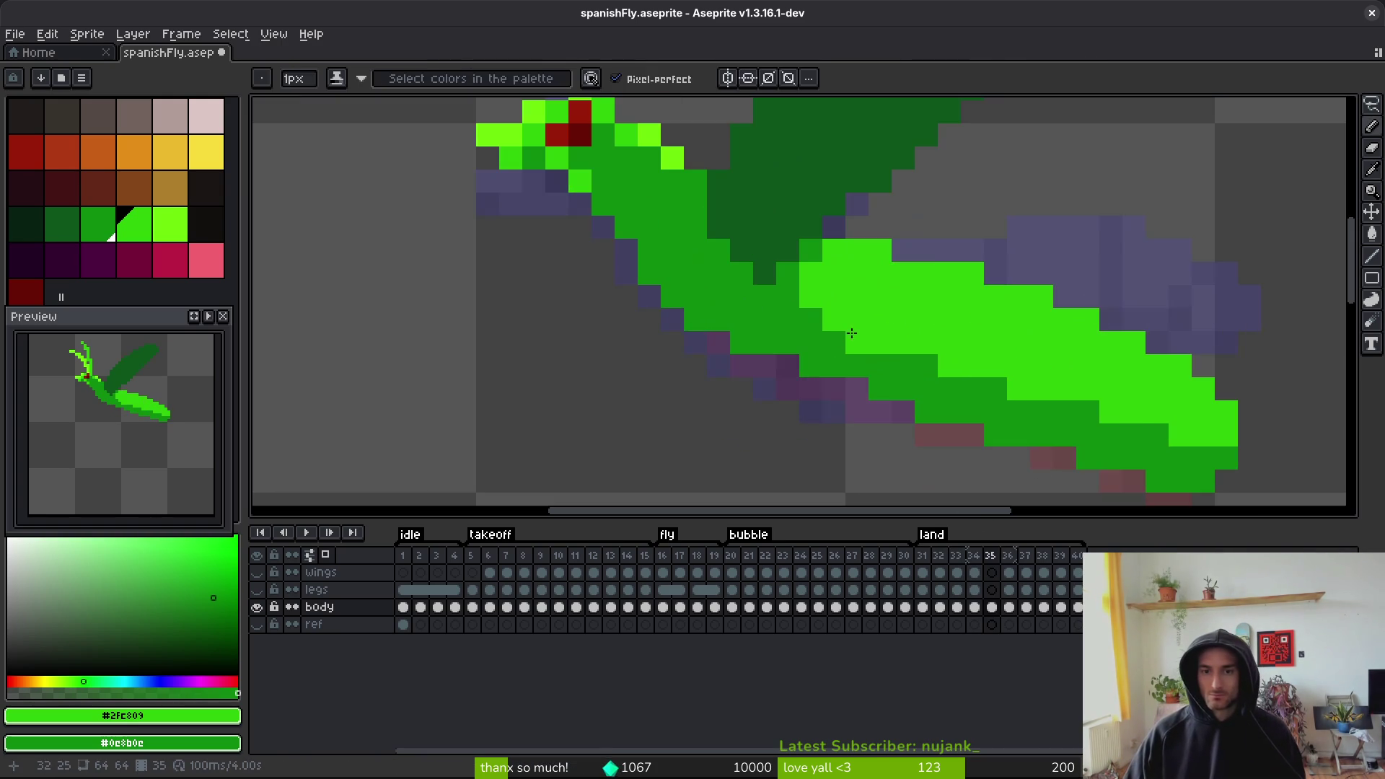
{"action": "key", "text": "Left"}
{"action": "key", "text": "Right"}
- Eyedrop the body's mid green and frame 34's dark body green
{"action": "left_click", "coordinate": [1058, 425], "text": "alt"}
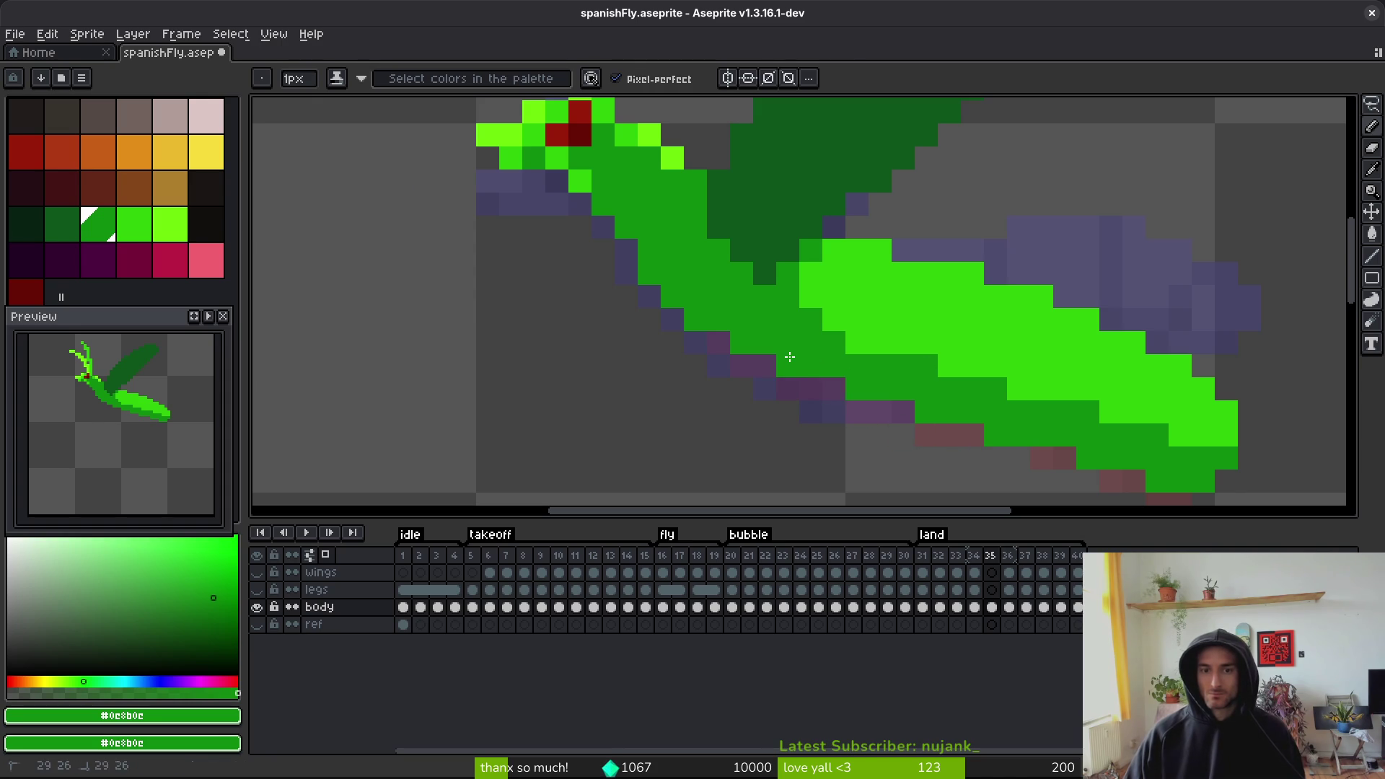
{"action": "scroll", "coordinate": [789, 356], "scroll_direction": "down", "scroll_amount": 3}
{"action": "scroll", "coordinate": [913, 379], "scroll_direction": "up", "scroll_amount": 3}
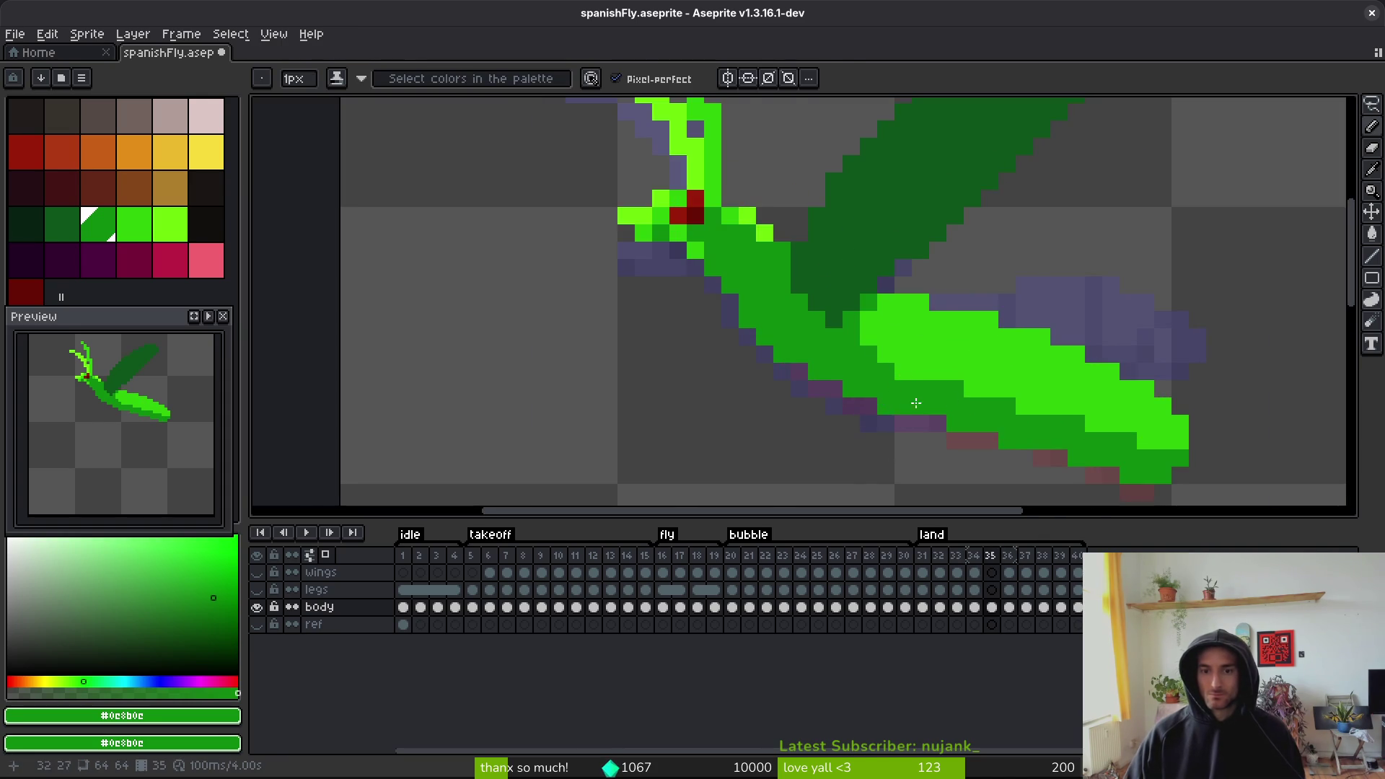
{"action": "scroll", "coordinate": [898, 404], "scroll_direction": "down", "scroll_amount": 3}
{"action": "key", "text": "comma"}
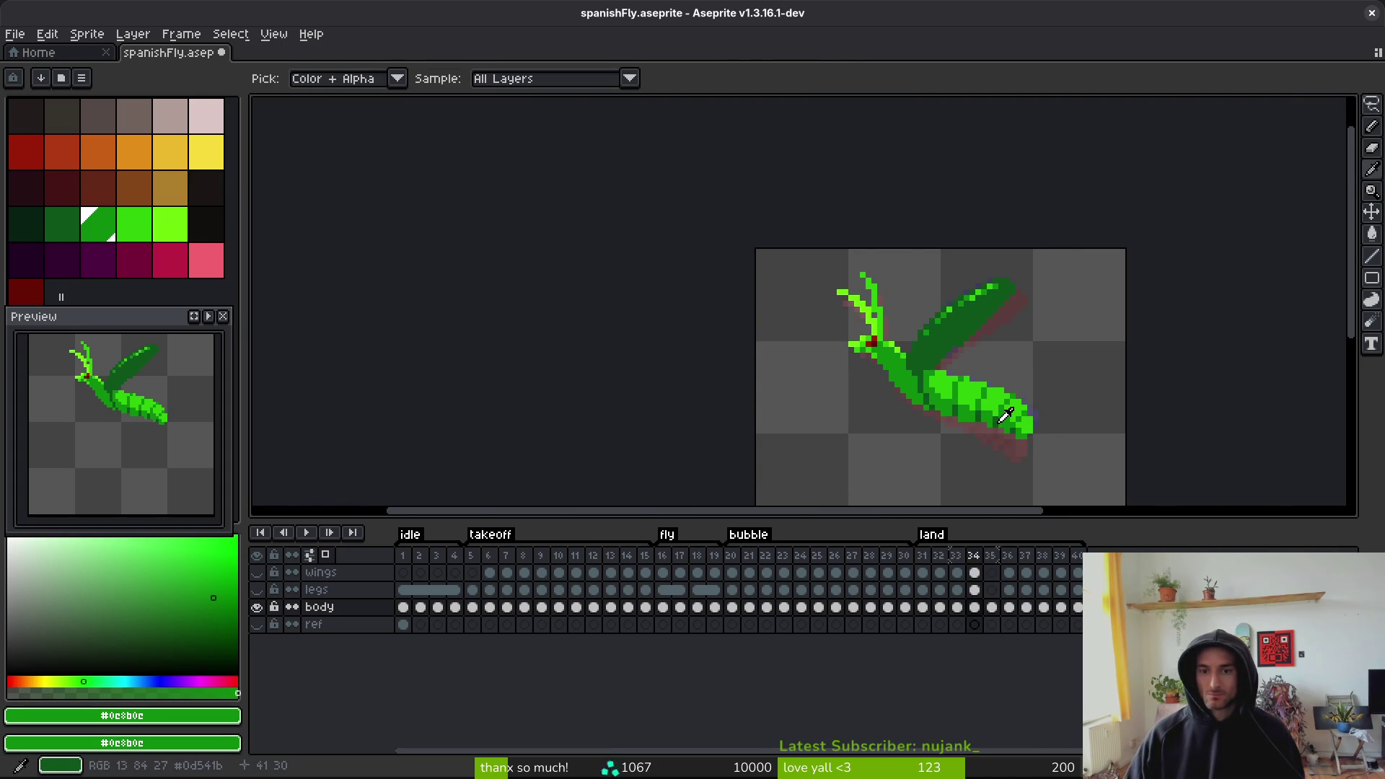
{"action": "scroll", "coordinate": [949, 402], "scroll_direction": "up", "scroll_amount": 3}
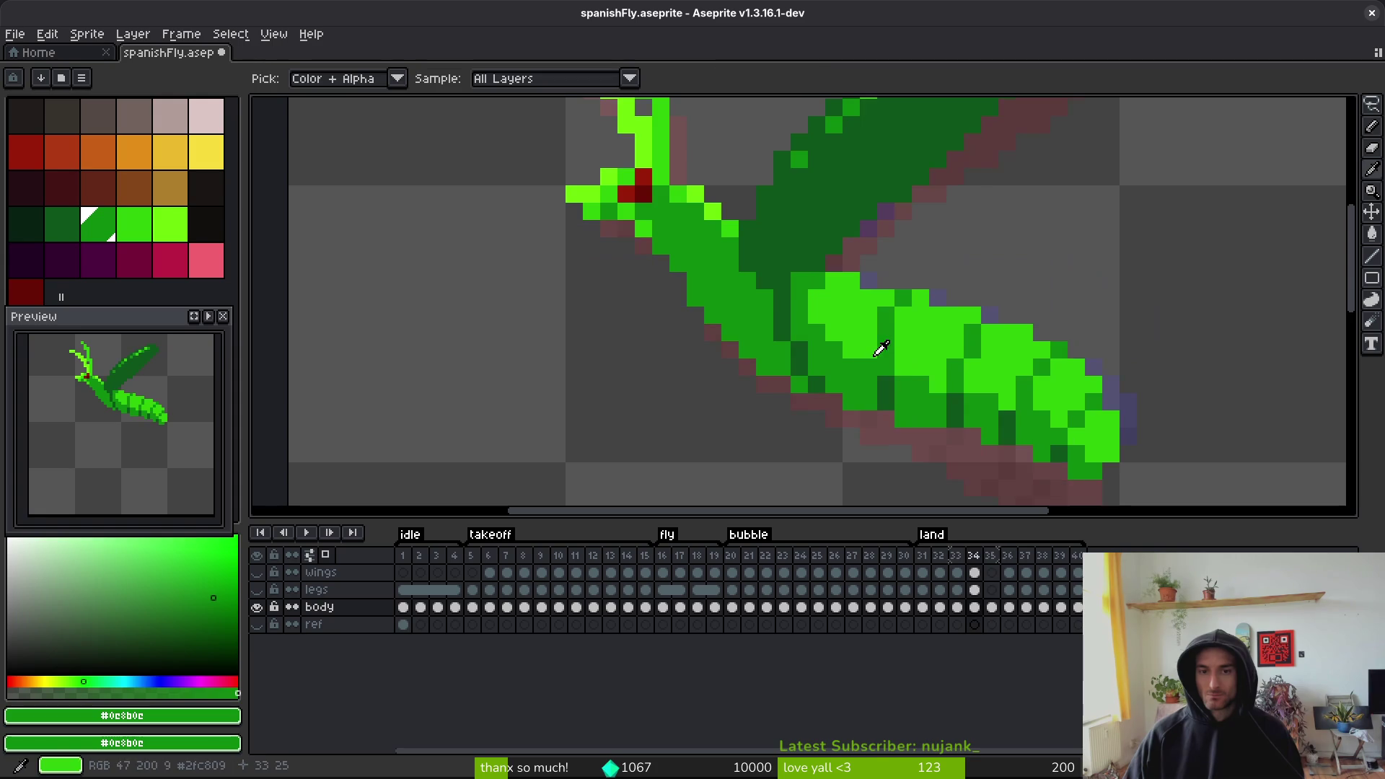
{"action": "left_click", "coordinate": [785, 299], "text": "alt"}
{"action": "key", "text": "period"}
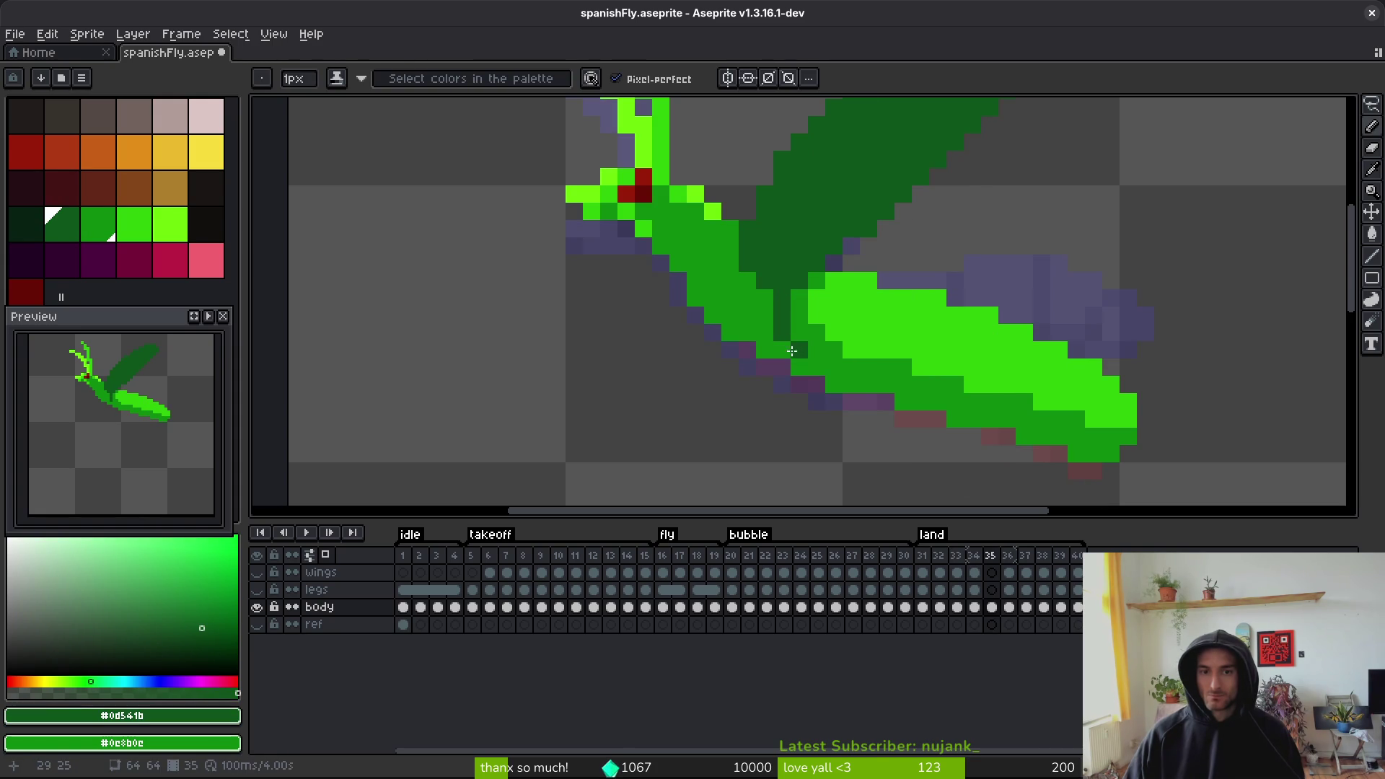
{"action": "scroll", "coordinate": [786, 350], "scroll_direction": "down", "scroll_amount": 3}
{"action": "key", "text": "comma"}
{"action": "key", "text": "period"}
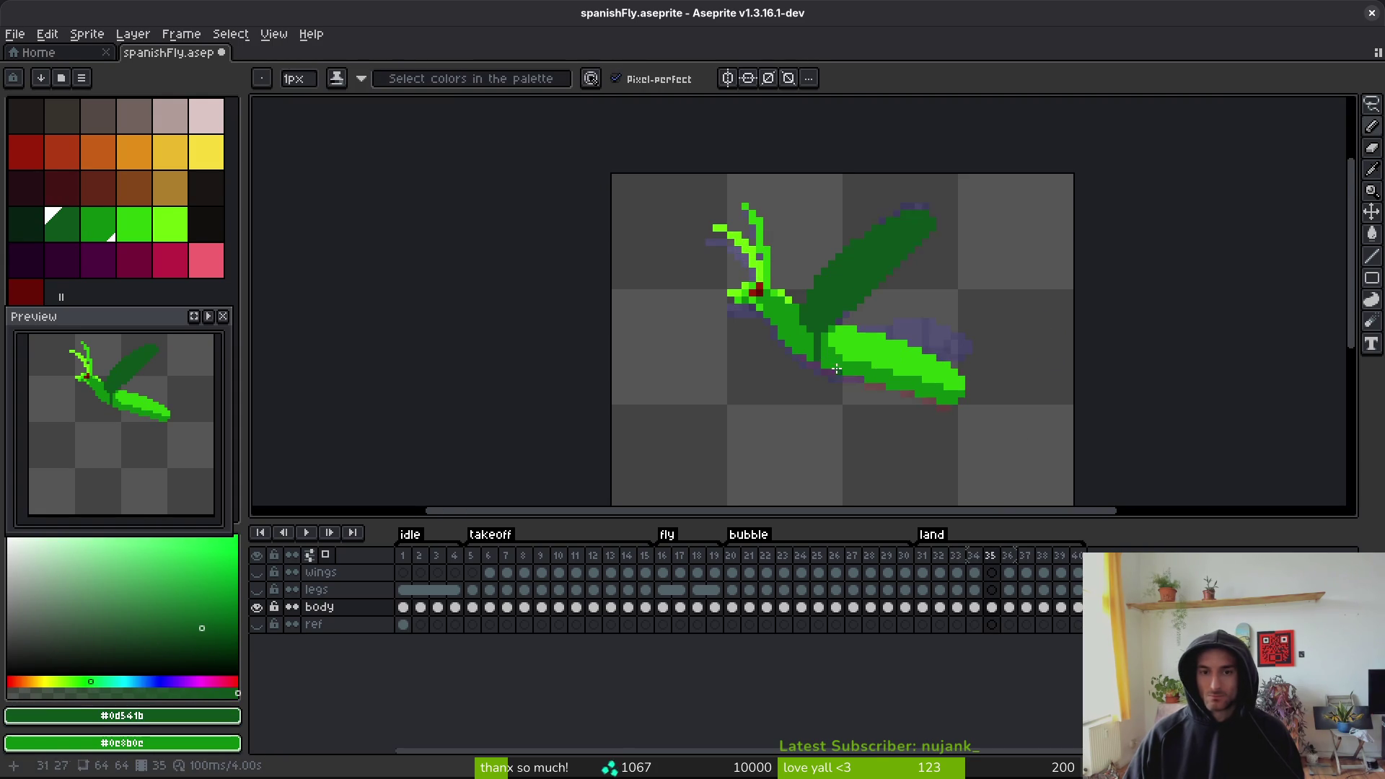
{"action": "scroll", "coordinate": [814, 355], "scroll_direction": "up", "scroll_amount": 2}
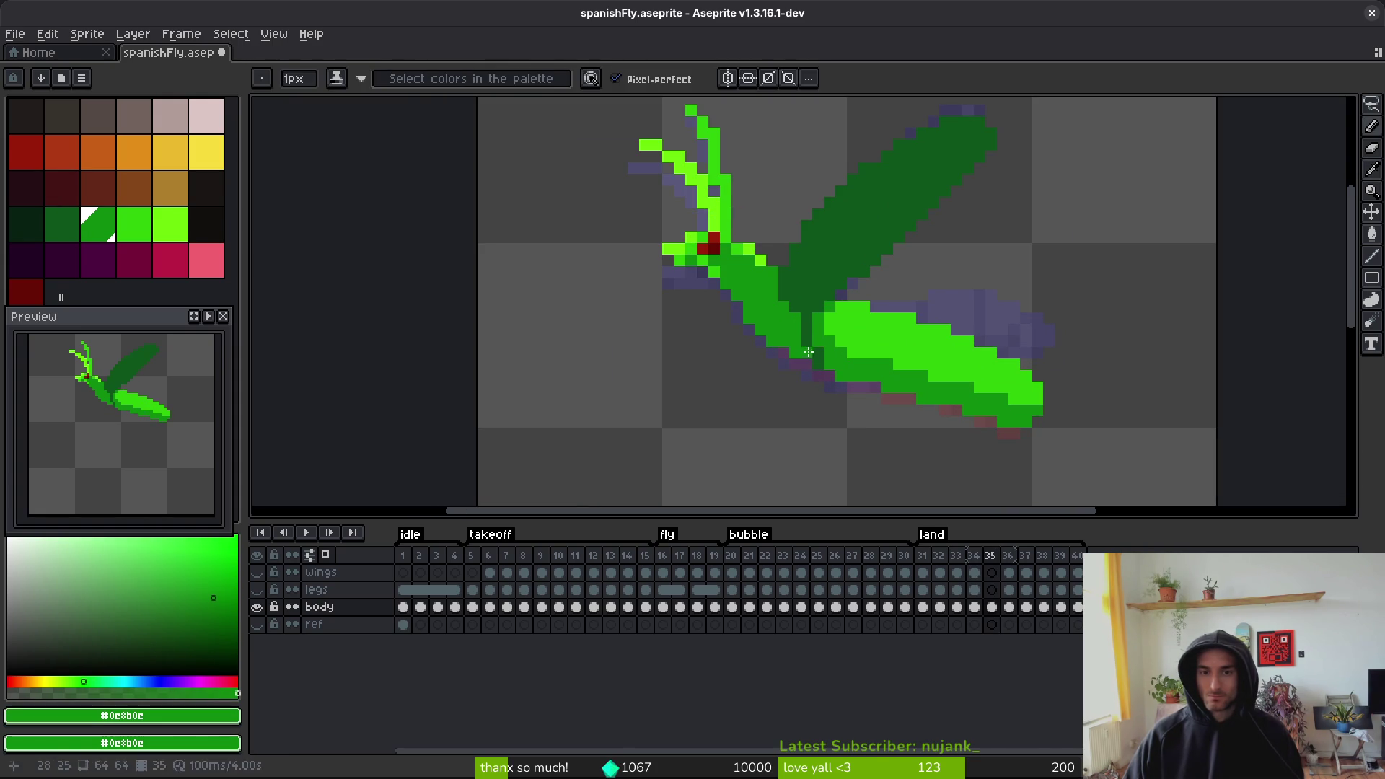
- Compare frames 34 and 35 again and re-pick the mid green
{"action": "key", "text": "comma"}
{"action": "key", "text": "period"}
{"action": "key", "text": "comma"}
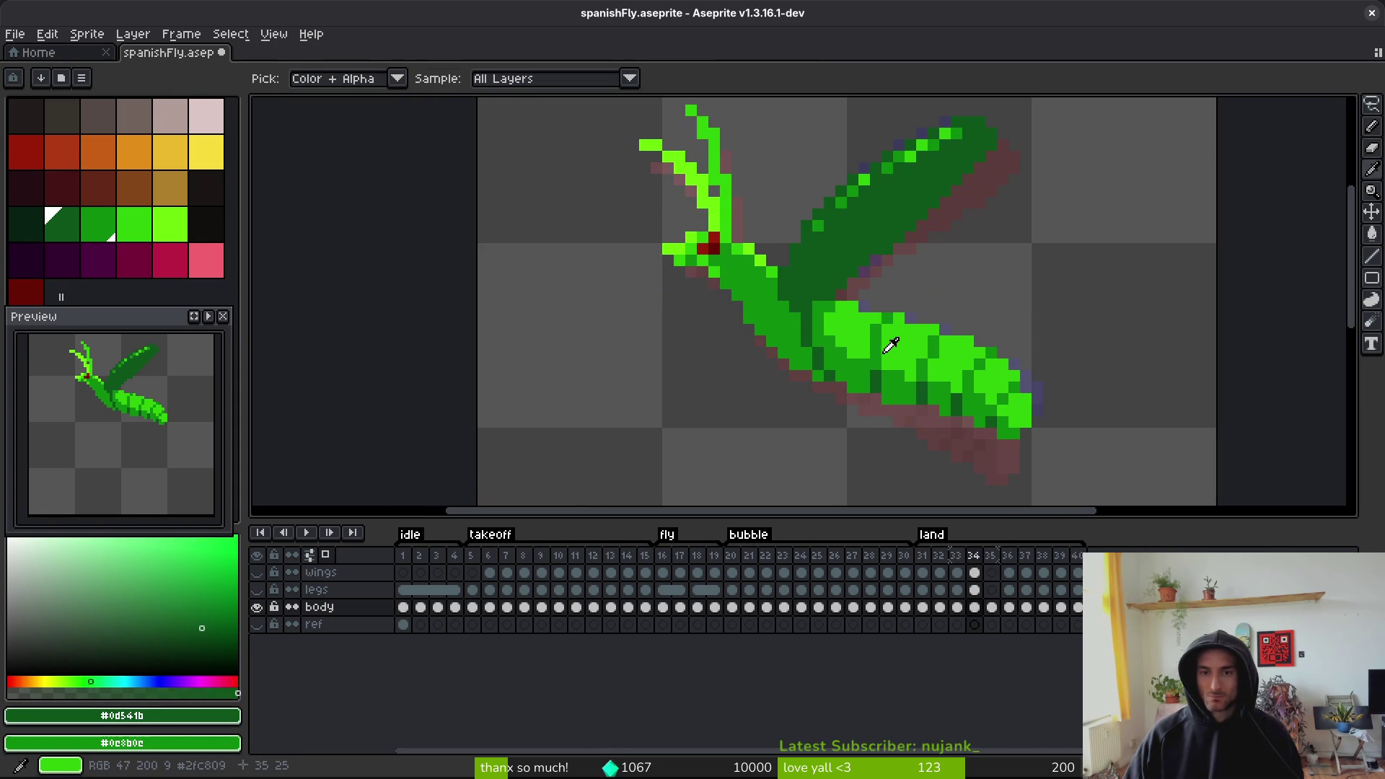
{"action": "left_click", "coordinate": [894, 318], "text": "alt"}
{"action": "key", "text": "period"}
{"action": "scroll", "coordinate": [894, 330], "scroll_direction": "up", "scroll_amount": 4}
{"action": "key", "text": "comma"}
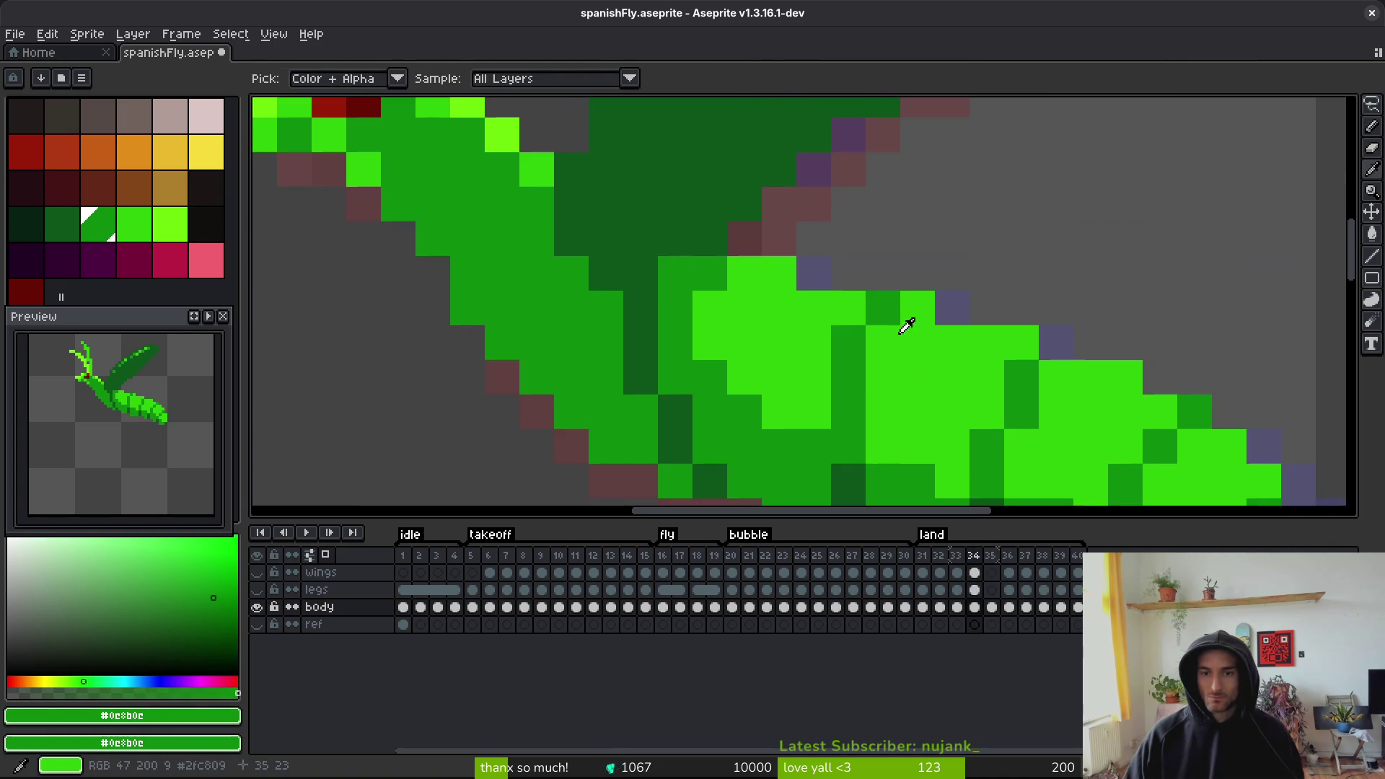
{"action": "key", "text": "period"}
- Paint the first dark- and mid-green segment pixels on frame 35's lower body
{"action": "left_click", "coordinate": [841, 395]}
{"action": "left_click_drag", "start_coordinate": [712, 424], "coordinate": [612, 334]}
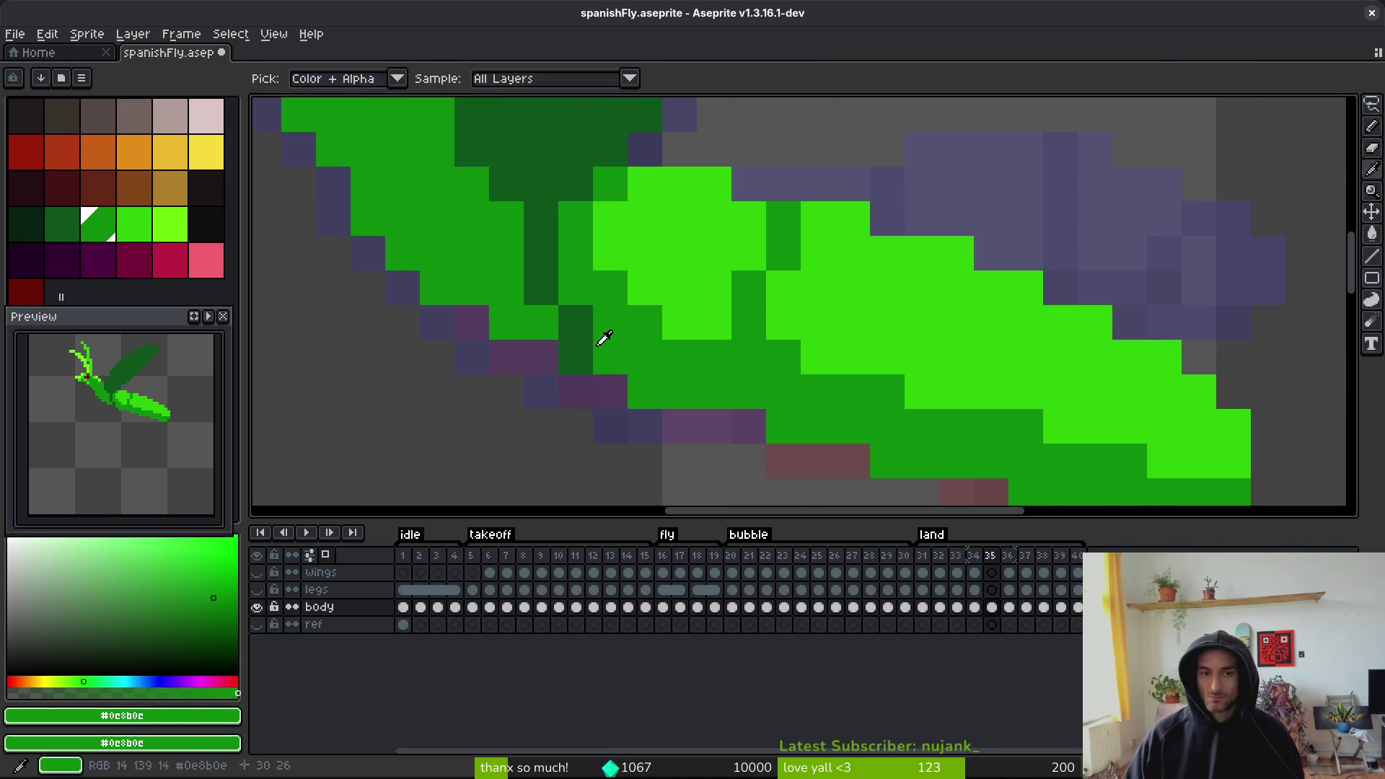
{"action": "left_click", "coordinate": [598, 336], "text": "alt"}
{"action": "left_click", "coordinate": [743, 390]}
{"action": "scroll", "coordinate": [742, 390], "scroll_direction": "down", "scroll_amount": 5}
{"action": "key", "text": "comma"}
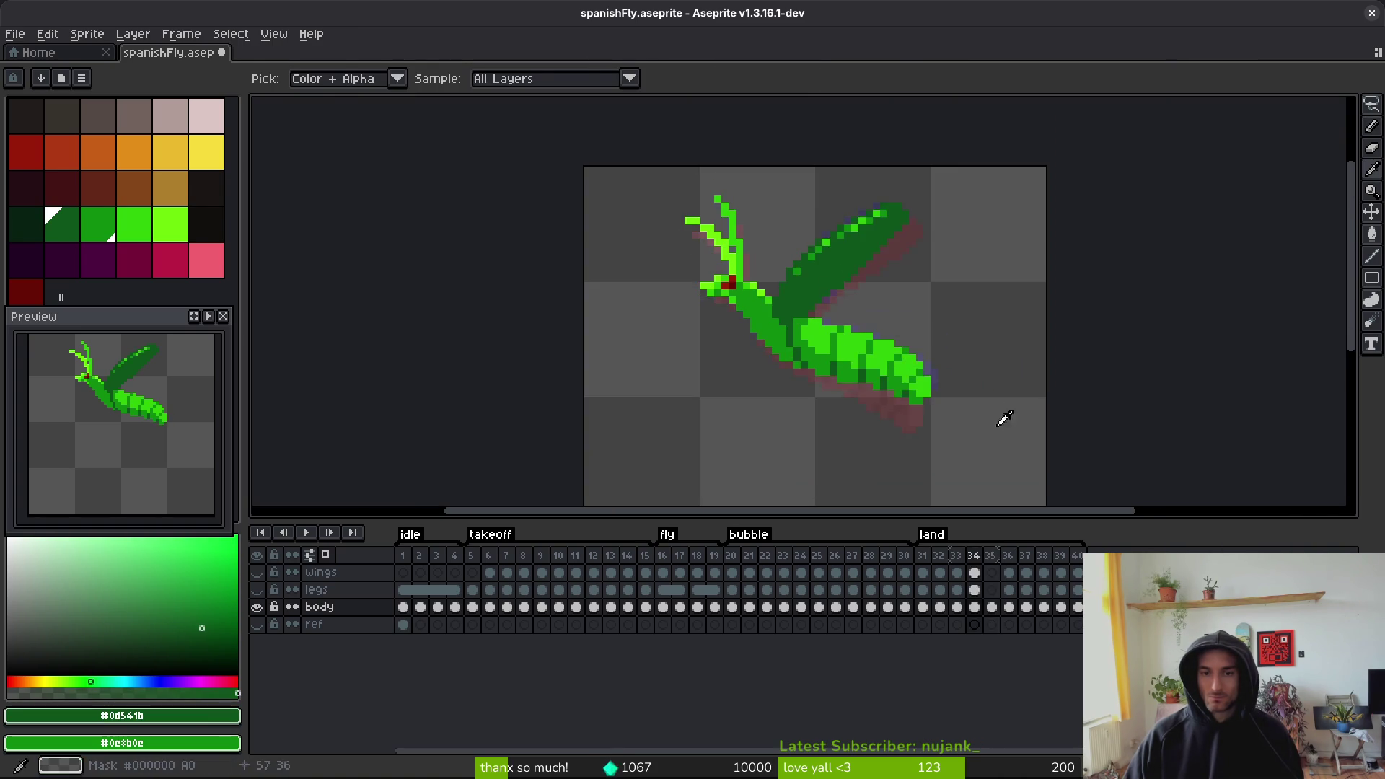
{"action": "scroll", "coordinate": [900, 363], "scroll_direction": "up", "scroll_amount": 5}
{"action": "key", "text": "period"}
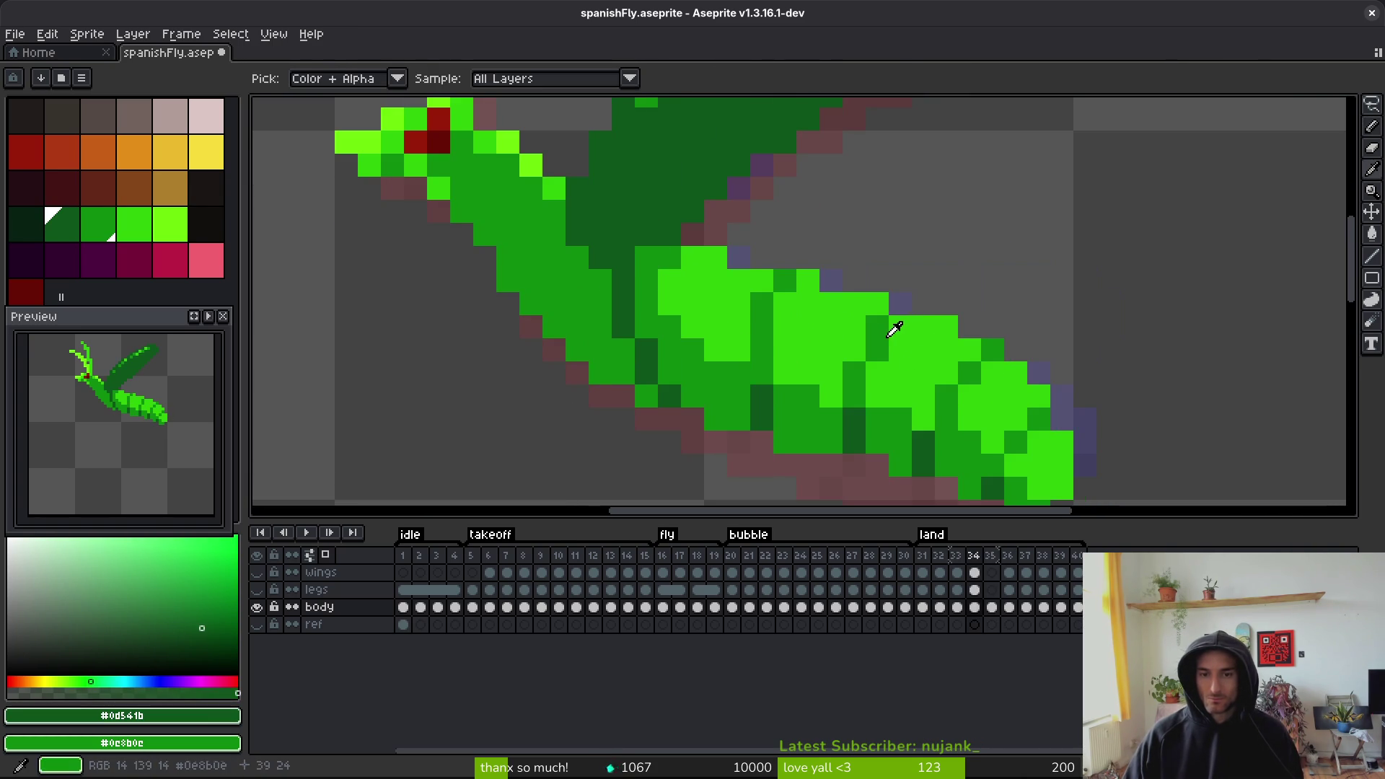
{"action": "left_click", "coordinate": [896, 325], "text": "alt"}
{"action": "left_click", "coordinate": [894, 320]}
{"action": "left_click", "coordinate": [896, 305]}
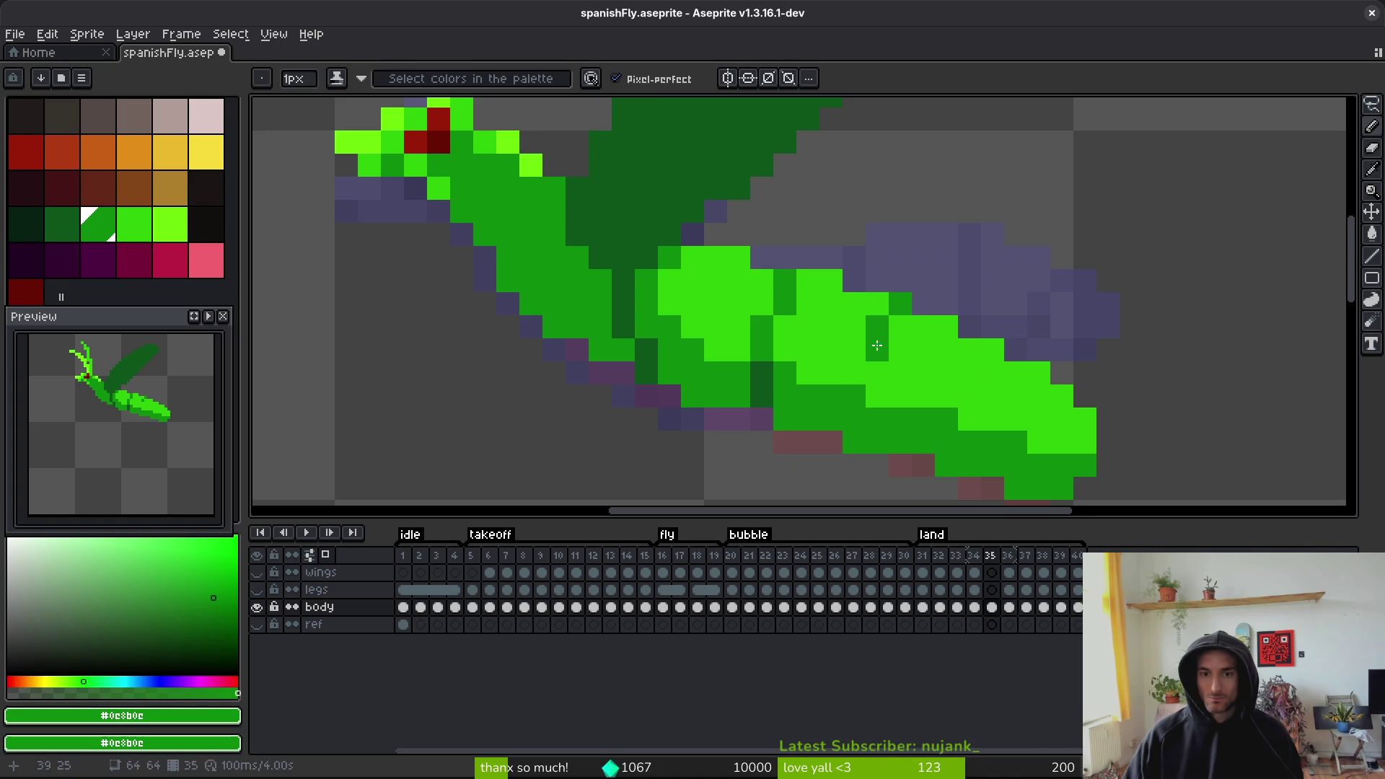
{"action": "left_click", "coordinate": [859, 377]}
- Shift the view toward the tail and add another dark-green segment pixel
{"action": "left_click", "coordinate": [754, 374], "text": "alt"}
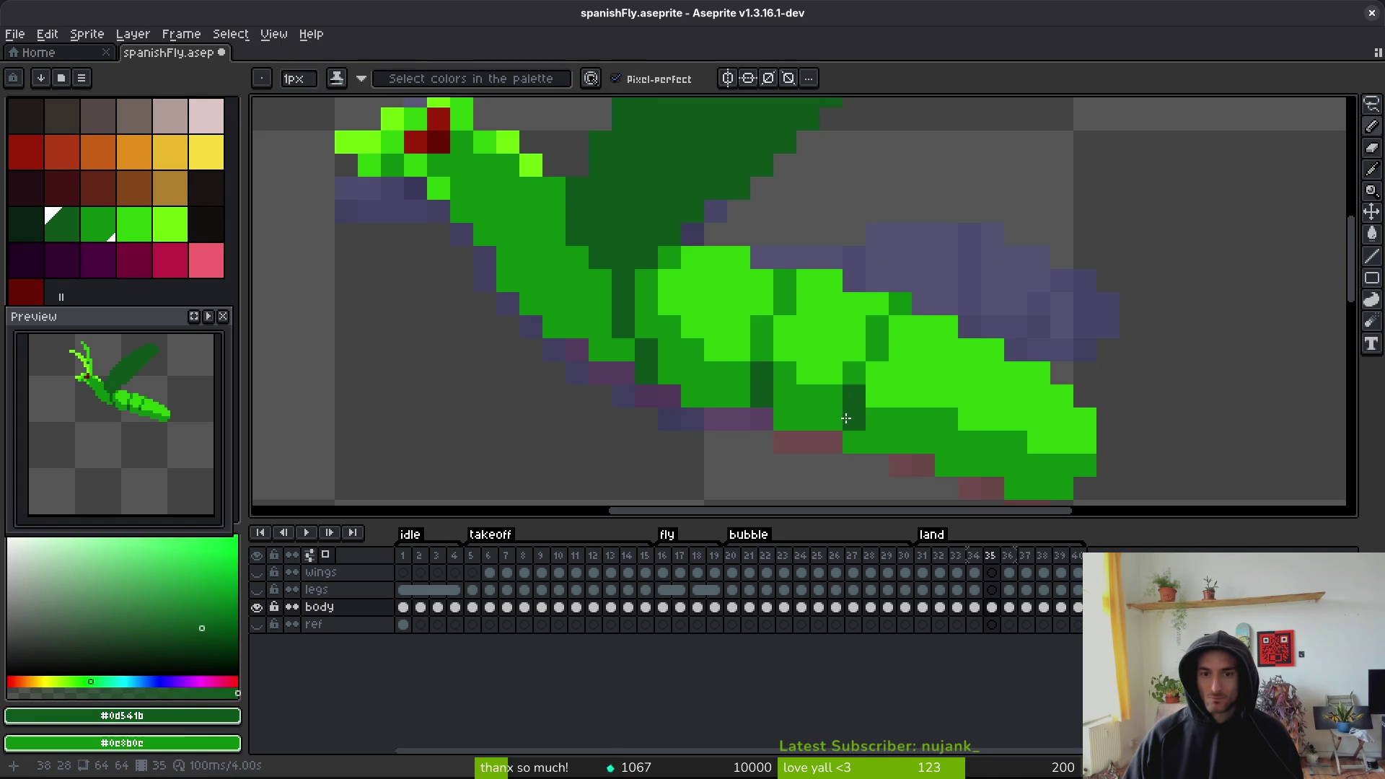
{"action": "left_click", "coordinate": [885, 332], "text": "alt"}
{"action": "key", "text": "comma"}
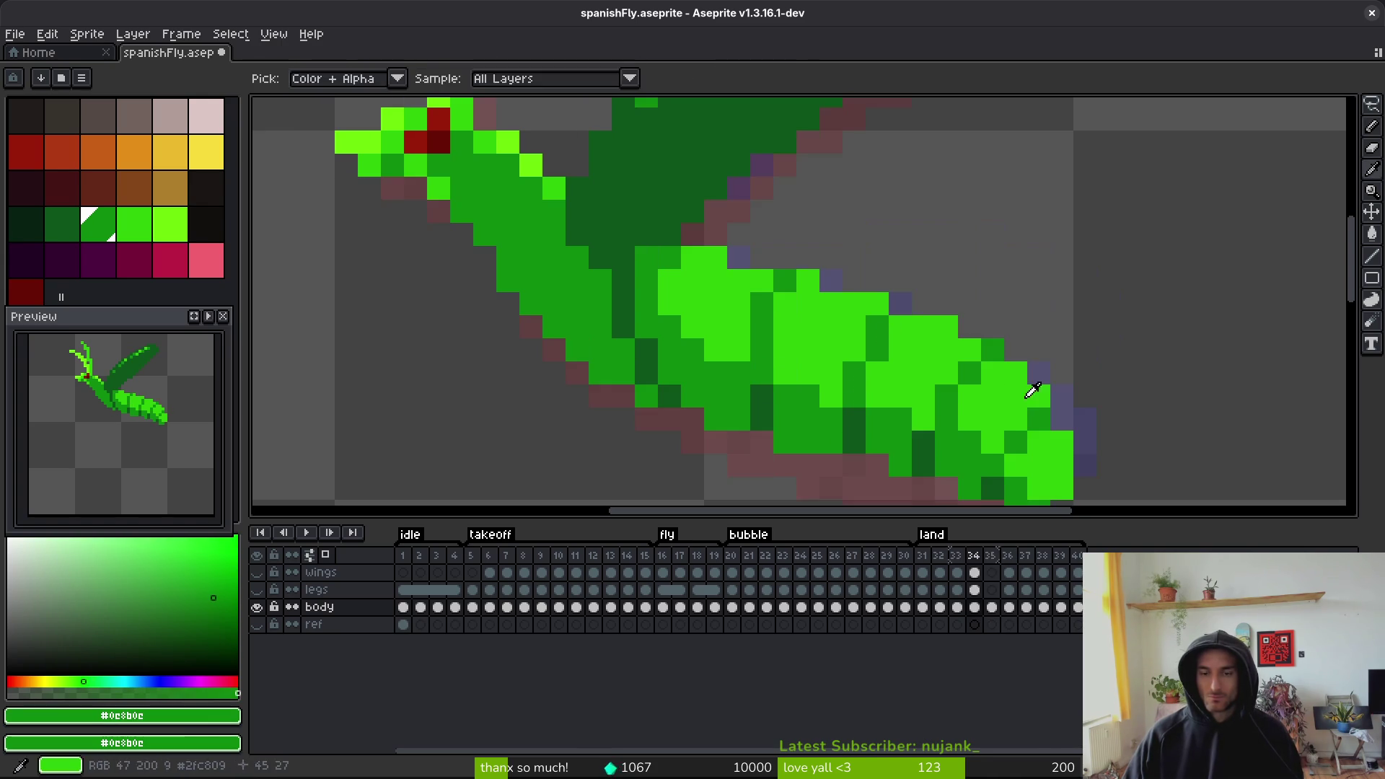
{"action": "left_click_drag", "start_coordinate": [1004, 378], "coordinate": [918, 307]}
{"action": "key", "text": "period"}
{"action": "key", "text": "comma"}
{"action": "key", "text": "period"}
{"action": "left_click", "coordinate": [772, 325], "text": "alt"}
{"action": "left_click", "coordinate": [843, 351]}
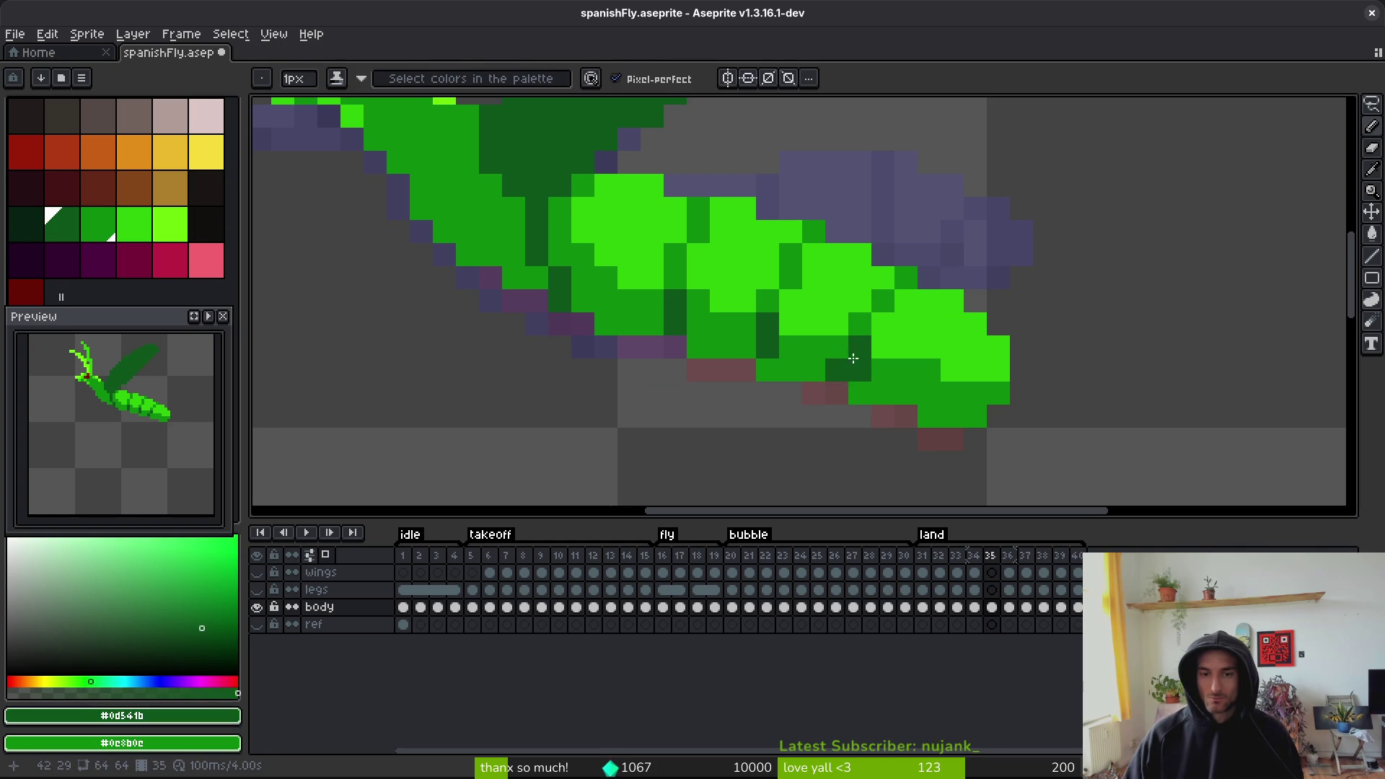
- Add mid- and dark-green pixels near the tail and recolour a bright pixel mid green
{"action": "left_click", "coordinate": [881, 298], "text": "alt"}
{"action": "left_click", "coordinate": [973, 332]}
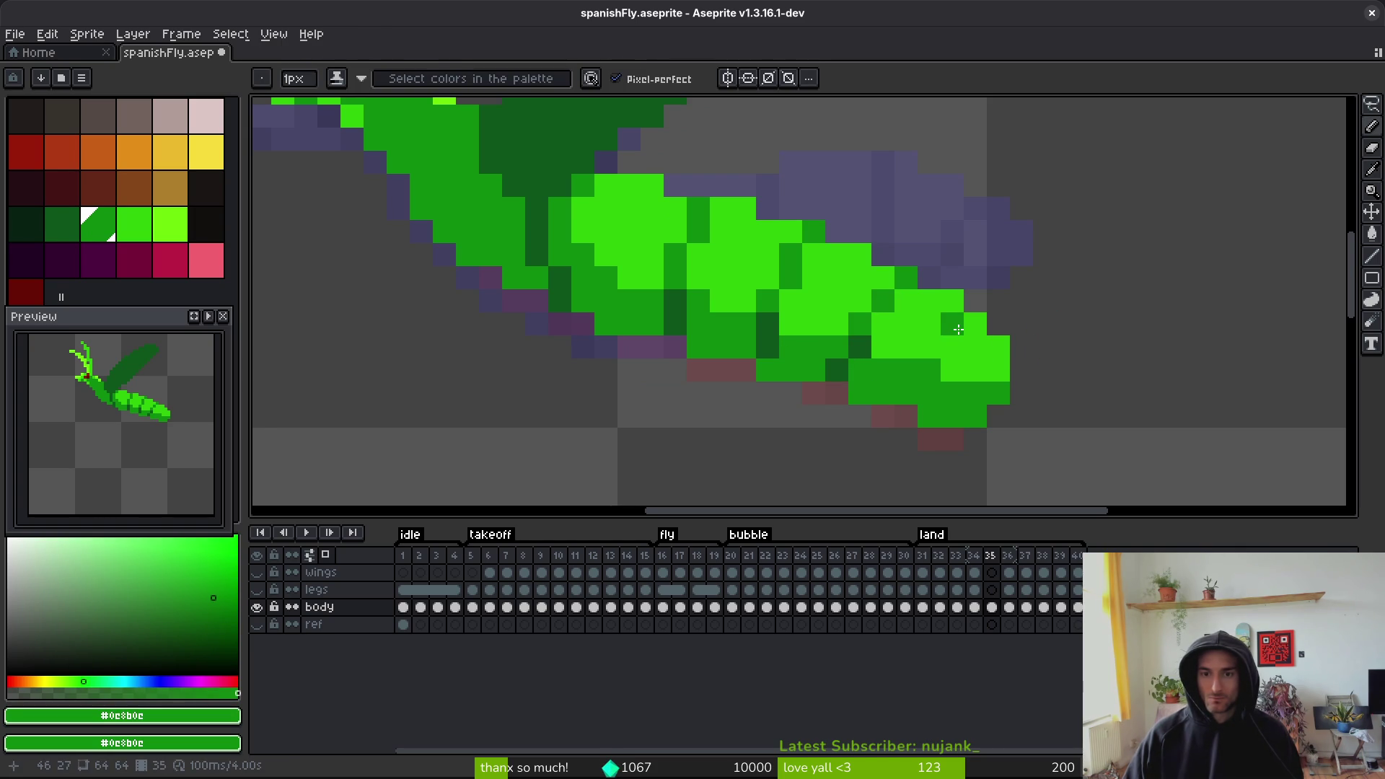
{"action": "left_click", "coordinate": [865, 343], "text": "alt"}
{"action": "left_click", "coordinate": [928, 384]}
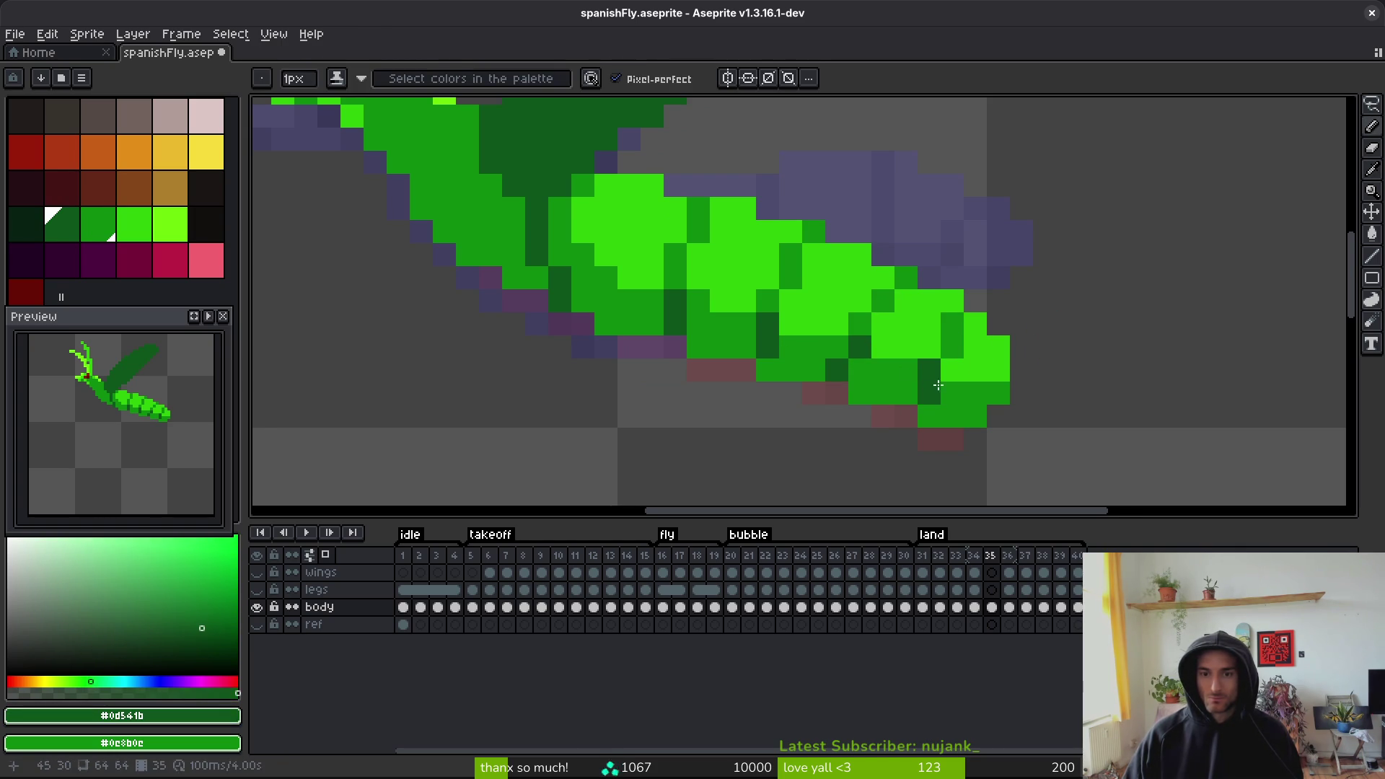
{"action": "scroll", "coordinate": [931, 387], "scroll_direction": "down", "scroll_amount": 3}
{"action": "scroll", "coordinate": [1079, 390], "scroll_direction": "up", "scroll_amount": 3}
{"action": "left_click", "coordinate": [974, 336], "text": "alt"}
{"action": "left_click", "coordinate": [984, 336]}
{"action": "left_click", "coordinate": [957, 328], "text": "alt"}
{"action": "scroll", "coordinate": [1050, 382], "scroll_direction": "down", "scroll_amount": 3}
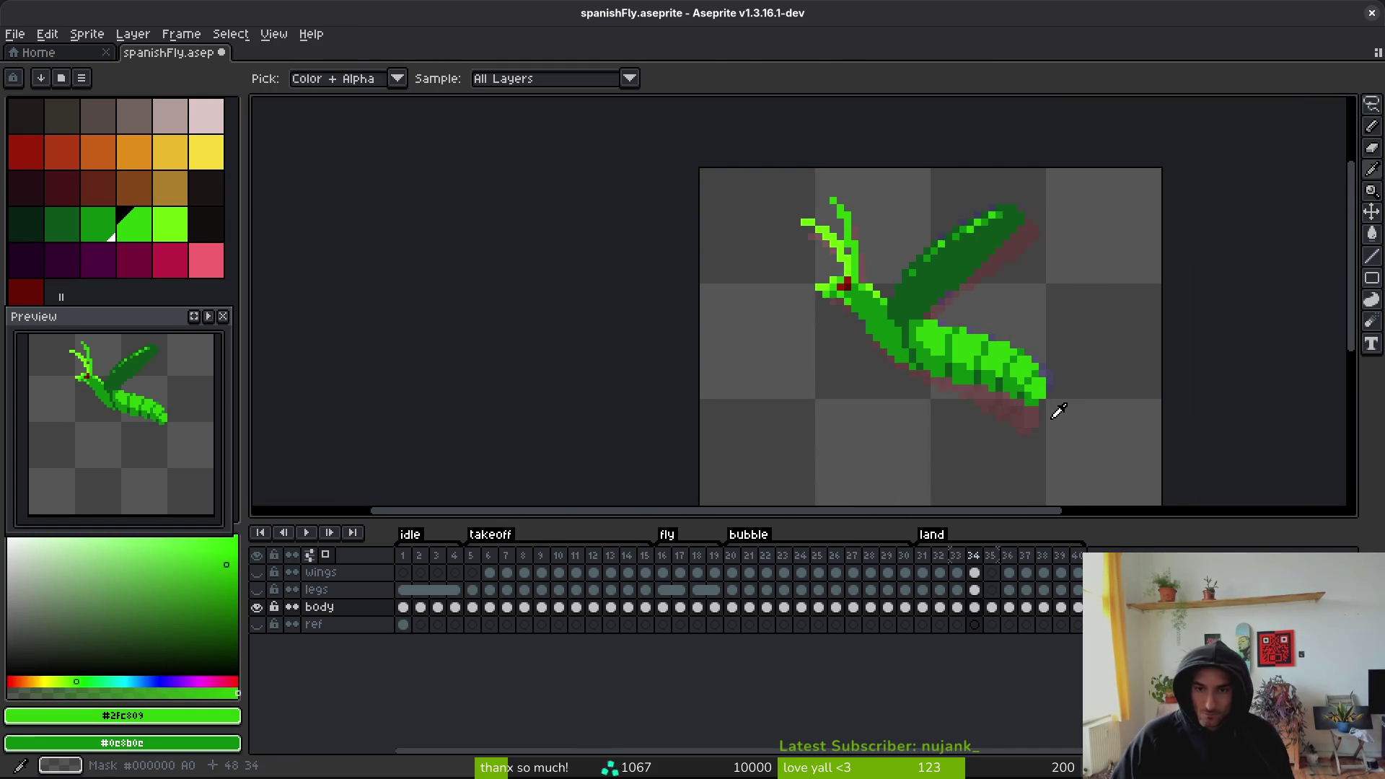
{"action": "key", "text": "Left"}
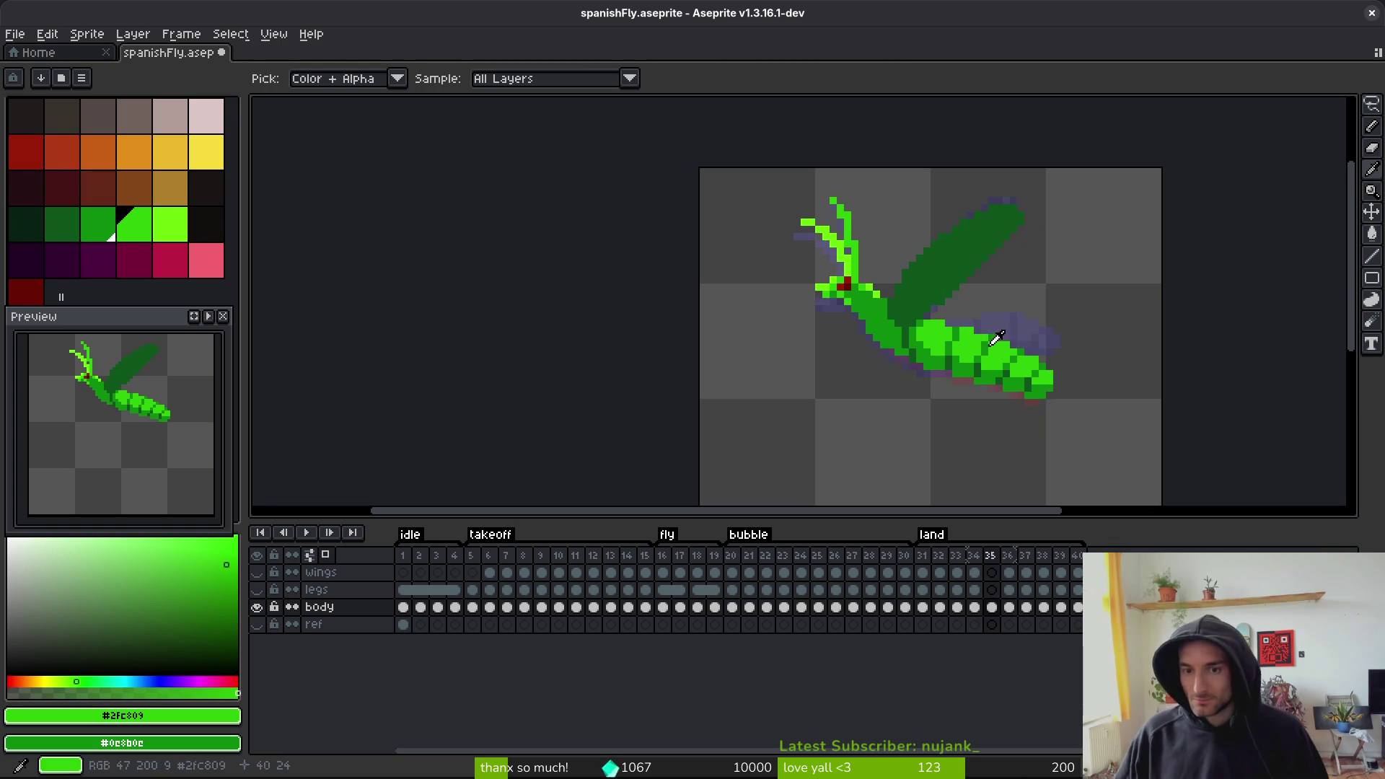
- Eyedrop the wing green from frame 34 and add light-green highlights along frame 35's wing edge
{"action": "scroll", "coordinate": [963, 266], "scroll_direction": "up", "scroll_amount": 4}
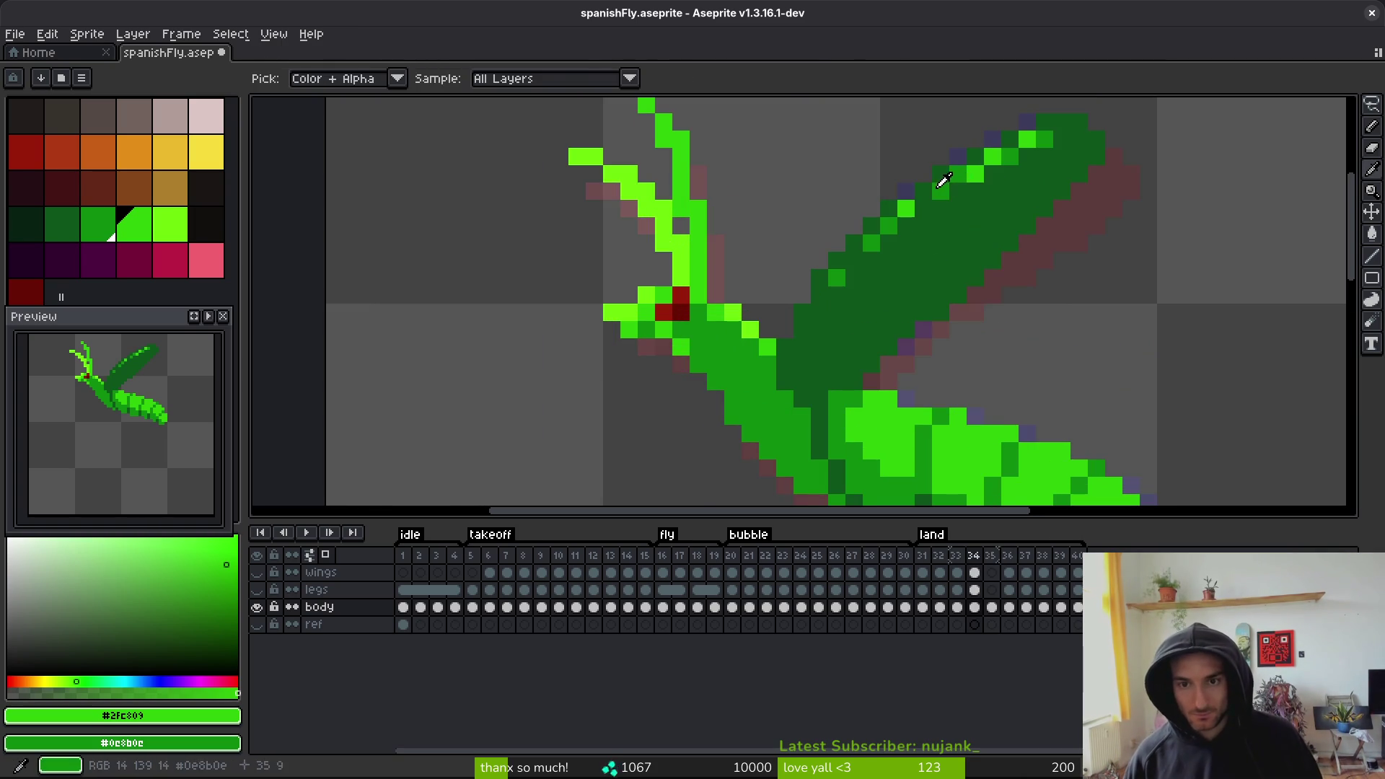
{"action": "left_click", "coordinate": [945, 193], "text": "alt"}
{"action": "key", "text": "Right"}
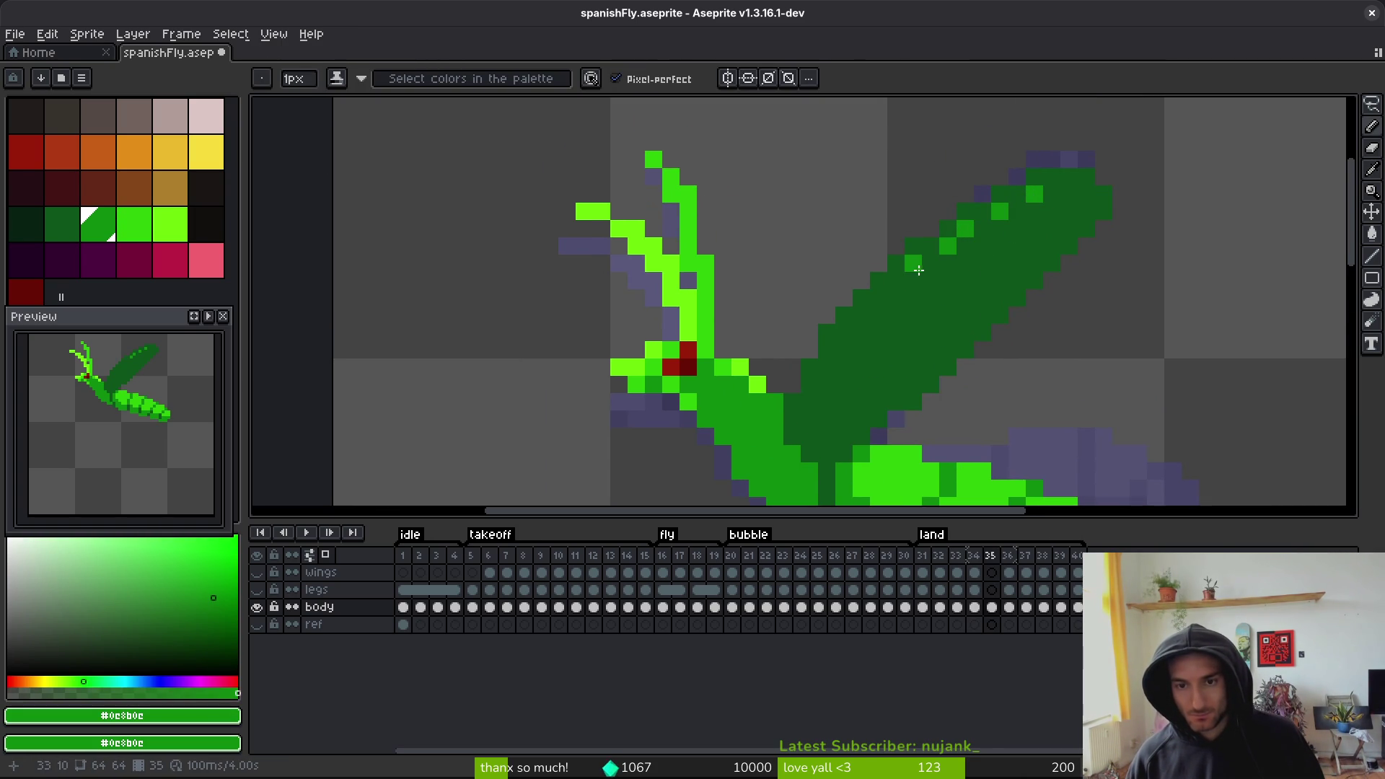
{"action": "left_click", "coordinate": [871, 321]}
{"action": "left_click", "coordinate": [905, 313], "text": "alt"}
{"action": "left_click", "coordinate": [984, 224]}
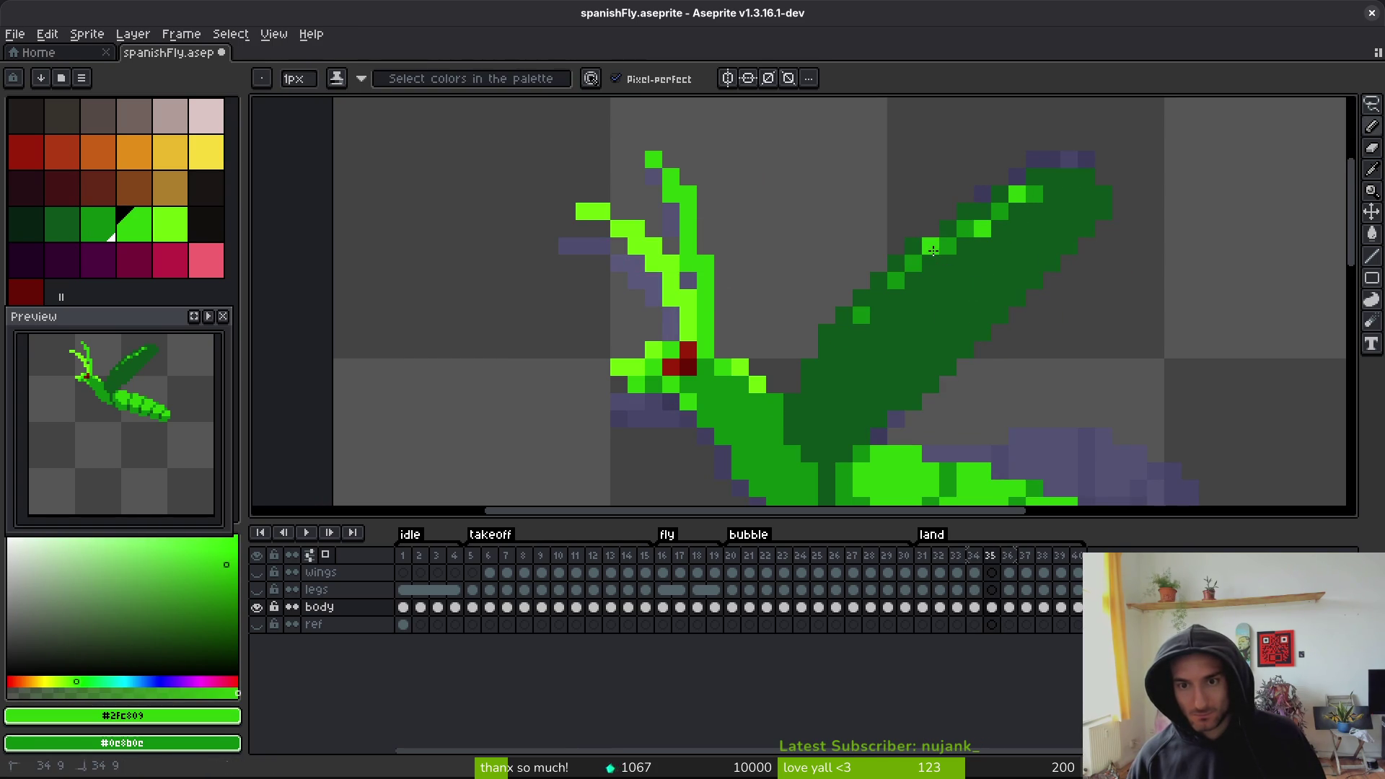
{"action": "left_click", "coordinate": [1000, 247]}
- Undo a misplaced bright pixel and repaint a wing edge pixel medium green
{"action": "scroll", "coordinate": [1000, 247], "scroll_direction": "down", "scroll_amount": 3}
{"action": "scroll", "coordinate": [1022, 253], "scroll_direction": "up", "scroll_amount": 2}
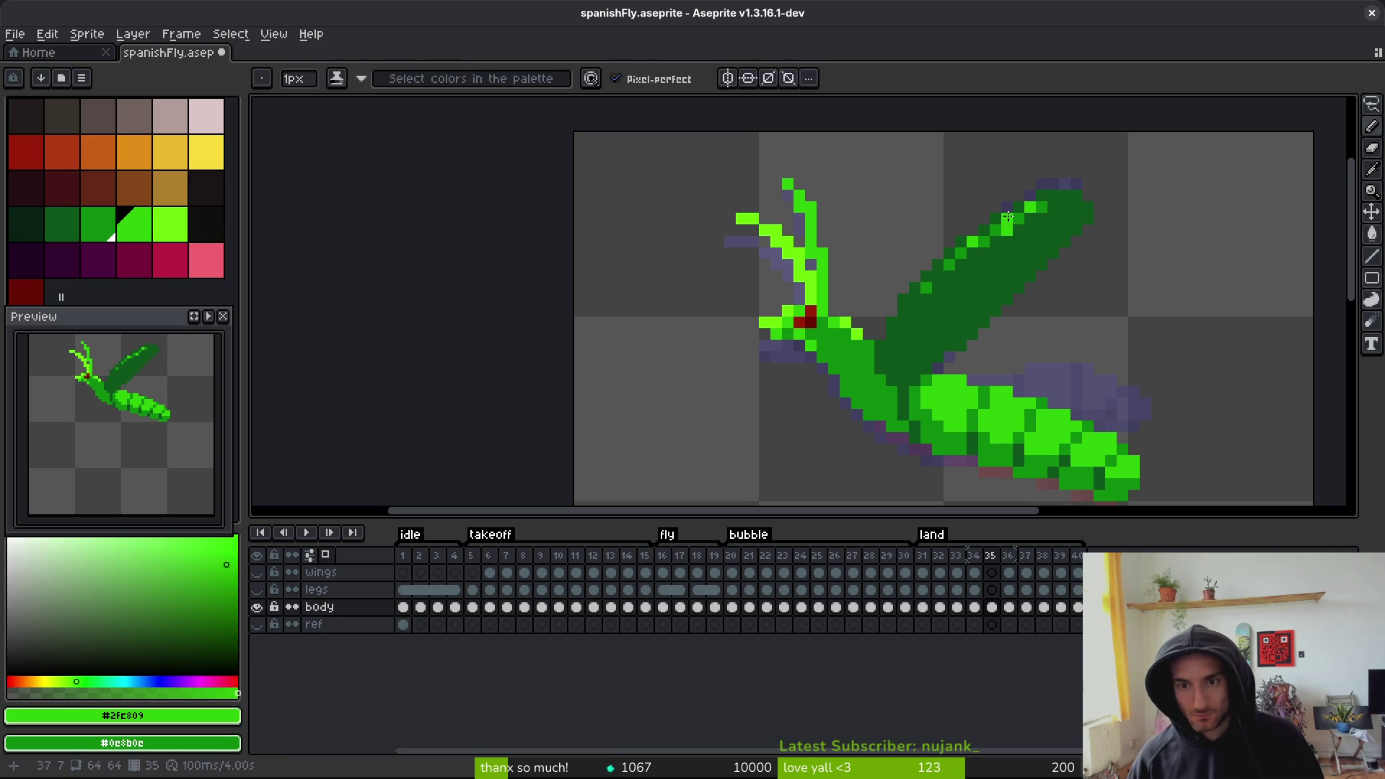
{"action": "left_click", "coordinate": [1027, 232], "text": "alt"}
{"action": "scroll", "coordinate": [1027, 232], "scroll_direction": "up", "scroll_amount": 5}
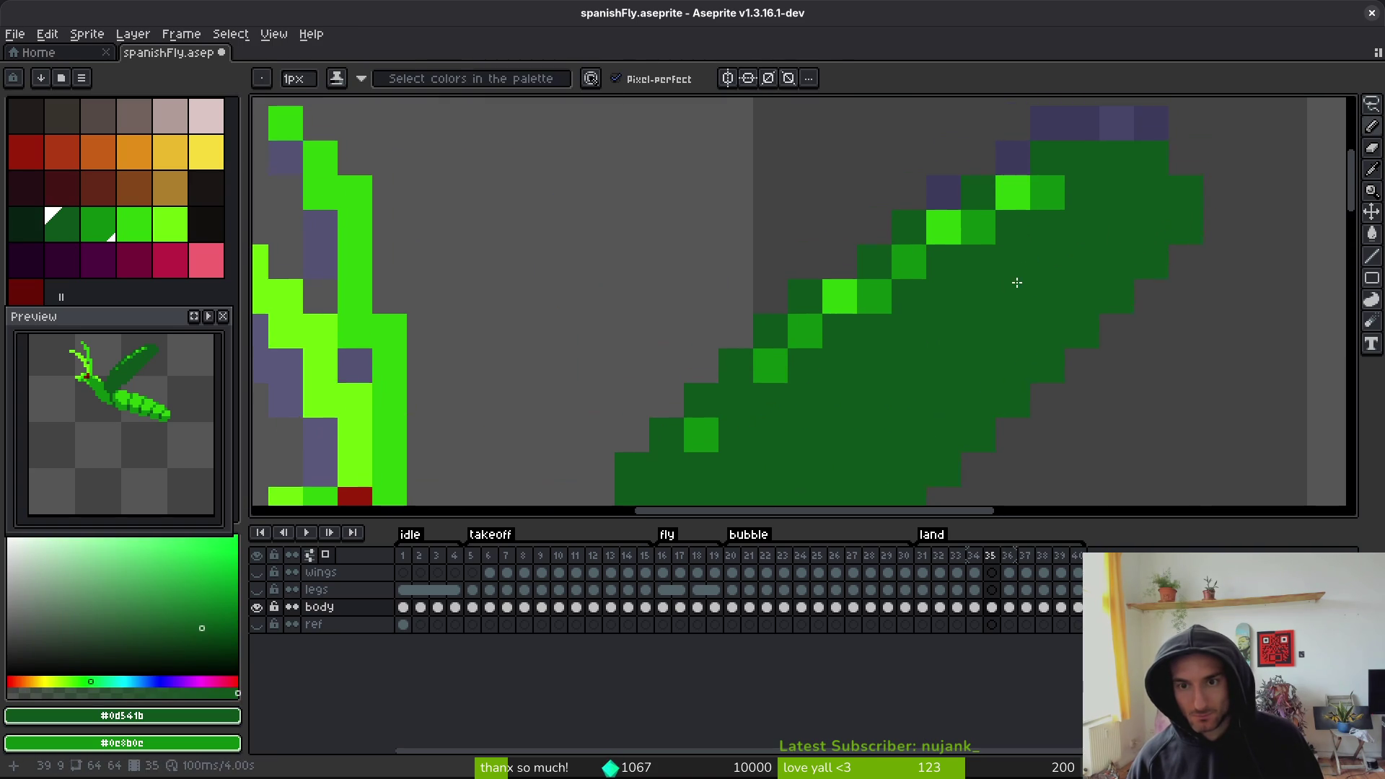
{"action": "left_click", "coordinate": [1019, 192], "text": "alt"}
{"action": "key", "text": "ctrl+z"}
{"action": "key", "text": "bracketleft"}
{"action": "left_click", "coordinate": [1102, 166]}
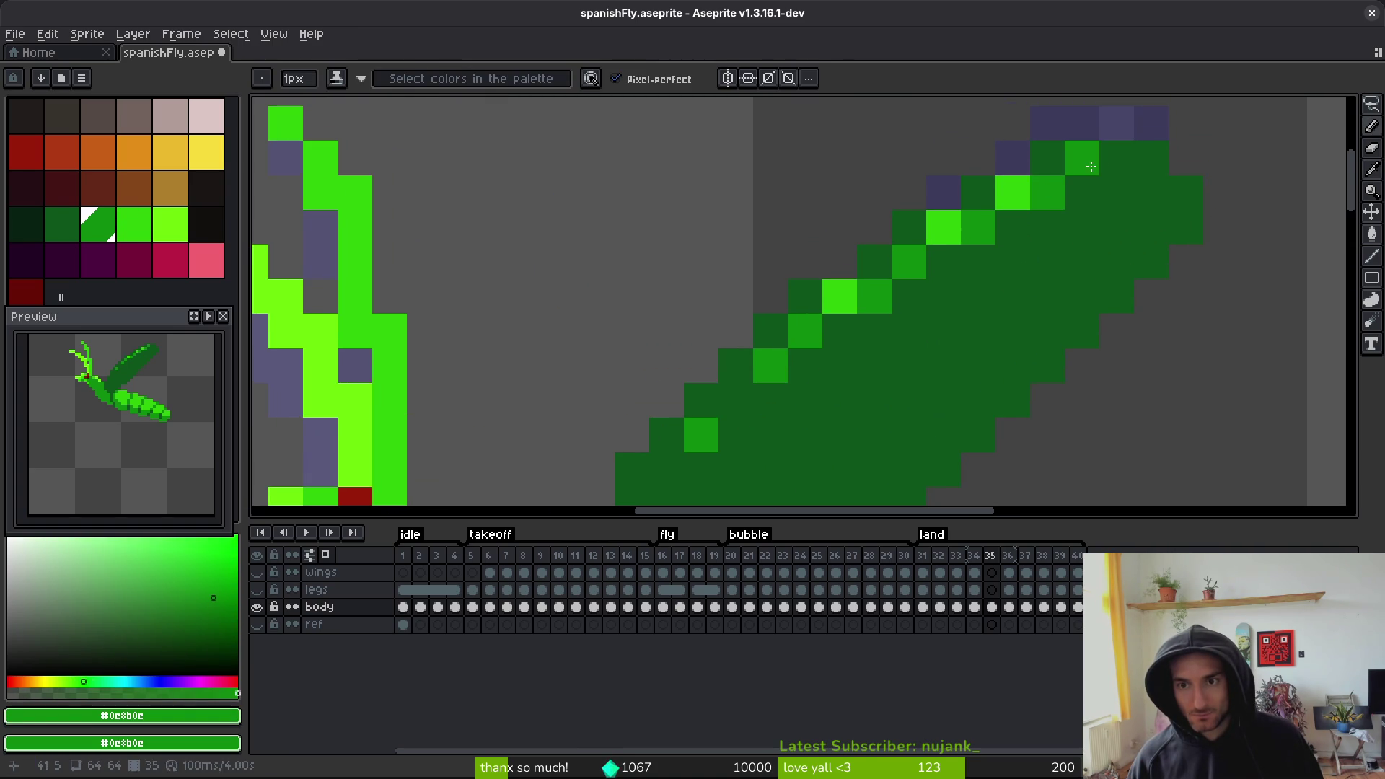